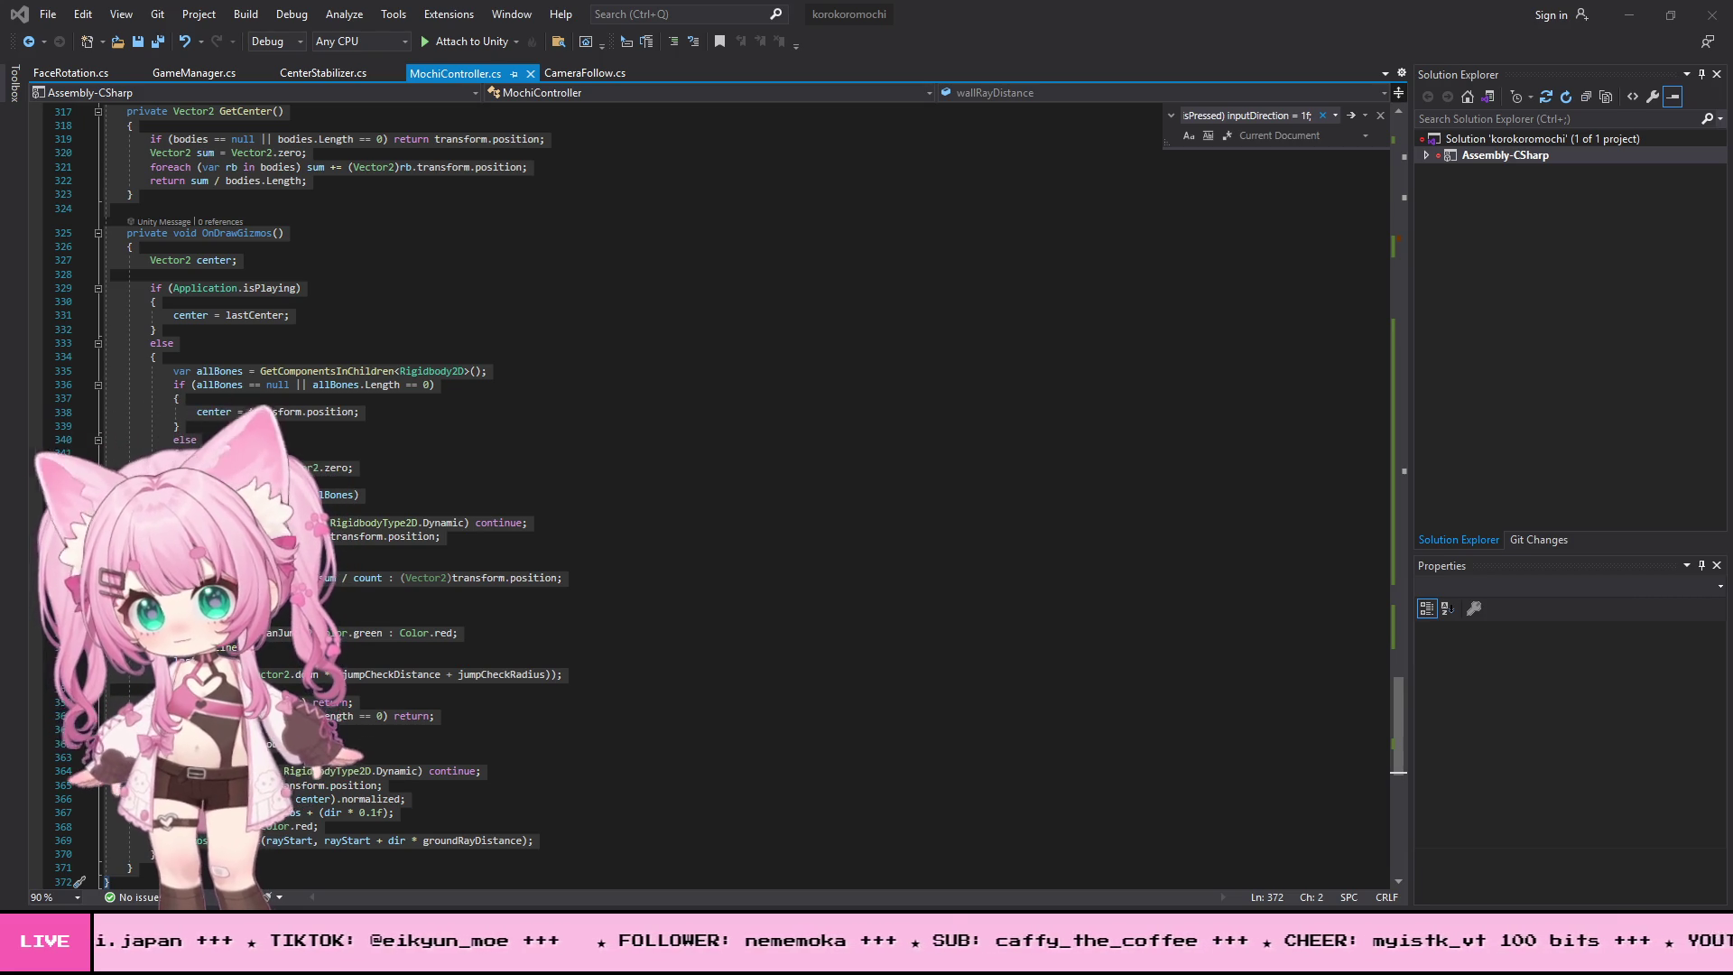
- Replace lines 69–78 of MochiController with input code that changes direction only while grounded
scroll(480, 219, "up", 11)
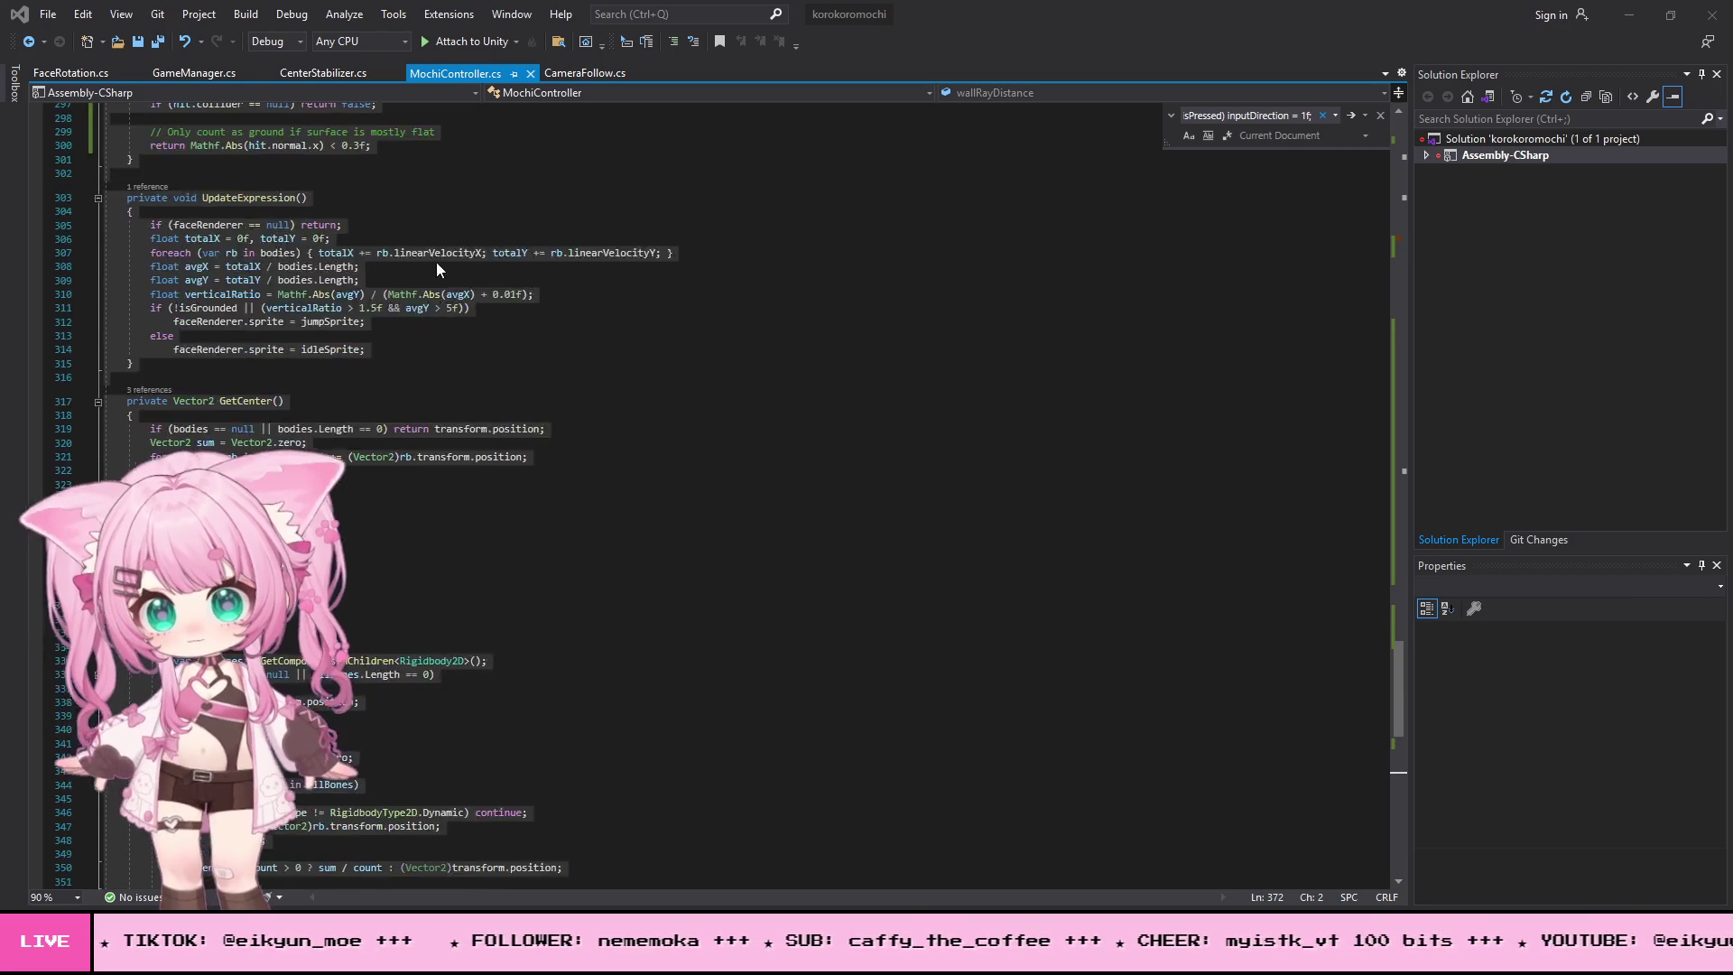
left_click(363, 353)
scroll(362, 360, "up", 20)
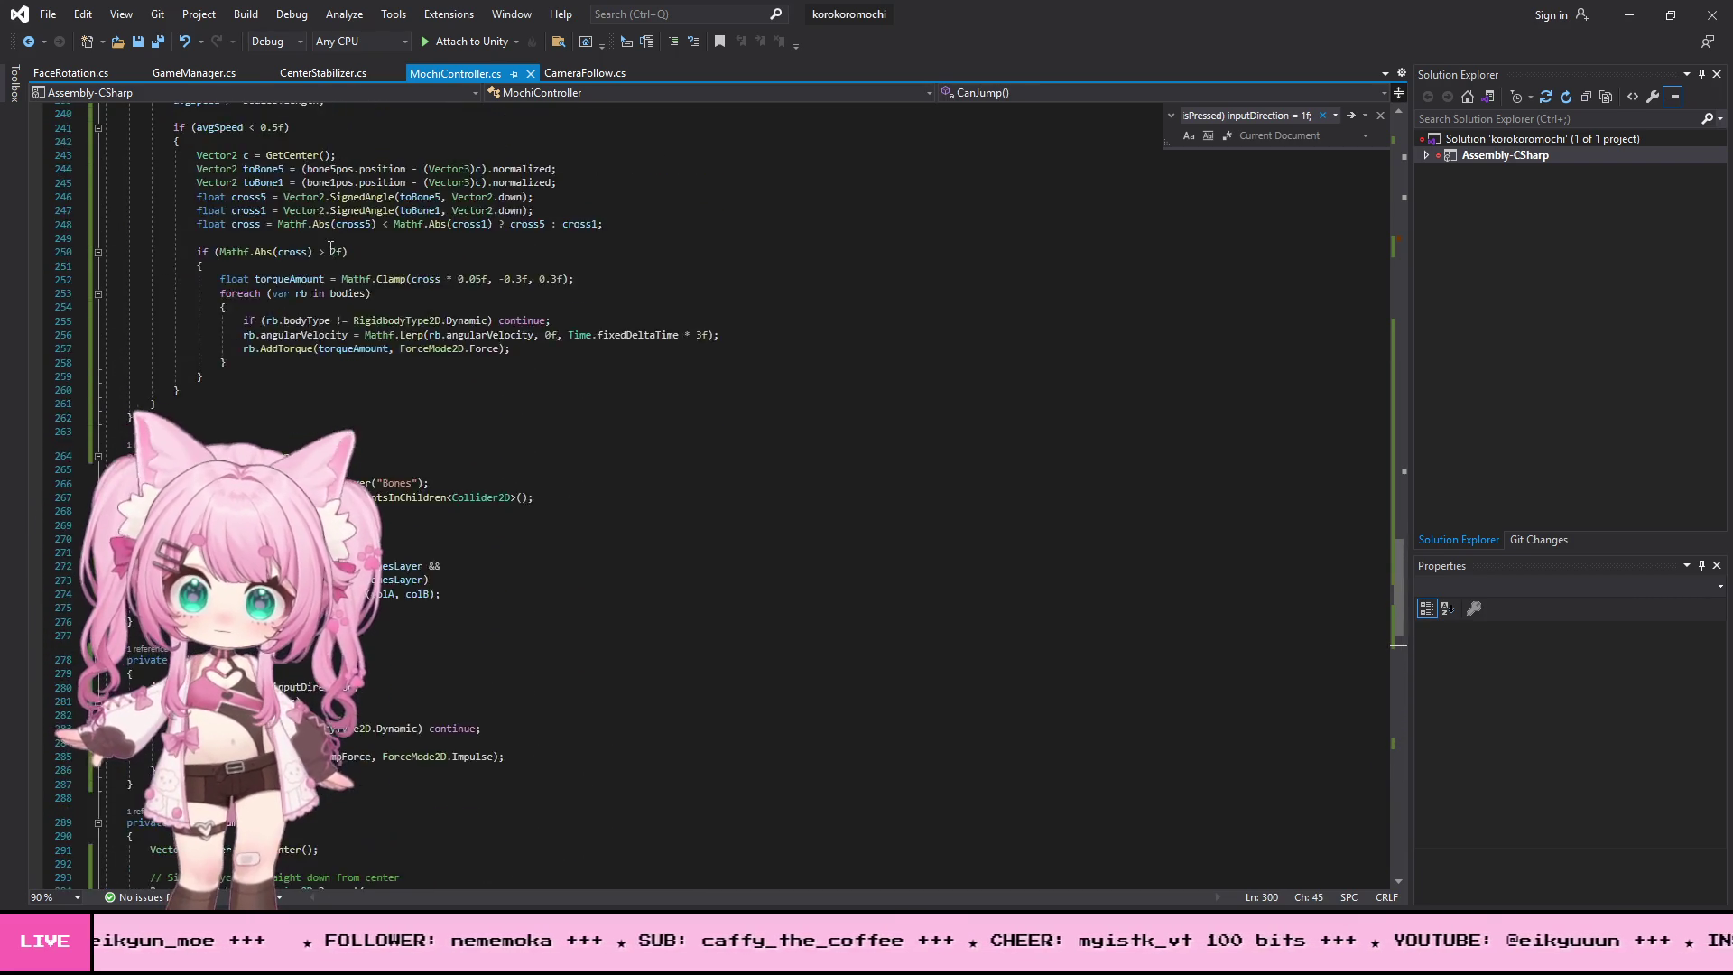
scroll(328, 241, "up", 10)
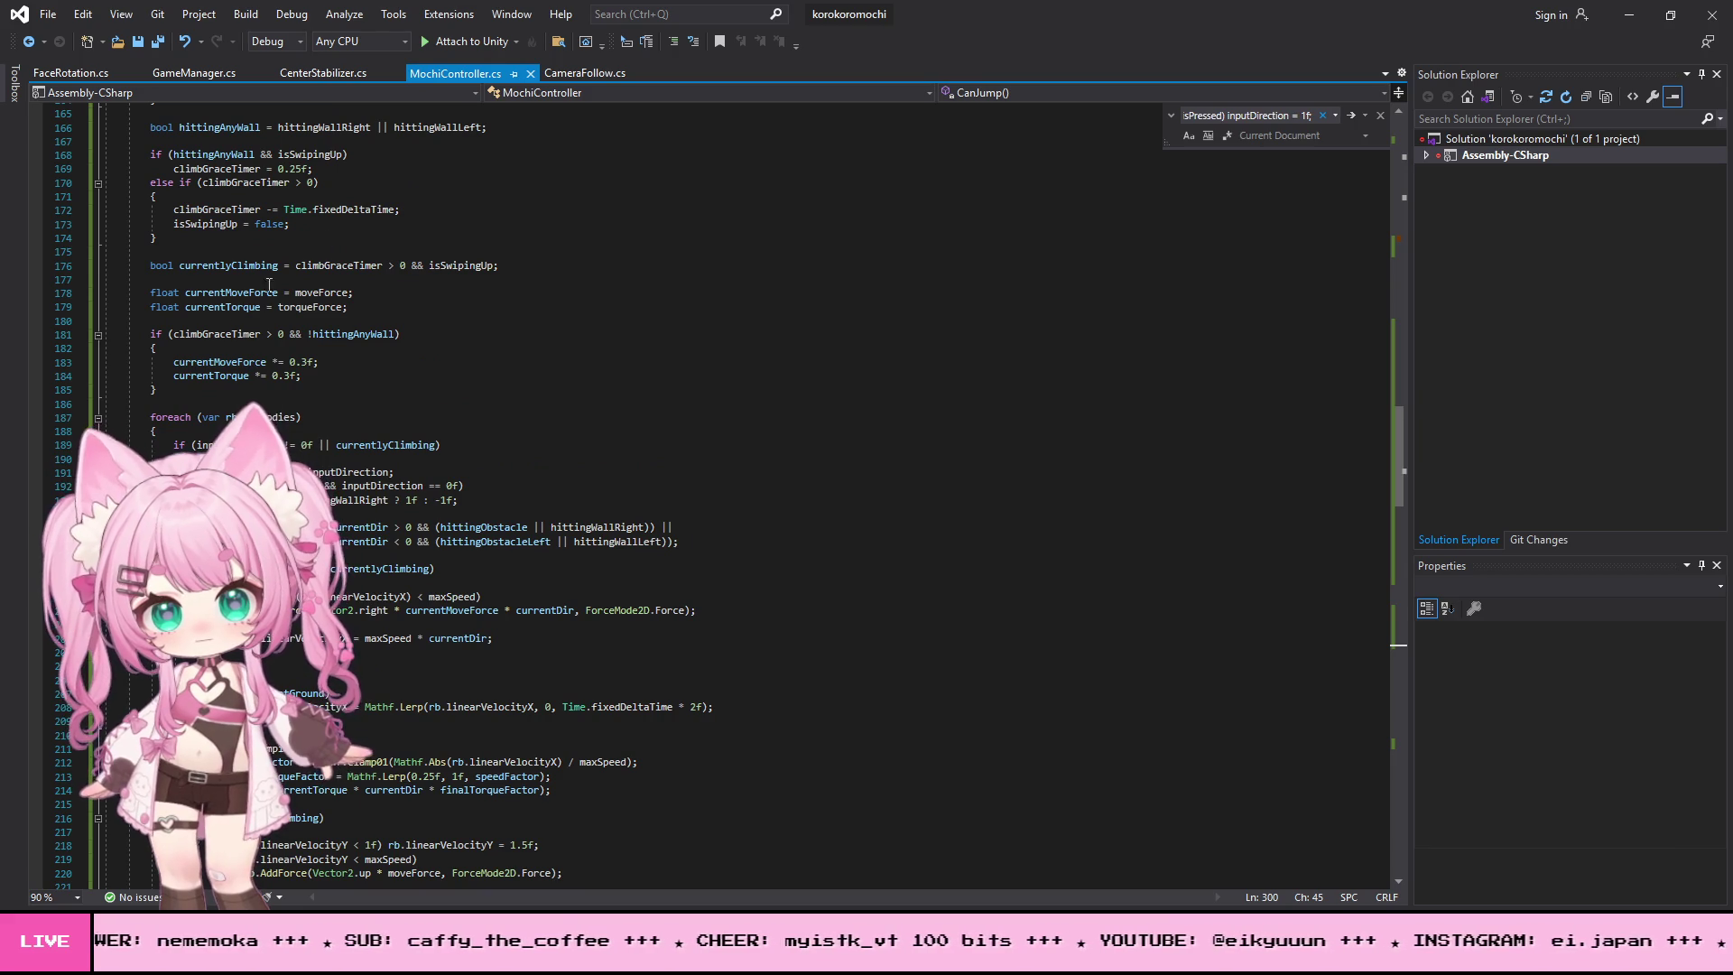
scroll(217, 362, "up", 20)
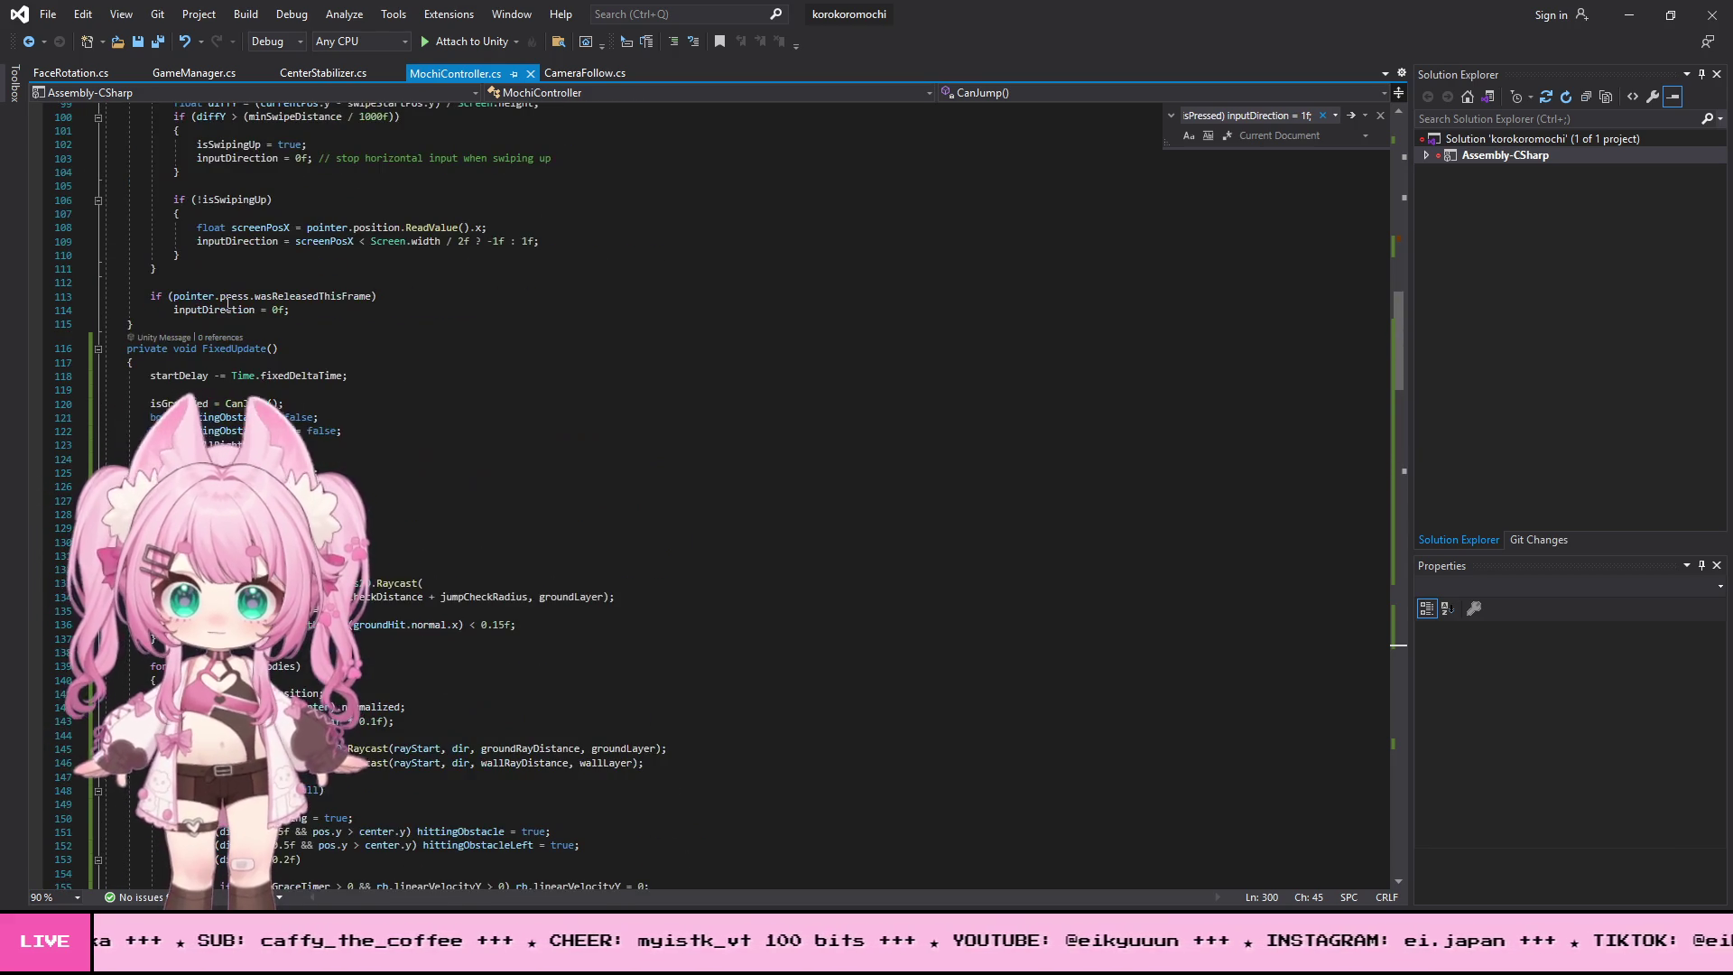
scroll(227, 304, "up", 16)
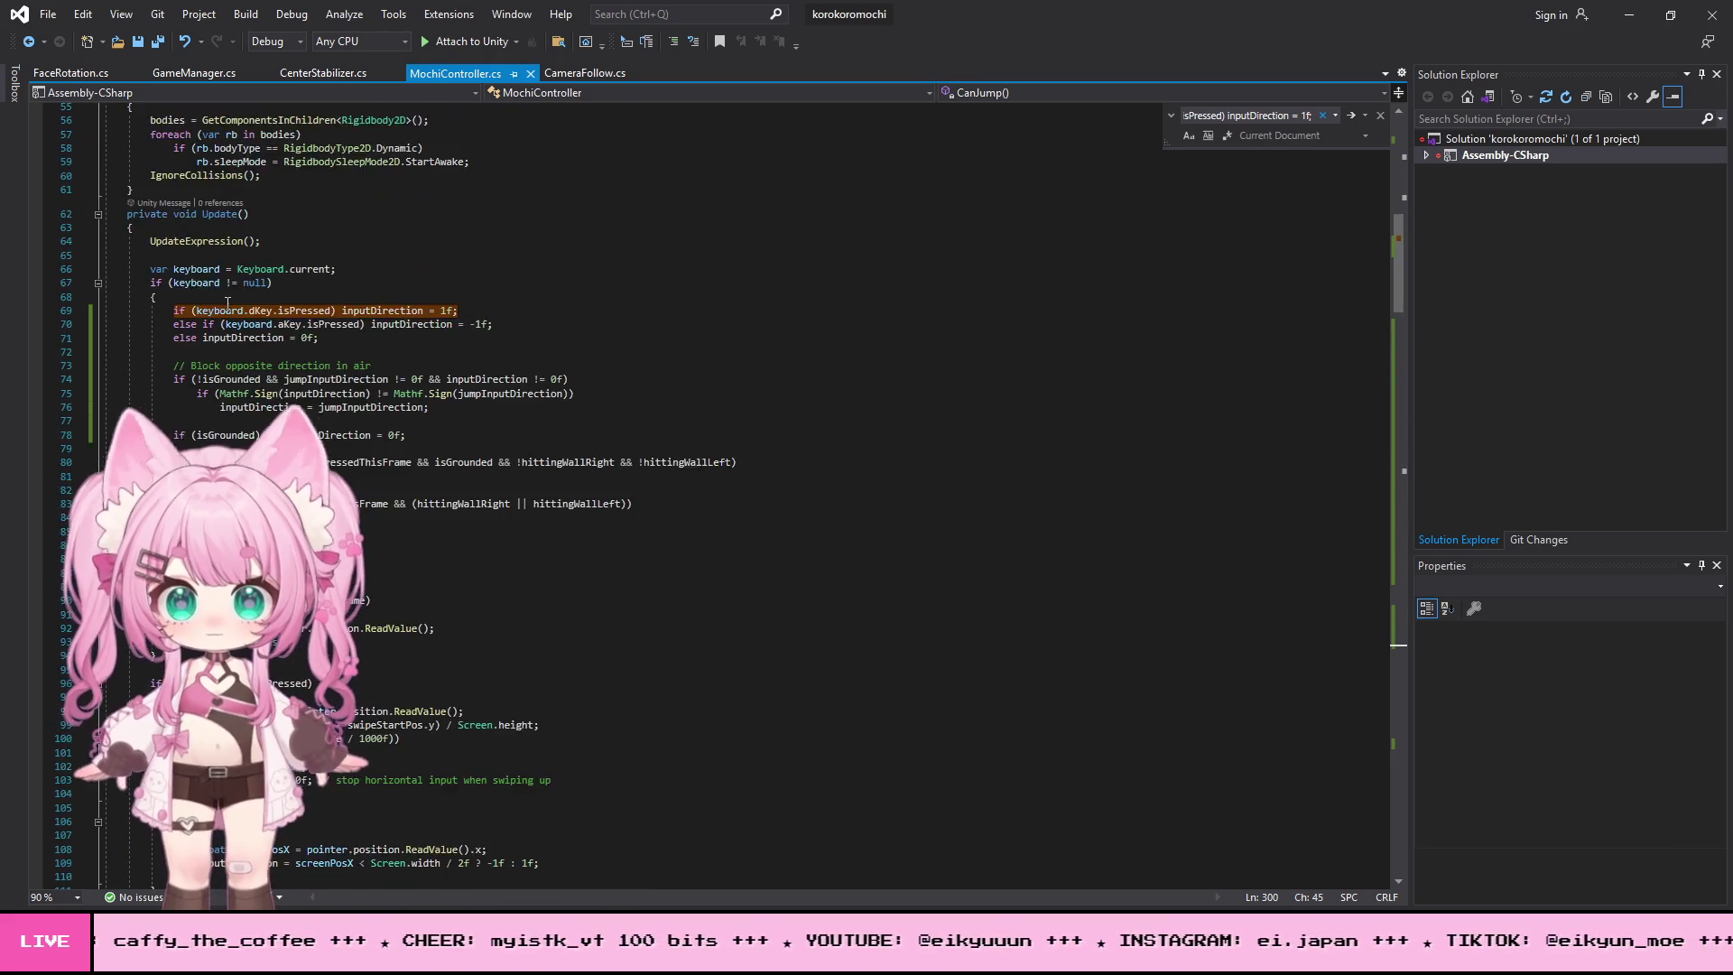
scroll(144, 342, "down", 2)
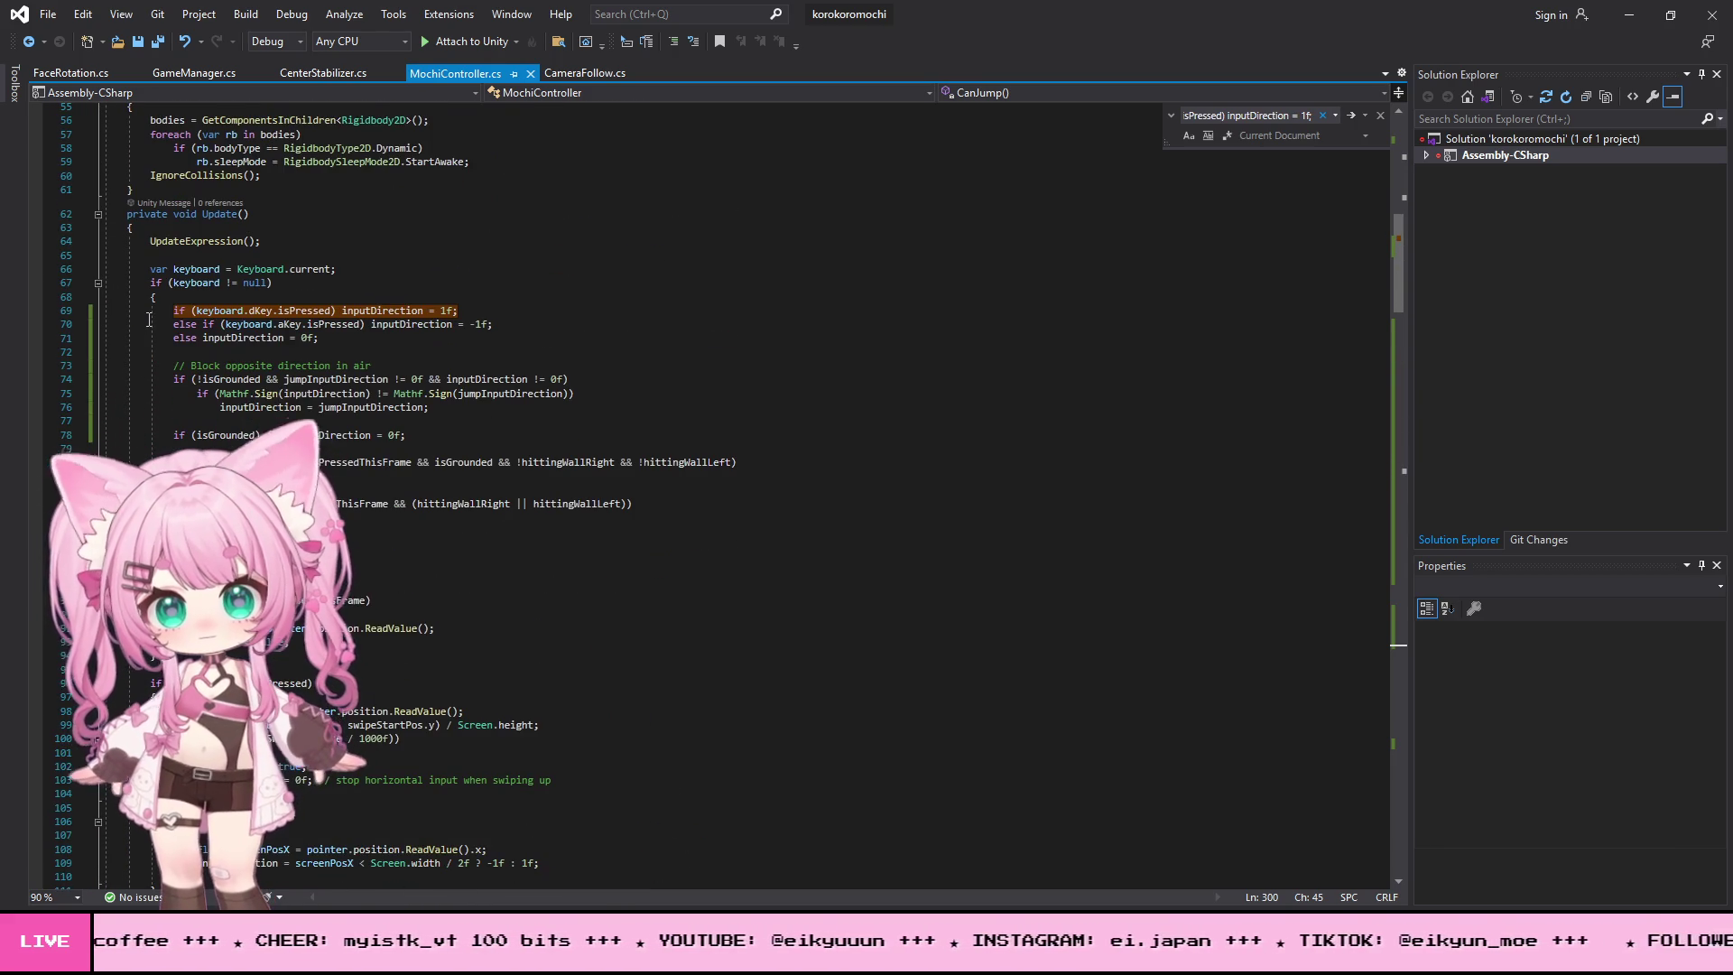
mouse_move(171, 310)
left_mouse_down()
mouse_move(361, 341)
mouse_move(479, 432)
left_mouse_up()
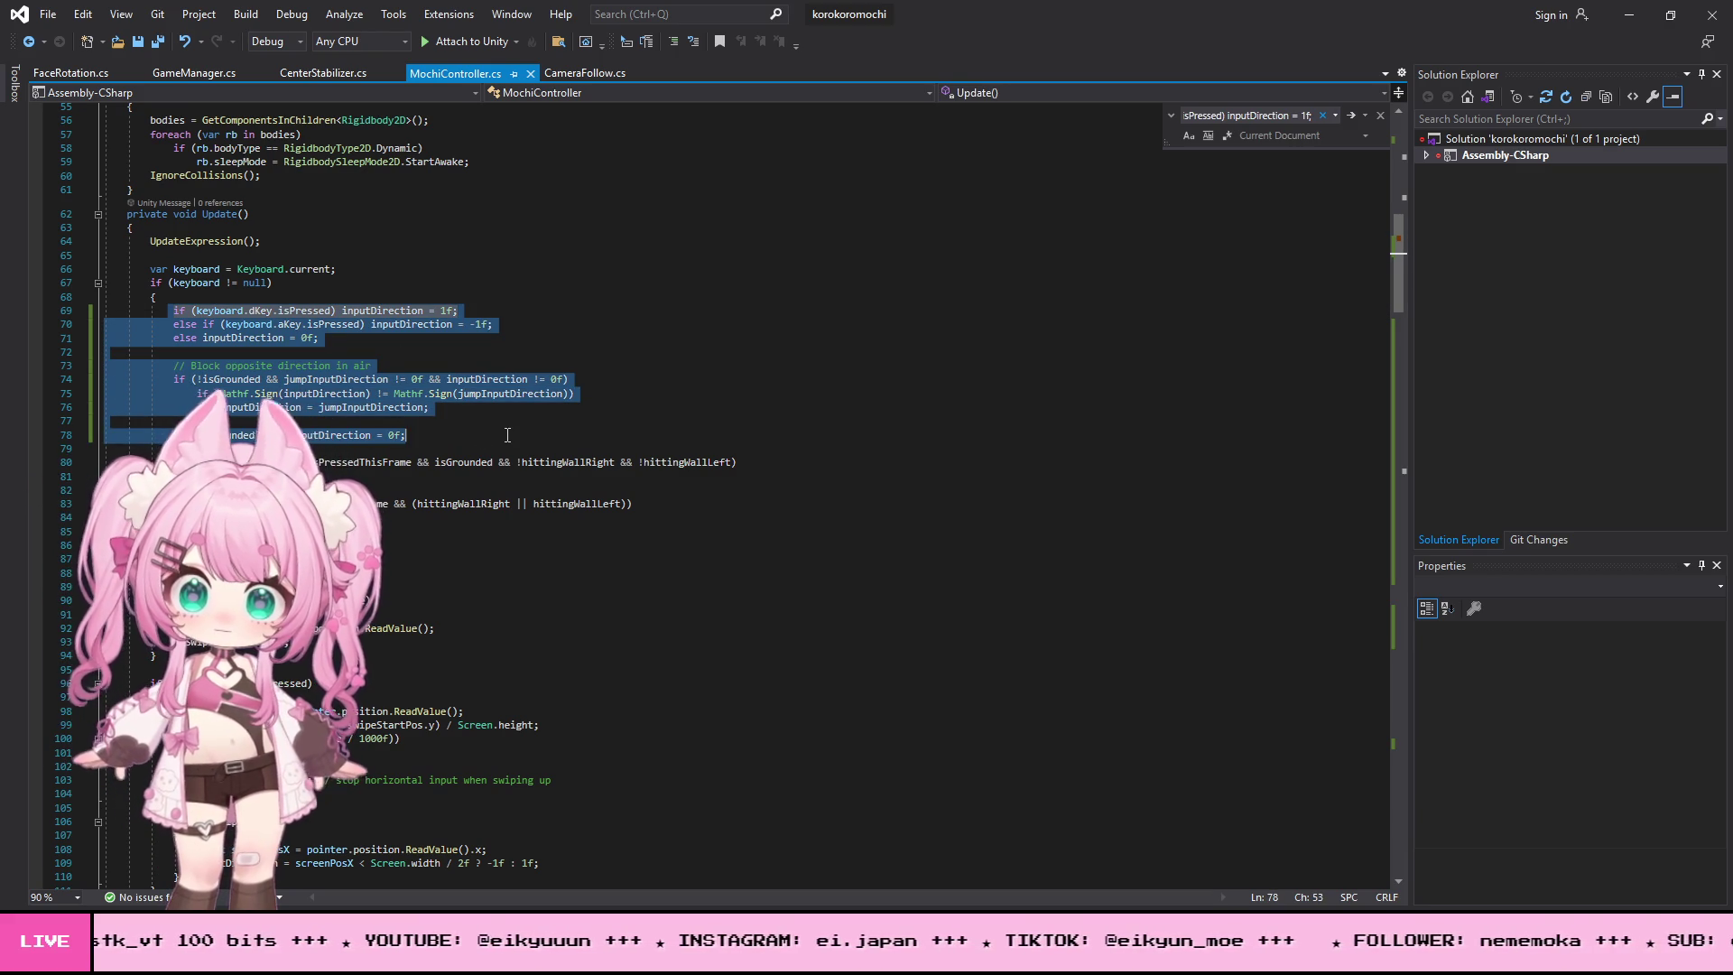
key("ctrl+v")
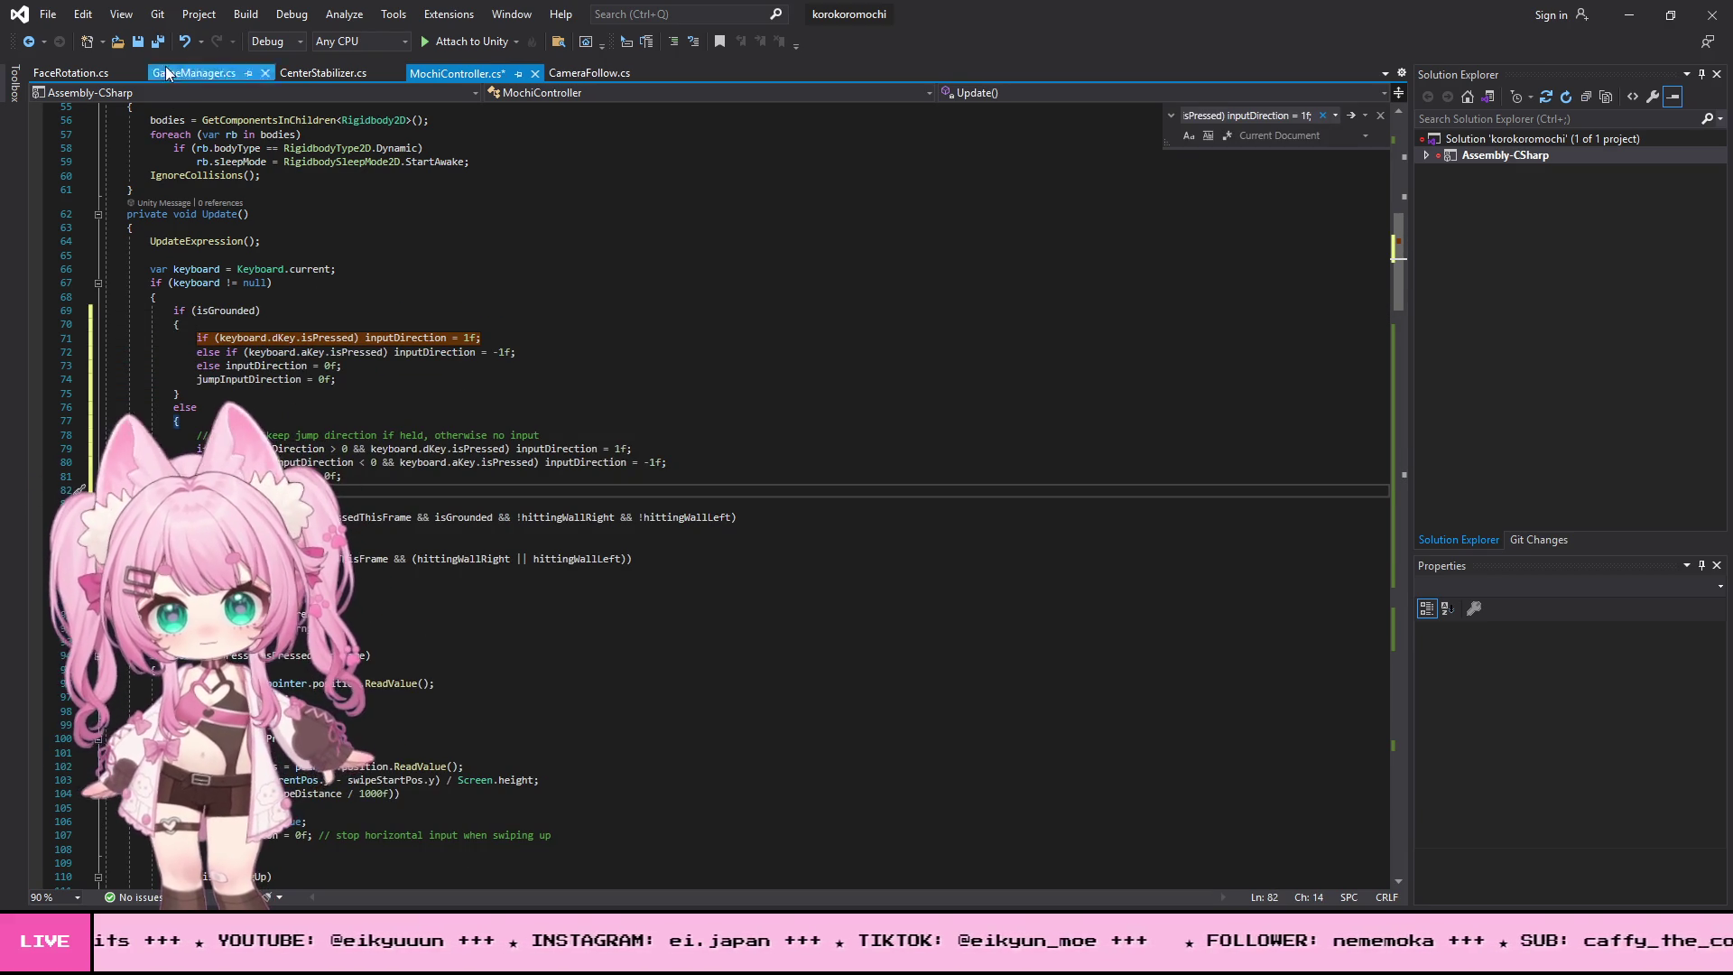
- Save all scripts and return to the Unity editor
left_click(47, 16)
left_click(343, 227)
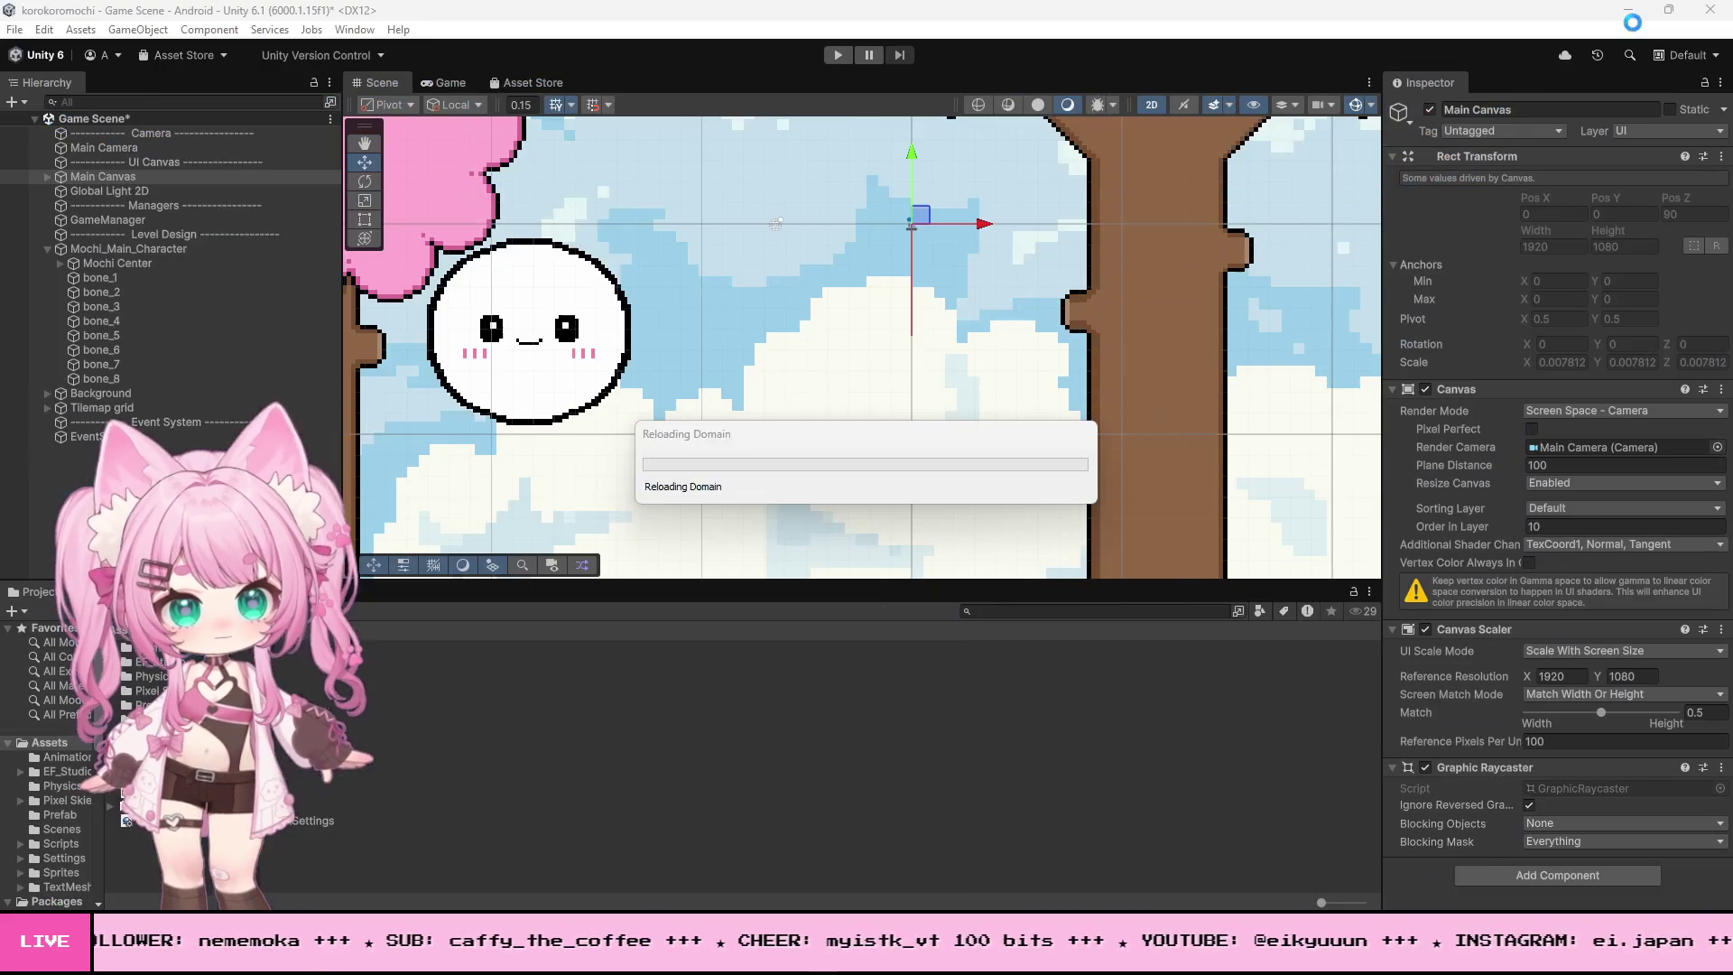
left_click(1628, 15)
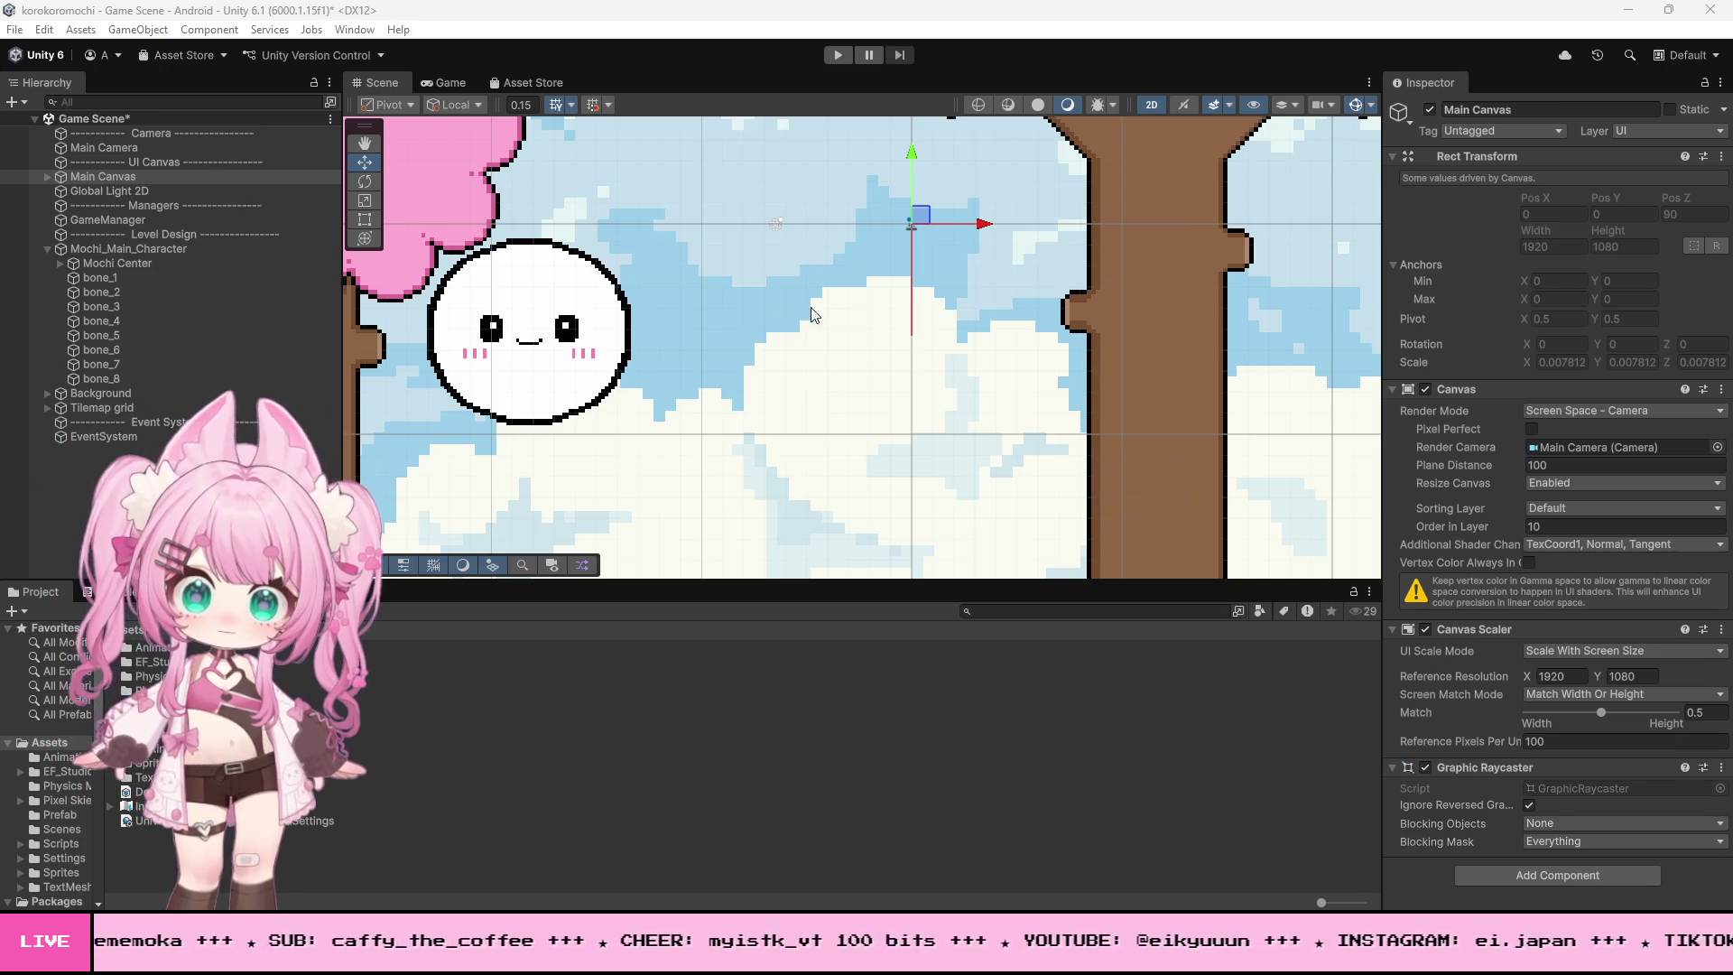
- Enter Play mode to test the mochi with the new grounded input code
left_click(838, 54)
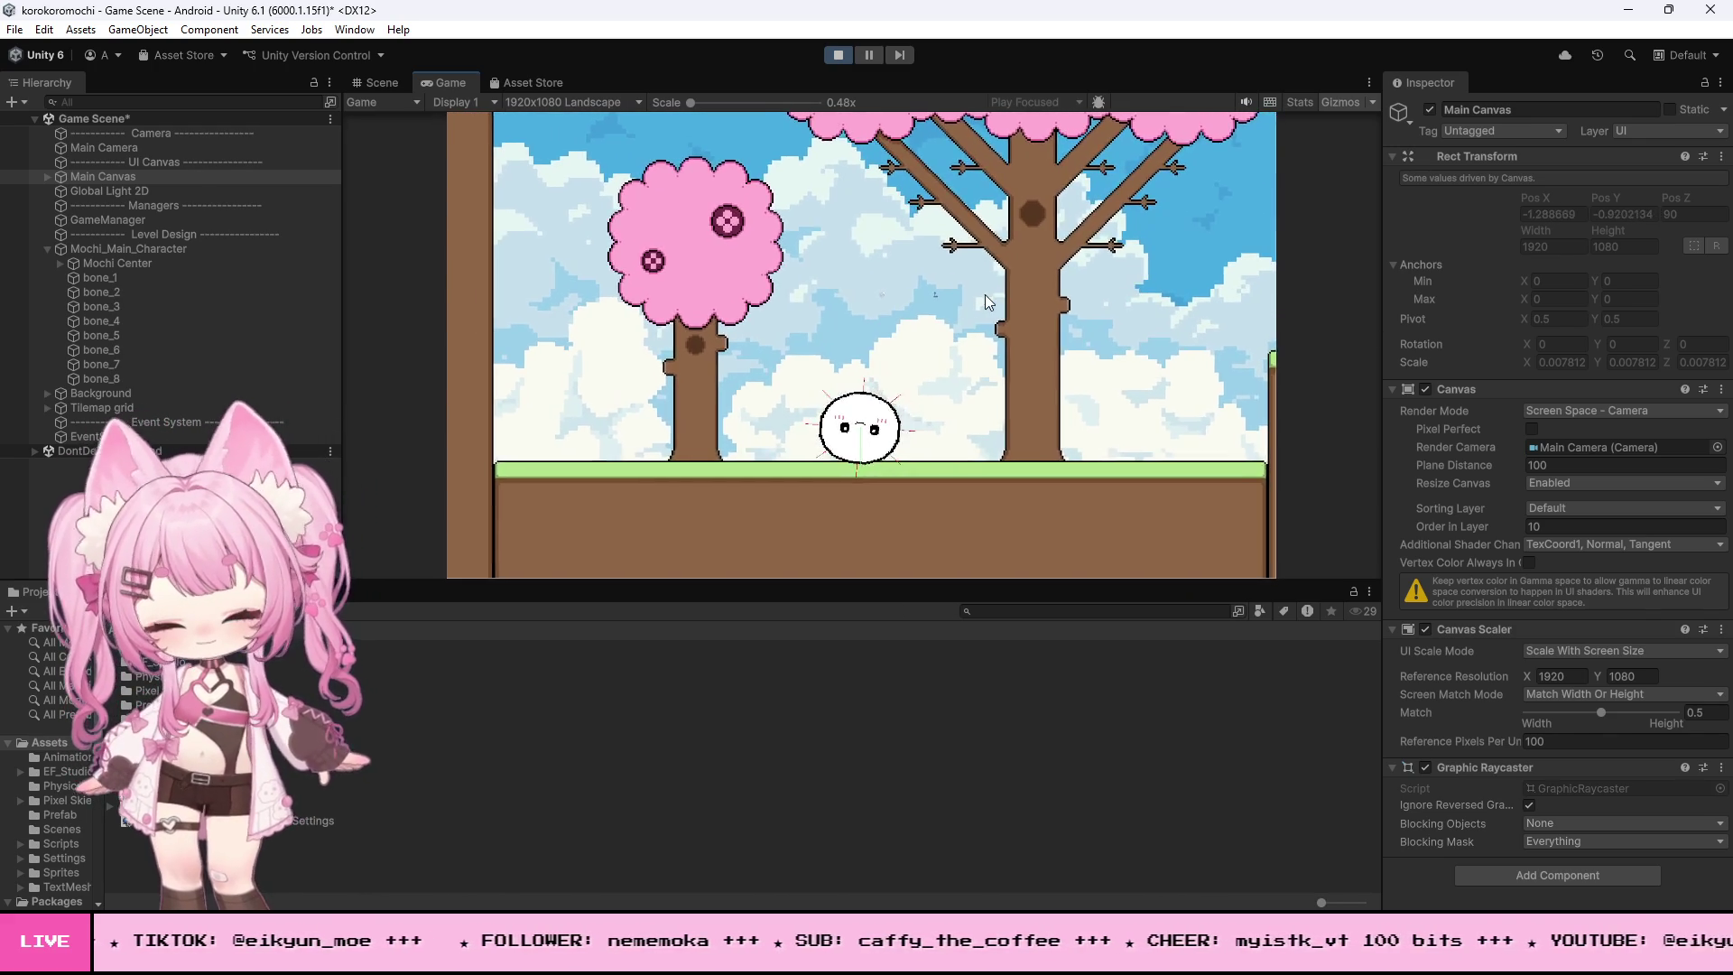
- Jump the mochi around the cherry trees with Space a few times, then stop Play mode
key("space")
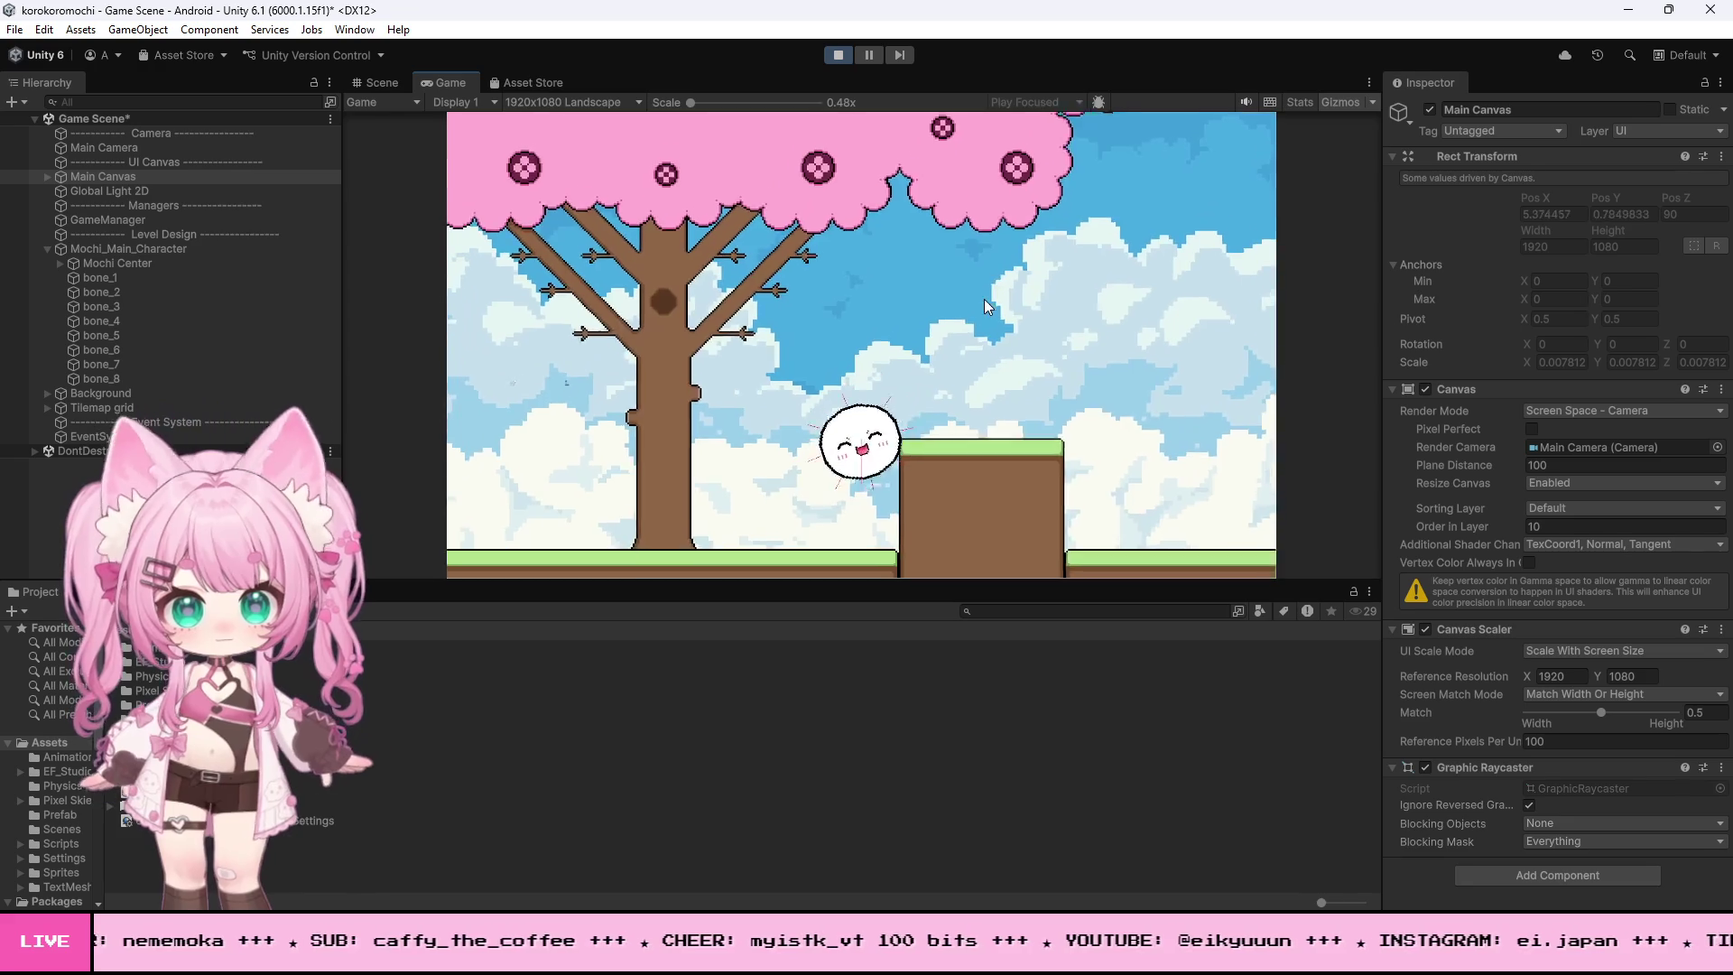
key("space")
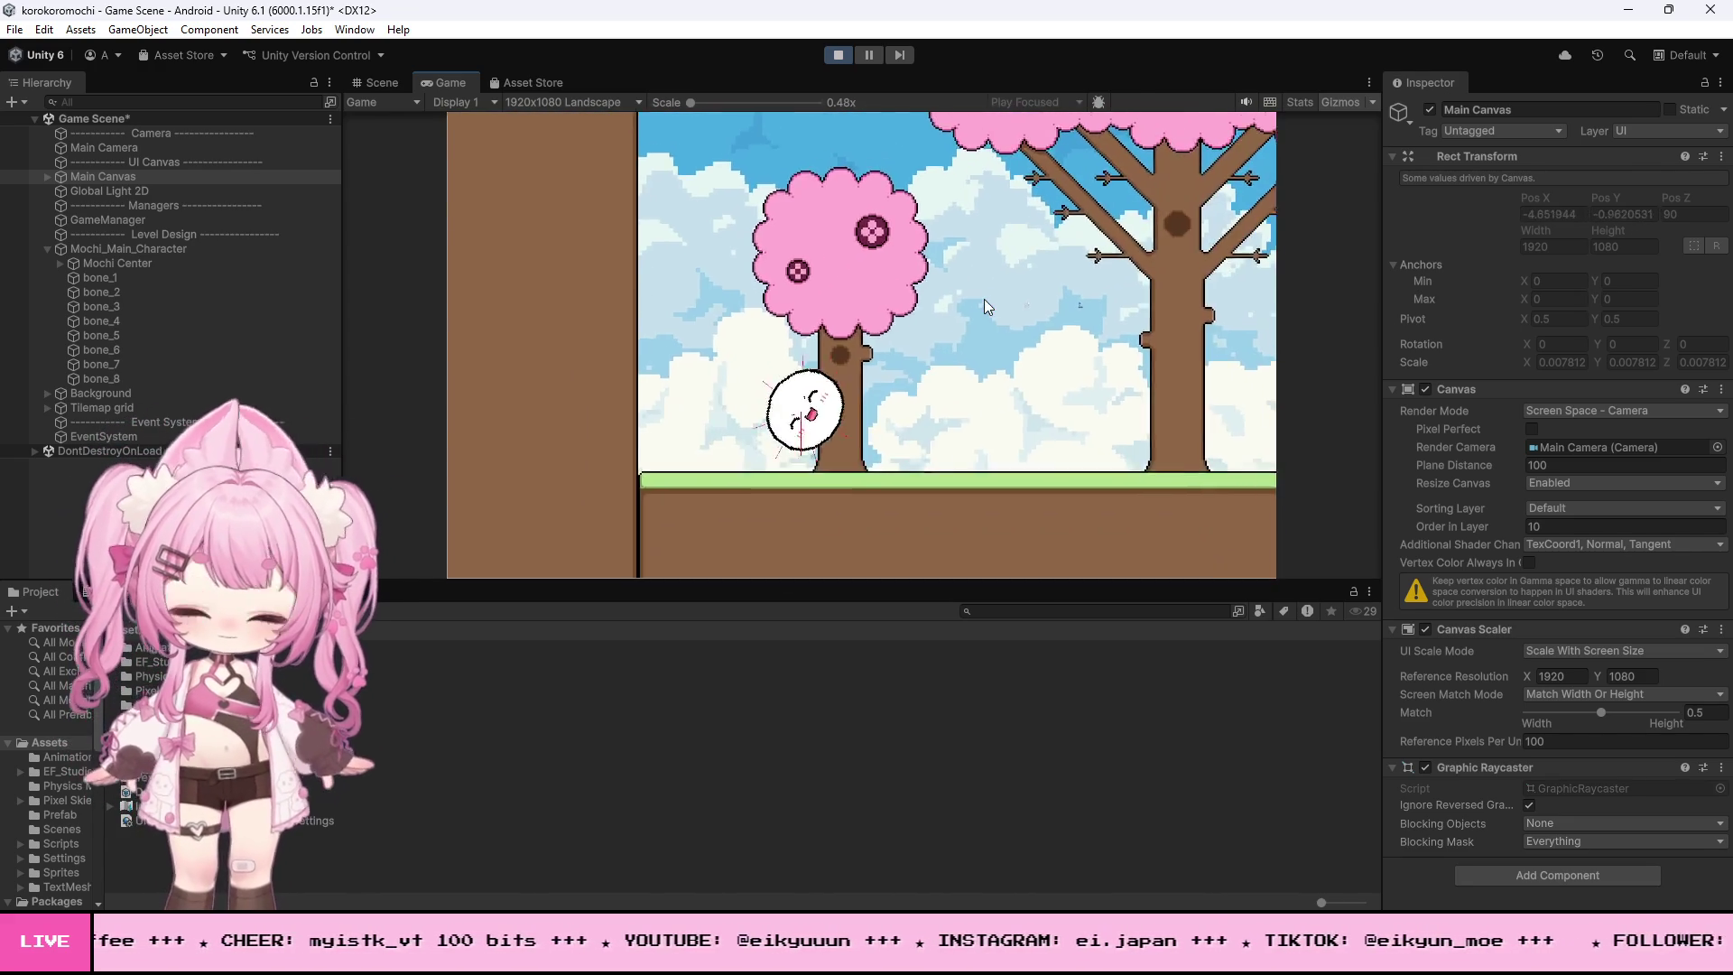
key("space")
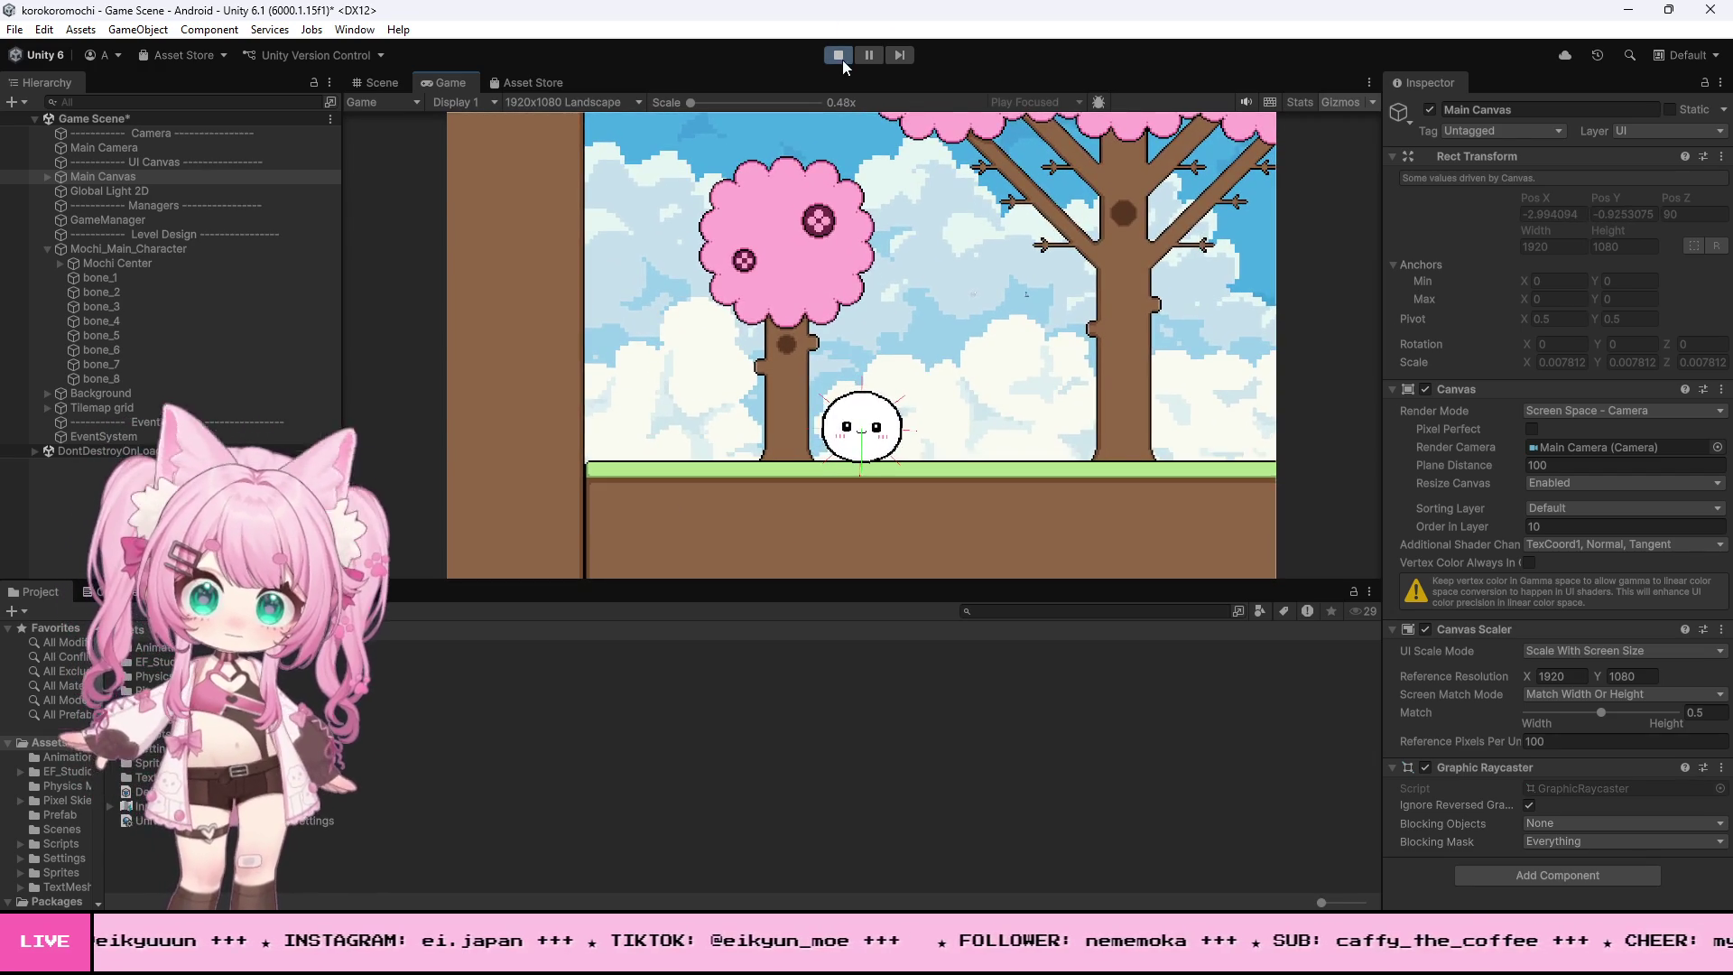
left_click(839, 56)
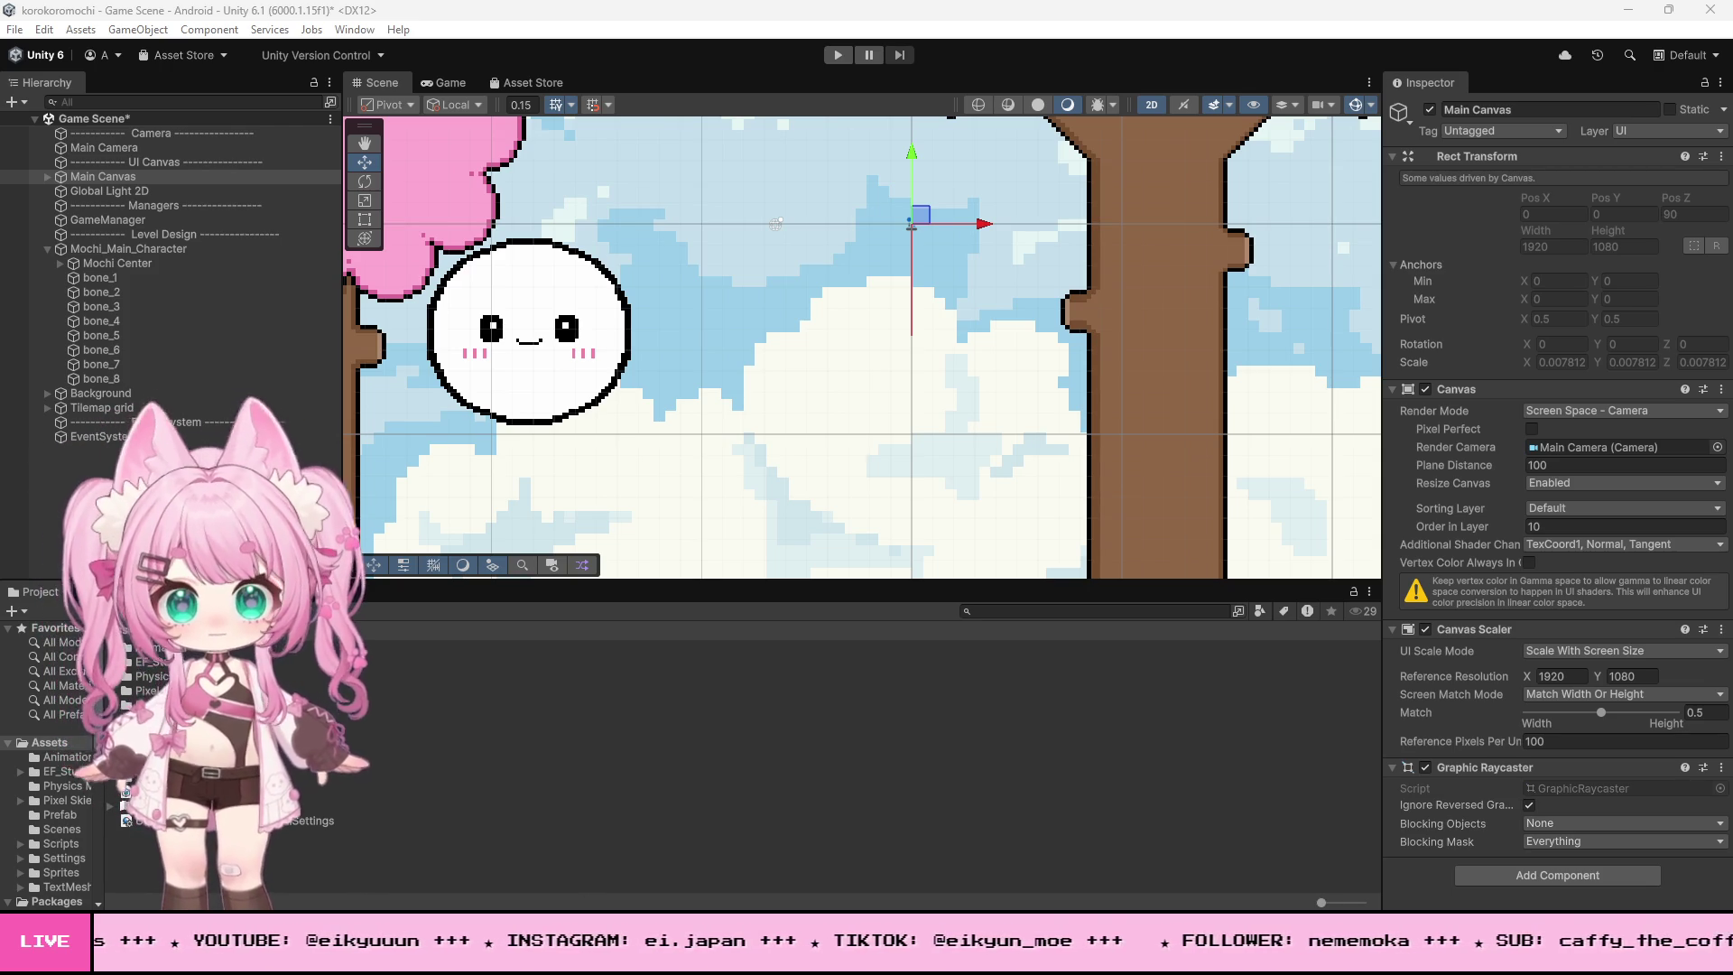
- Find the 'if (keyboard != null)' block and replace lines 67–89 with the grounded jump code
key("alt+Tab")
key("ctrl+f")
type("if (keyboard != null)")
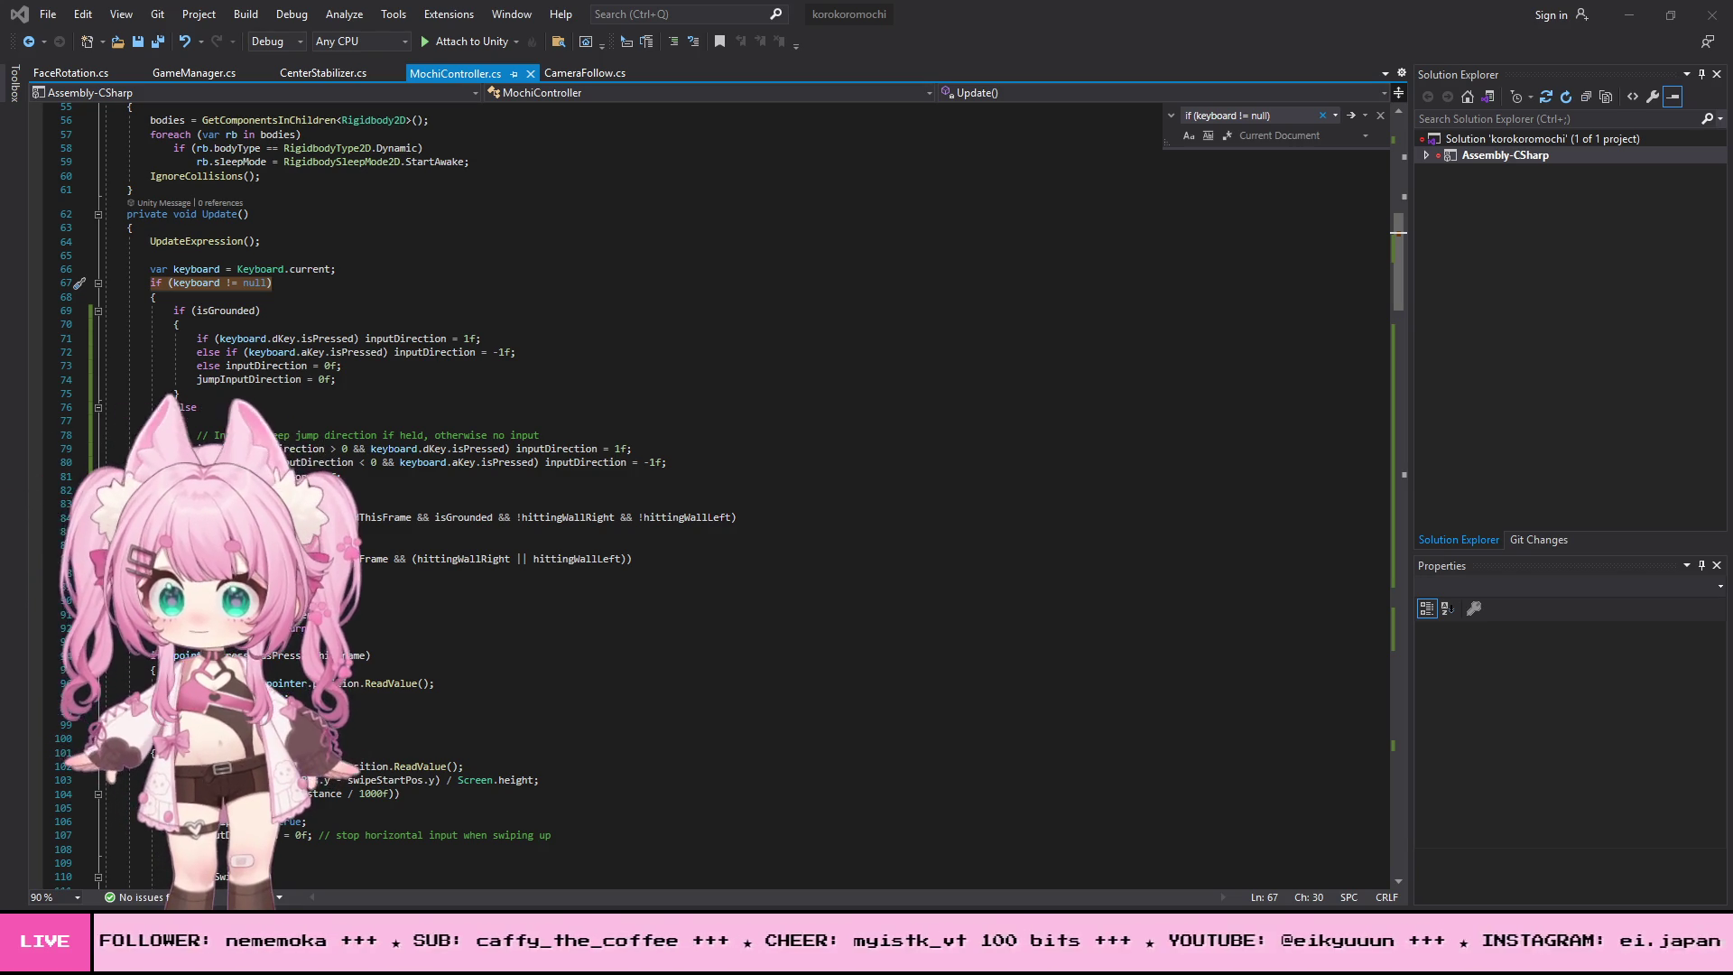
left_click(229, 326)
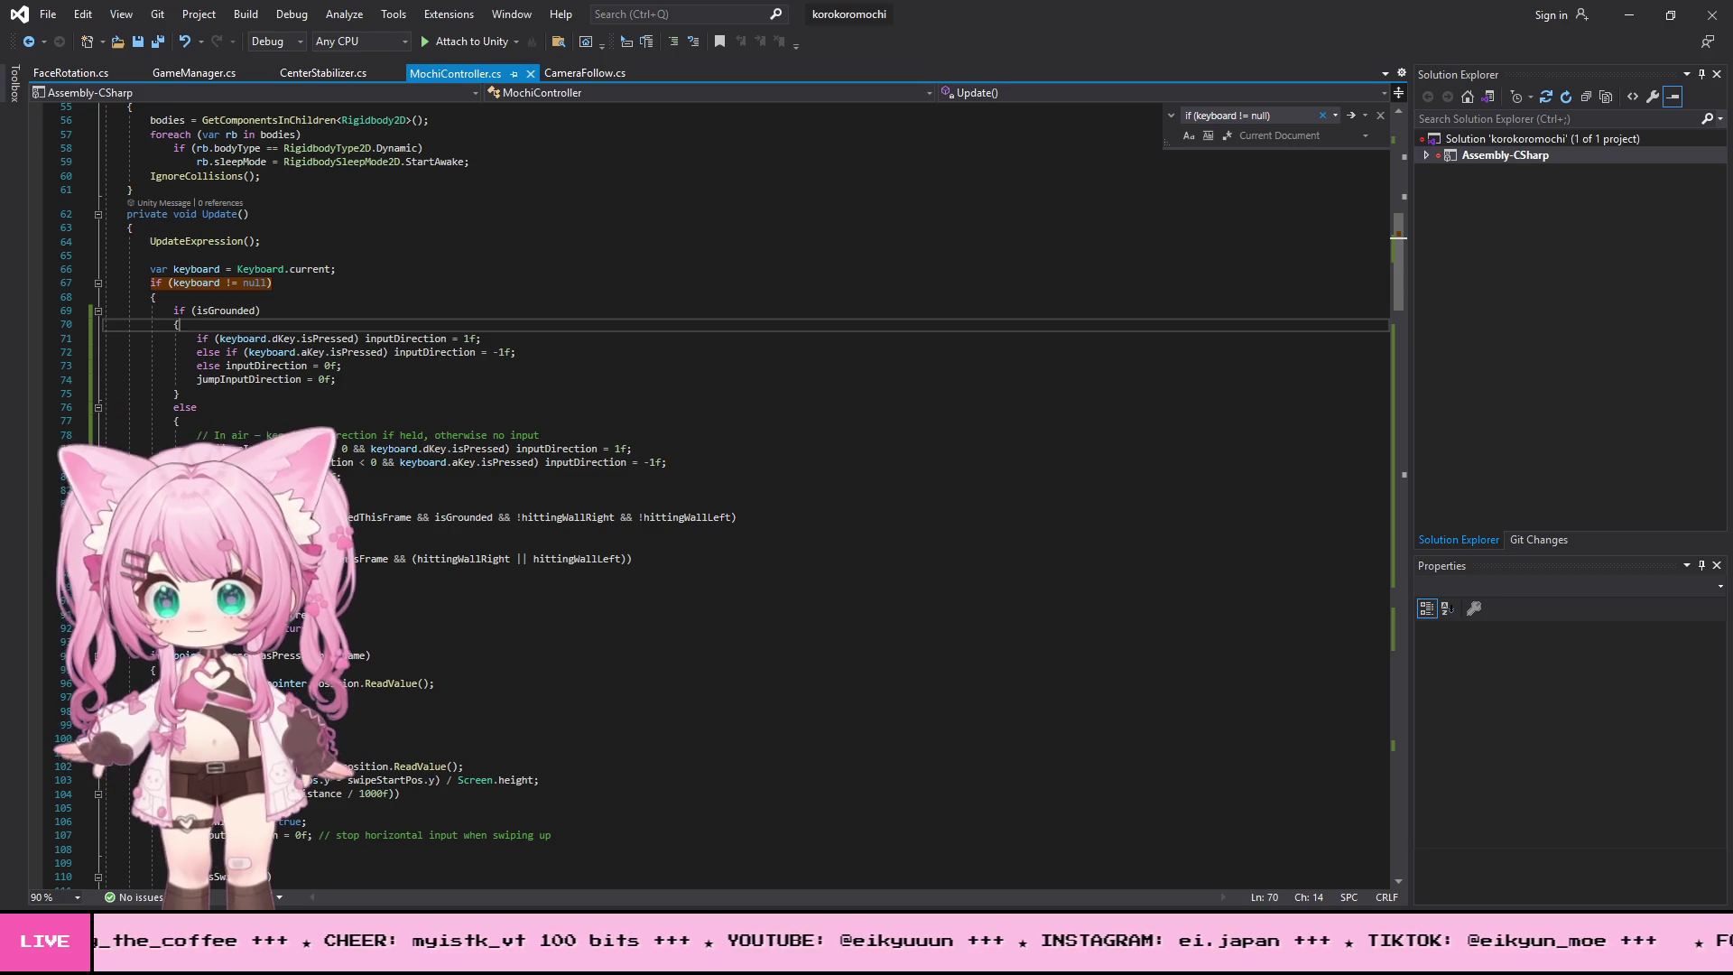
key("alt+Tab")
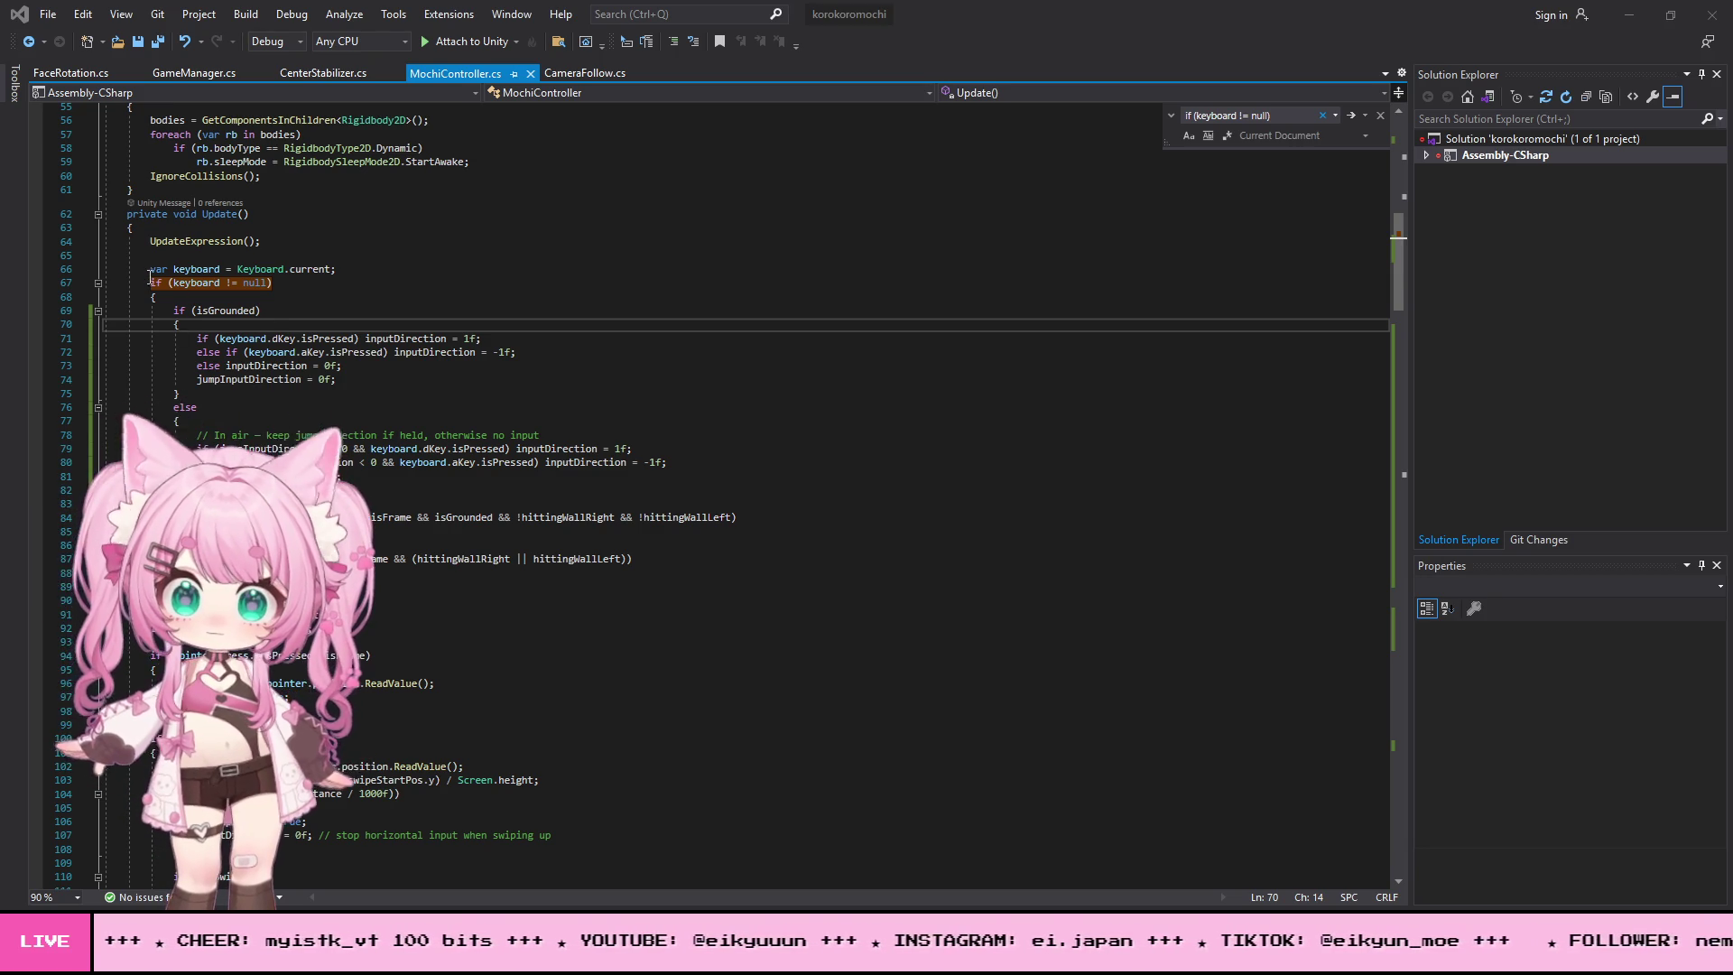
mouse_move(151, 283)
left_mouse_down()
mouse_move(180, 394)
mouse_move(373, 591)
left_mouse_up()
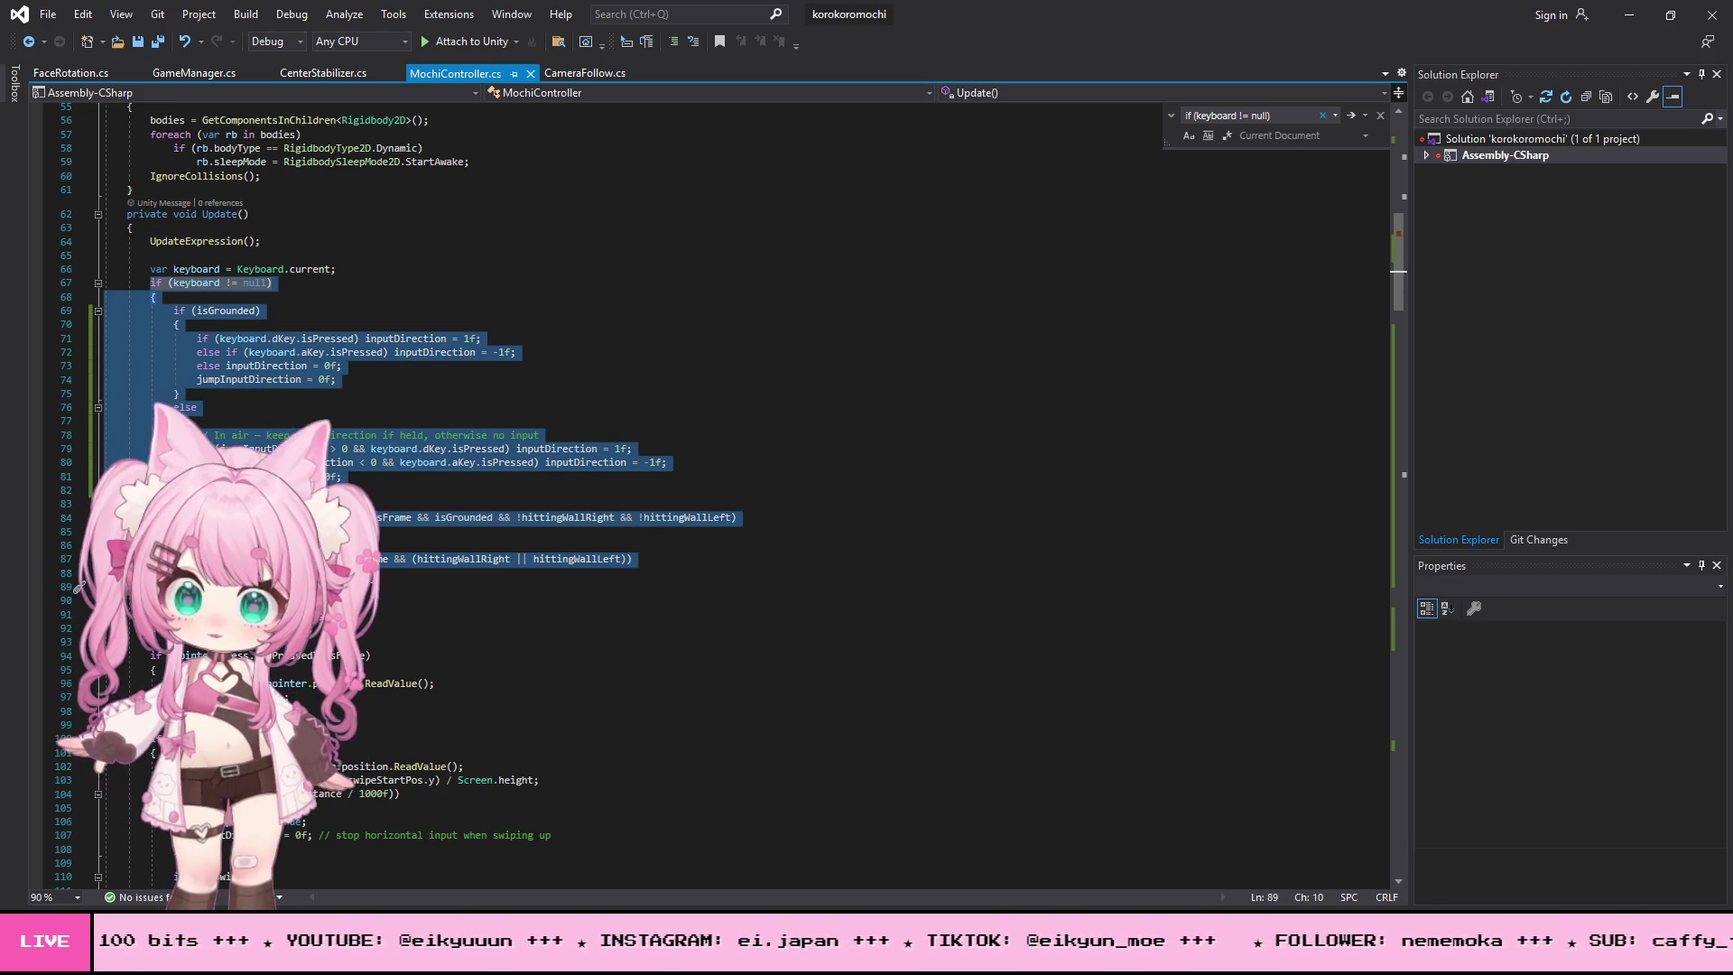
key("Escape")
key("ctrl+v")
key("ctrl+f")
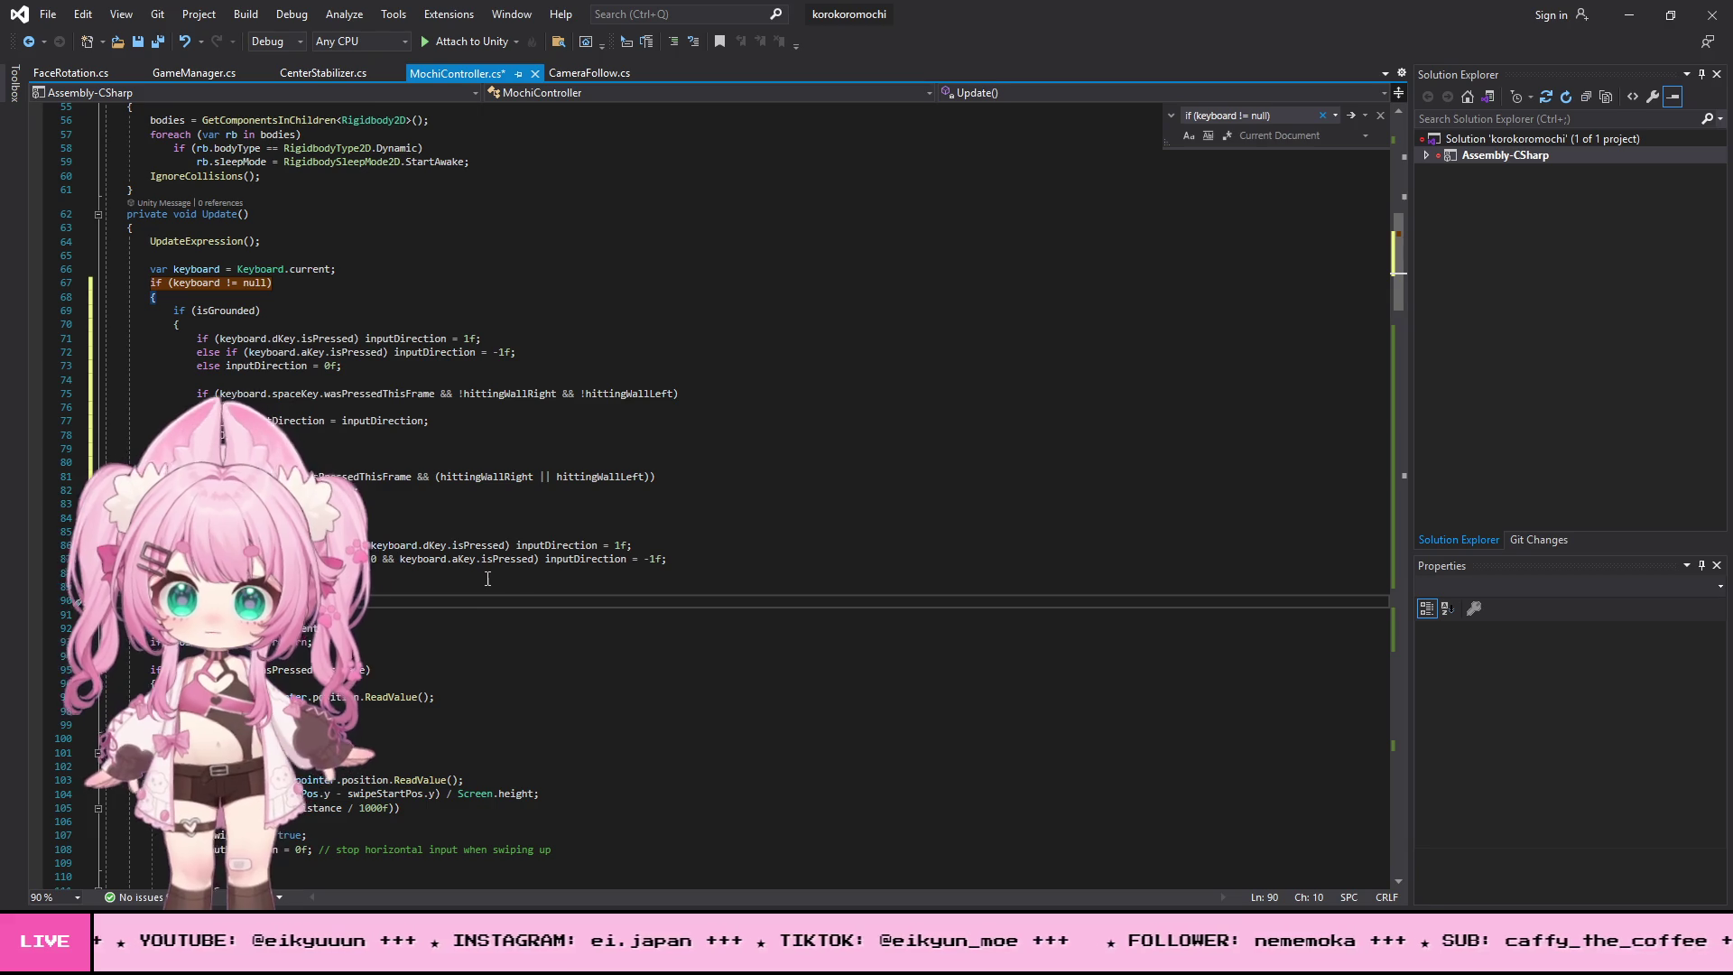
- Save MochiController.cs and all open files, then return to Unity
left_click(47, 14)
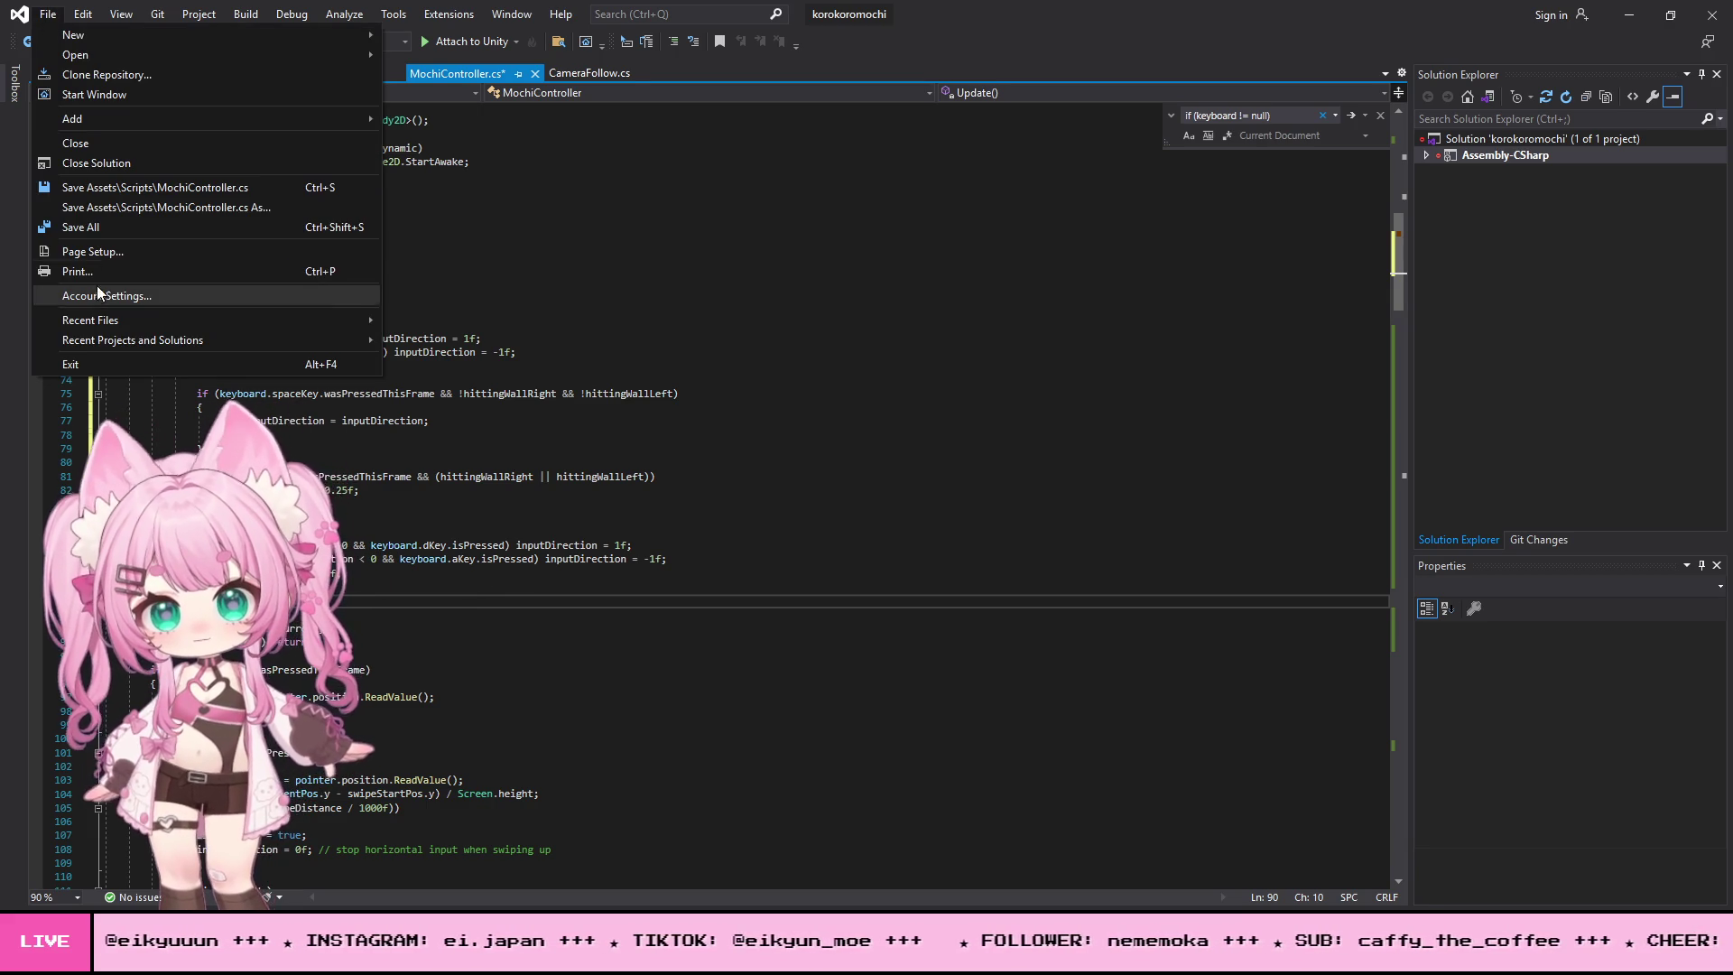
left_click(108, 229)
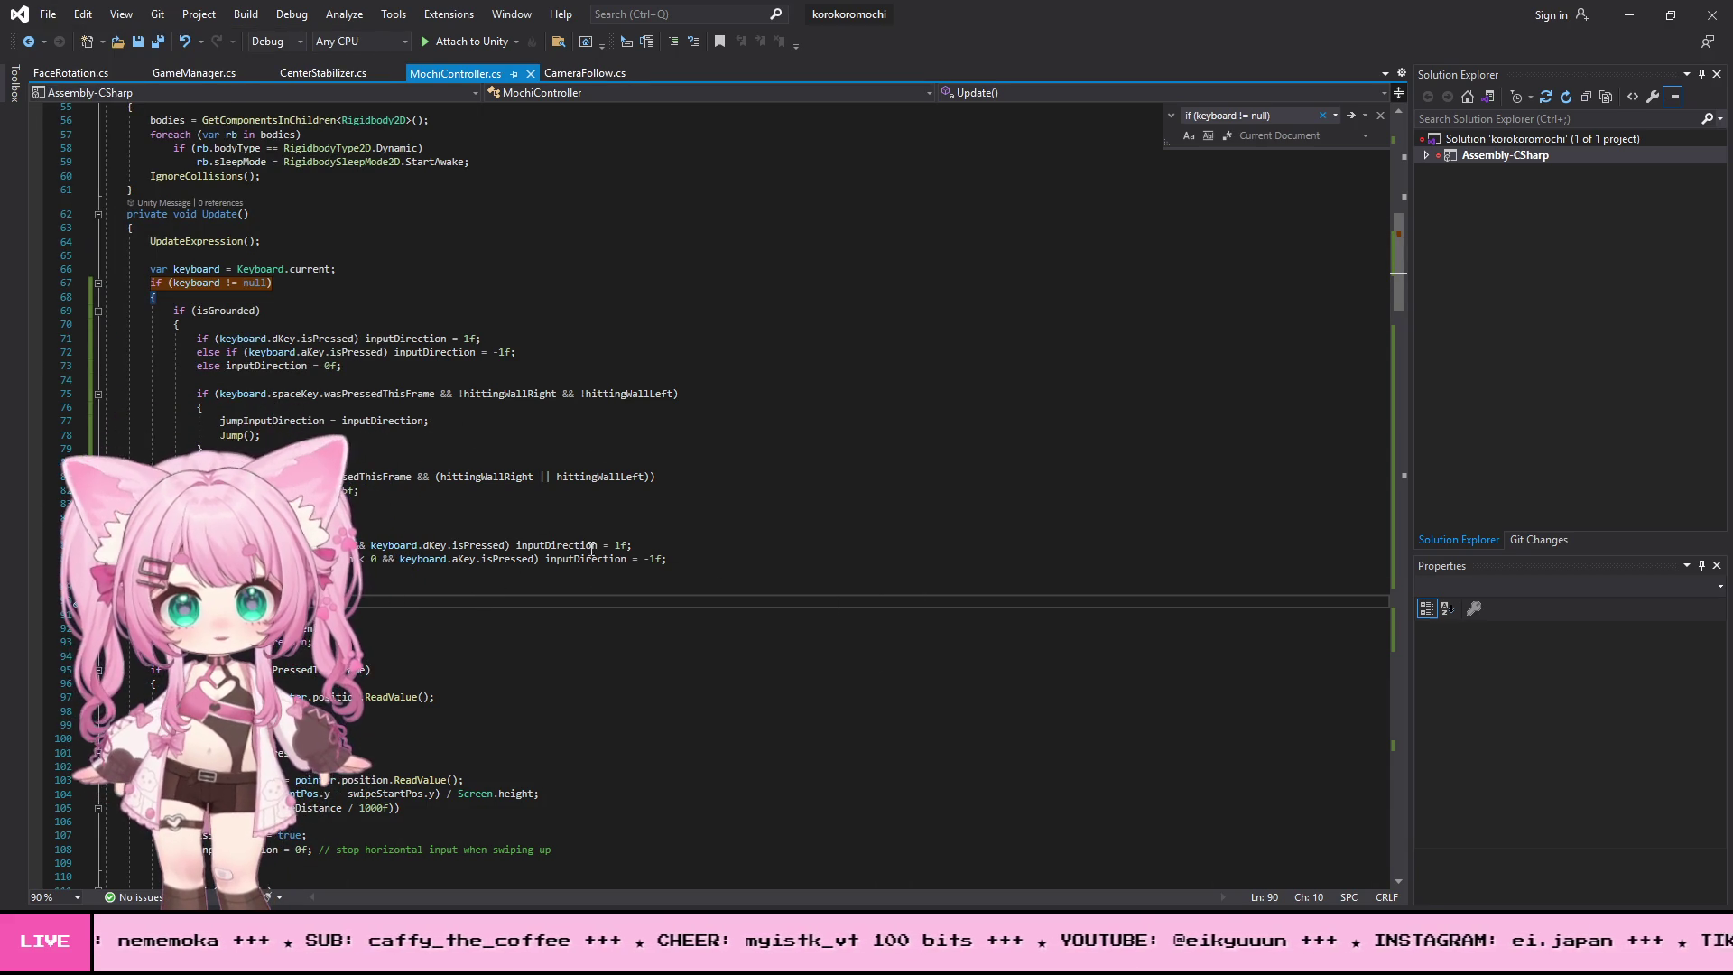
left_click(48, 13)
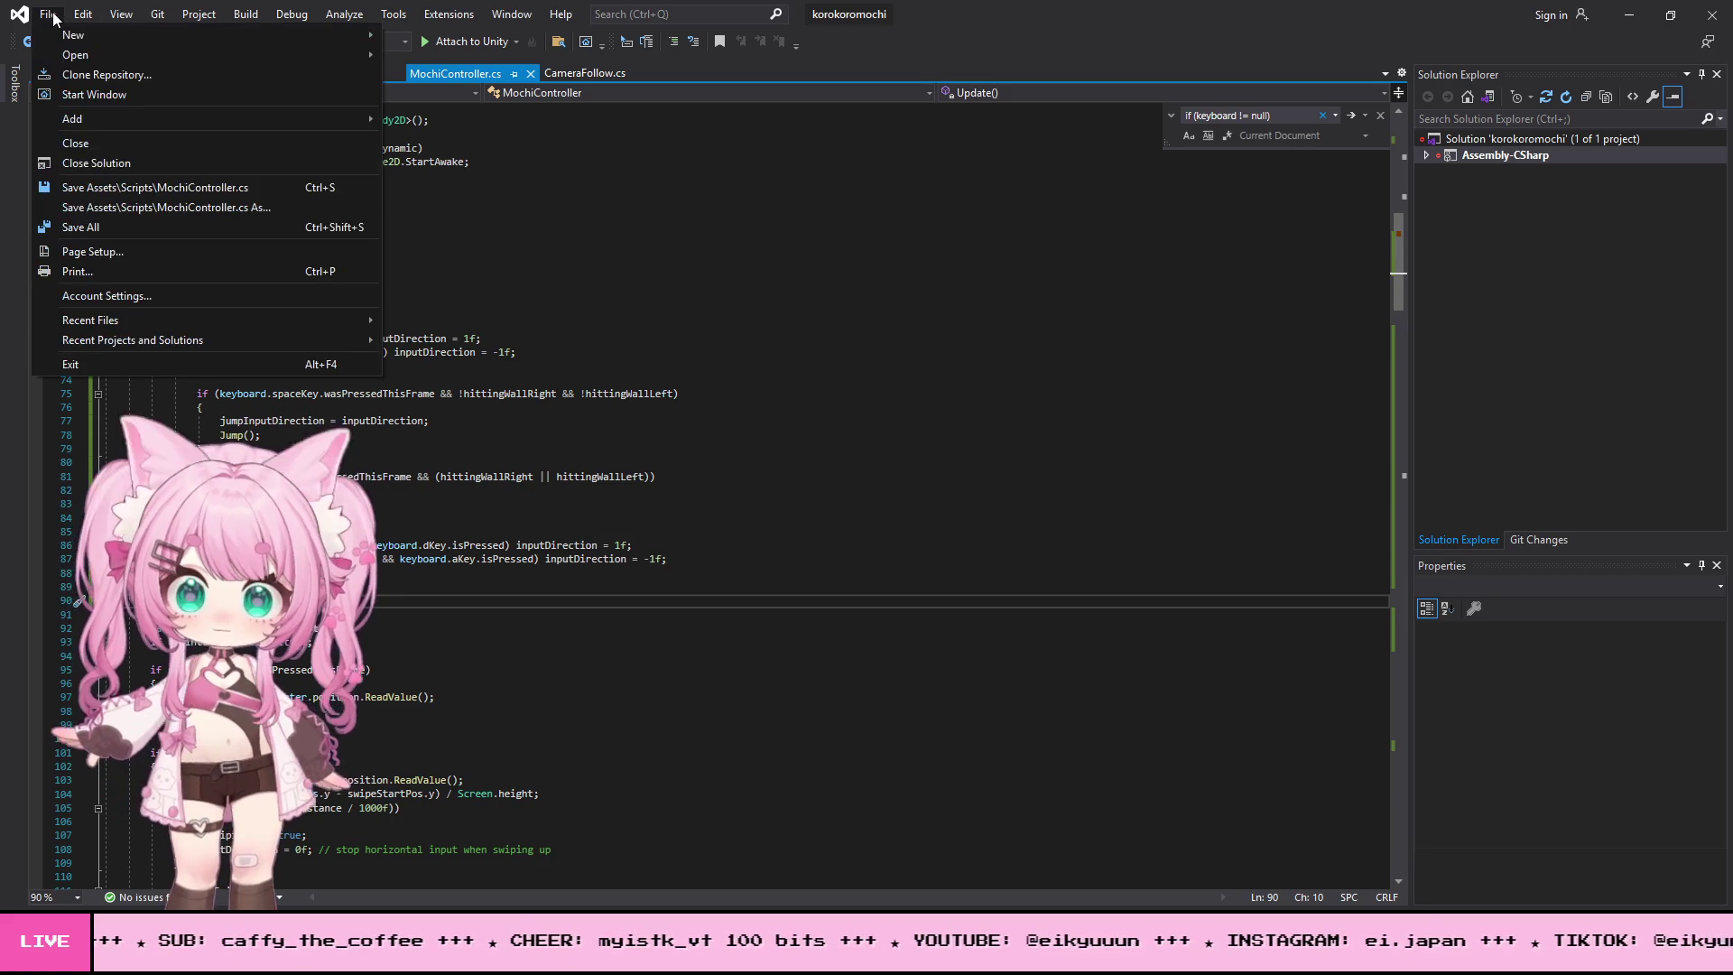
left_click(94, 231)
left_click(1648, 15)
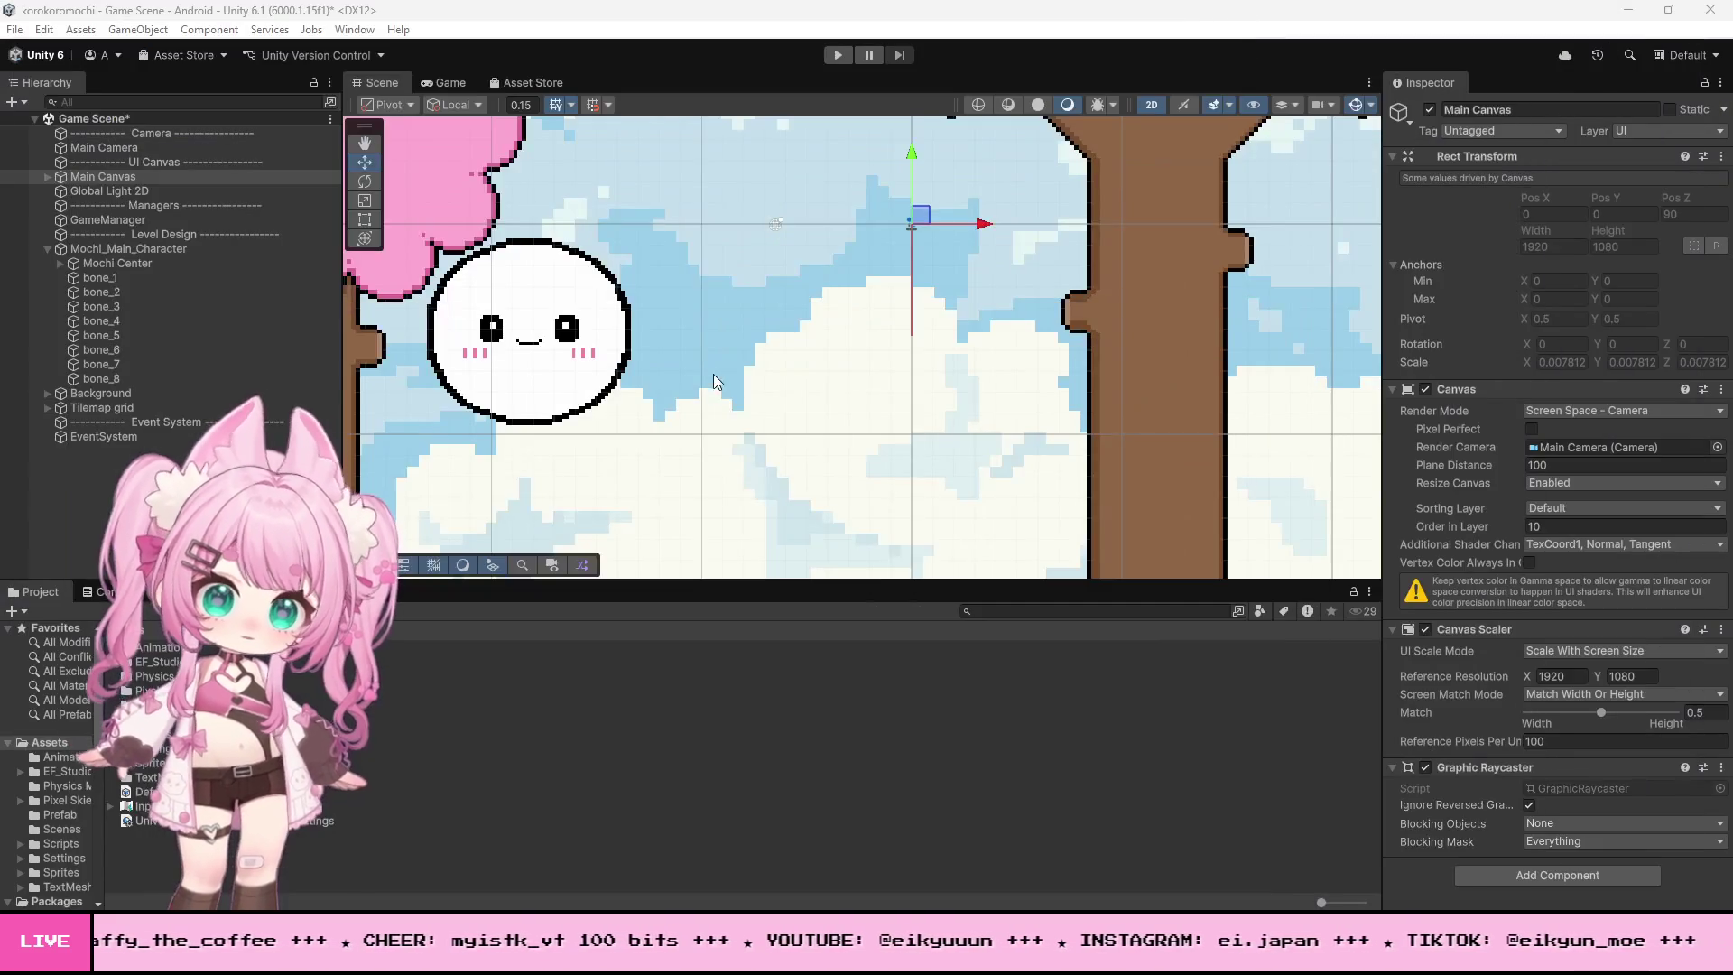
- Start Play mode and repeatedly launch the mochi toward the raised platform and cherry tree
scroll(694, 302, "down", 5)
scroll(761, 317, "up", 4)
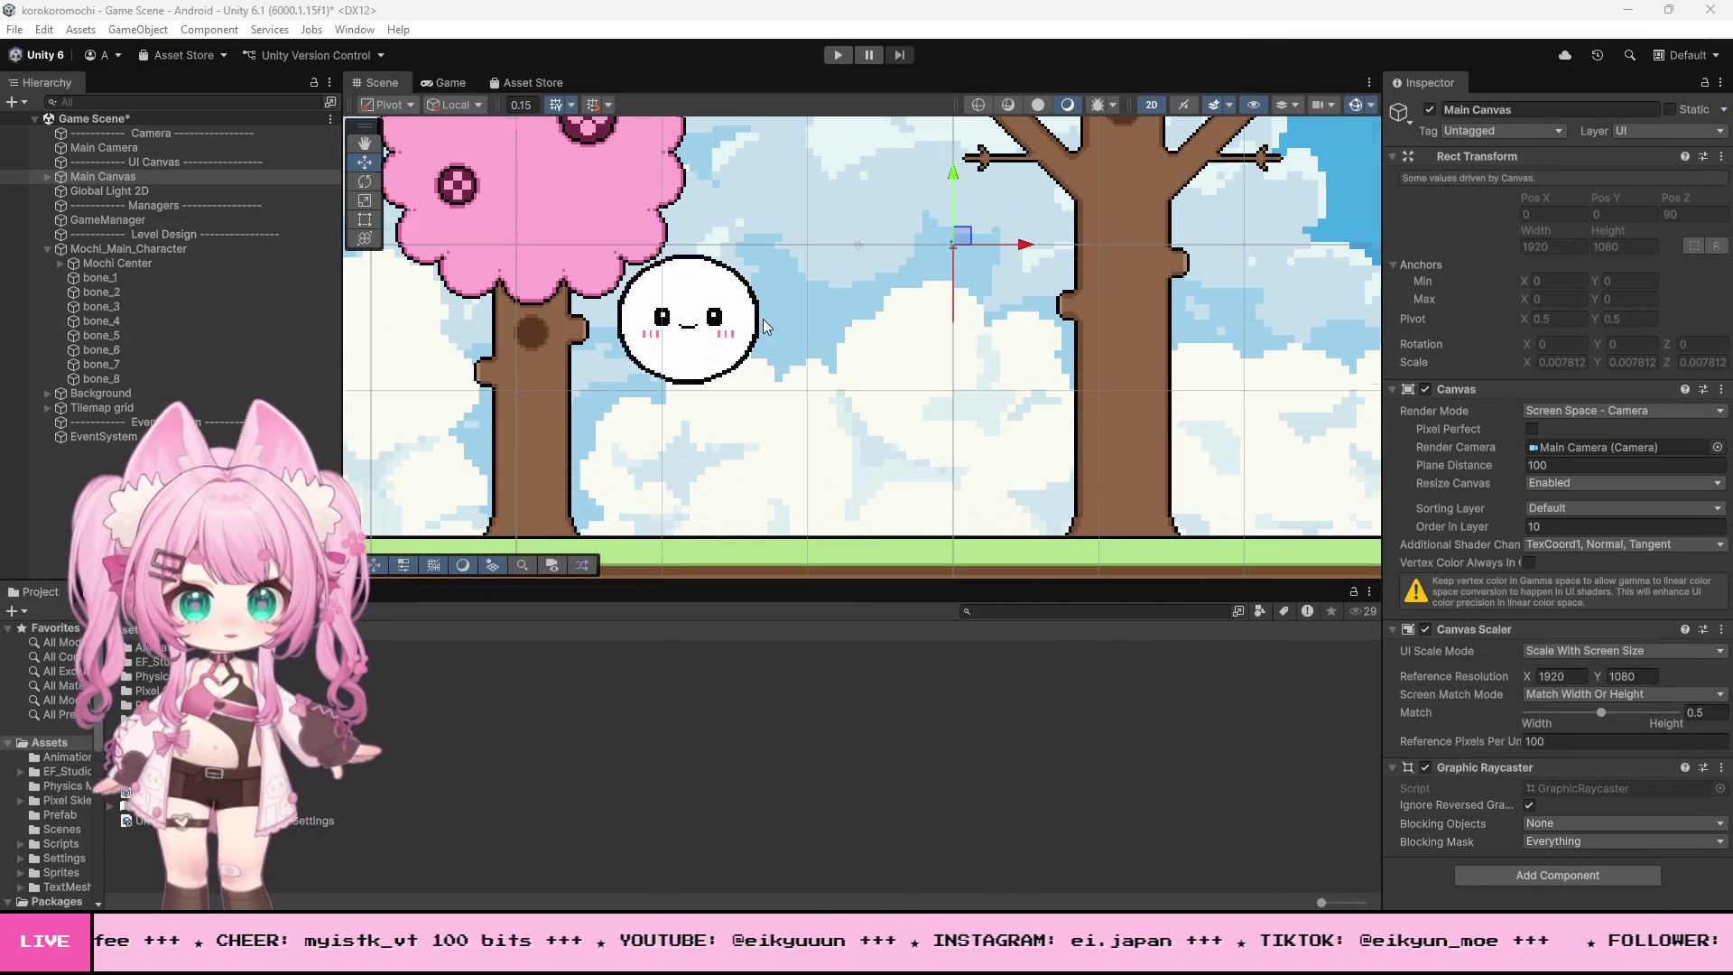
left_click(839, 55)
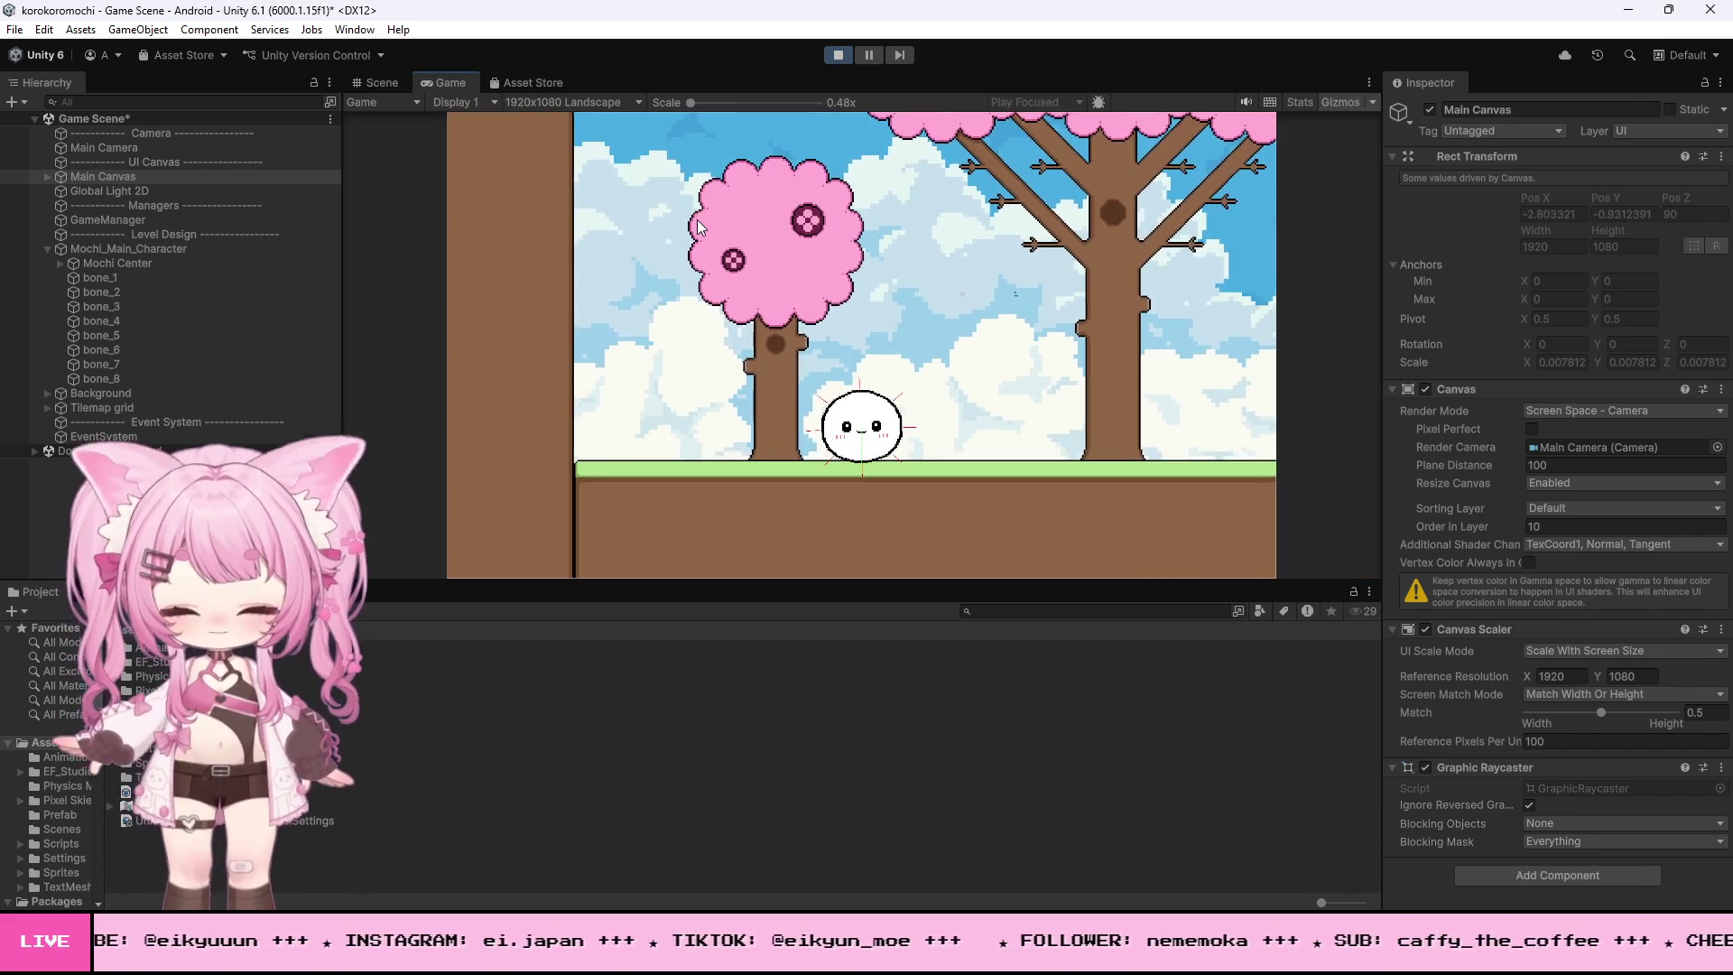
left_click(697, 222)
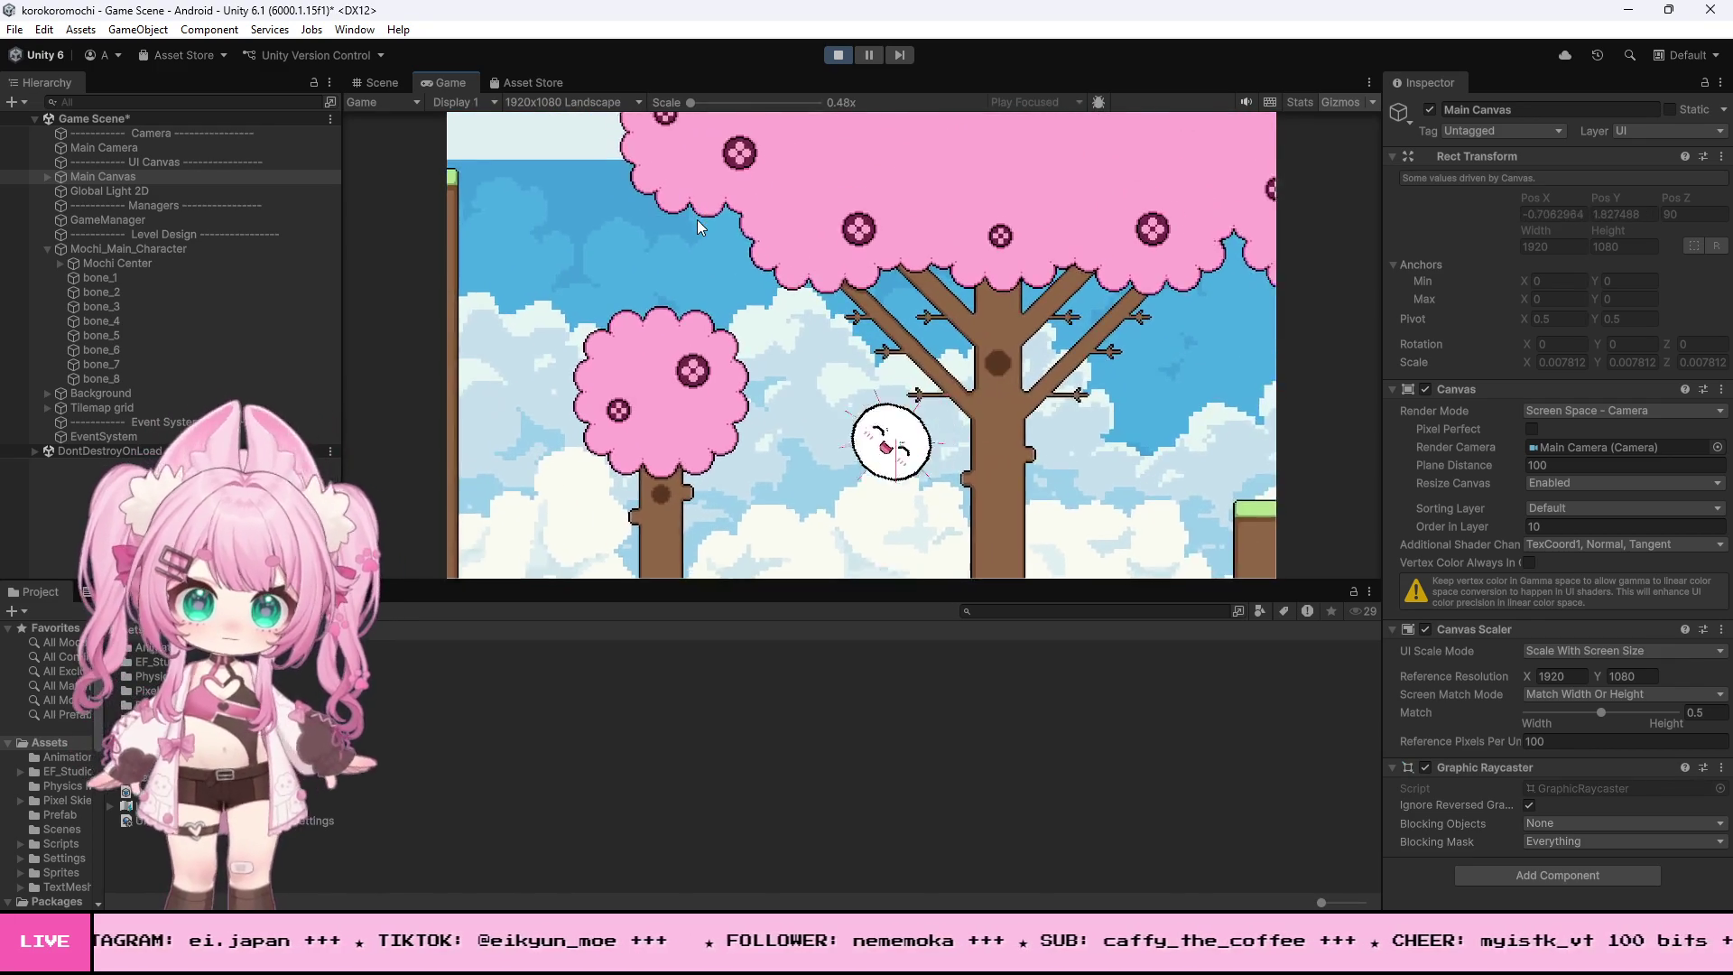
left_click(697, 220)
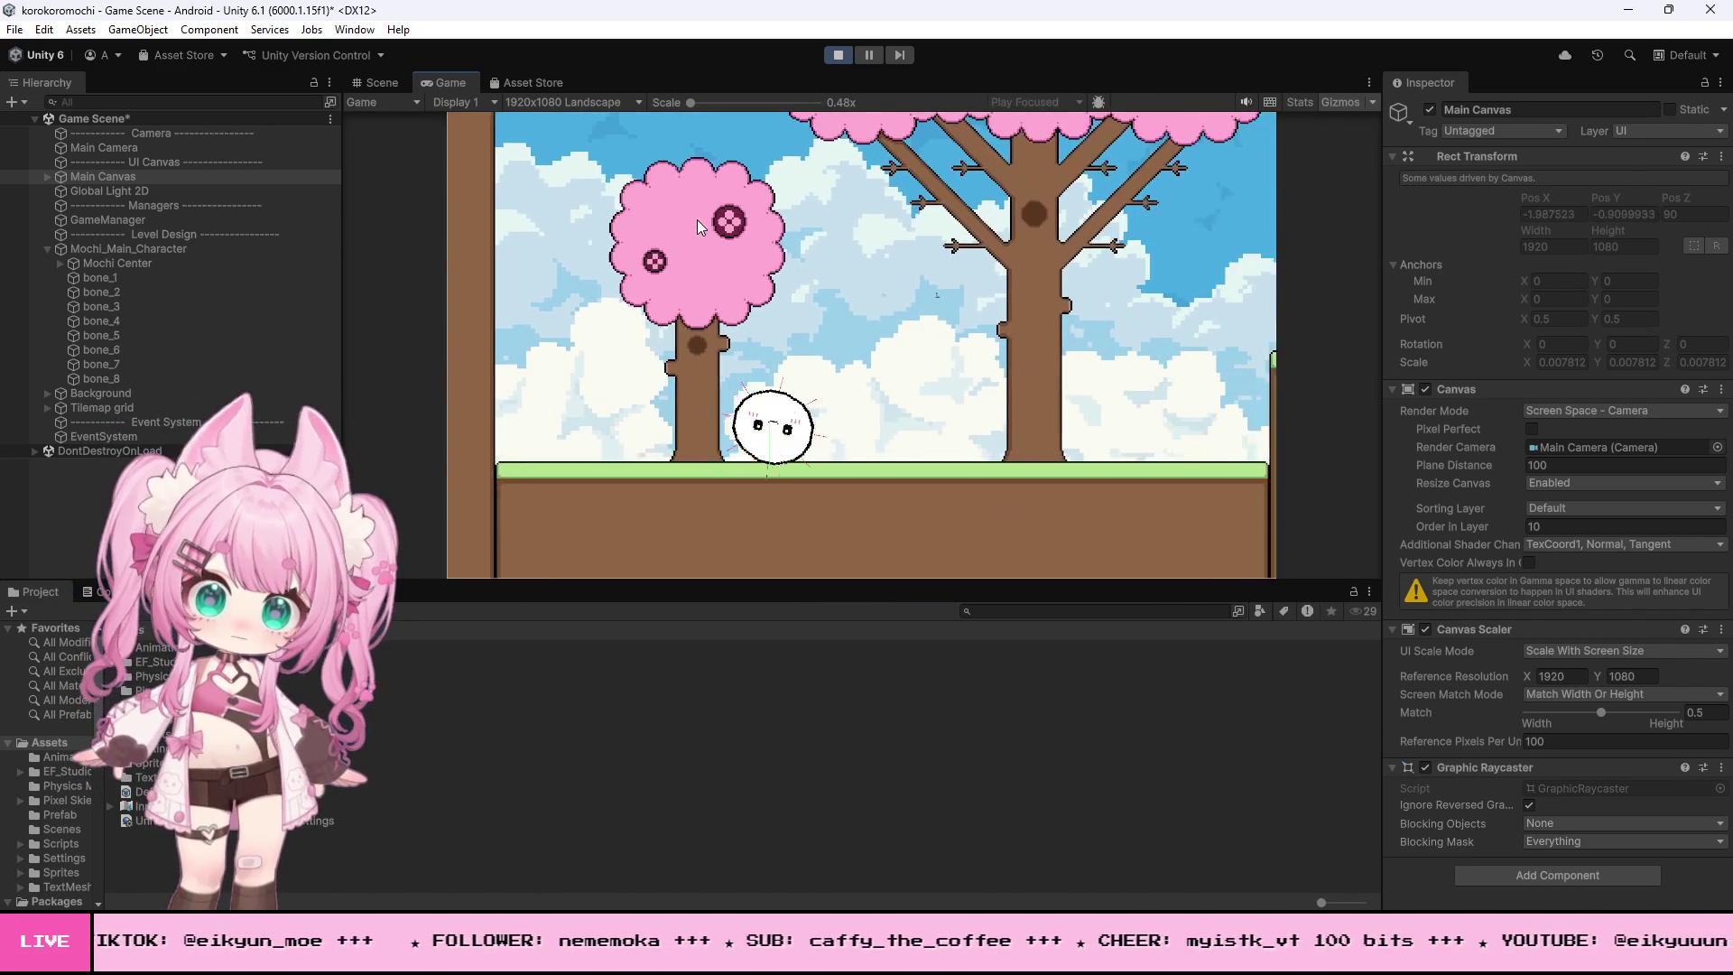
left_click(696, 220)
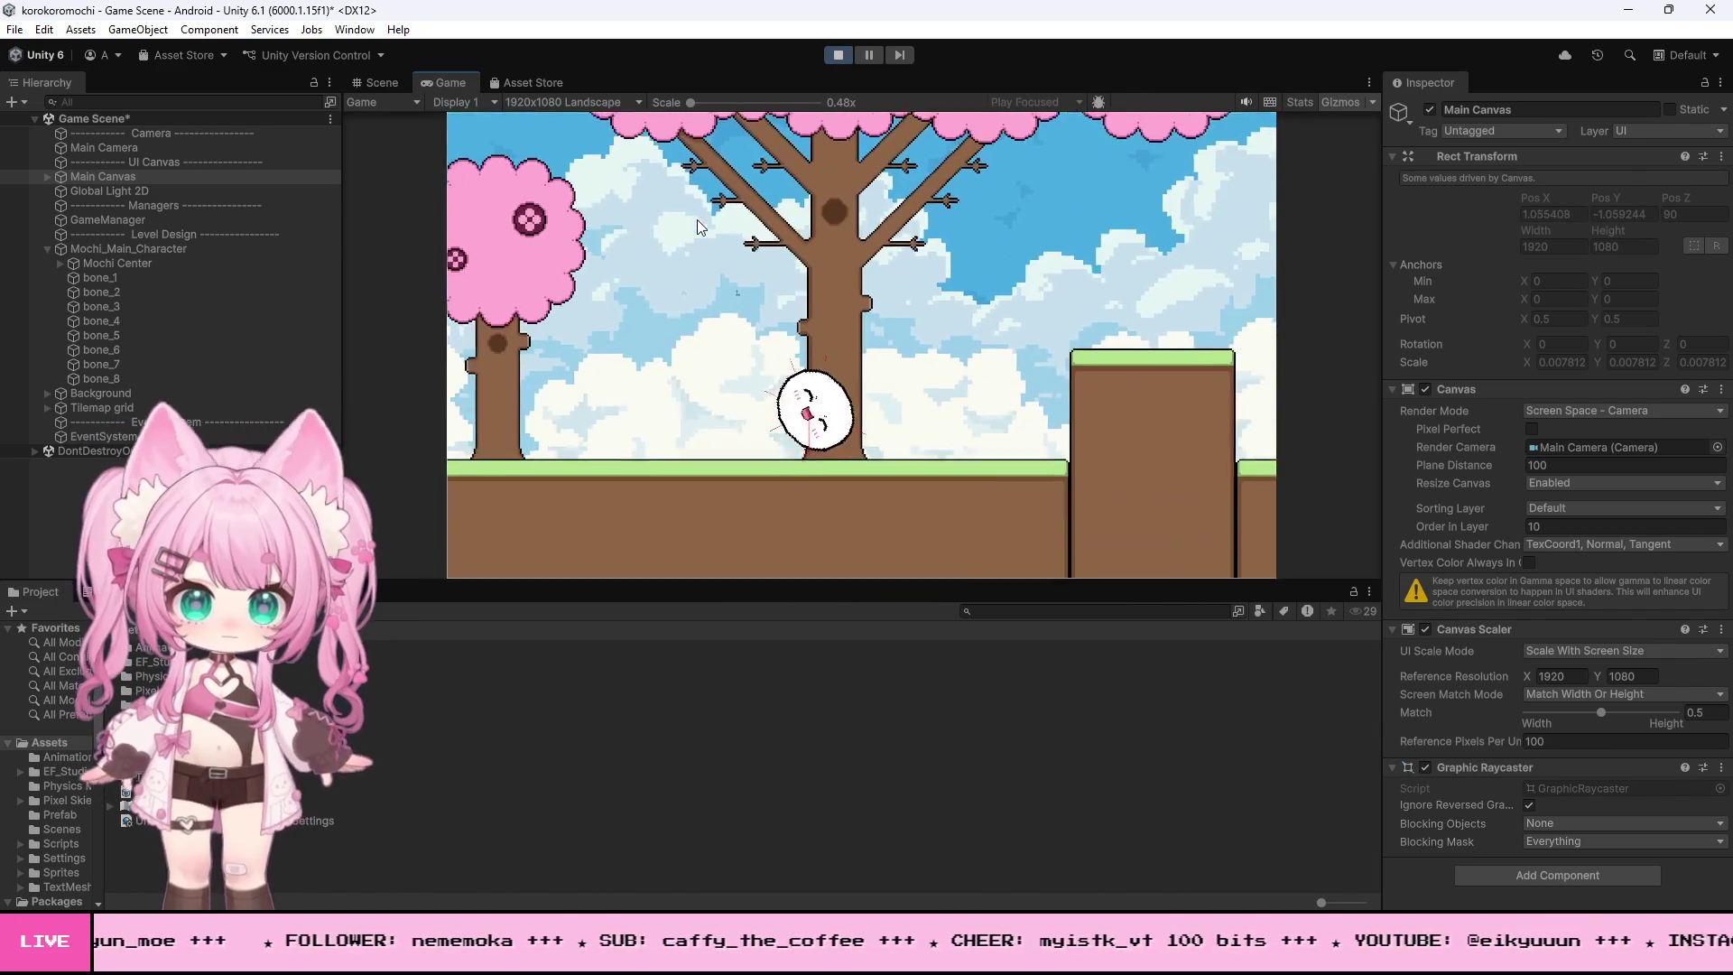
left_click(697, 221)
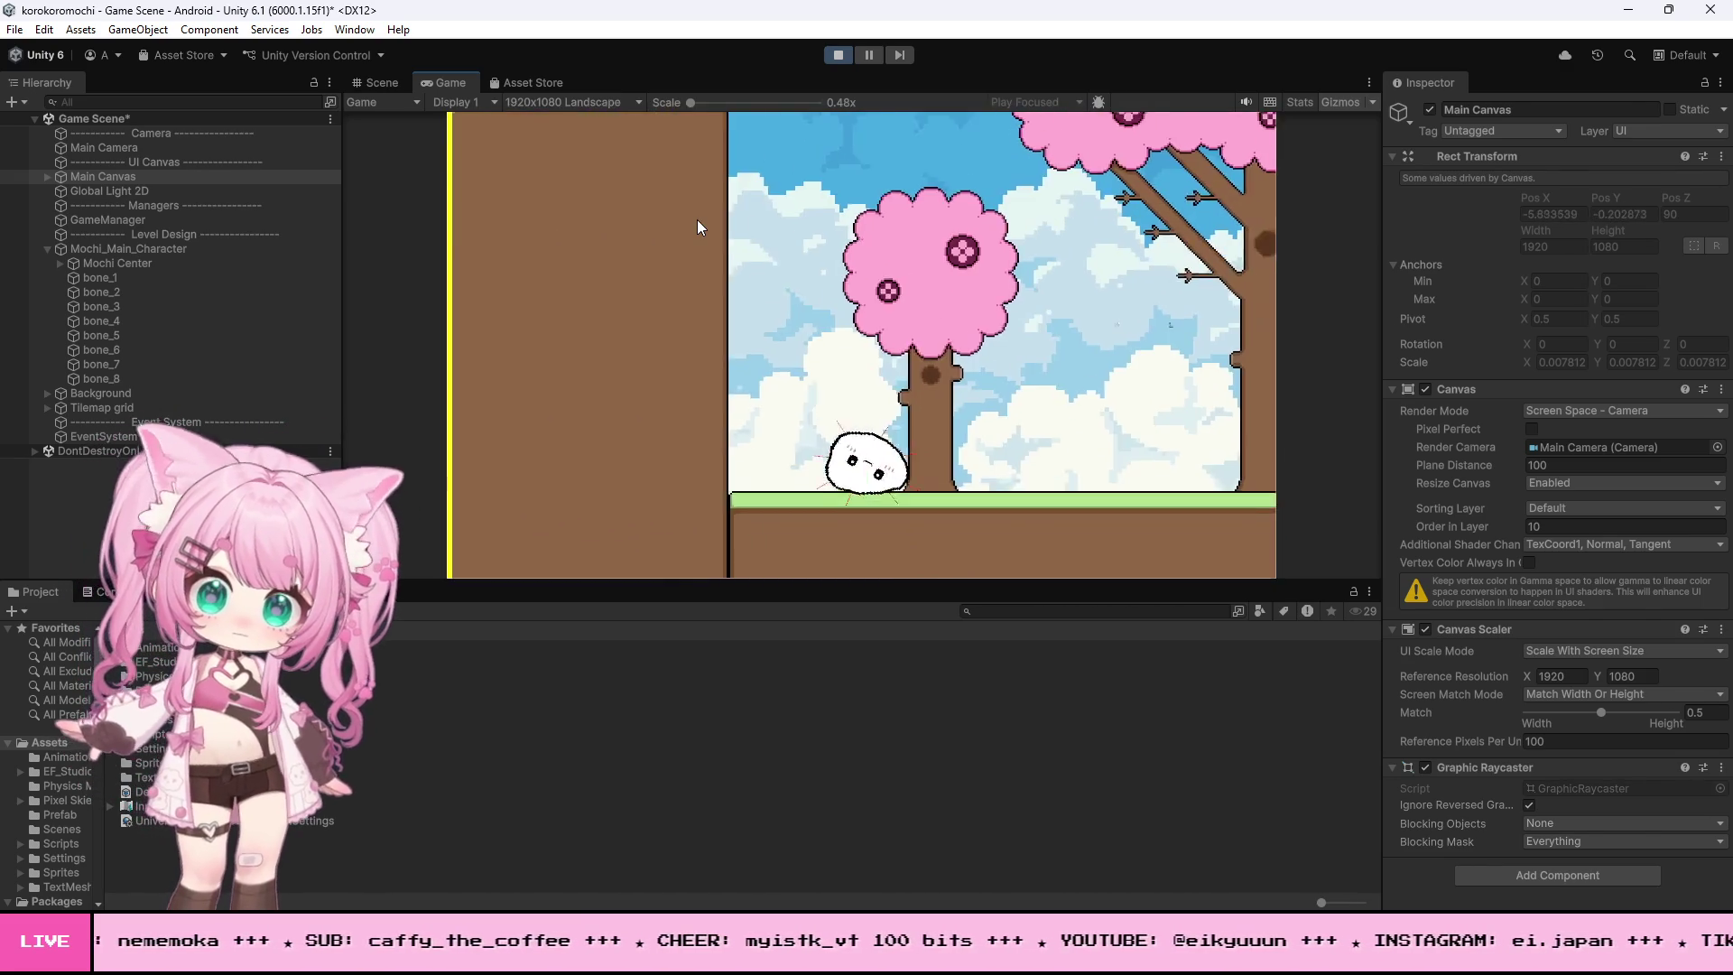
left_click(697, 220)
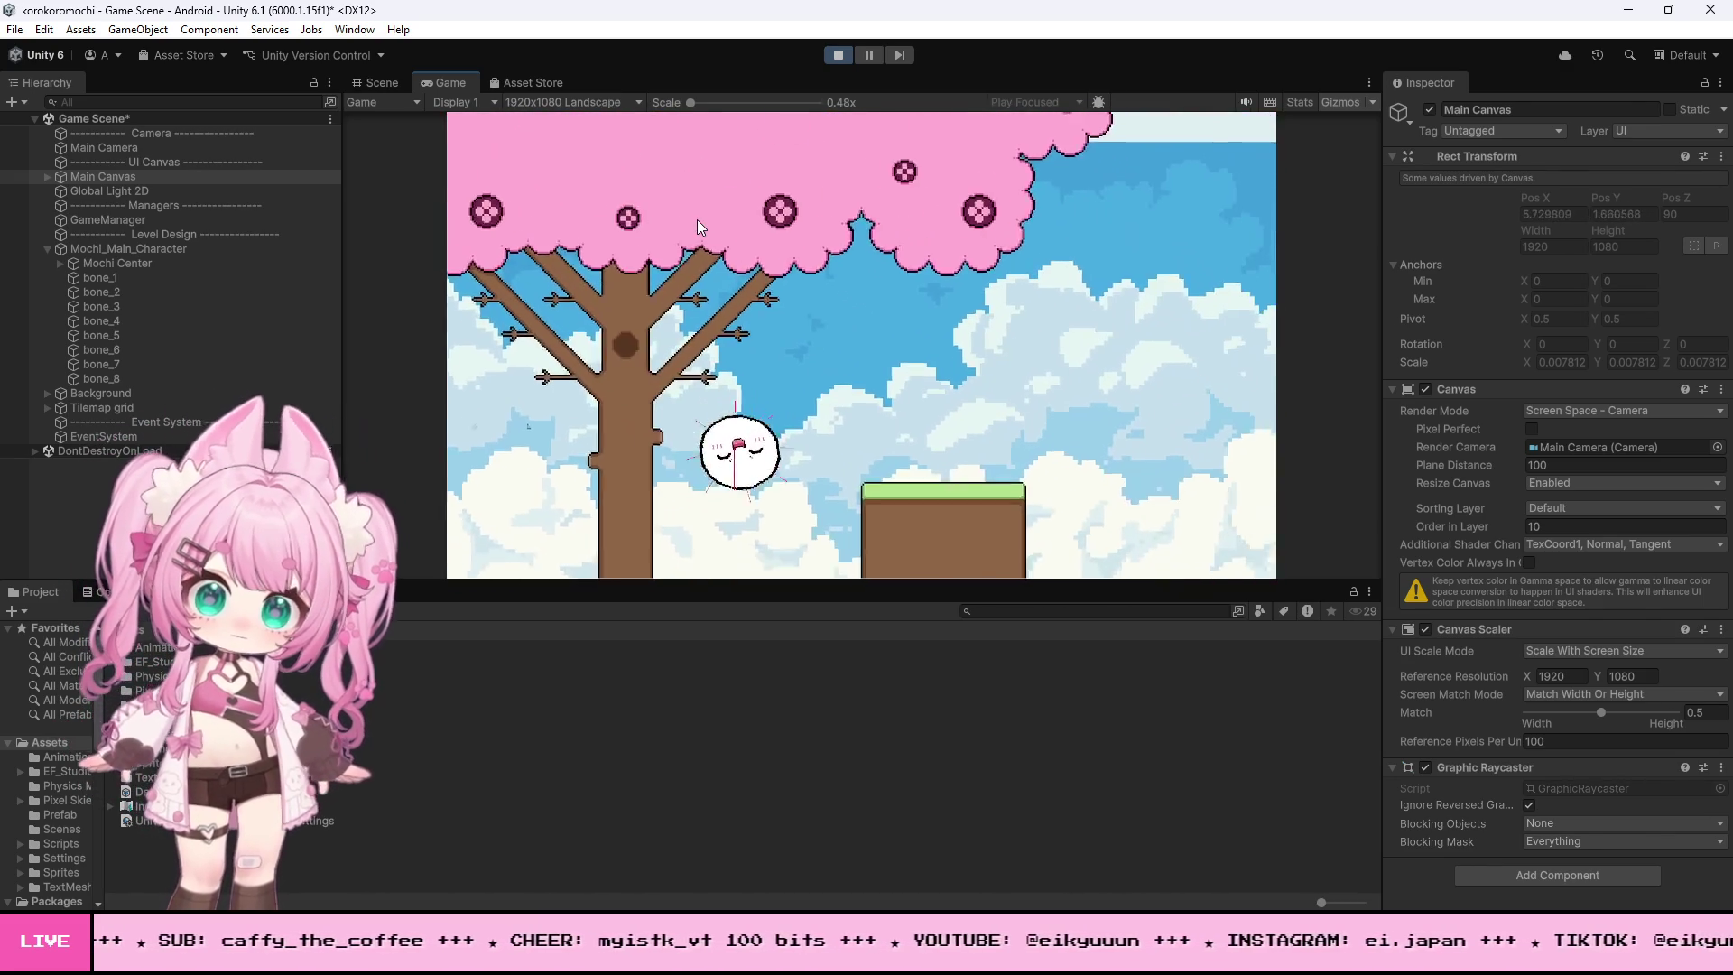
left_click(696, 220)
left_click(697, 219)
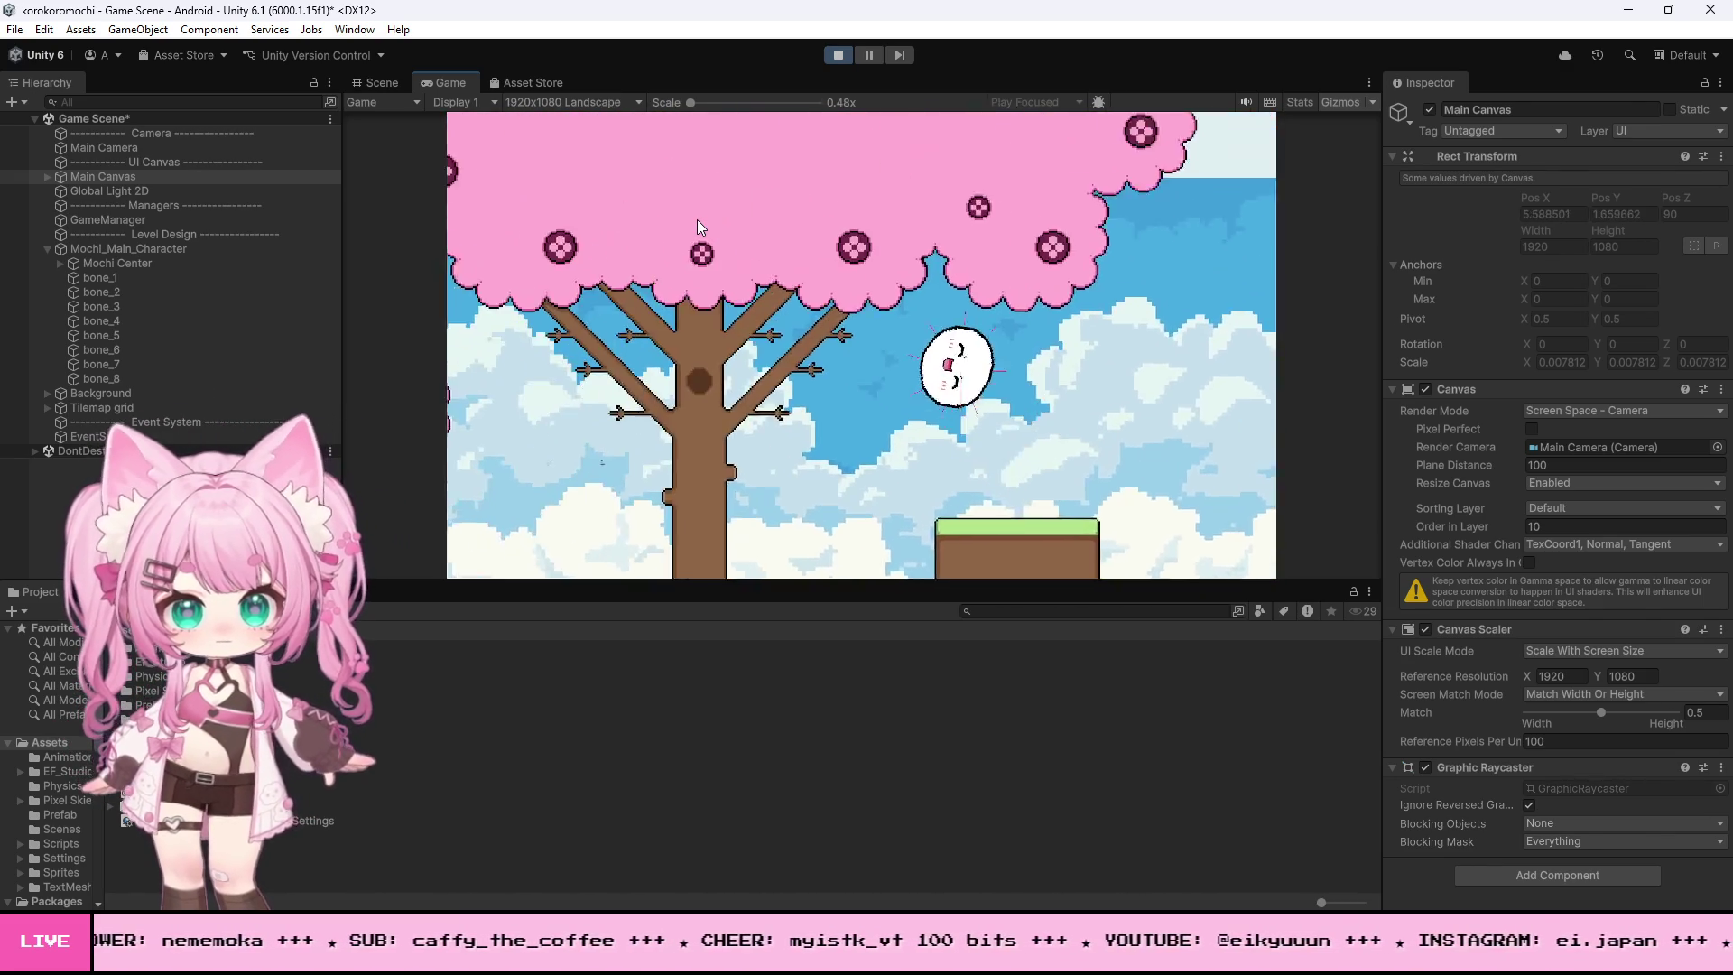
left_click(697, 219)
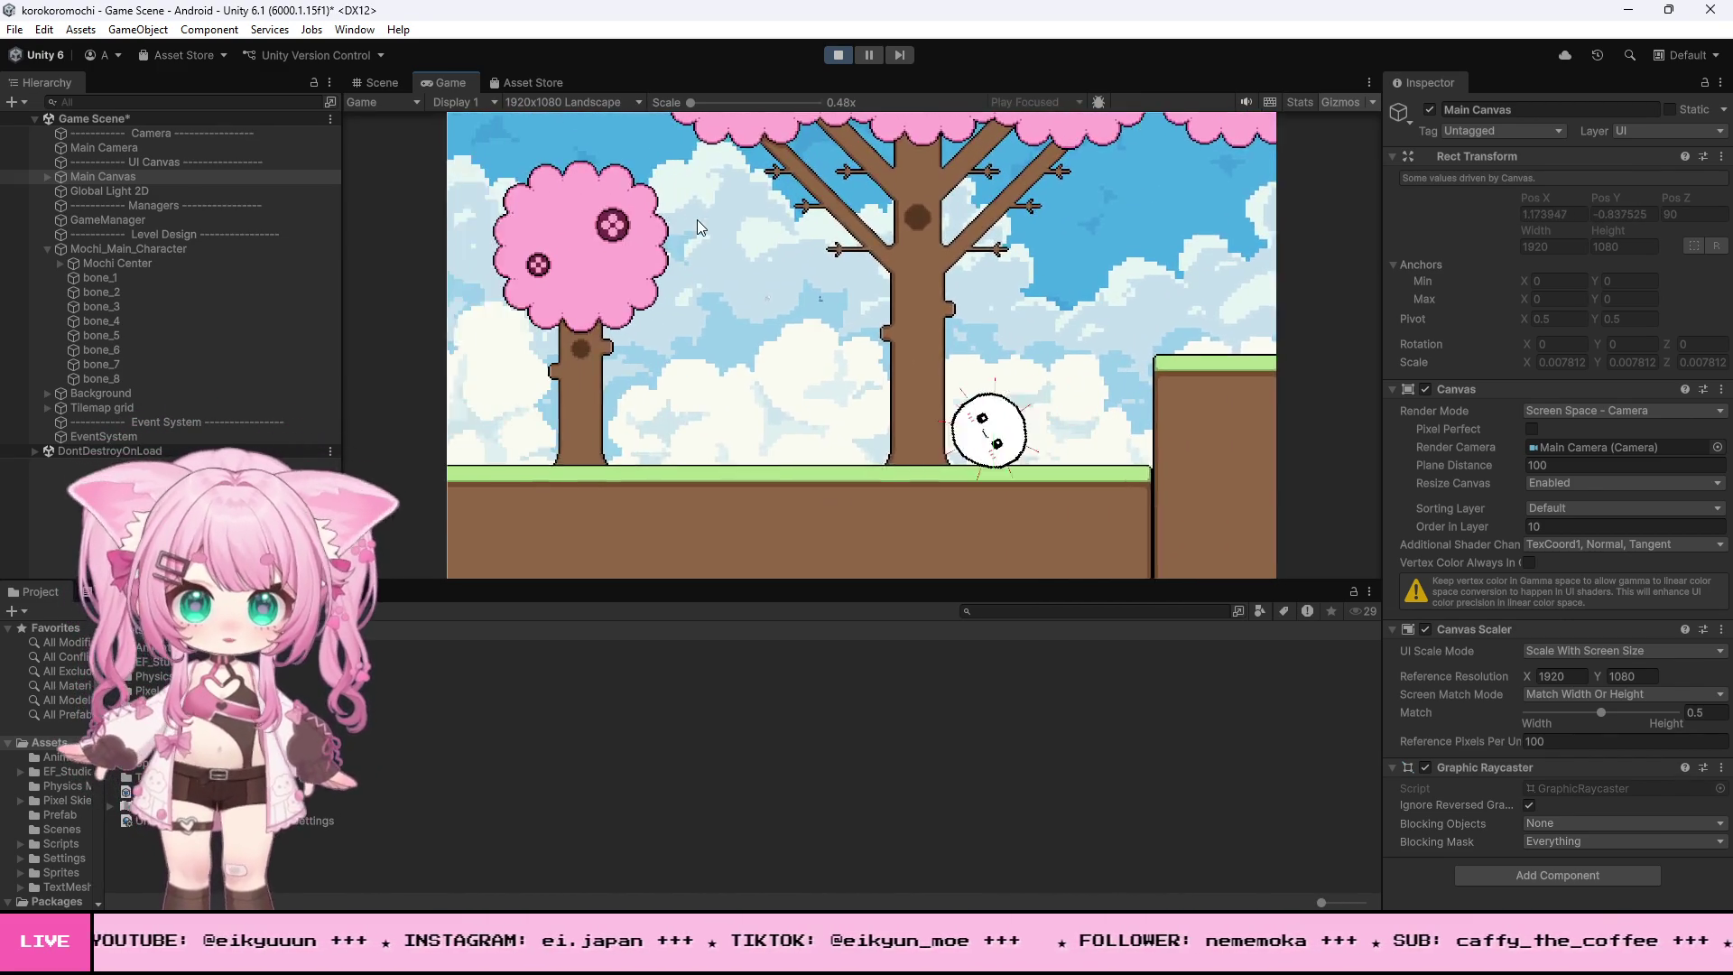
- Roll the mochi with A/D and jump with Space onto the raised block and into the tree canopy
key("d")
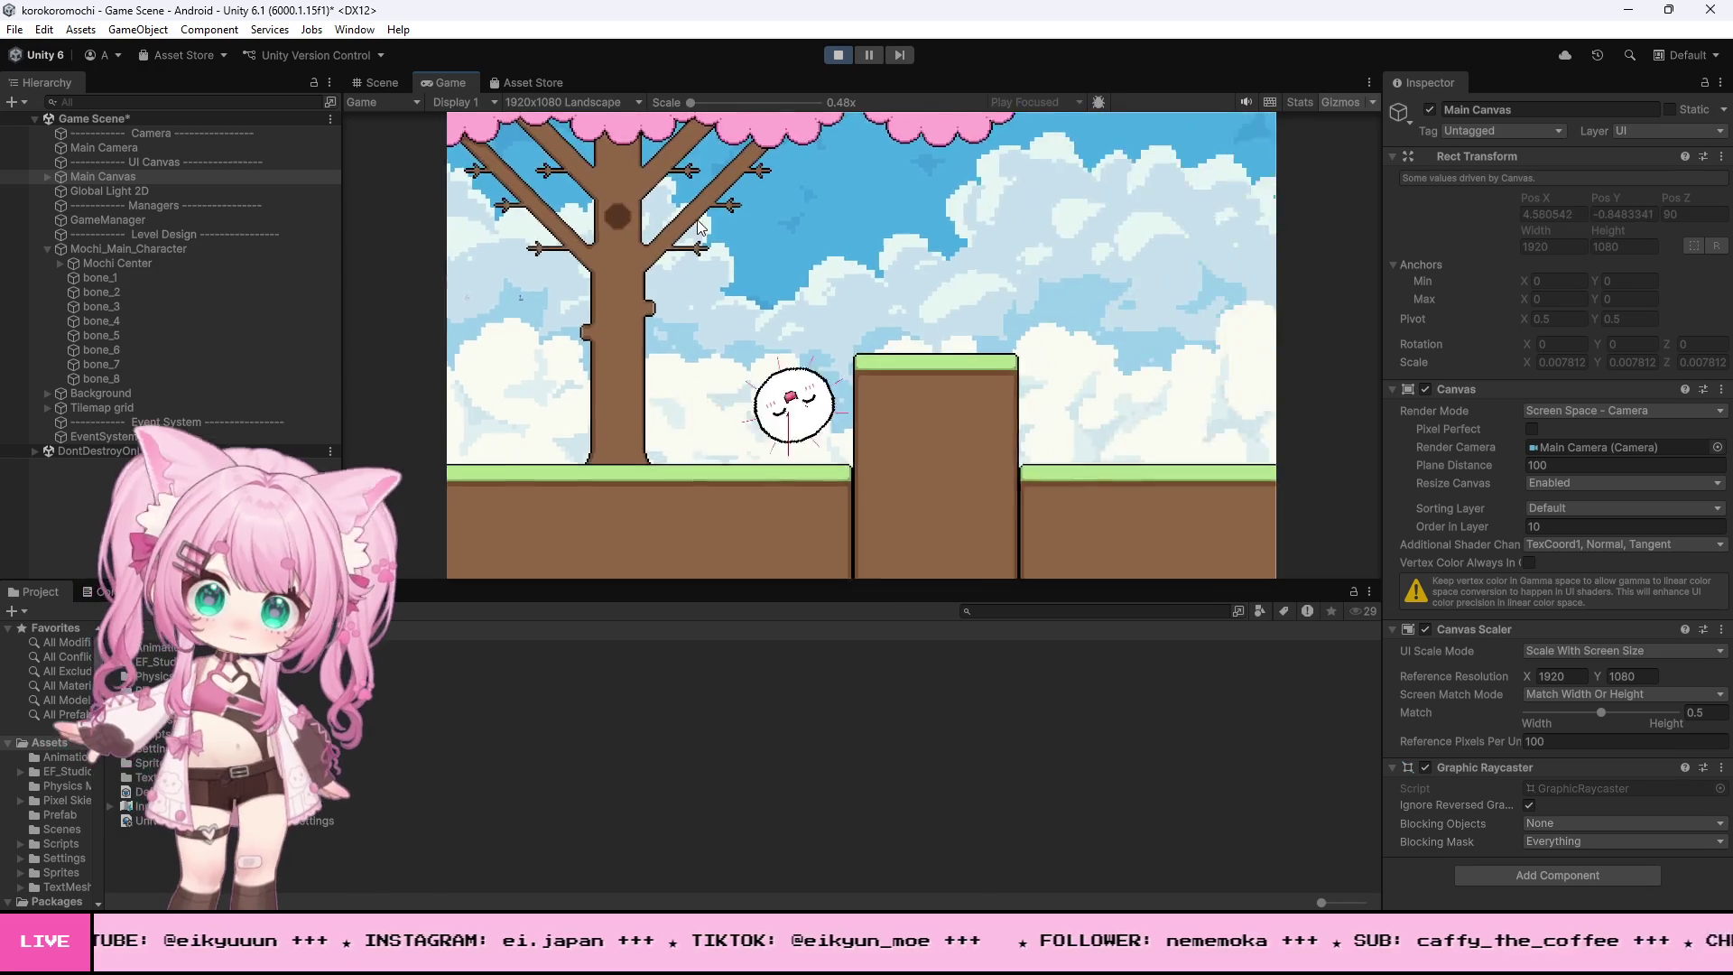
key("space")
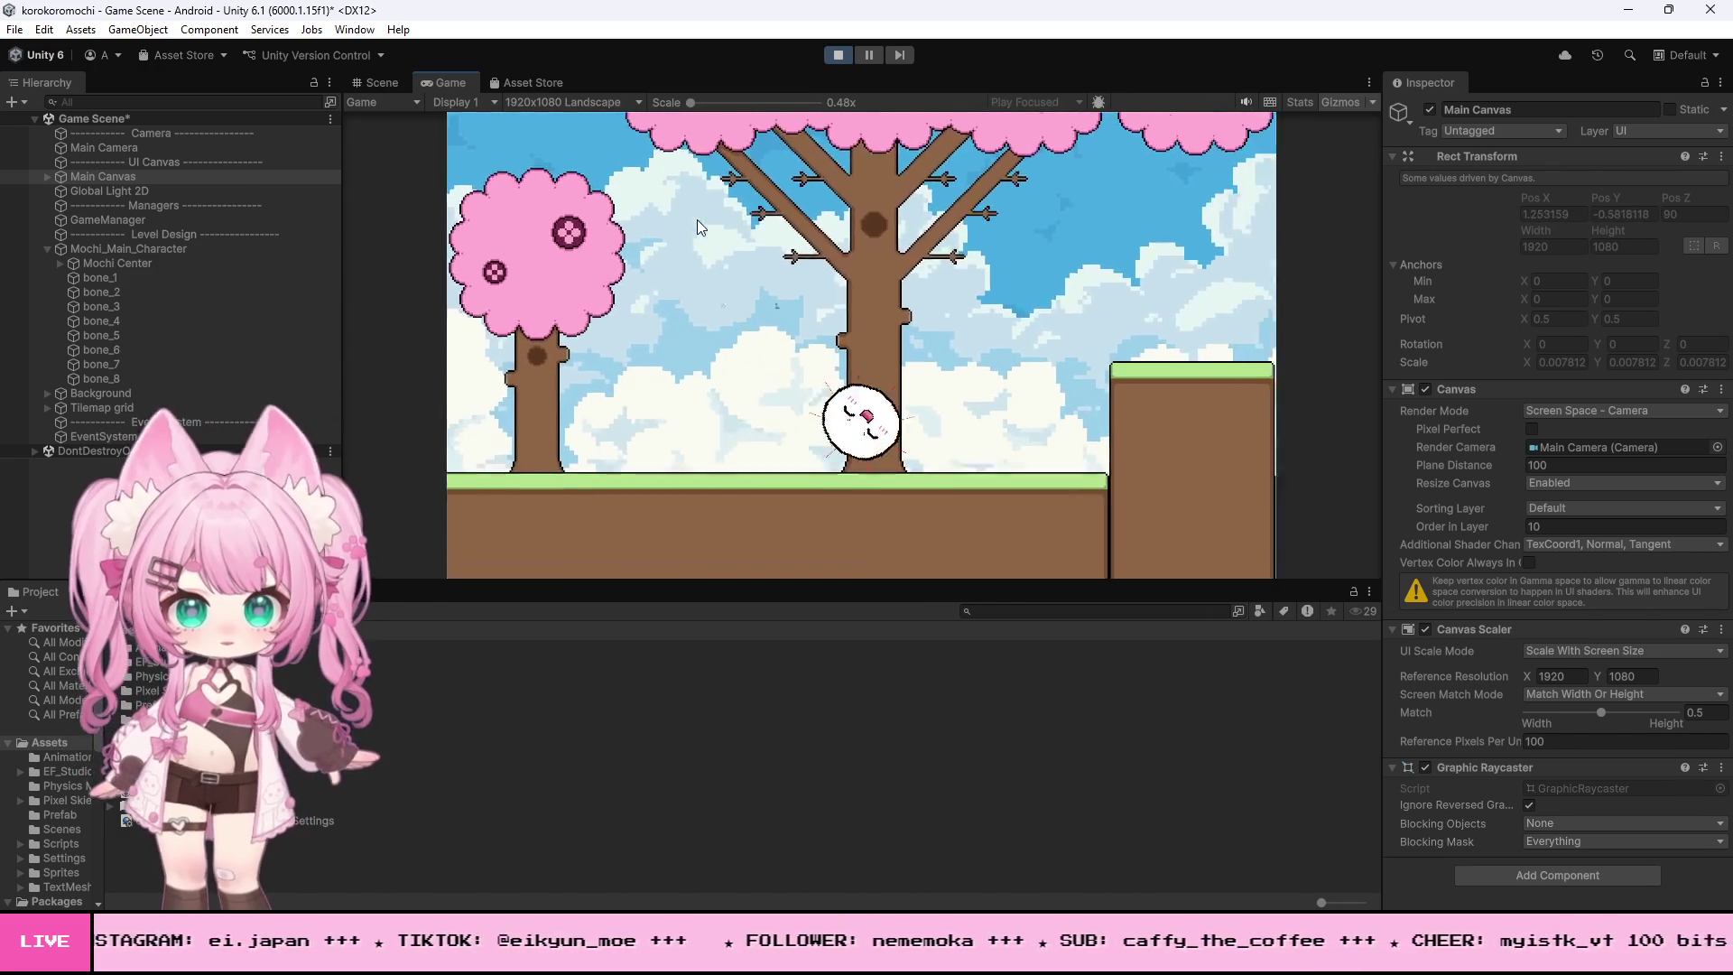
key("space")
key("a")
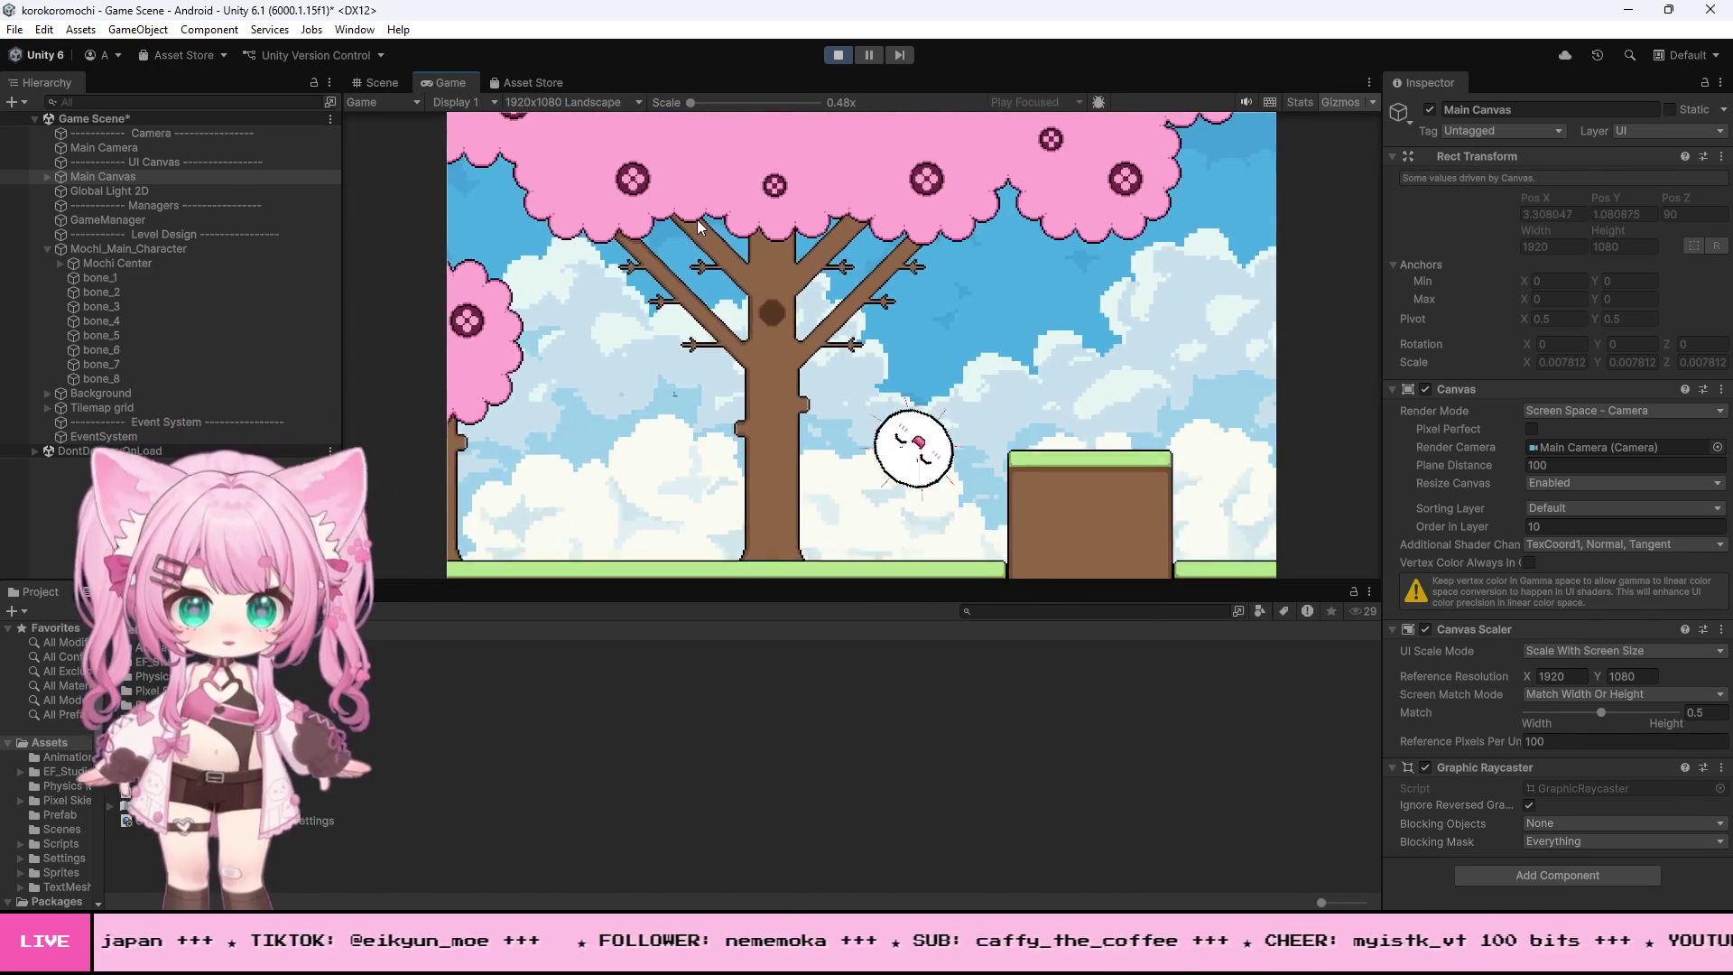
key("d")
key("space")
key("a")
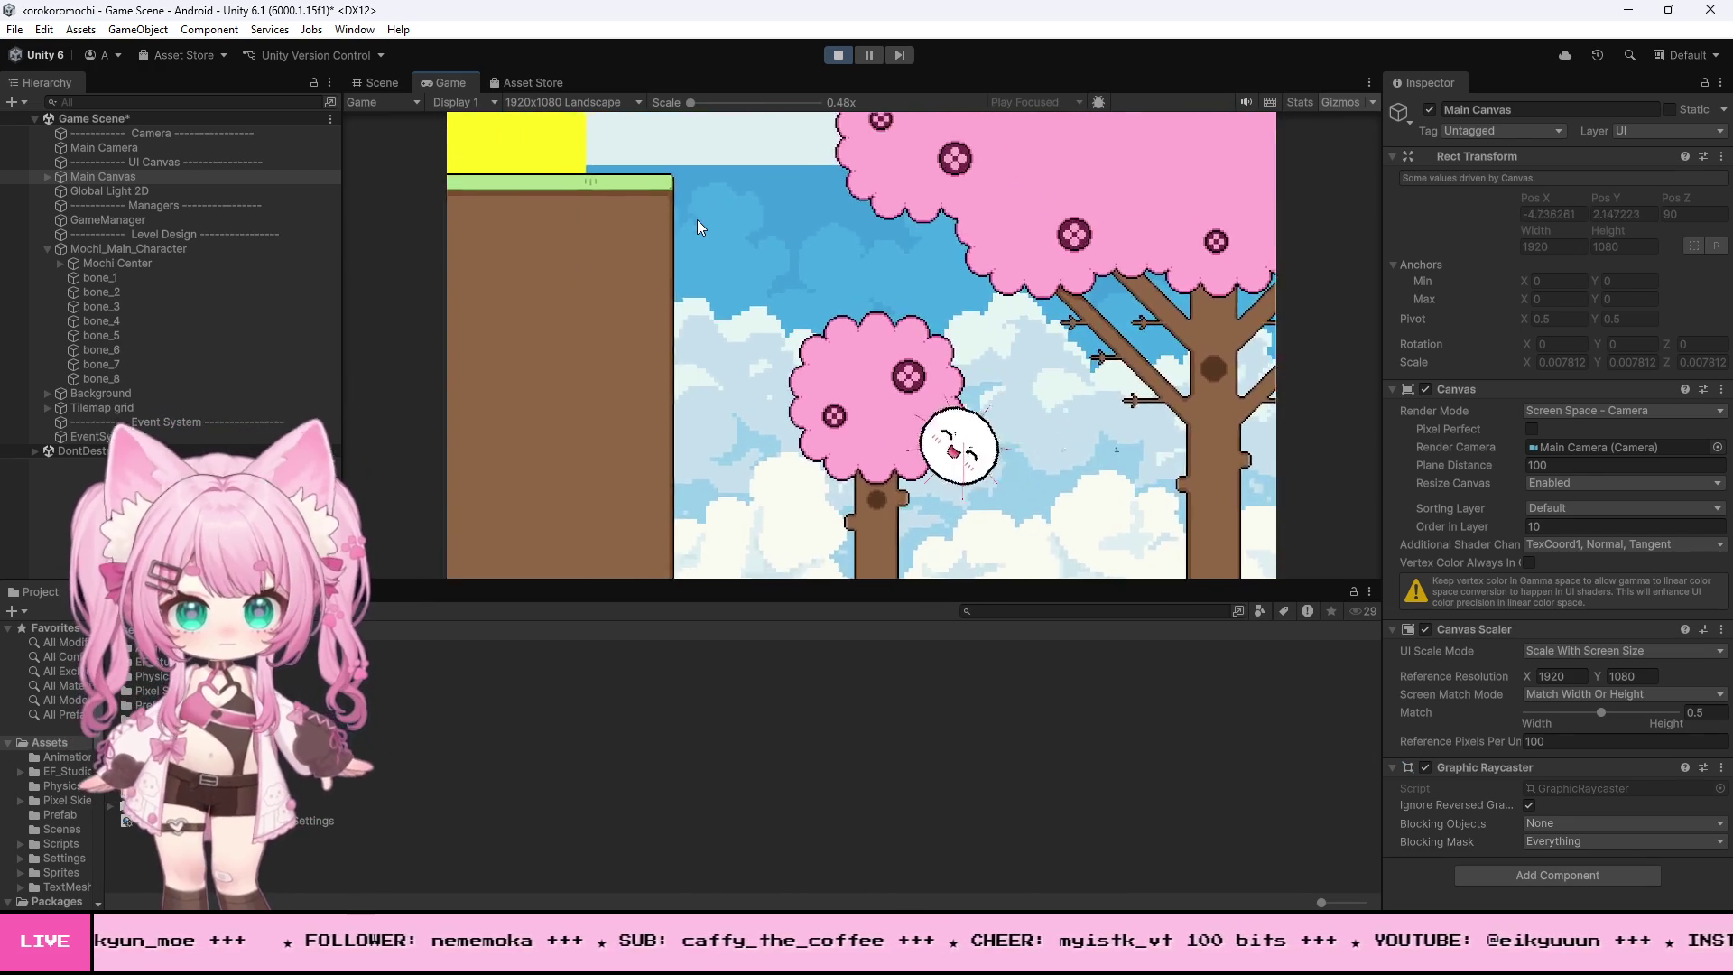
key("d")
key("space")
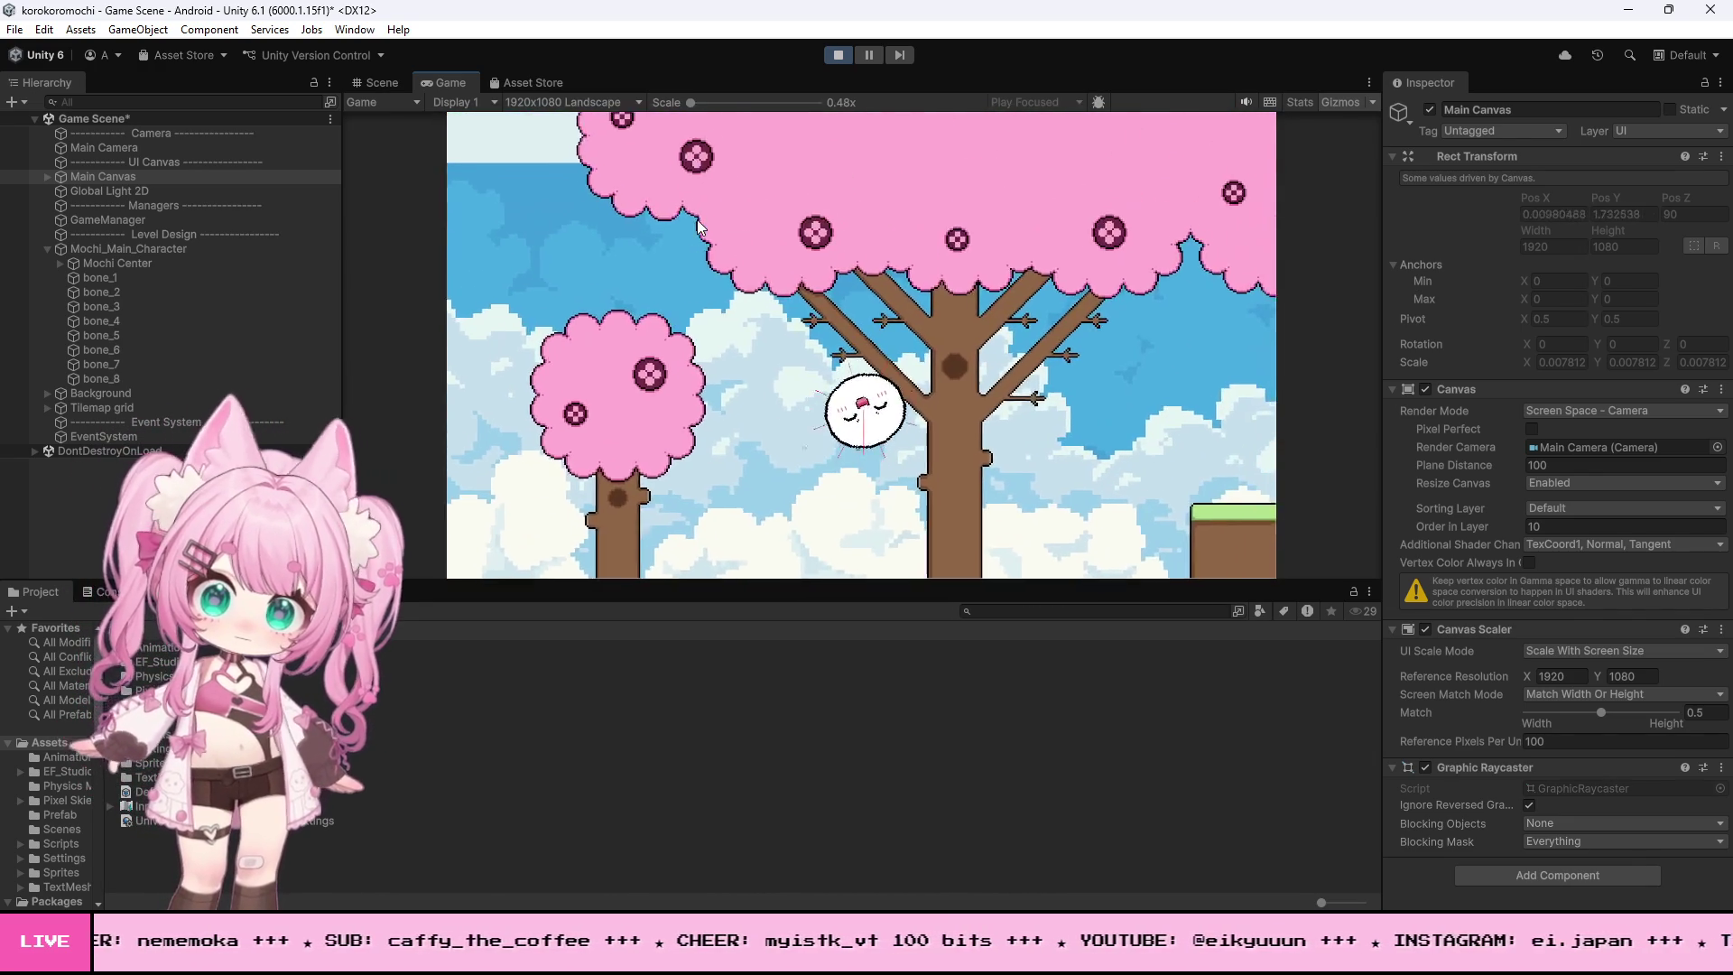
key("a")
key("space")
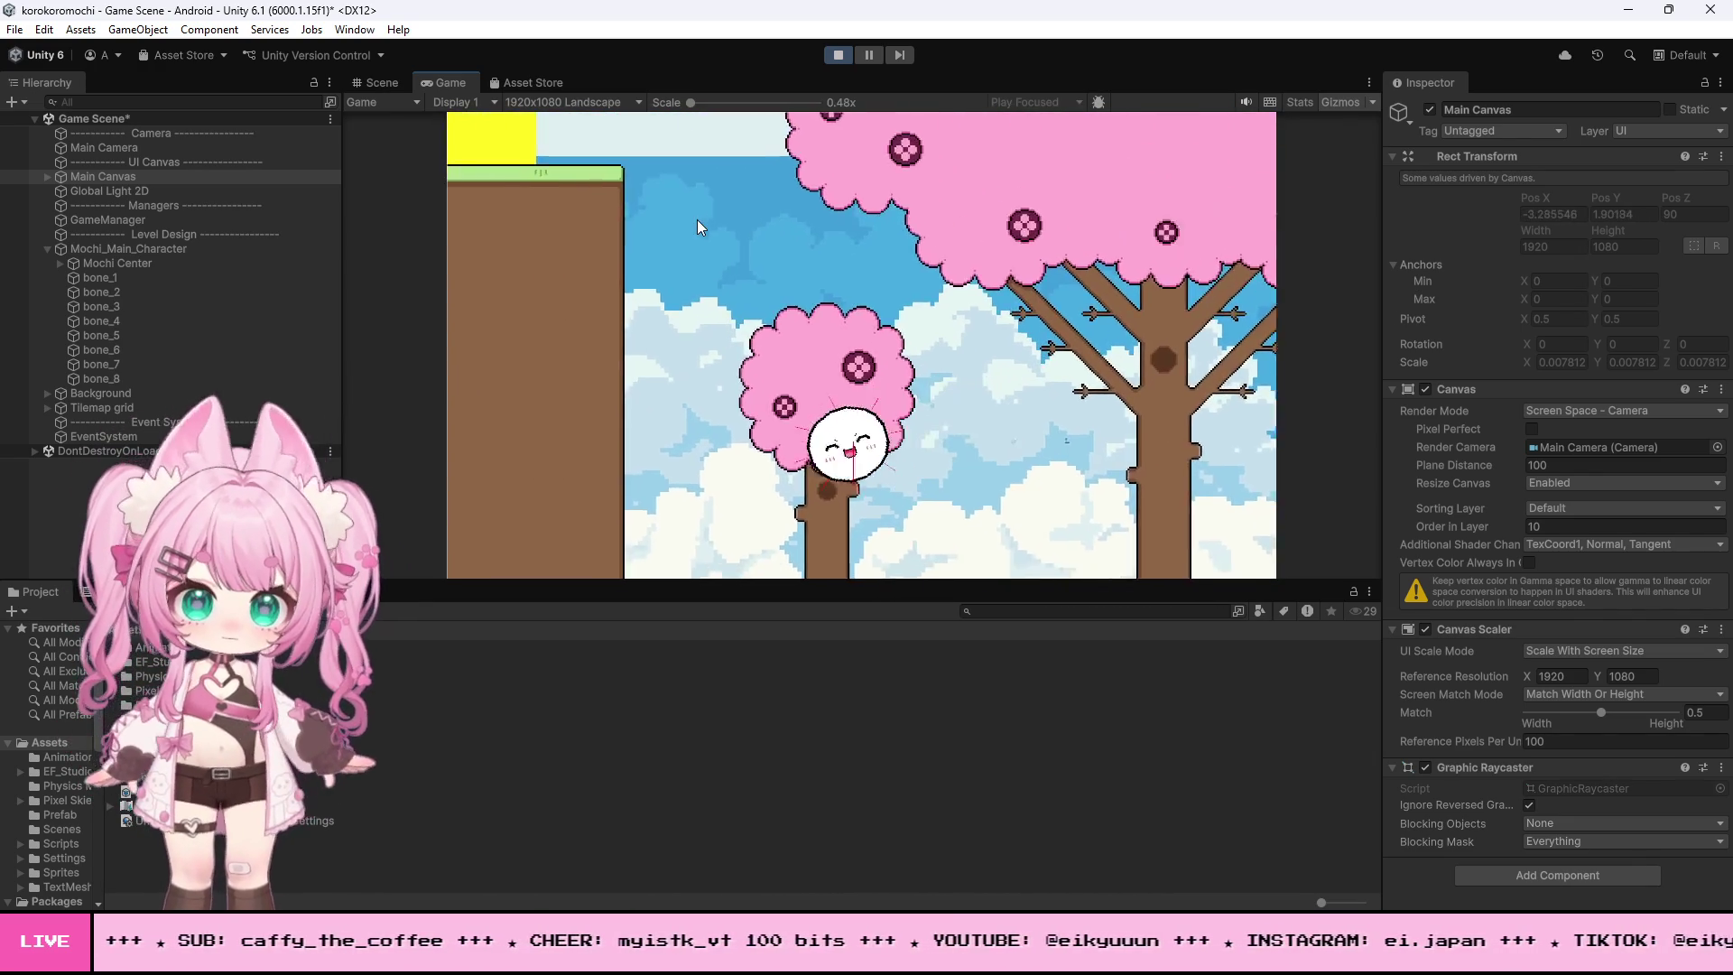
key("d")
key("a")
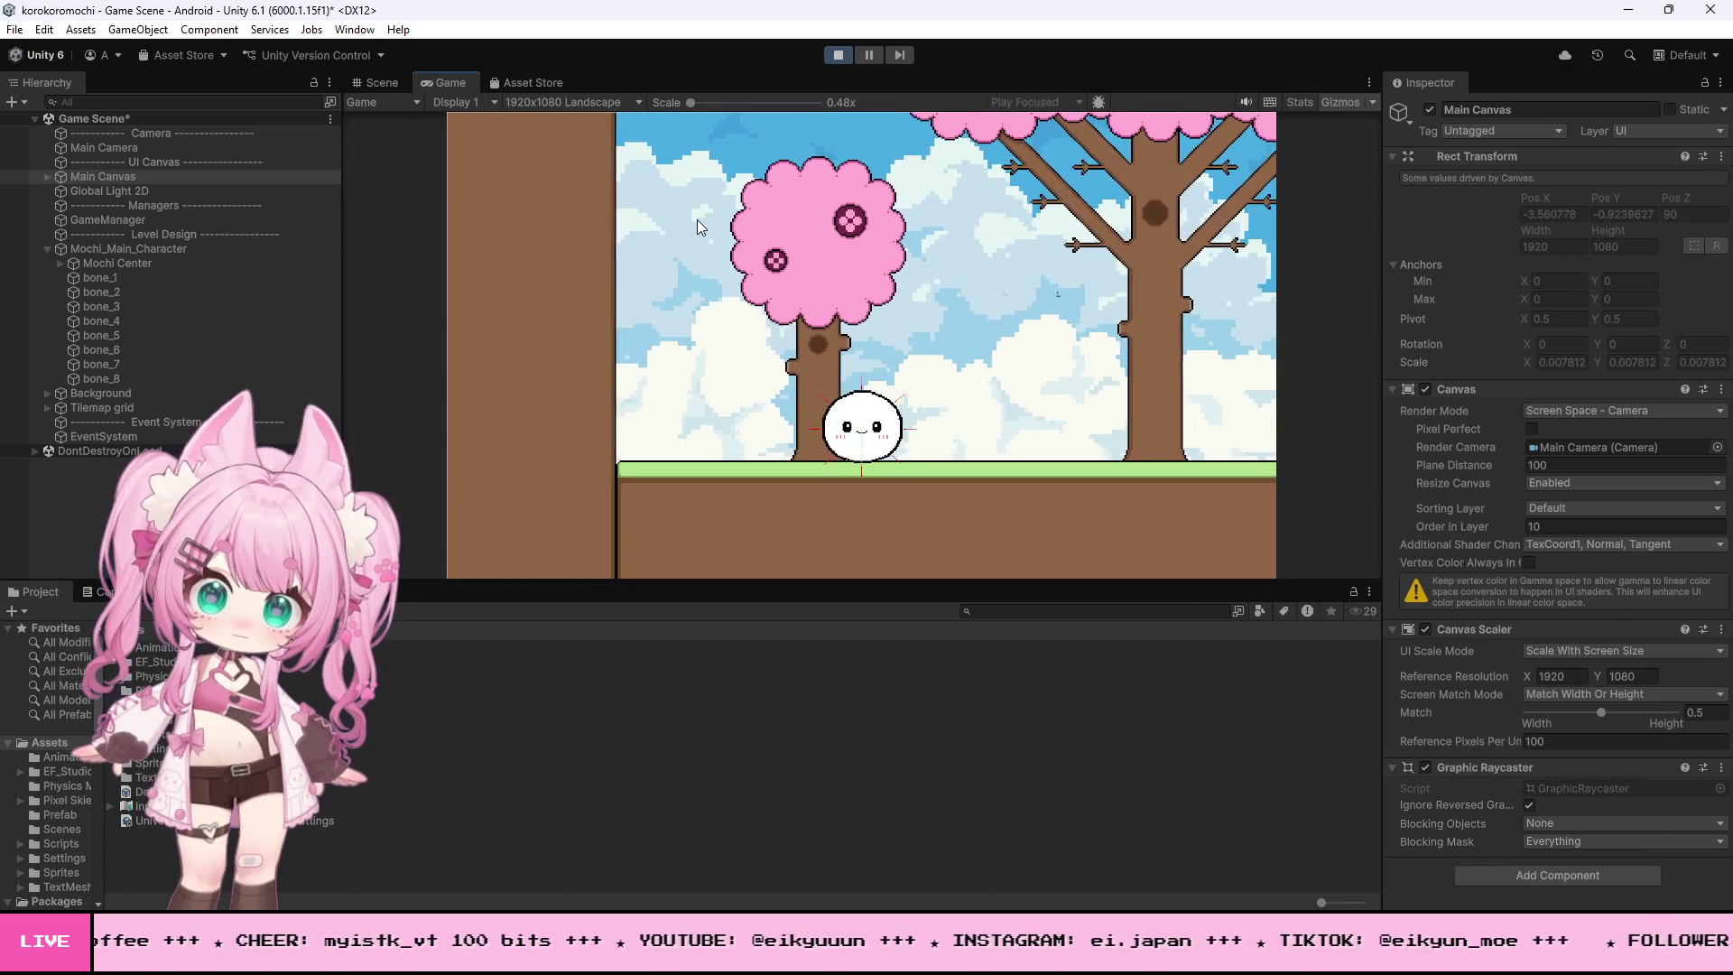
key("d")
key("space")
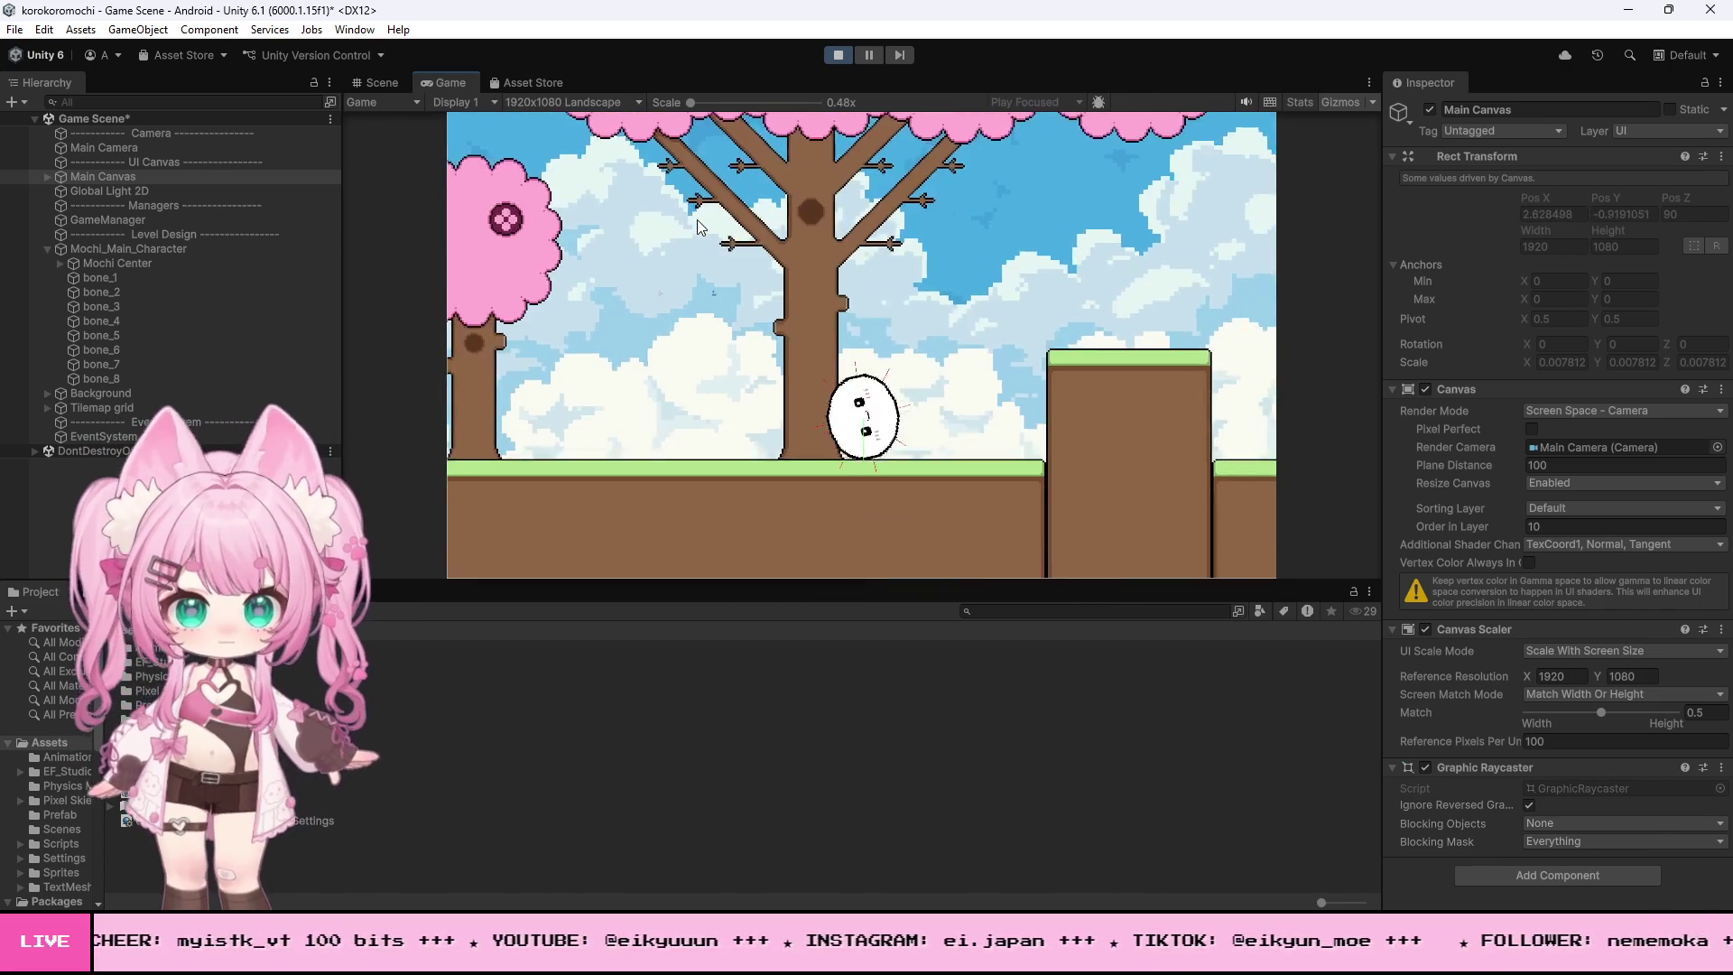
key("space")
key("space")
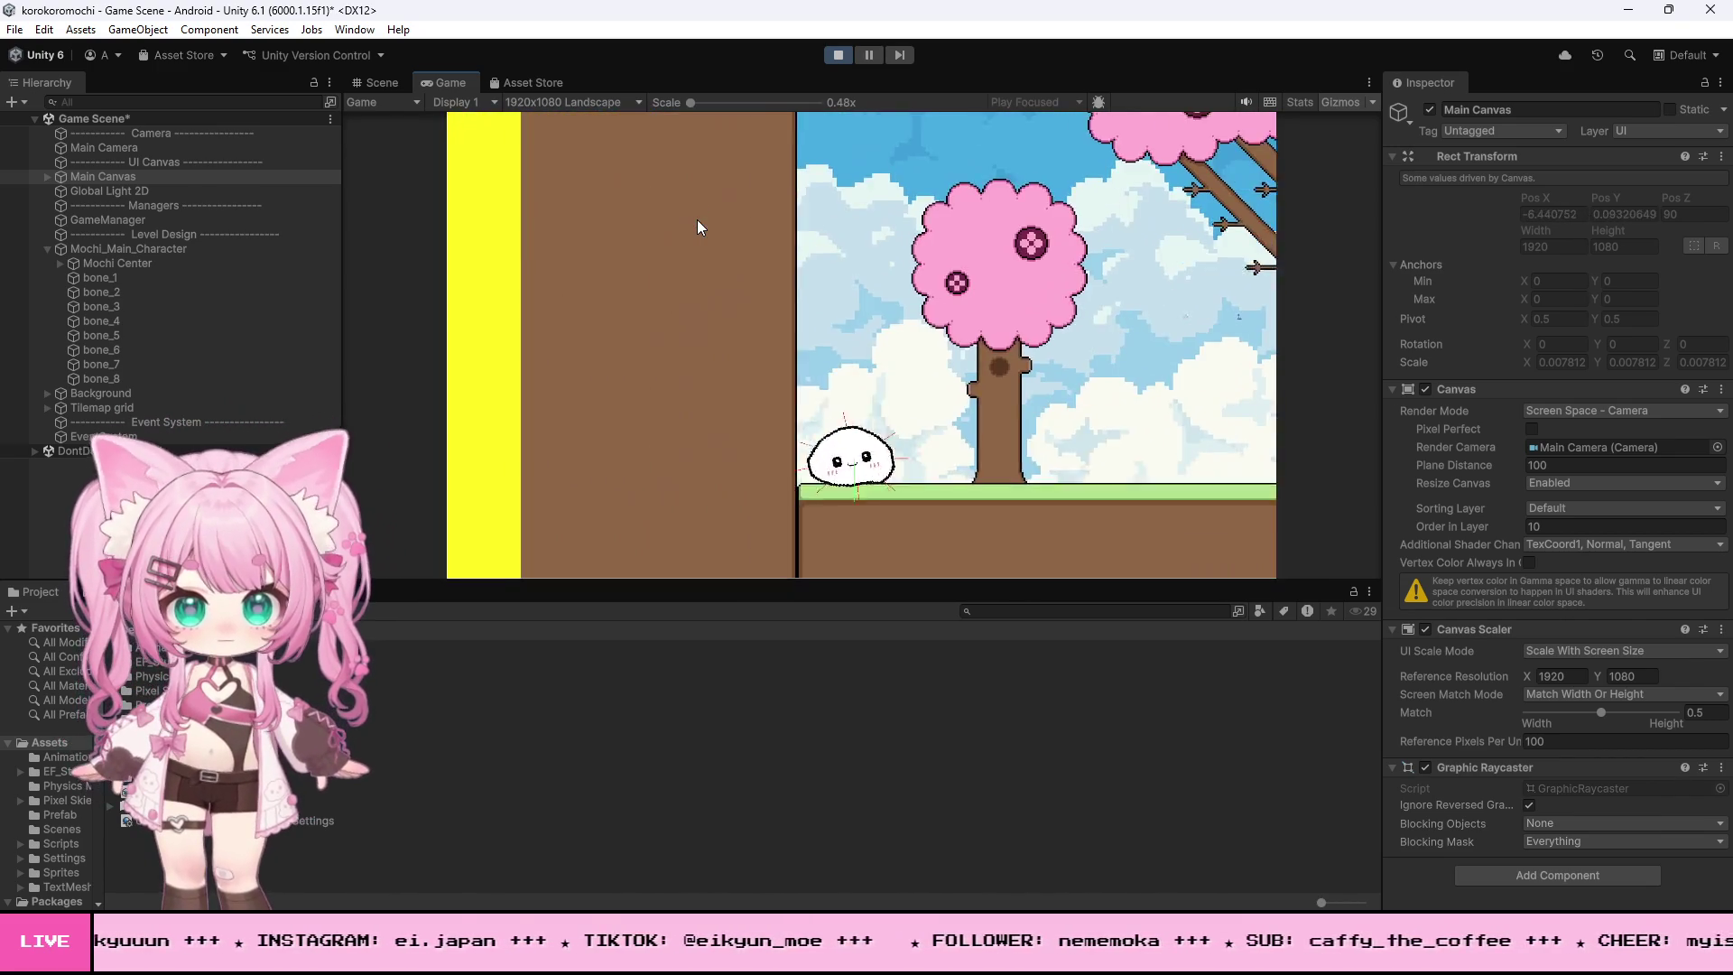
key("space")
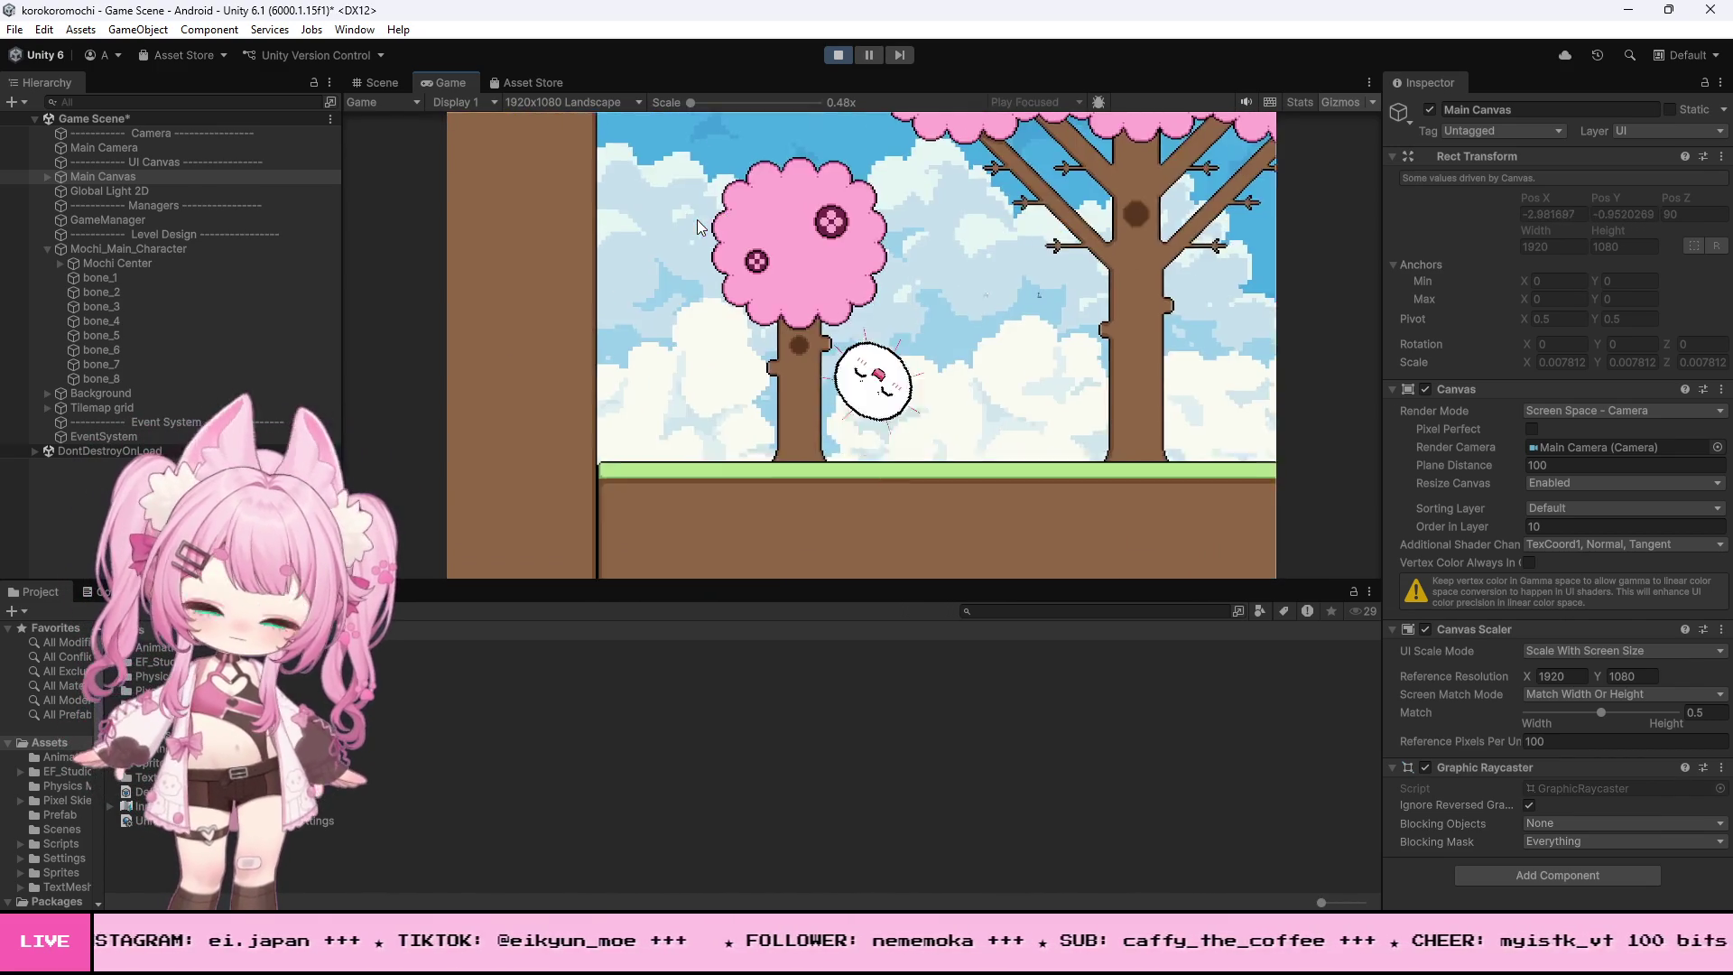
key("space")
key("space")
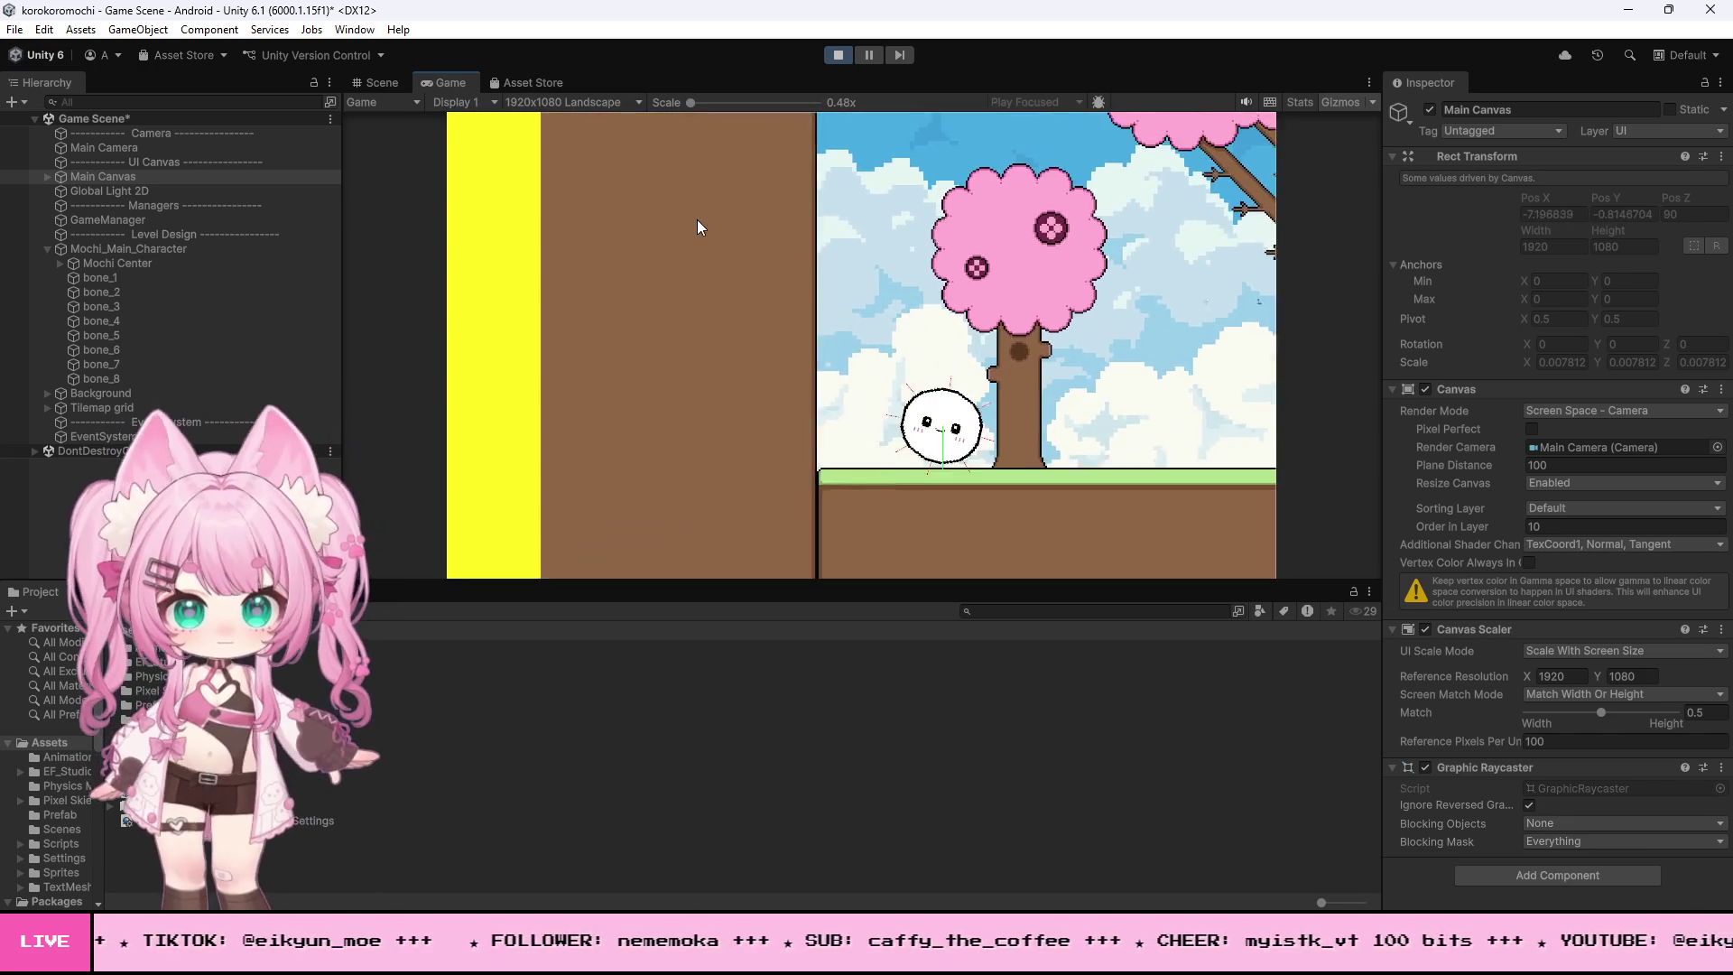
- Roll the mochi between the left wall and the raised ledge, jumping repeatedly beside the brown wall
key("d")
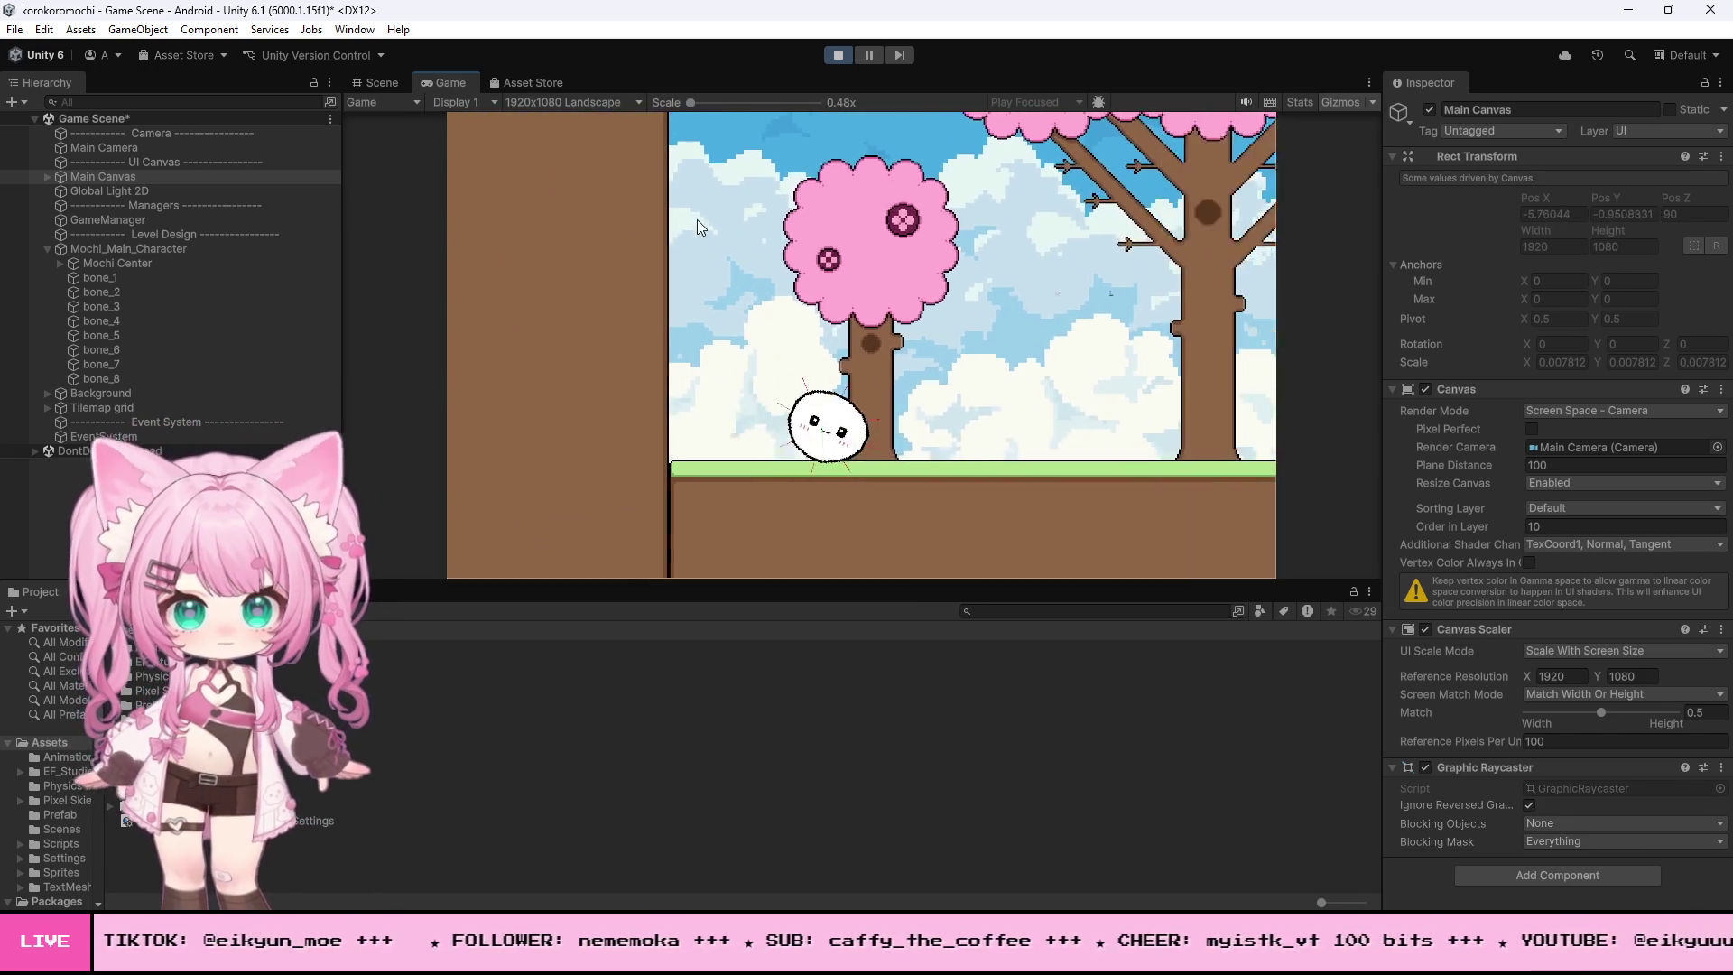
key("a")
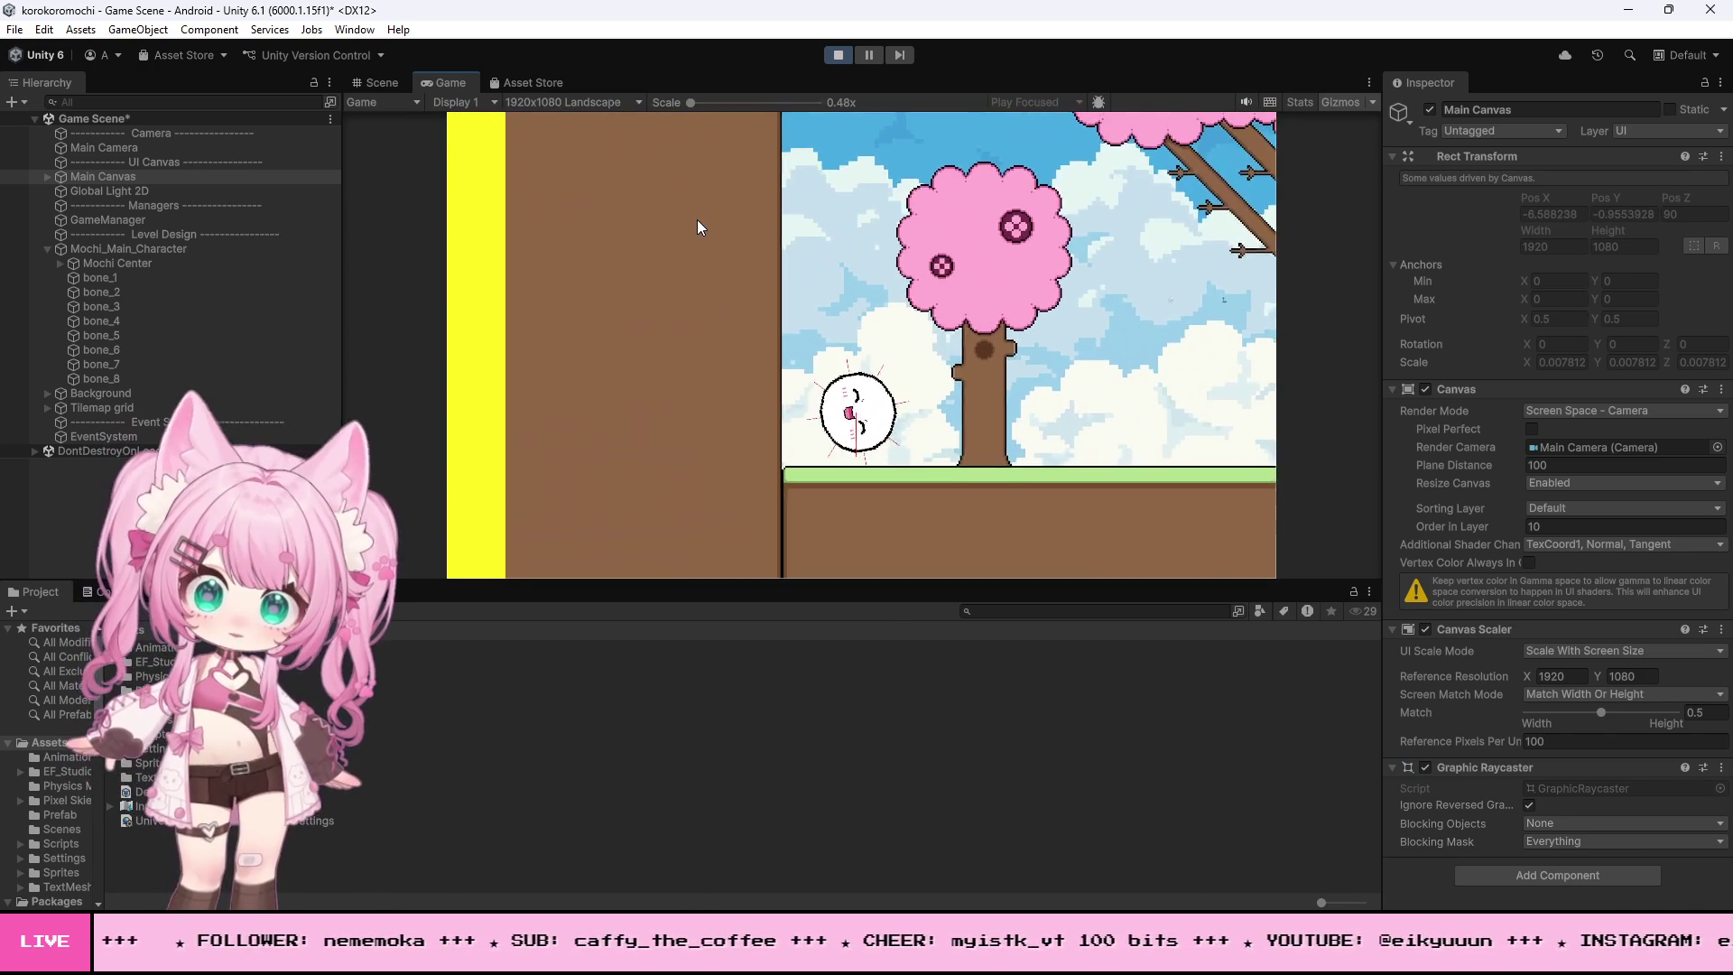
key("d")
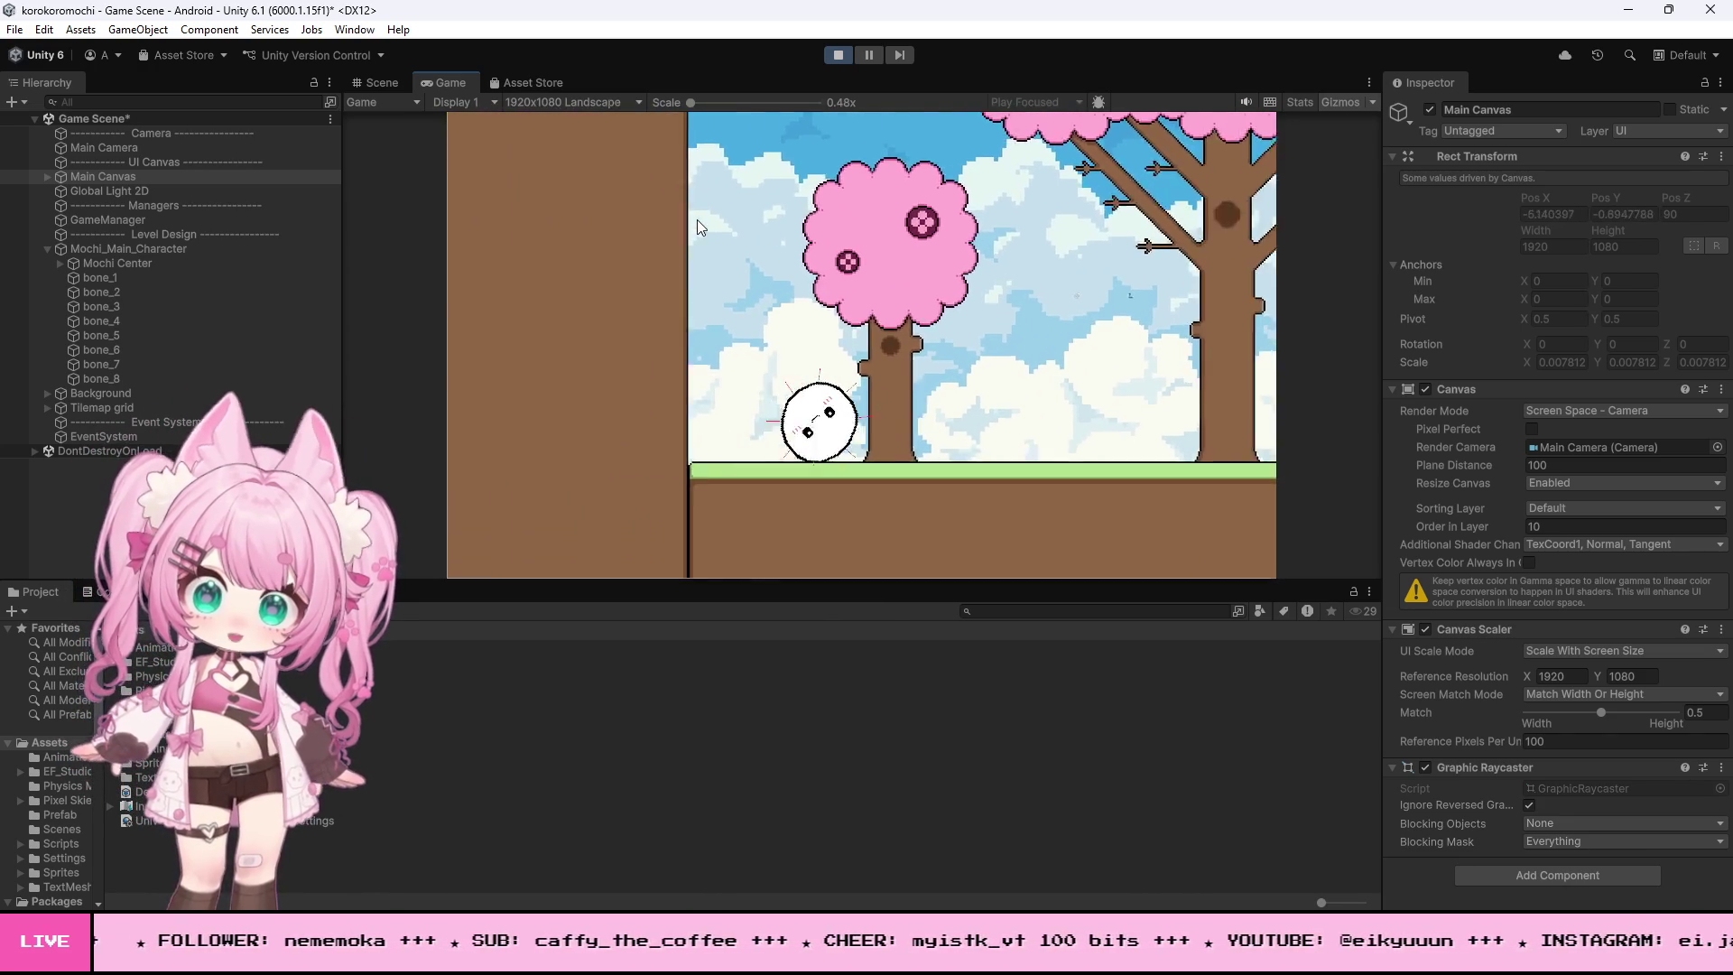
key("space")
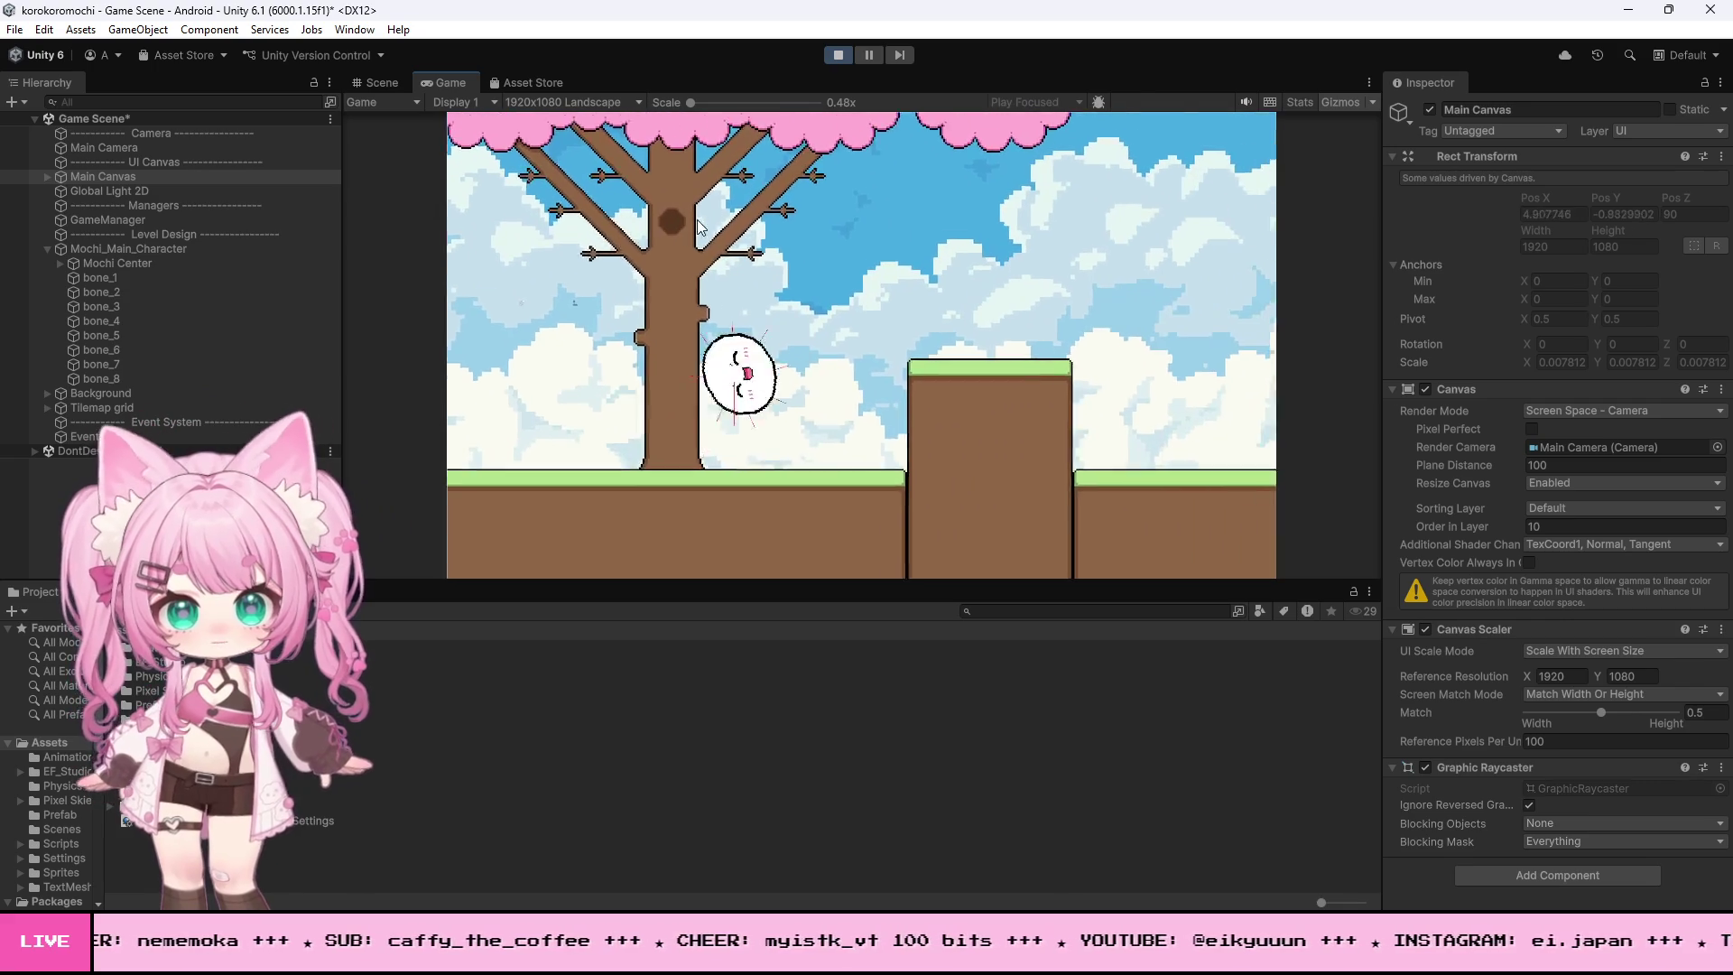
key("d")
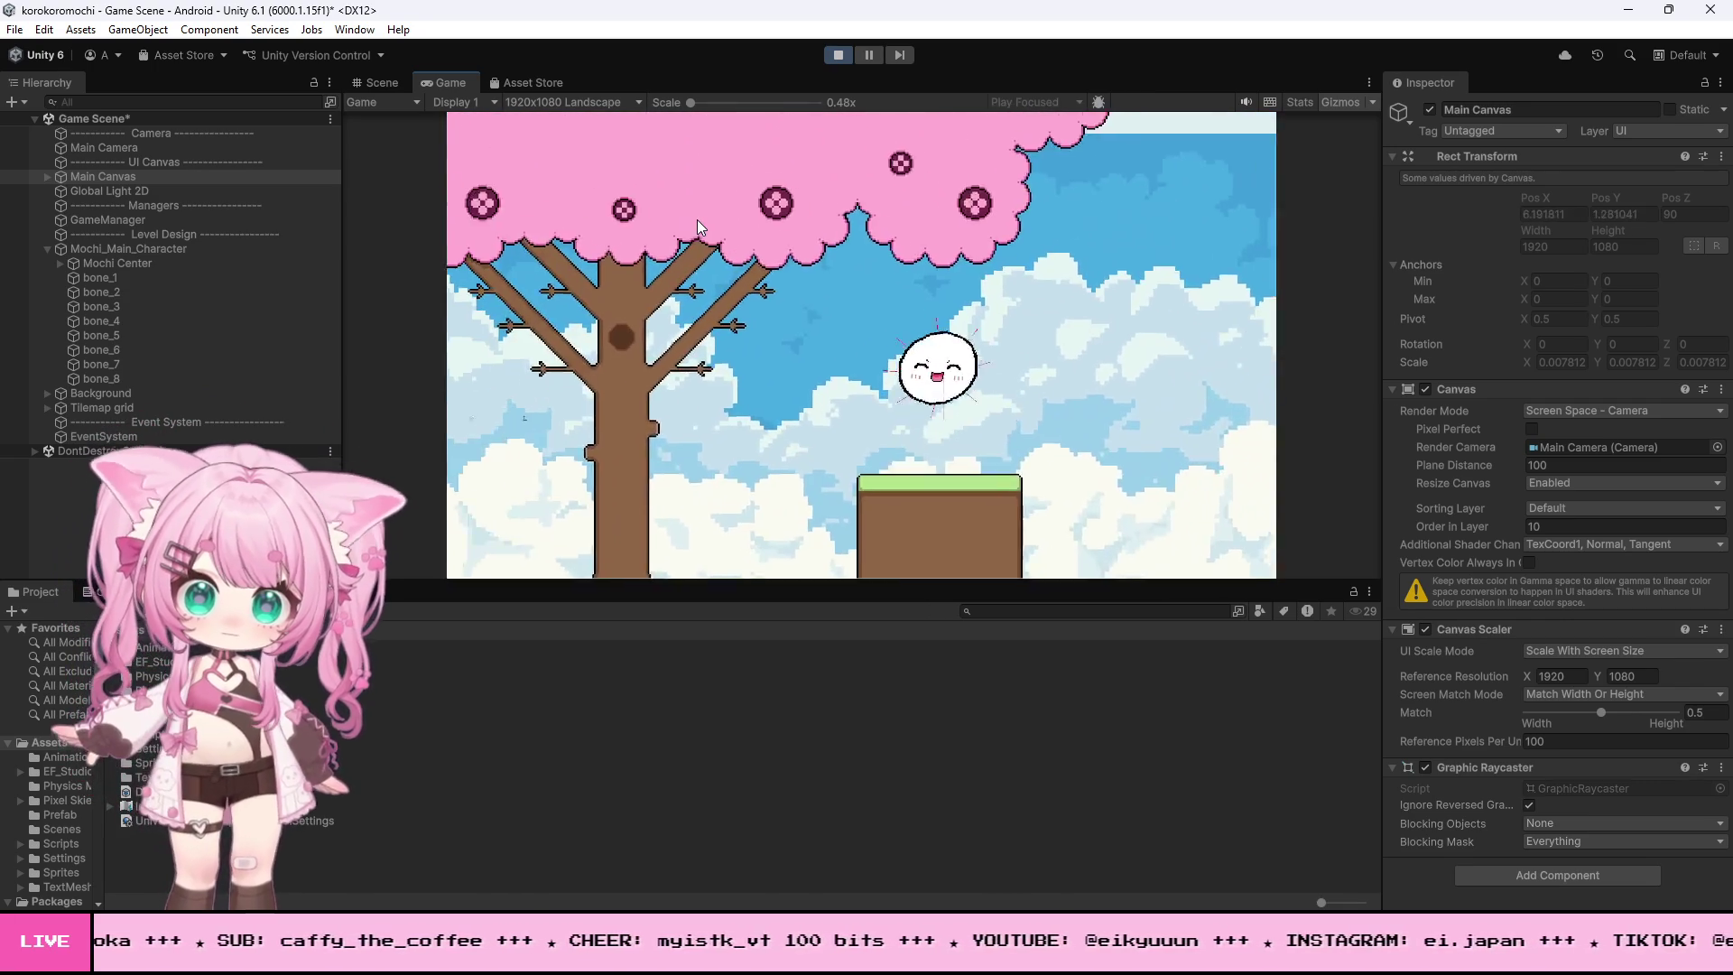
key("a")
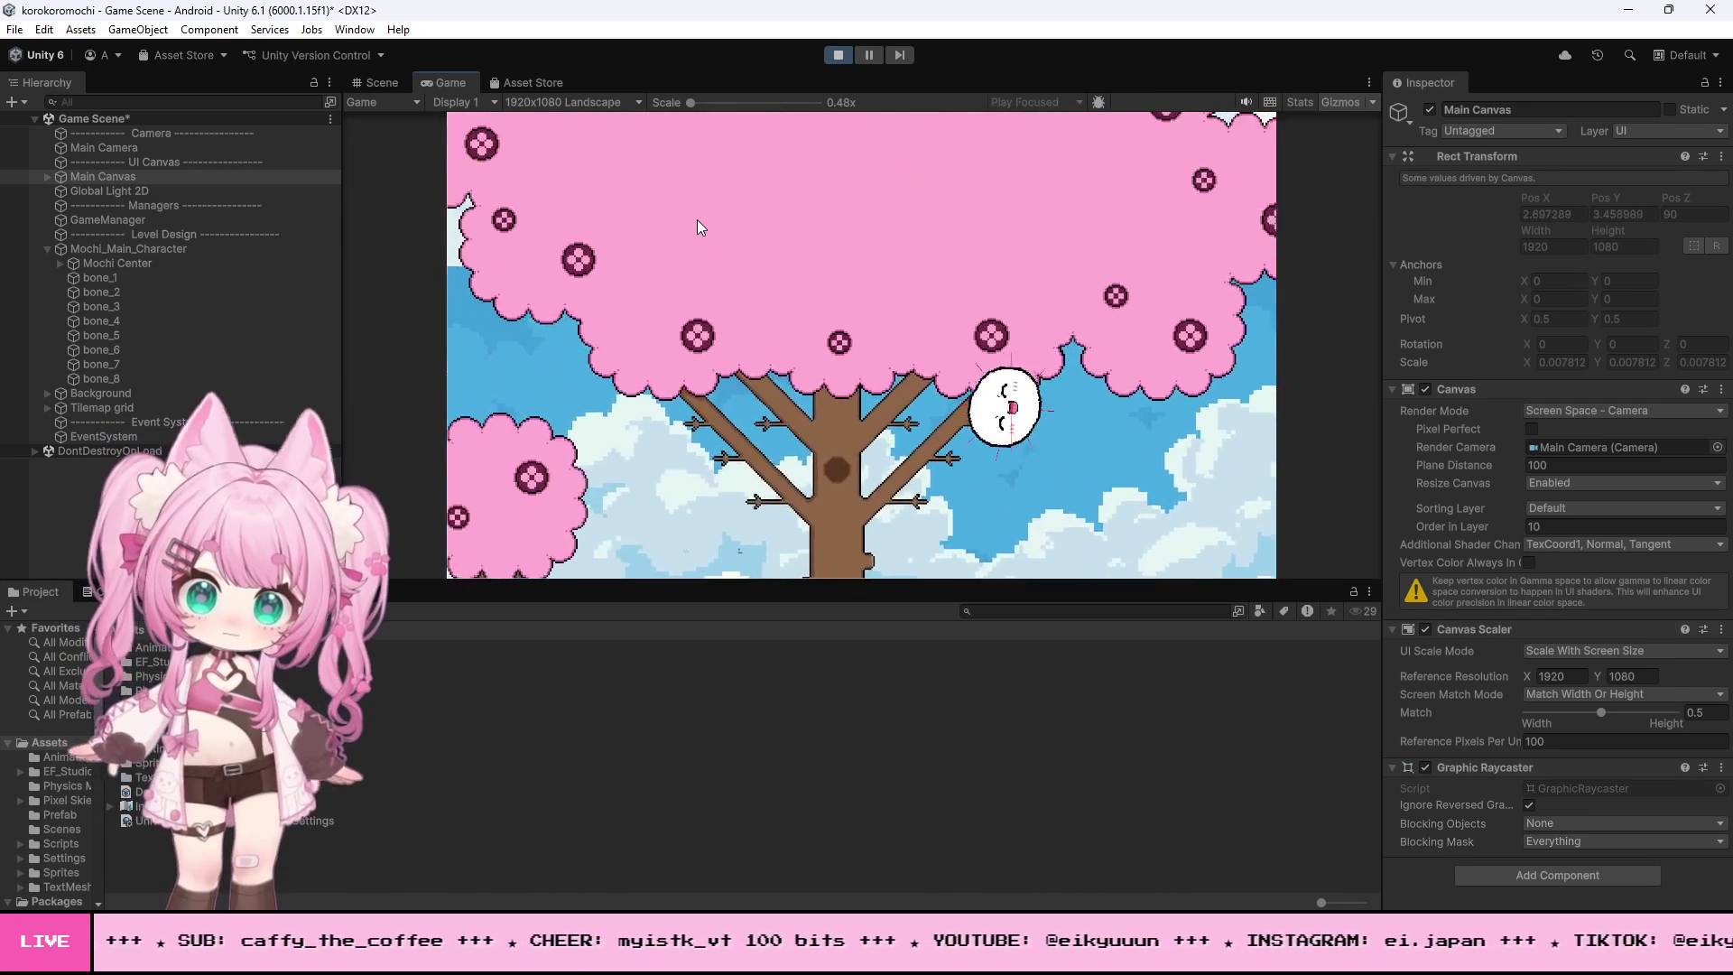
key("d")
key("a")
key("space")
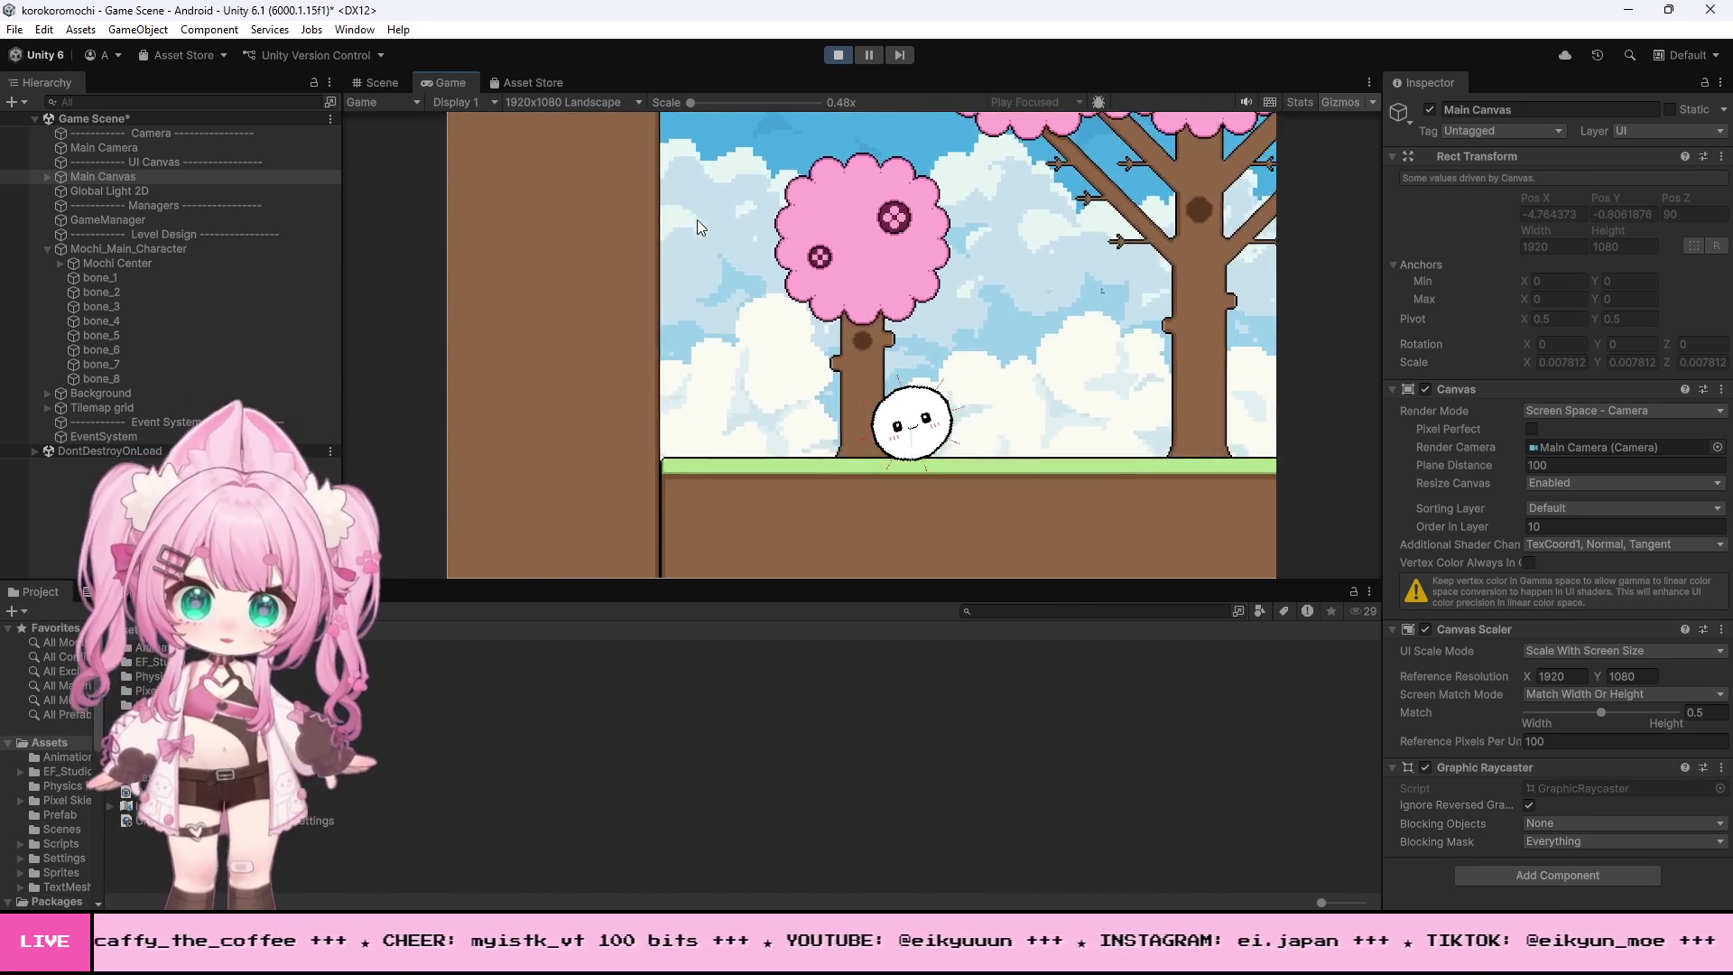
key("a")
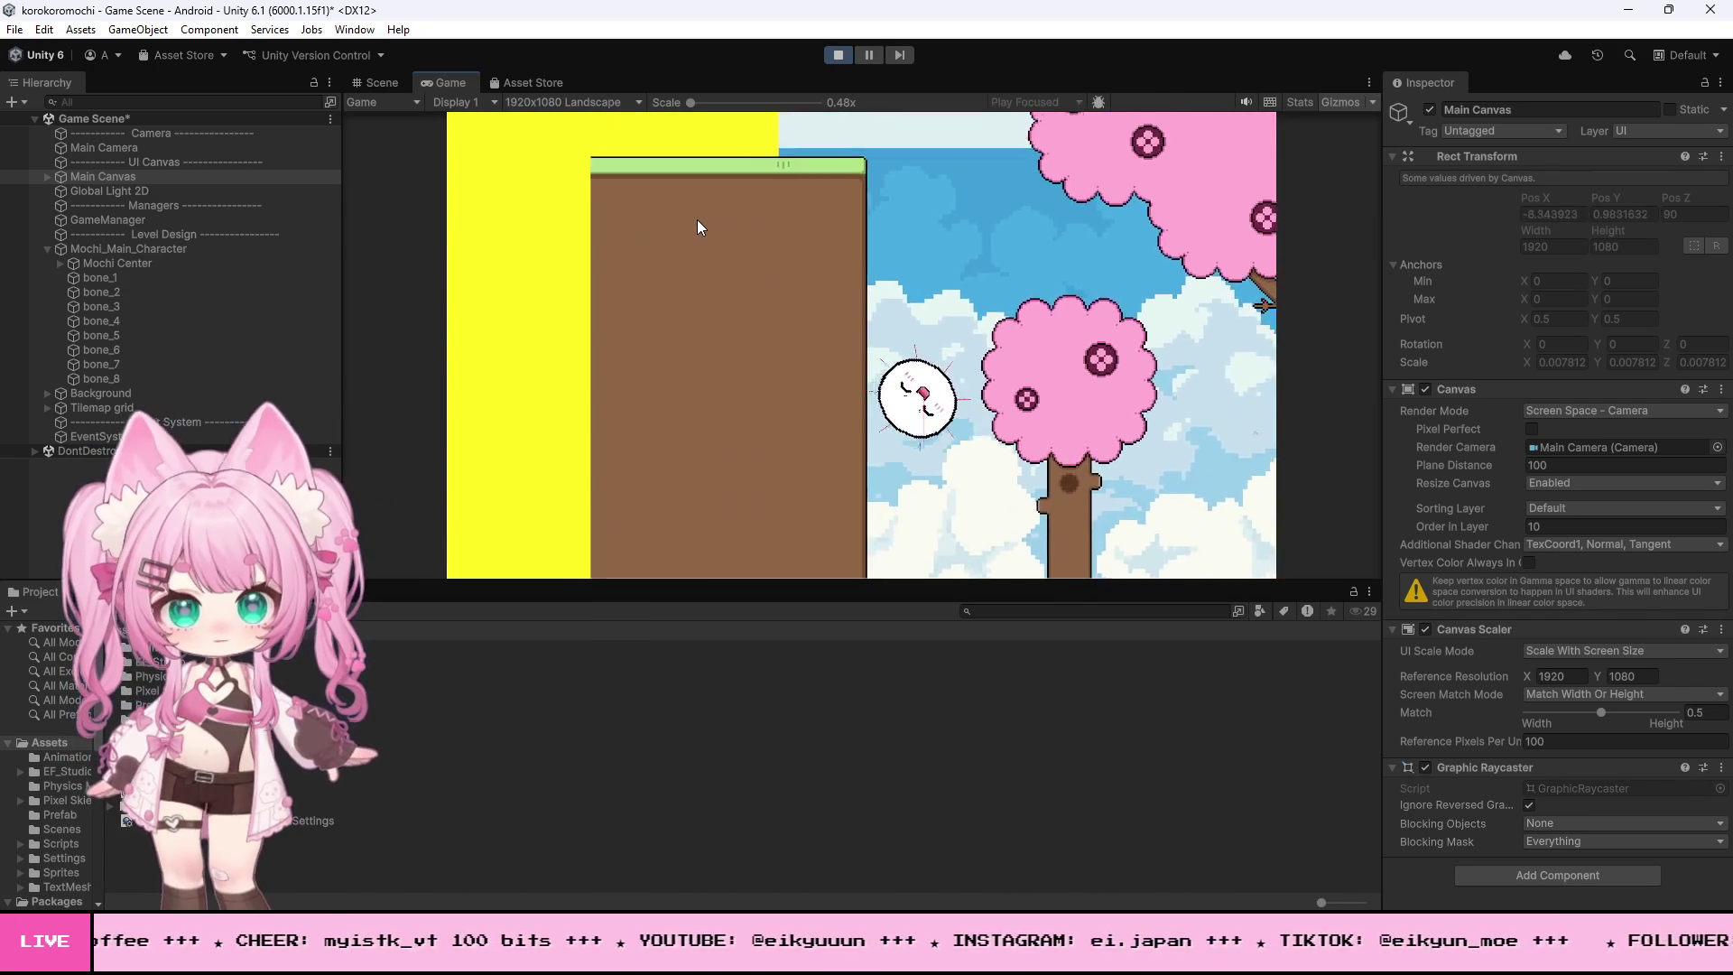
key("space")
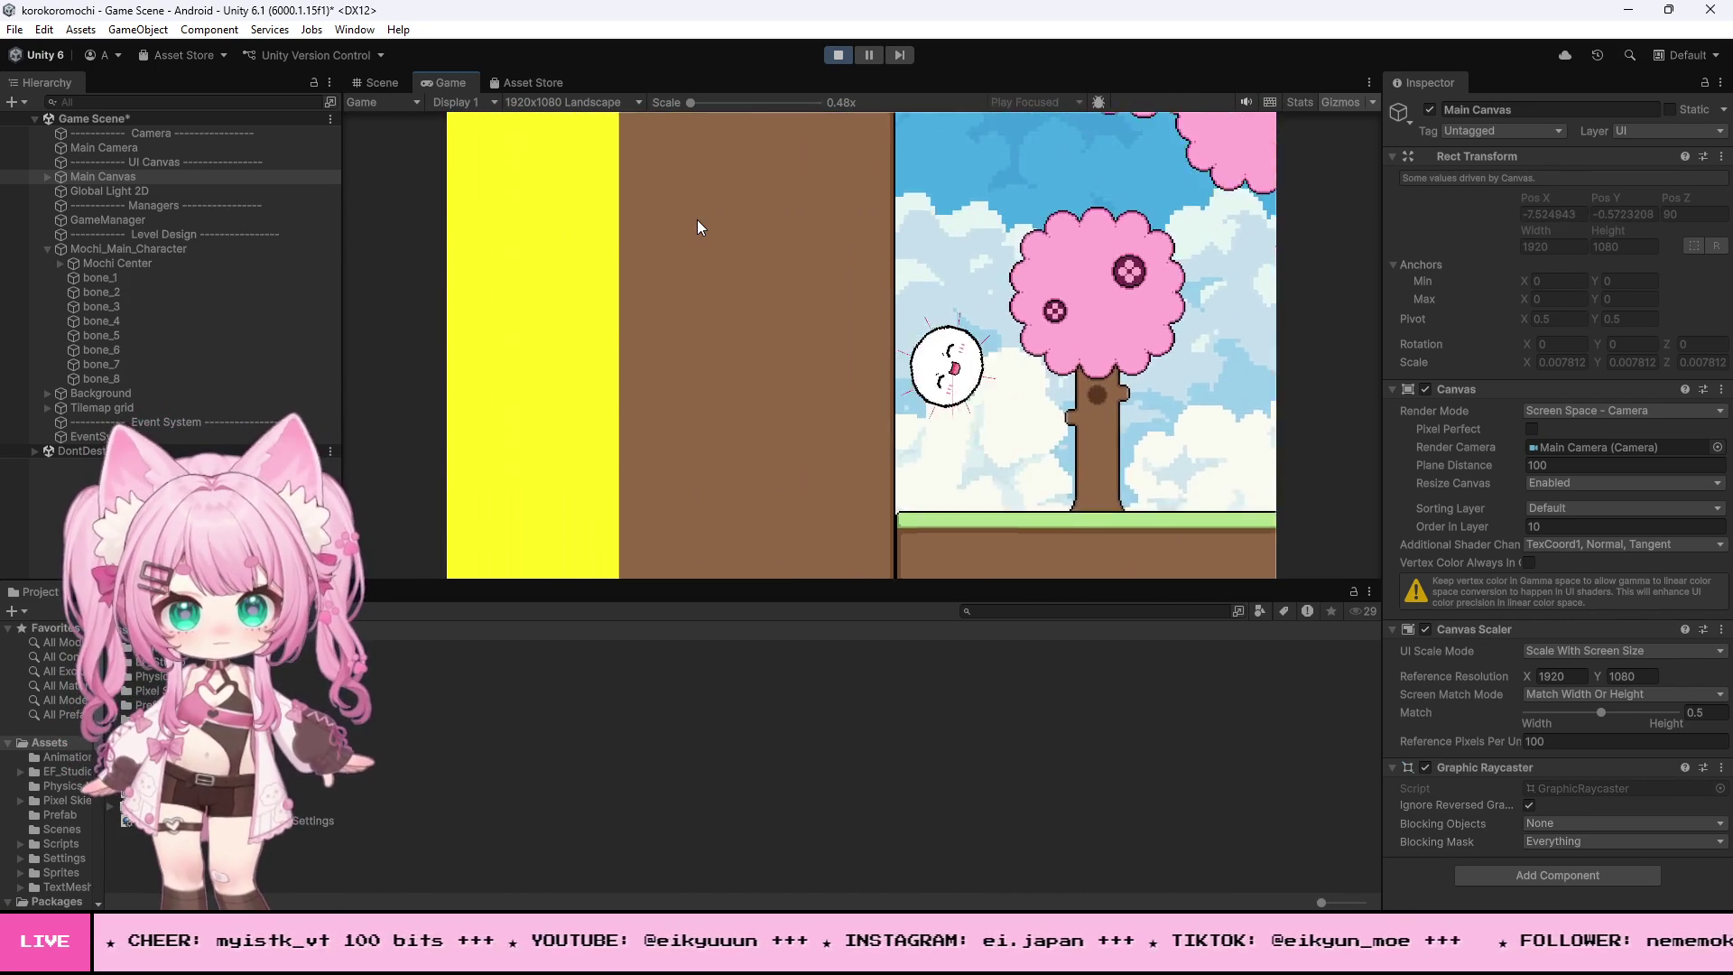
key("d")
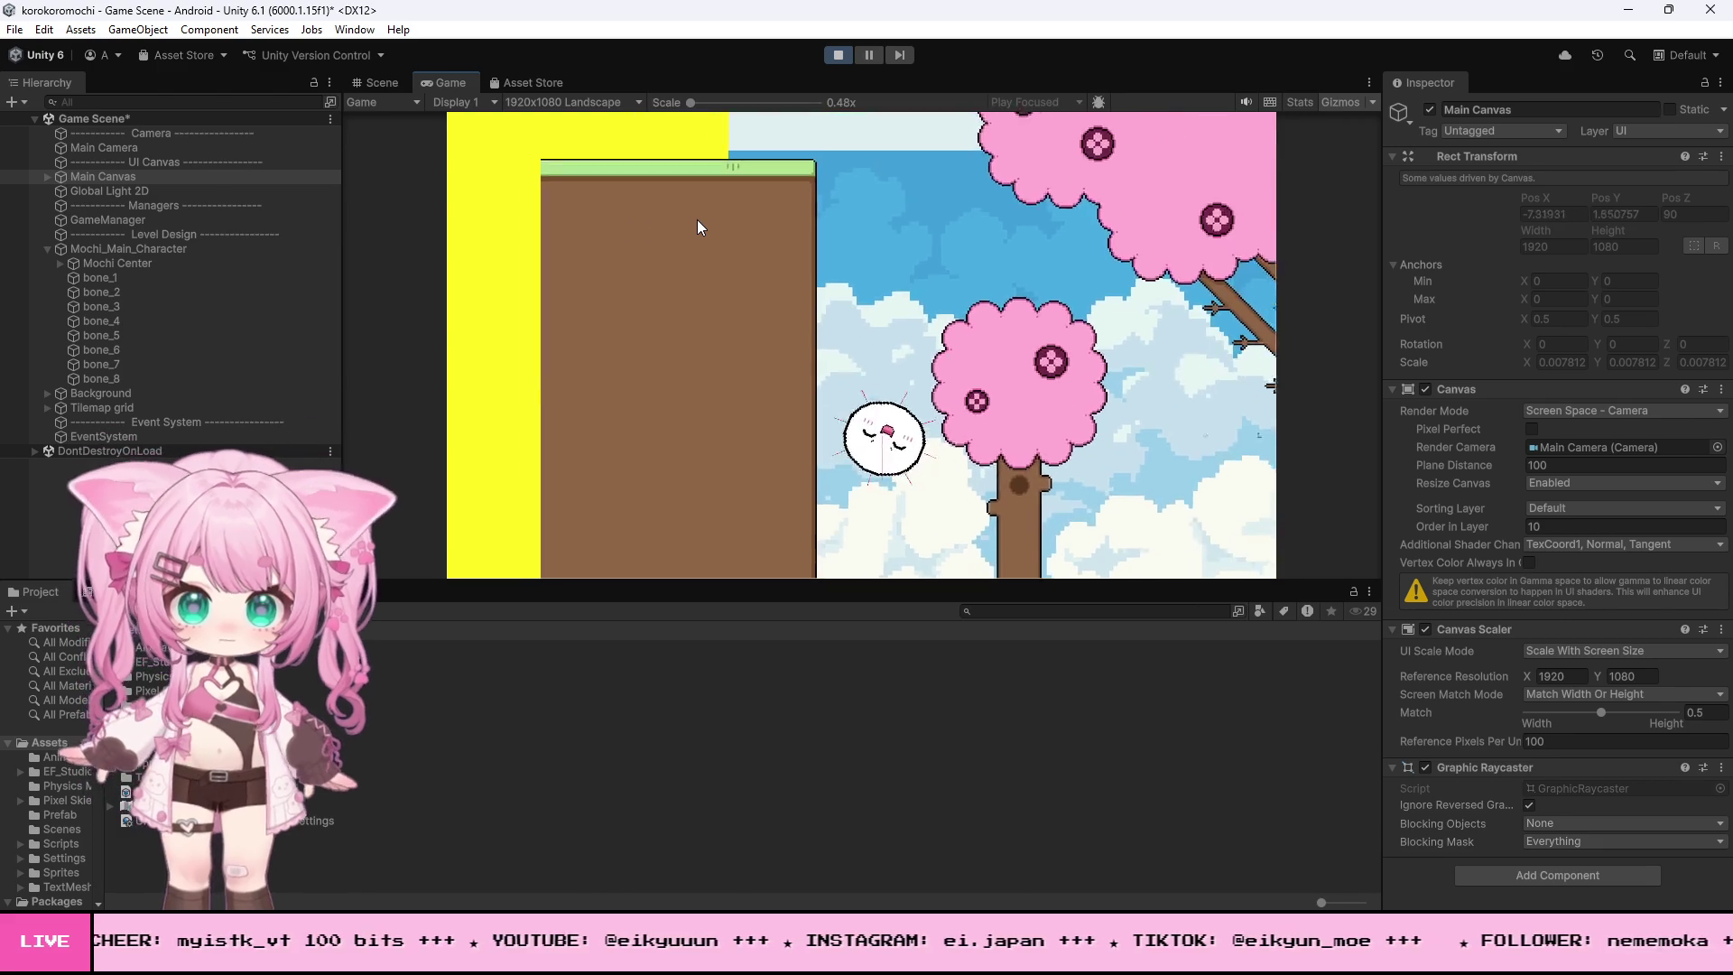
key("a")
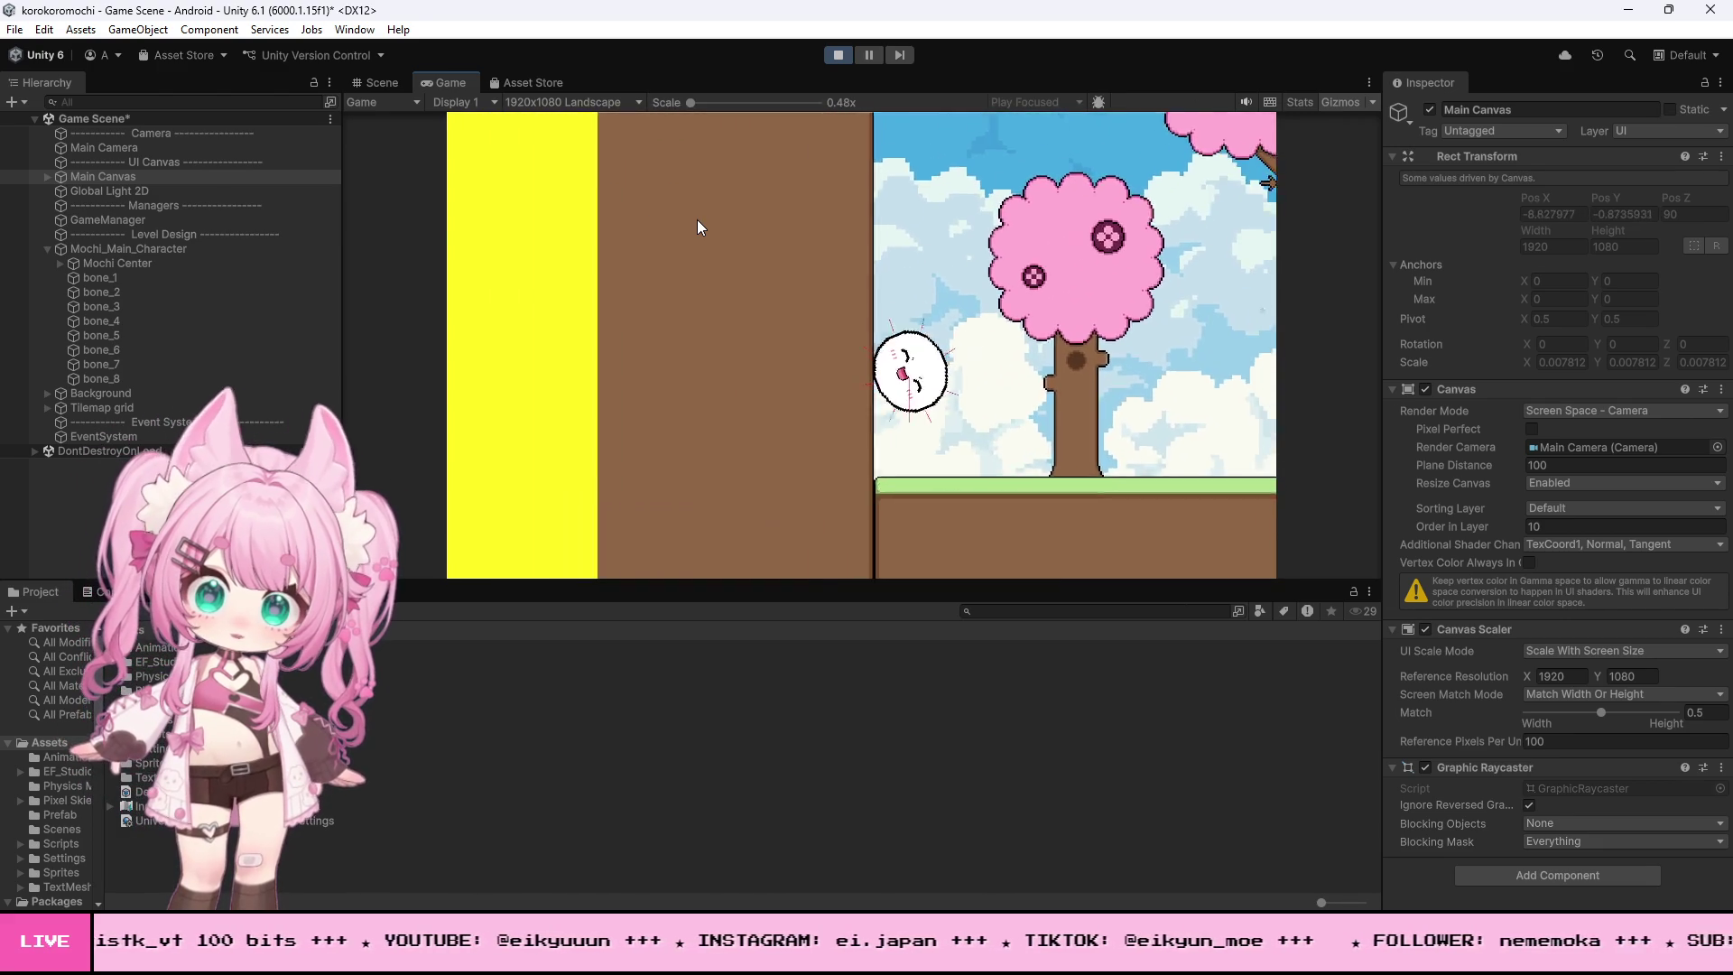
key("d")
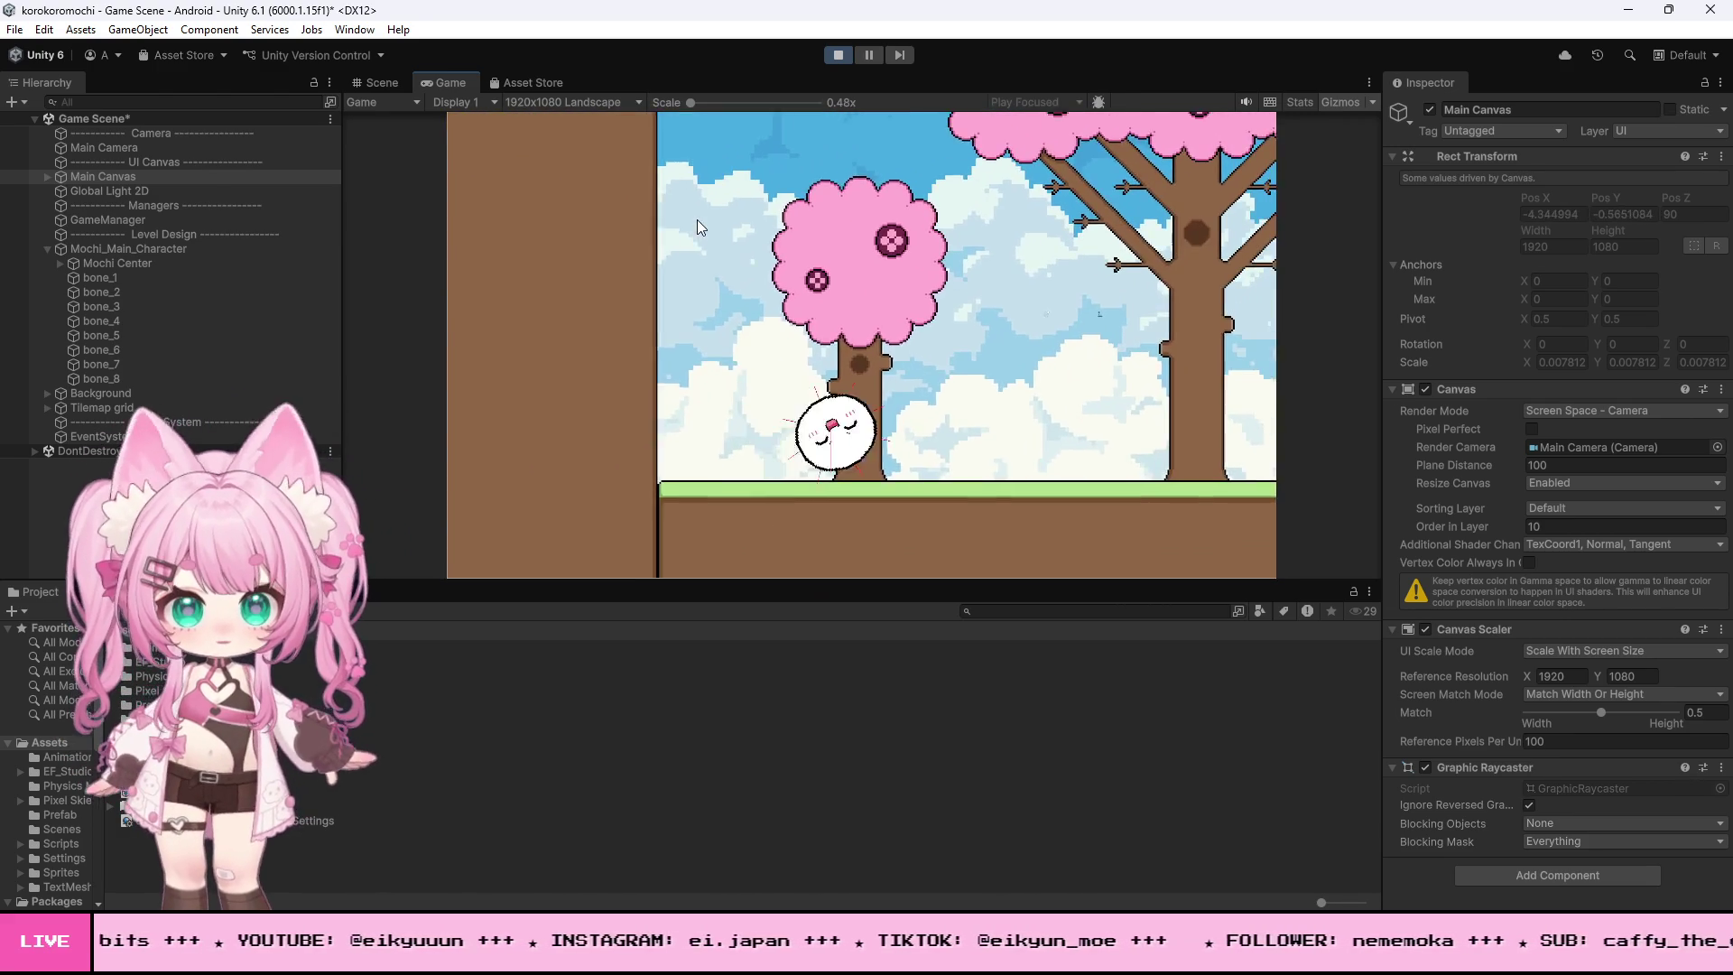
key("d")
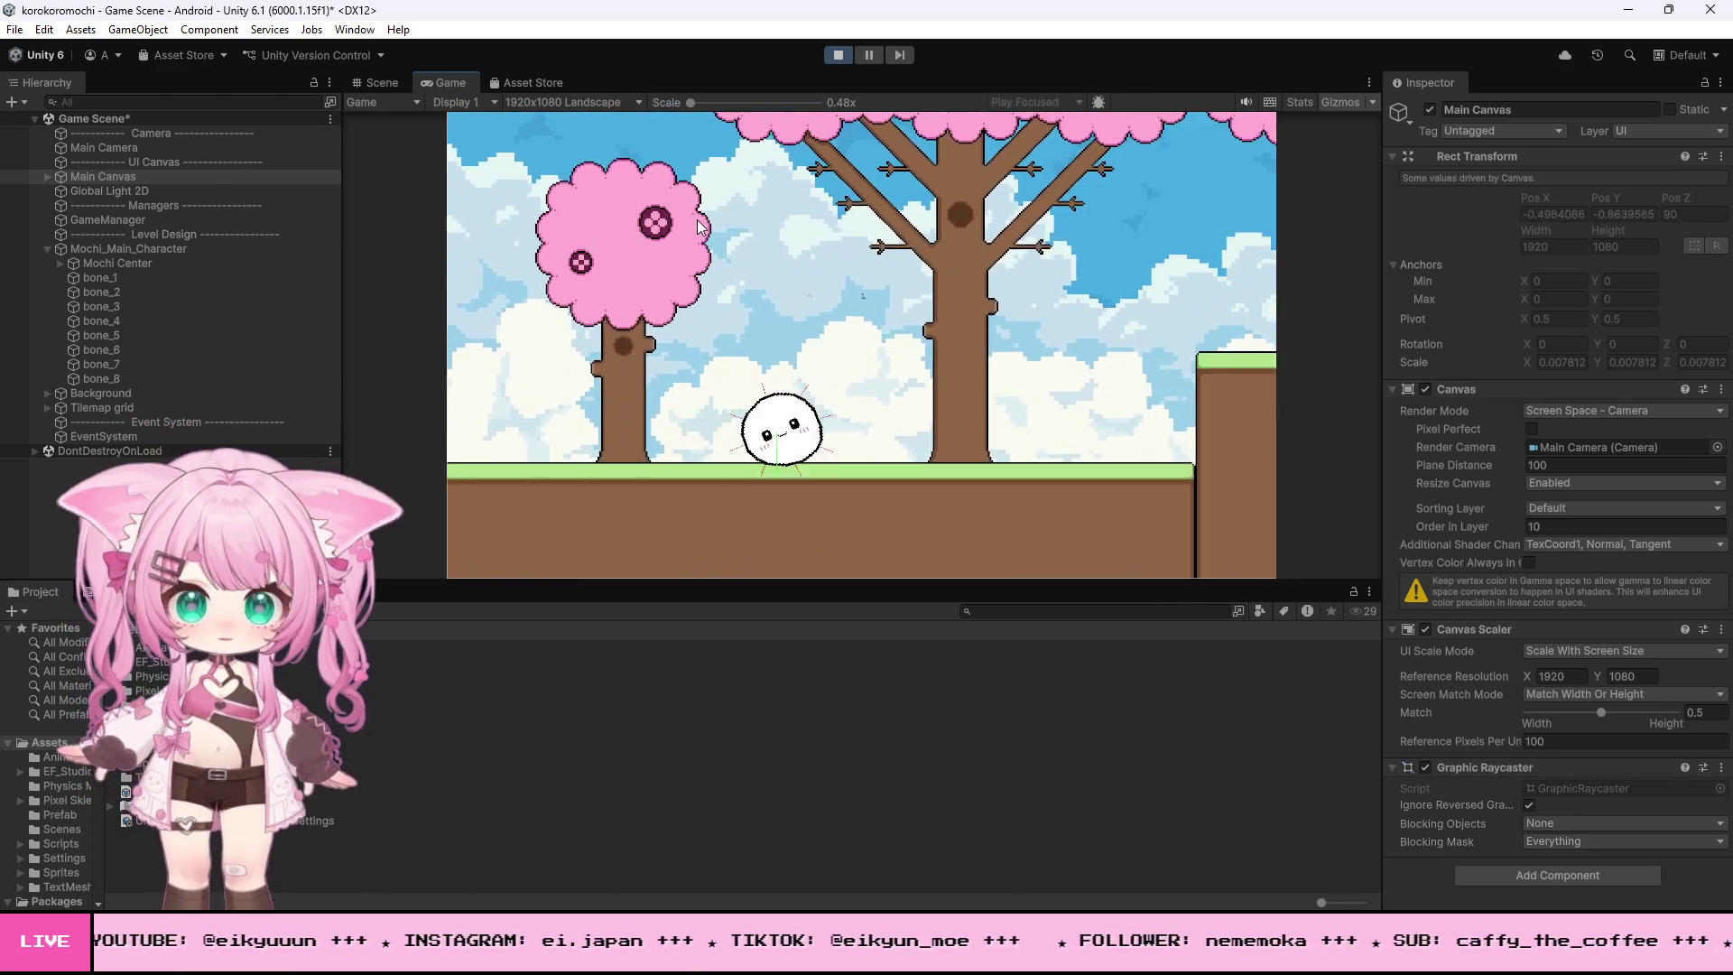
key("space")
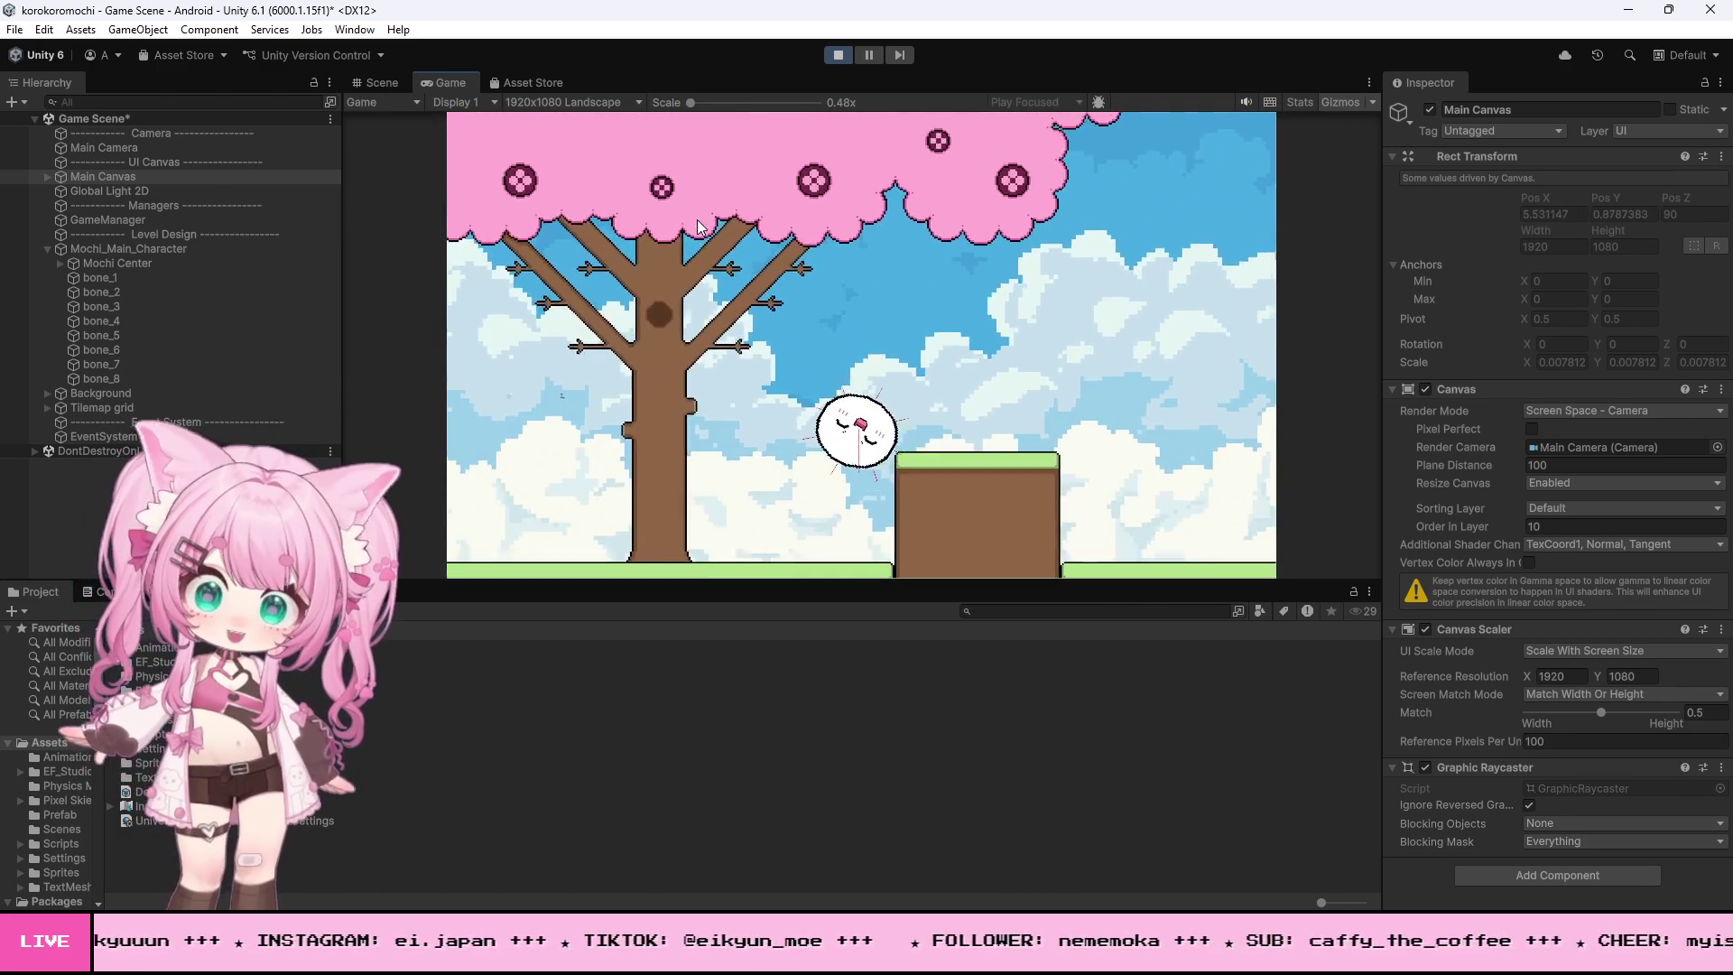
key("a")
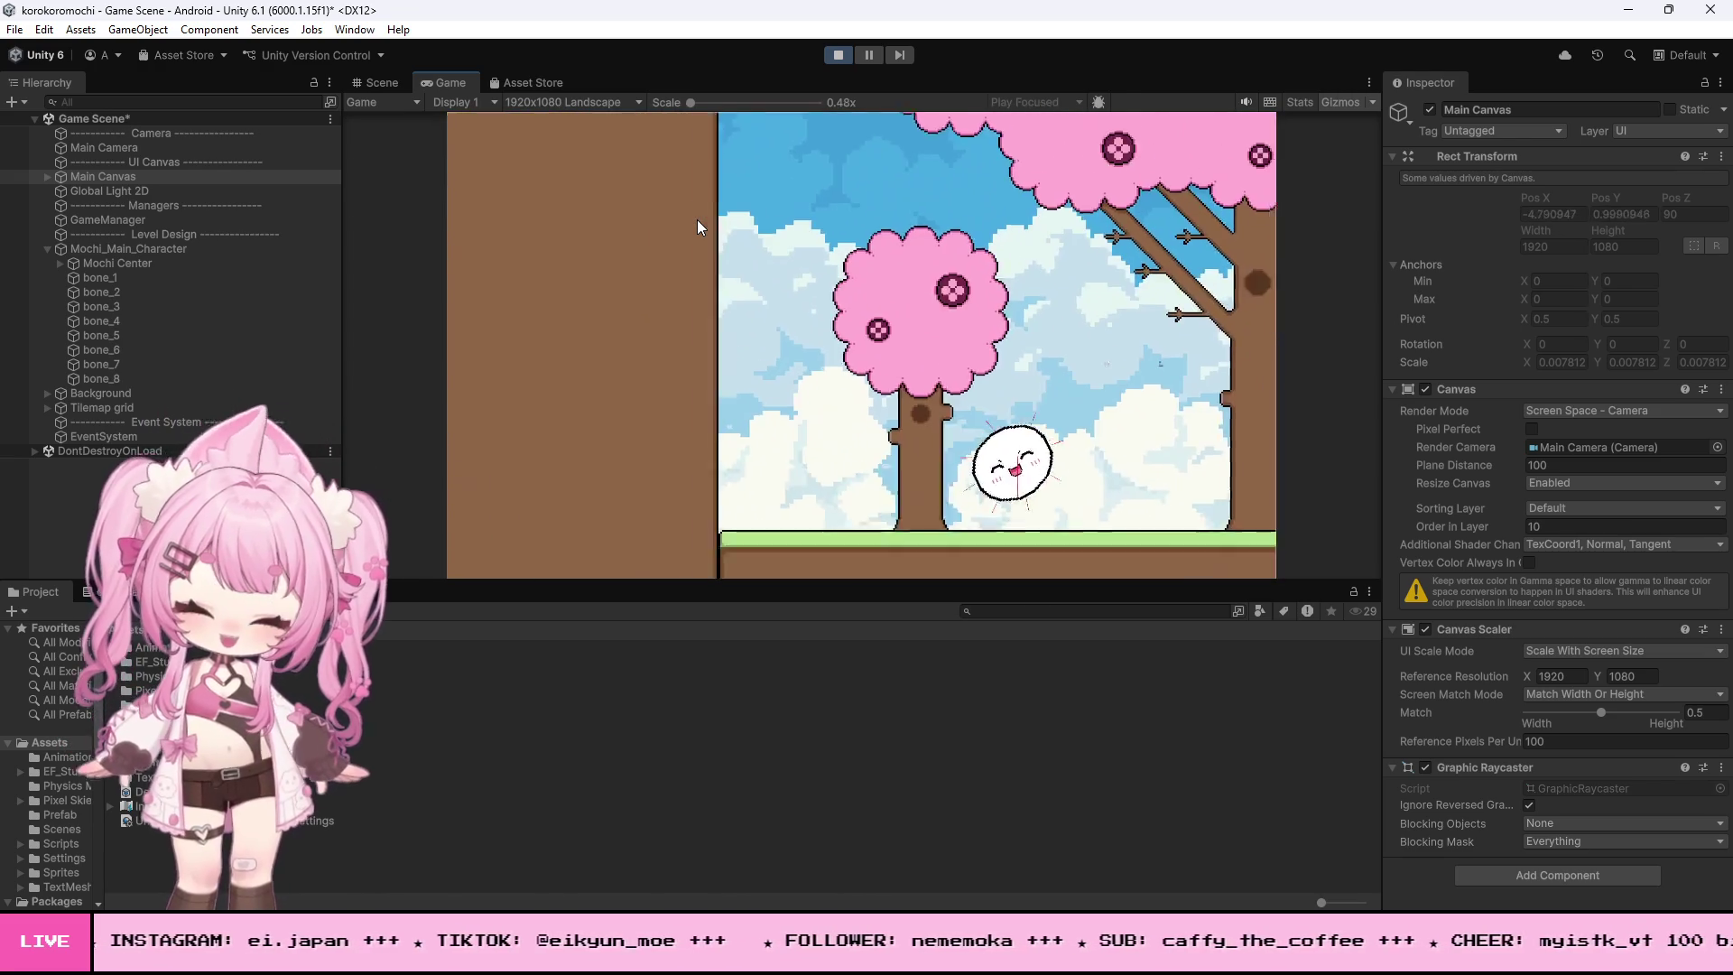
key("space")
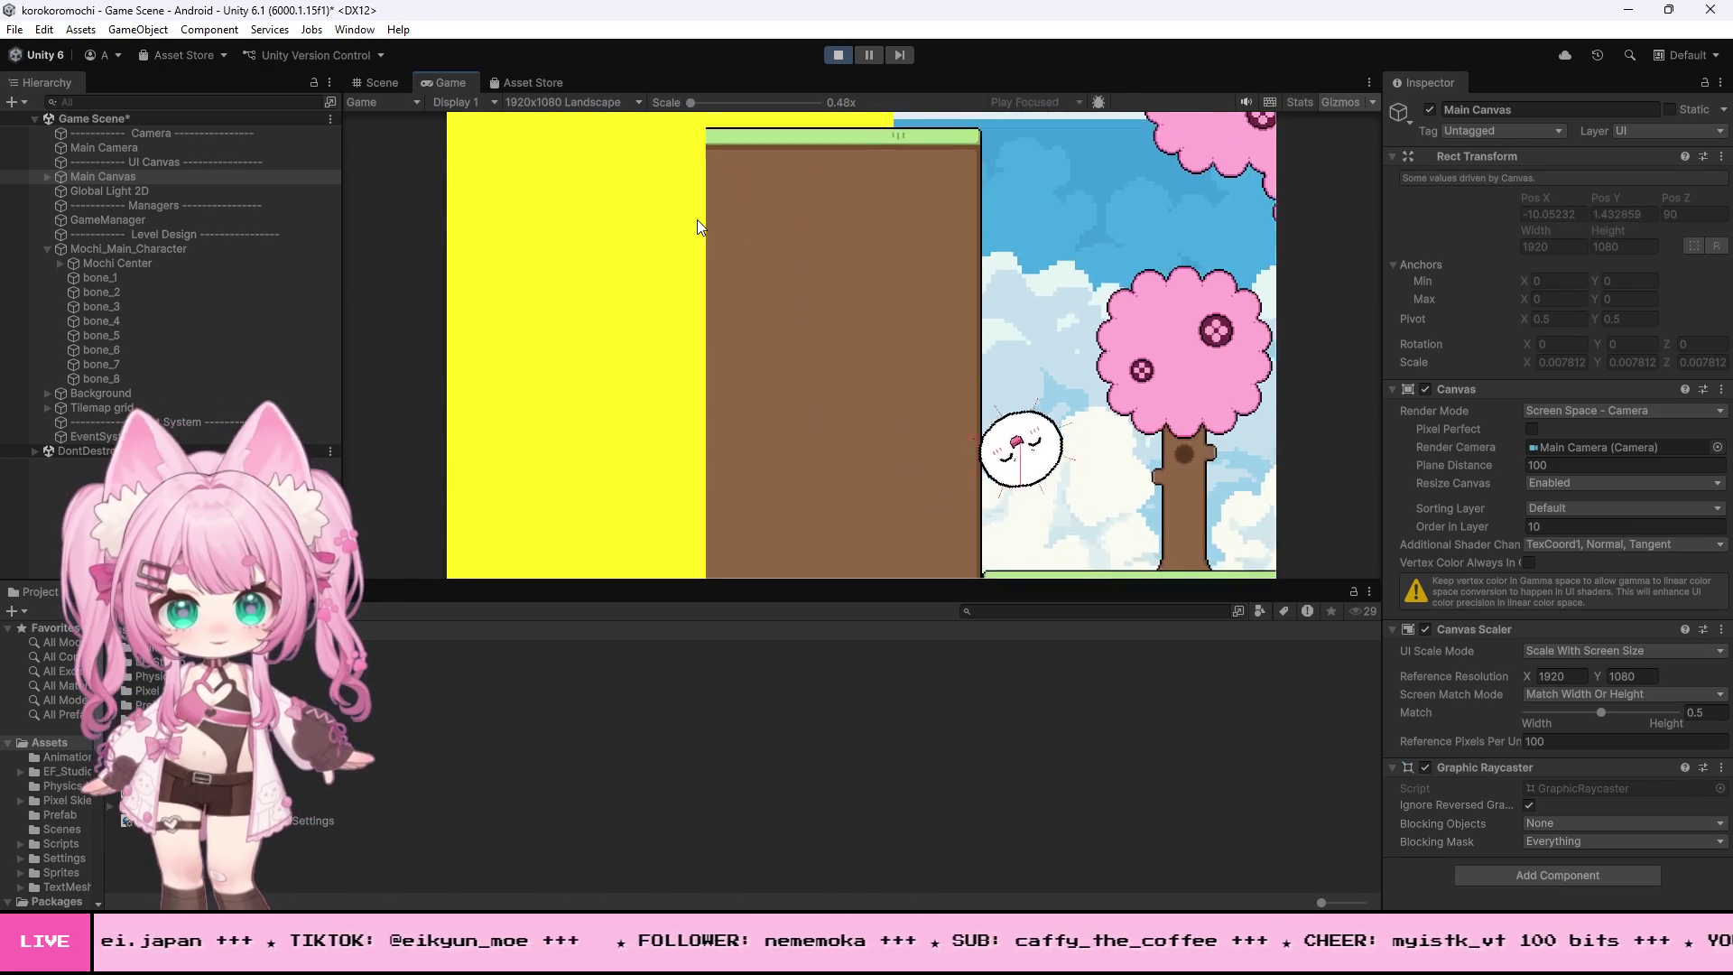
key("space")
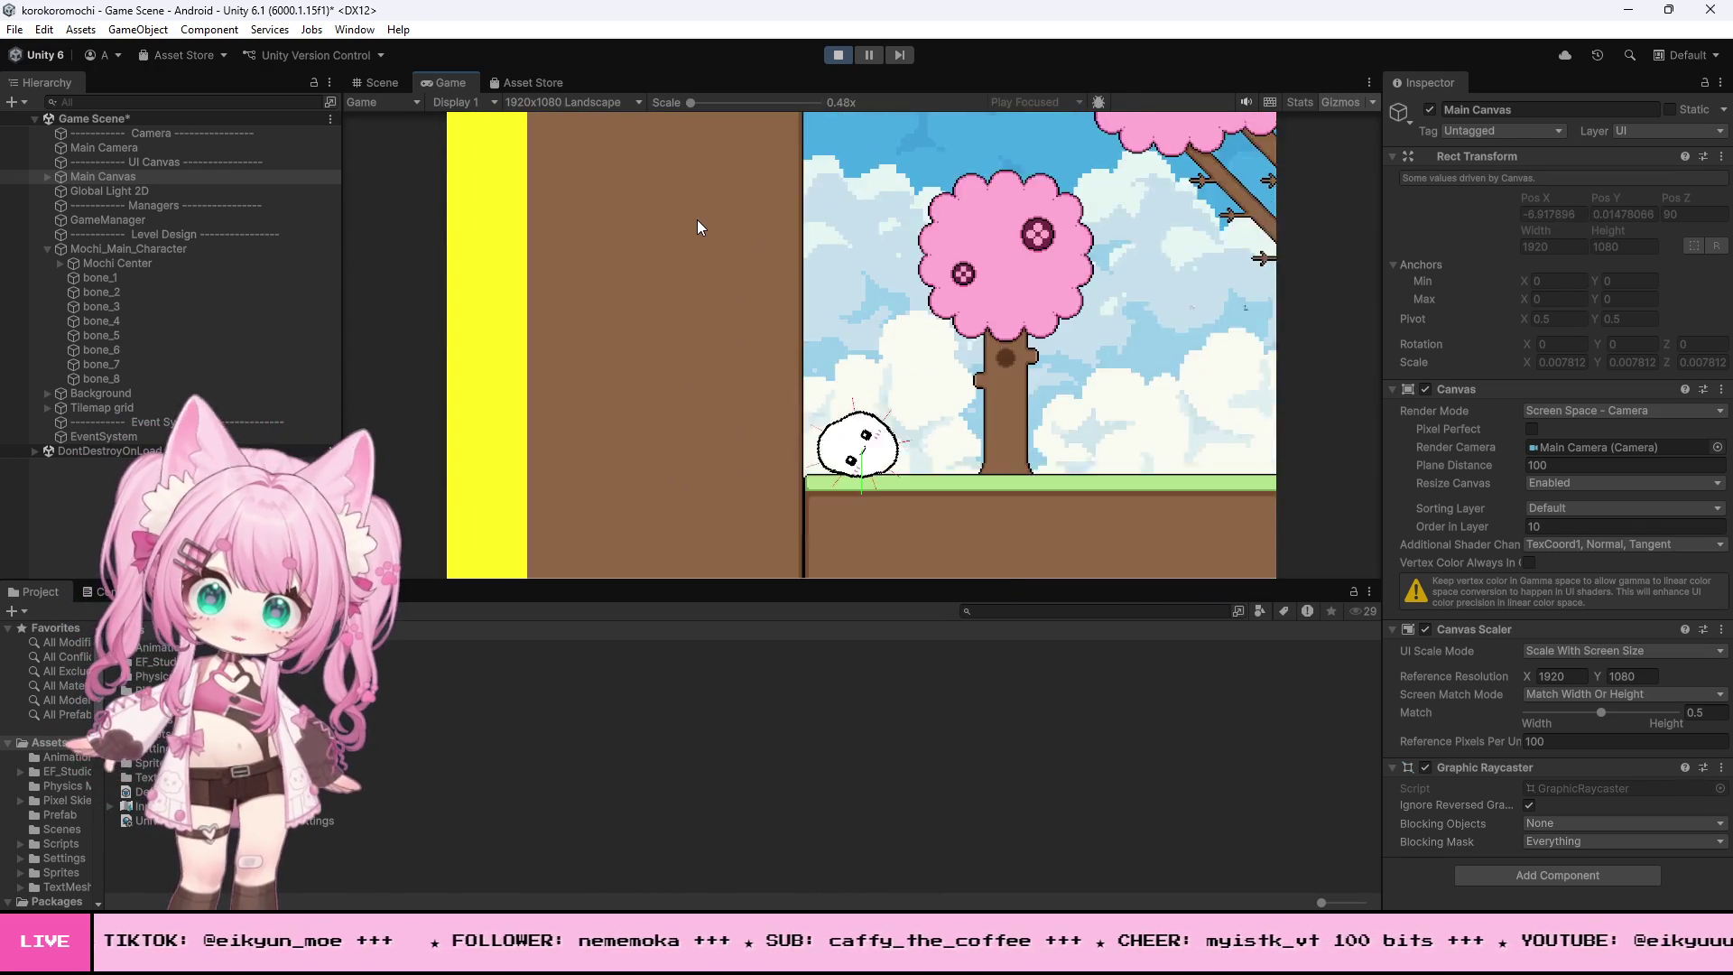
key("space")
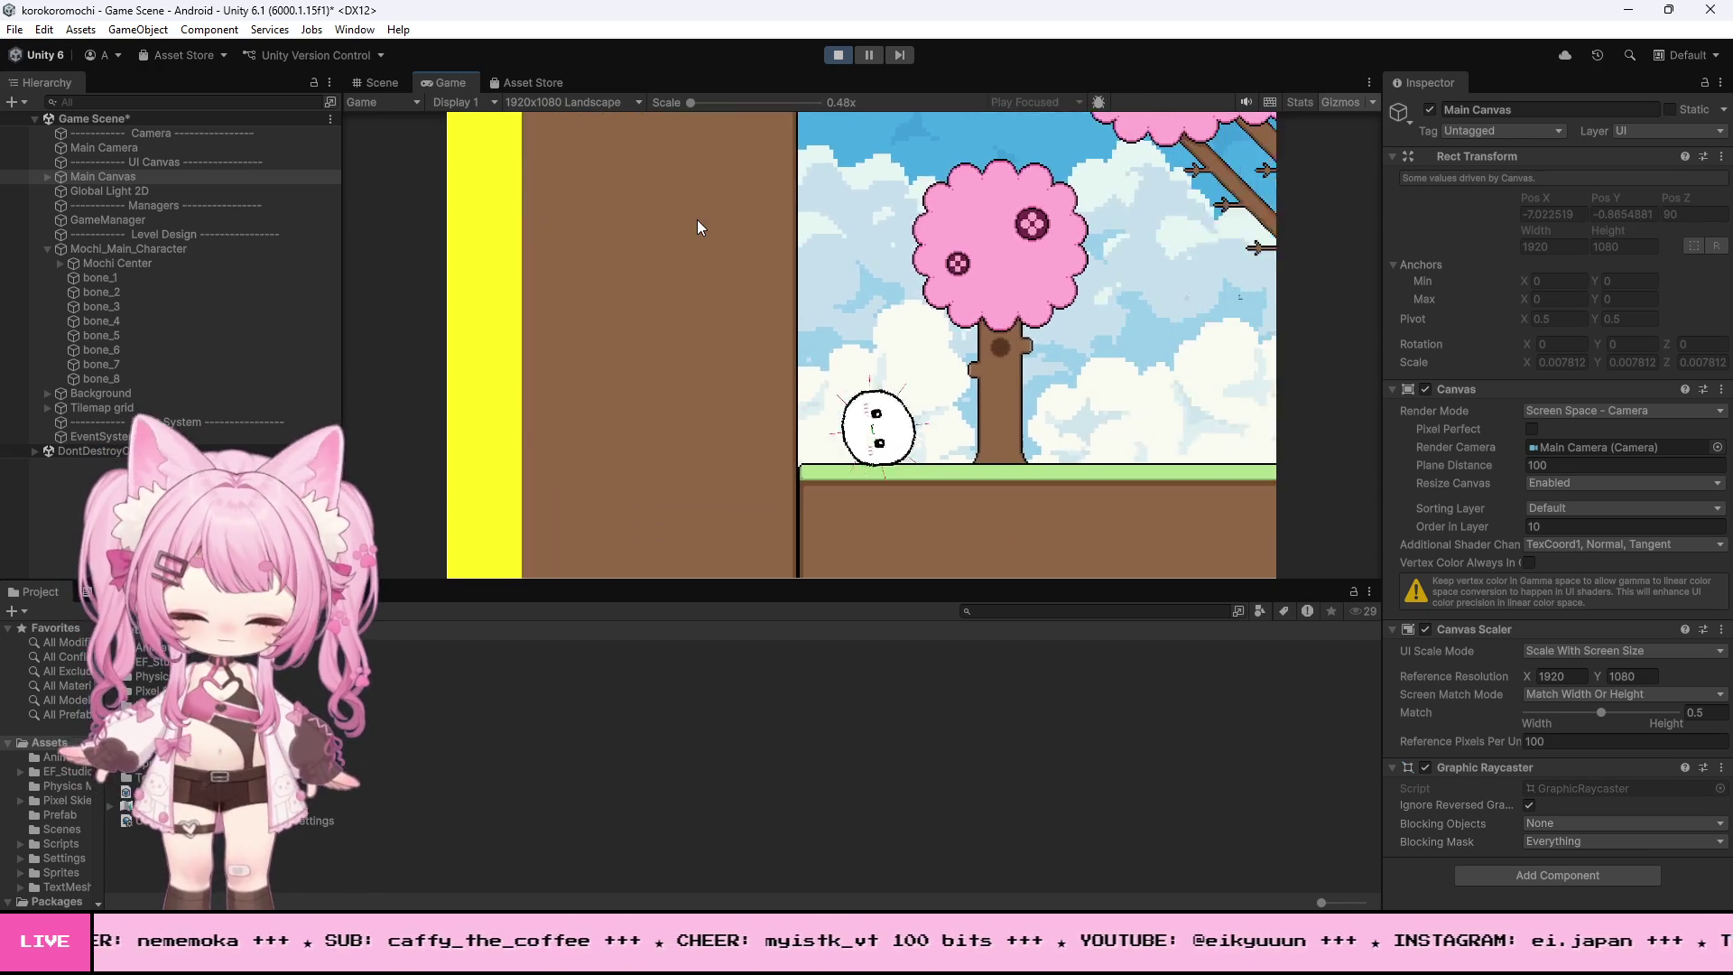
key("space")
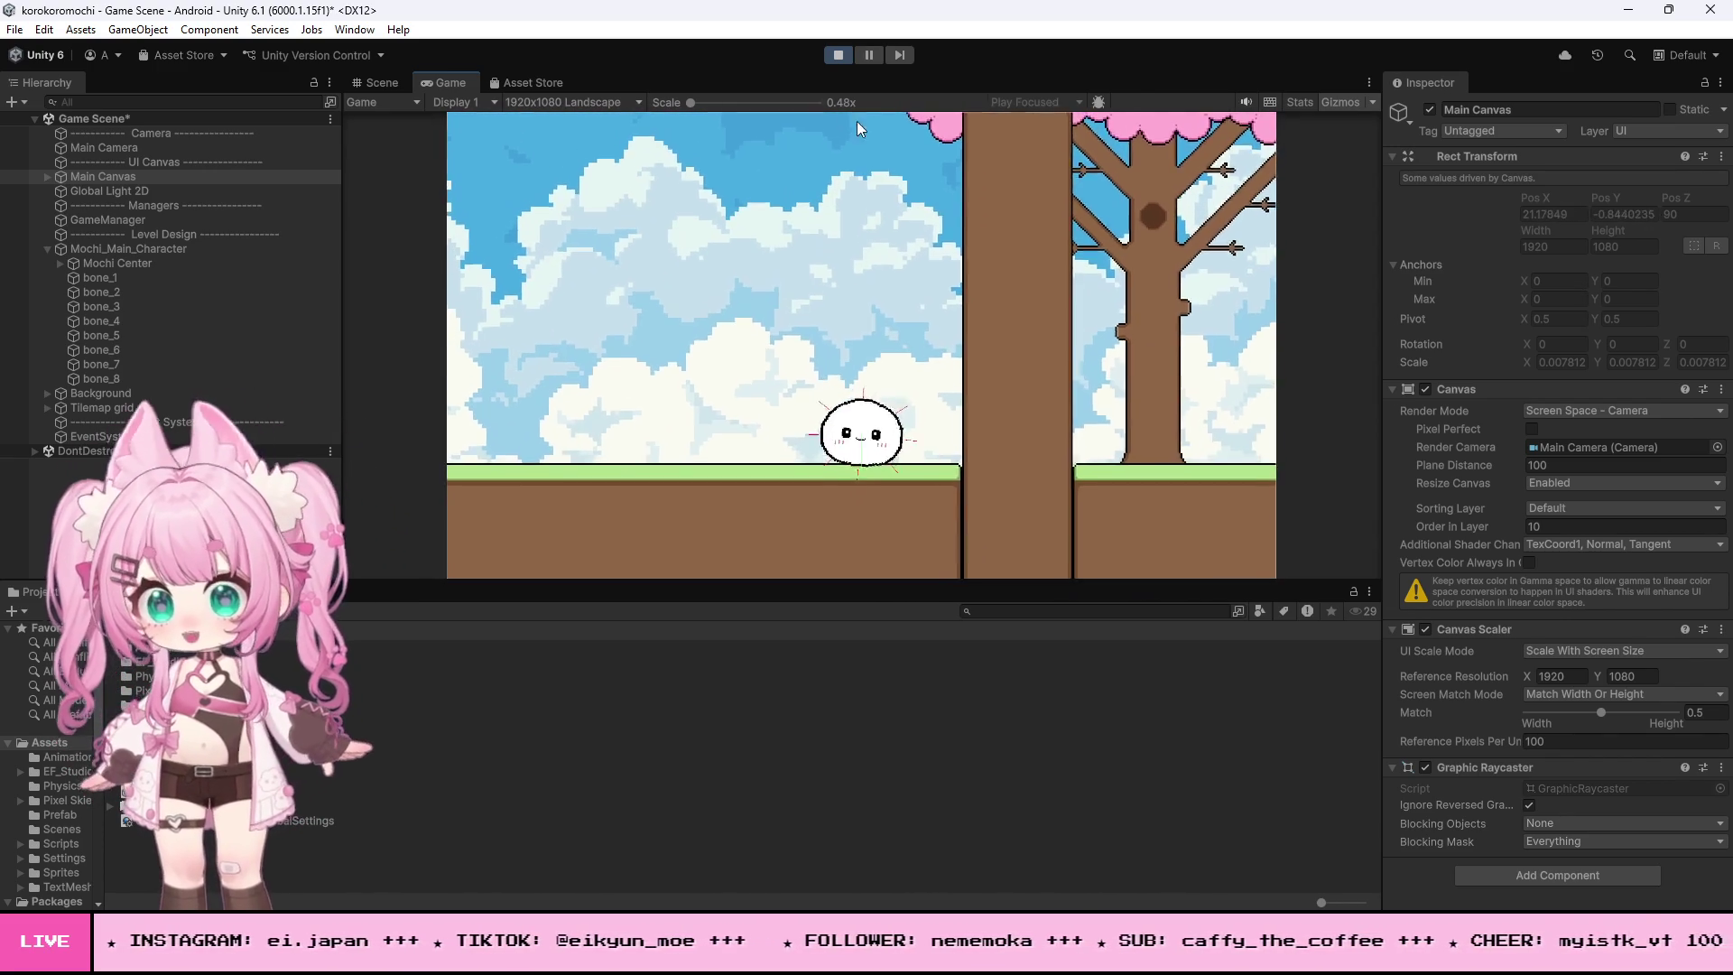
left_click(838, 55)
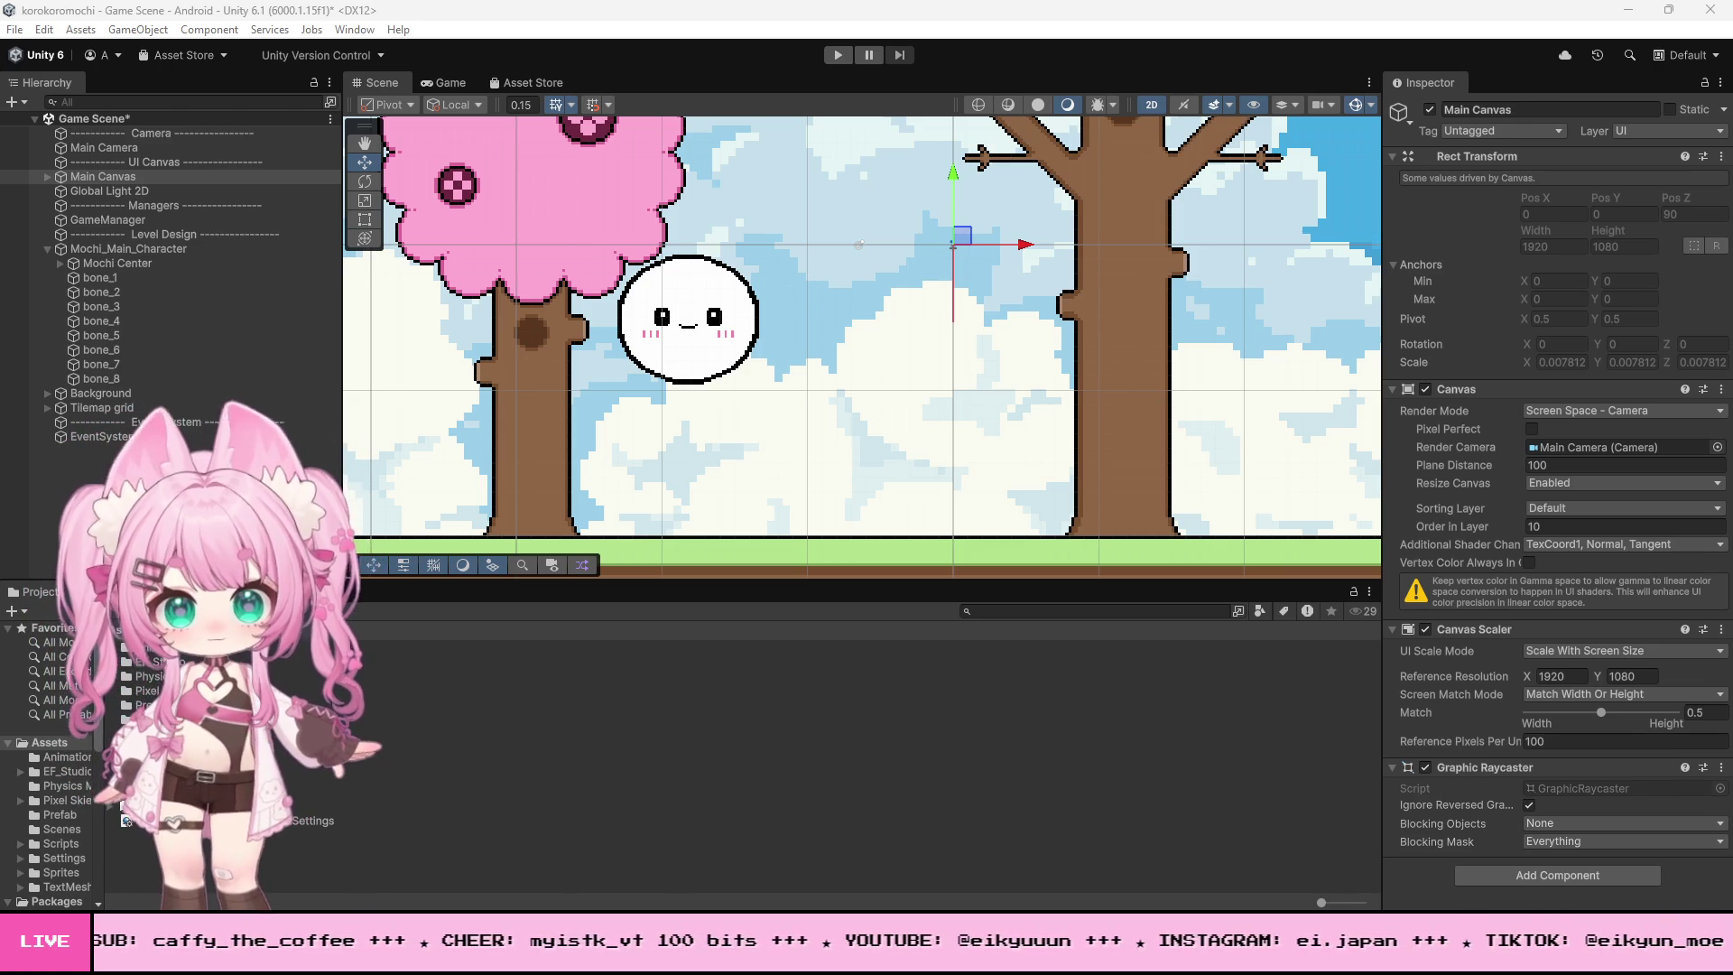
key("alt+Tab")
scroll(478, 554, "up", 20)
scroll(478, 553, "down", 15)
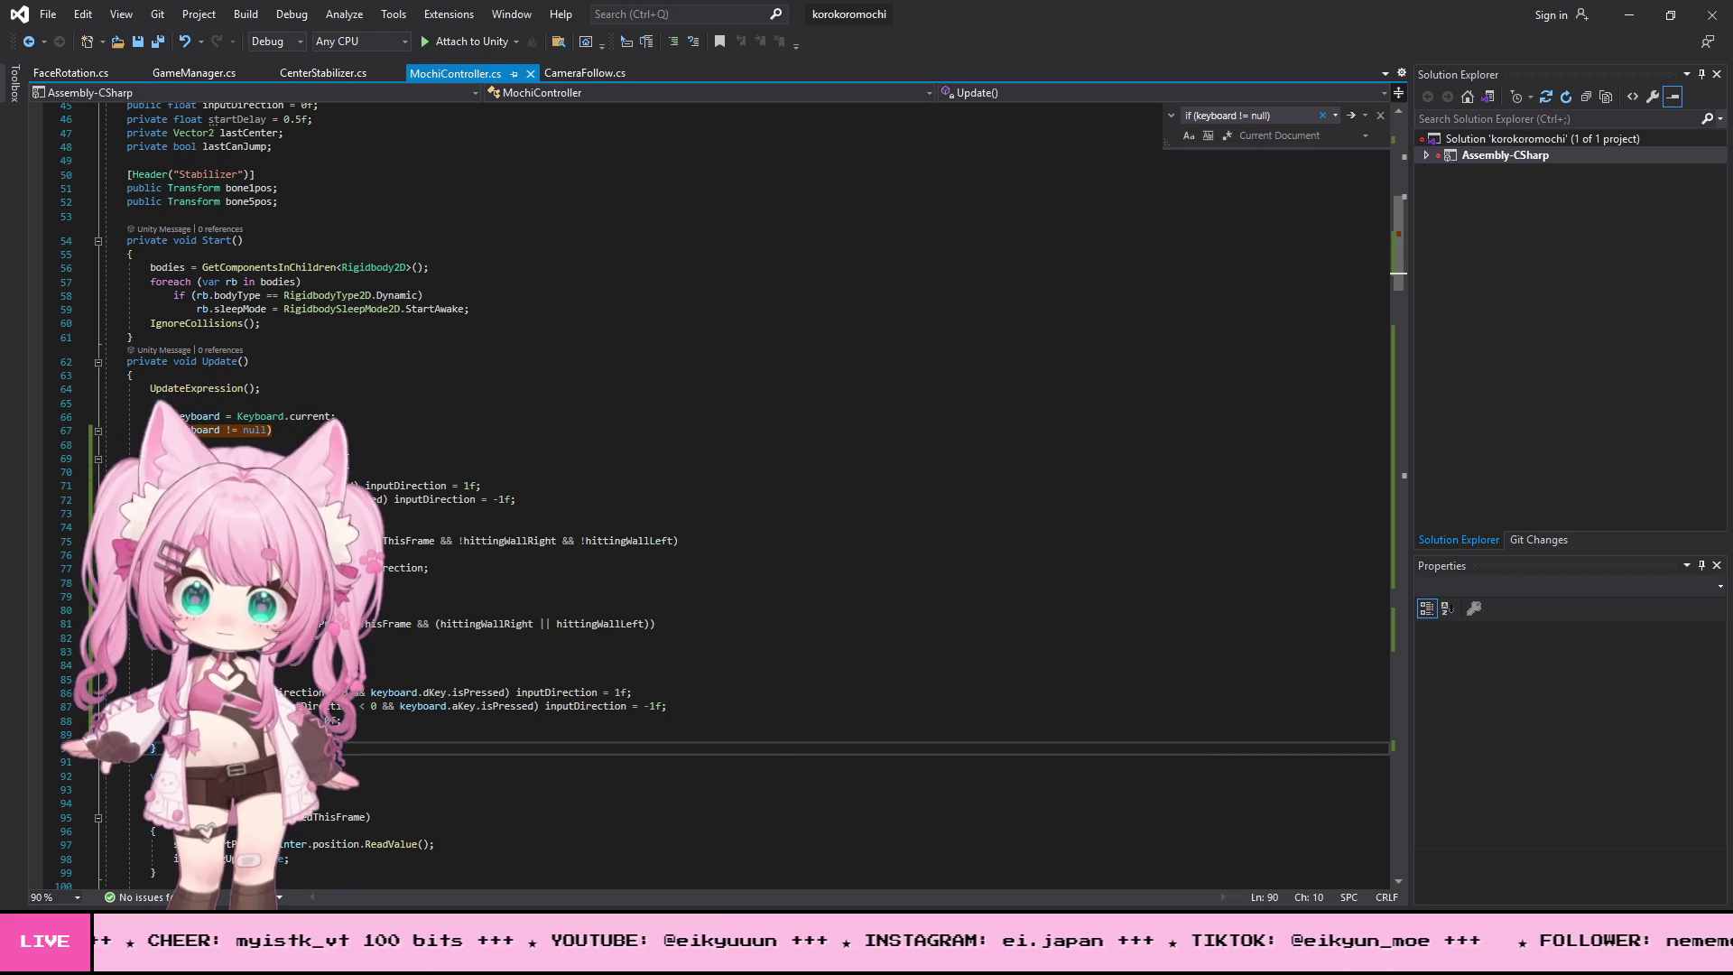
scroll(304, 450, "down", 5)
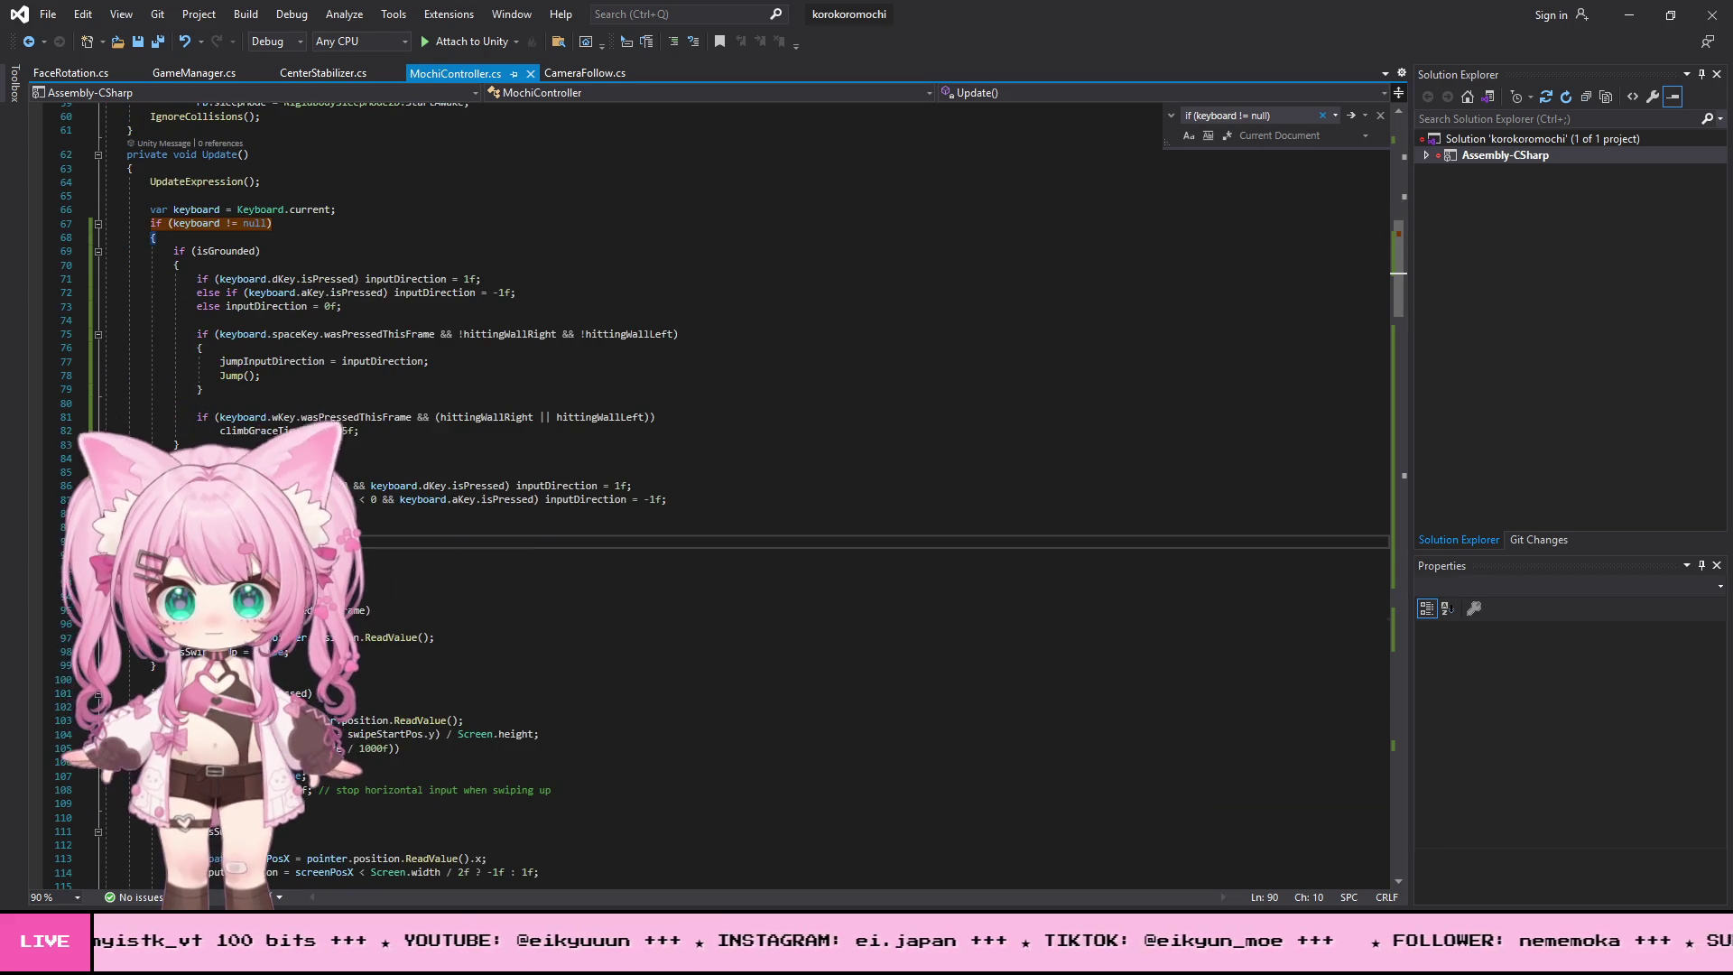
scroll(303, 450, "up", 18)
scroll(297, 421, "up", 2)
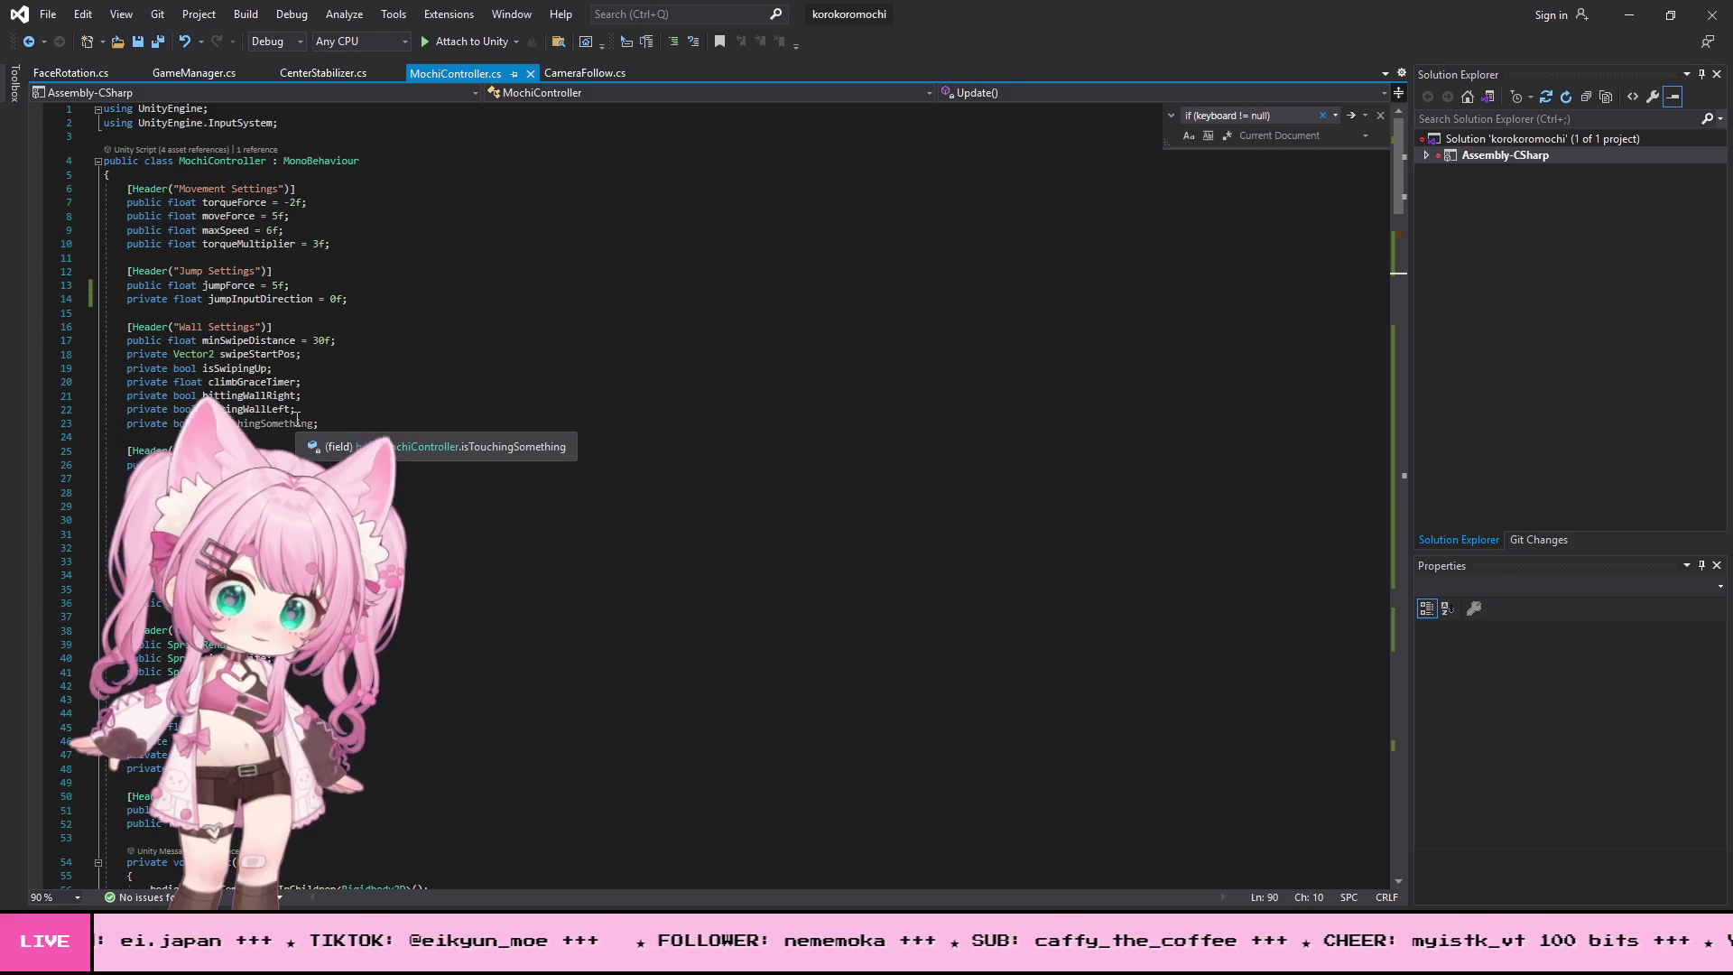
left_click(464, 534)
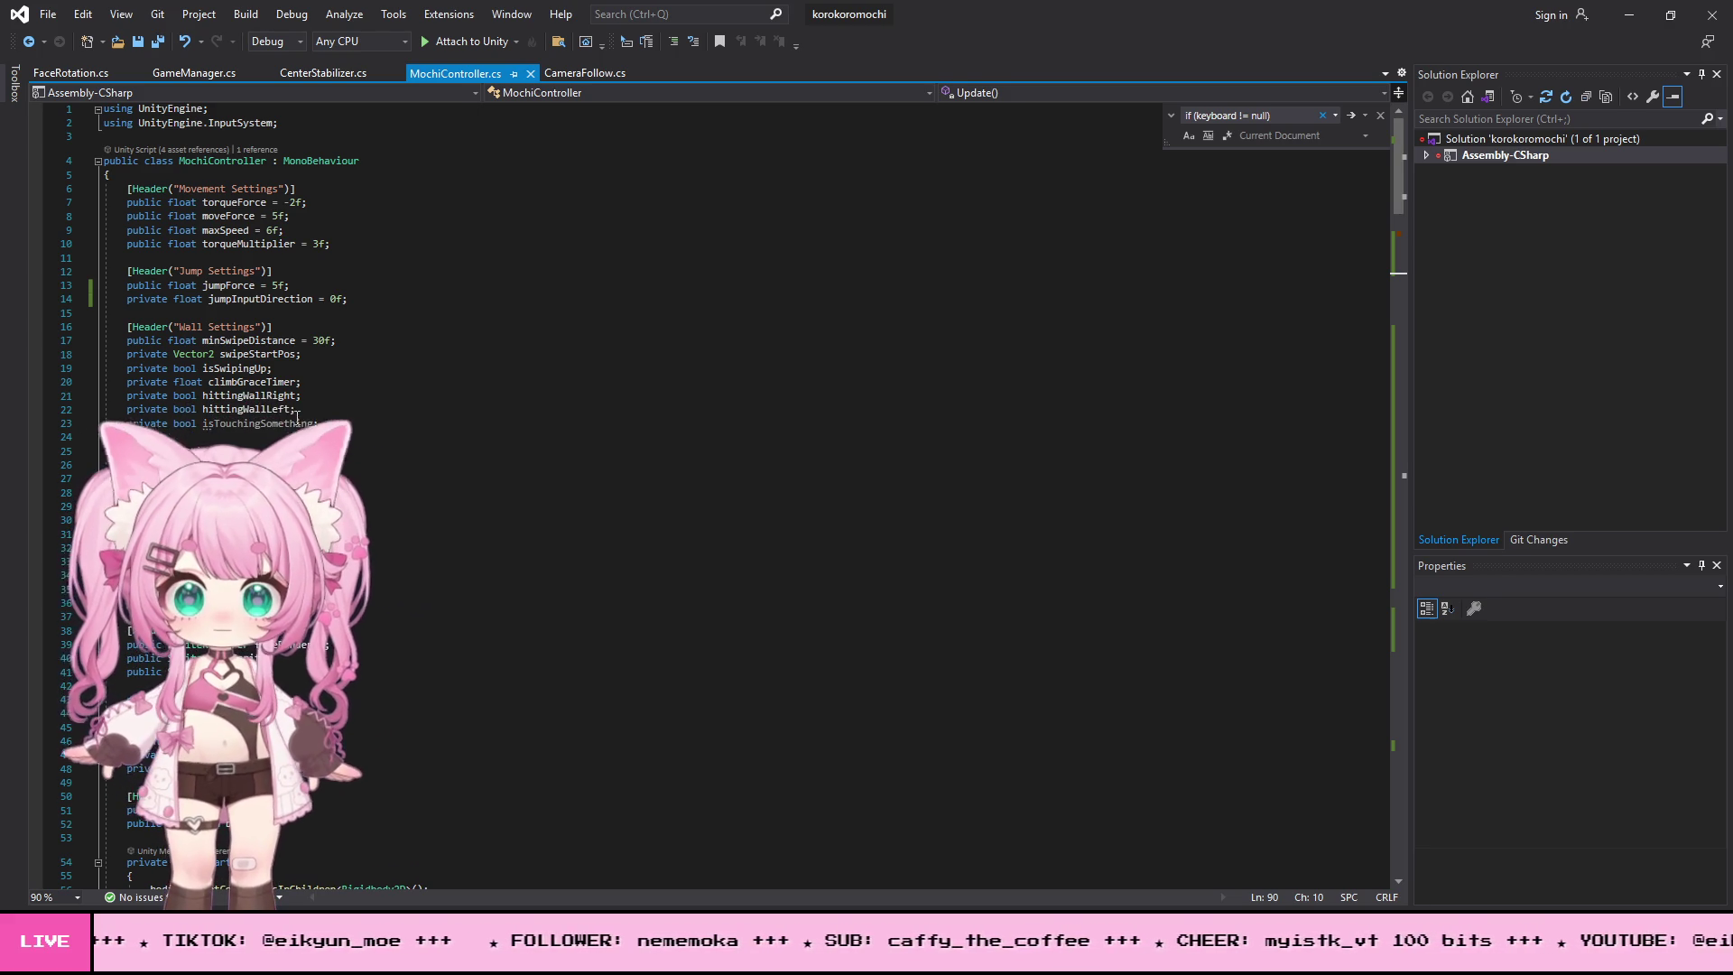
scroll(514, 489, "down", 1)
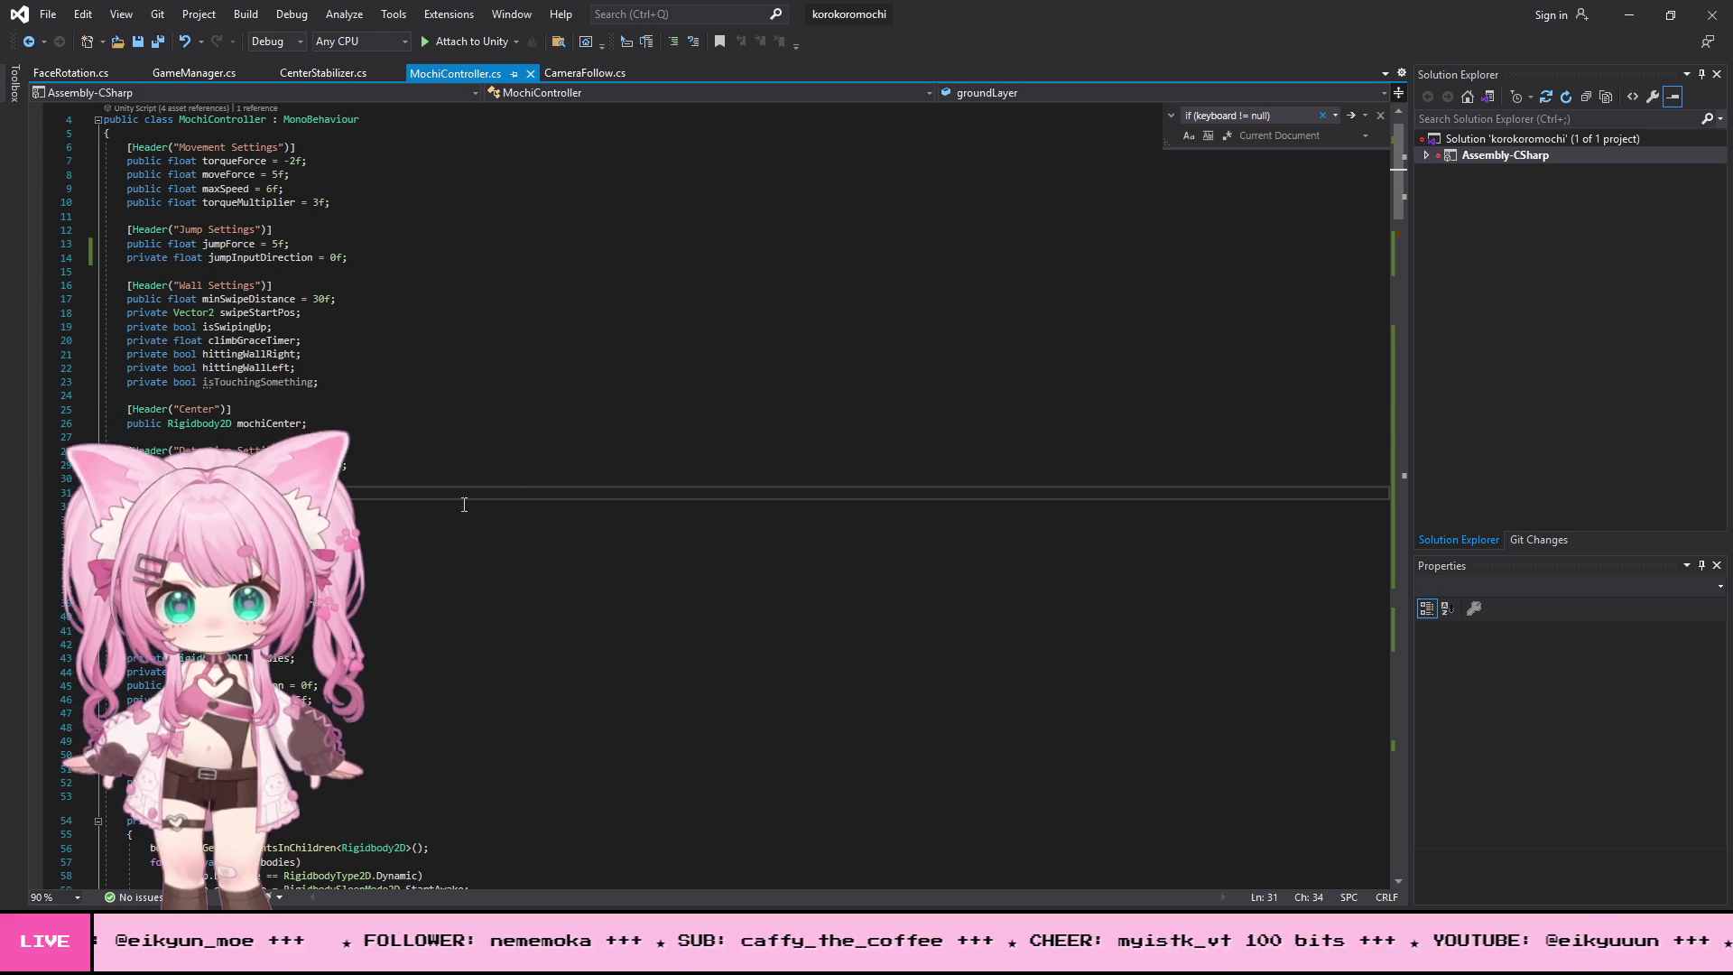
left_click(352, 257)
key("Return")
- Add a 'private float jumpCooldown = 0f;' field and shorten the ground check in CanJump
key("Tab")
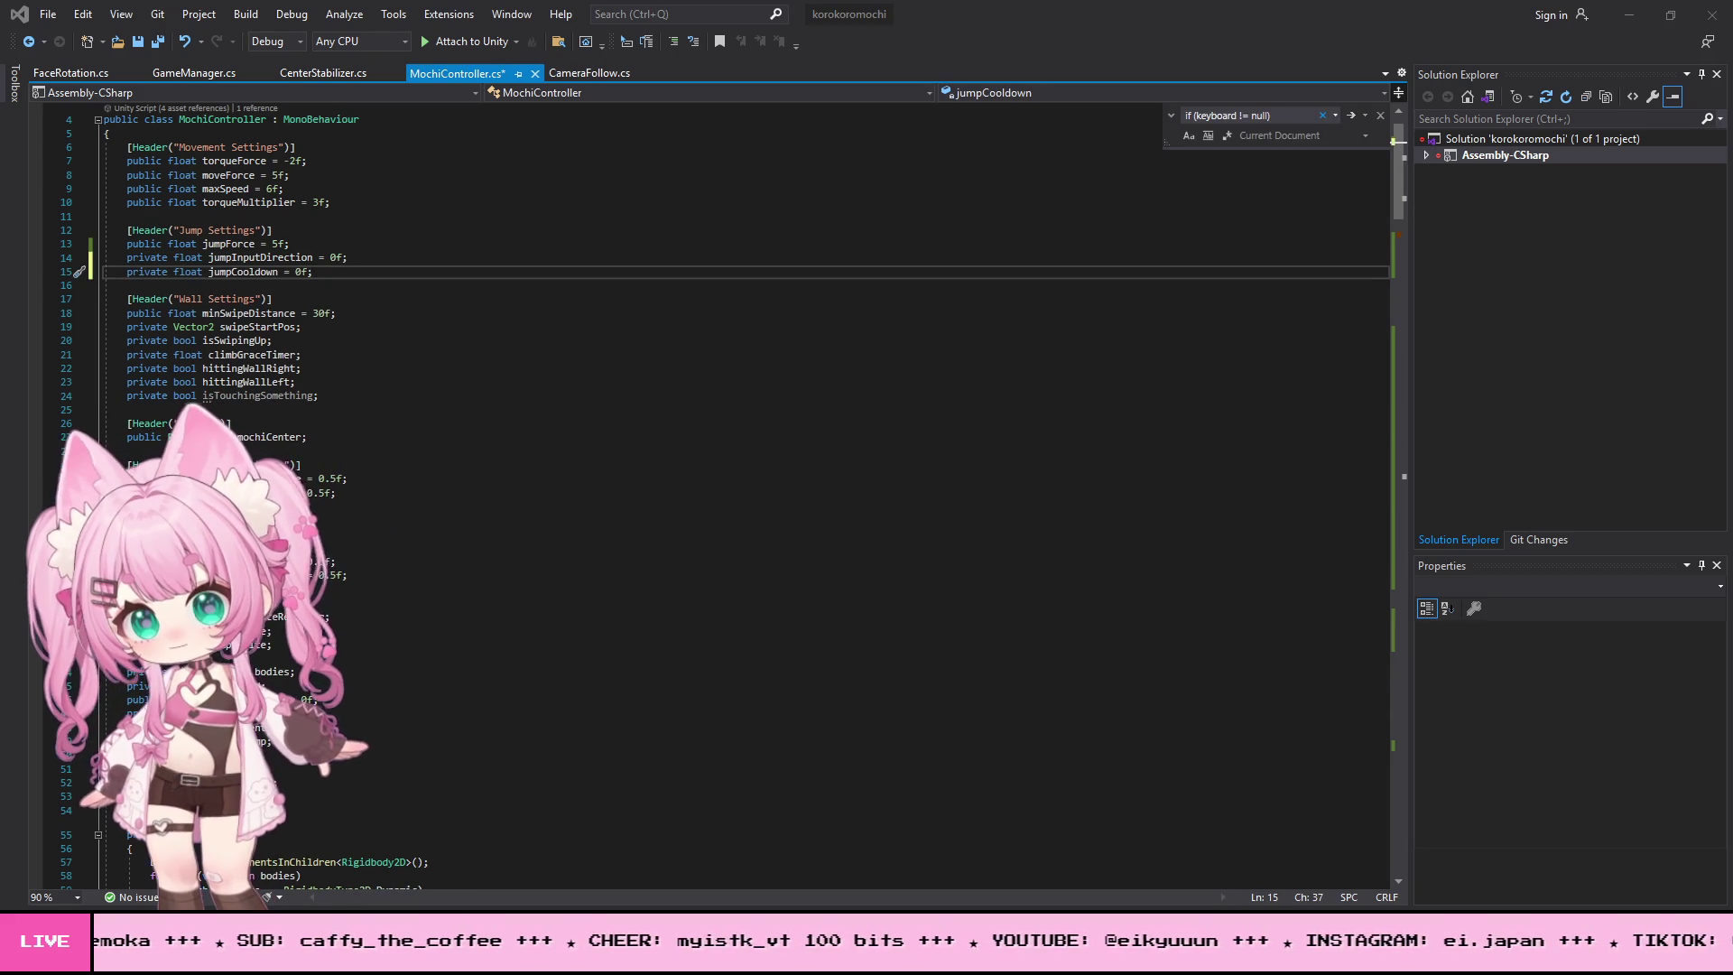
scroll(722, 610, "down", 20)
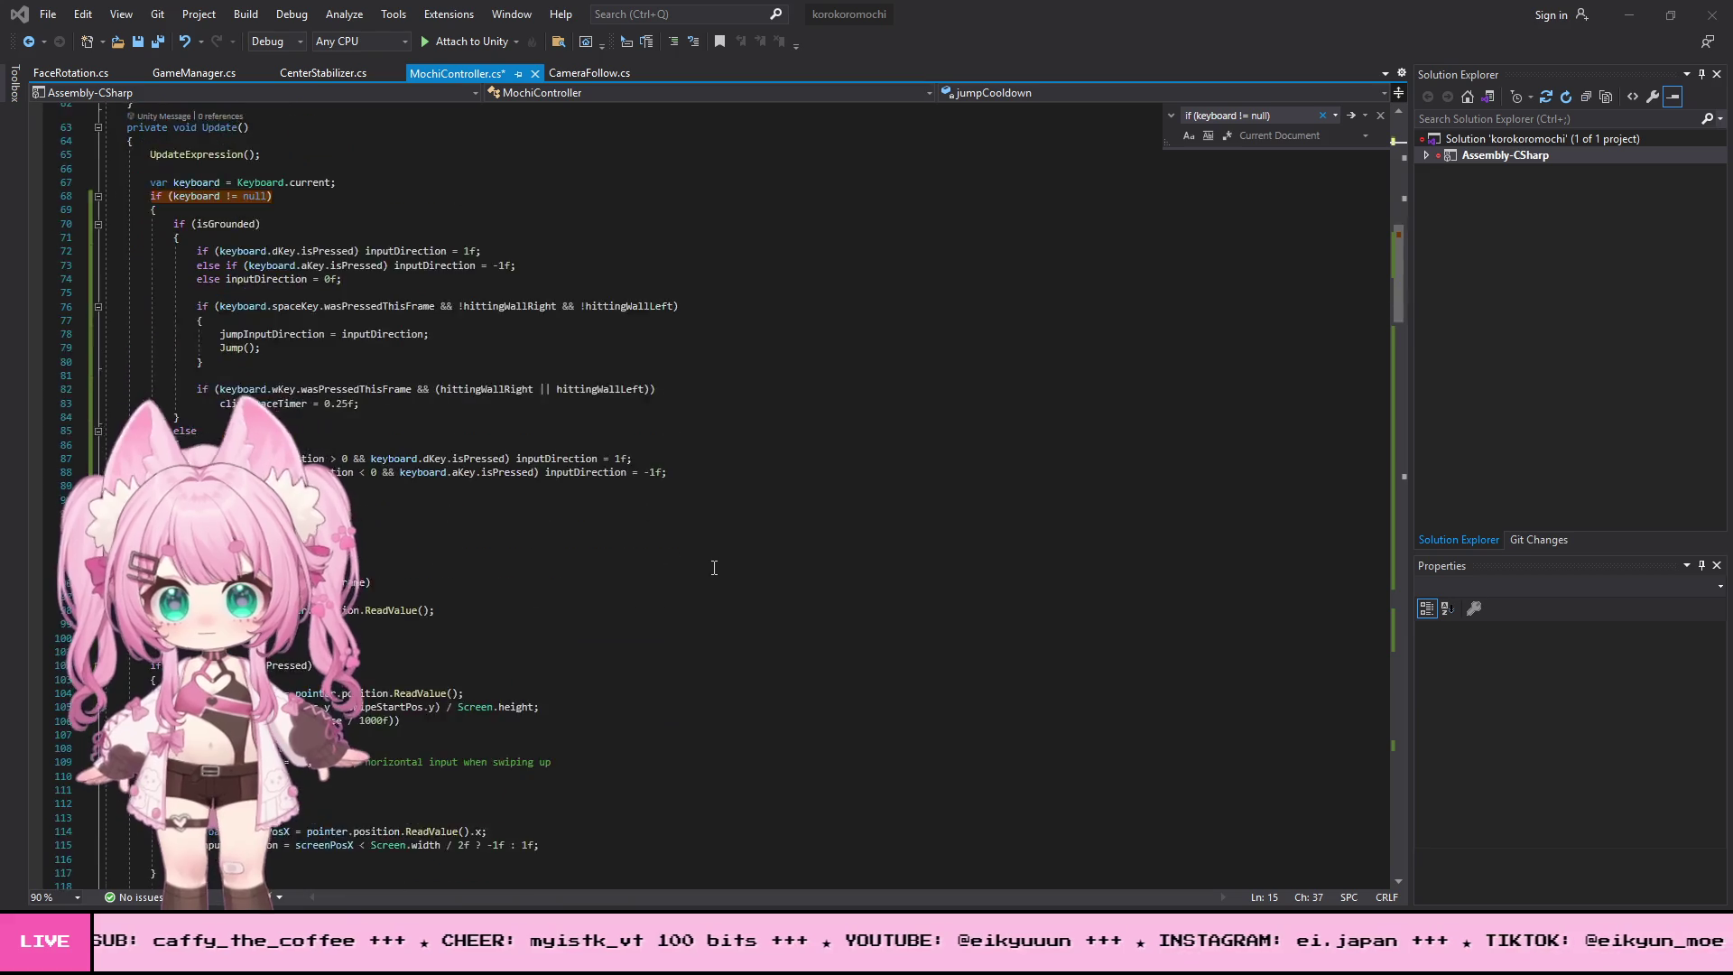
scroll(711, 567, "down", 20)
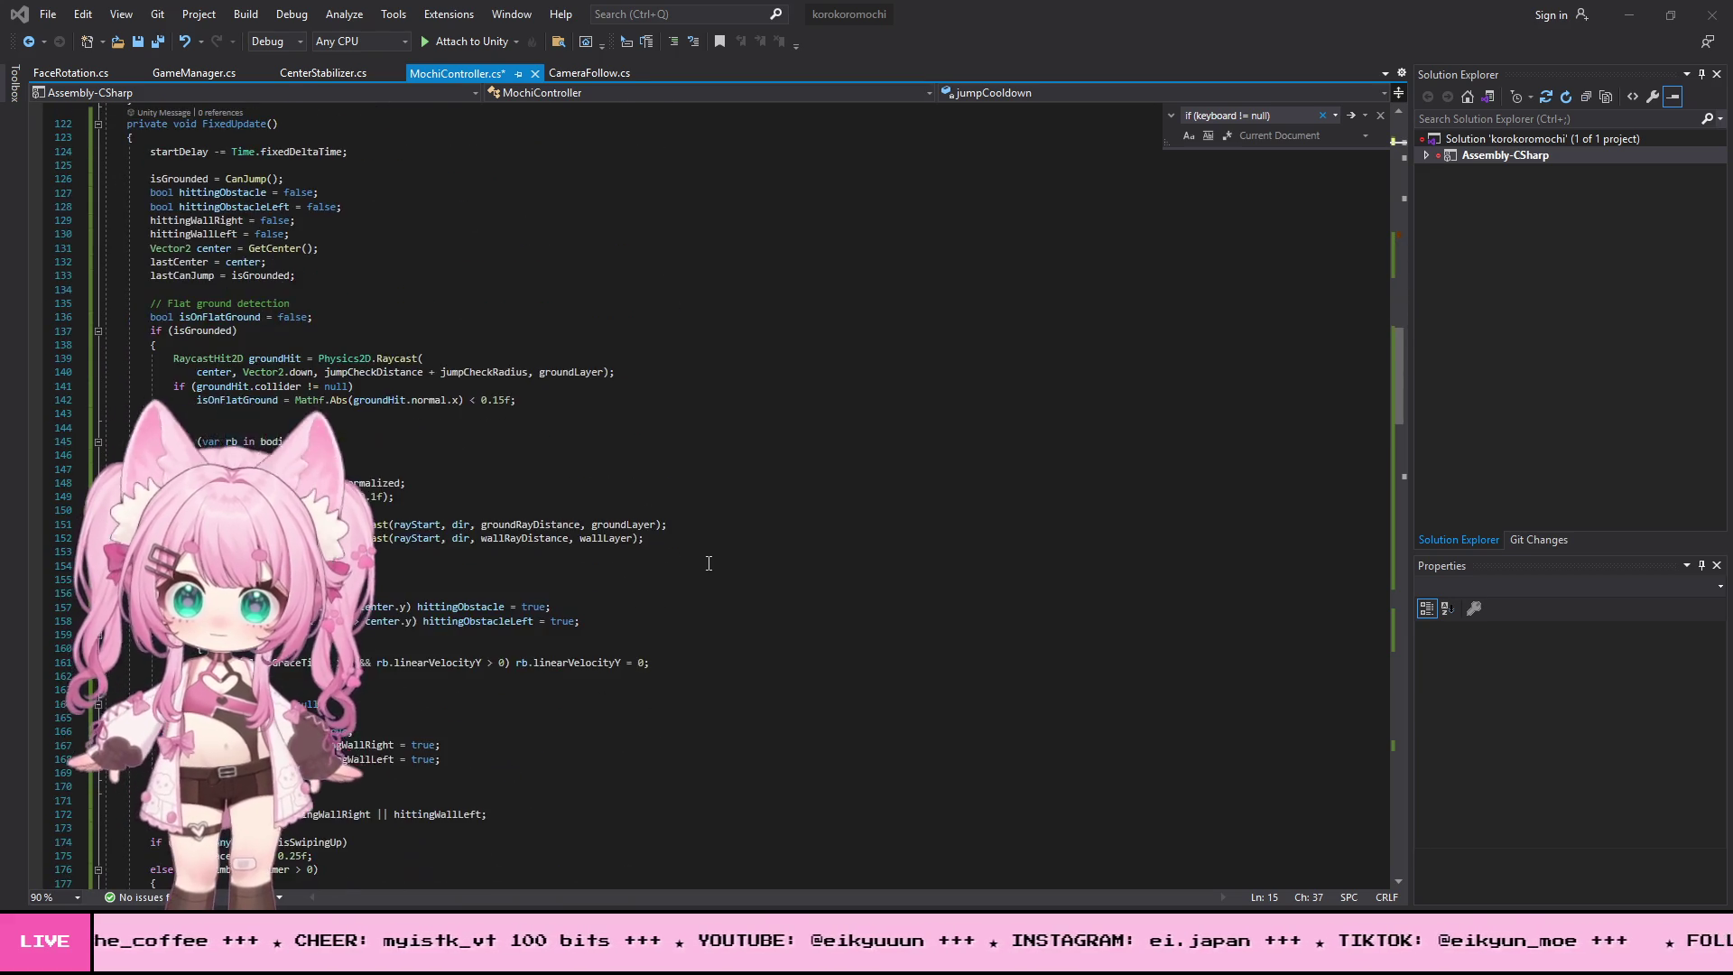
scroll(708, 564, "down", 20)
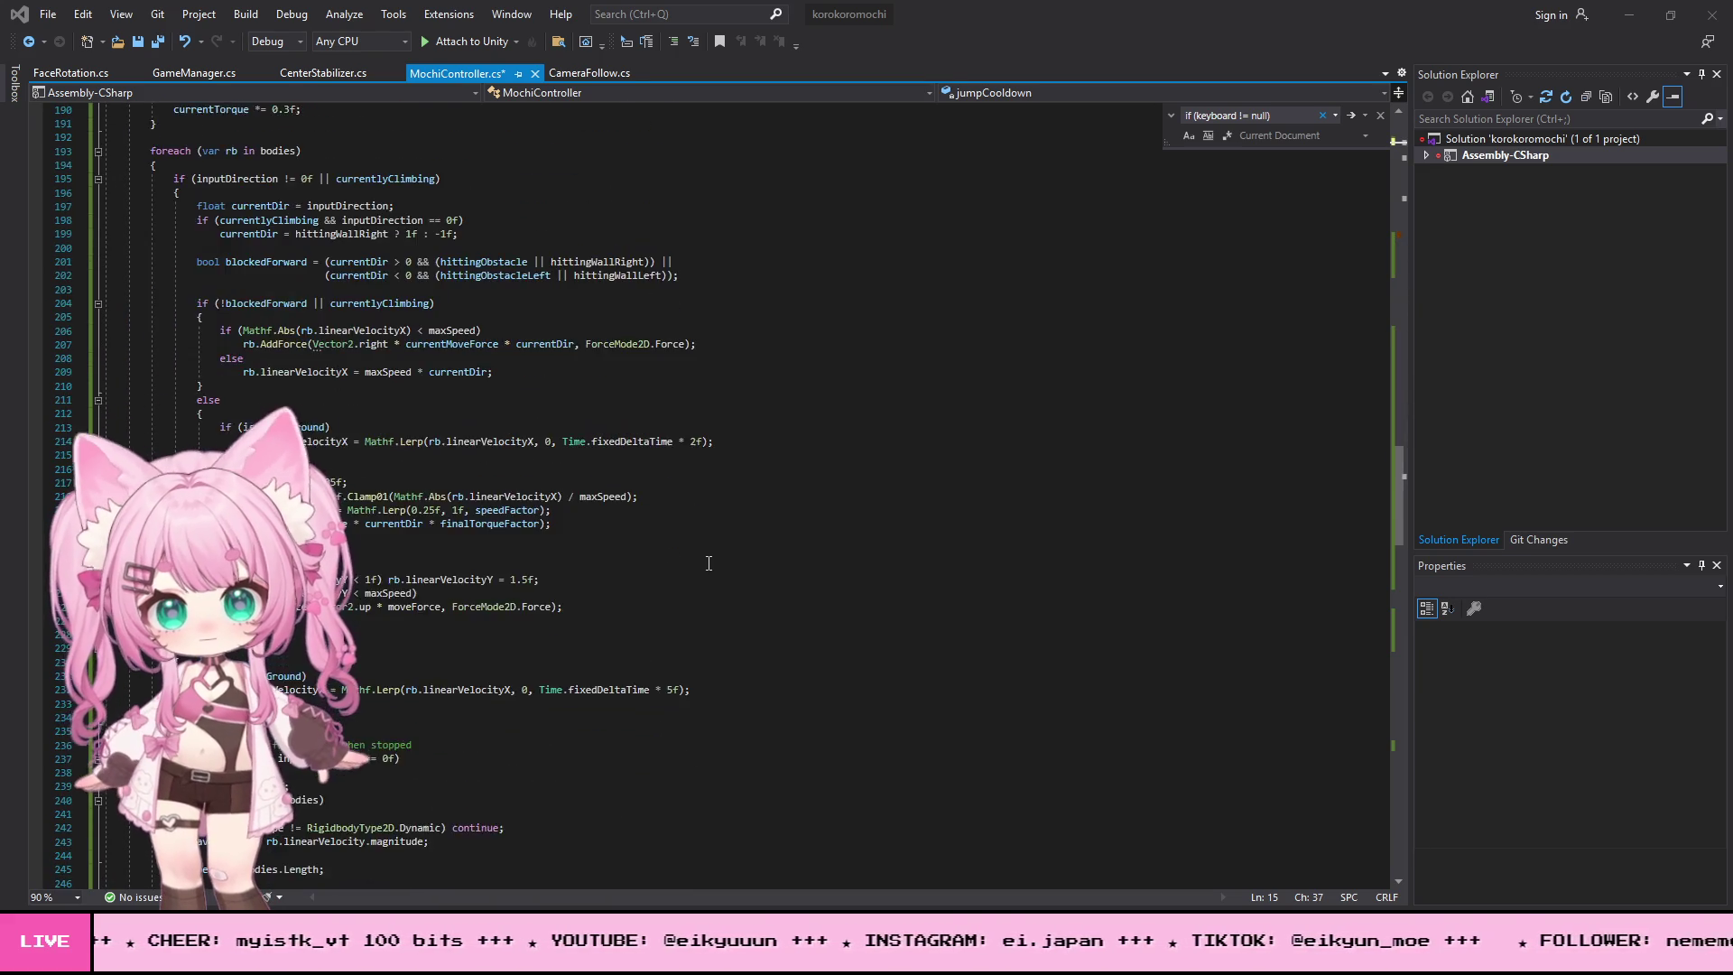
scroll(709, 563, "down", 18)
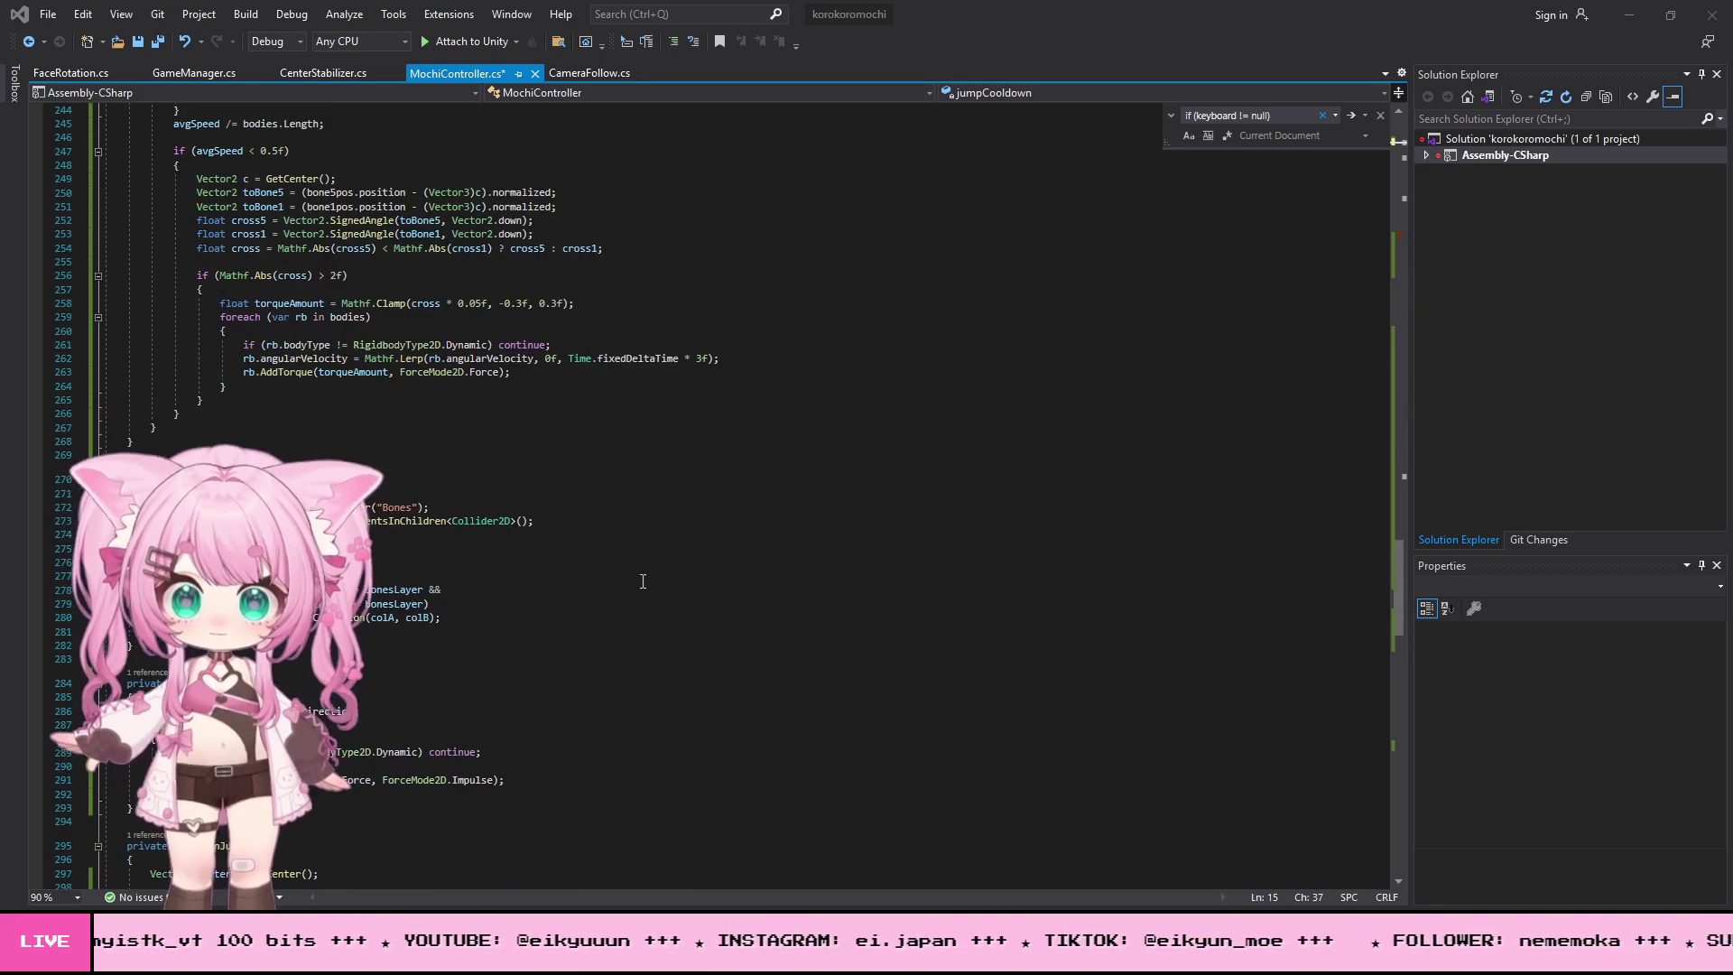
scroll(552, 583, "down", 3)
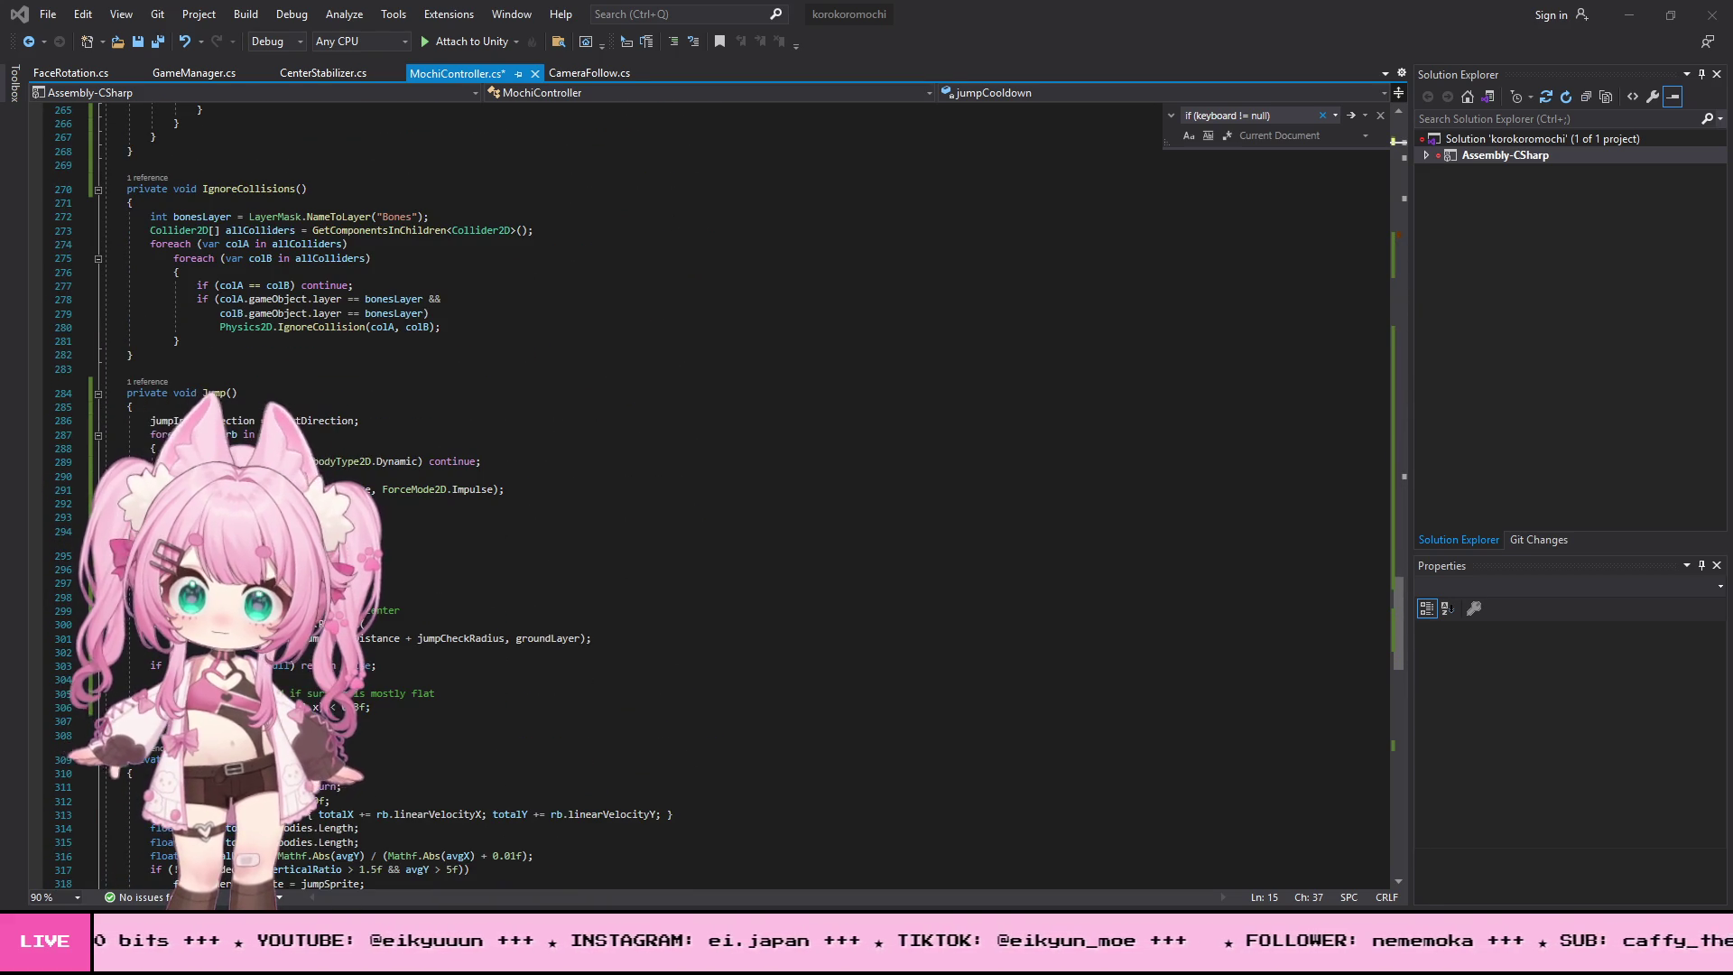
left_click_drag(126, 610, 156, 721)
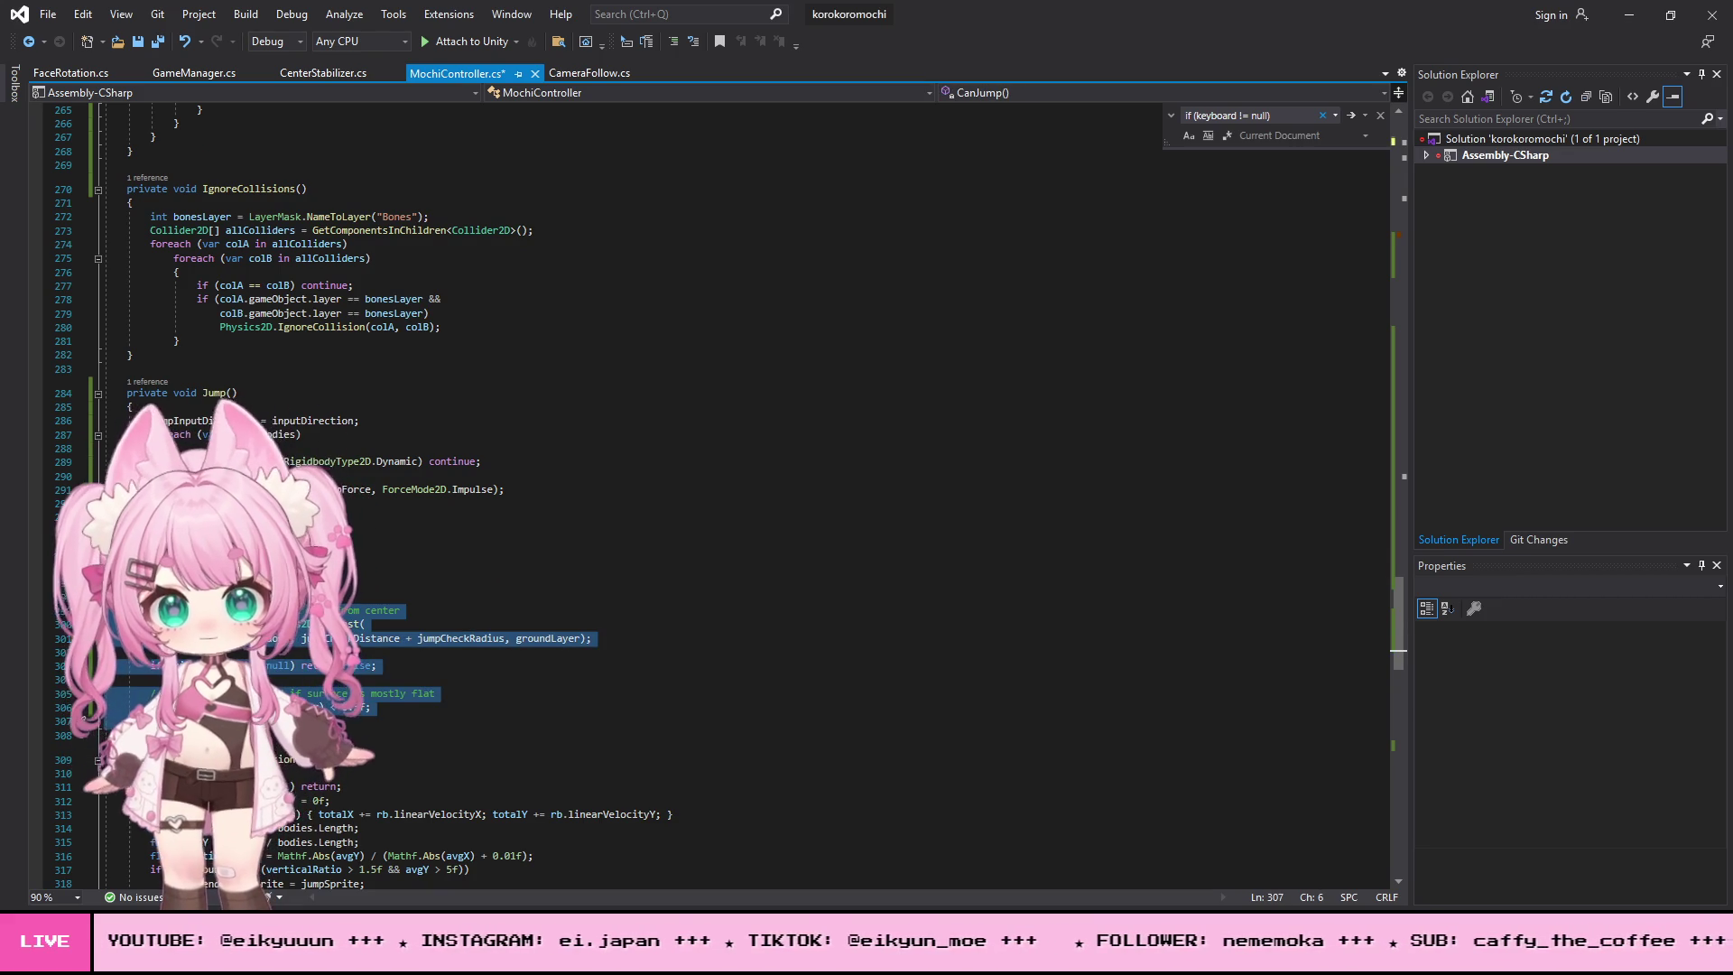
key("ctrl+v")
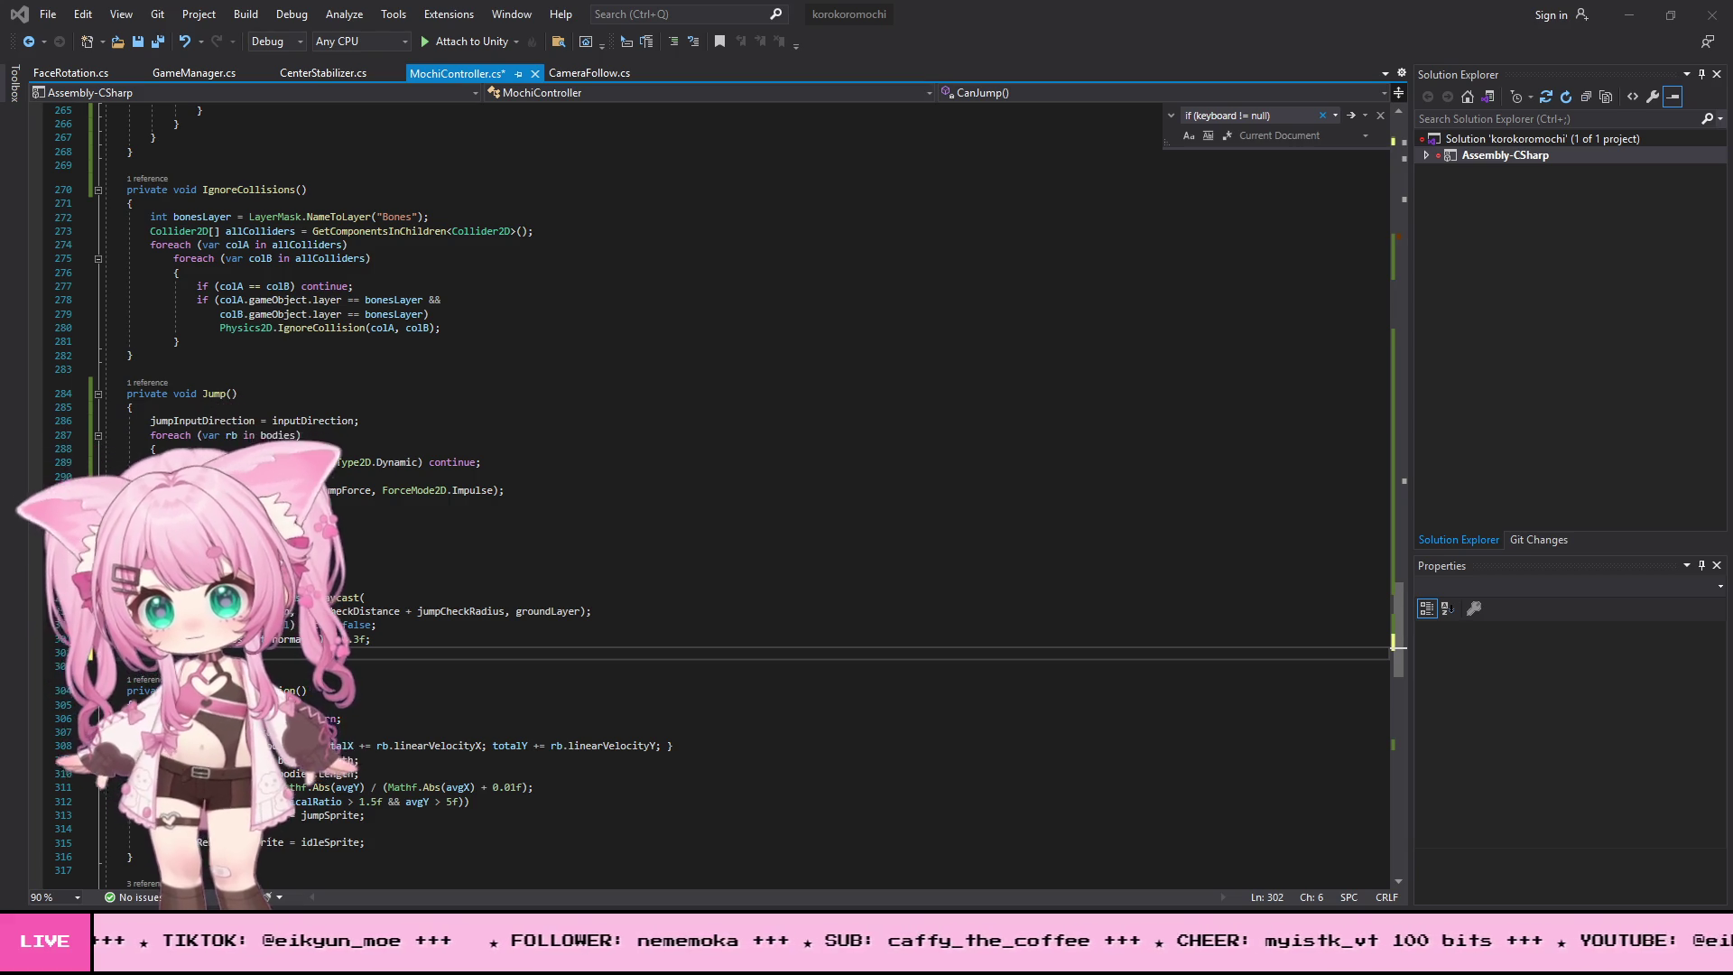
- Replace Jump() with a version that returns while jumpCooldown > 0f and sets it to 0.3f
left_click_drag(112, 391, 155, 503)
key("ctrl+v")
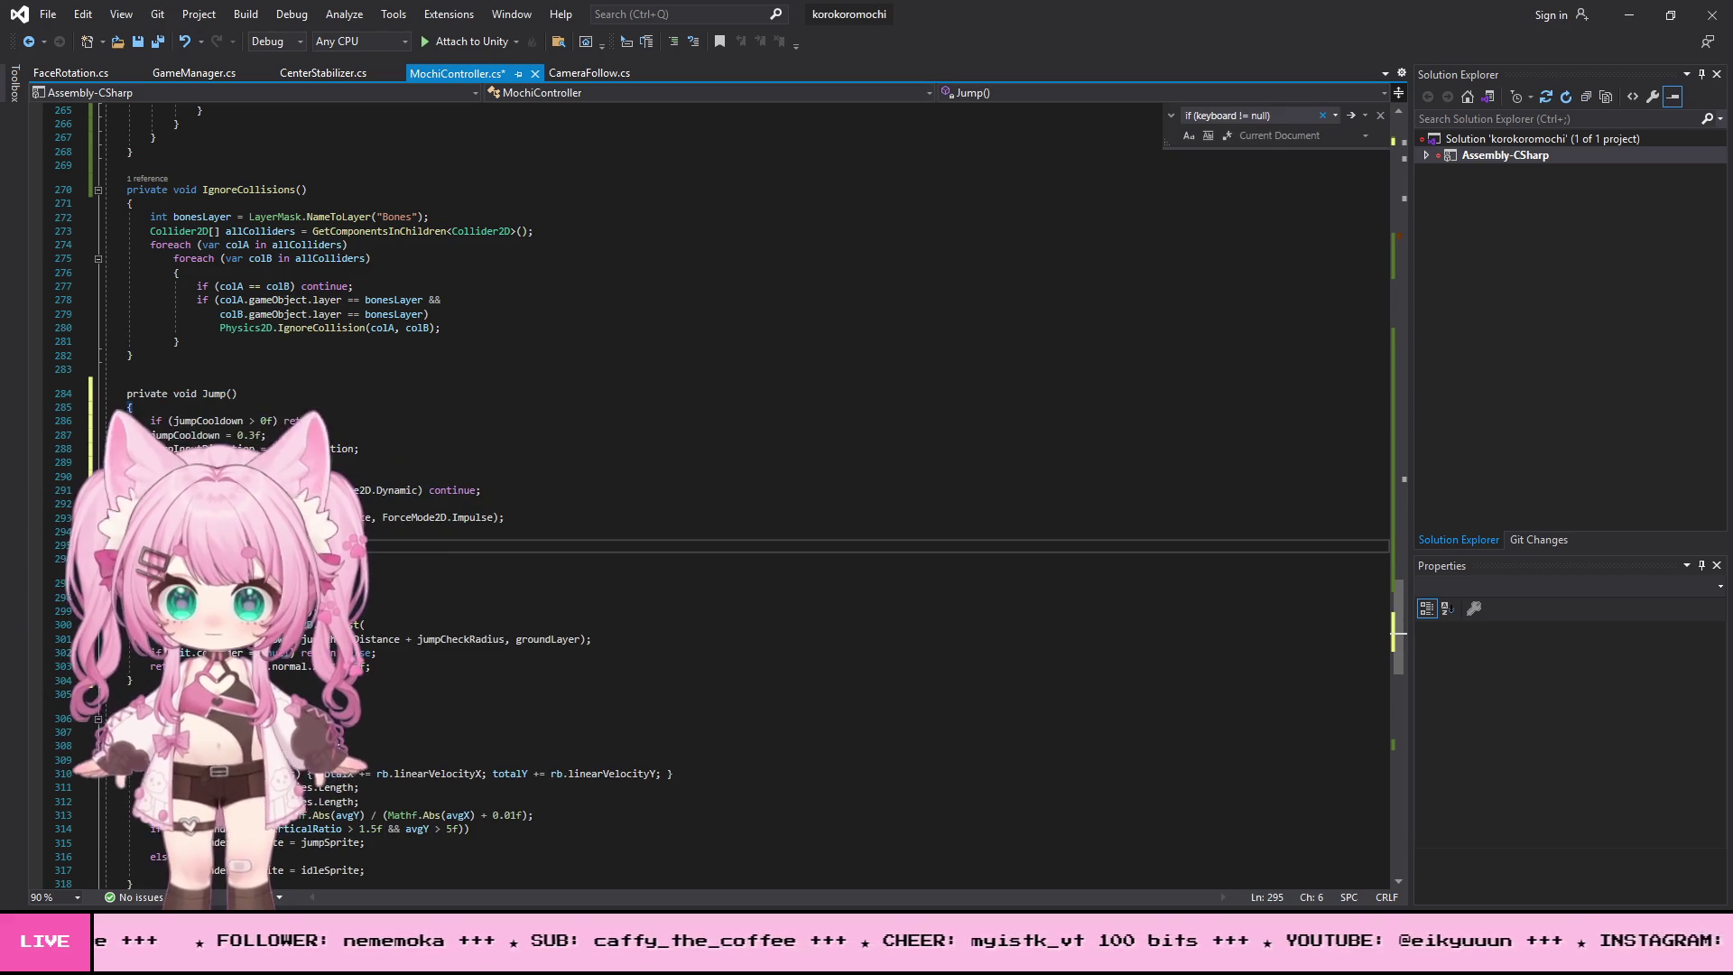
left_click(45, 11)
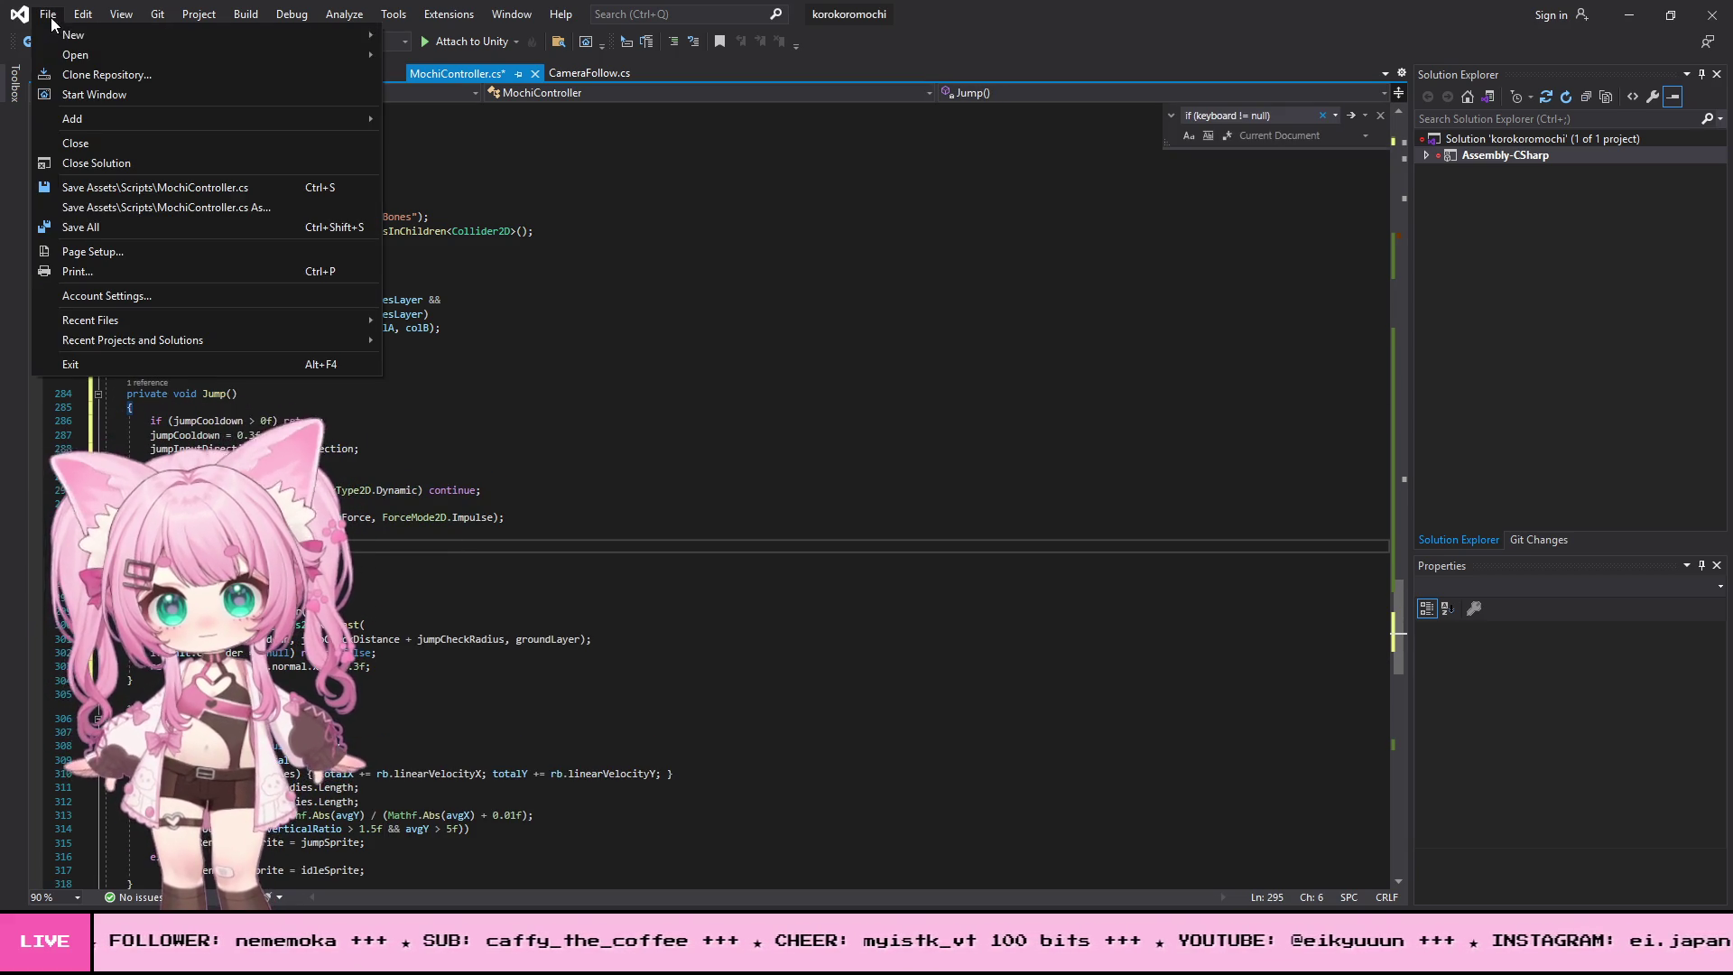
- Save the Jump() changes and paste a new line at the top of FixedUpdate near line 124
left_click(75, 231)
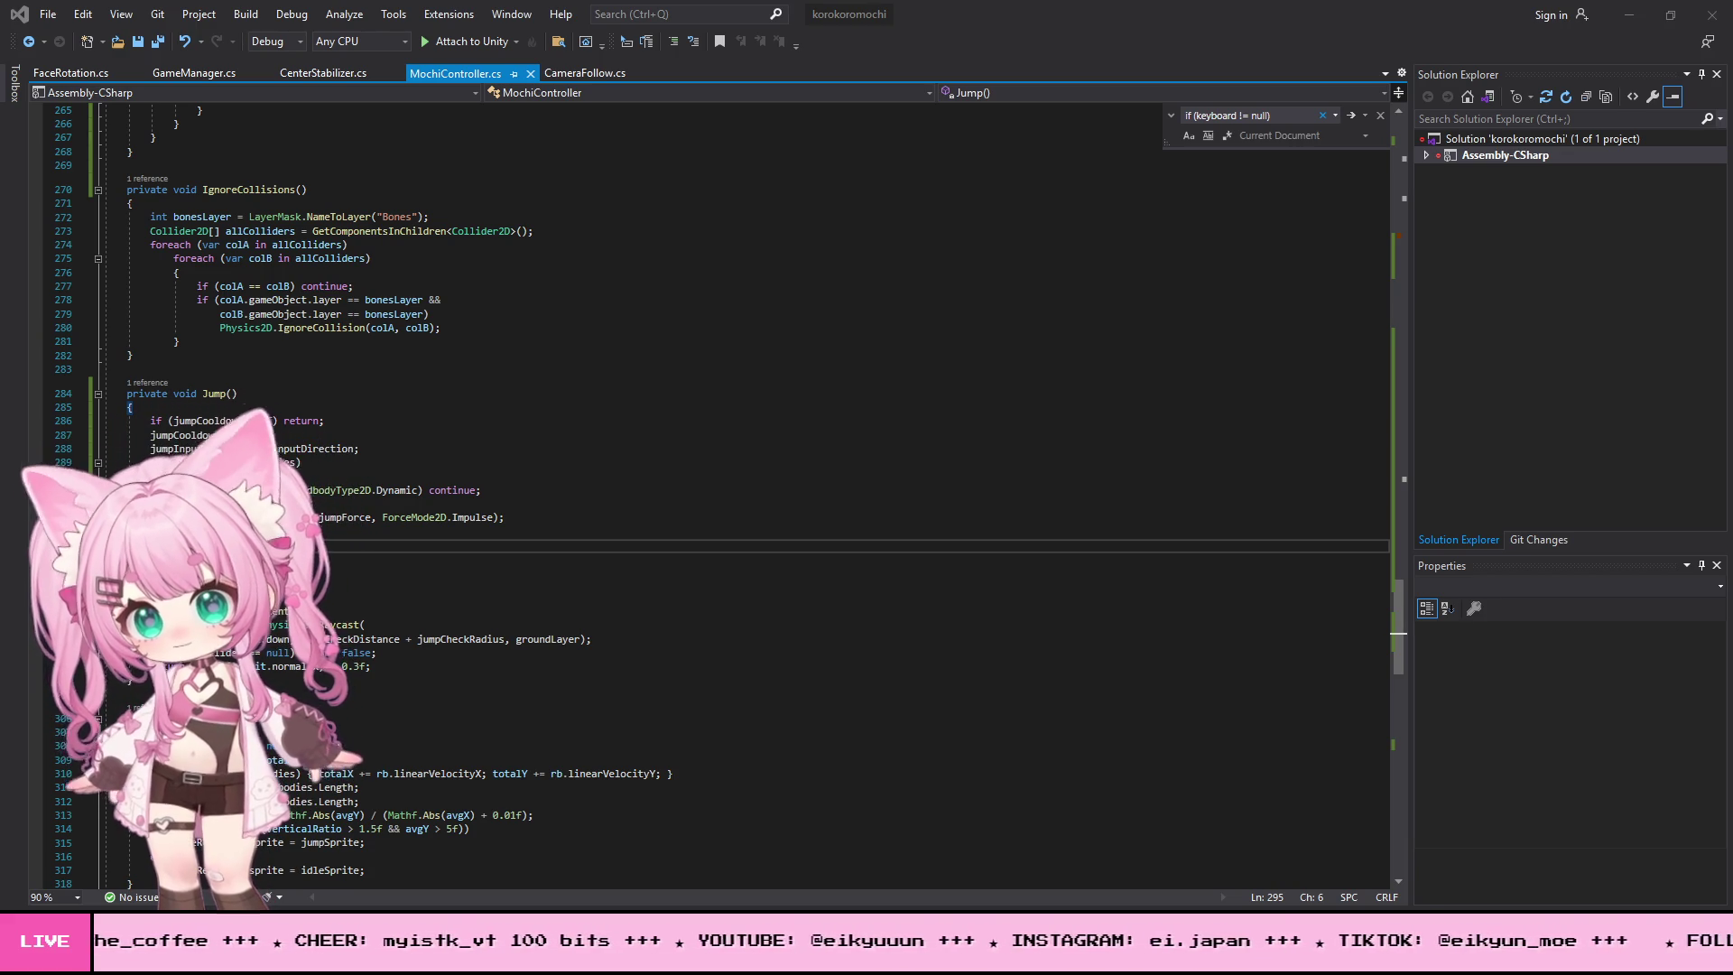
scroll(722, 487, "up", 14)
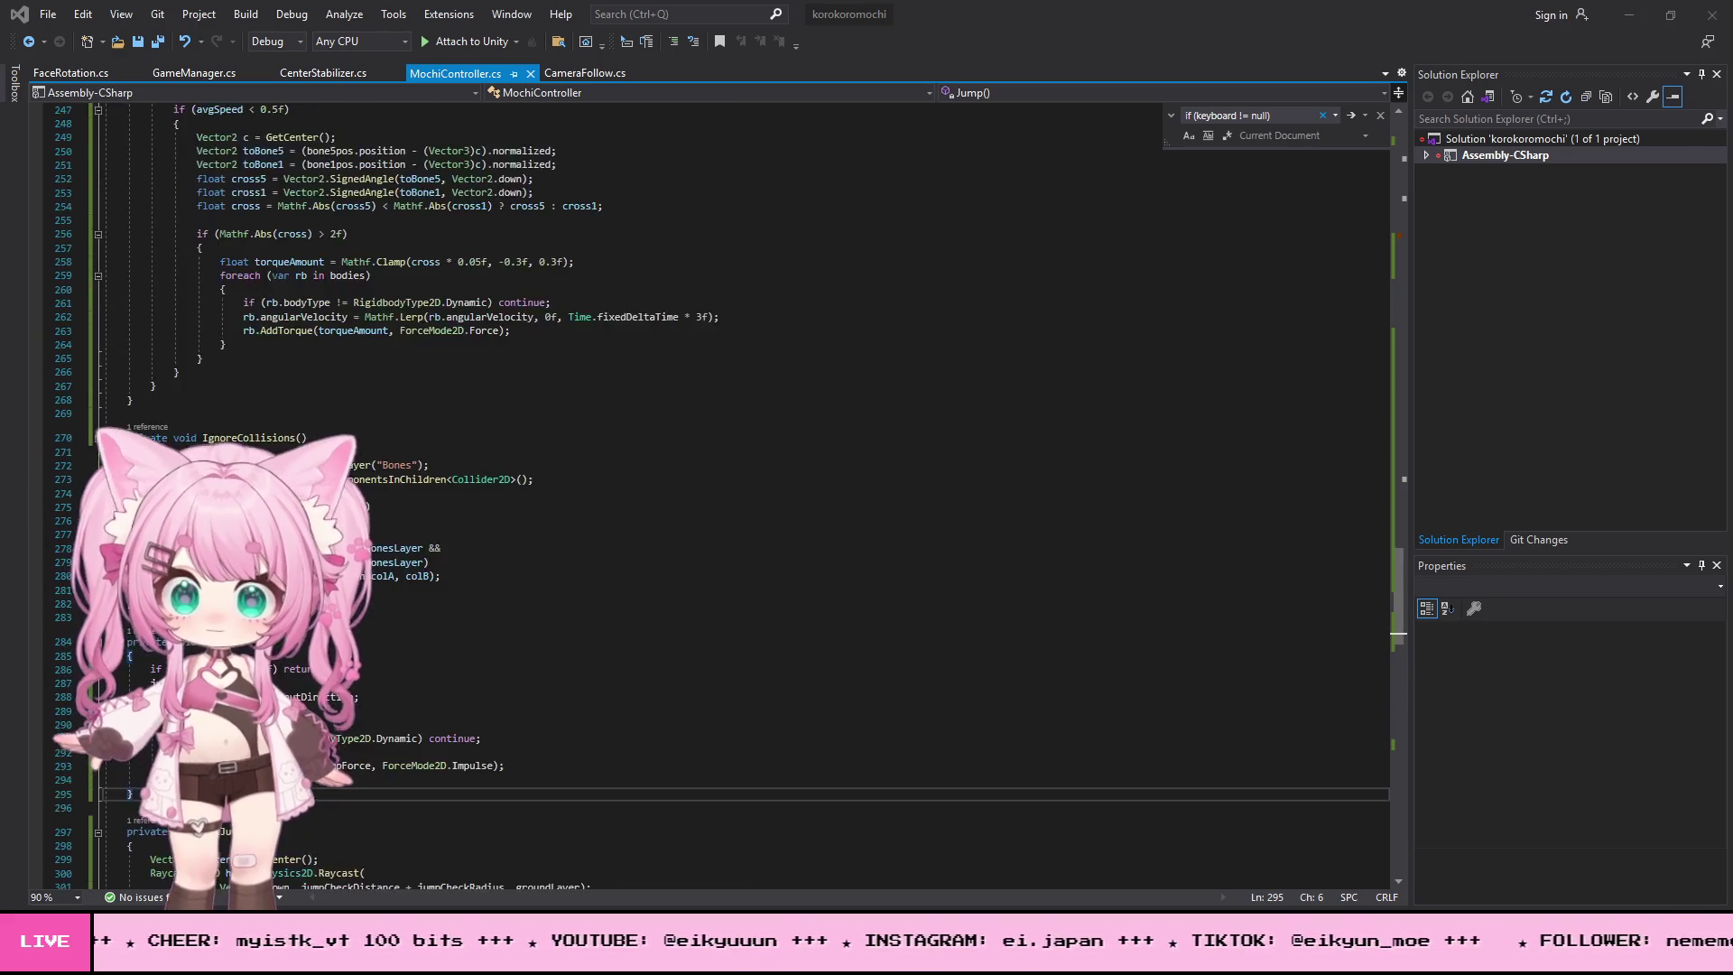
scroll(307, 447, "up", 20)
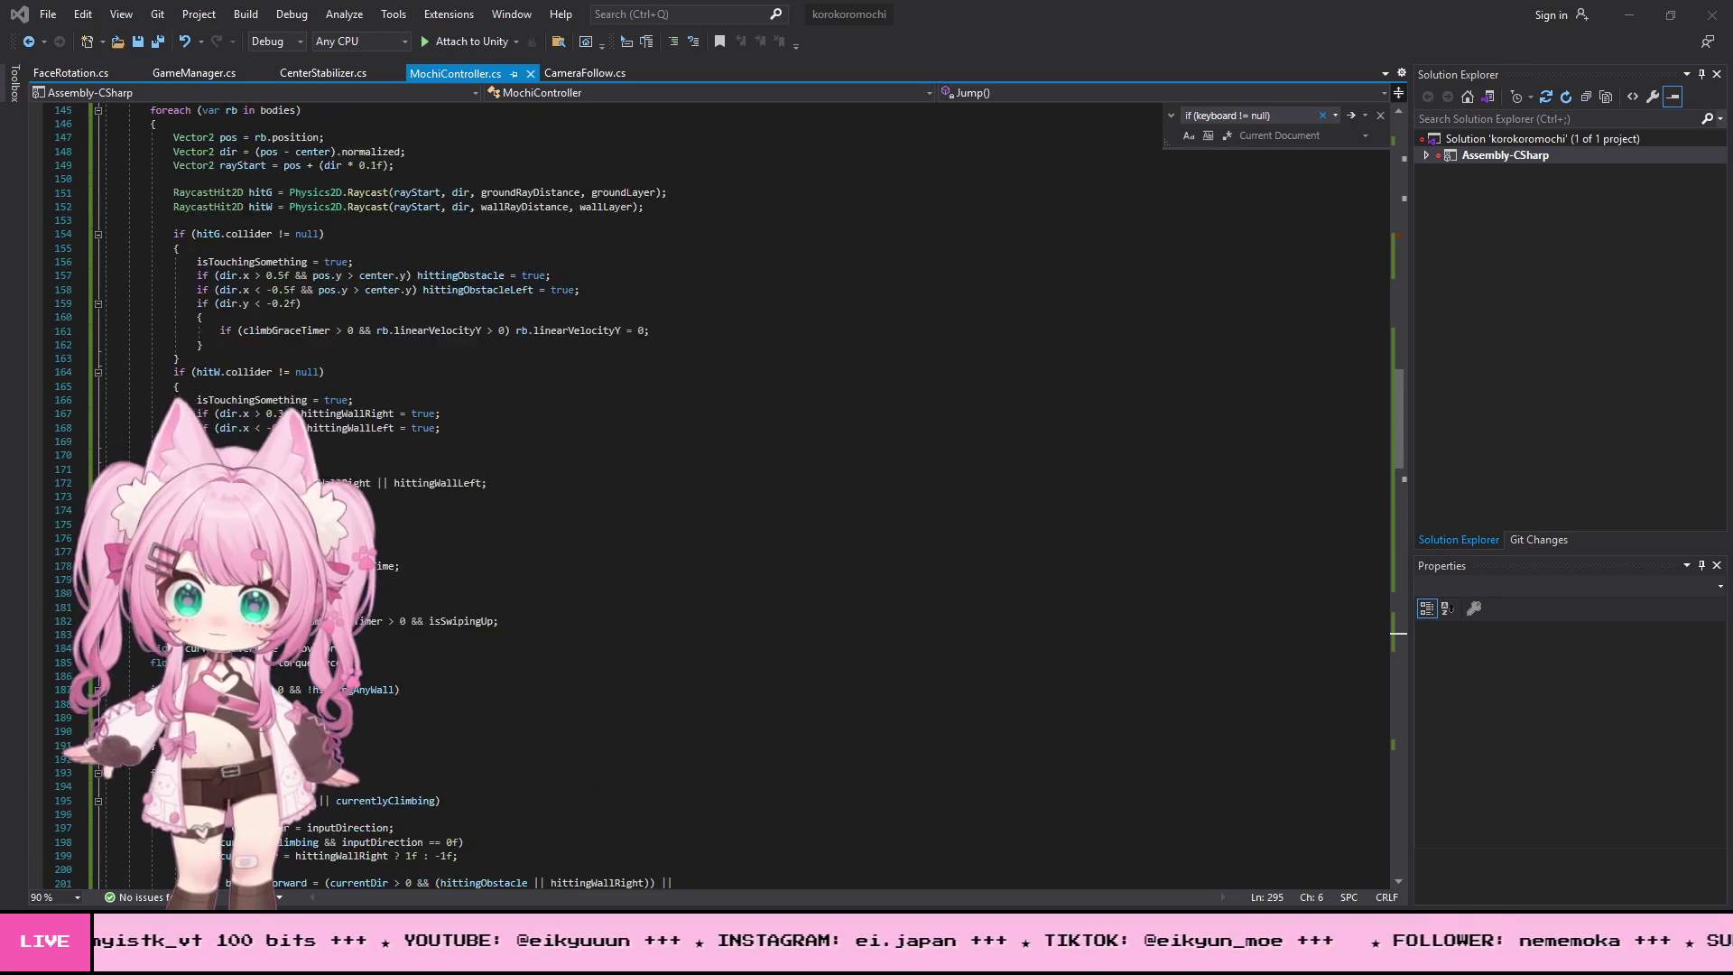
scroll(307, 446, "up", 8)
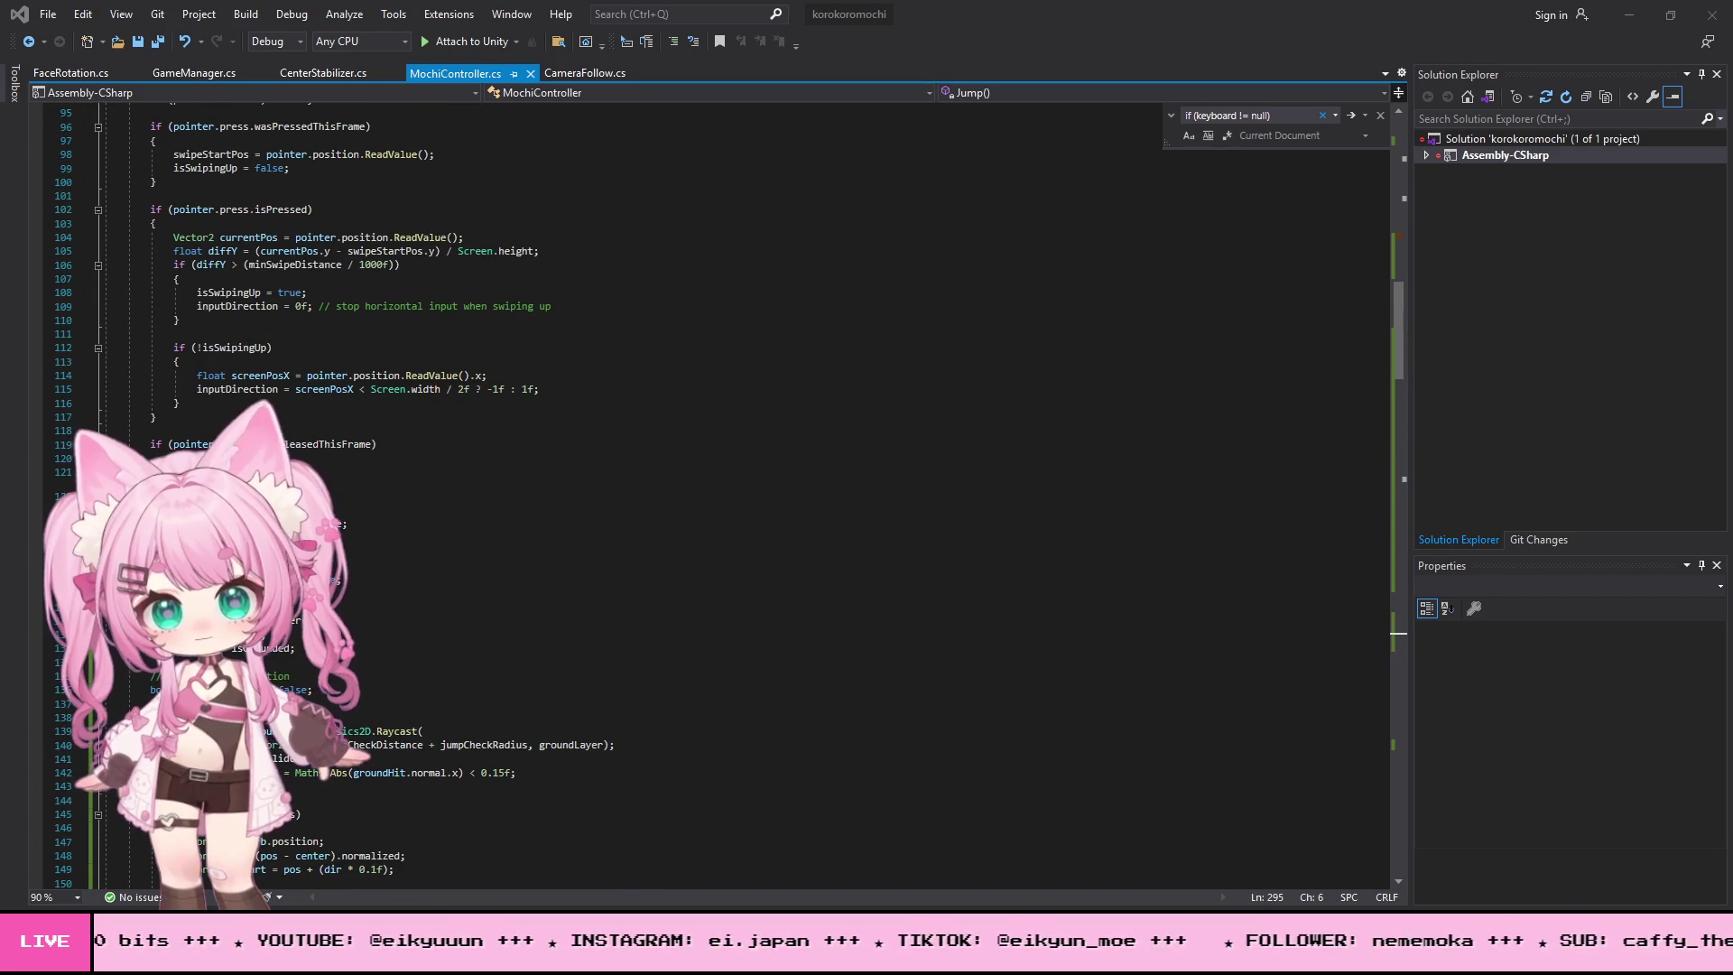
left_click(150, 524)
key("ctrl+v")
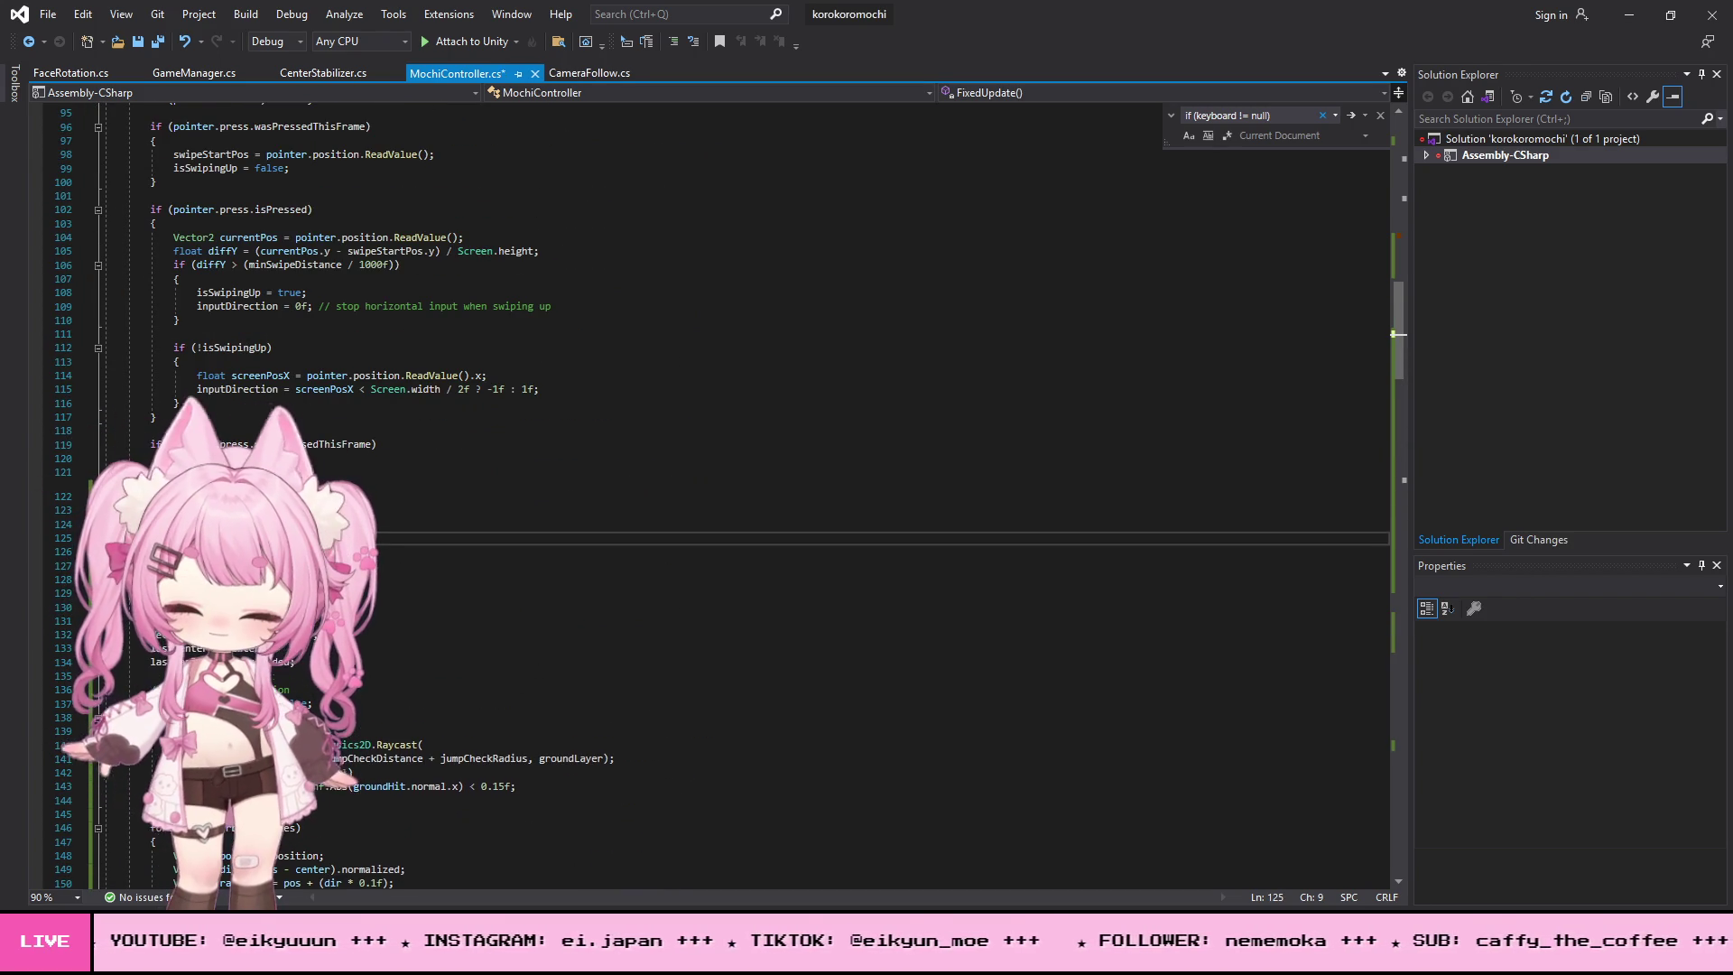
- Save MochiController.cs and return to the Unity editor
left_click(50, 16)
left_click(117, 233)
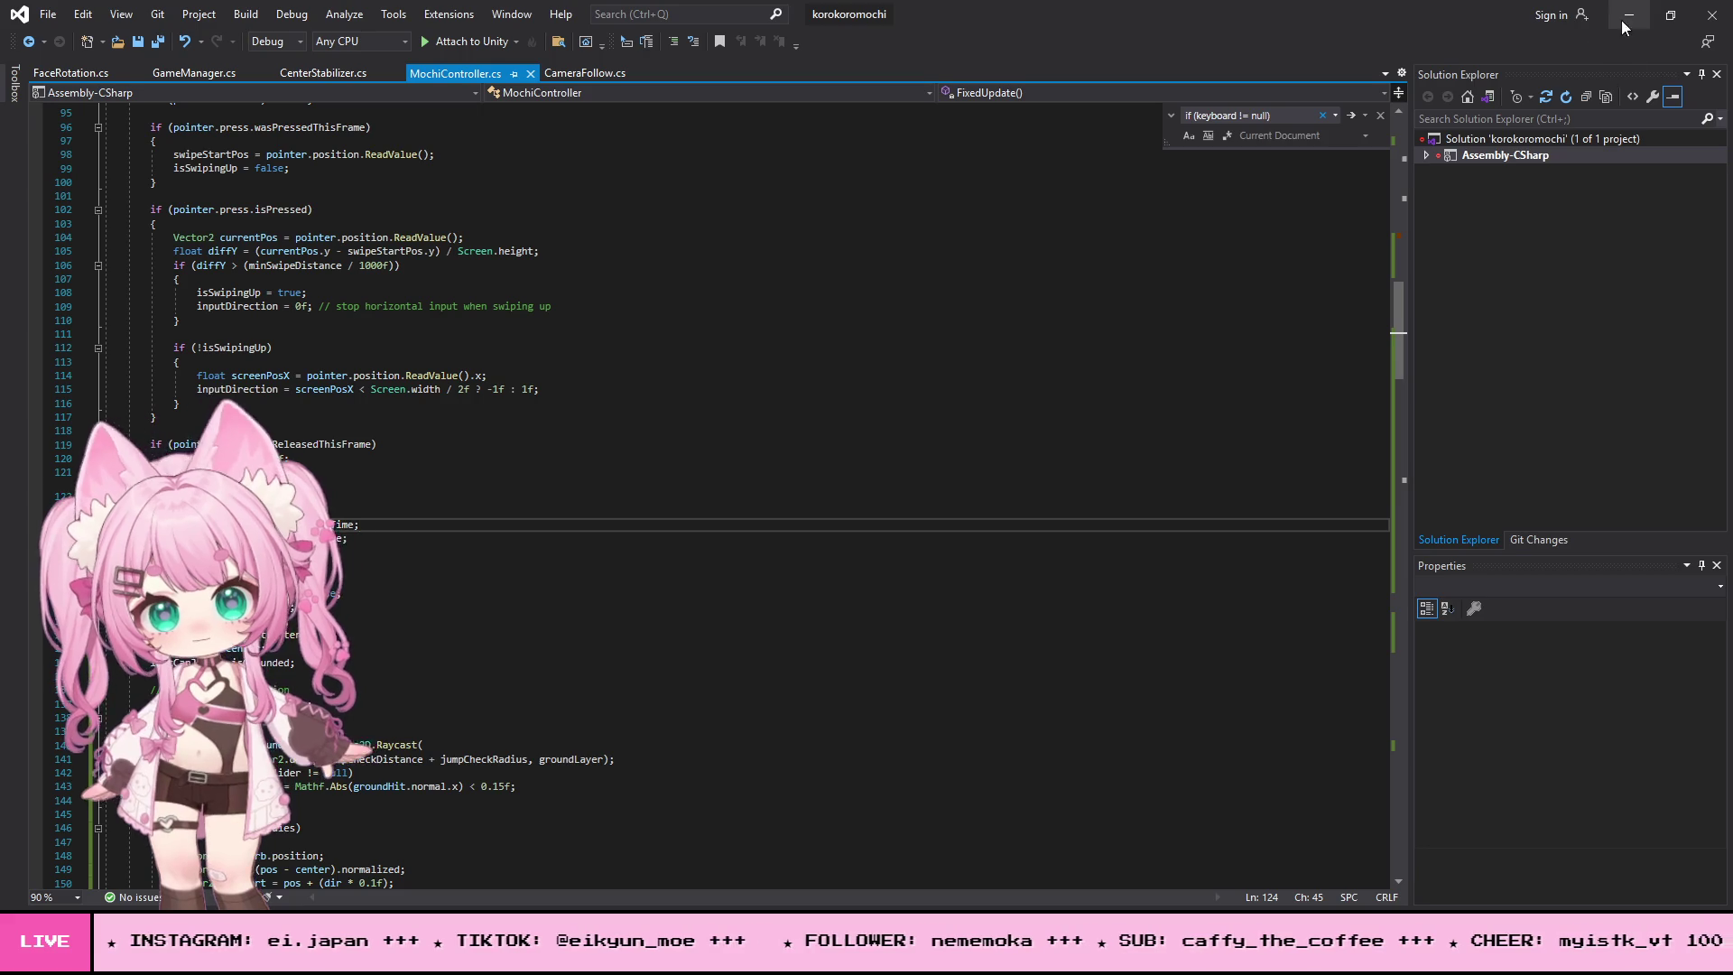
left_click(1616, 22)
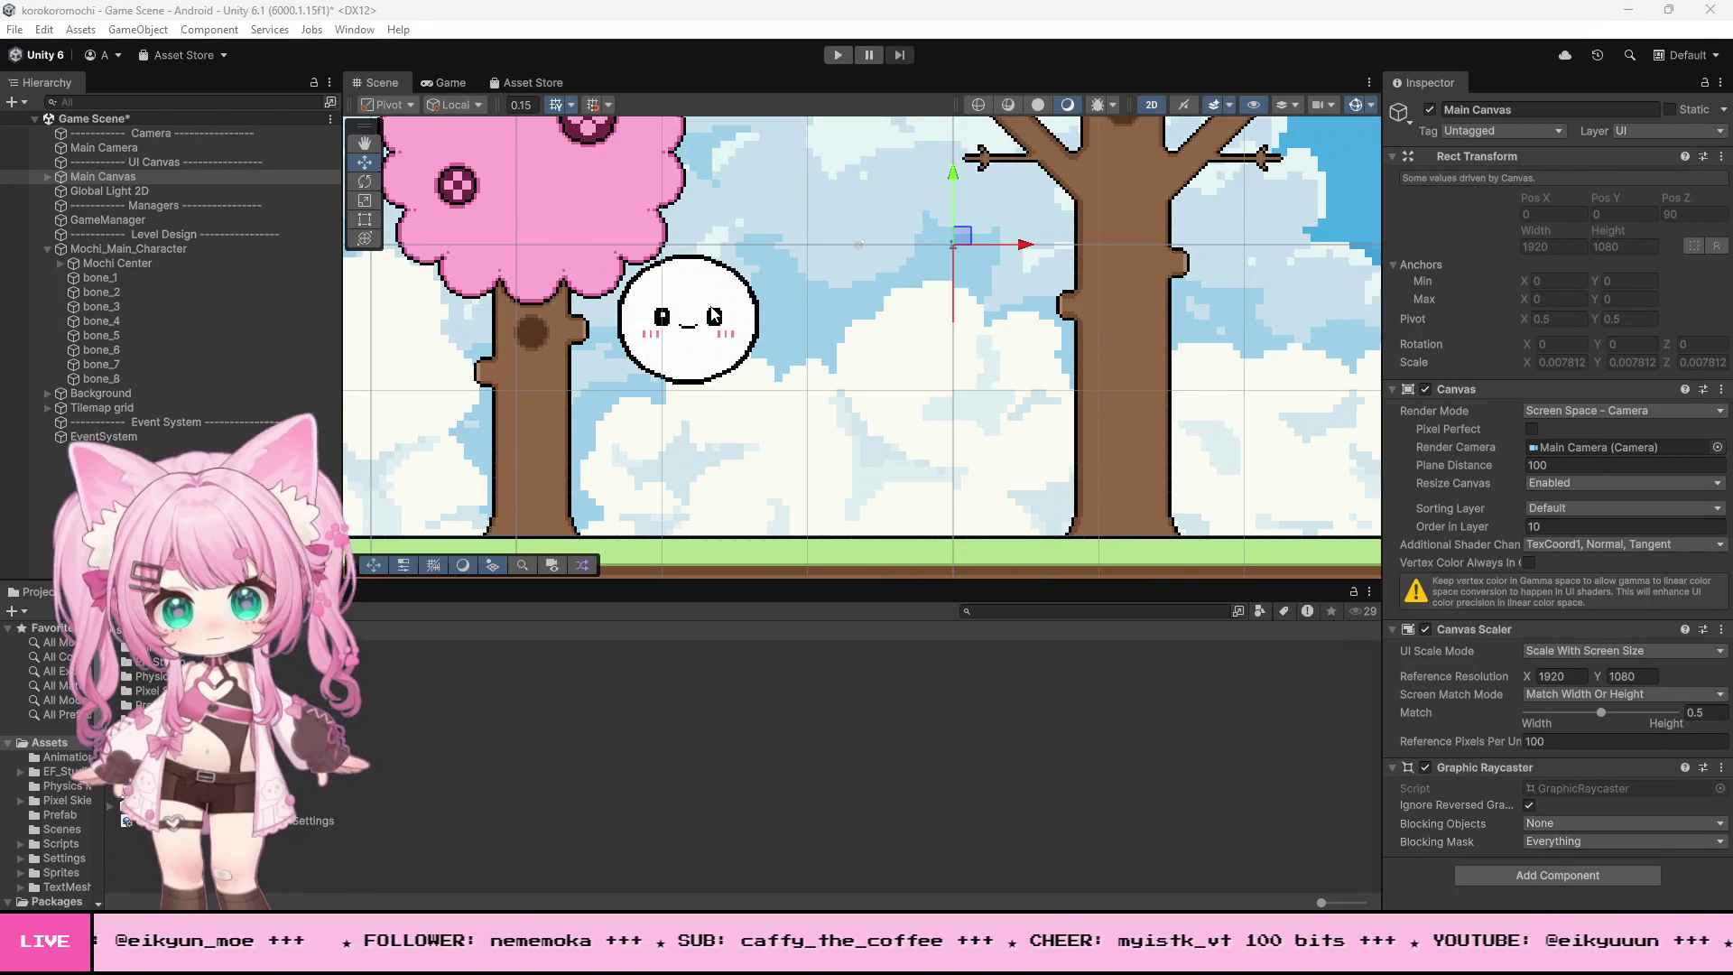
- Enter Play mode to test the mochi under the jump cooldown code
left_click(832, 60)
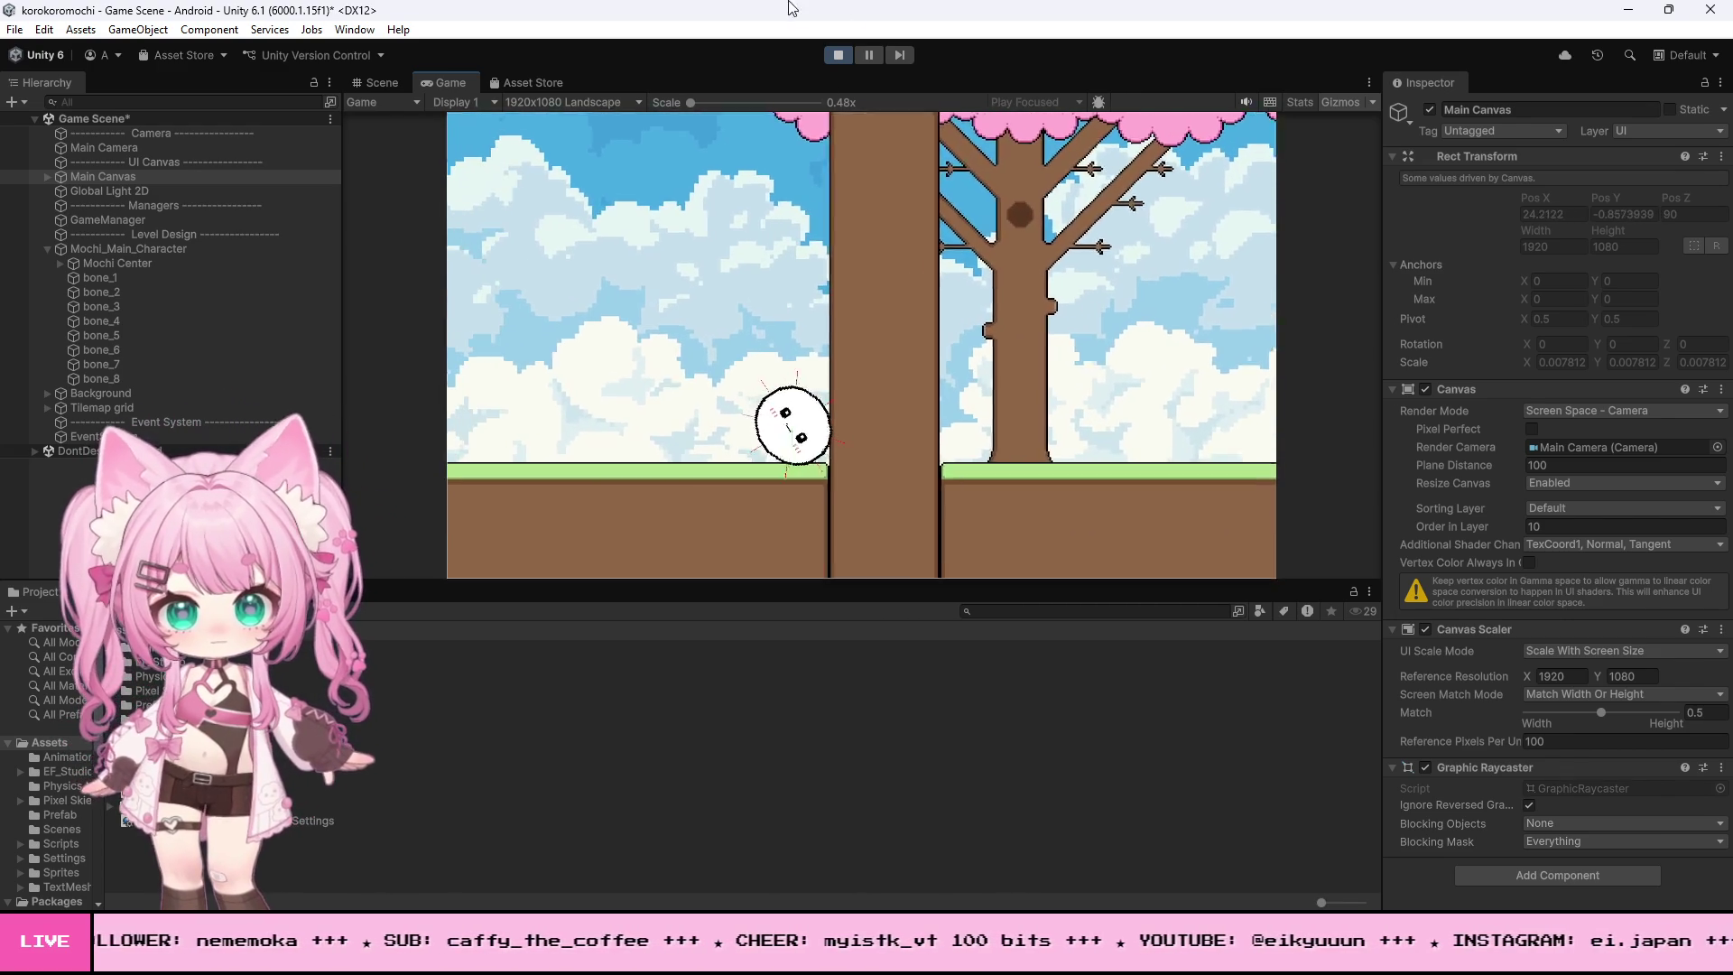
- Stop Play mode and switch back to MochiController.cs in Visual Studio
left_click(836, 55)
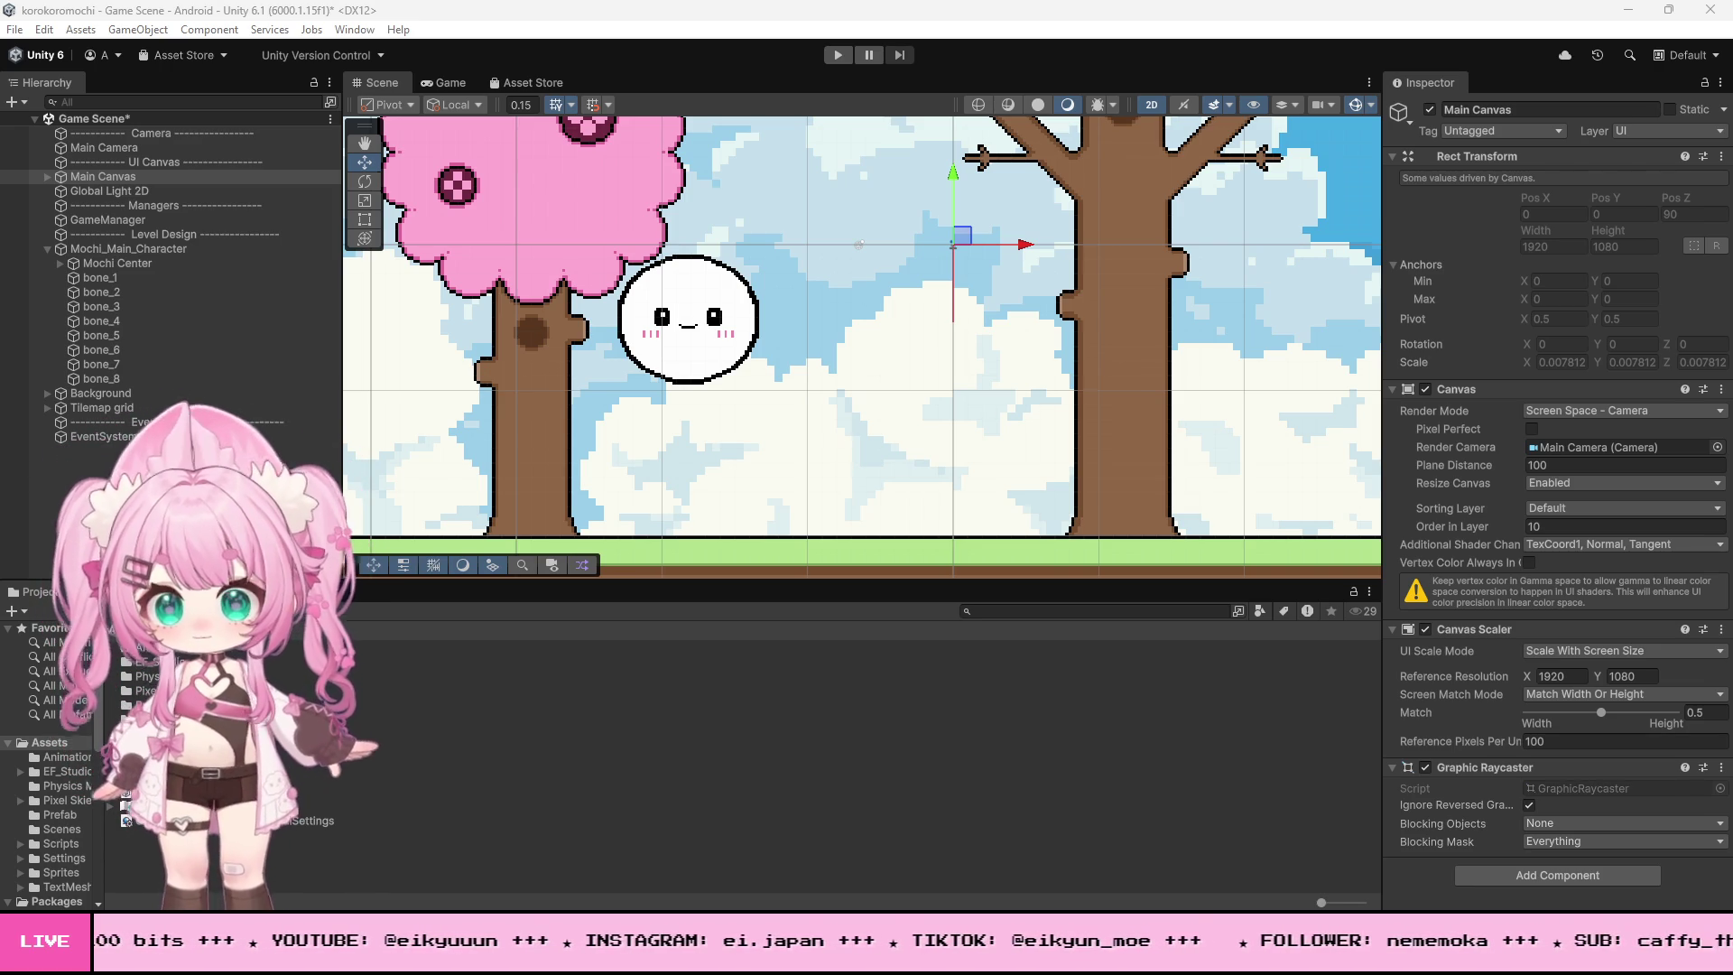
key("alt+Tab")
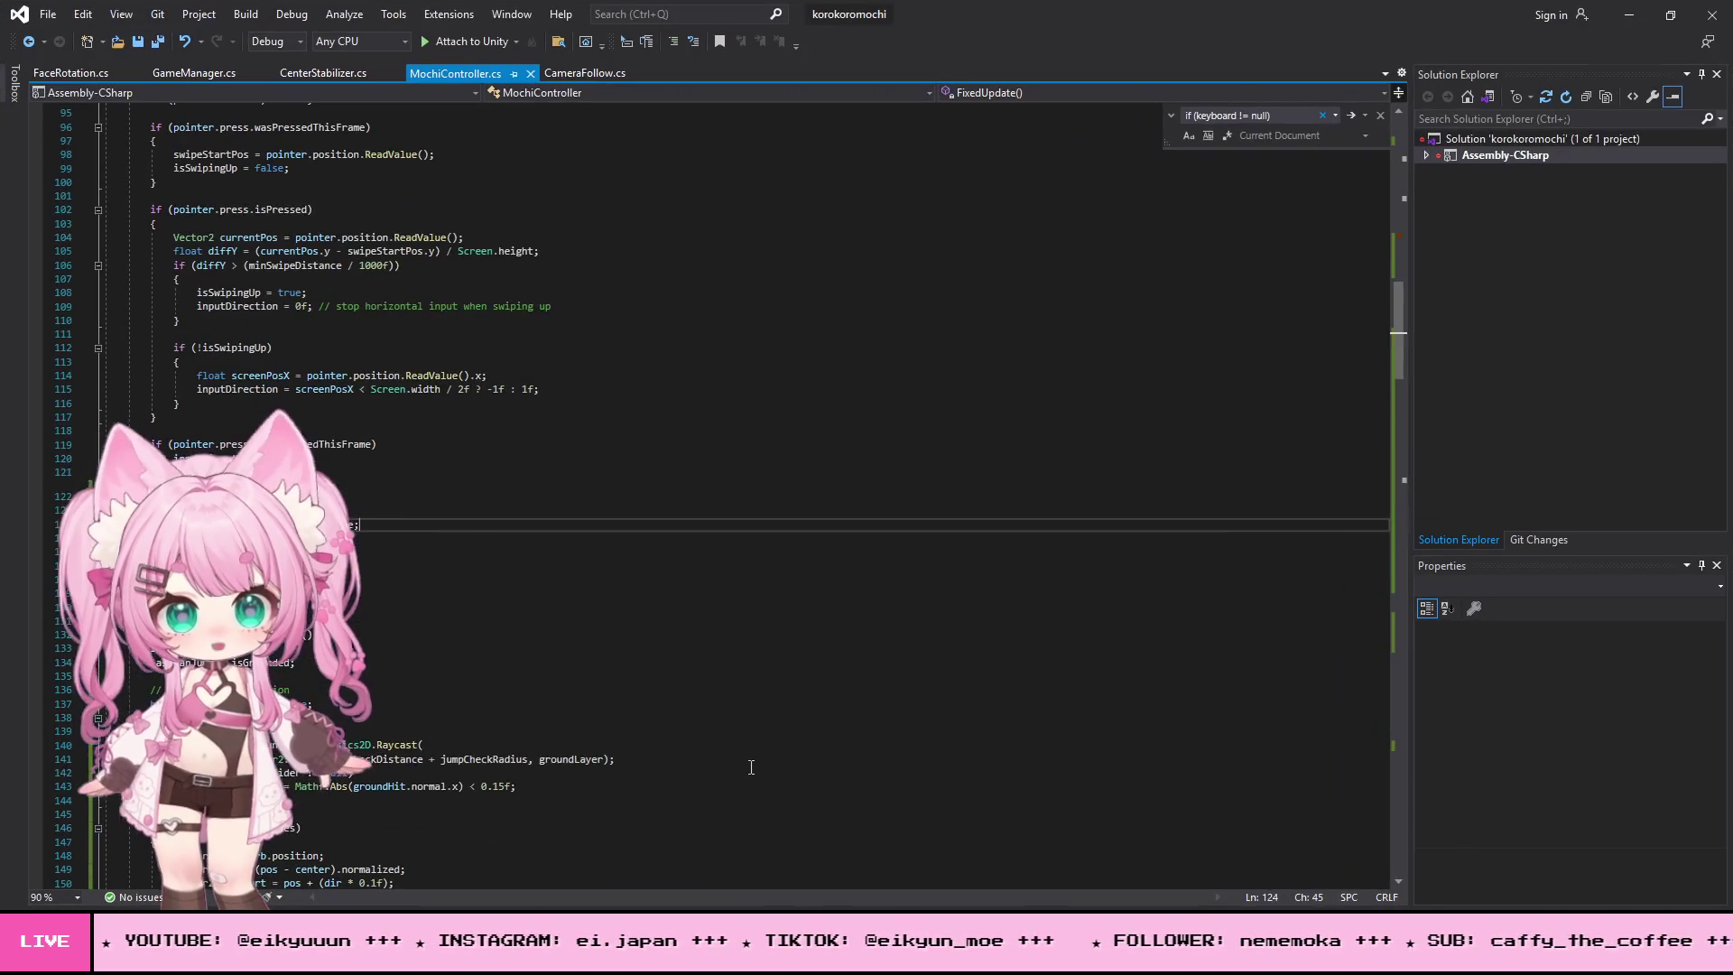
- Select and copy all of MochiController.cs, clear the selection, and return to Unity
key("ctrl+a")
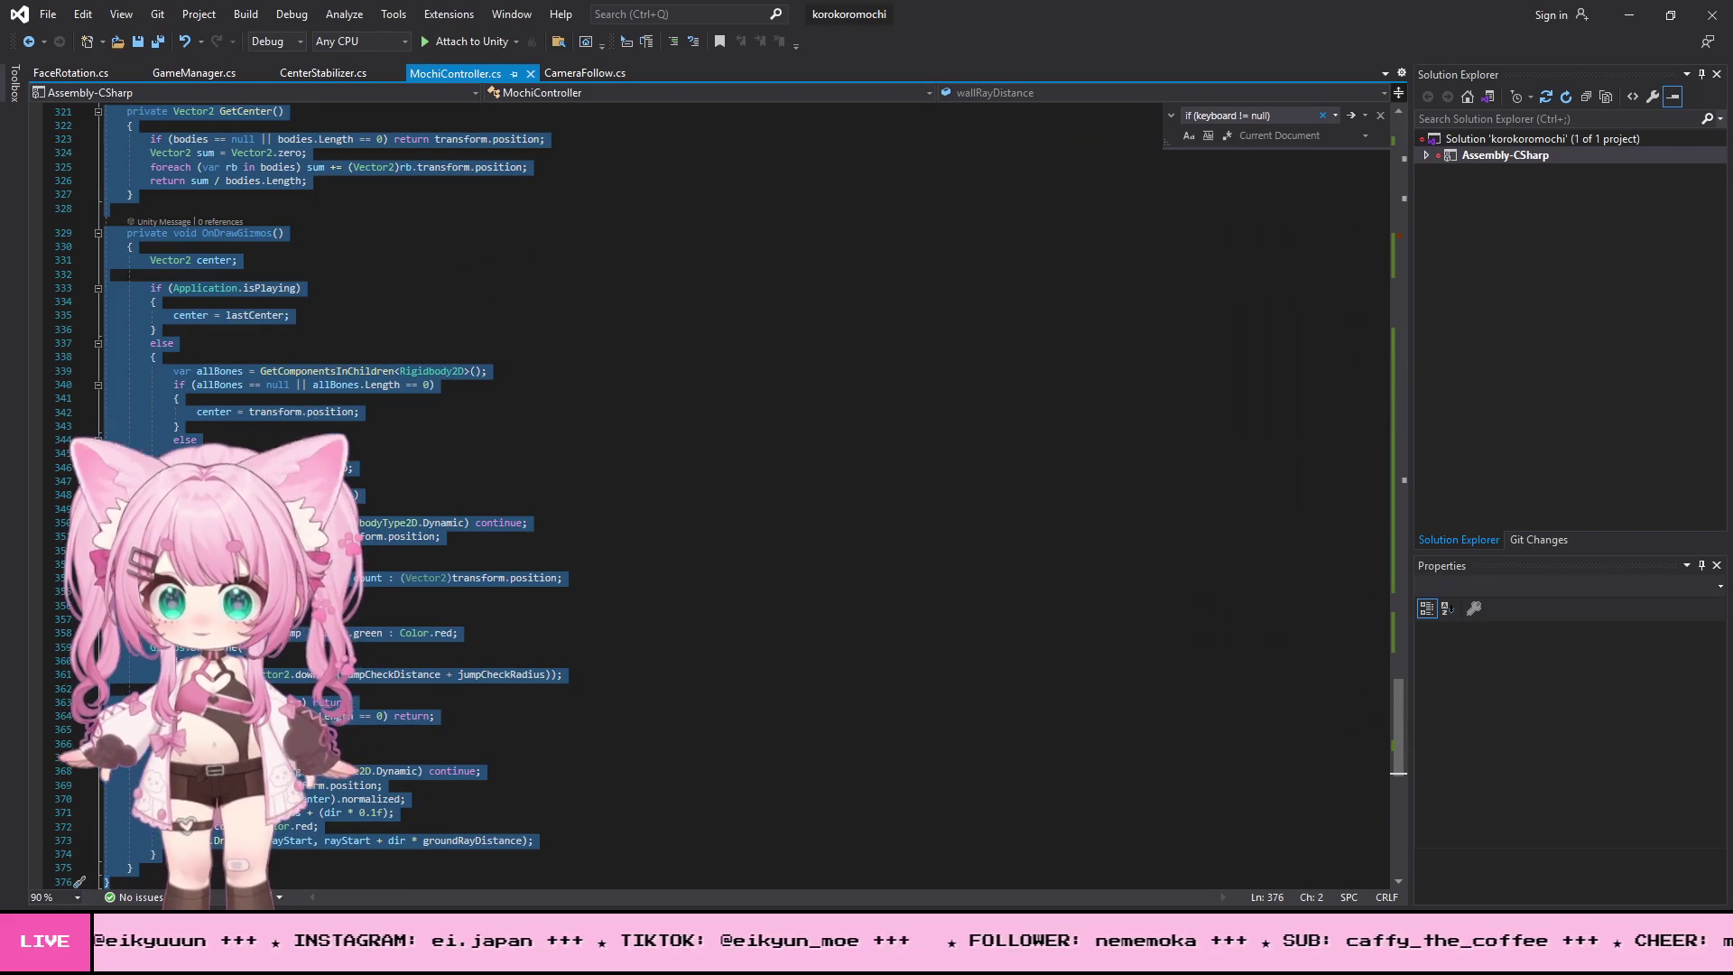
key("alt+Tab")
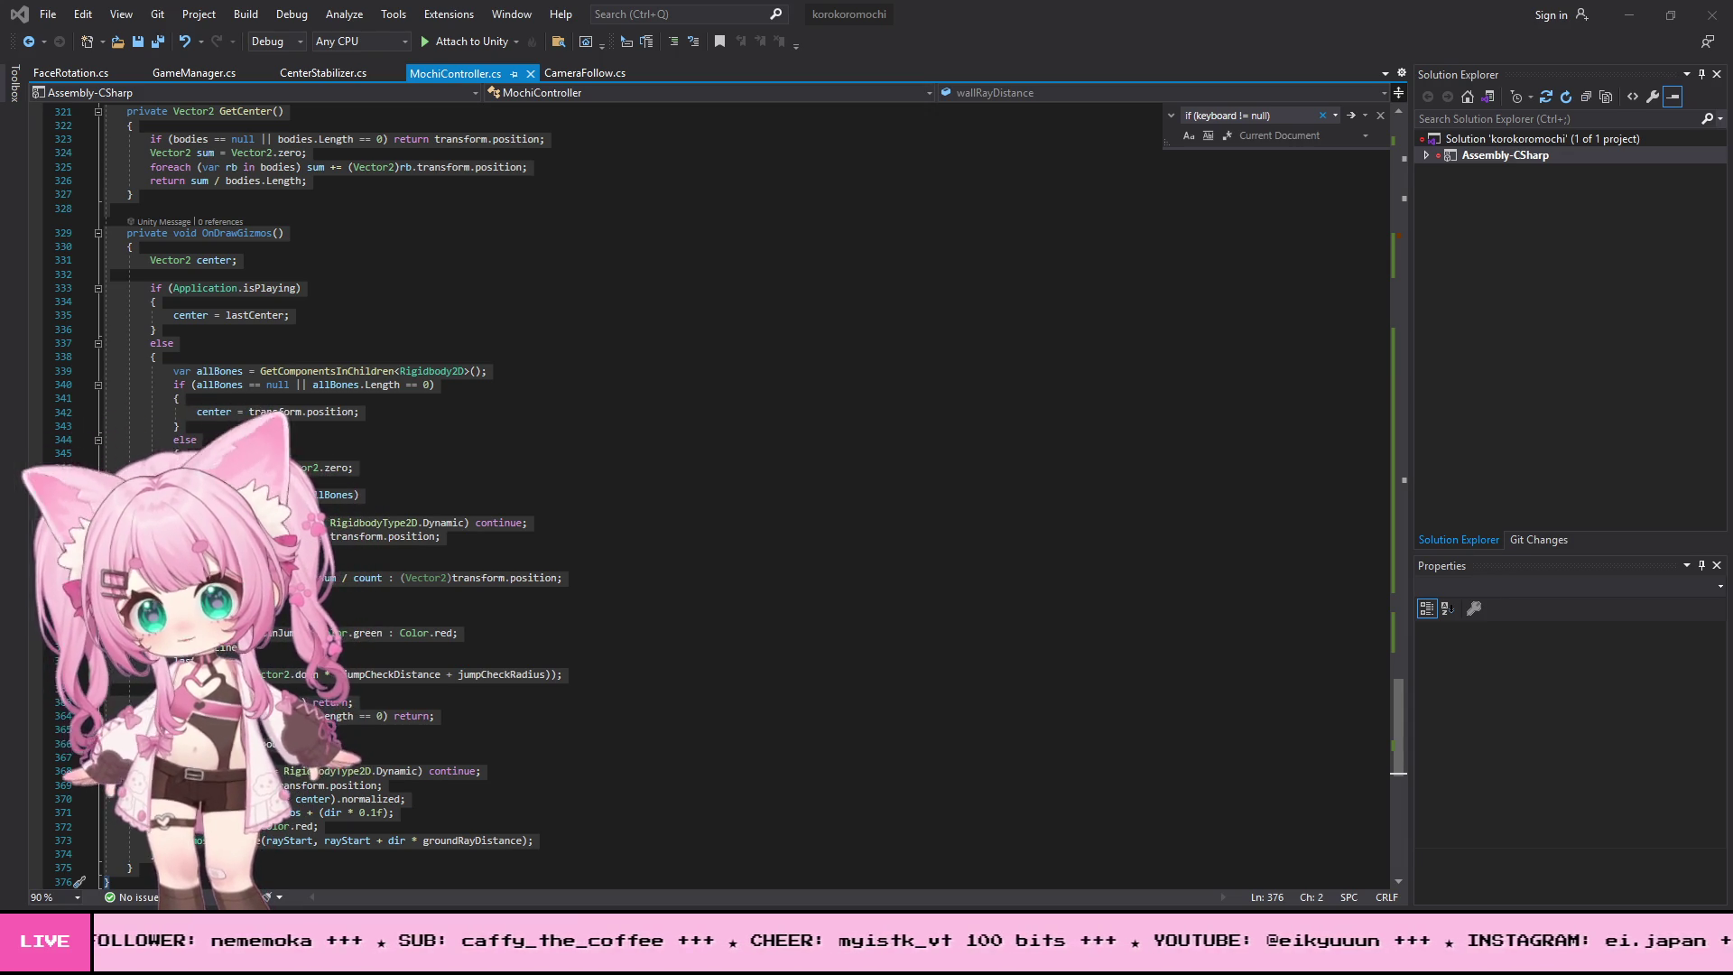
left_click(689, 398)
key("alt+Tab")
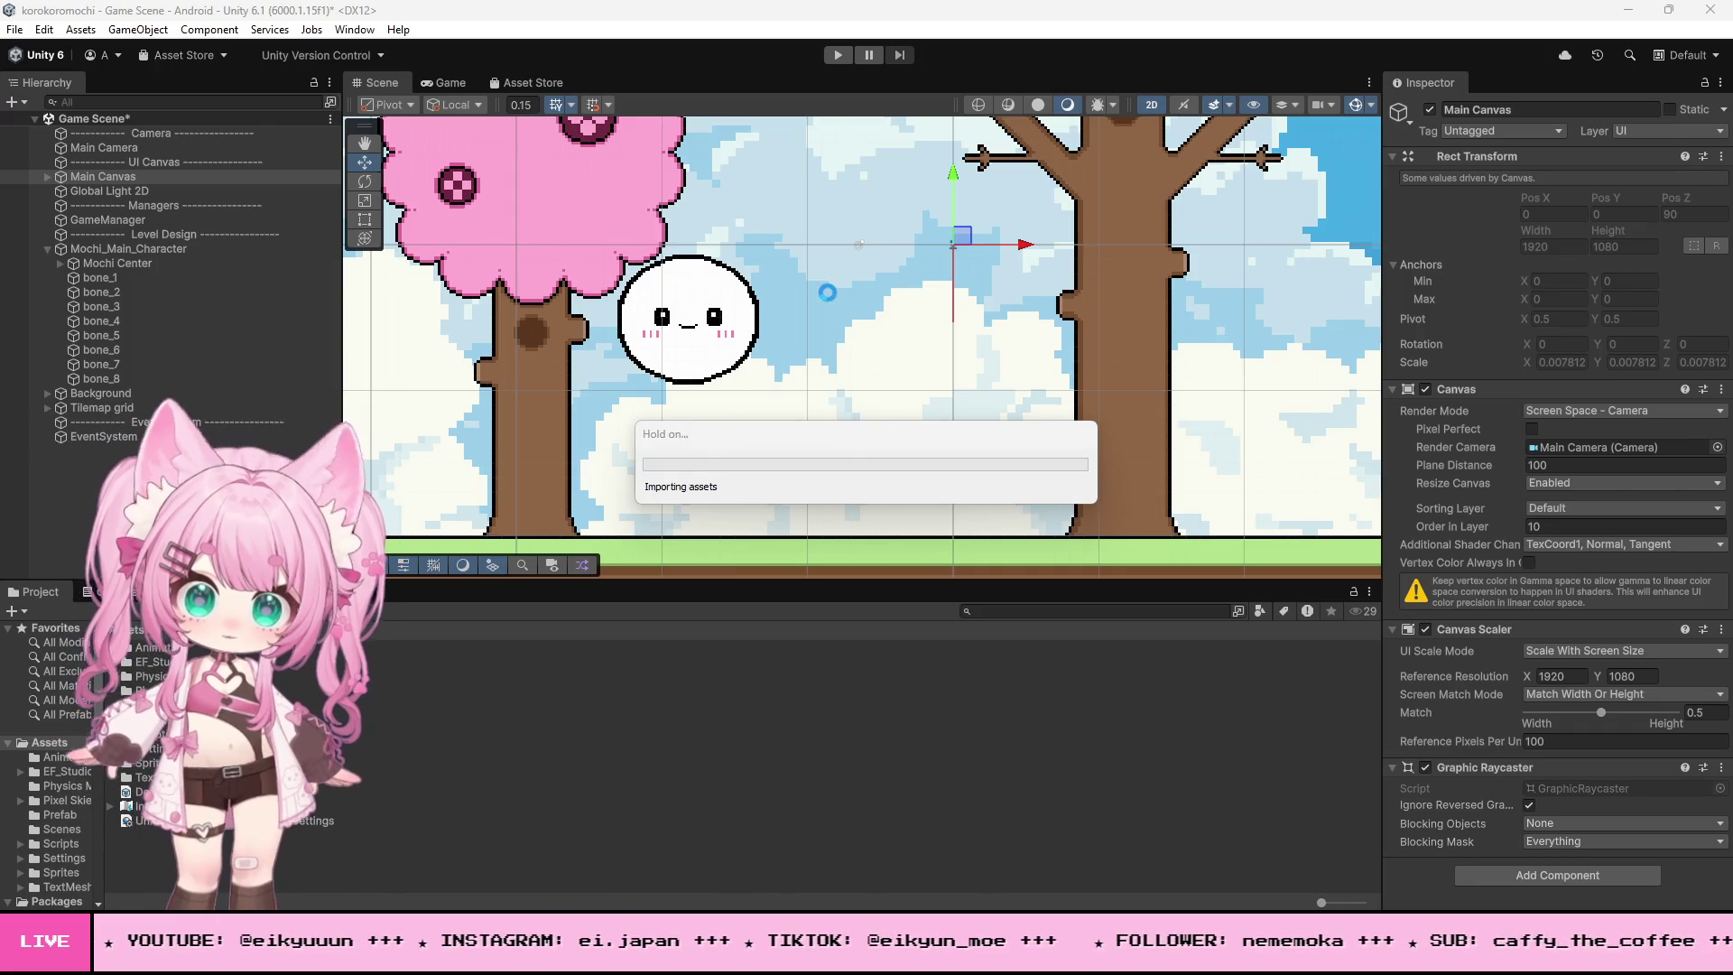
- Start play mode and jump the mochi four times beside the tall wall
scroll(853, 340, "down", 8)
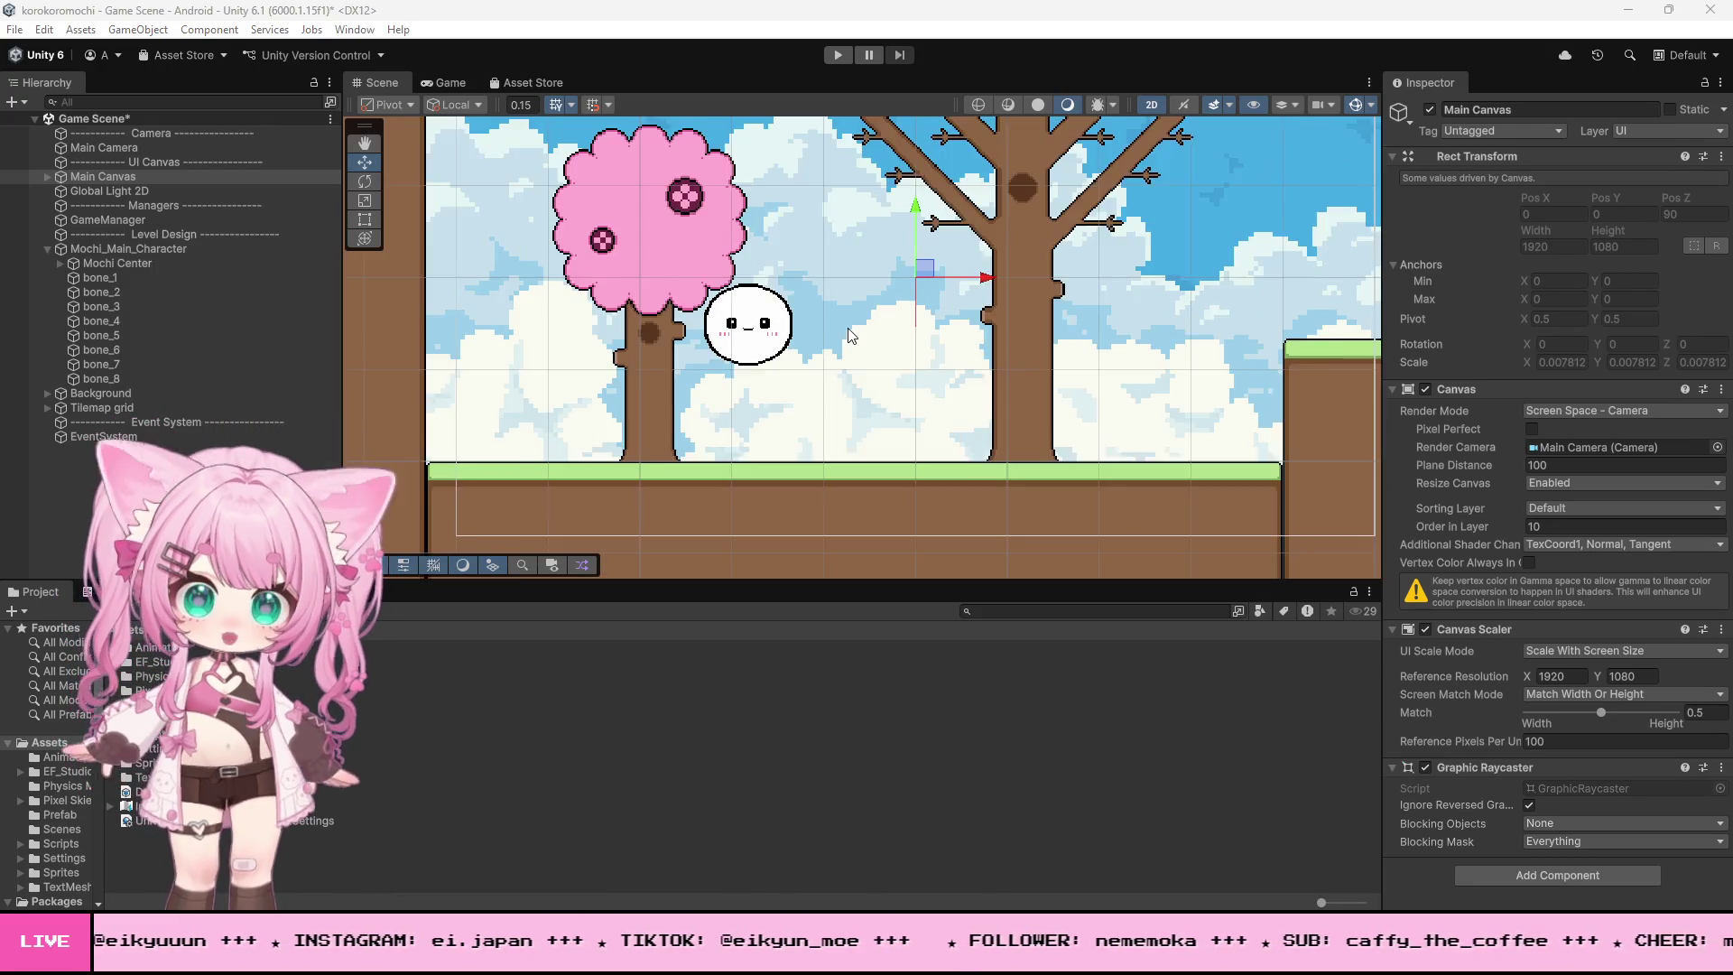
scroll(783, 495, "up", 2)
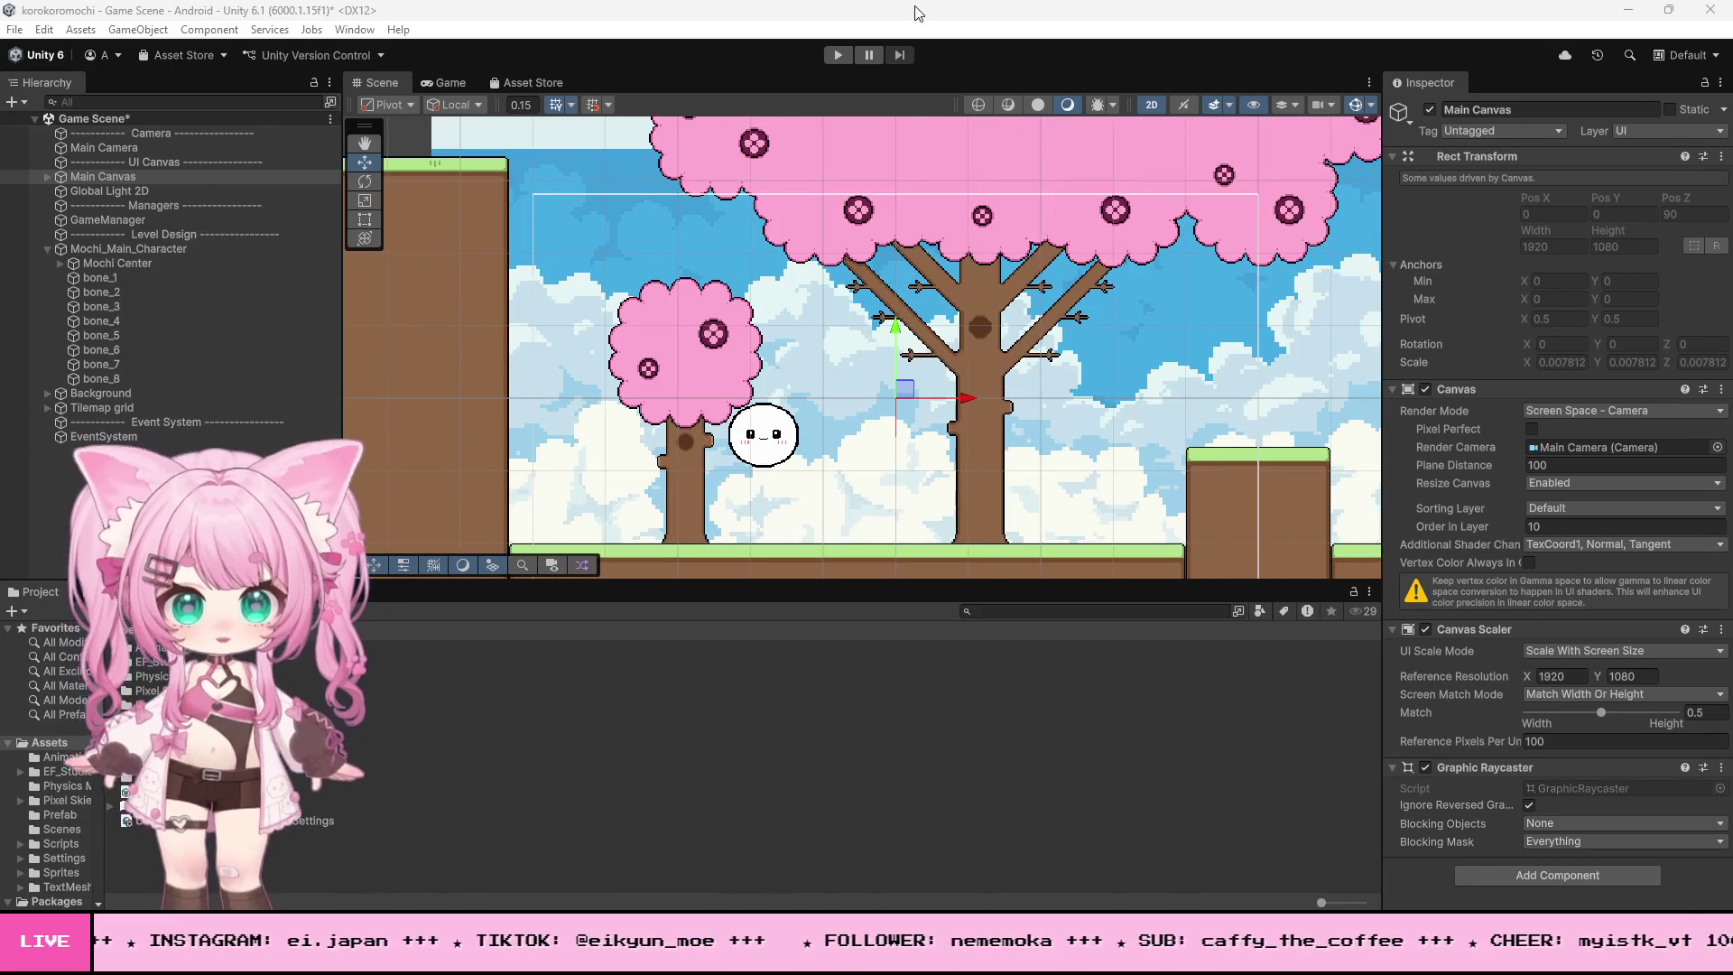
left_click(836, 55)
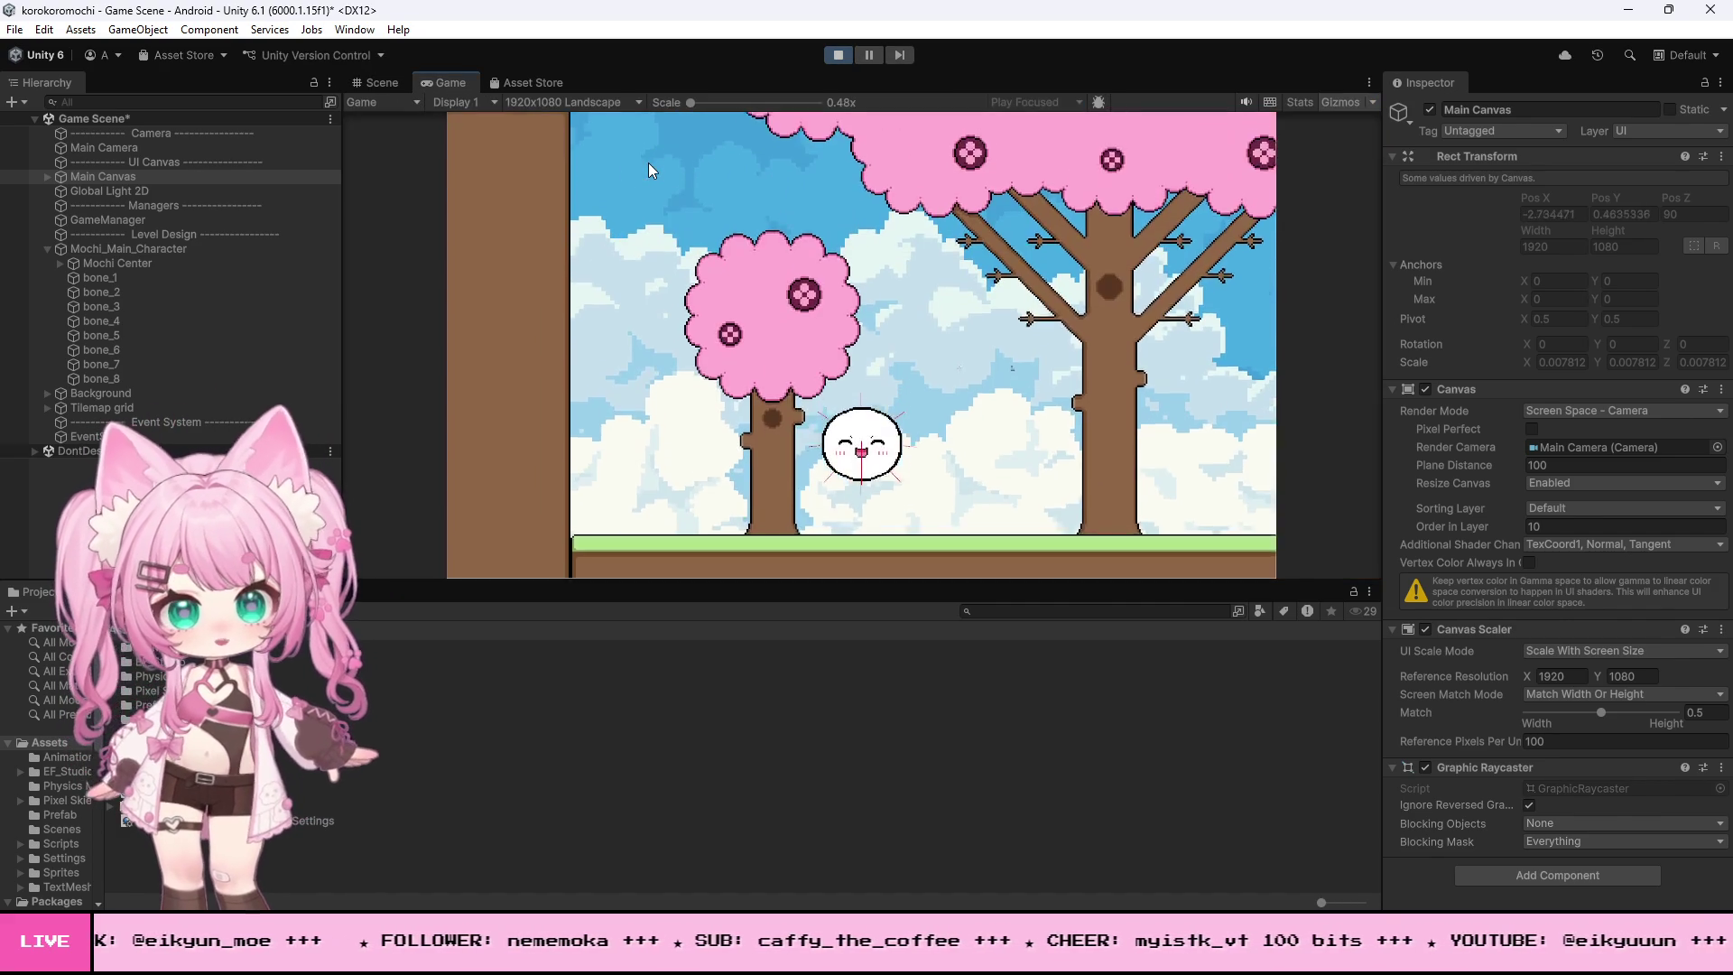
key("space")
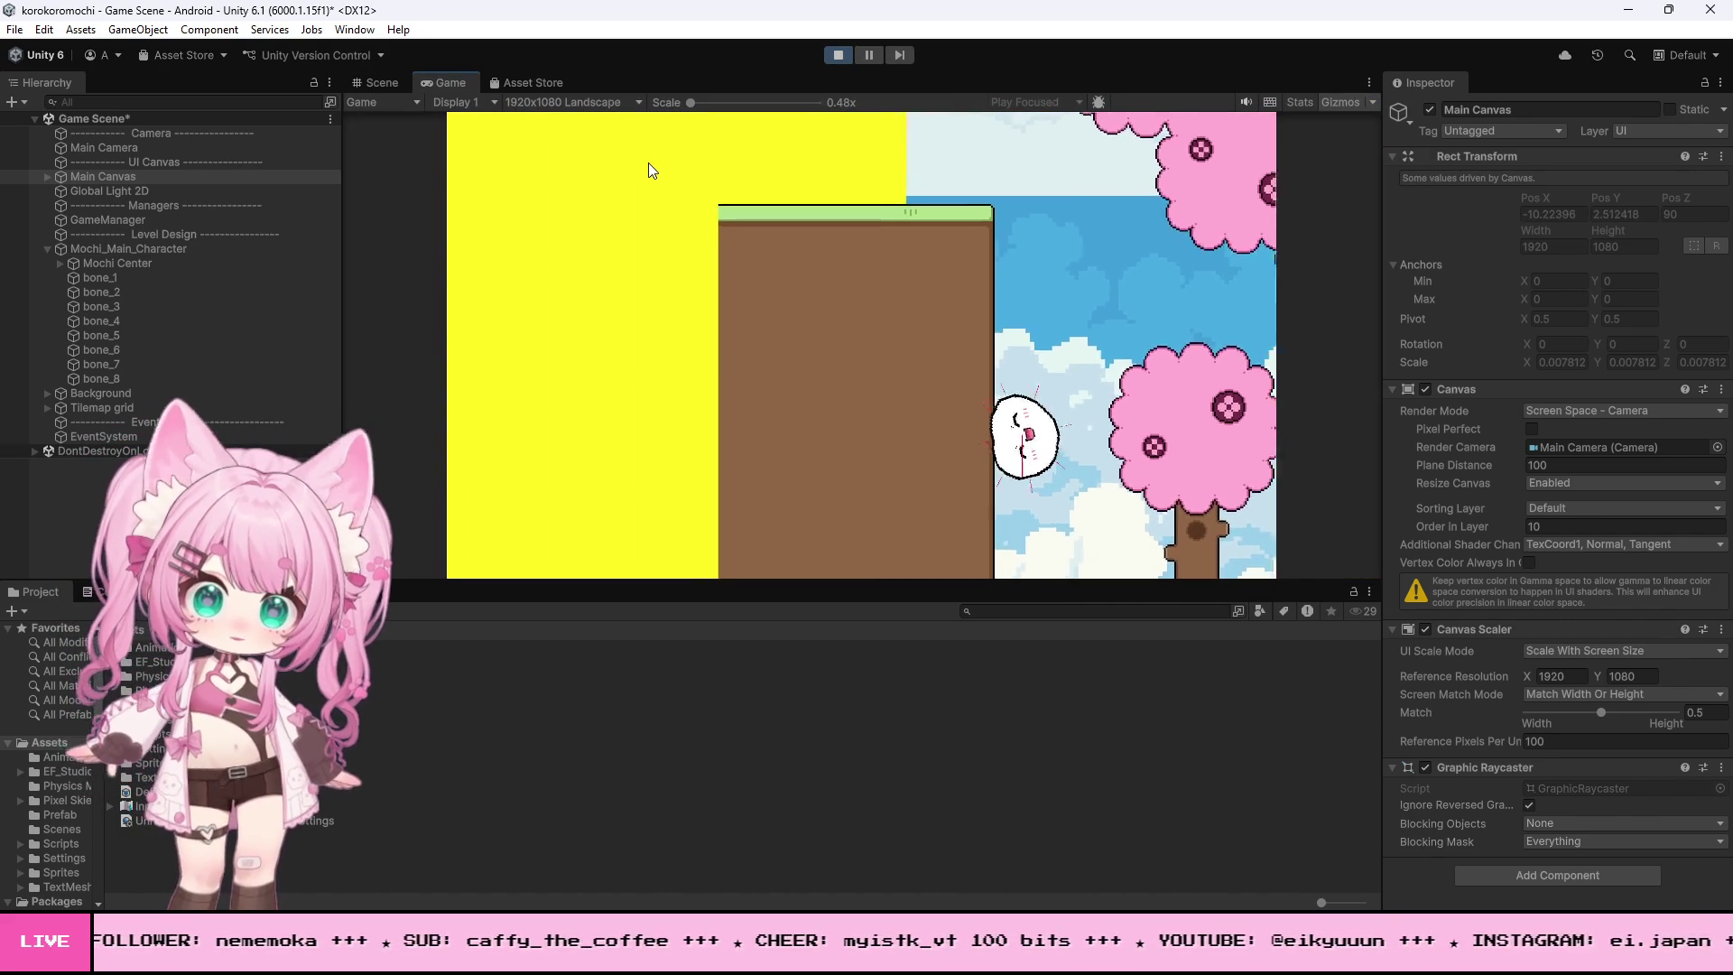
key("space")
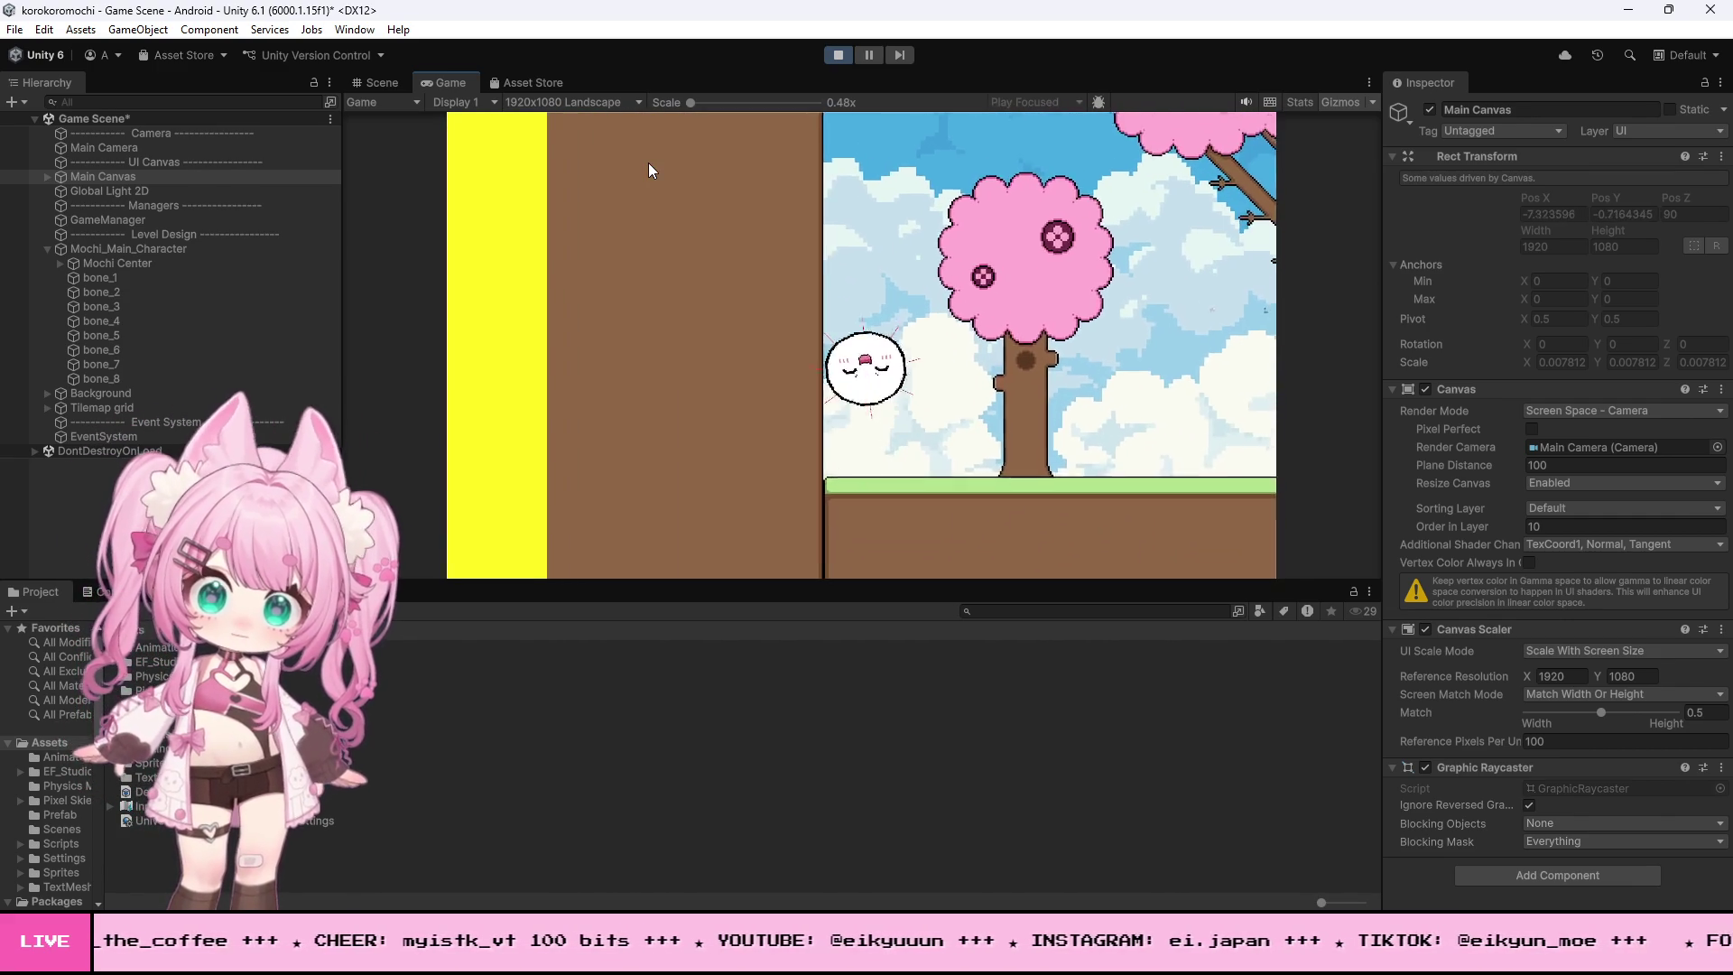
key("space")
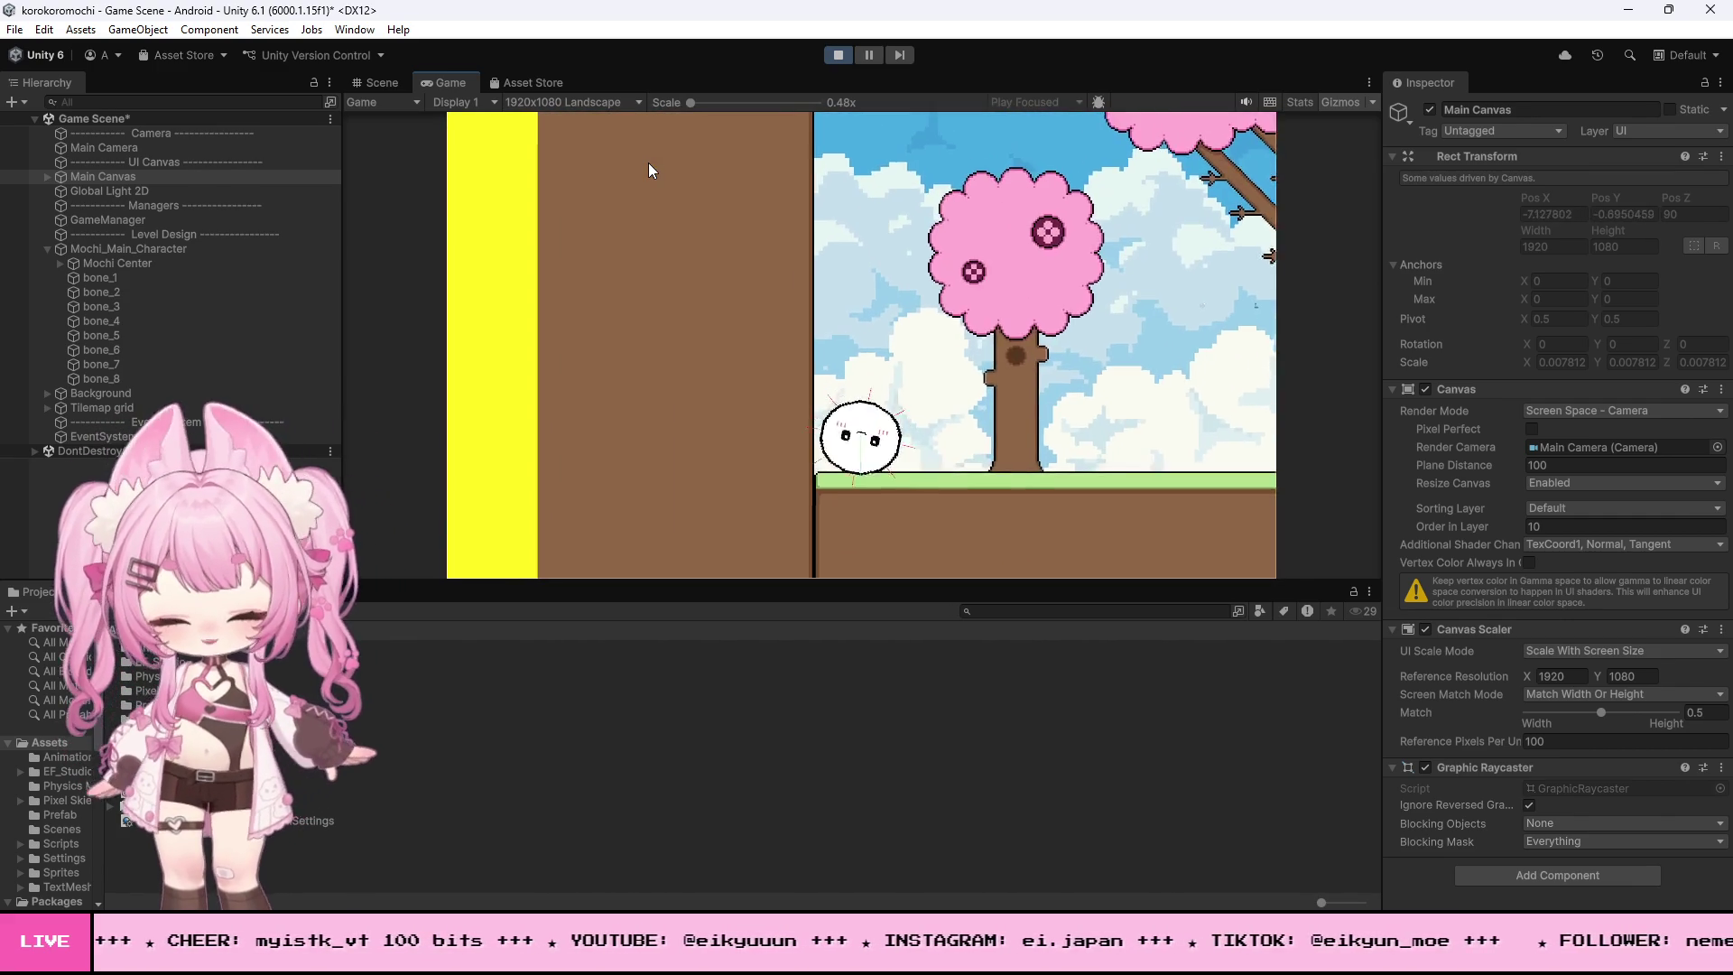
key("space")
- Roll the mochi right with a high jump up to the tree trunk, then stop the game
key("d")
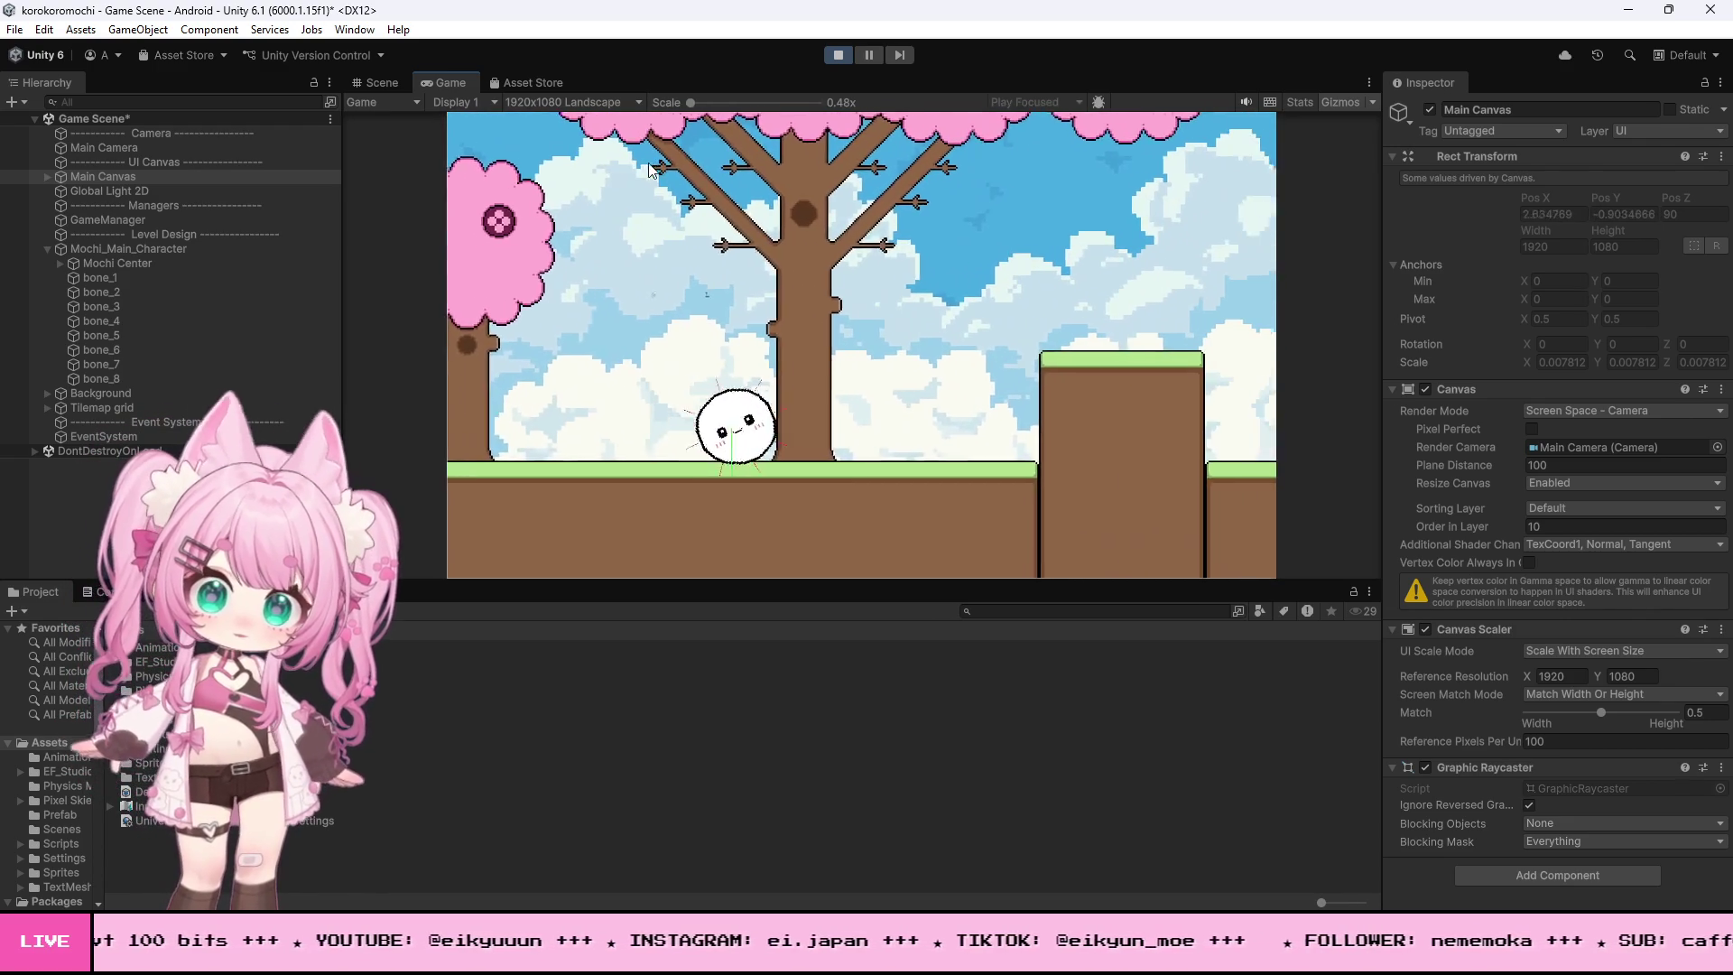
key("d")
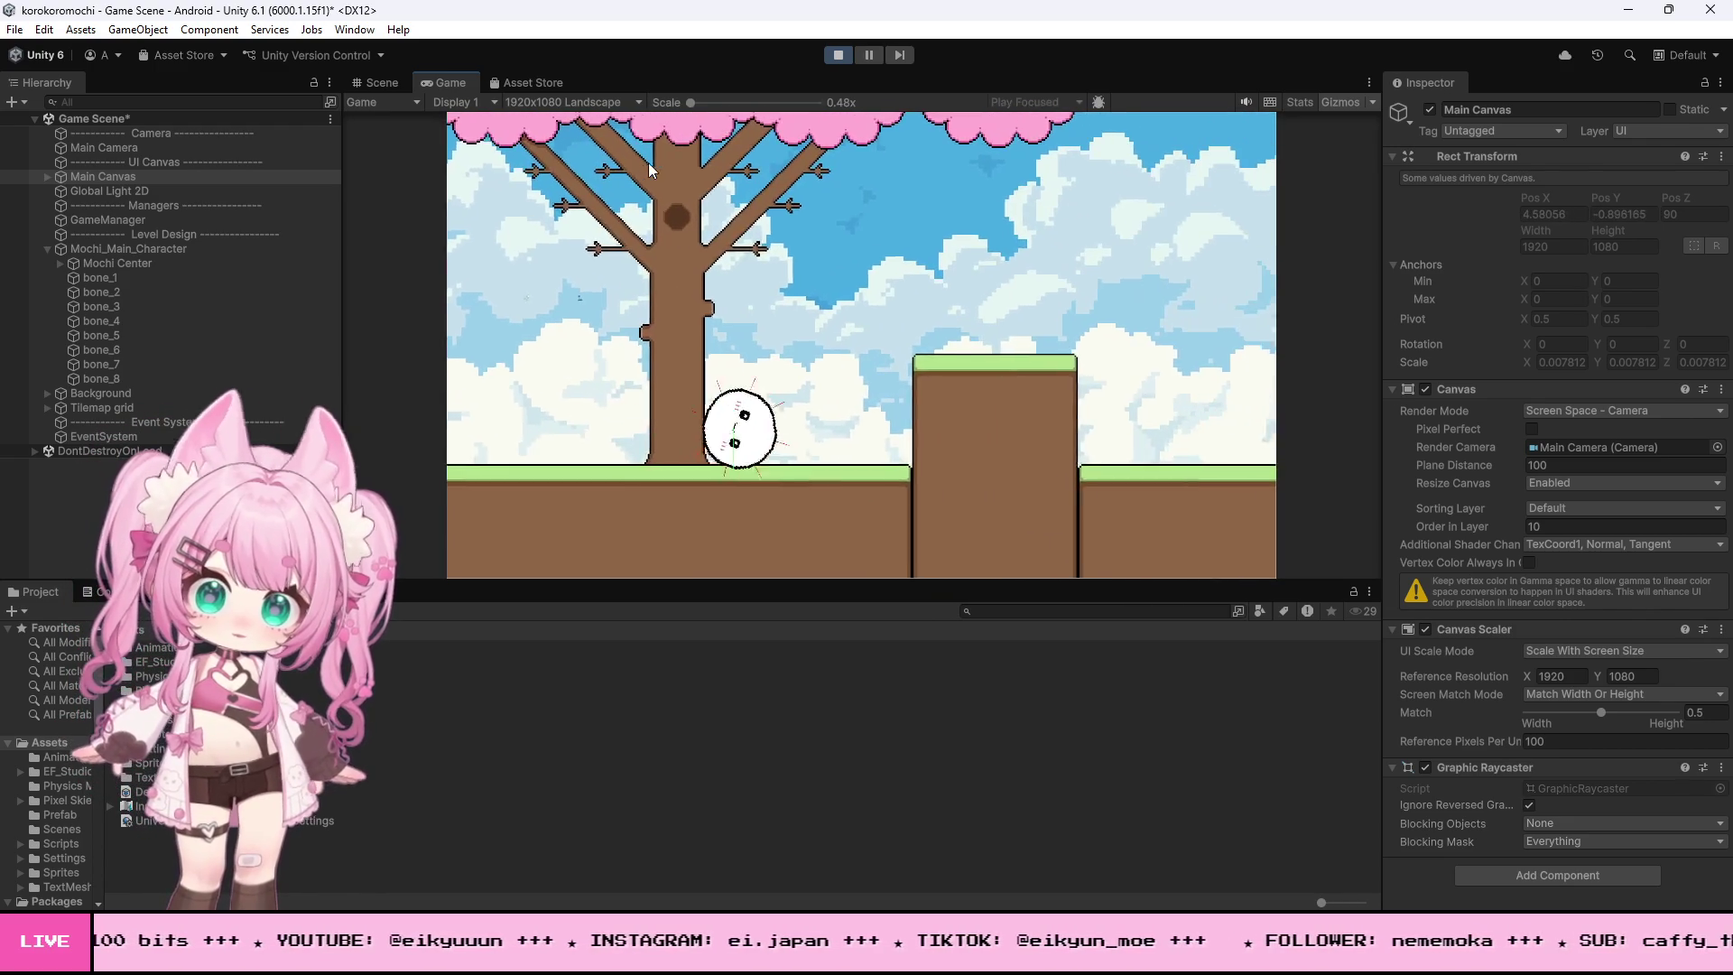
key("space")
key("d")
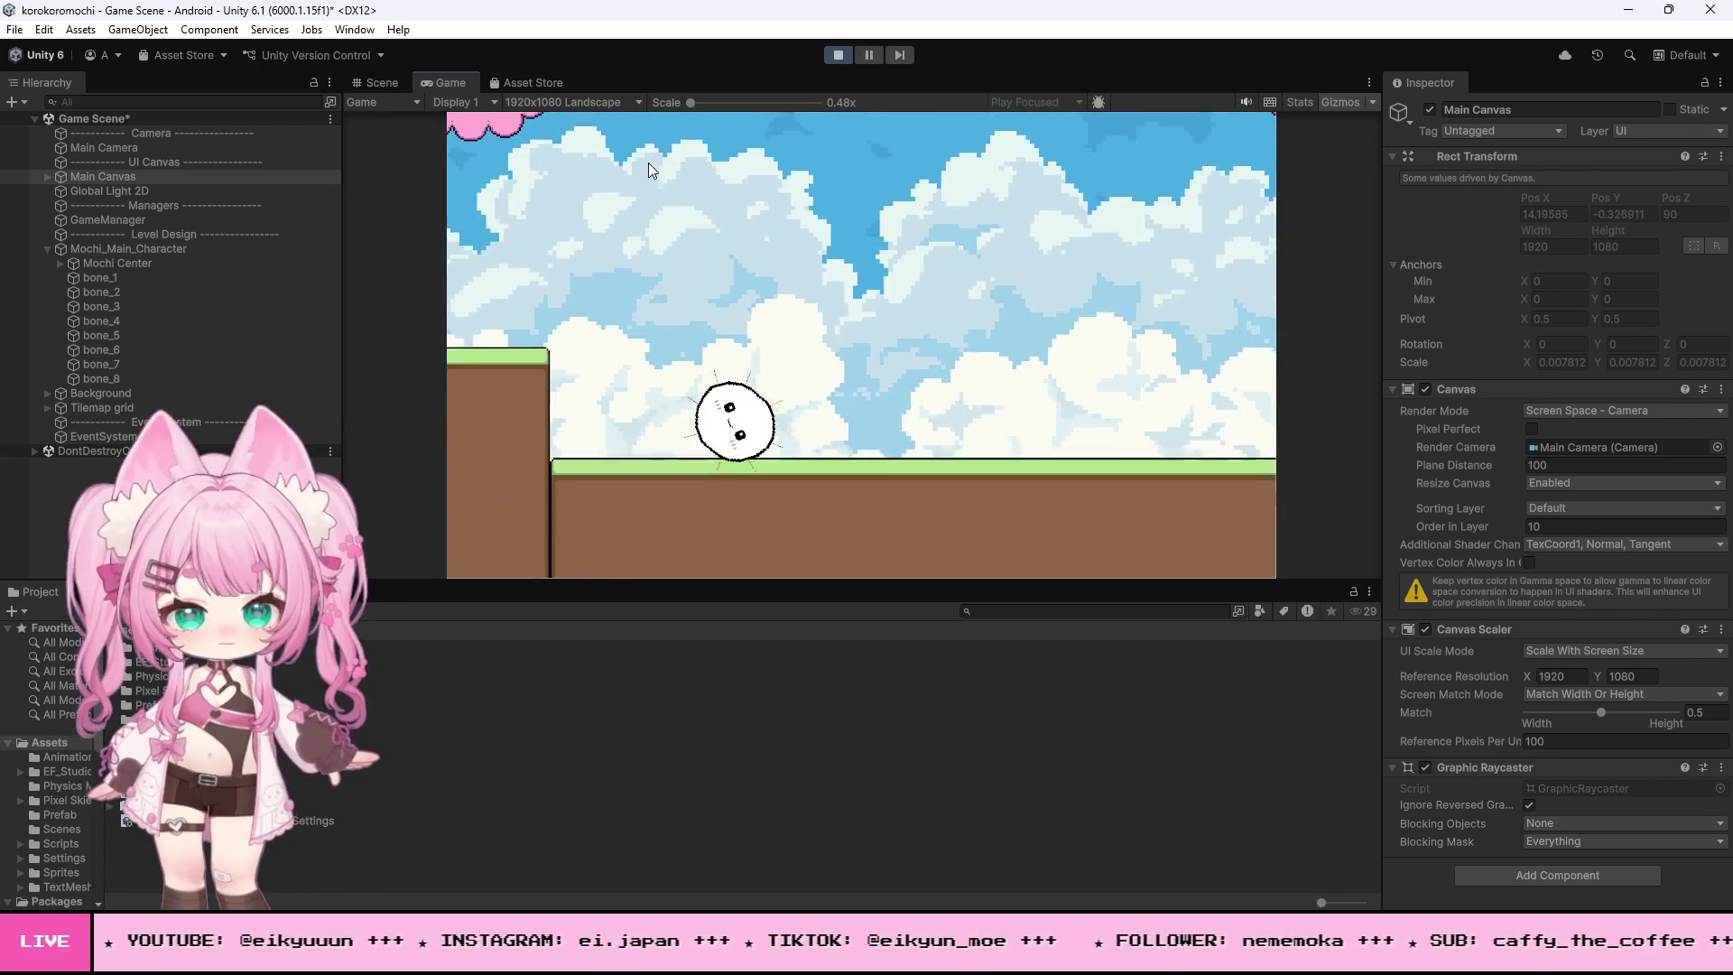
key("d")
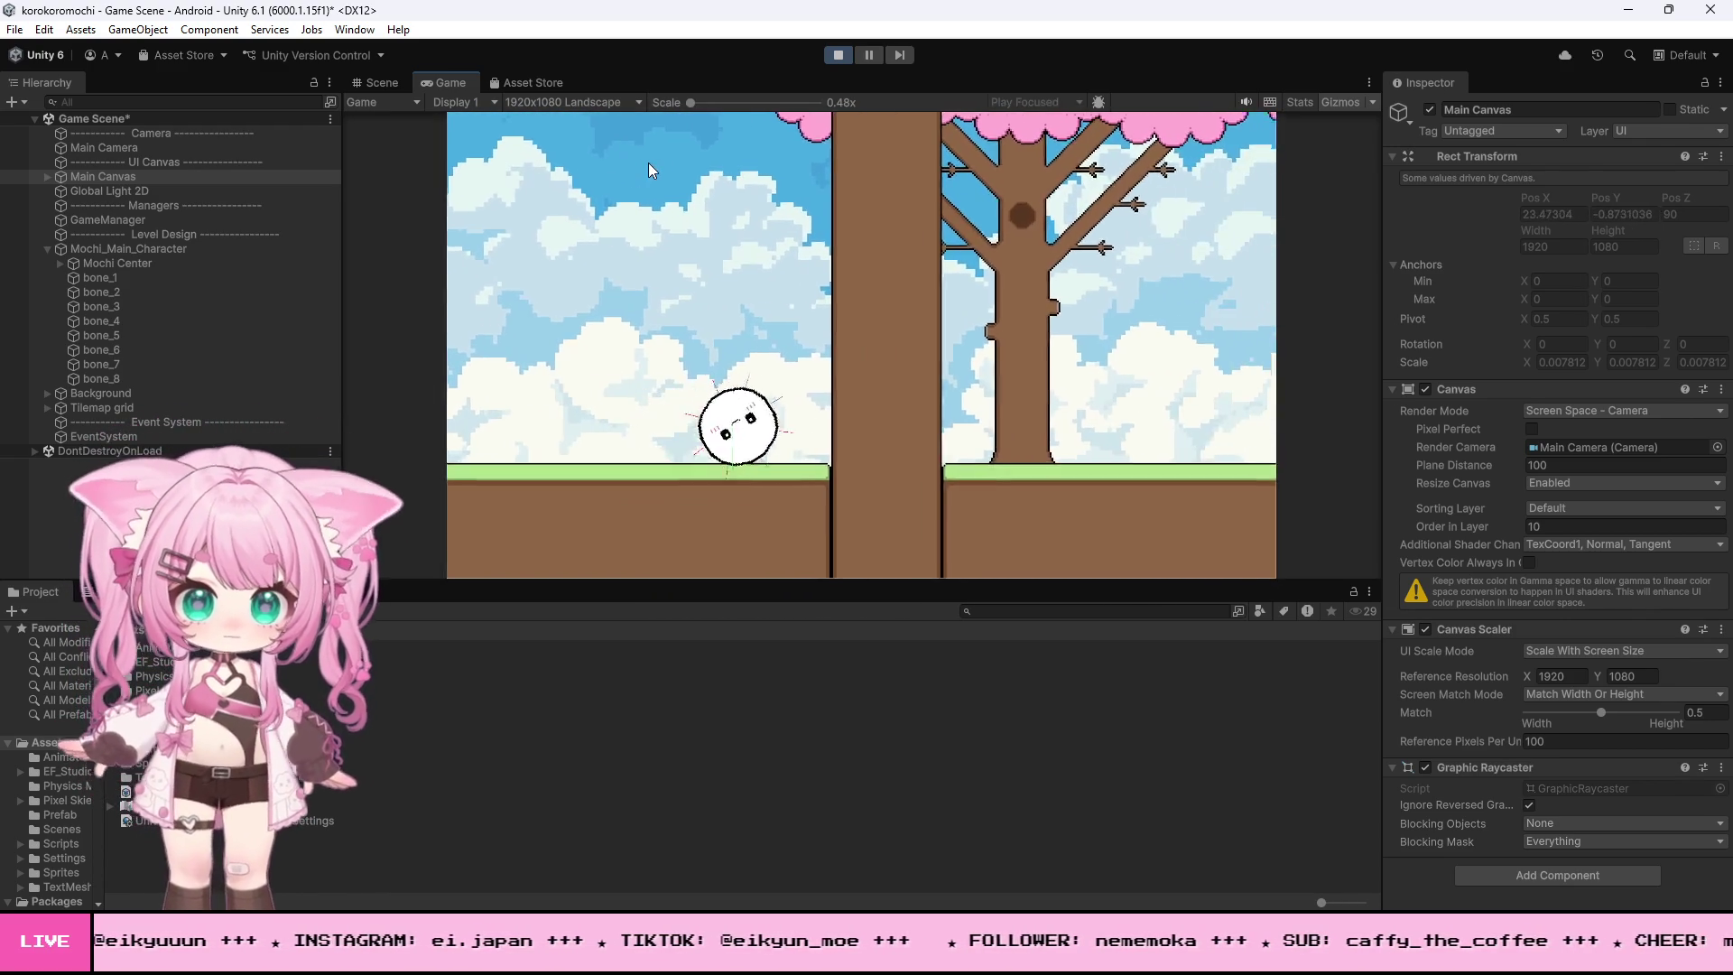
key("d")
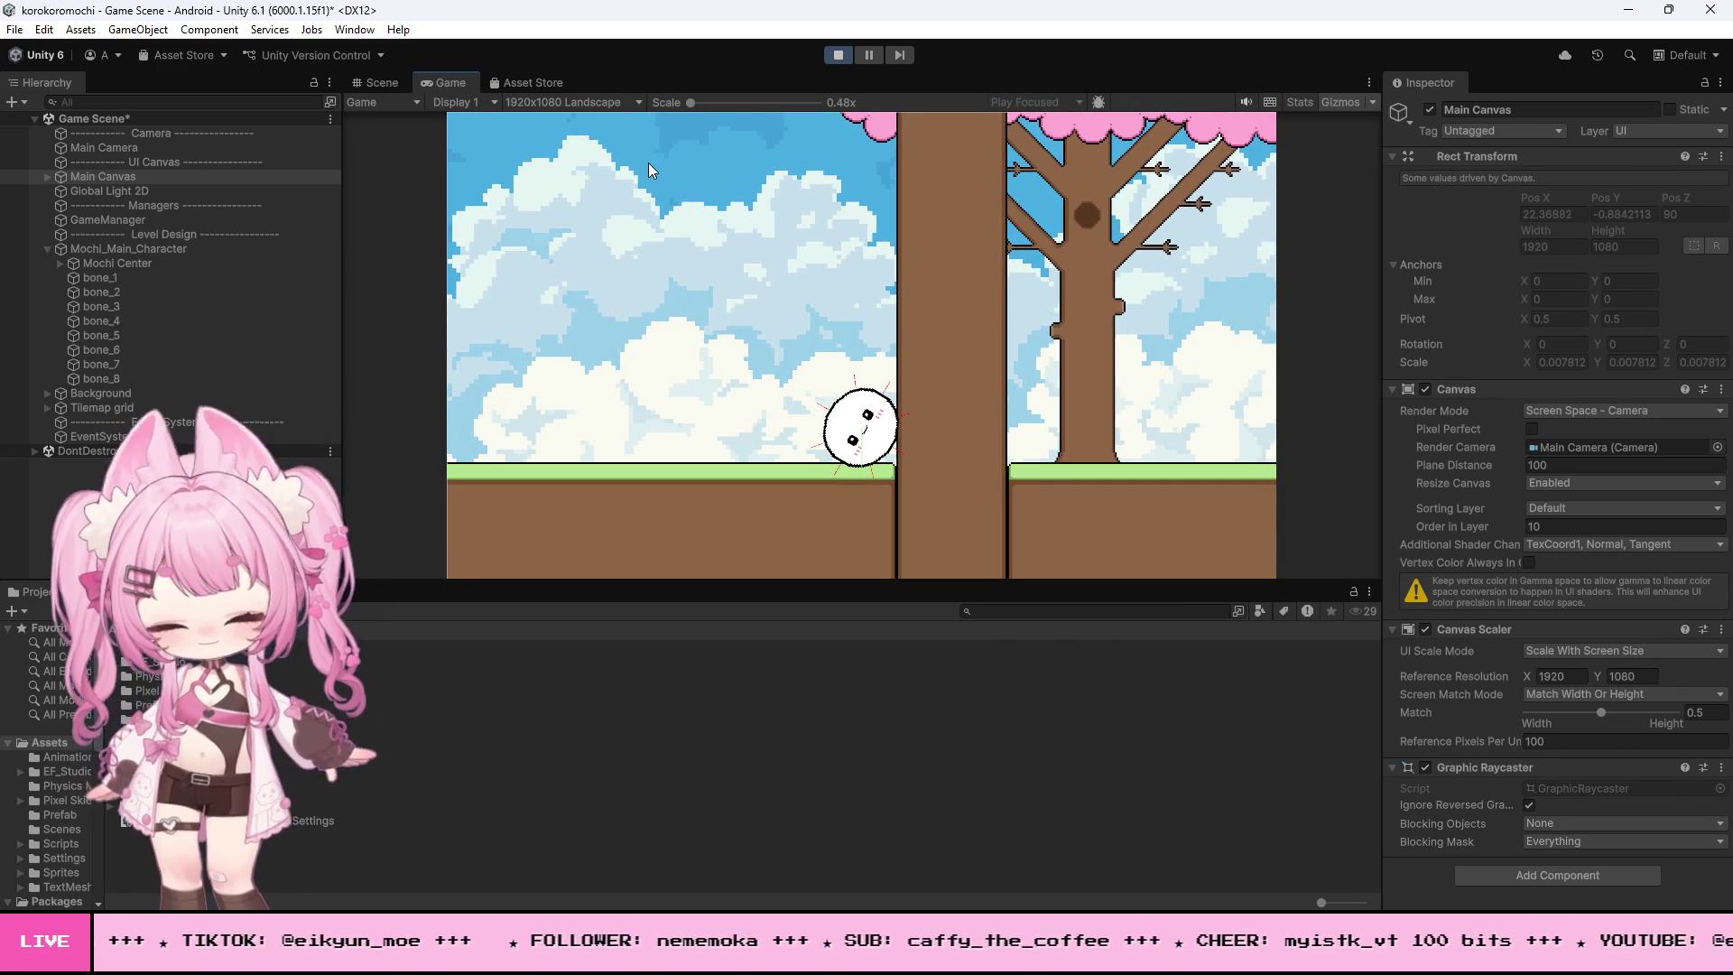
left_click(837, 55)
- Bring up MochiController.cs, scroll to its top and select all of its code
key("alt+Tab")
scroll(361, 456, "up", 20)
scroll(361, 455, "up", 20)
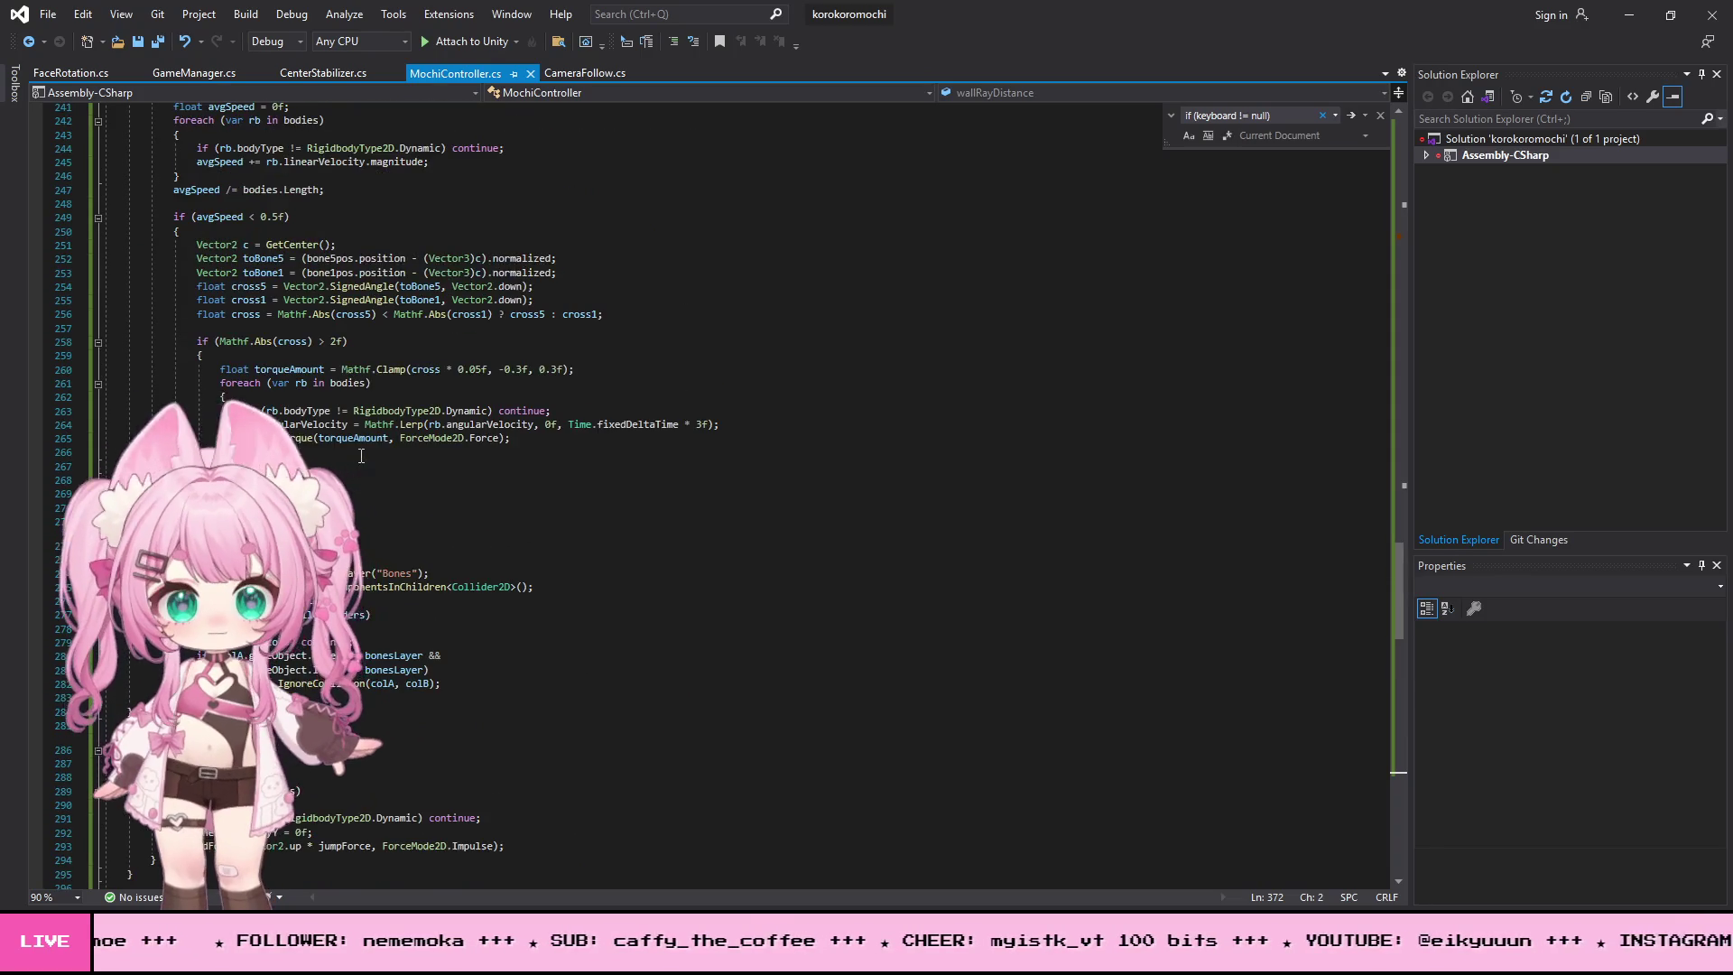
scroll(347, 474, "up", 18)
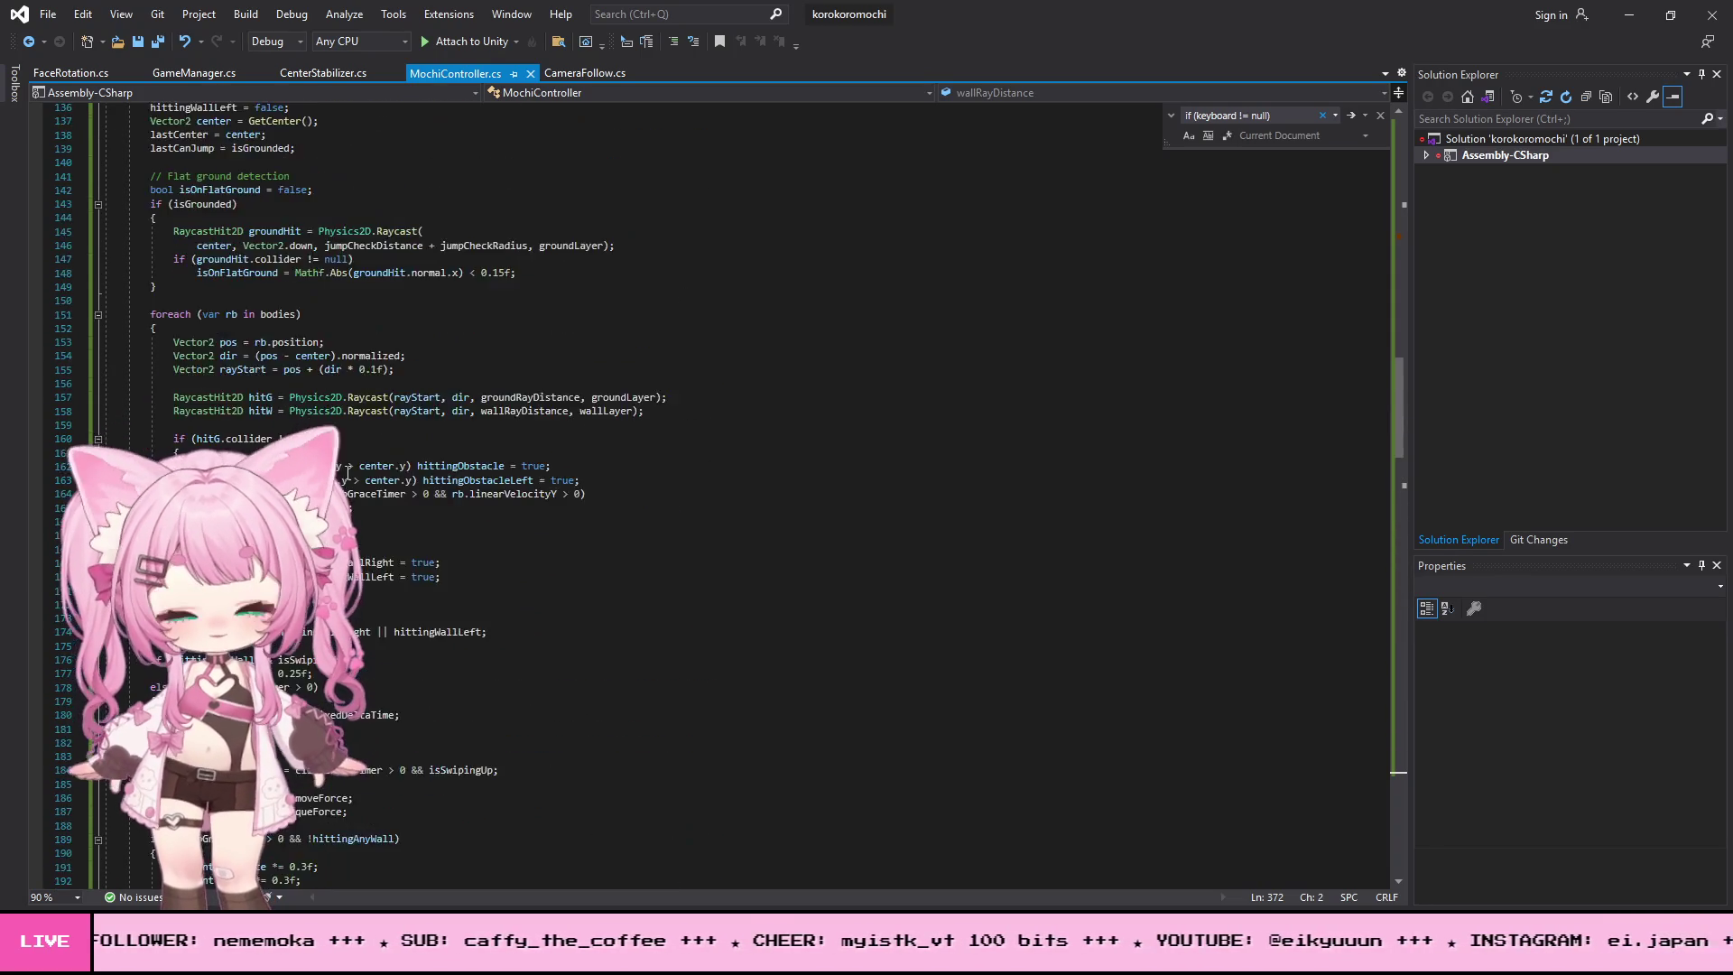
scroll(347, 471, "up", 2)
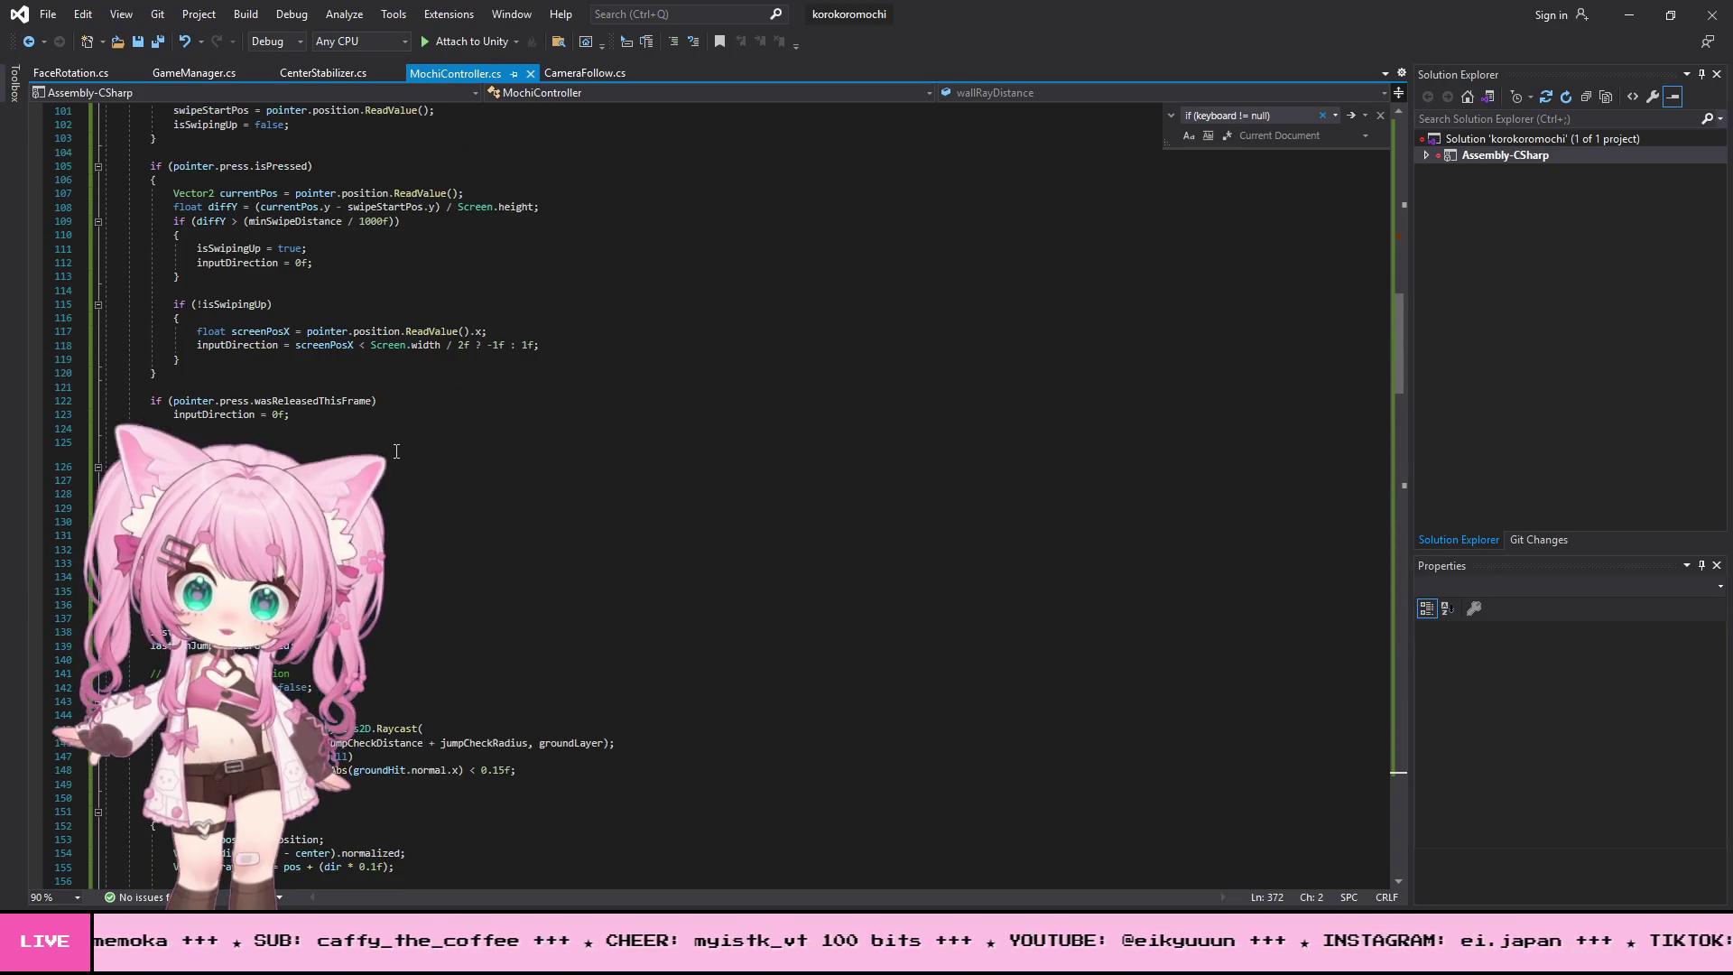
key("ctrl+z")
key("ctrl+z")
key("ctrl+z")
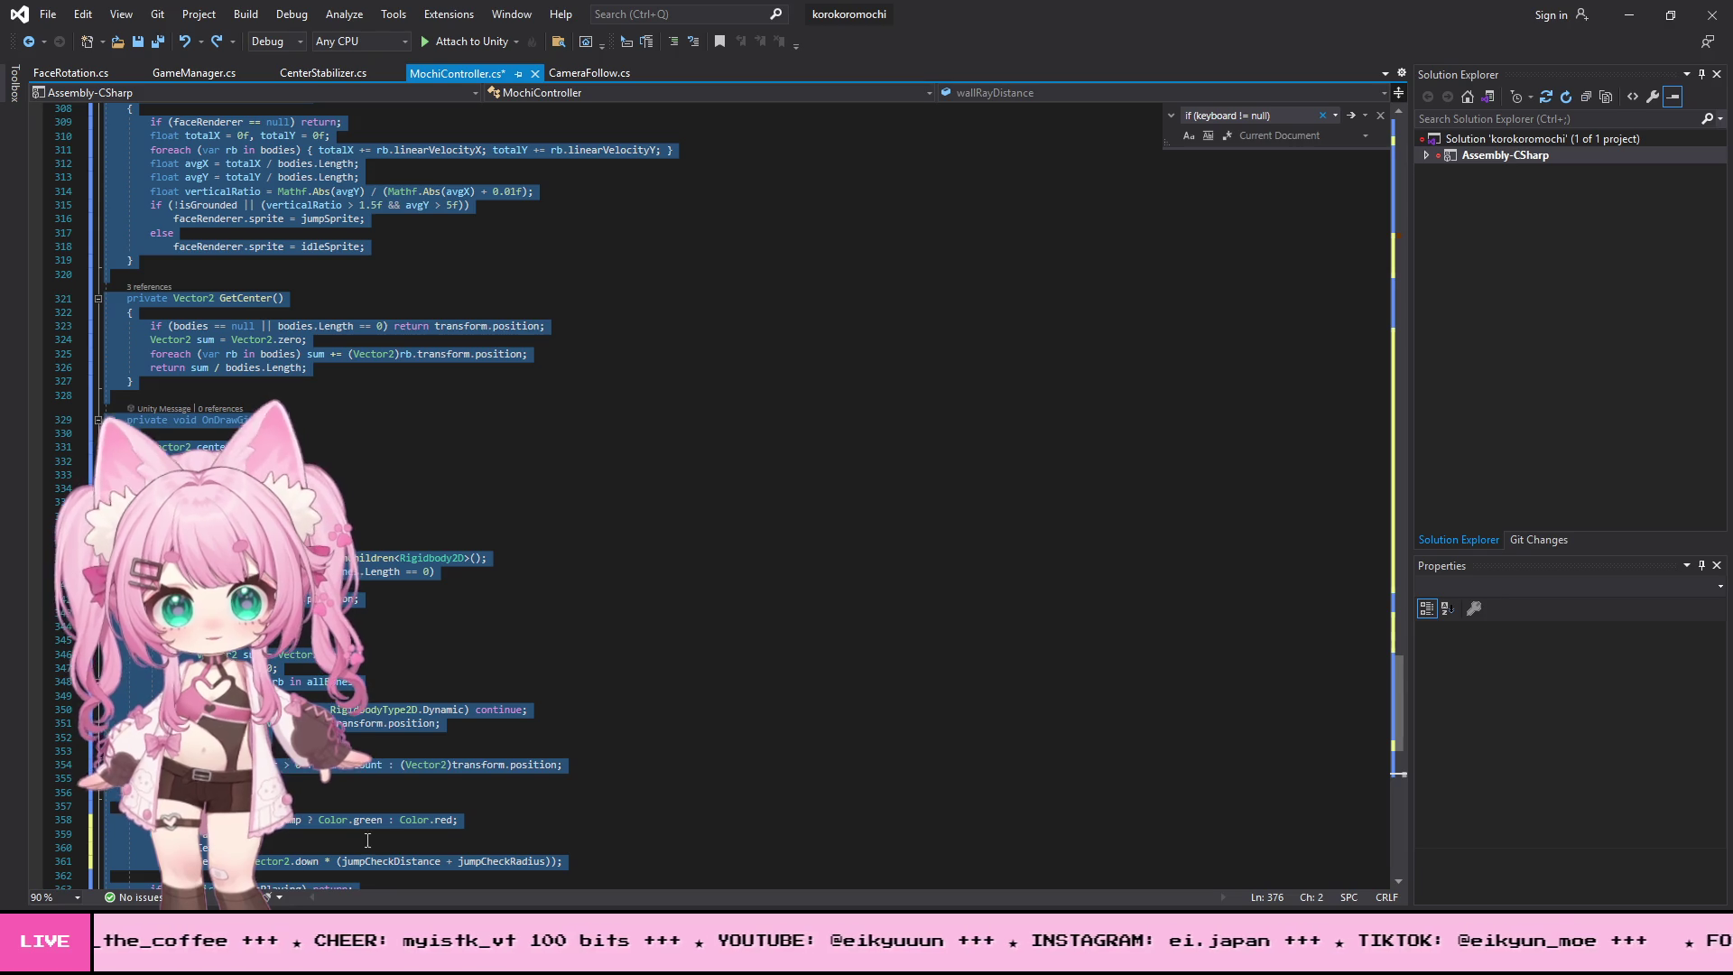
scroll(343, 862, "up", 20)
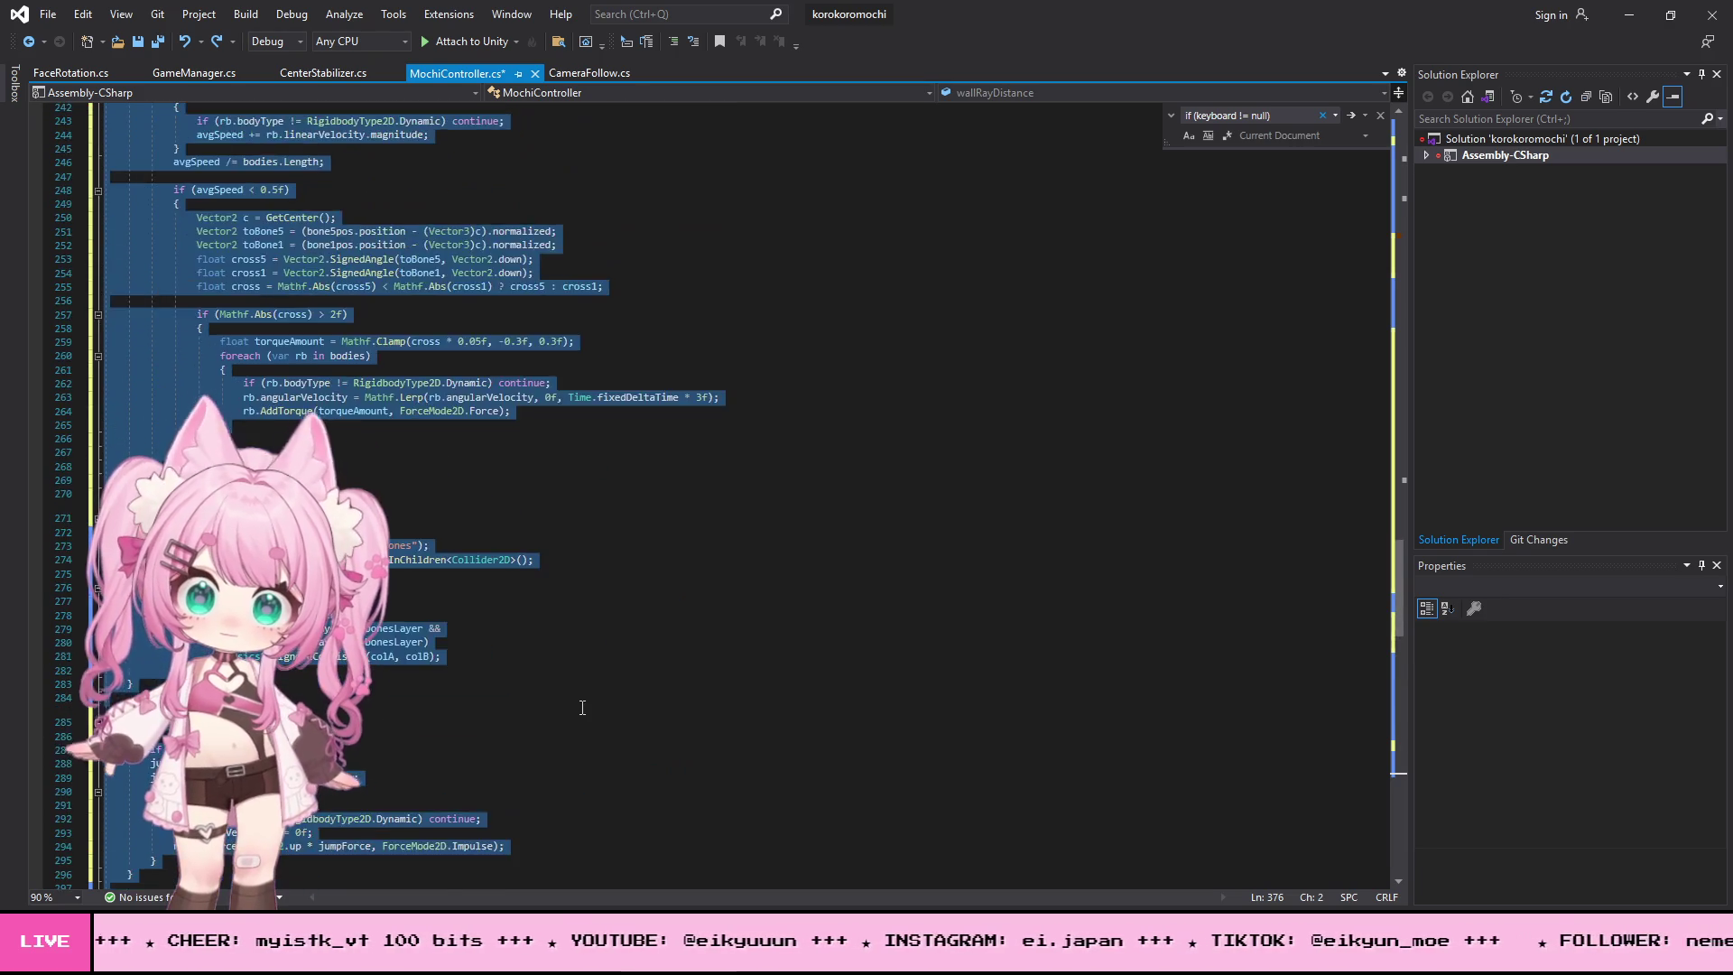
scroll(582, 708, "up", 20)
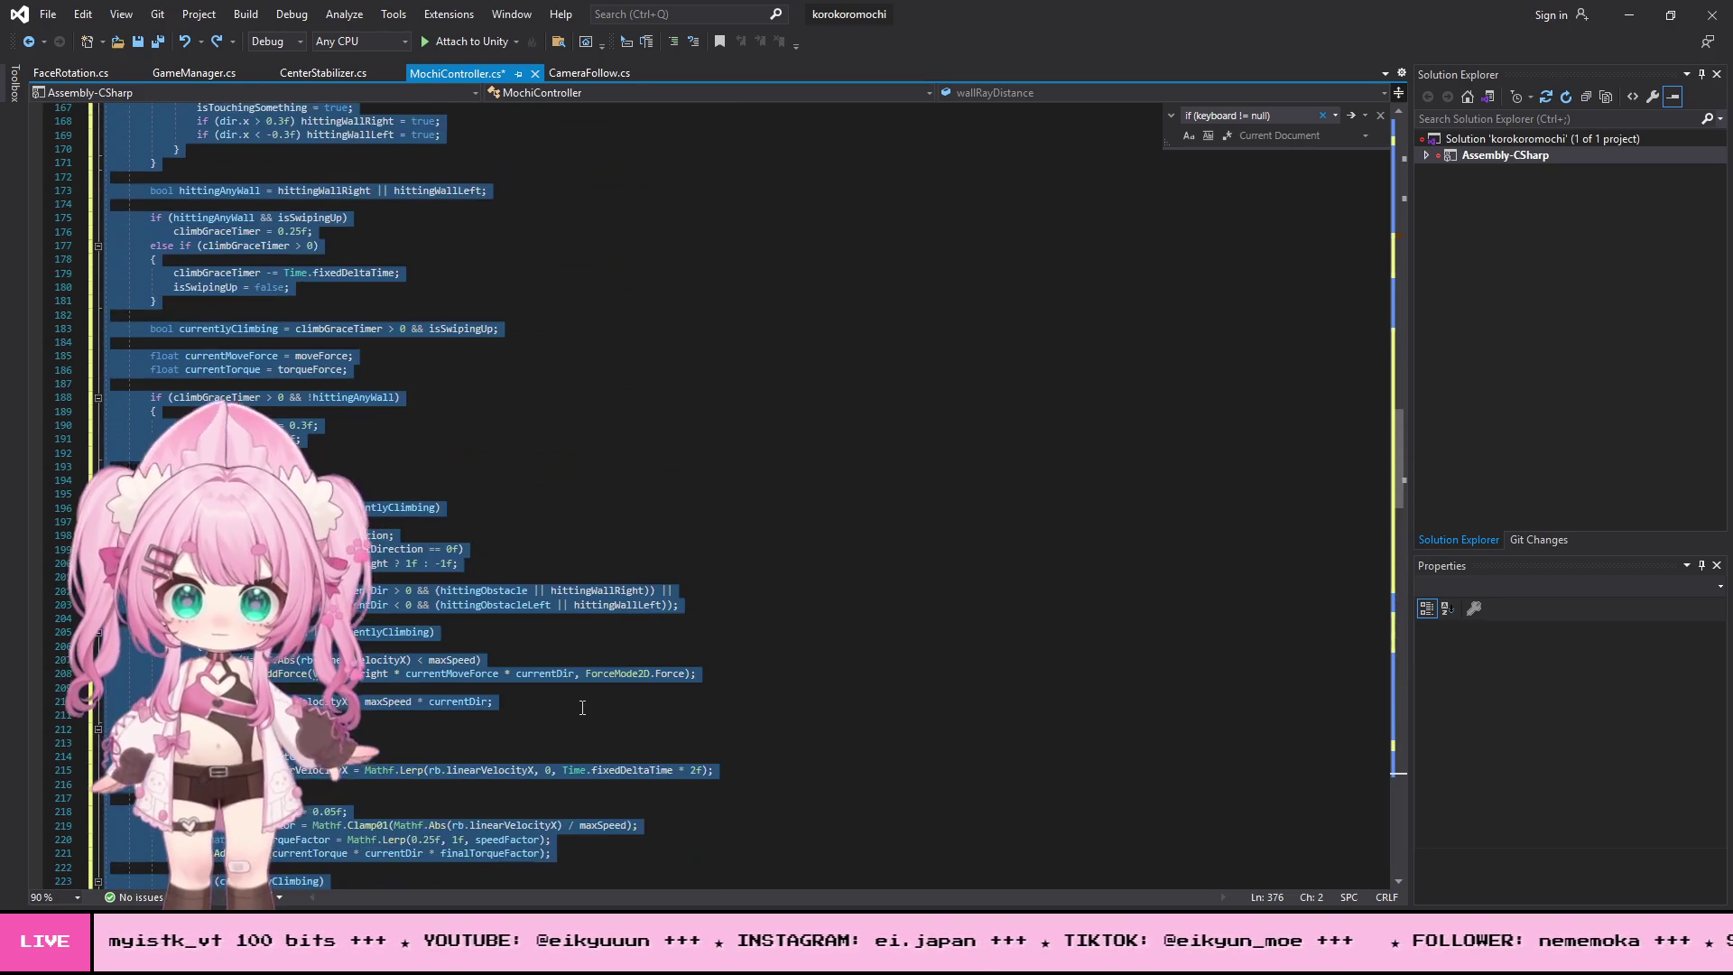
scroll(582, 708, "down", 9)
- Accept reloading the externally changed MochiController.cs and minimize Visual Studio back to Unity
key("alt+Tab")
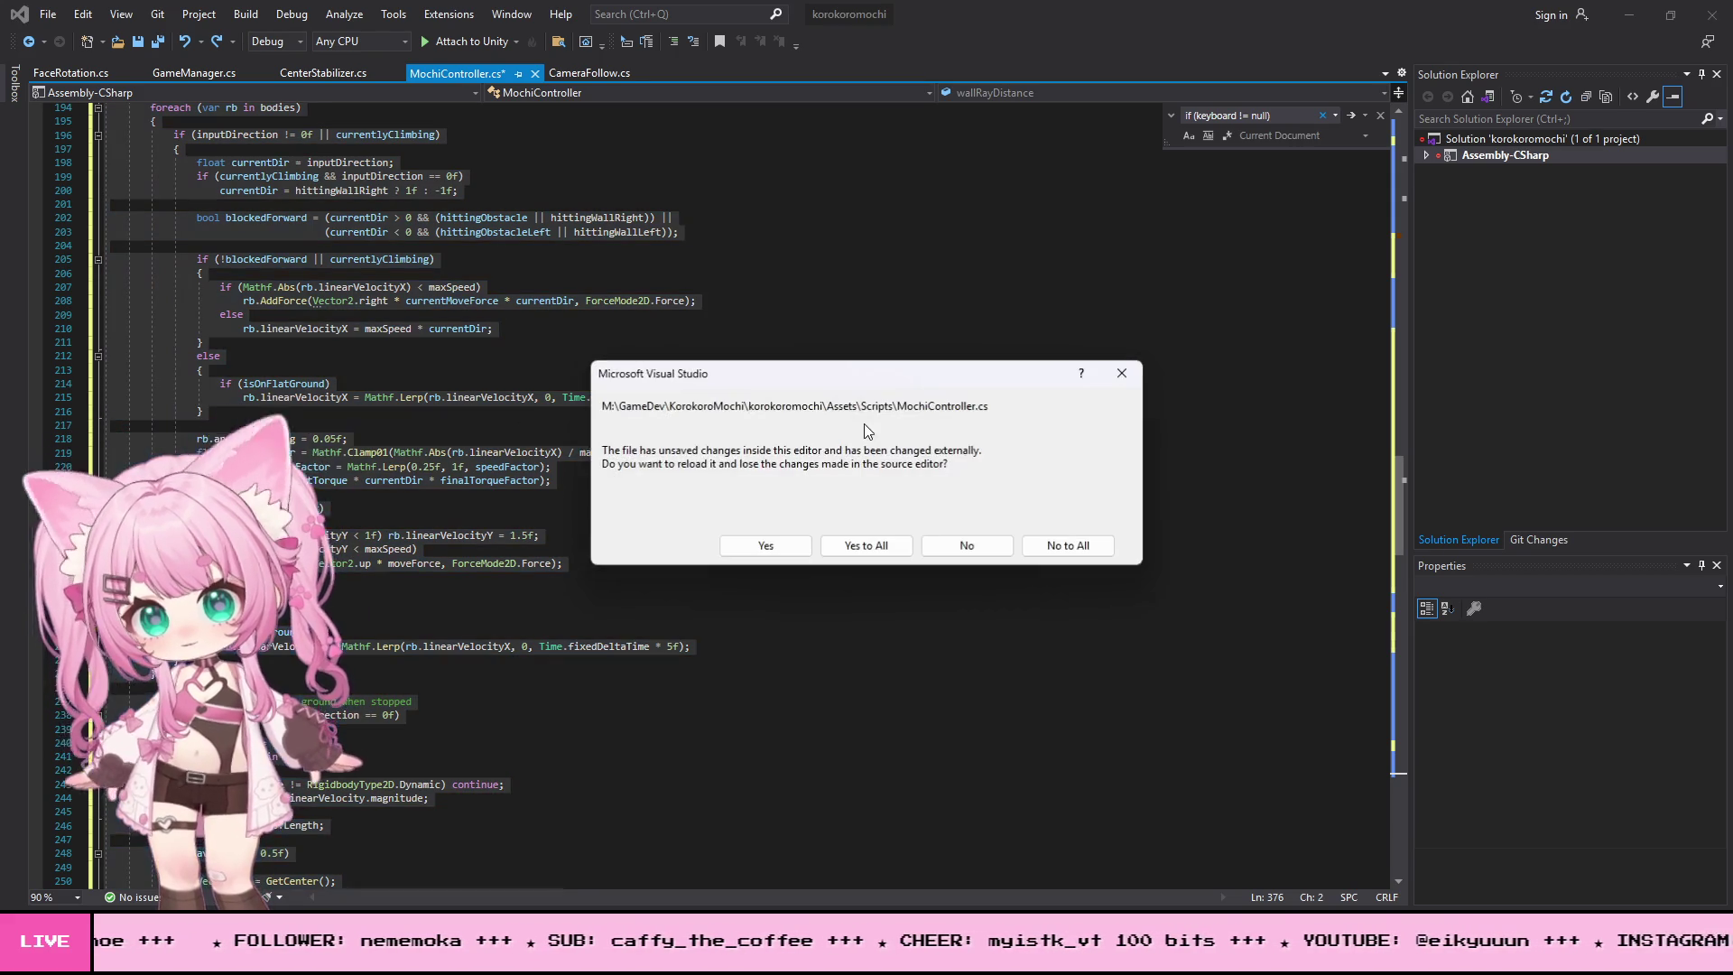
left_click(867, 547)
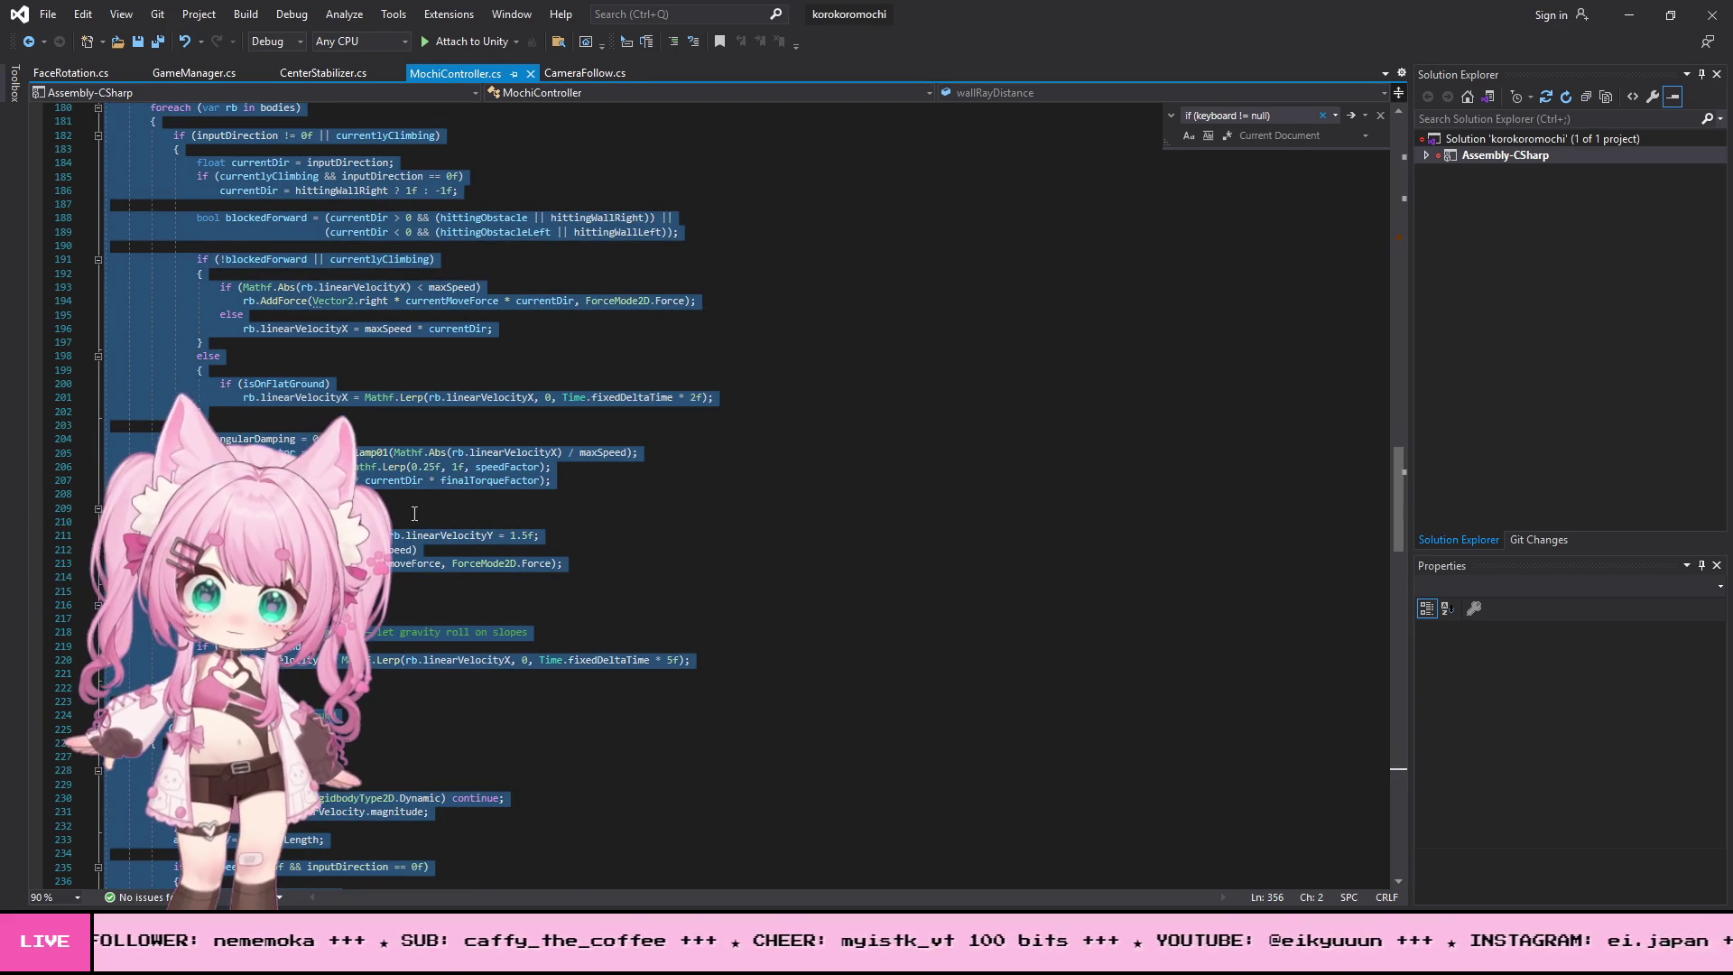
left_click(776, 440)
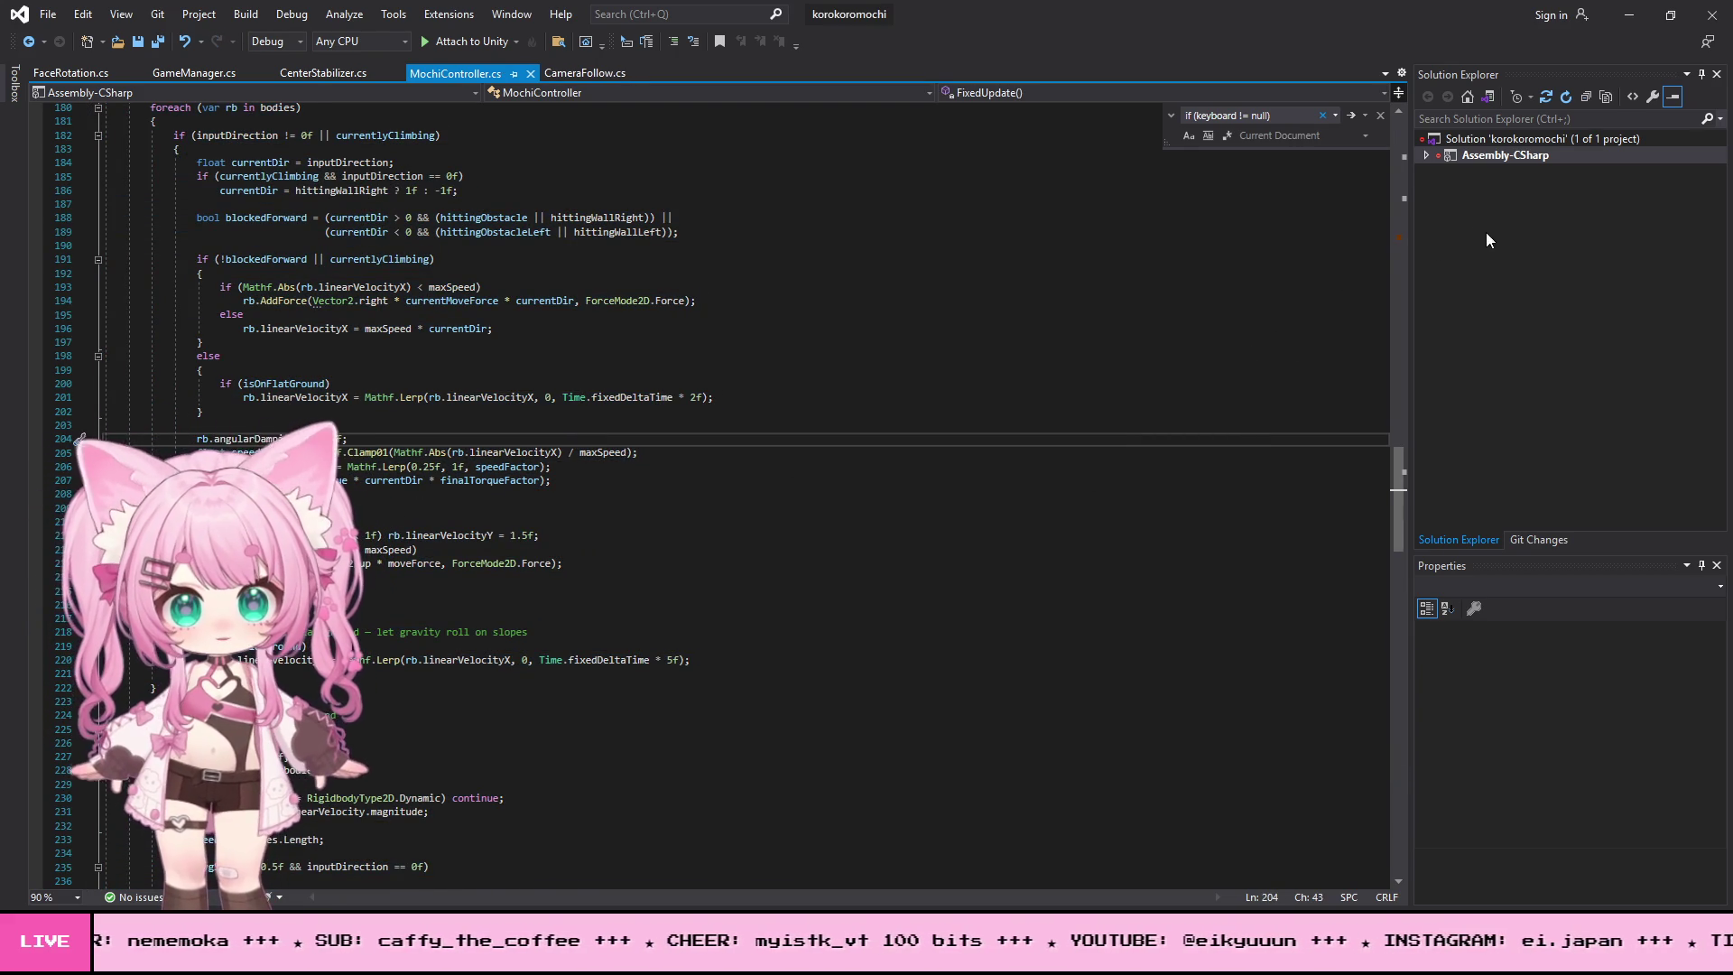
left_click(1637, 12)
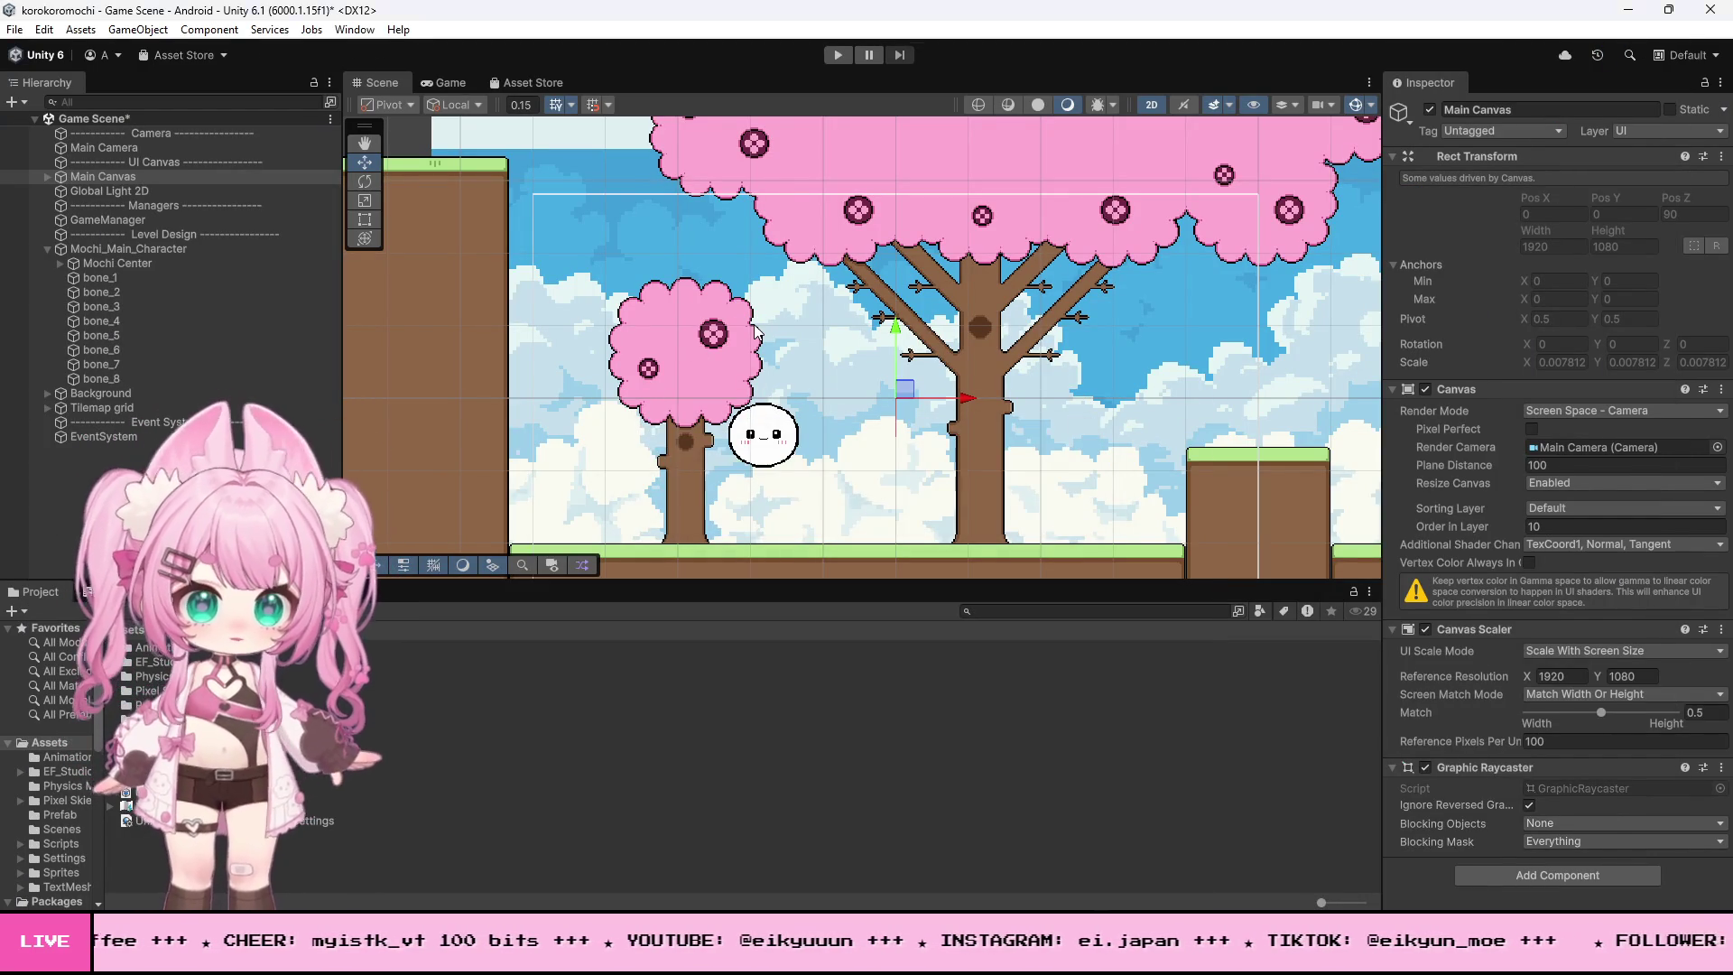
- Zoom the Scene view and run another play test of the updated mochi
scroll(788, 446, "down", 2)
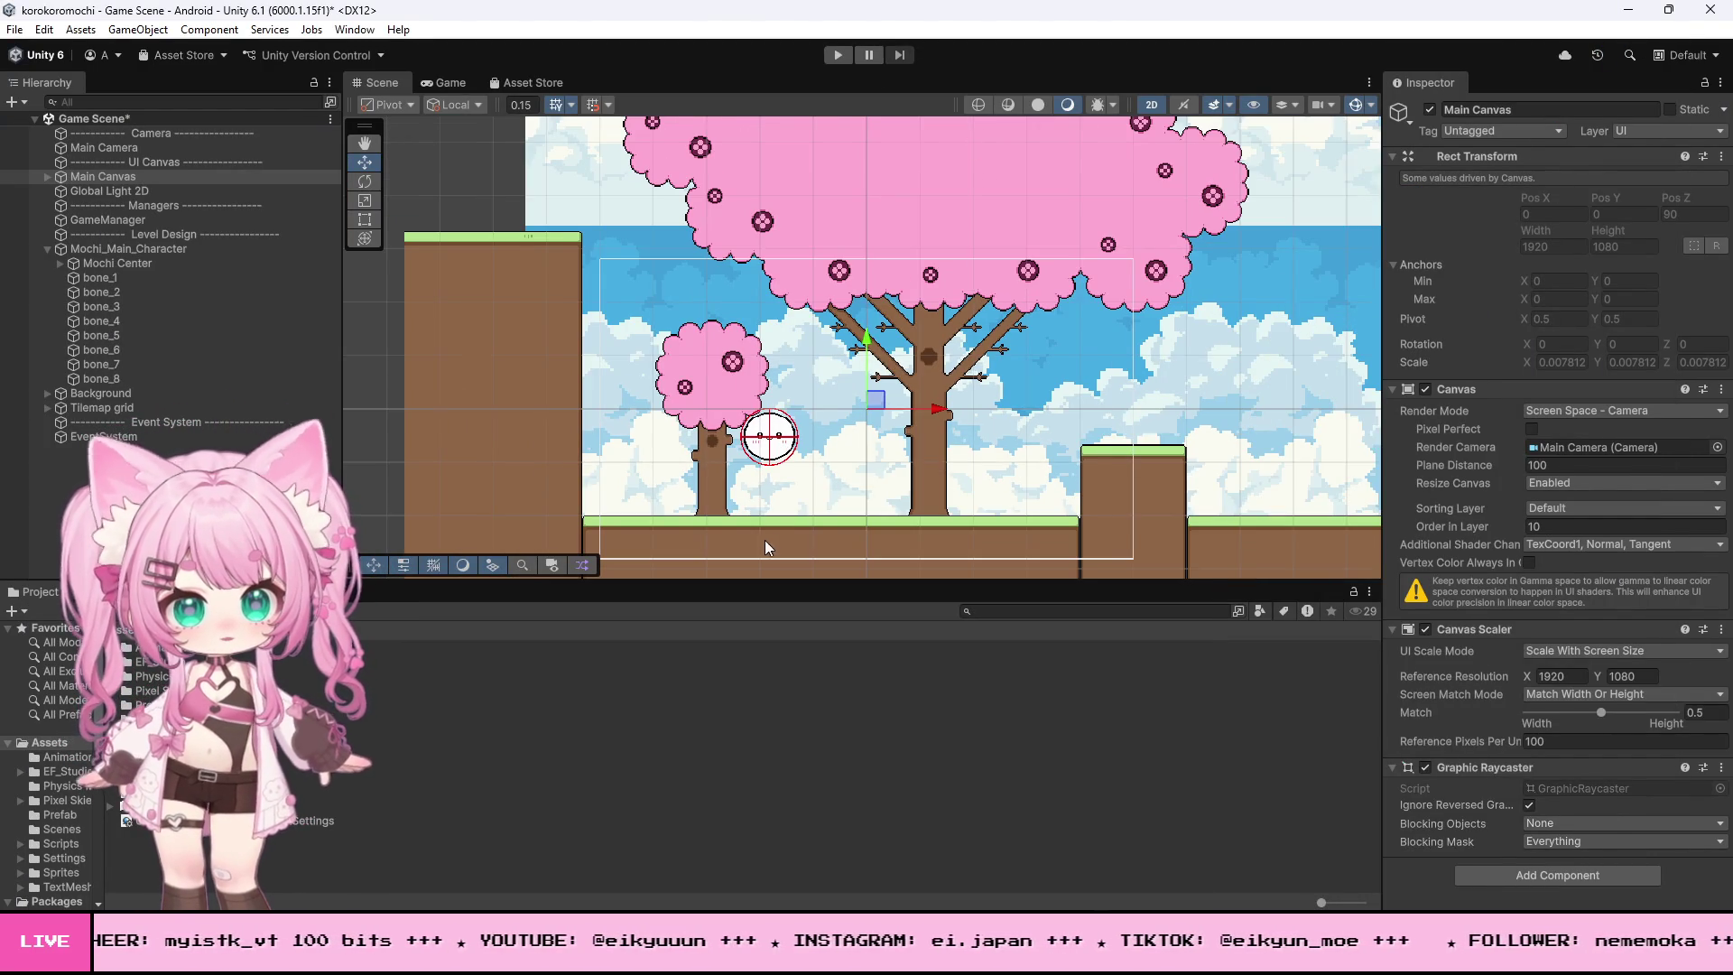
scroll(774, 518, "up", 6)
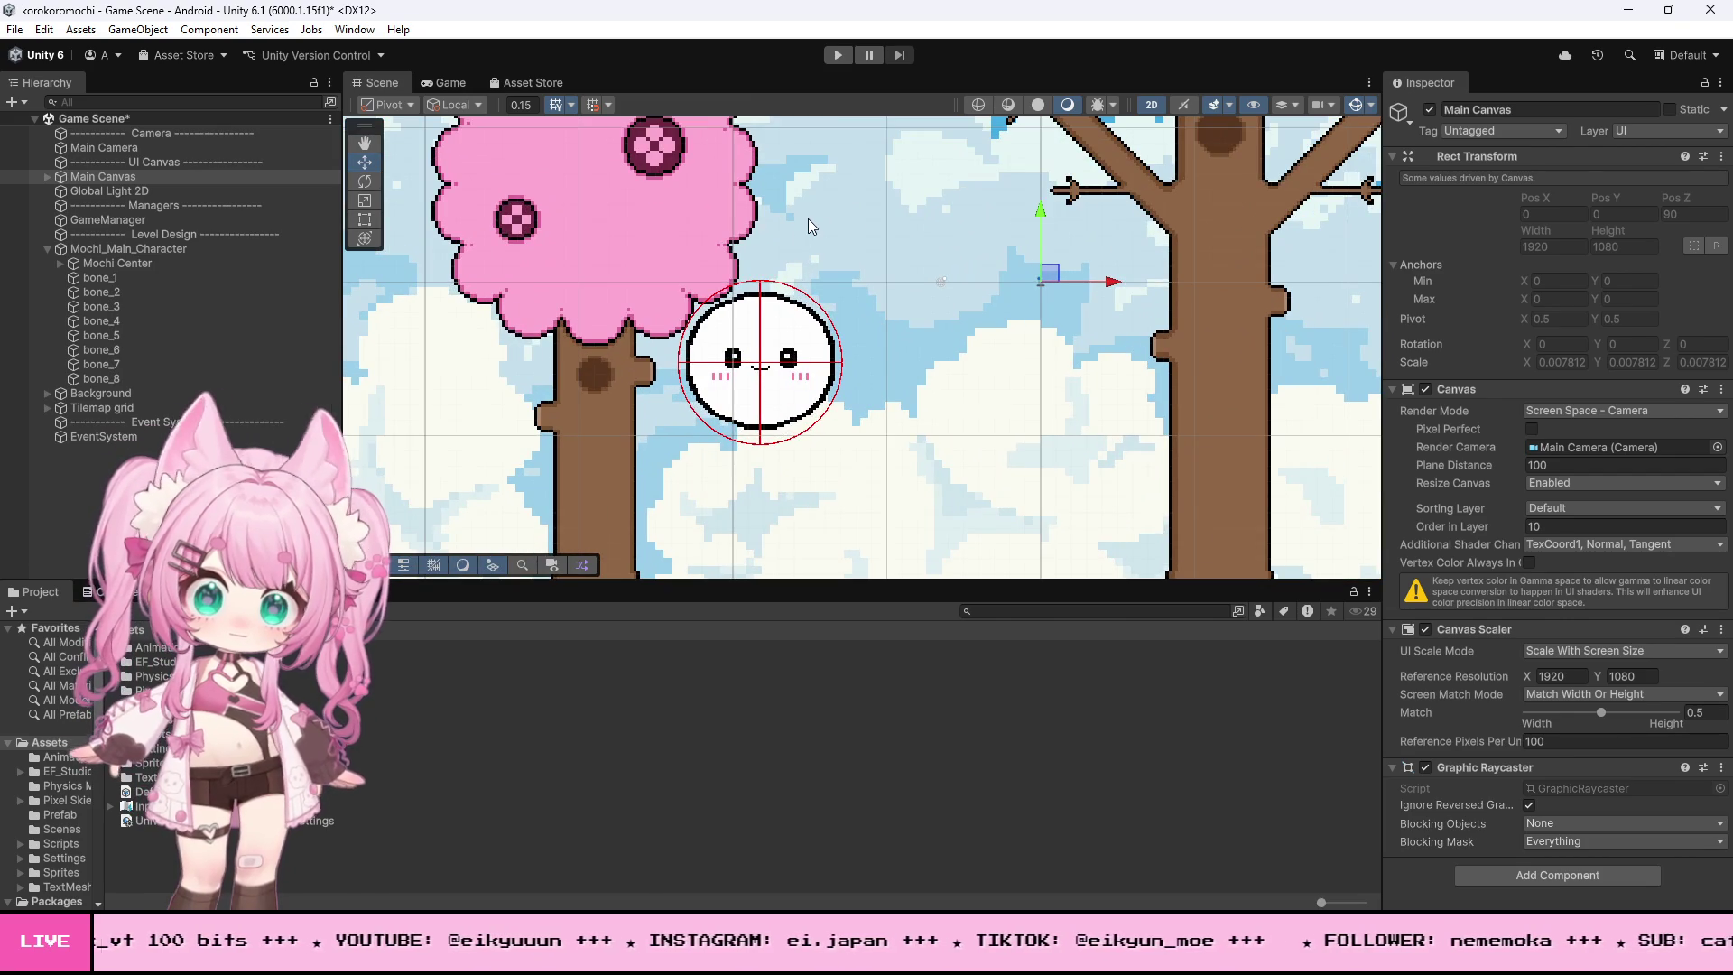
left_click(837, 55)
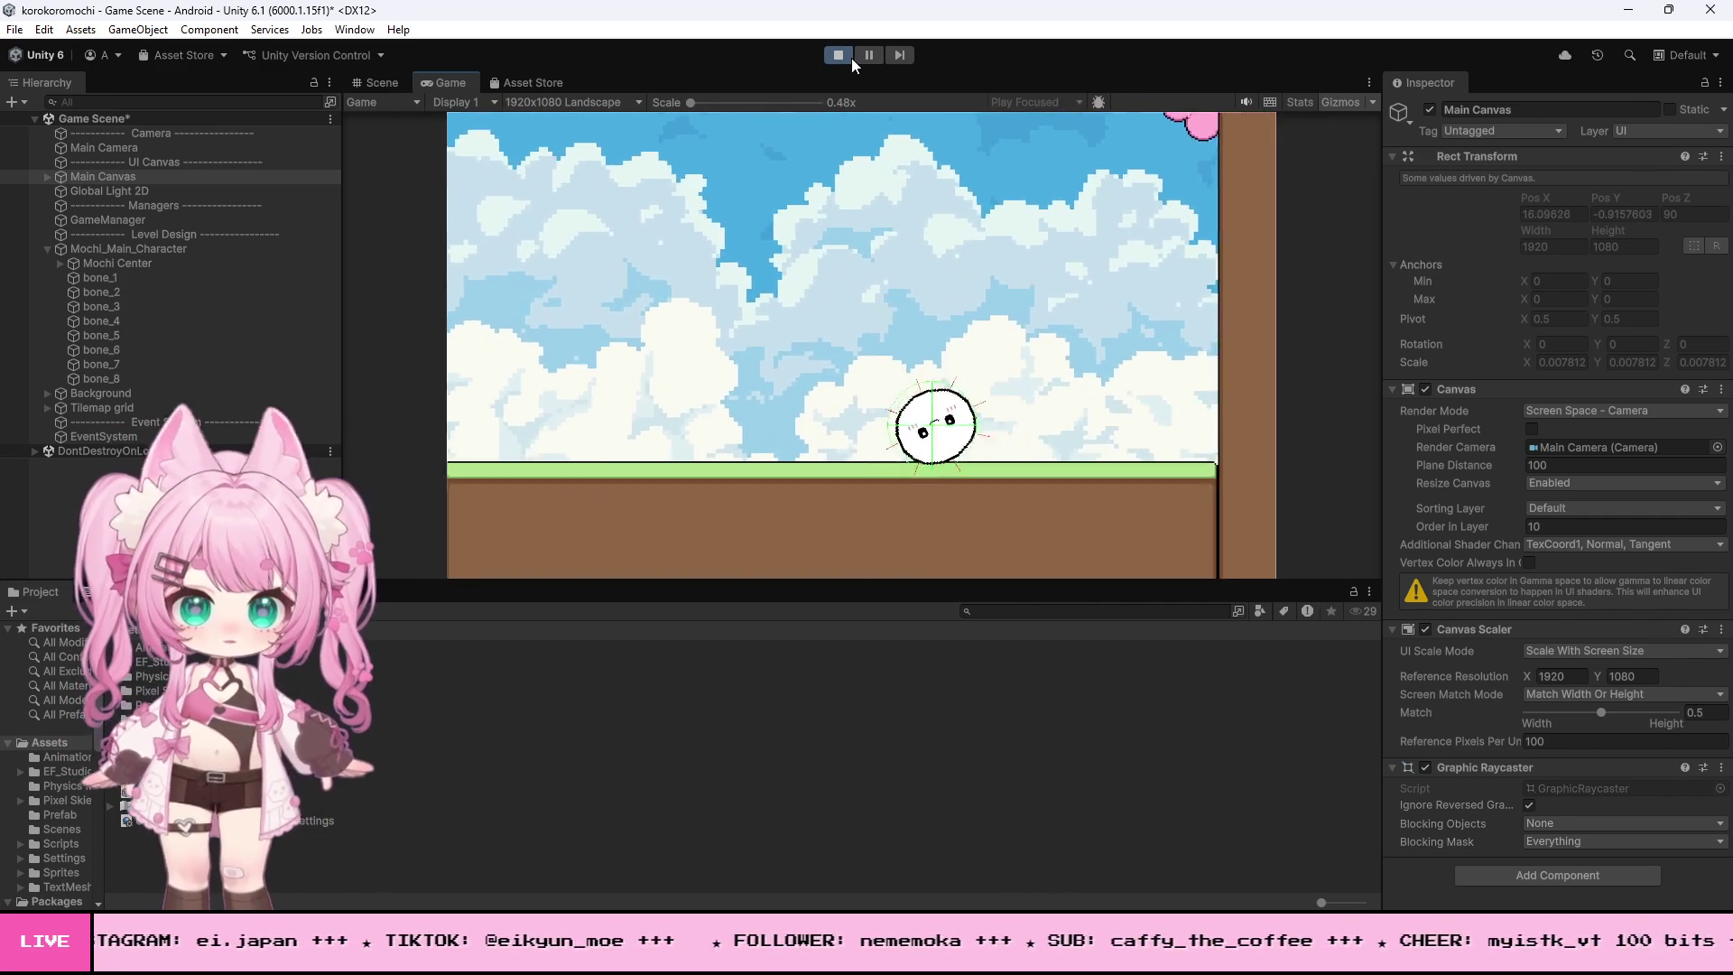
left_click(848, 58)
- Select the tall pillar to confirm it belongs to the Walls tilemap, then return to MochiController.cs
scroll(745, 480, "down", 5)
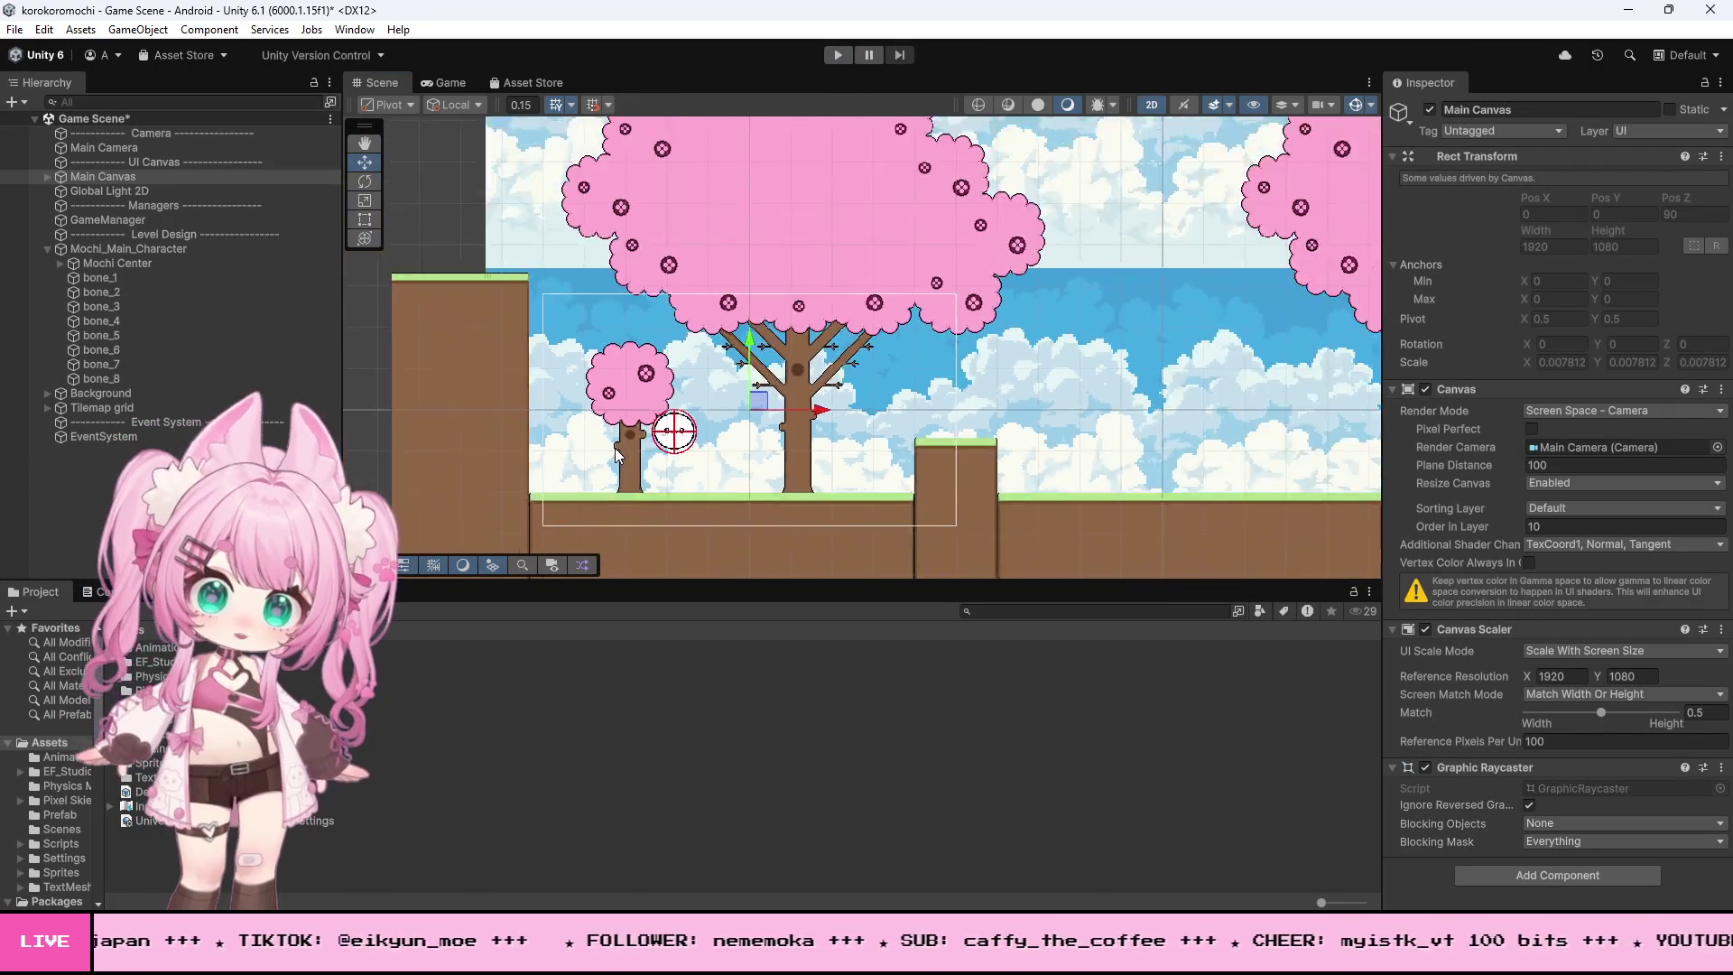
scroll(1150, 528, "up", 6)
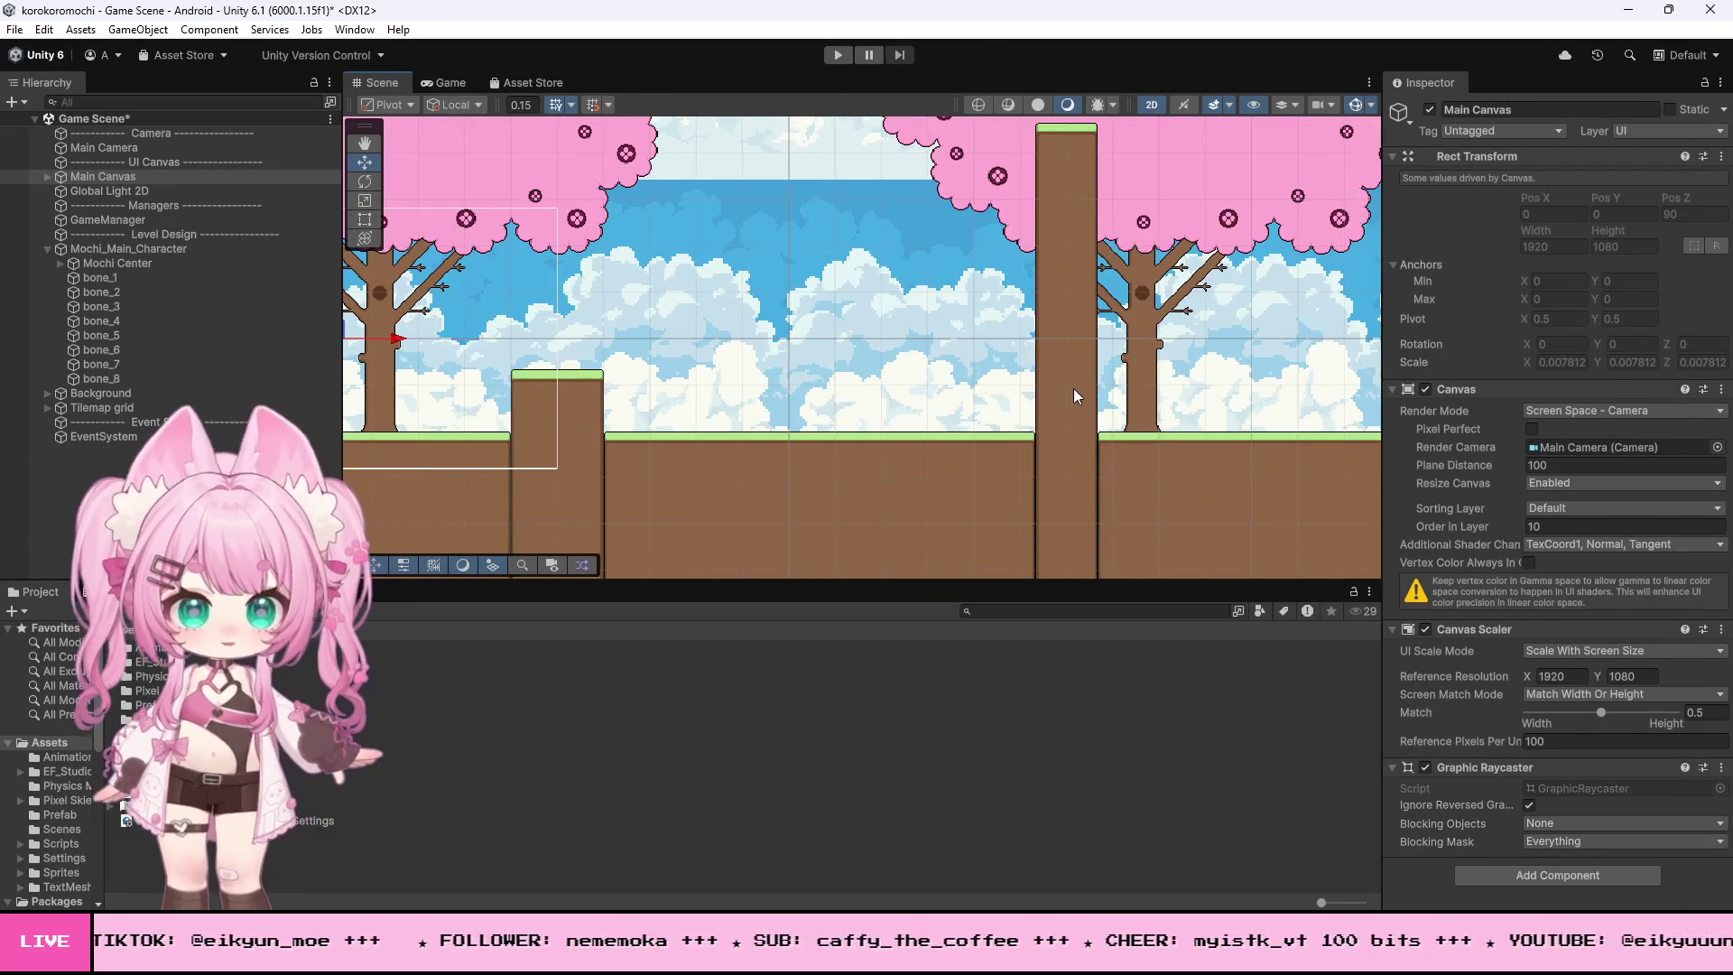
left_click(1096, 478)
scroll(1096, 473, "up", 2)
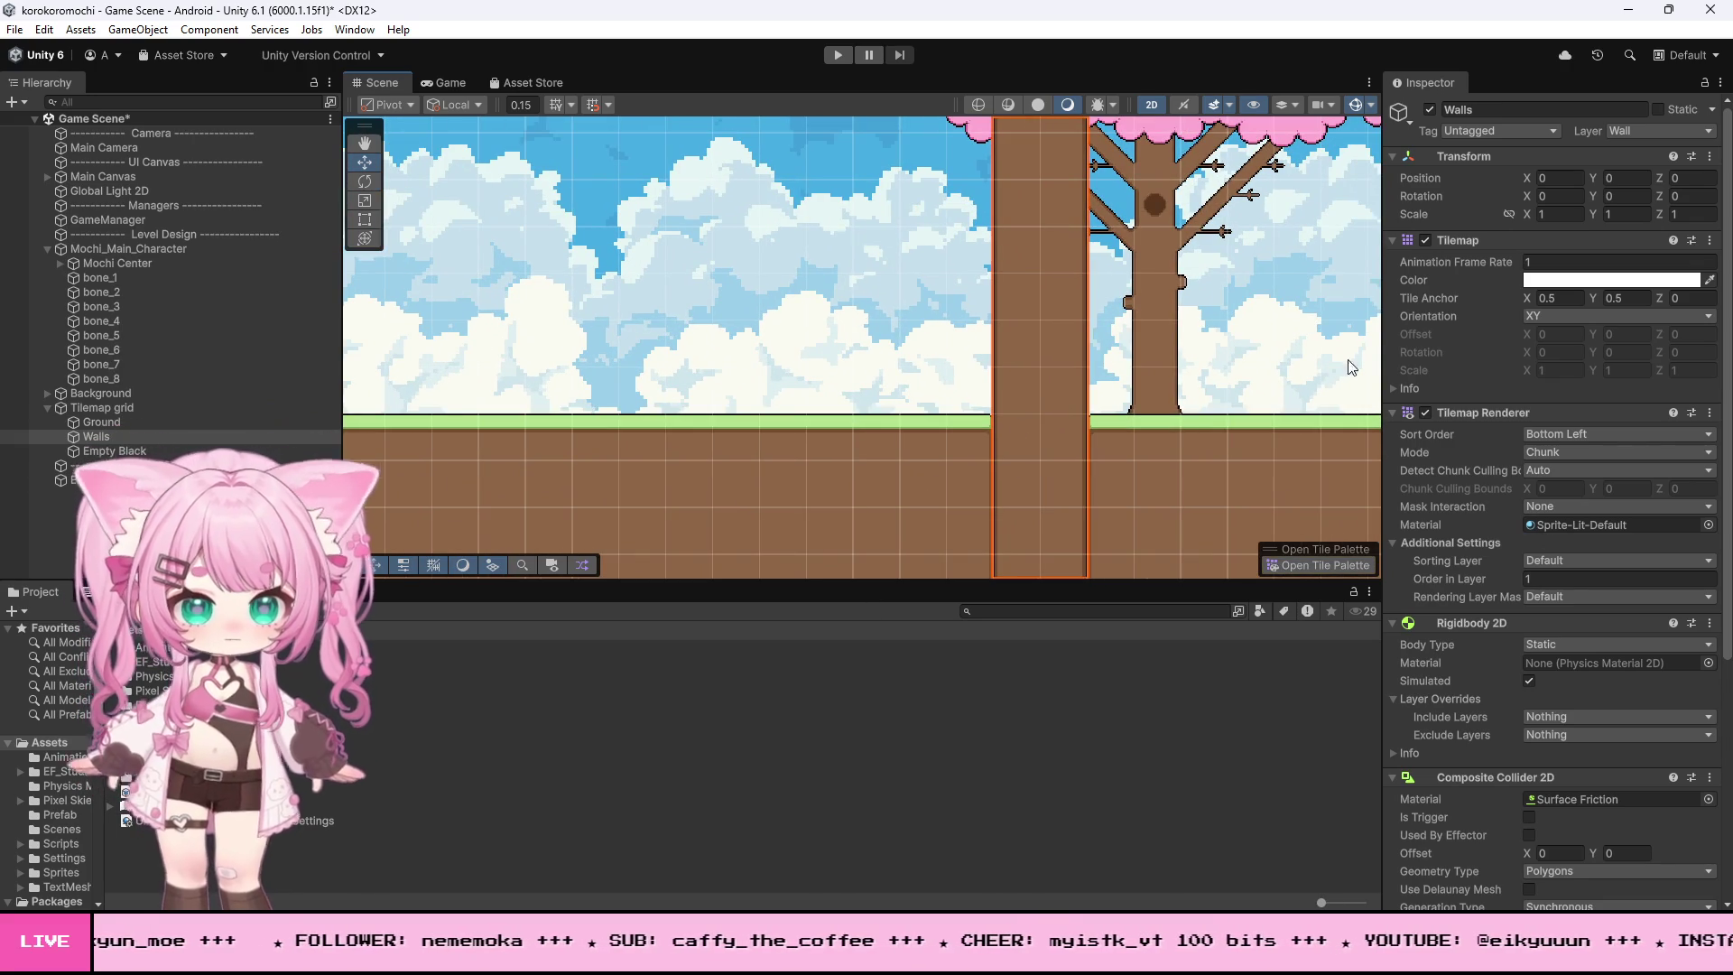
scroll(1128, 473, "down", 5)
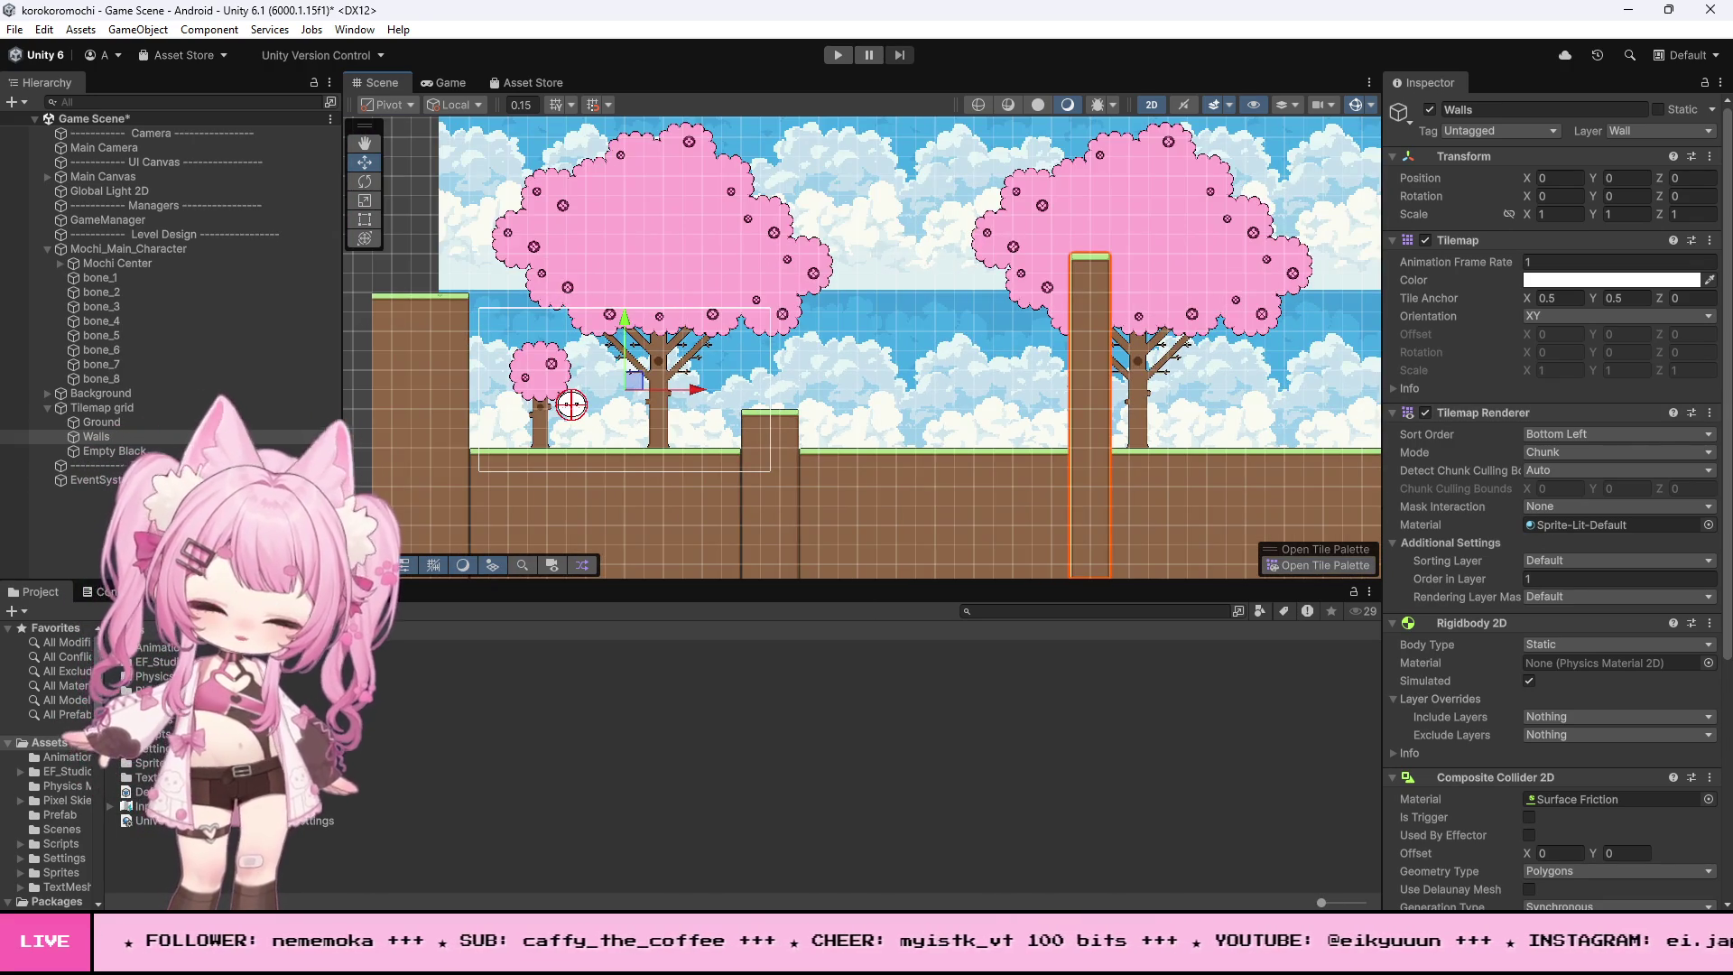
key("alt+Tab")
scroll(811, 591, "up", 20)
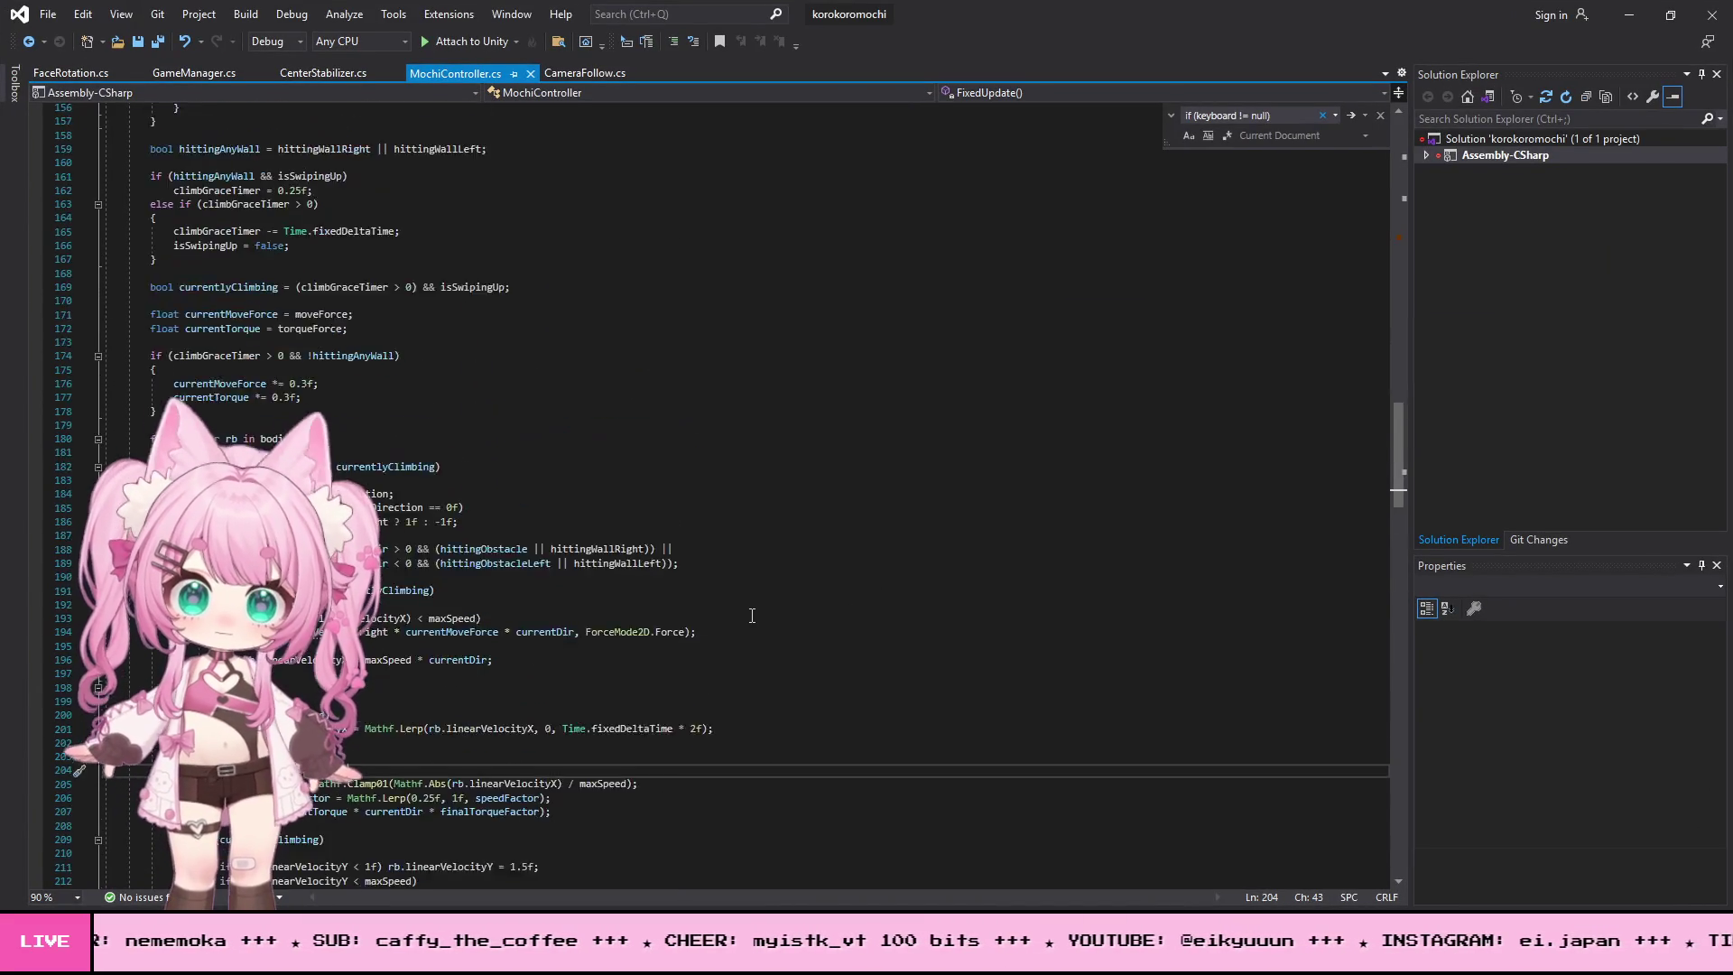
- Find the startDelay matches and go to the isTouchingSomething declaration
scroll(750, 616, "up", 20)
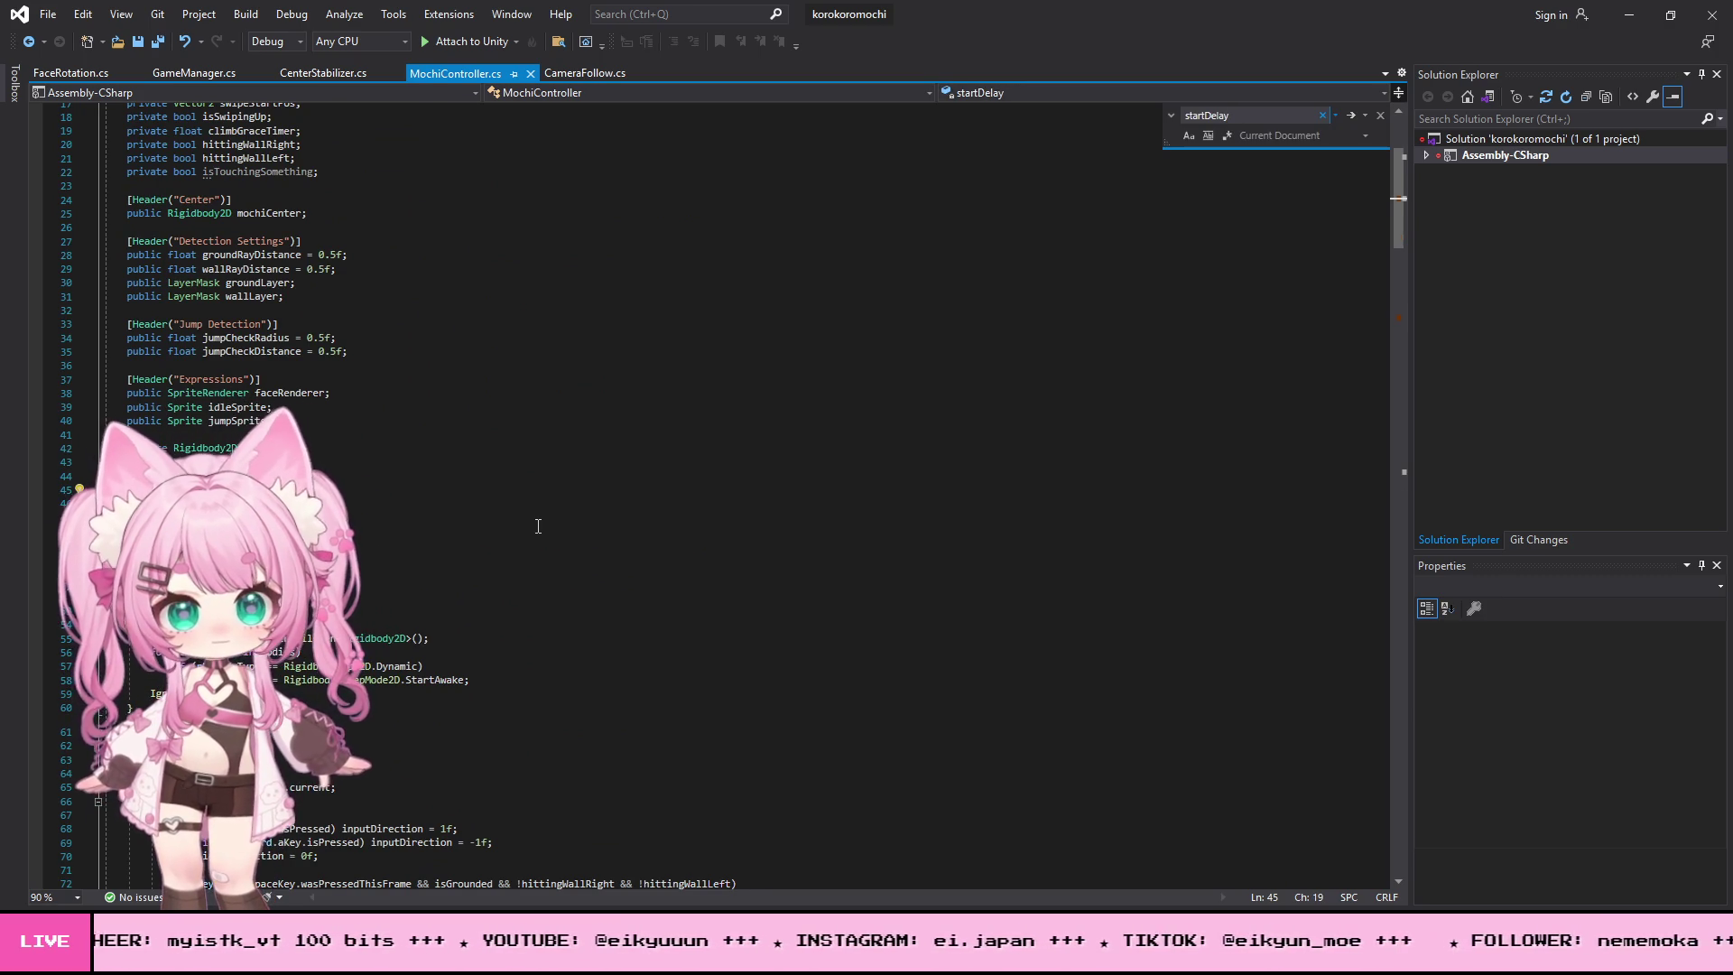
key("Return")
key("Return")
key("Return")
key("Return")
key("Return")
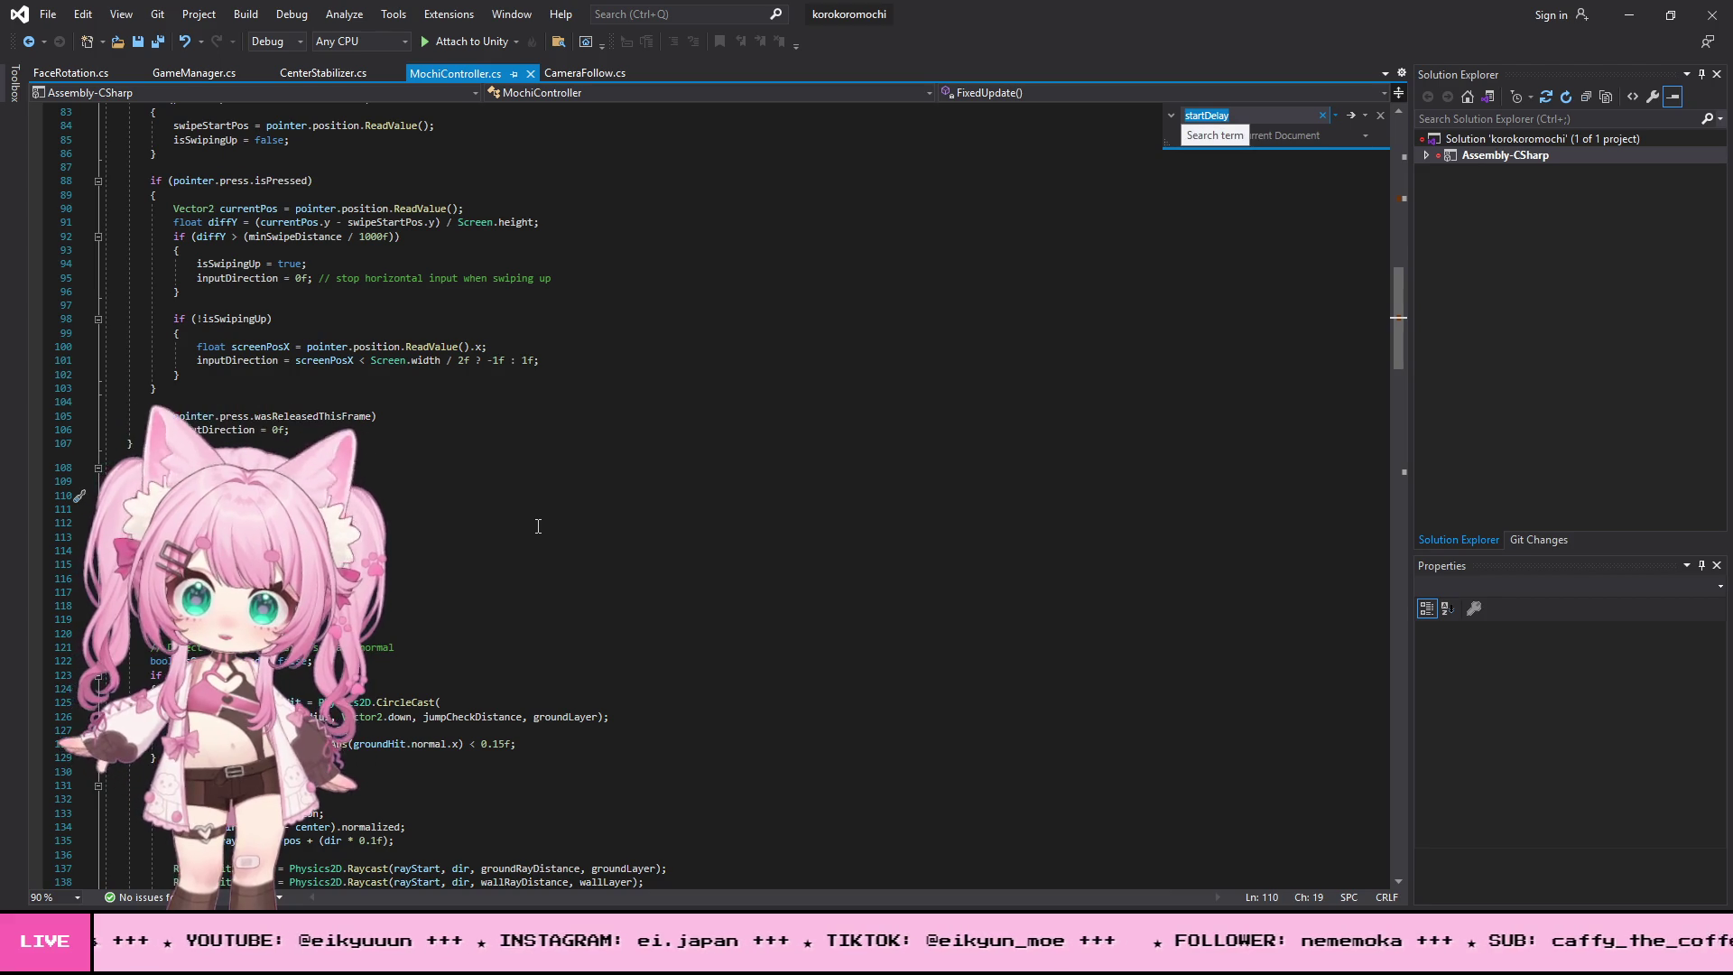
left_click(150, 496)
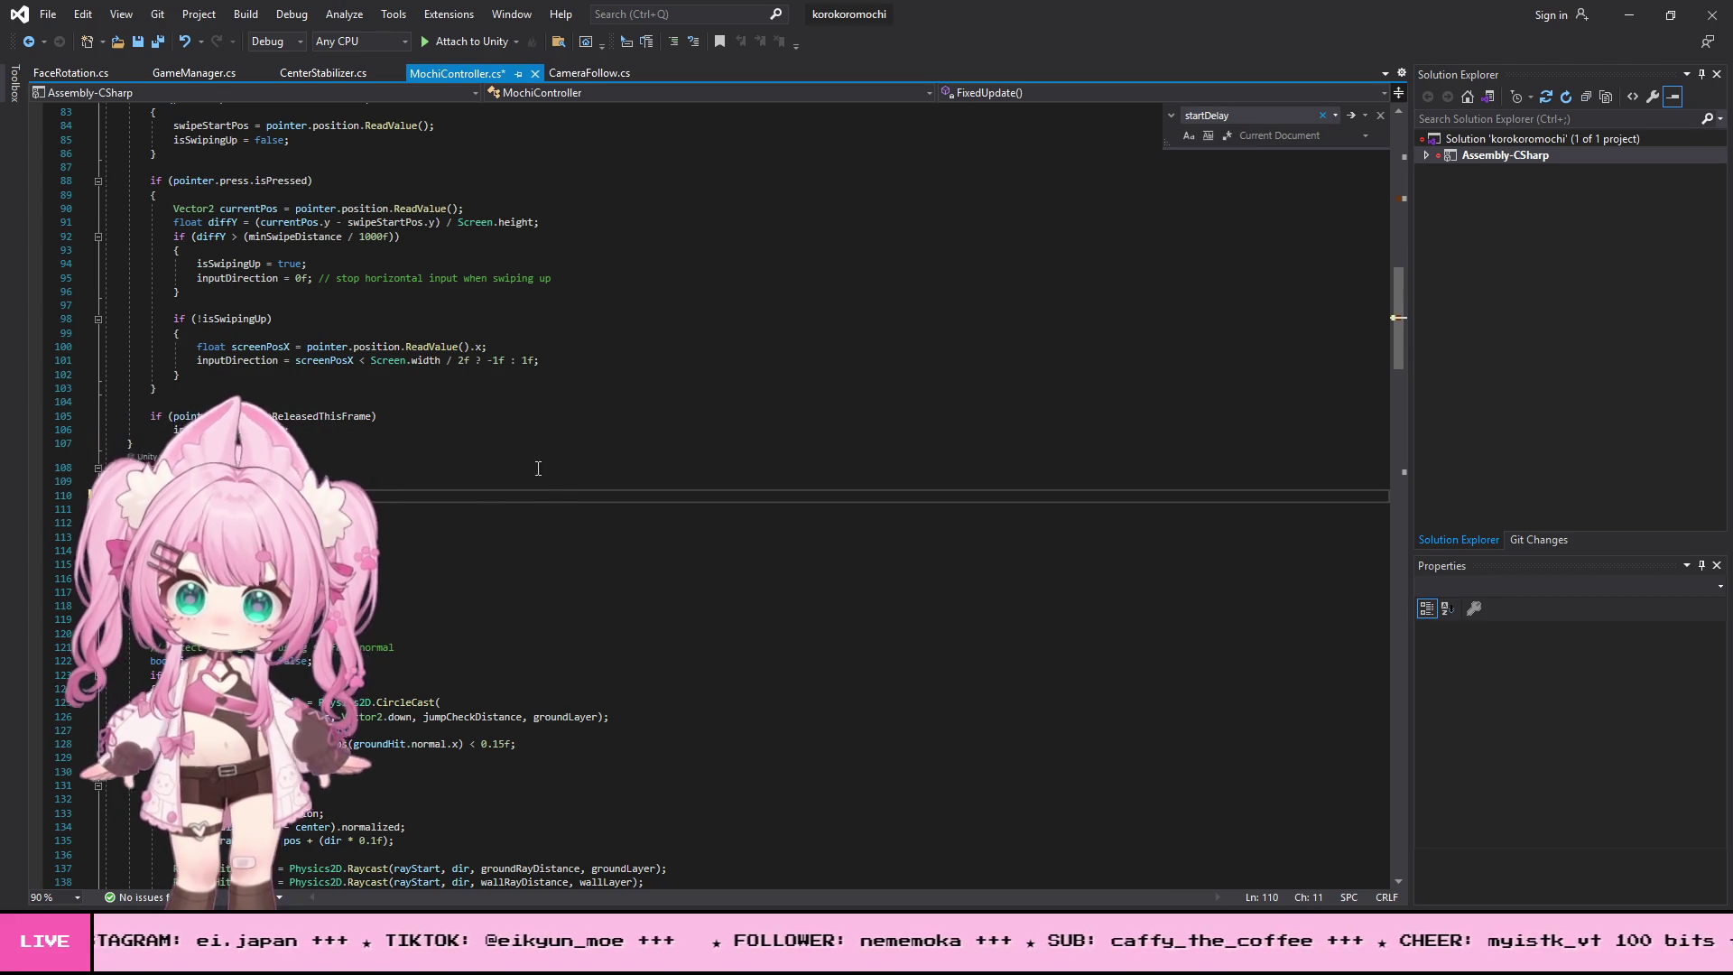
scroll(497, 545, "up", 6)
scroll(496, 545, "up", 20)
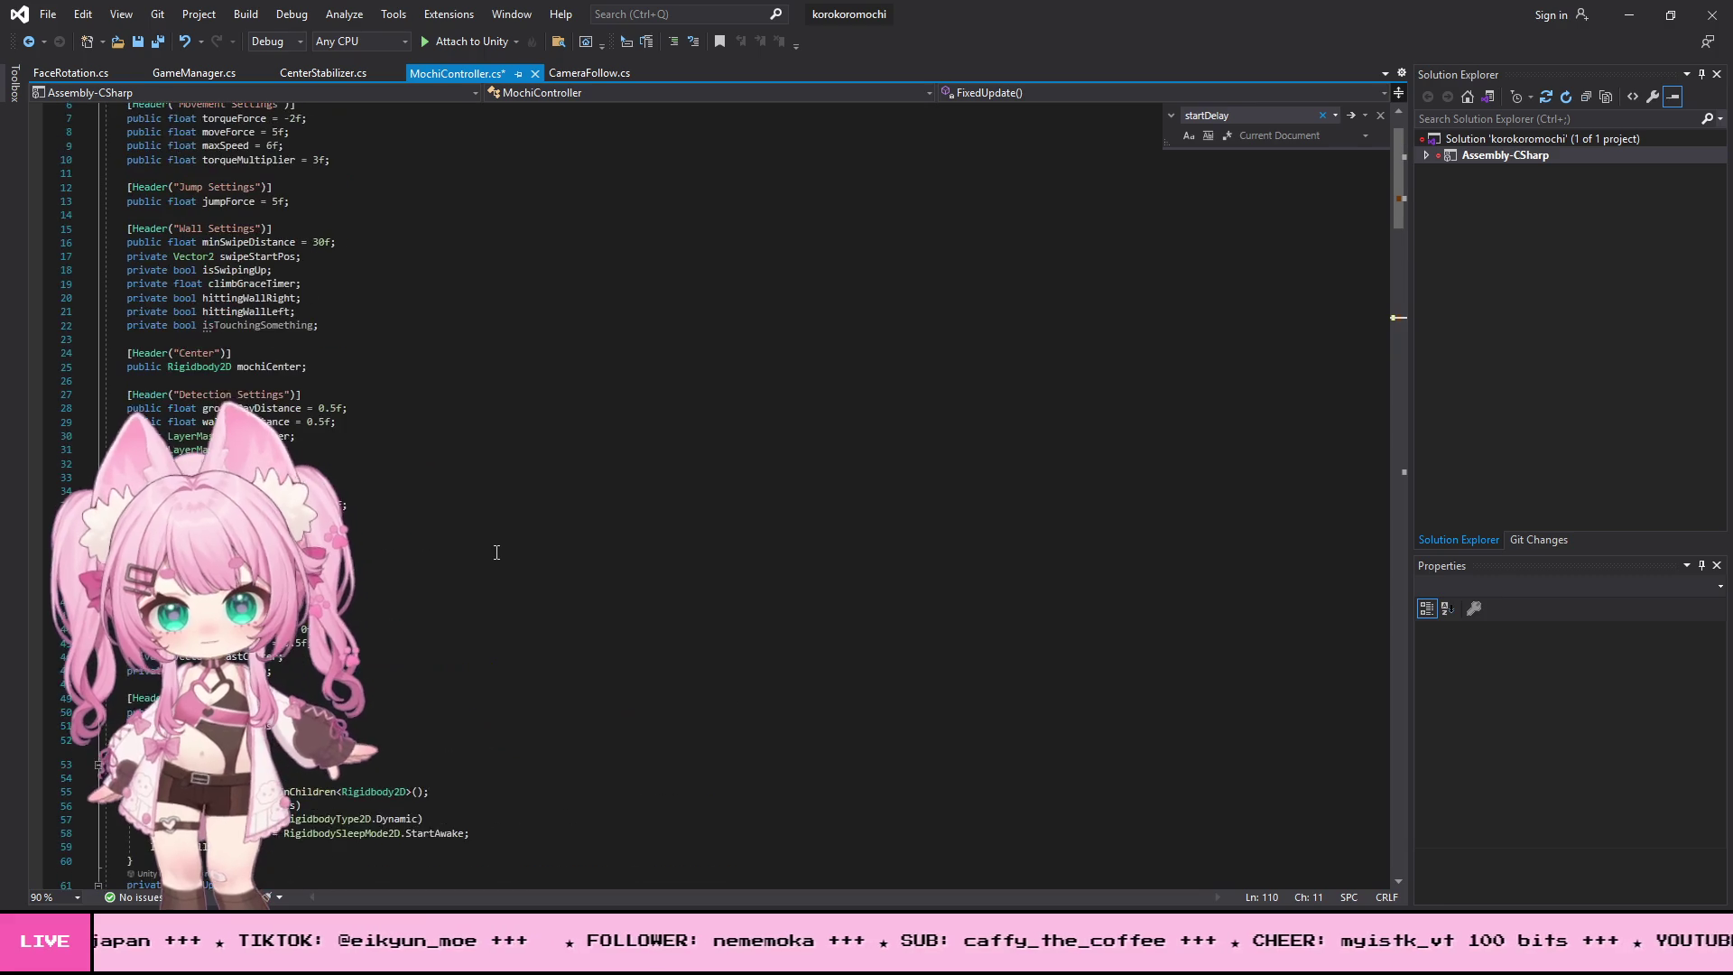
left_click(204, 409)
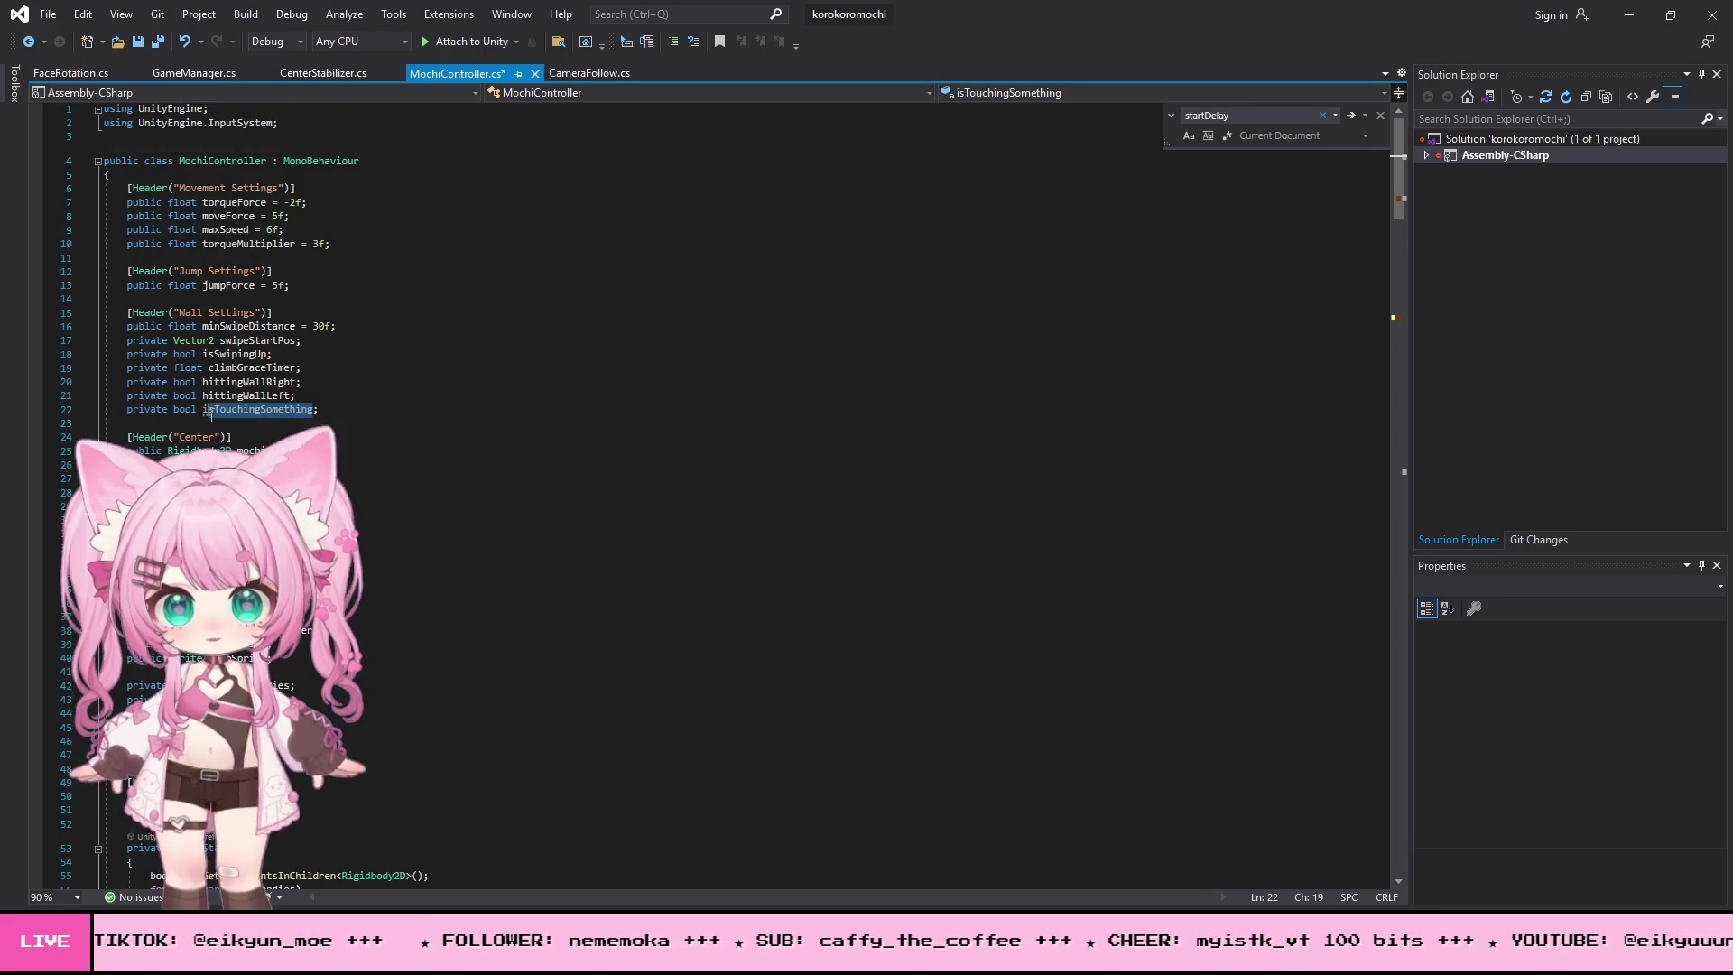
- Search for isTouchingSomething, stepping to the line 142 match, and remove the empty line 153
key("ctrl+f")
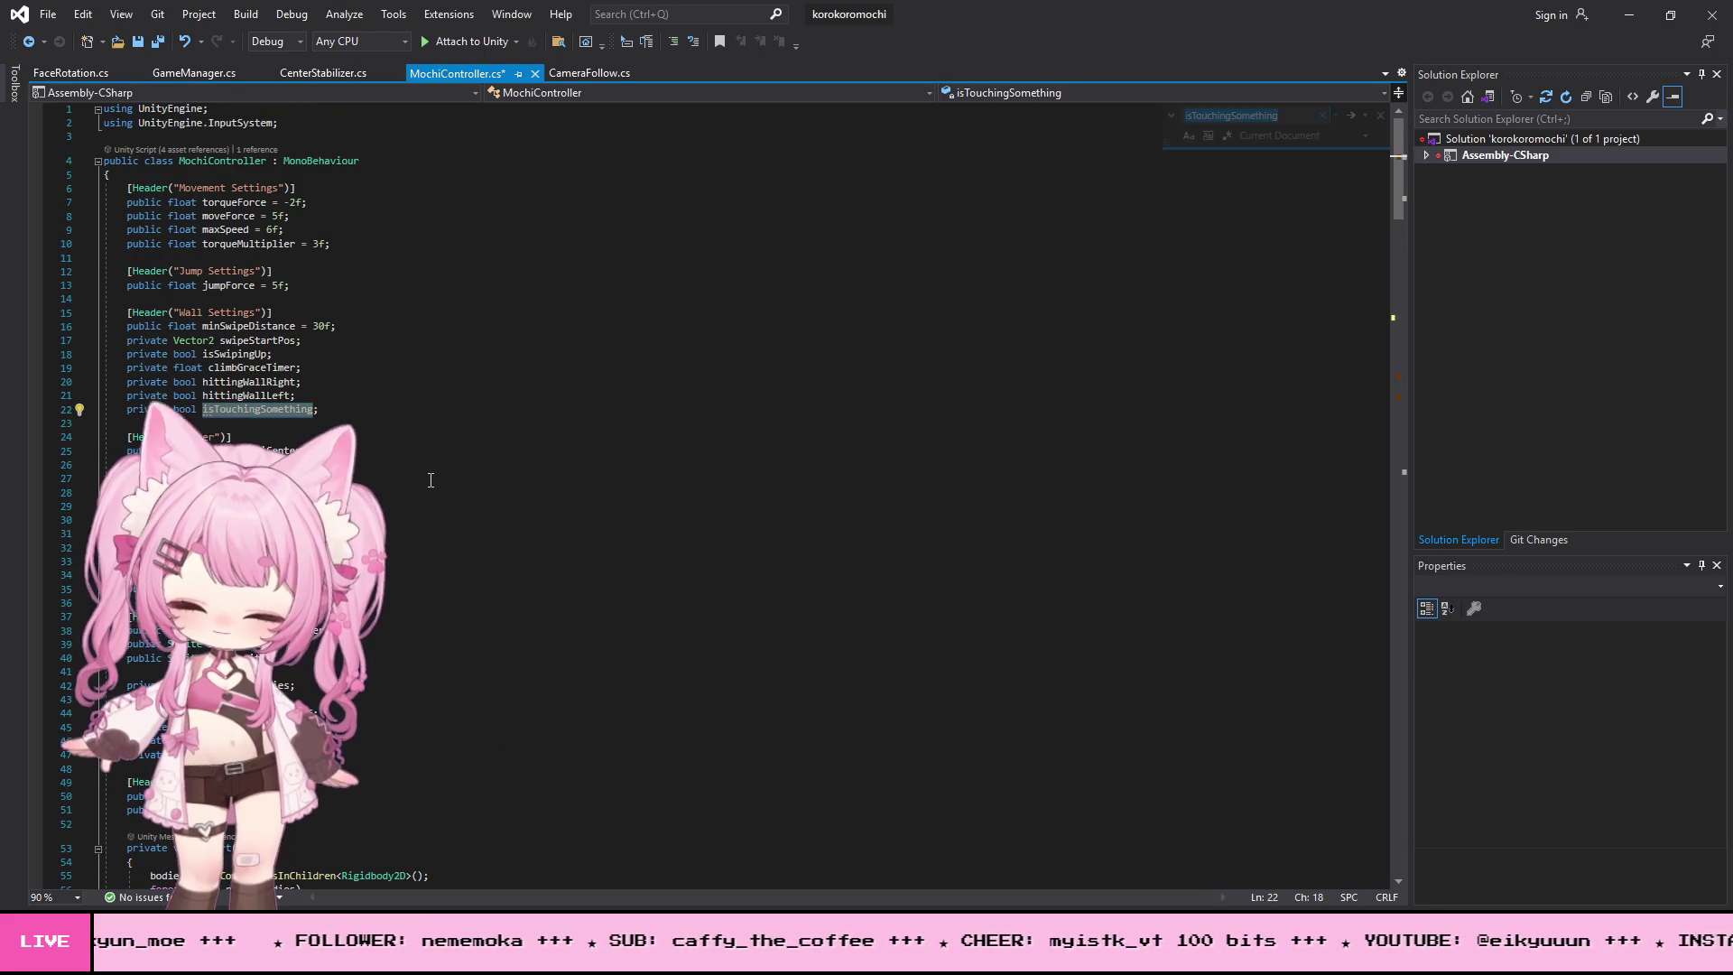
key("Return")
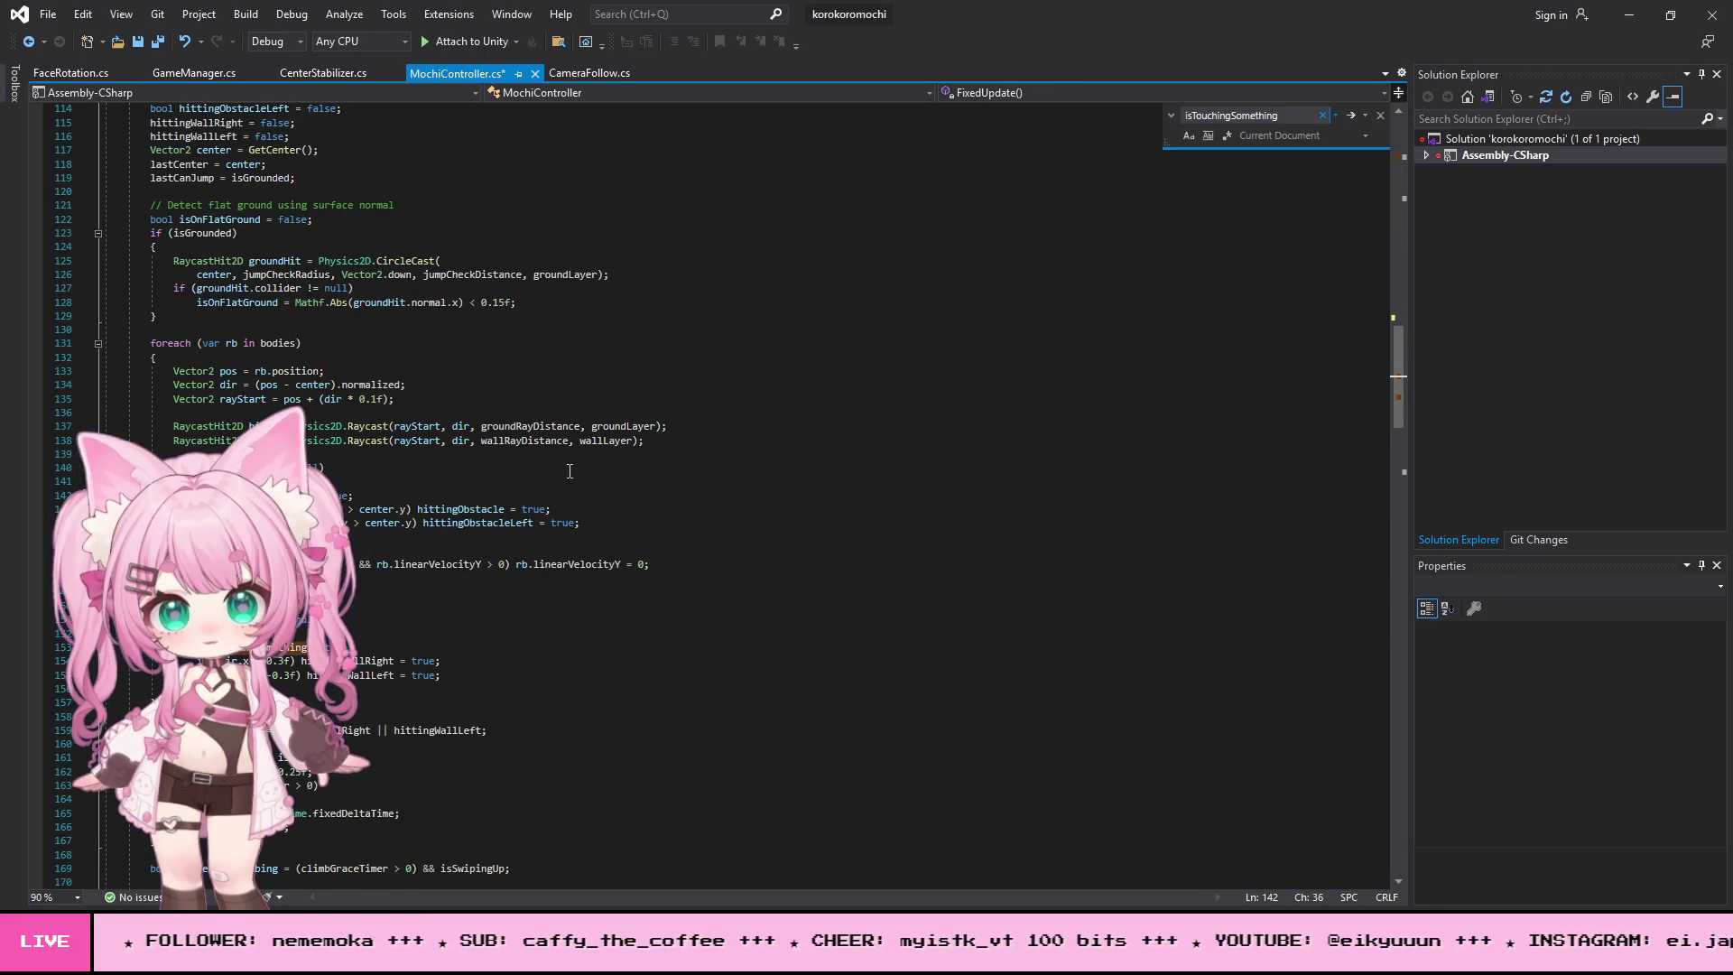
key("Return")
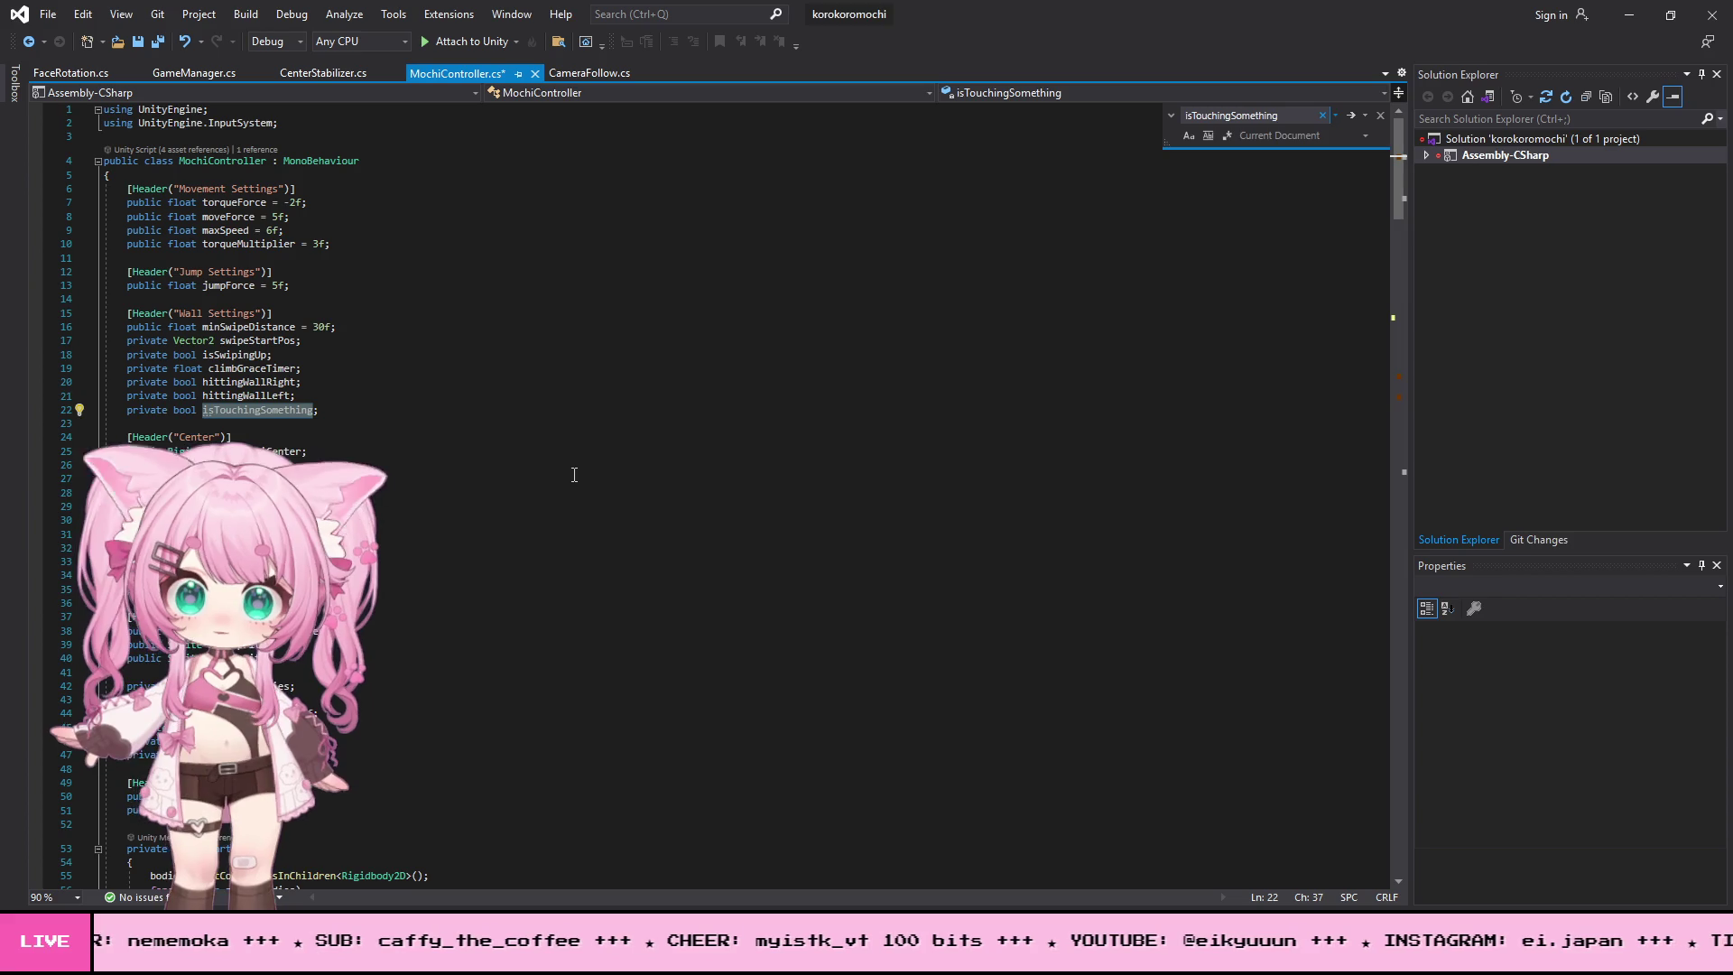
key("Return")
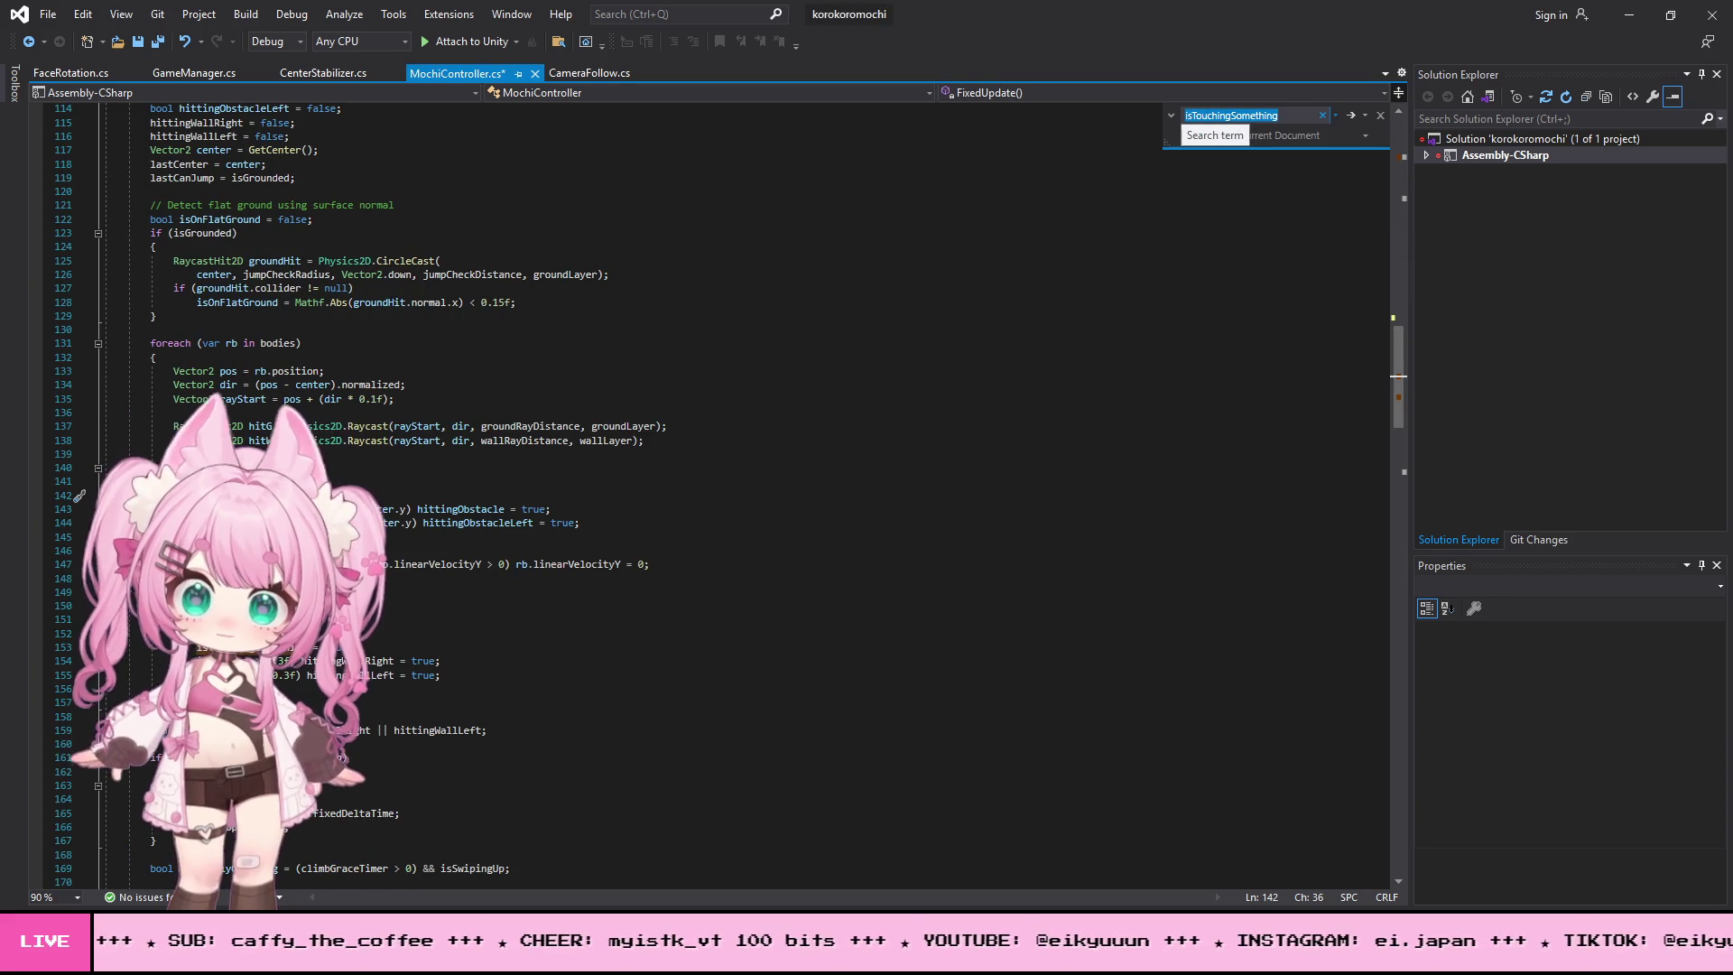
left_click(364, 496)
left_click(23, 495)
left_click(27, 648)
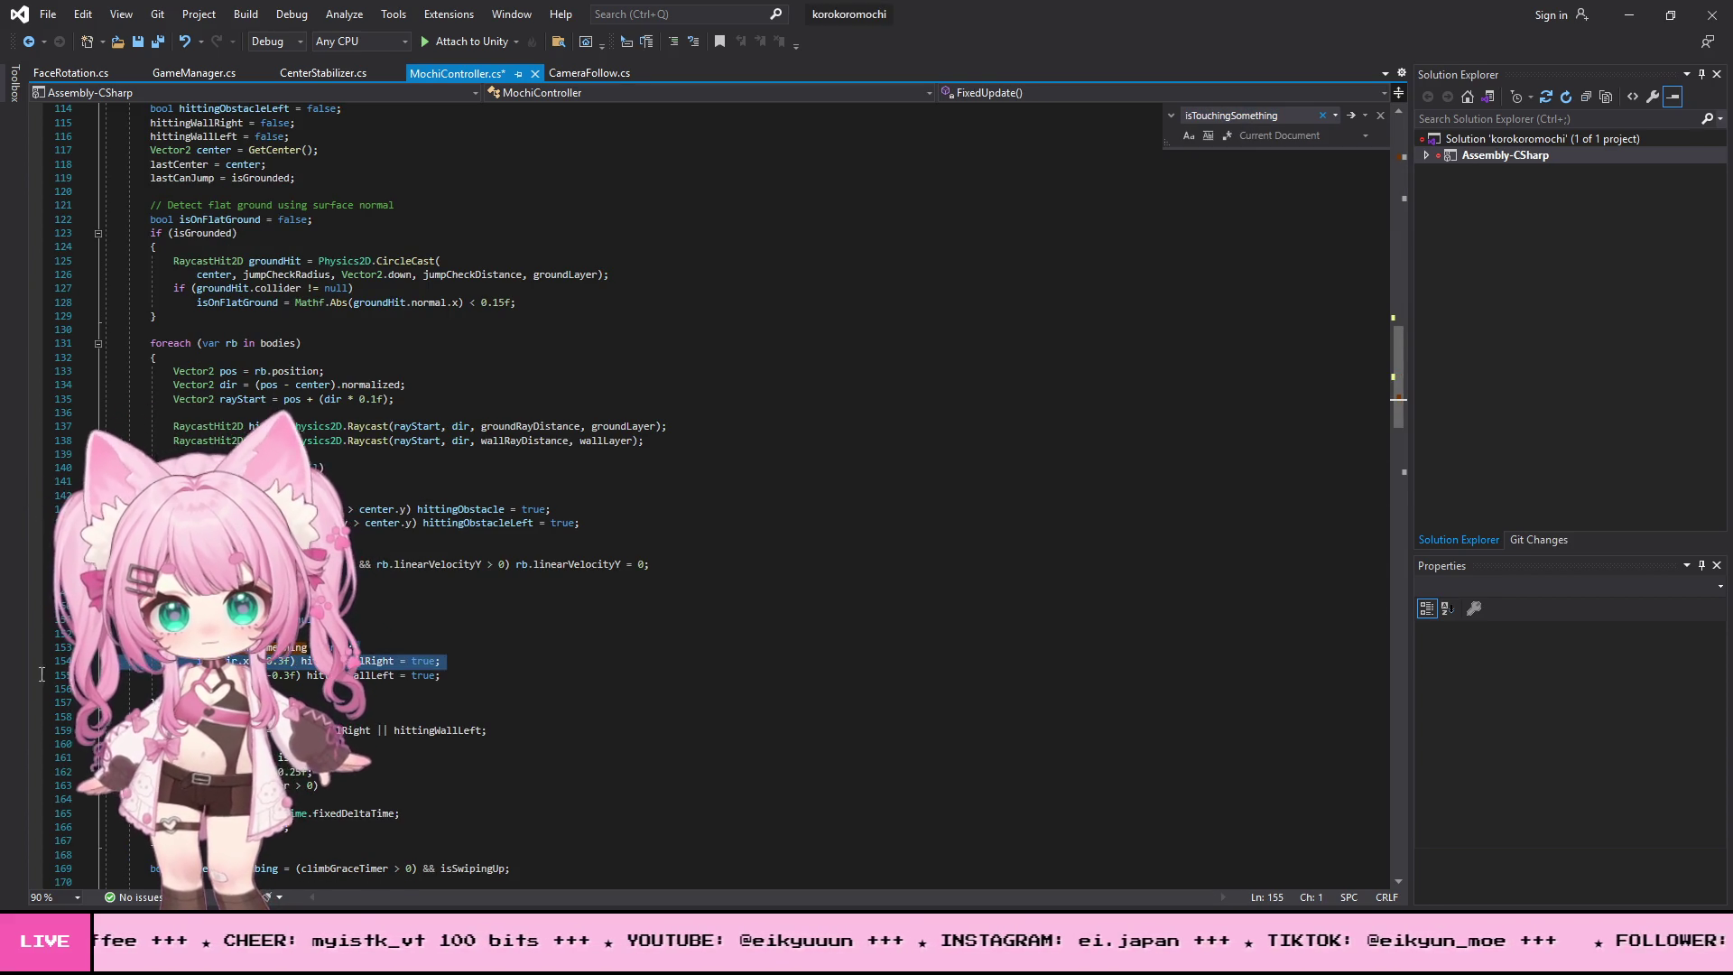
key("BackSpace")
- Select line 142's code, undo the last edit, and move down to line 153
scroll(631, 497, "up", 11)
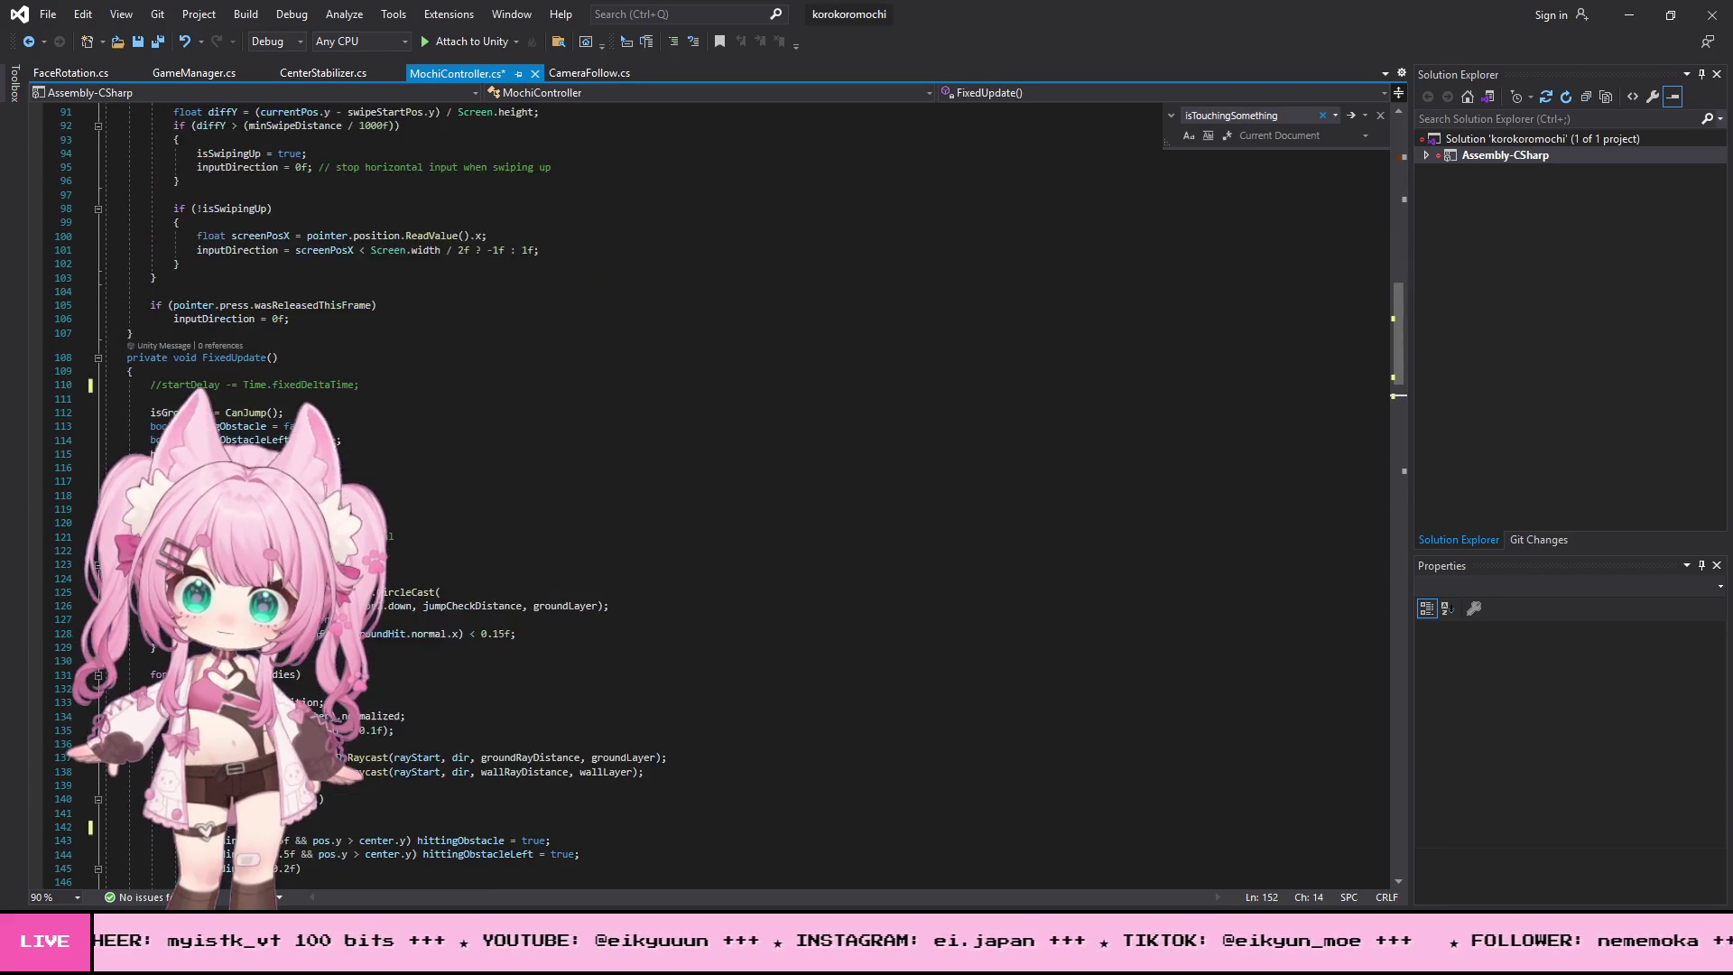
scroll(632, 497, "down", 11)
left_click_drag(353, 495, 55, 495)
key("ctrl+z")
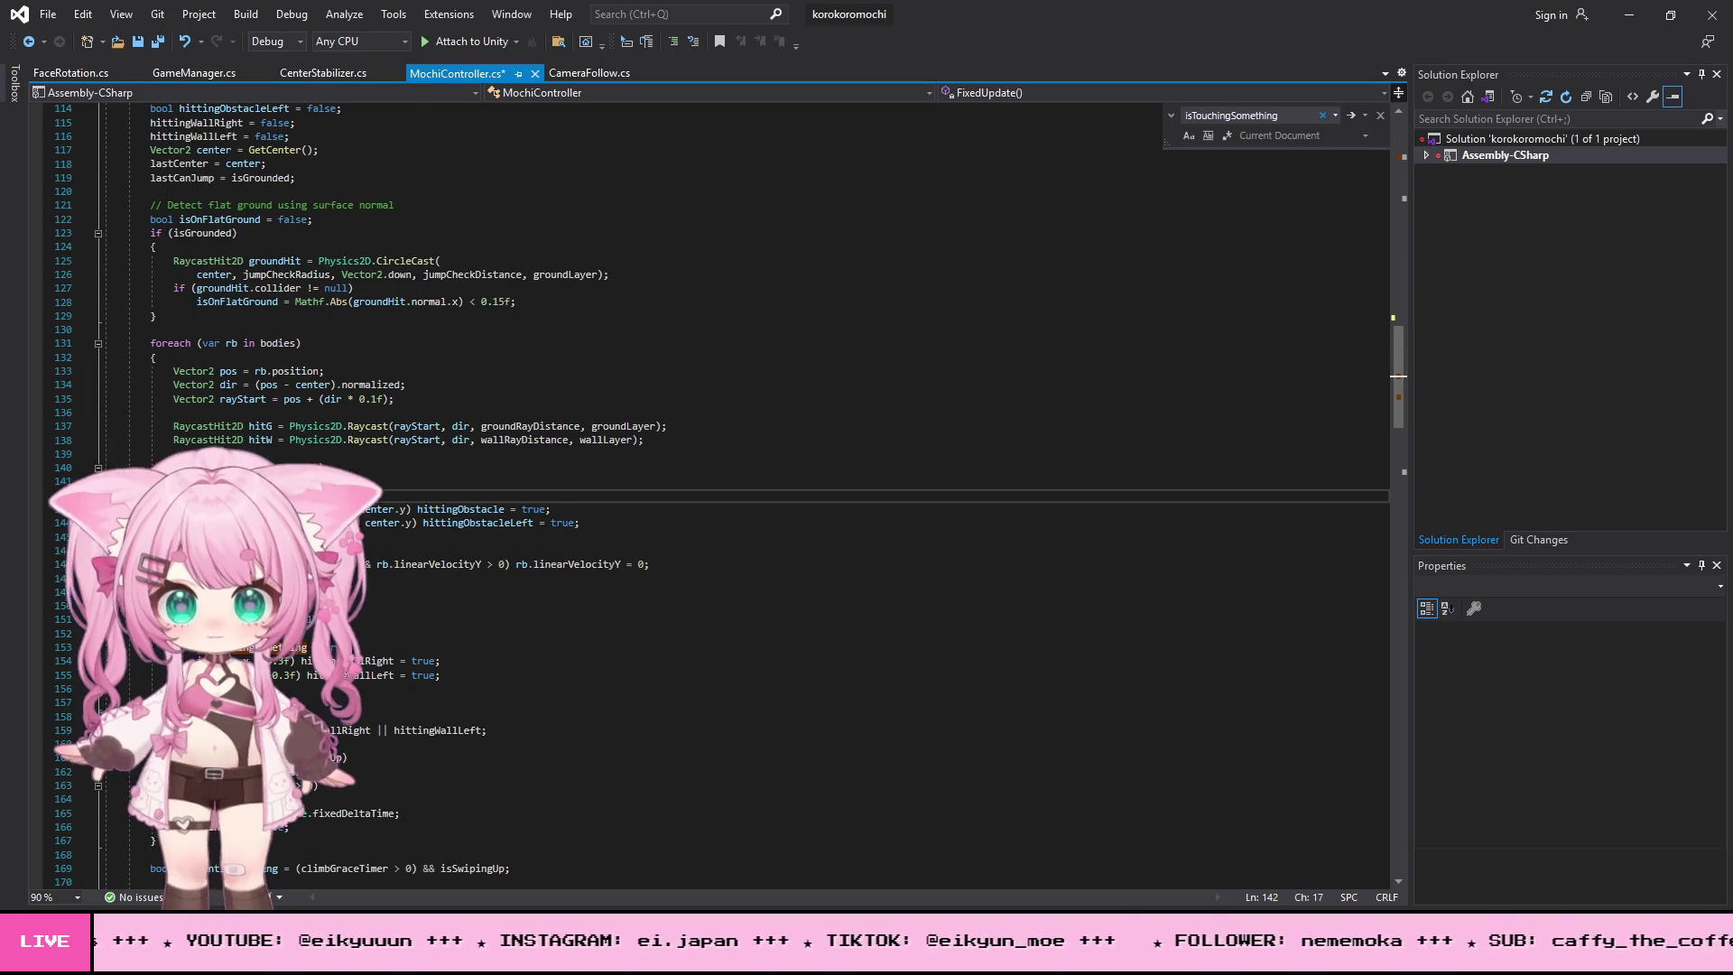
key("Down")
key("Down")
key("Down")
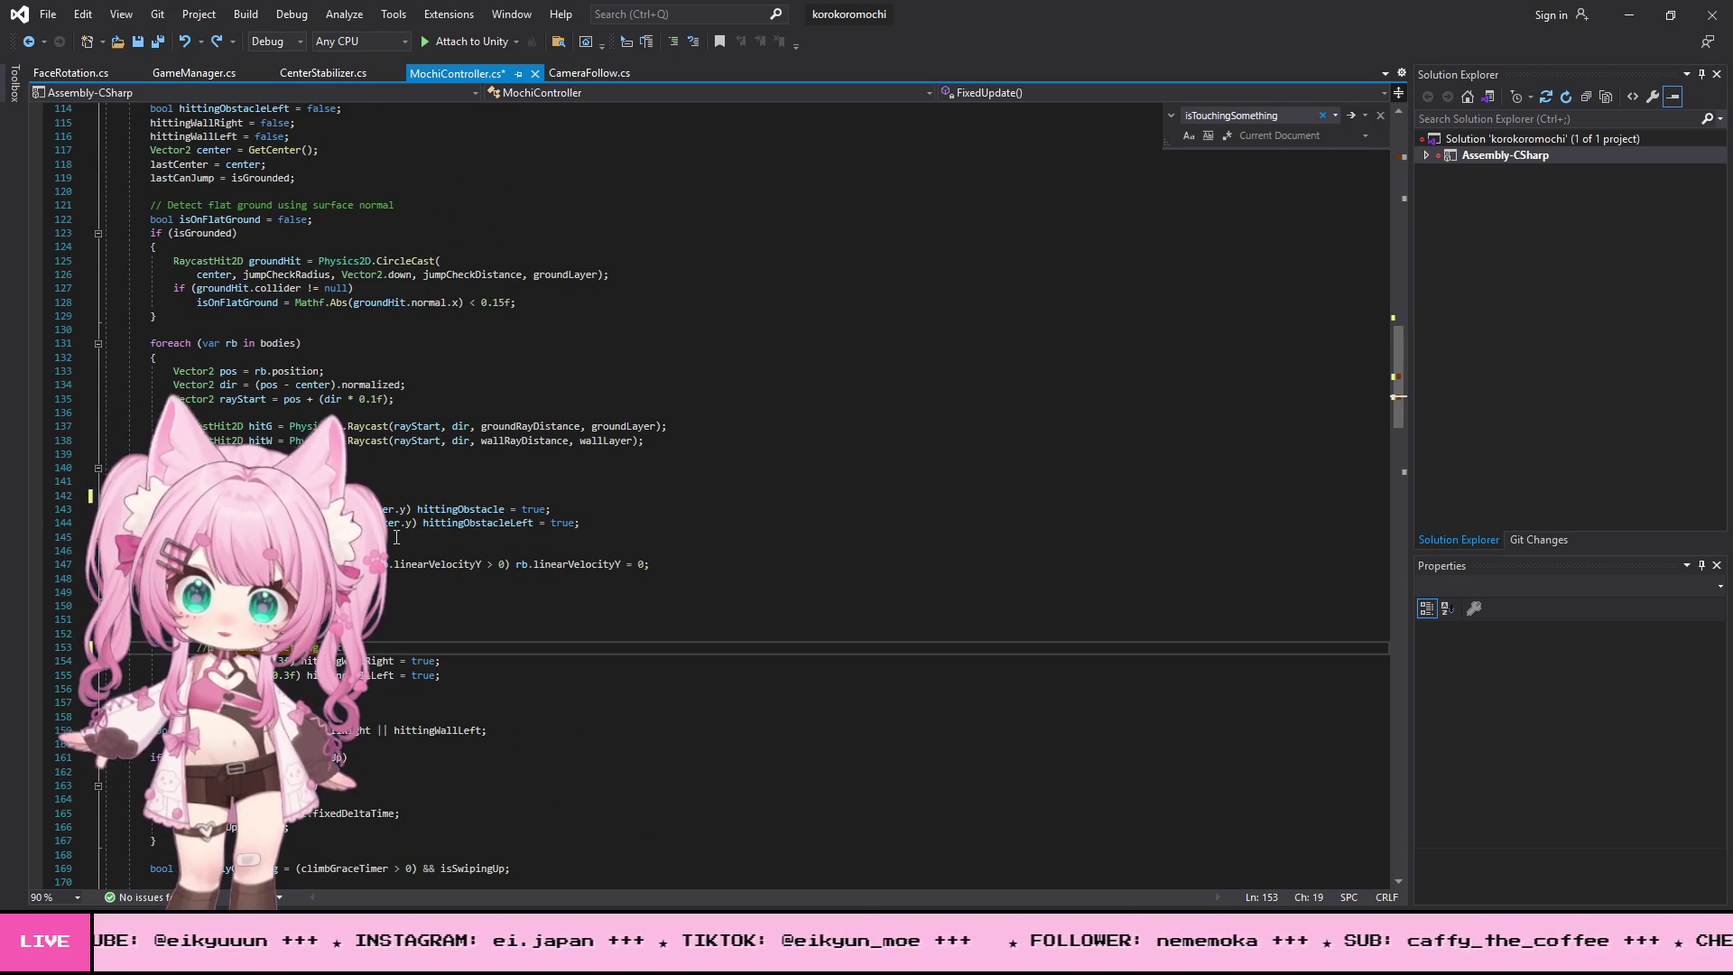
scroll(773, 445, "up", 5)
left_click_drag(1400, 375, 1379, 166)
- Comment out the isTouchingSomething field on line 22 and the startDelay field with //
left_click(812, 355)
left_click(340, 411)
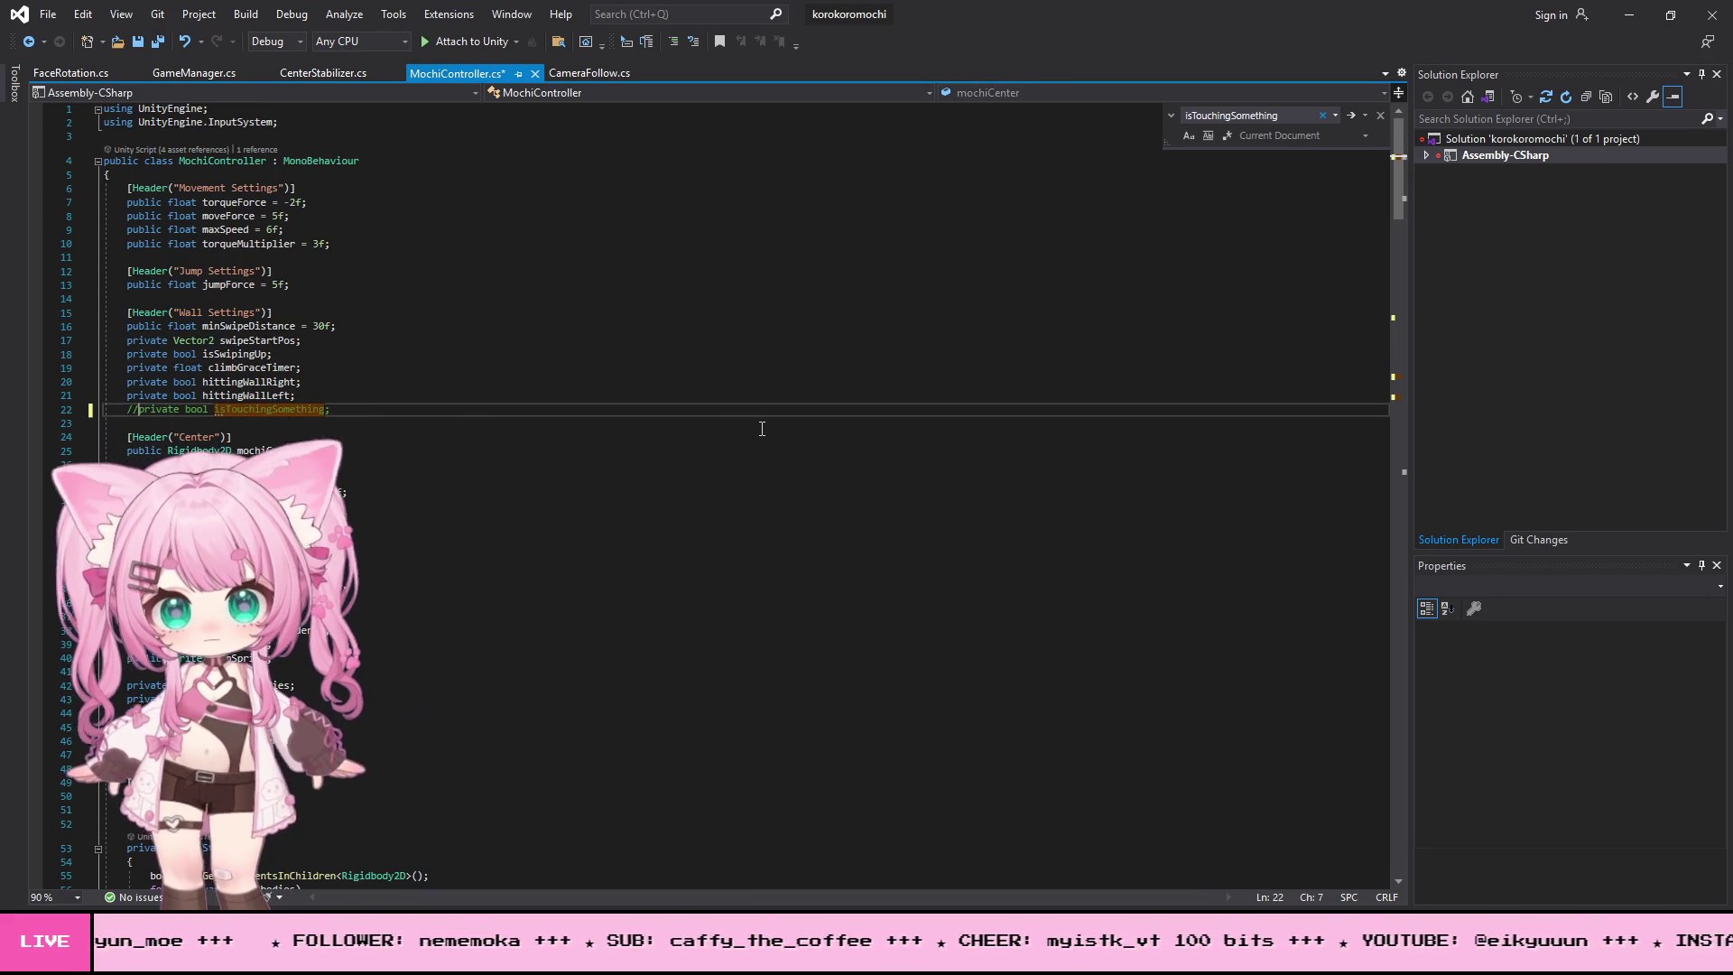
scroll(762, 429, "down", 1)
left_click(127, 684)
type("/")
left_click(582, 616)
scroll(676, 498, "down", 2)
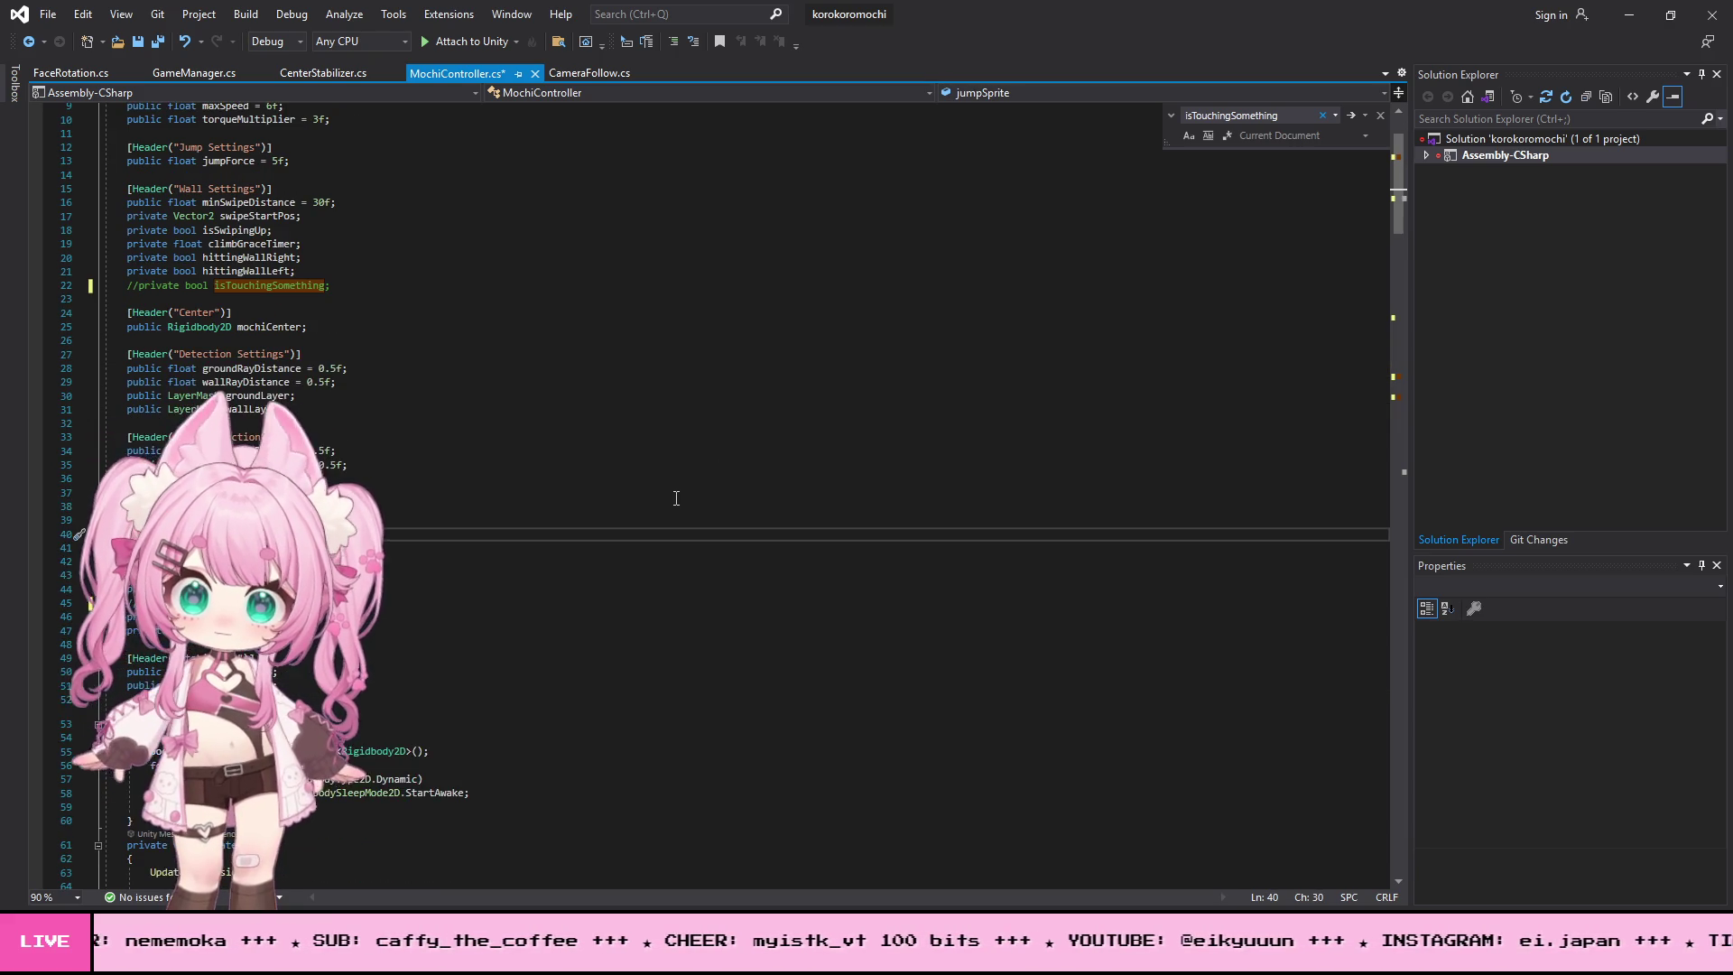
- Save all changed files with File > Save All
left_click(49, 15)
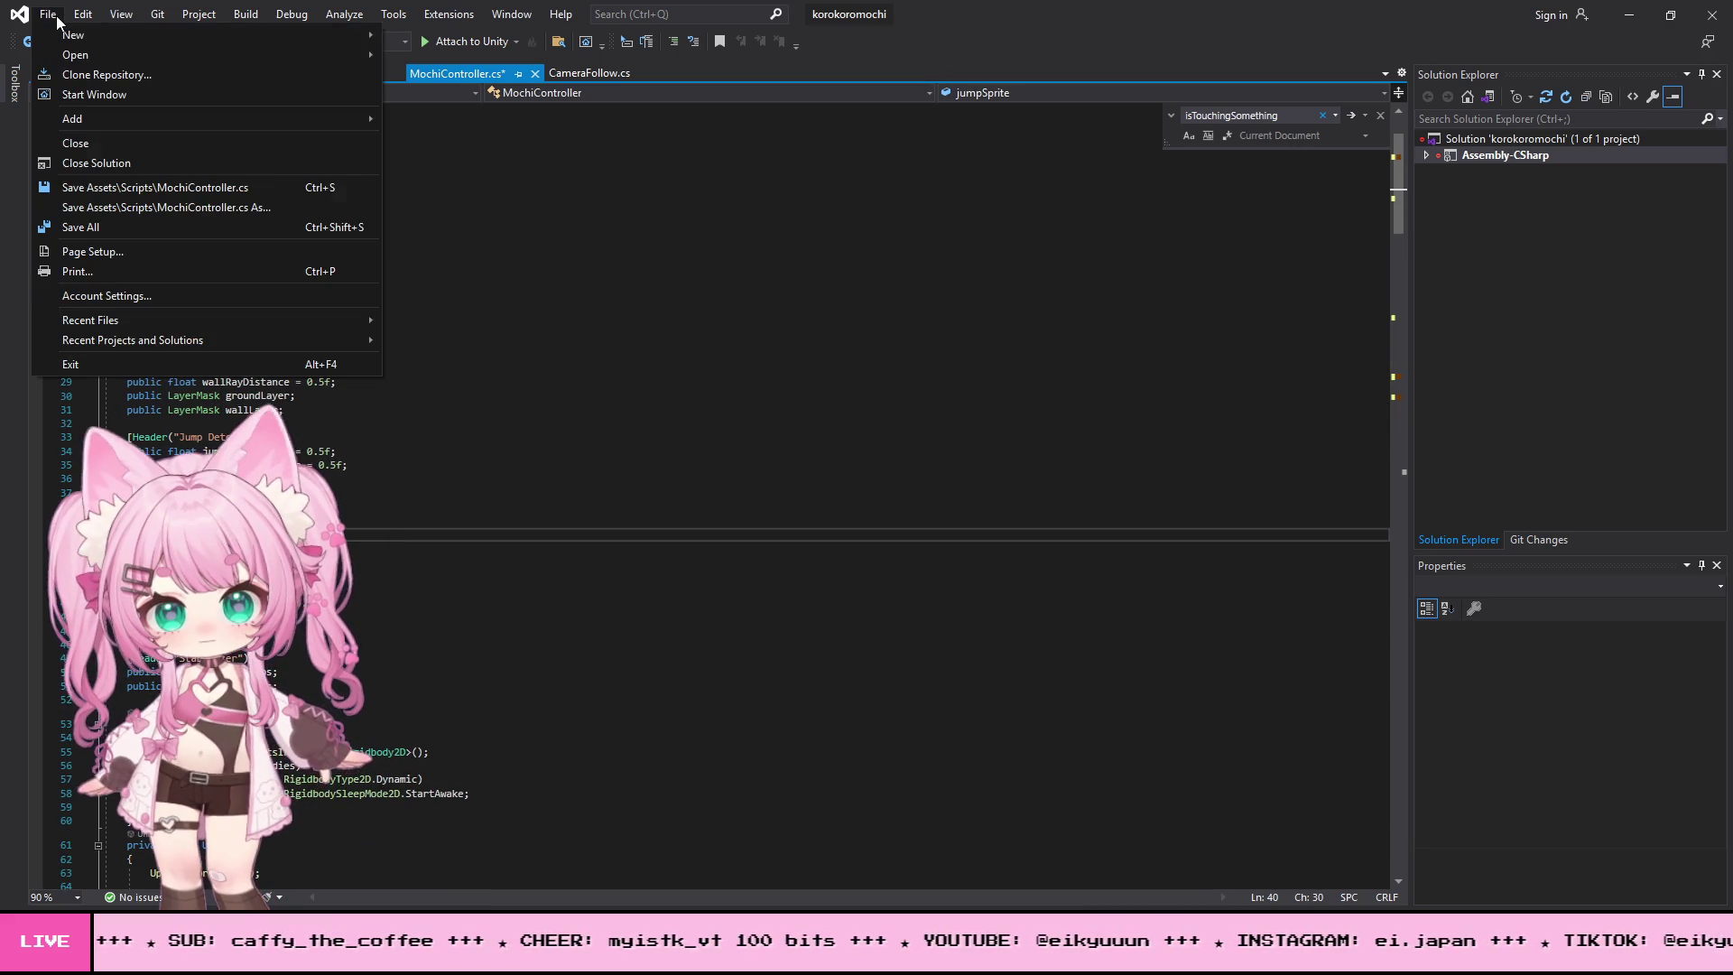
left_click(108, 231)
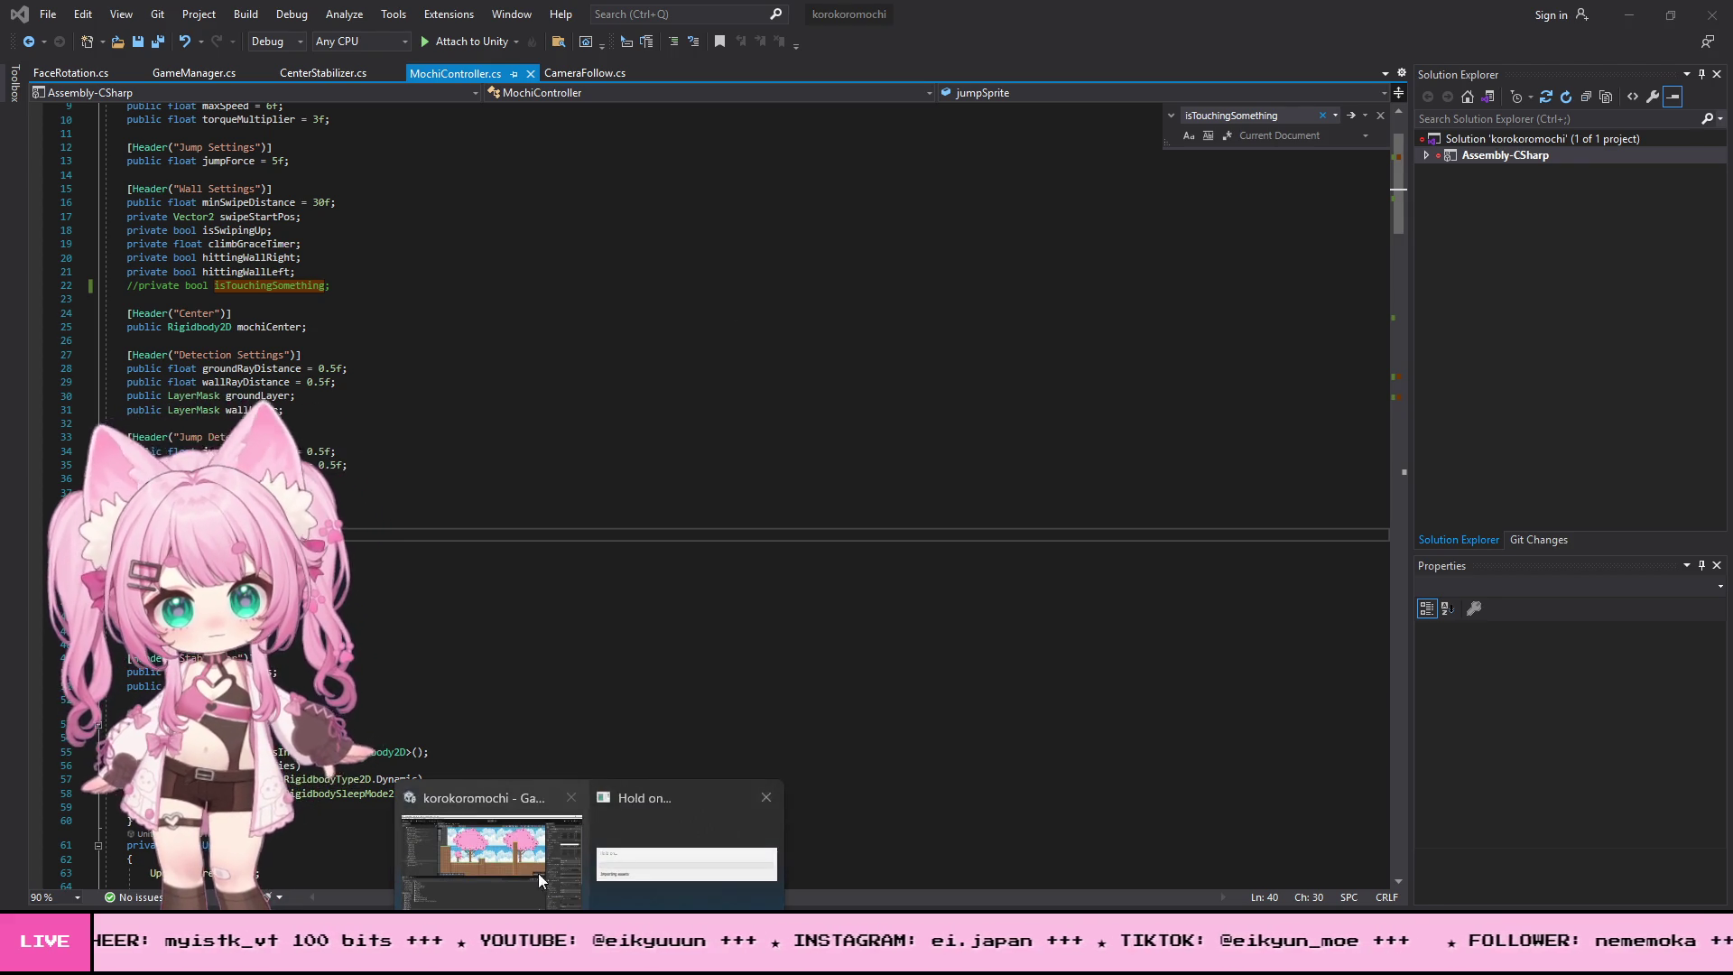
left_click(574, 888)
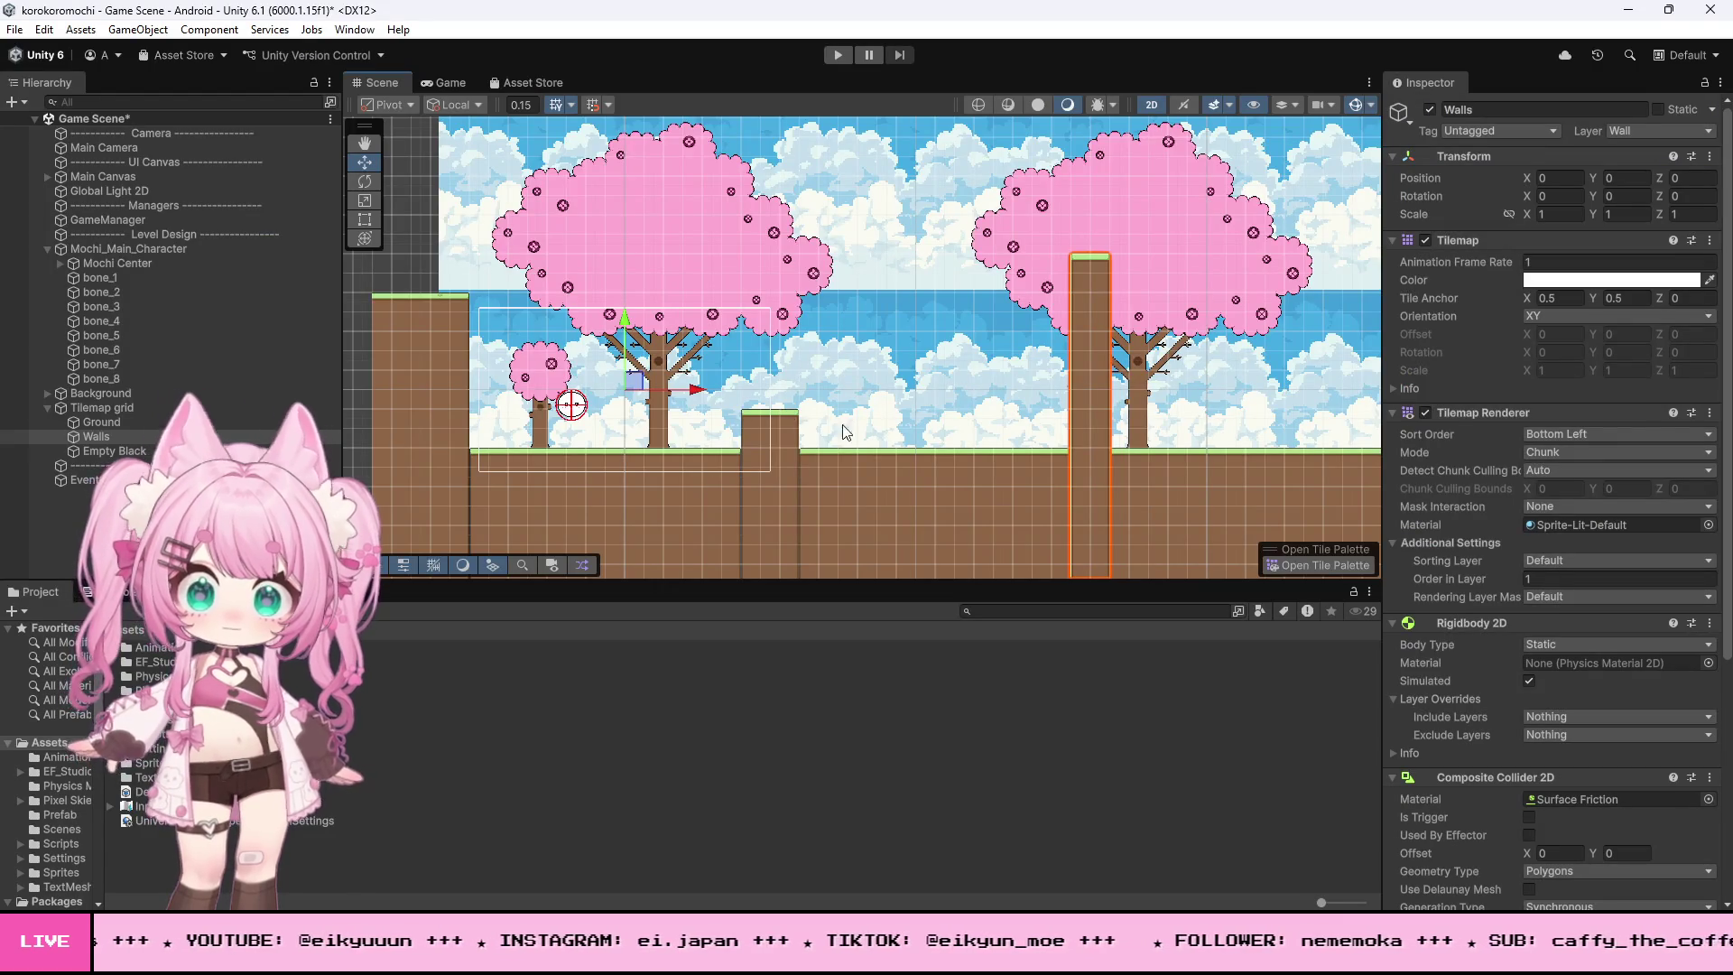
- Run the game, fling the mochi left against the wall in the Game view, then stop
scroll(663, 438, "up", 4)
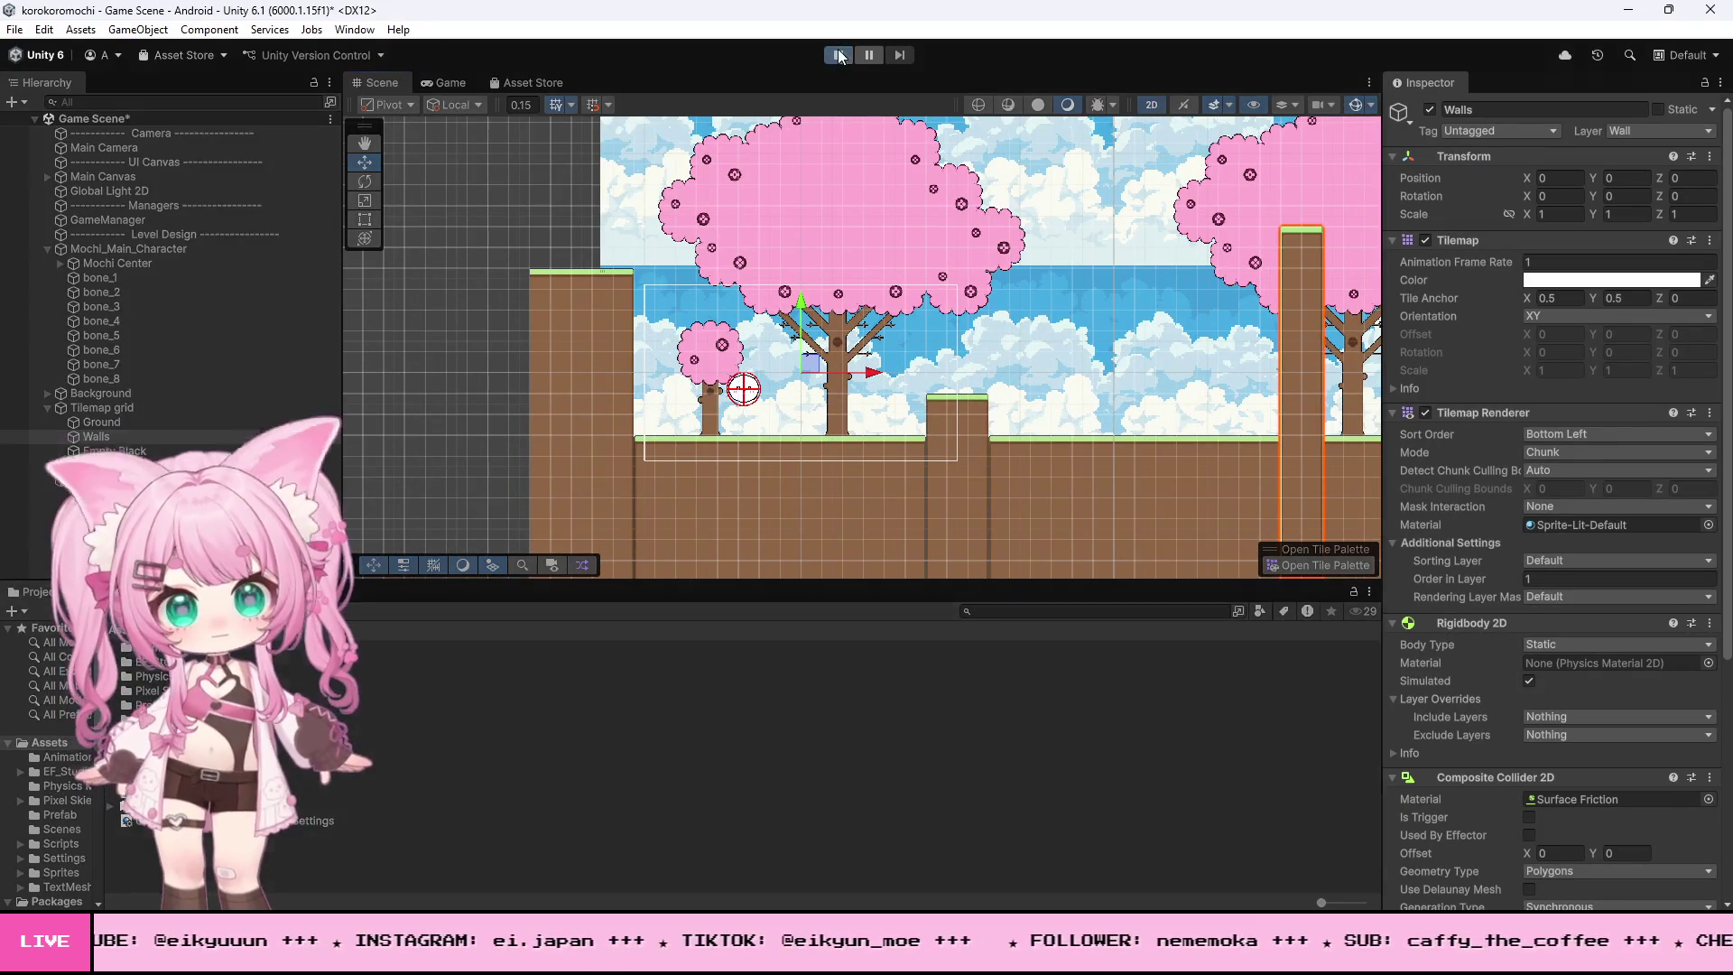
left_click(838, 56)
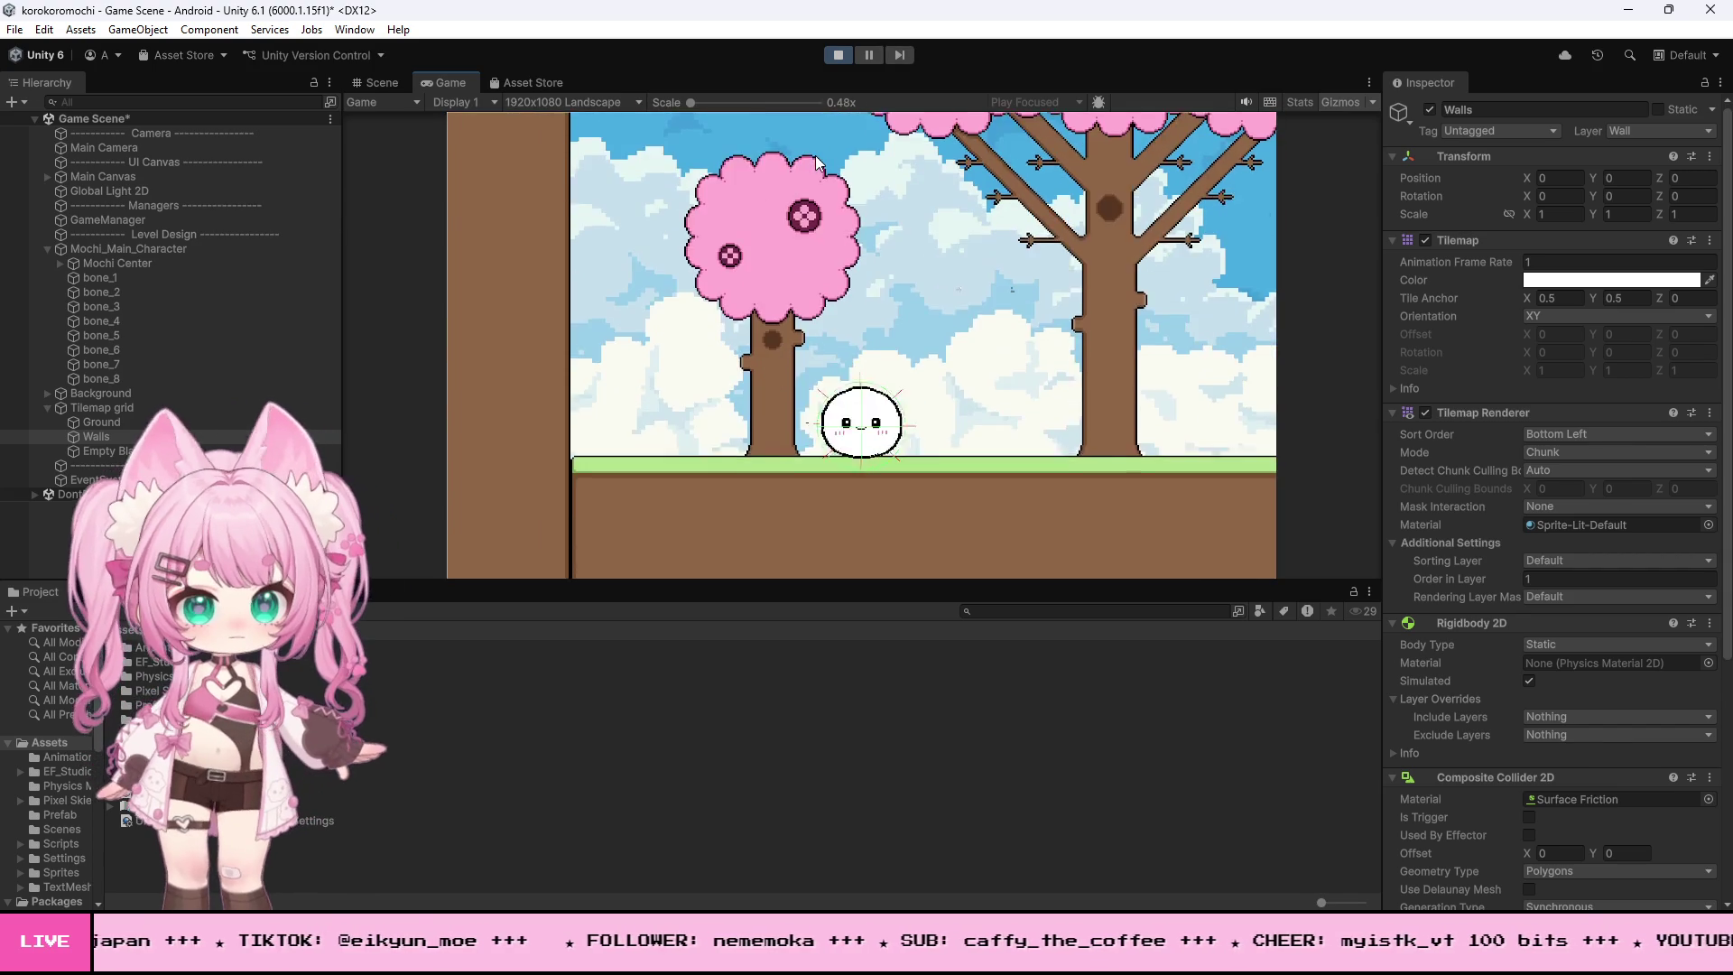
left_click_drag(995, 546, 956, 307)
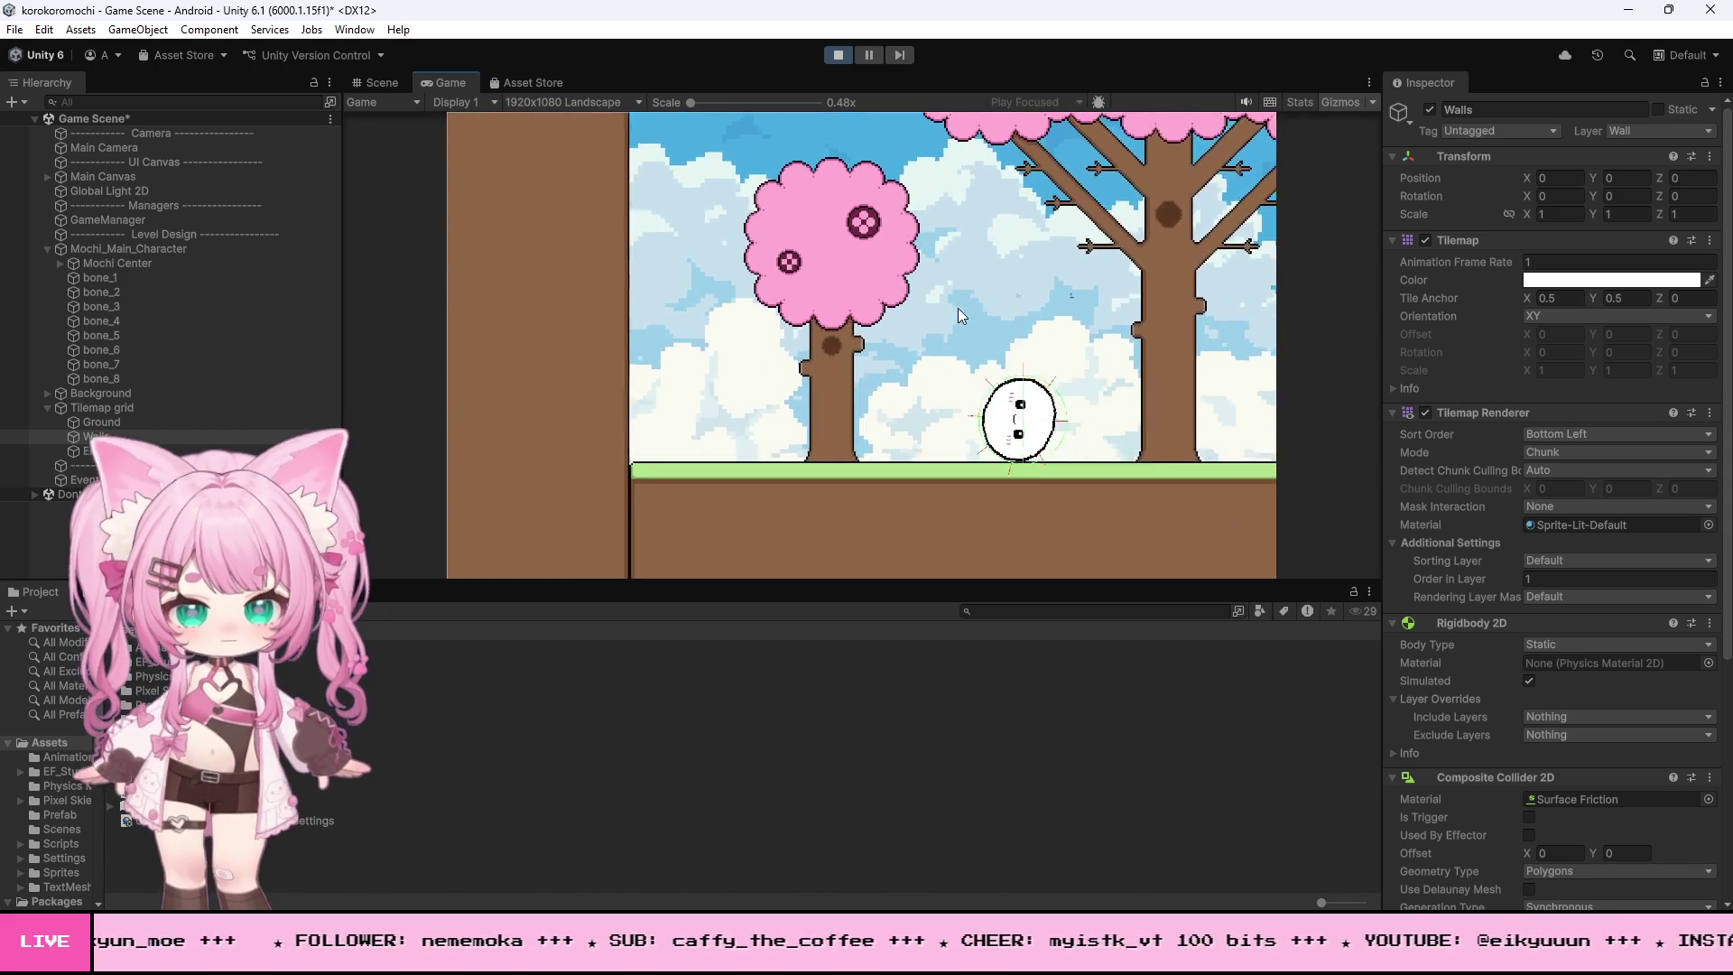
left_click(837, 55)
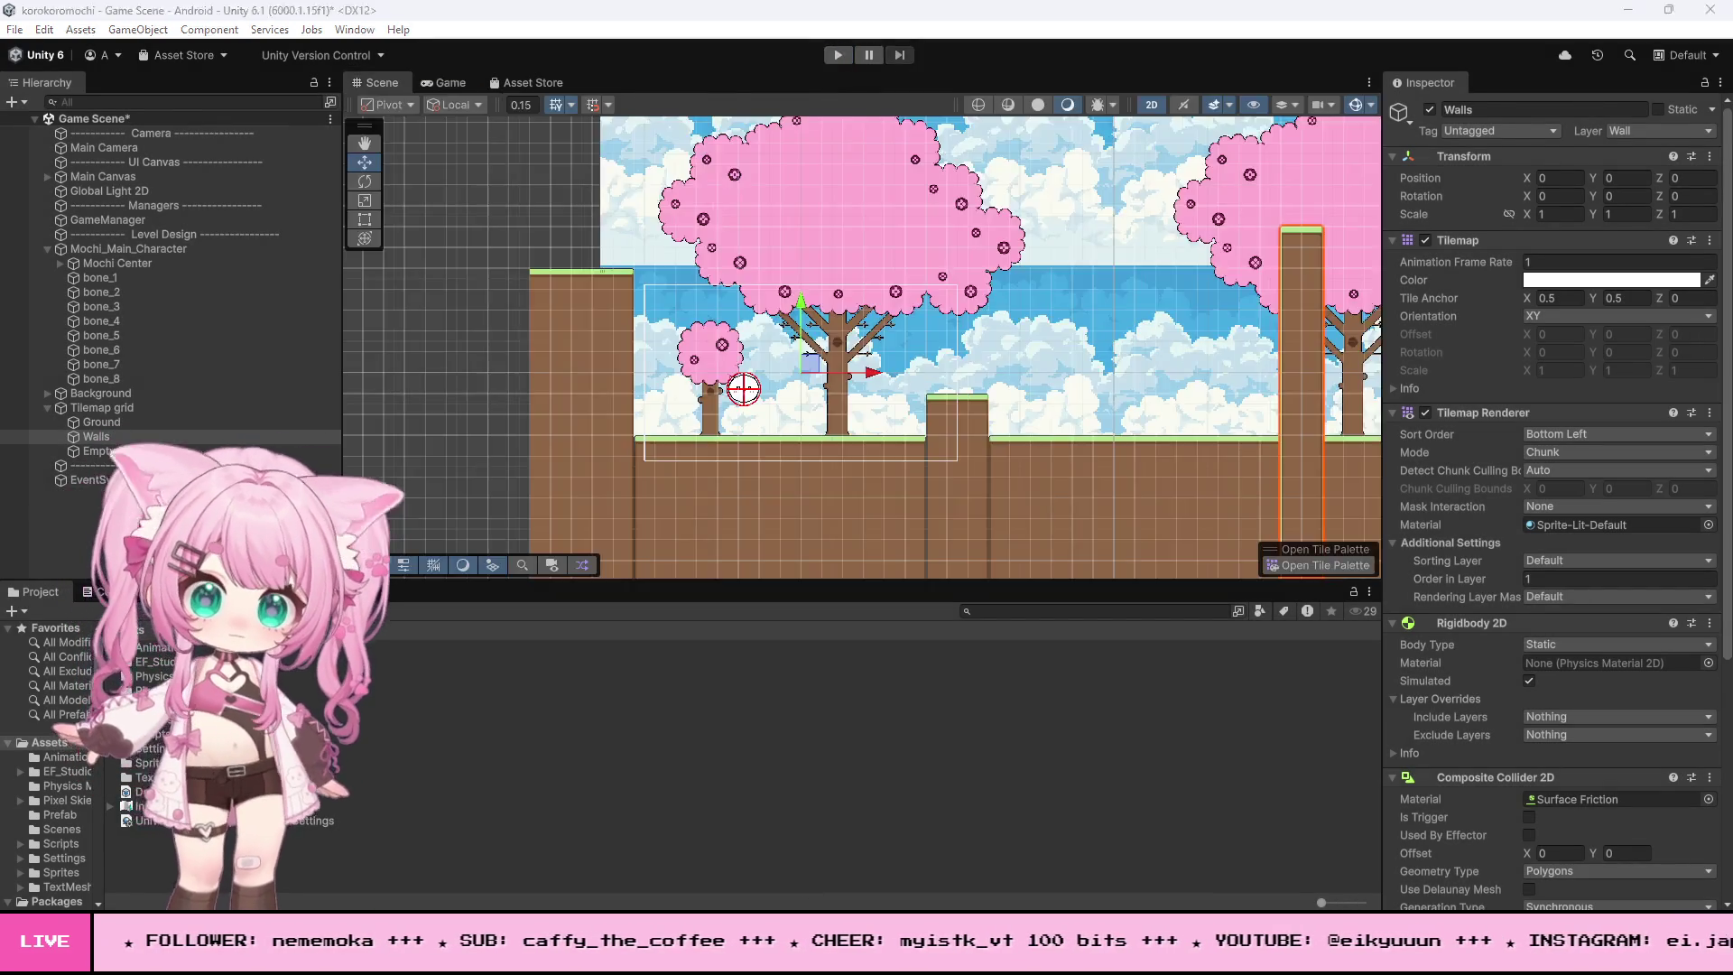
key("alt+Tab")
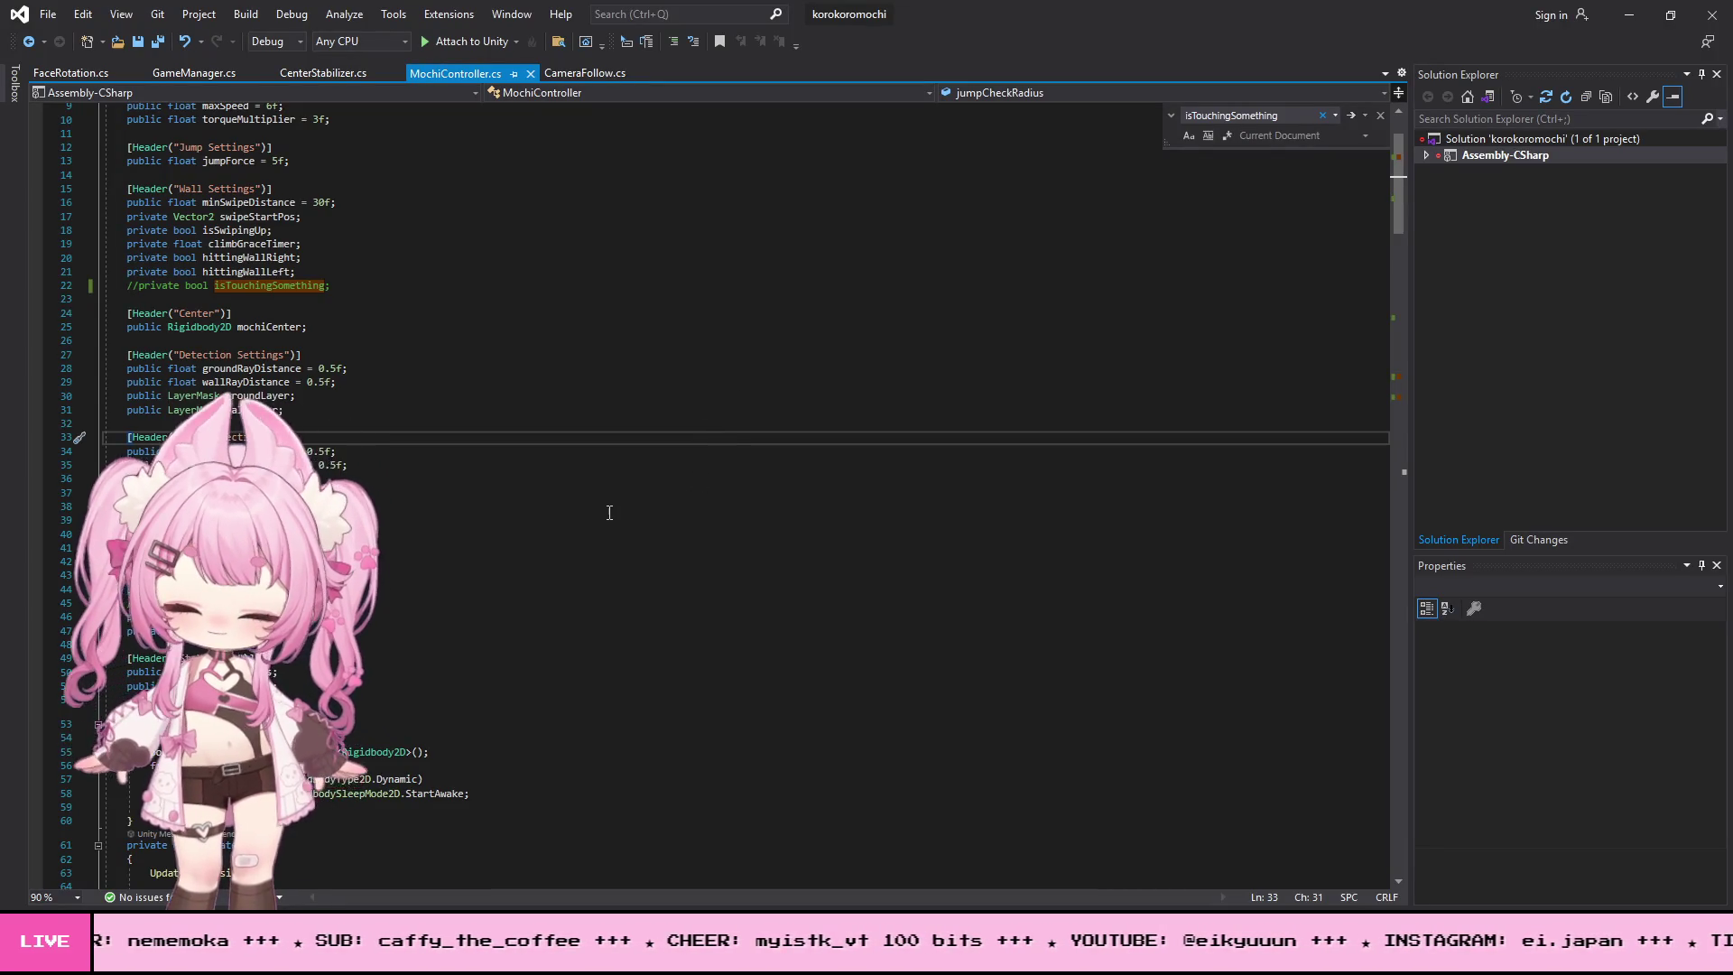
- Select the whole script, then place the caret on line 141 in FixedUpdate
key("ctrl+a")
key("alt+Tab")
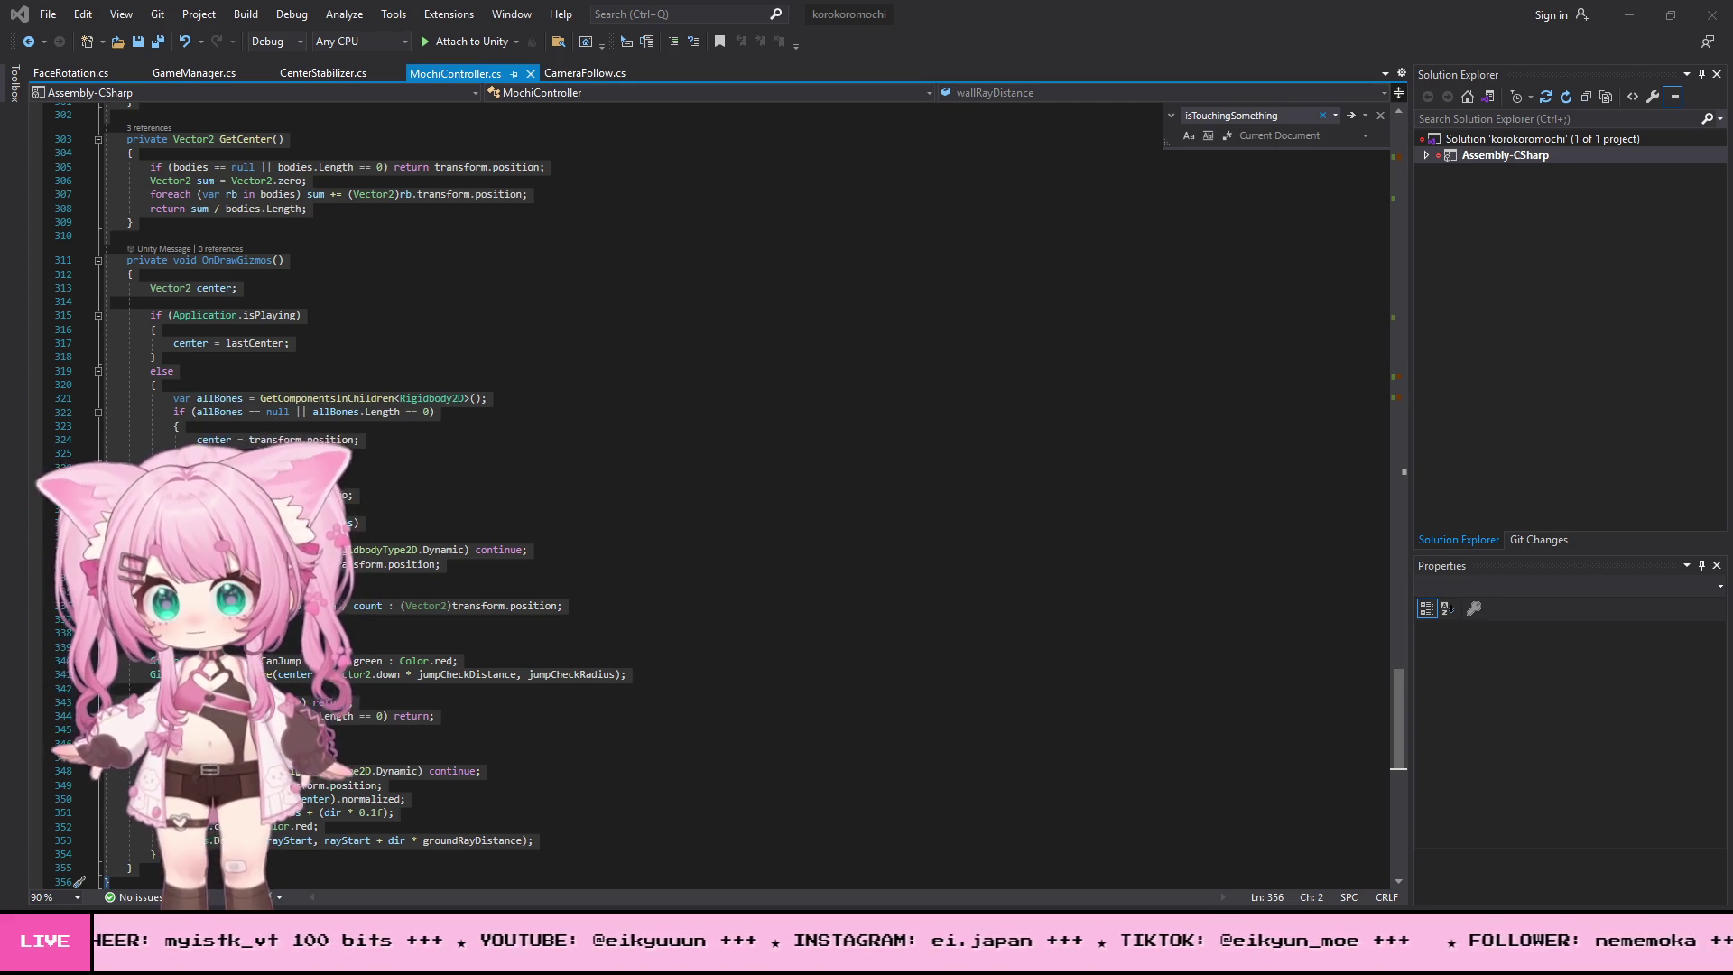
scroll(353, 476, "up", 6)
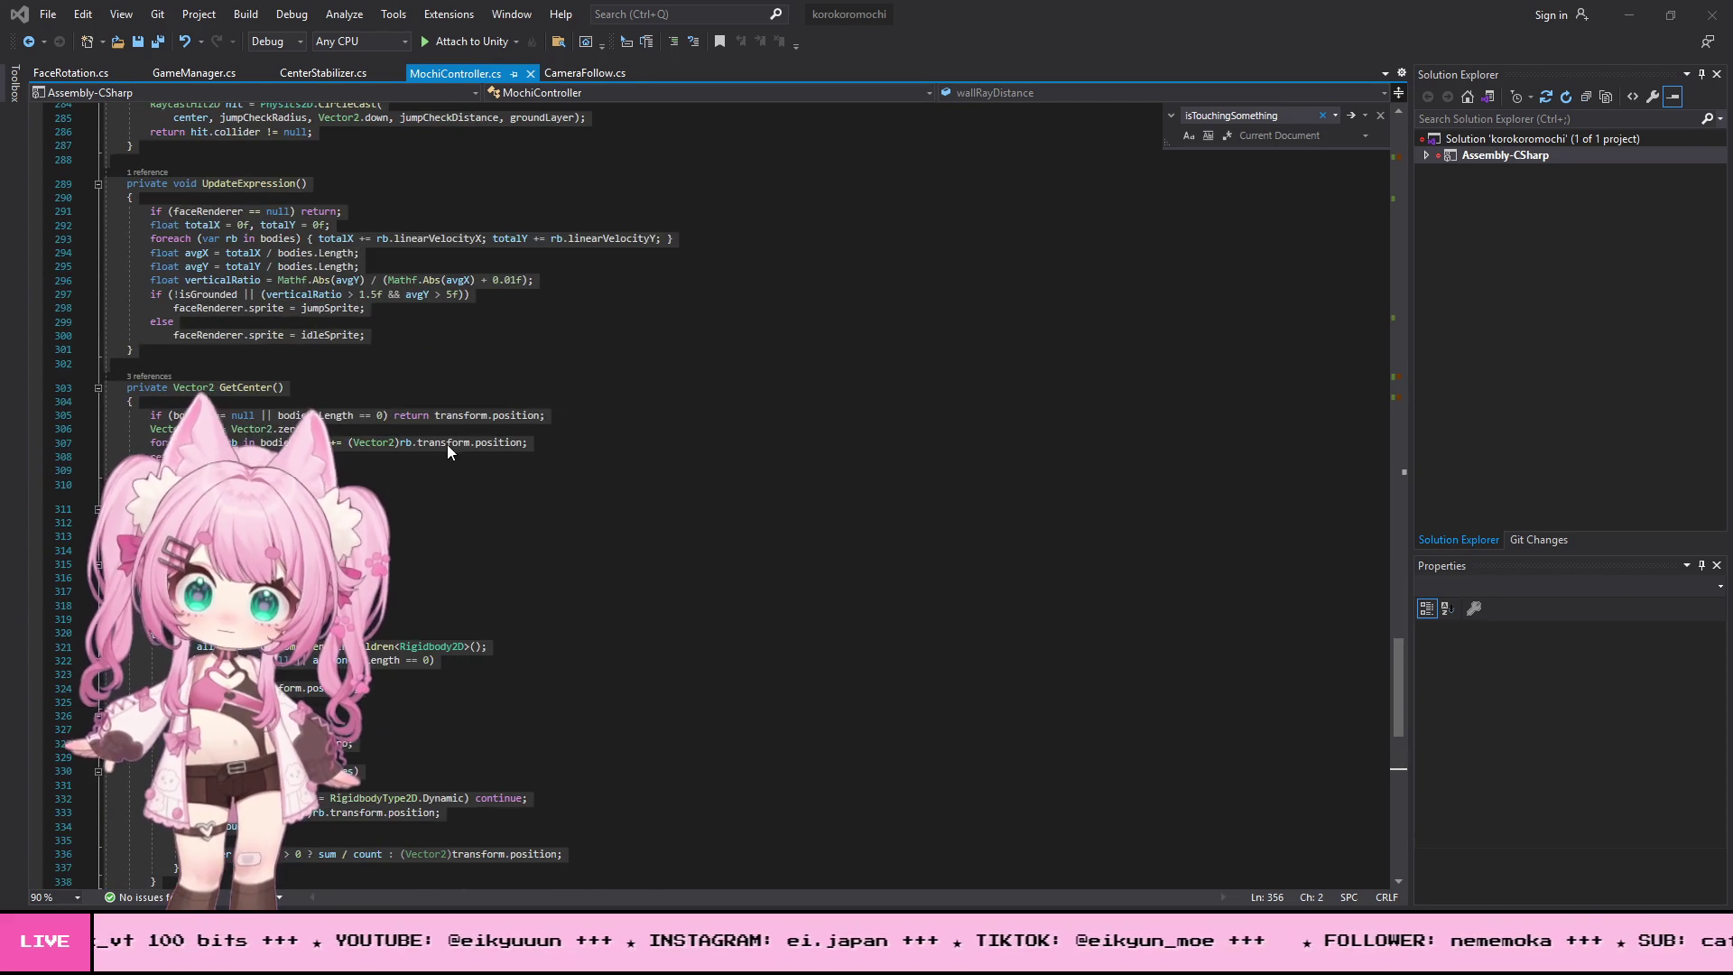
scroll(499, 421, "up", 19)
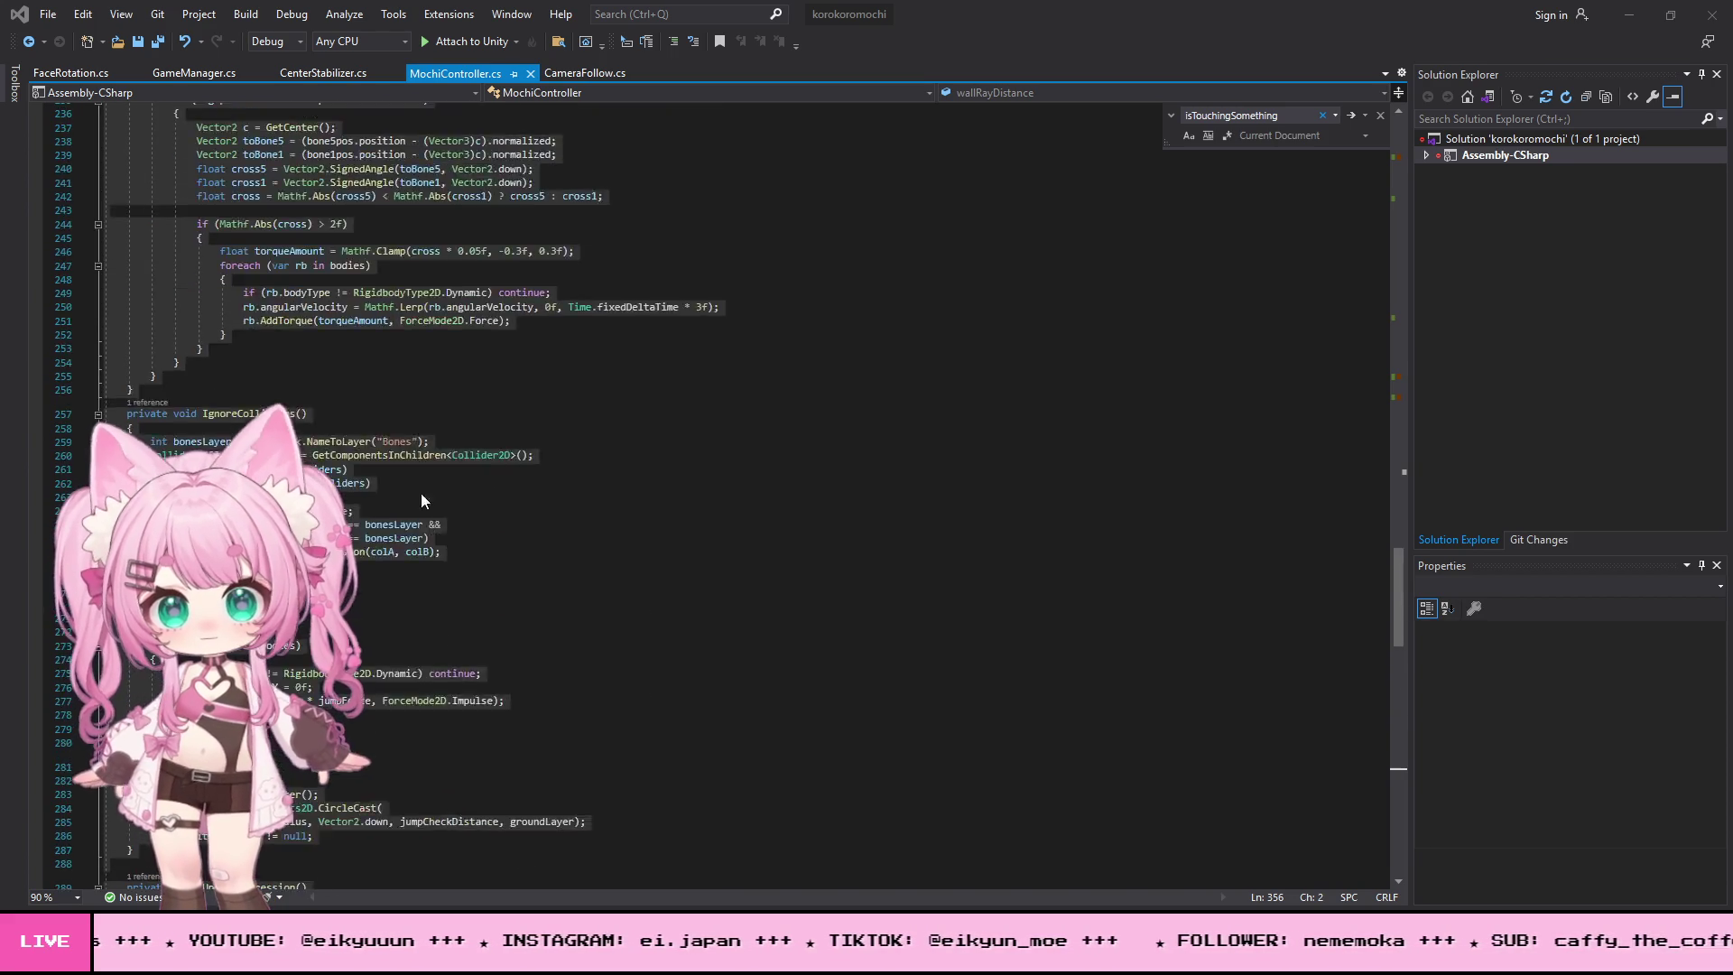
scroll(330, 363, "up", 19)
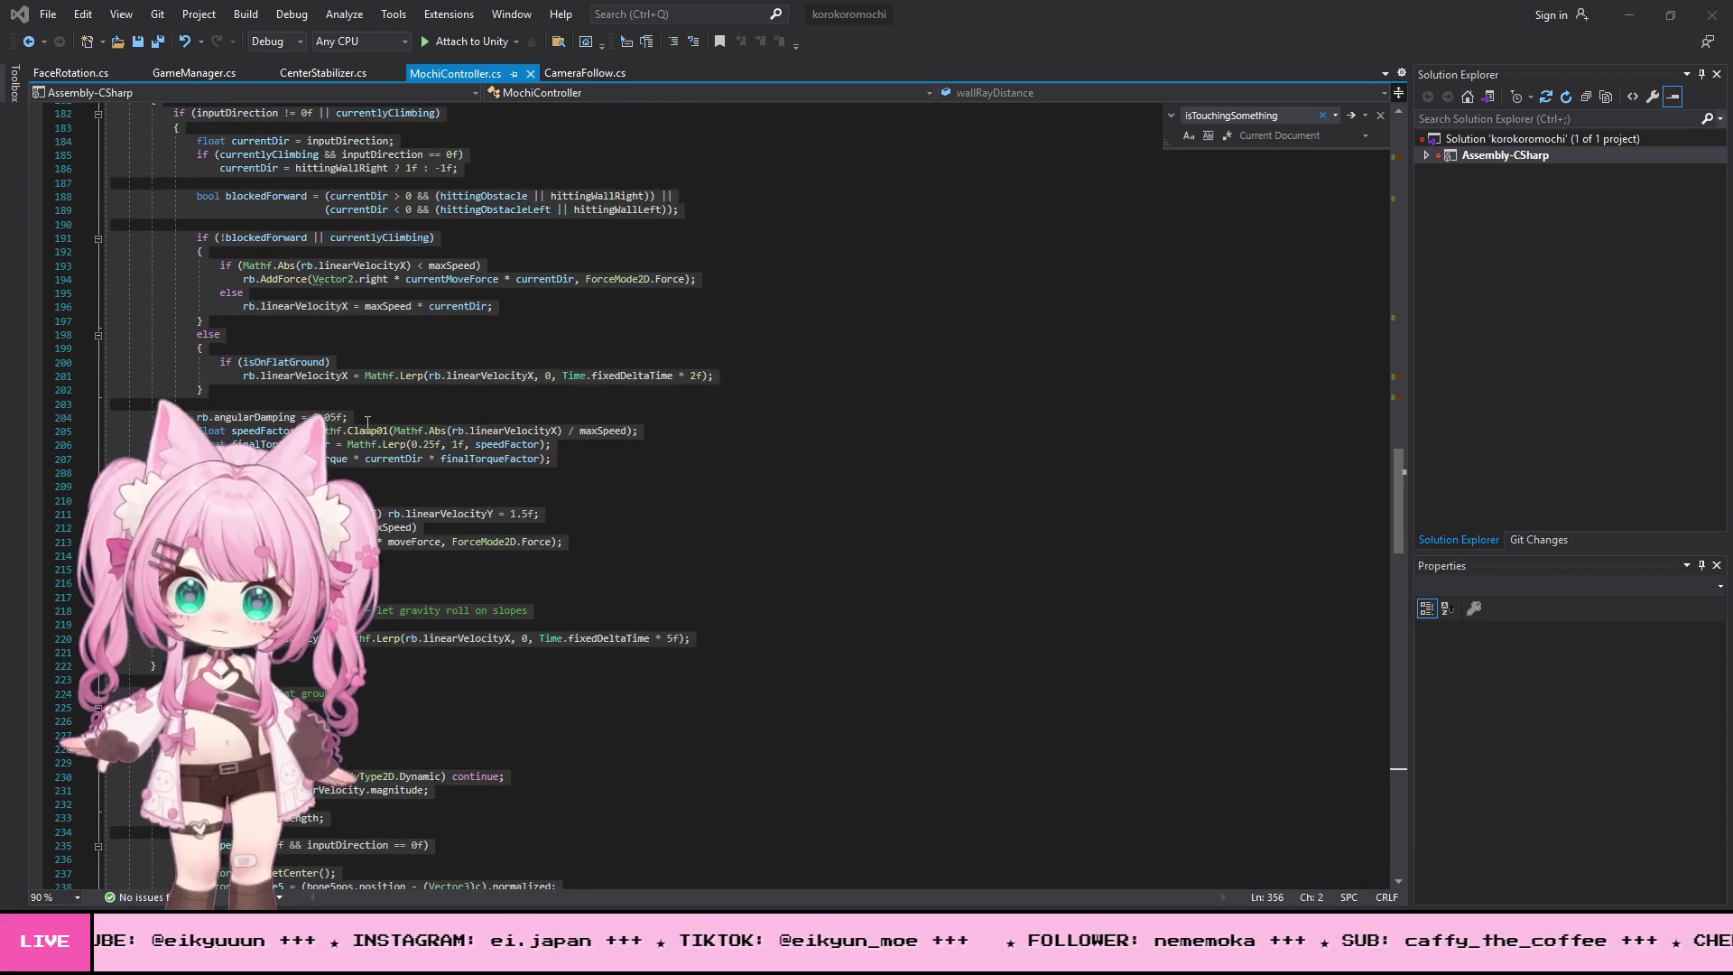
scroll(409, 435, "up", 15)
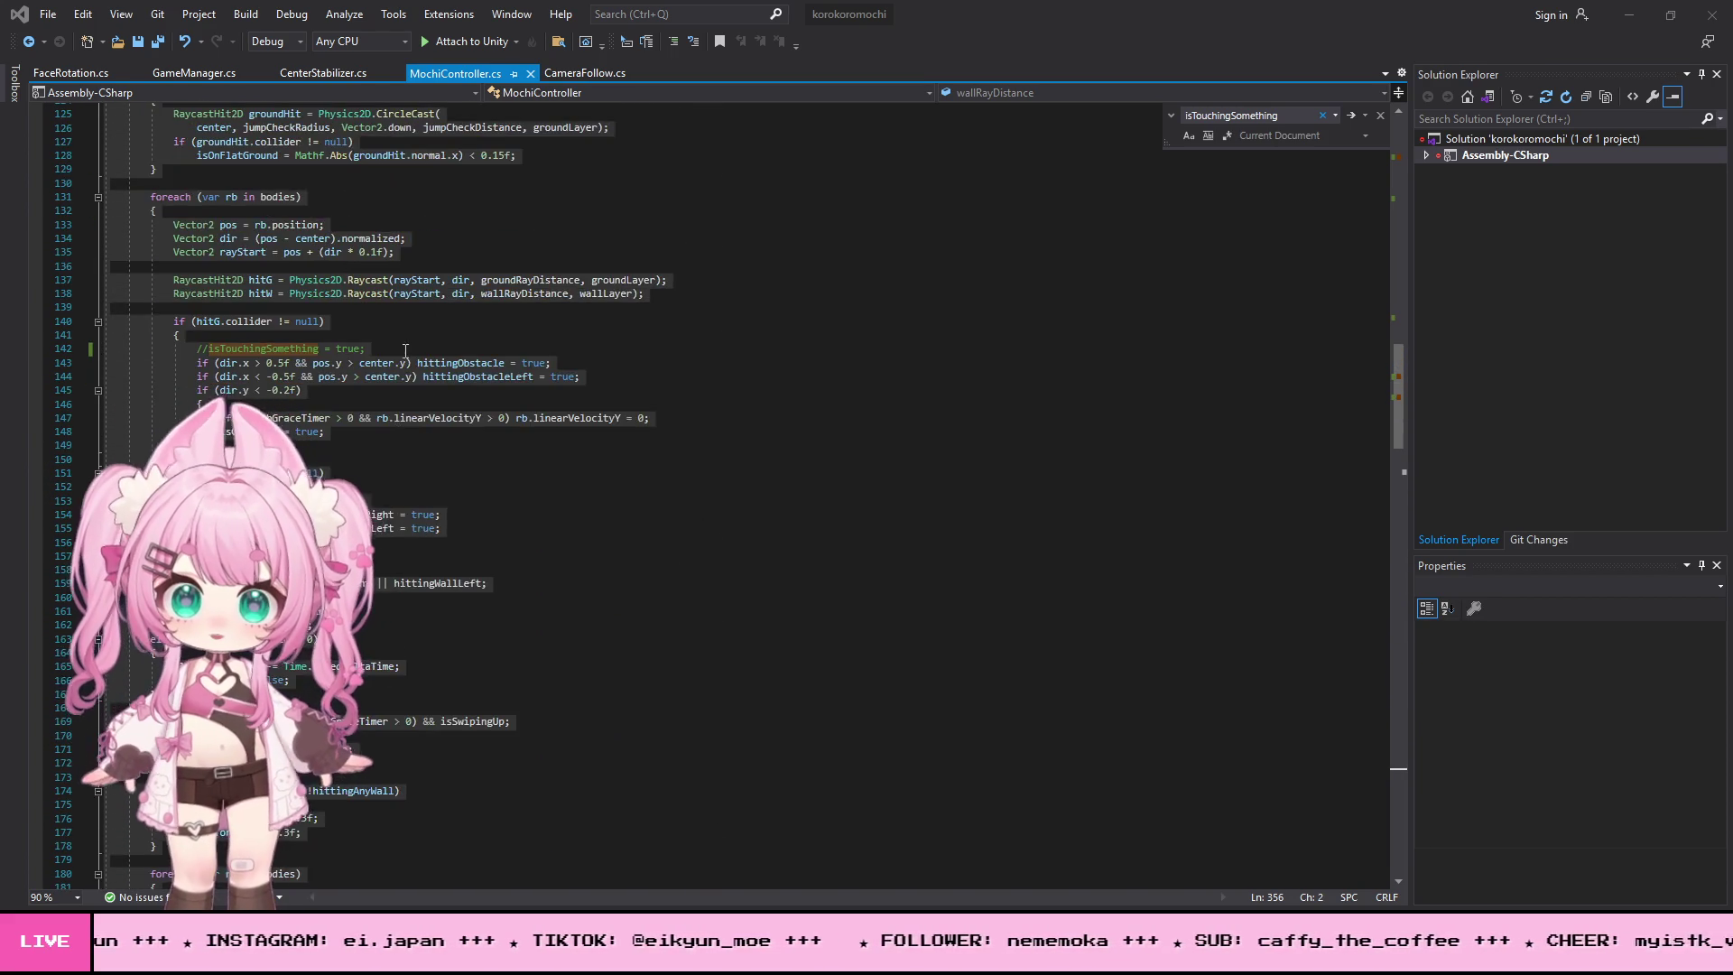
left_click(420, 335)
- Scroll down through the script to the Physics2D.CircleCast line in CanJump()
scroll(420, 345, "up", 14)
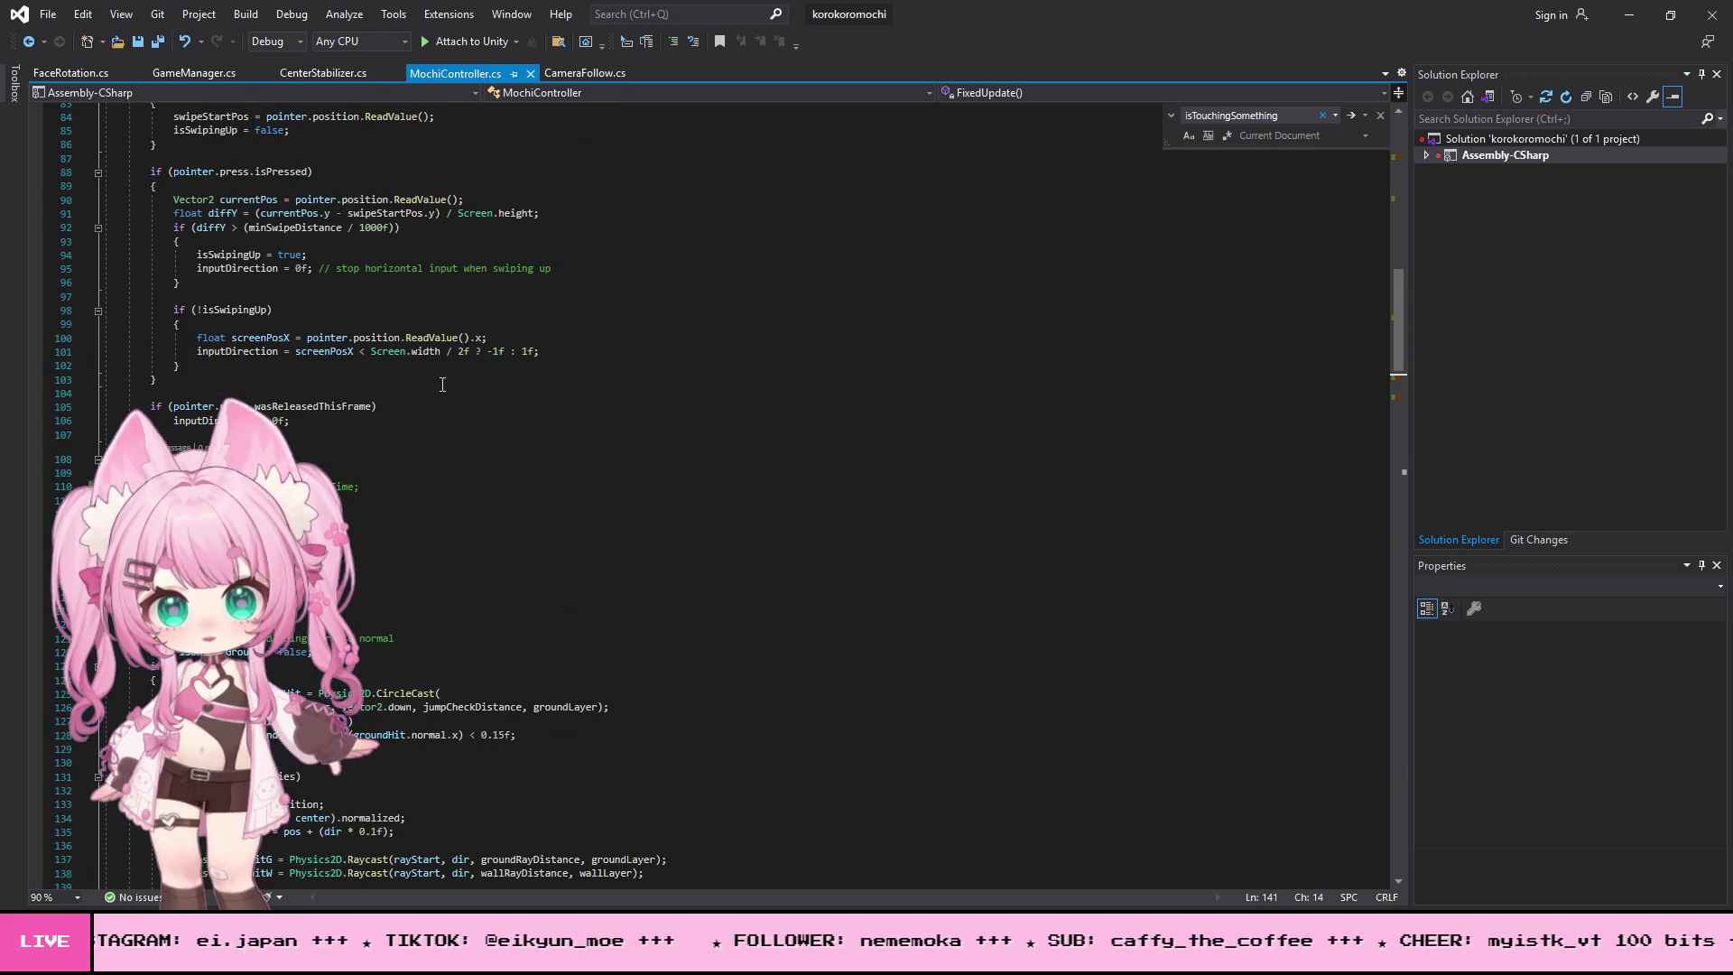
scroll(366, 384, "up", 17)
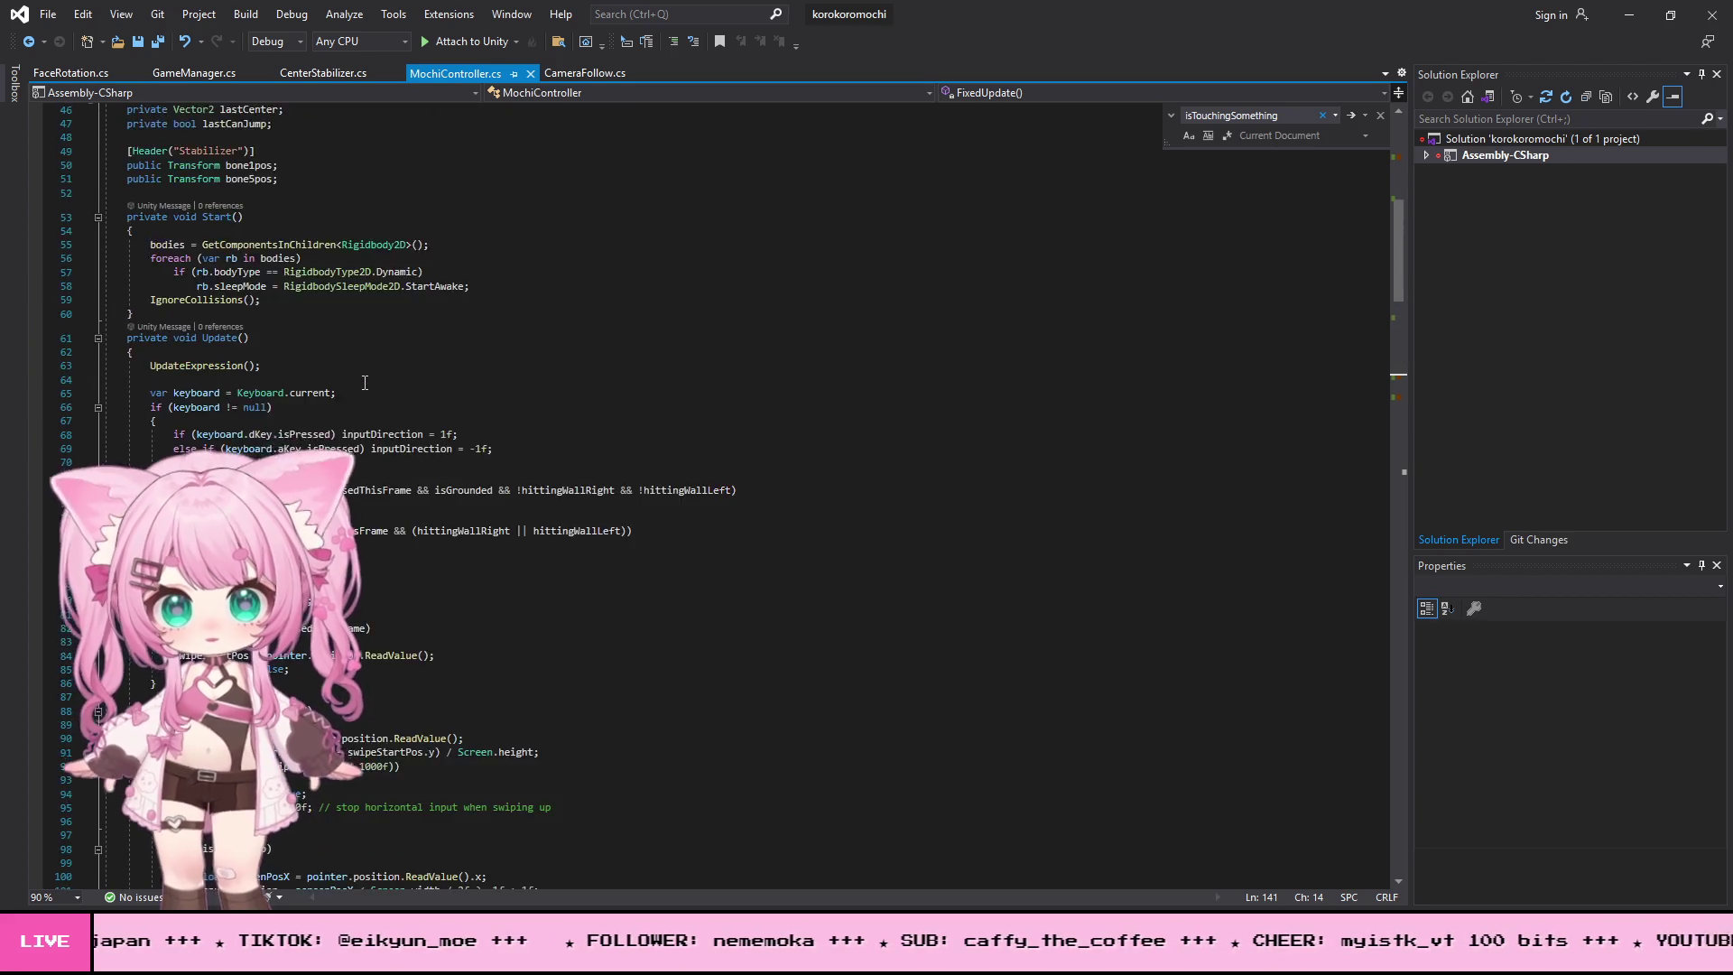
scroll(364, 383, "up", 2)
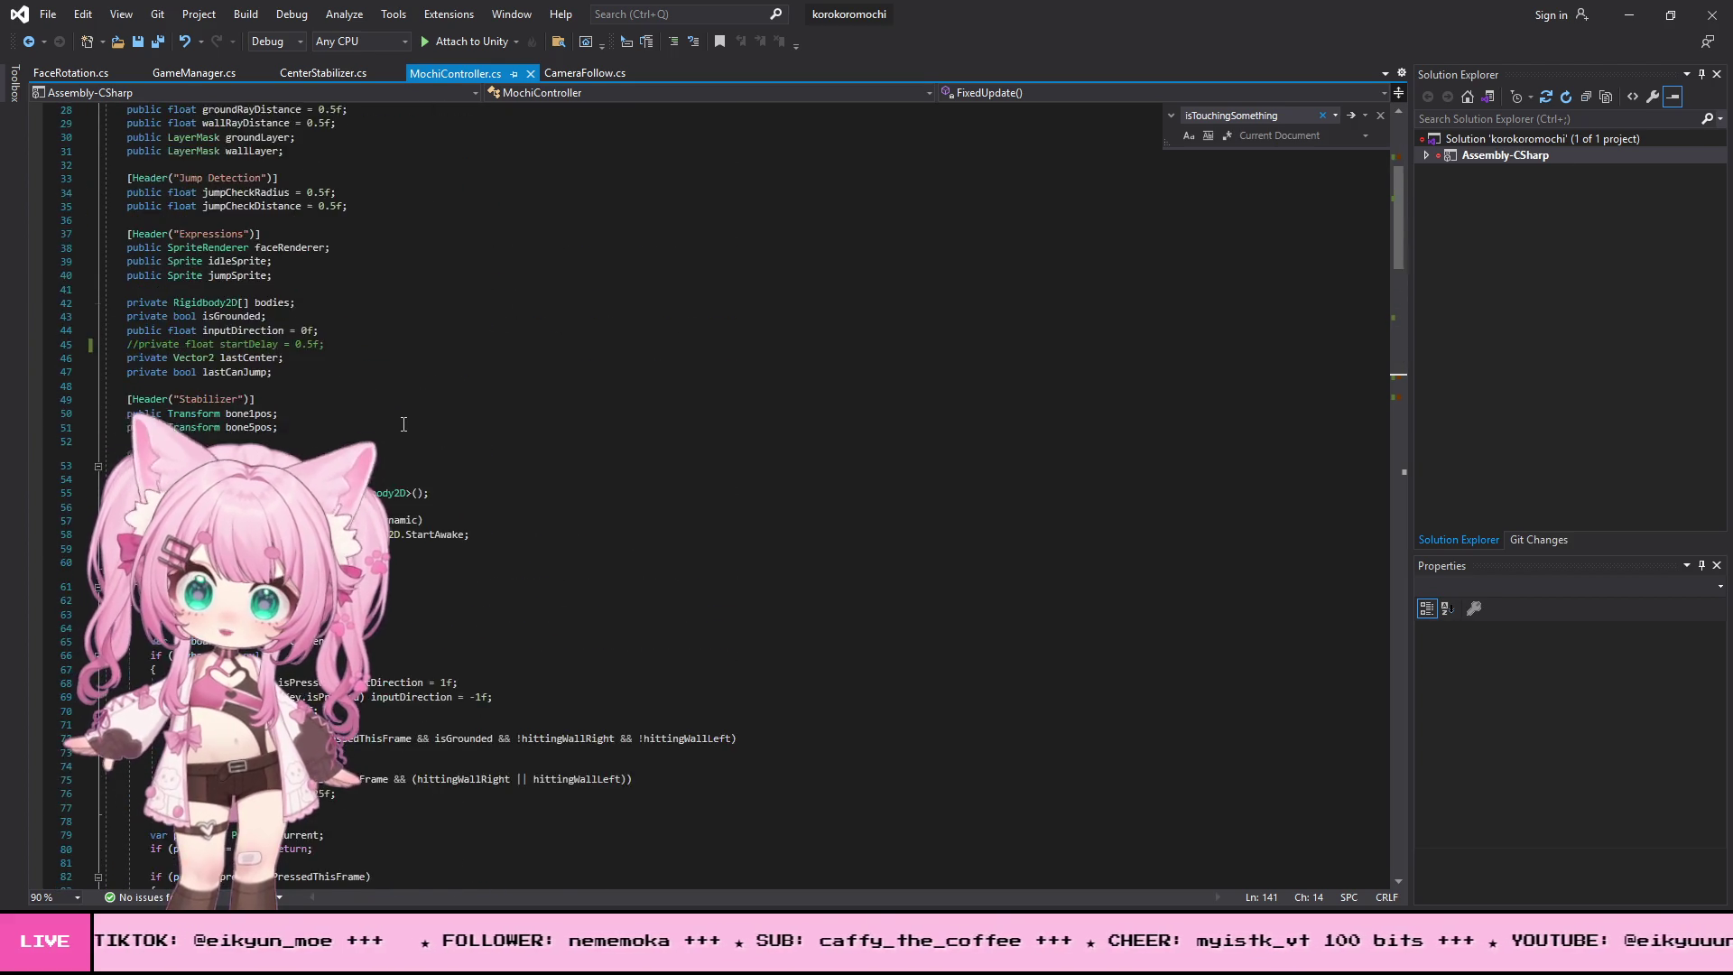
scroll(406, 420, "down", 7)
scroll(406, 419, "down", 11)
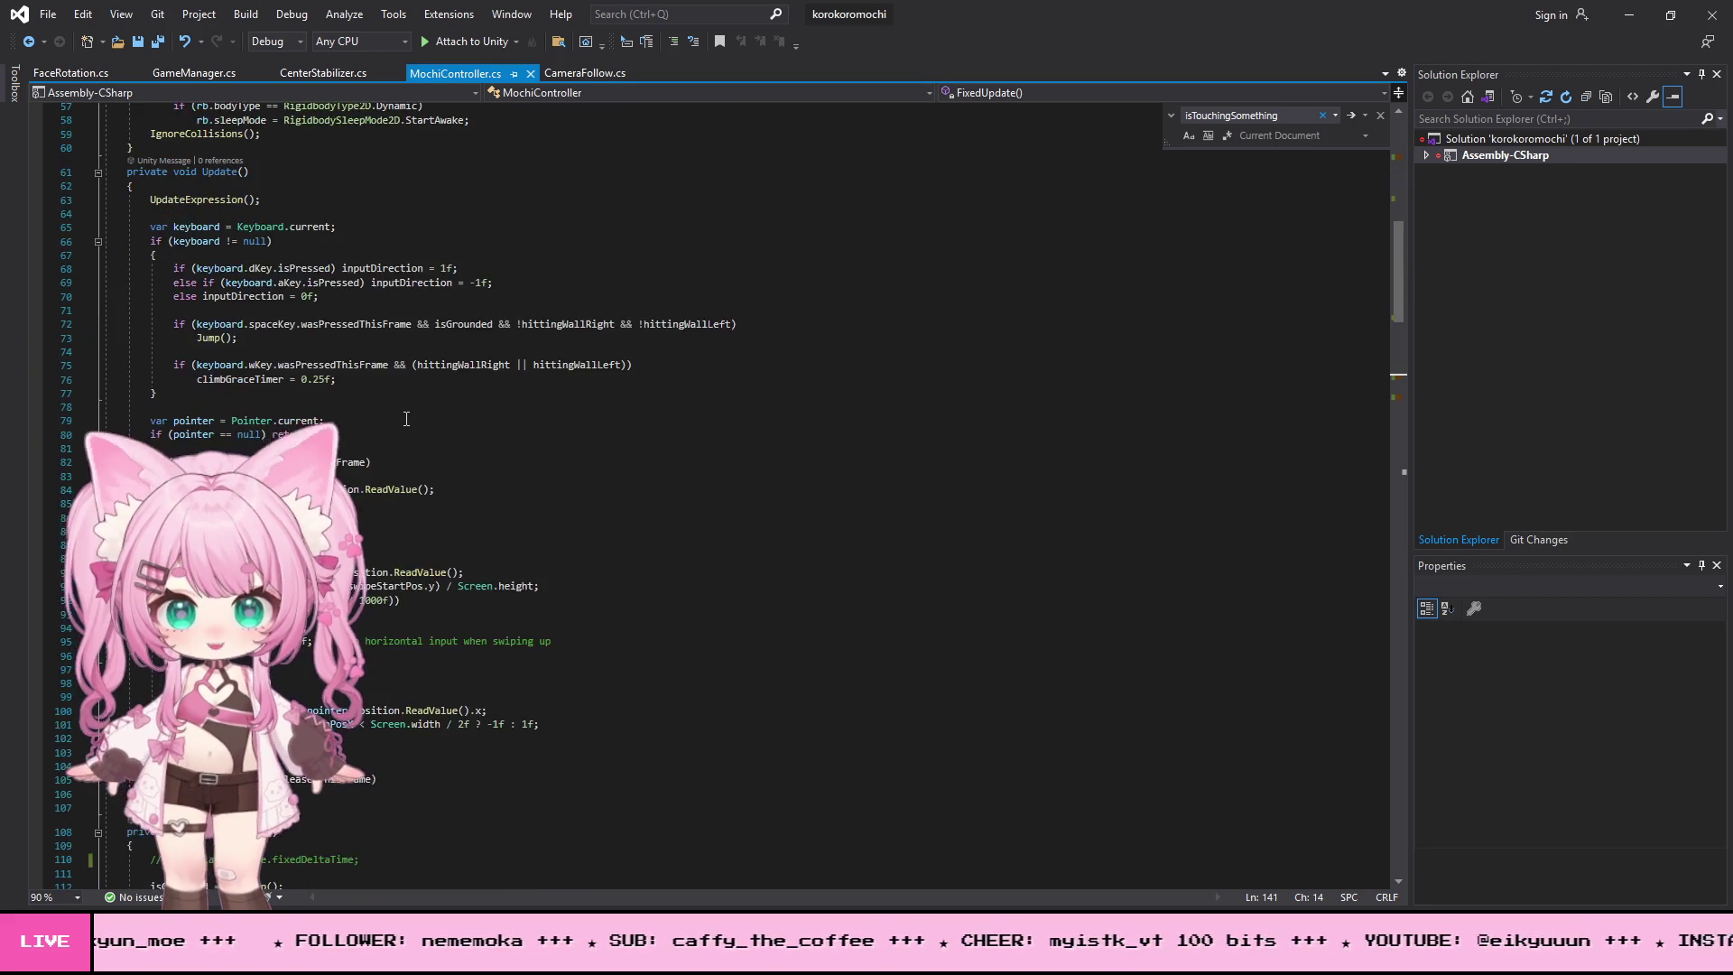
scroll(406, 420, "down", 4)
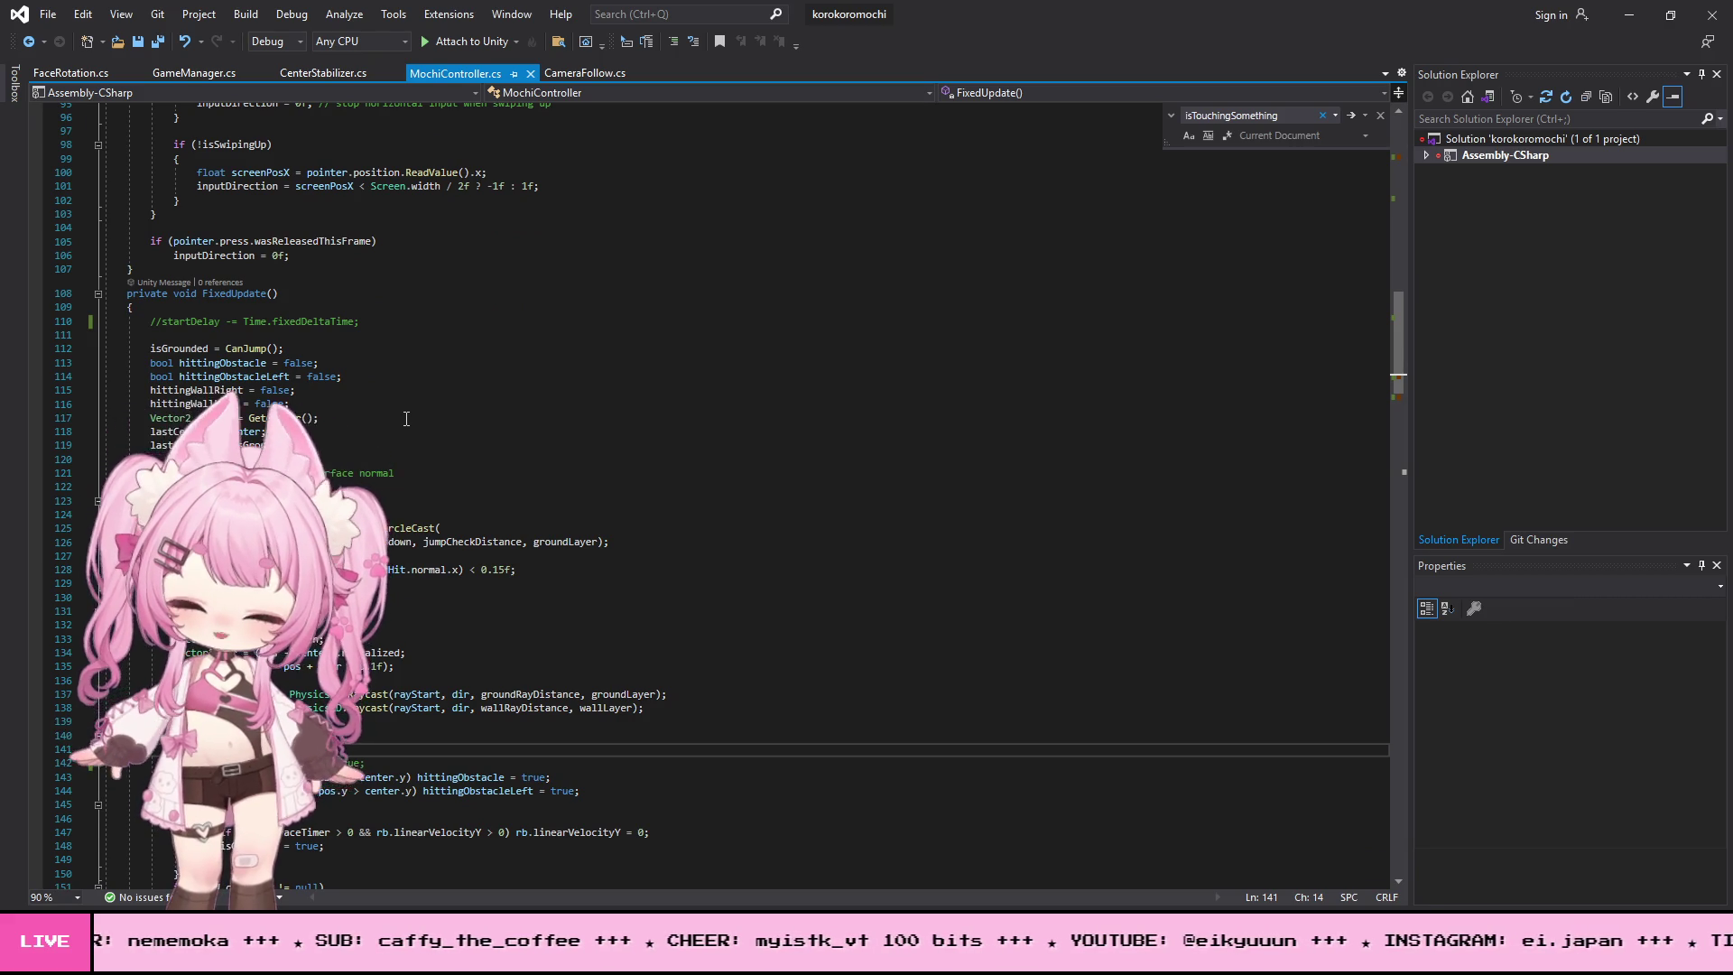
scroll(406, 419, "up", 4)
scroll(406, 418, "down", 10)
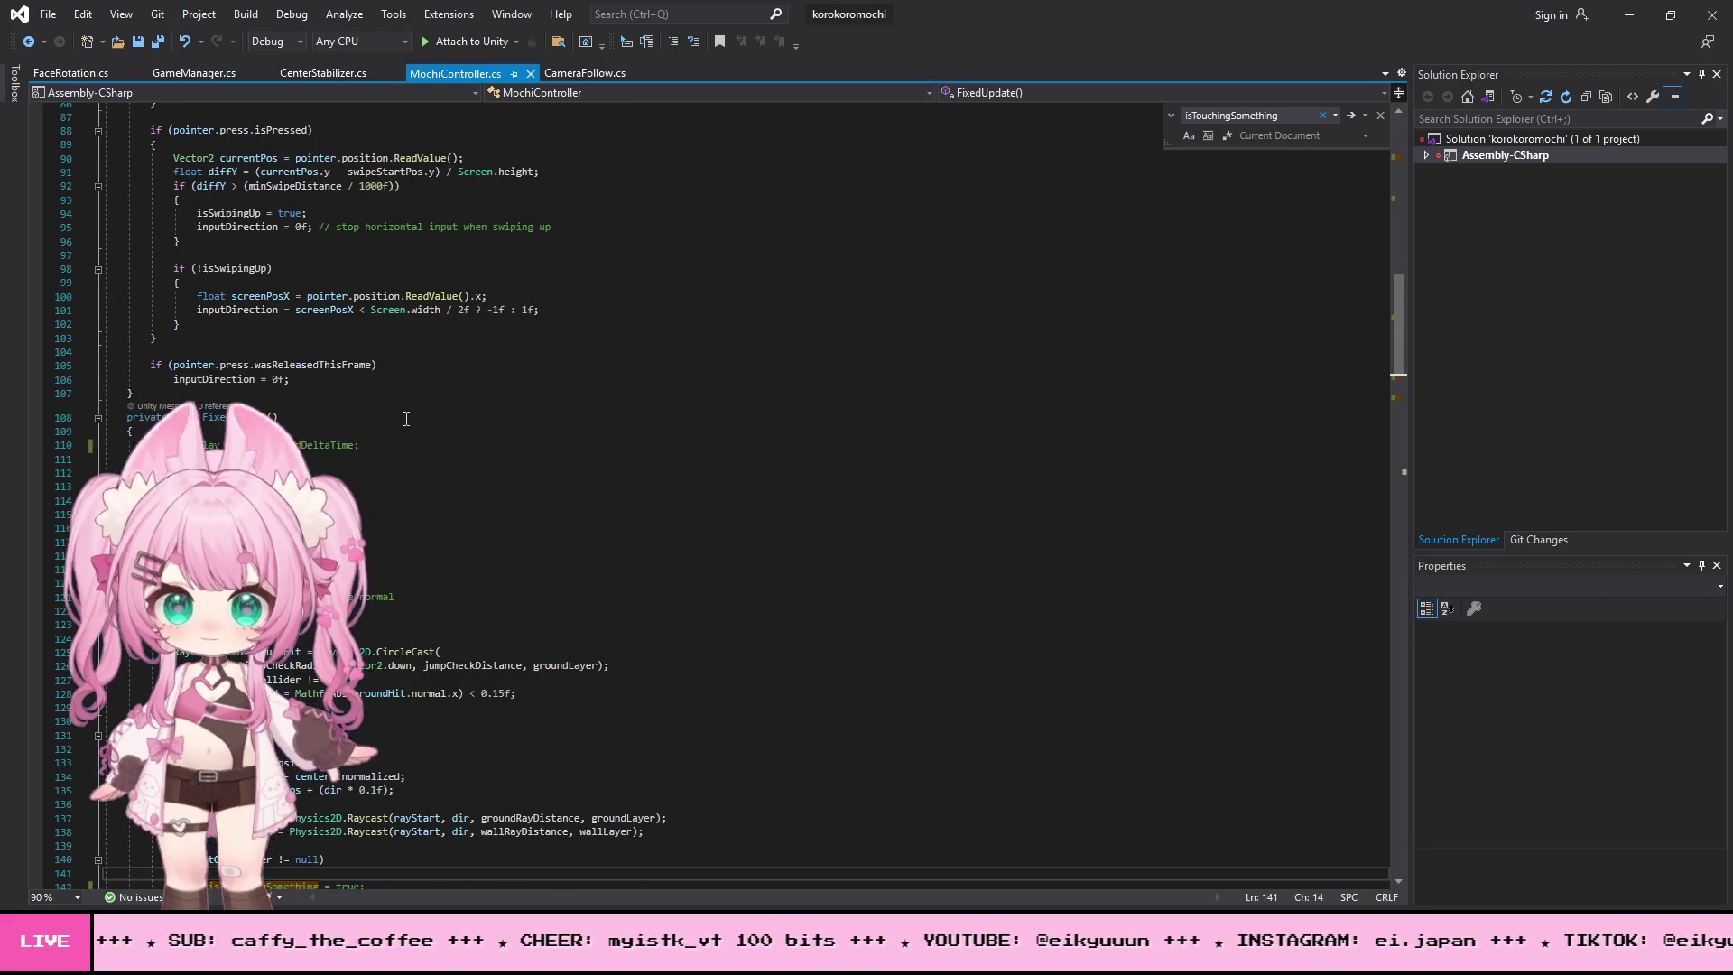
scroll(406, 419, "down", 17)
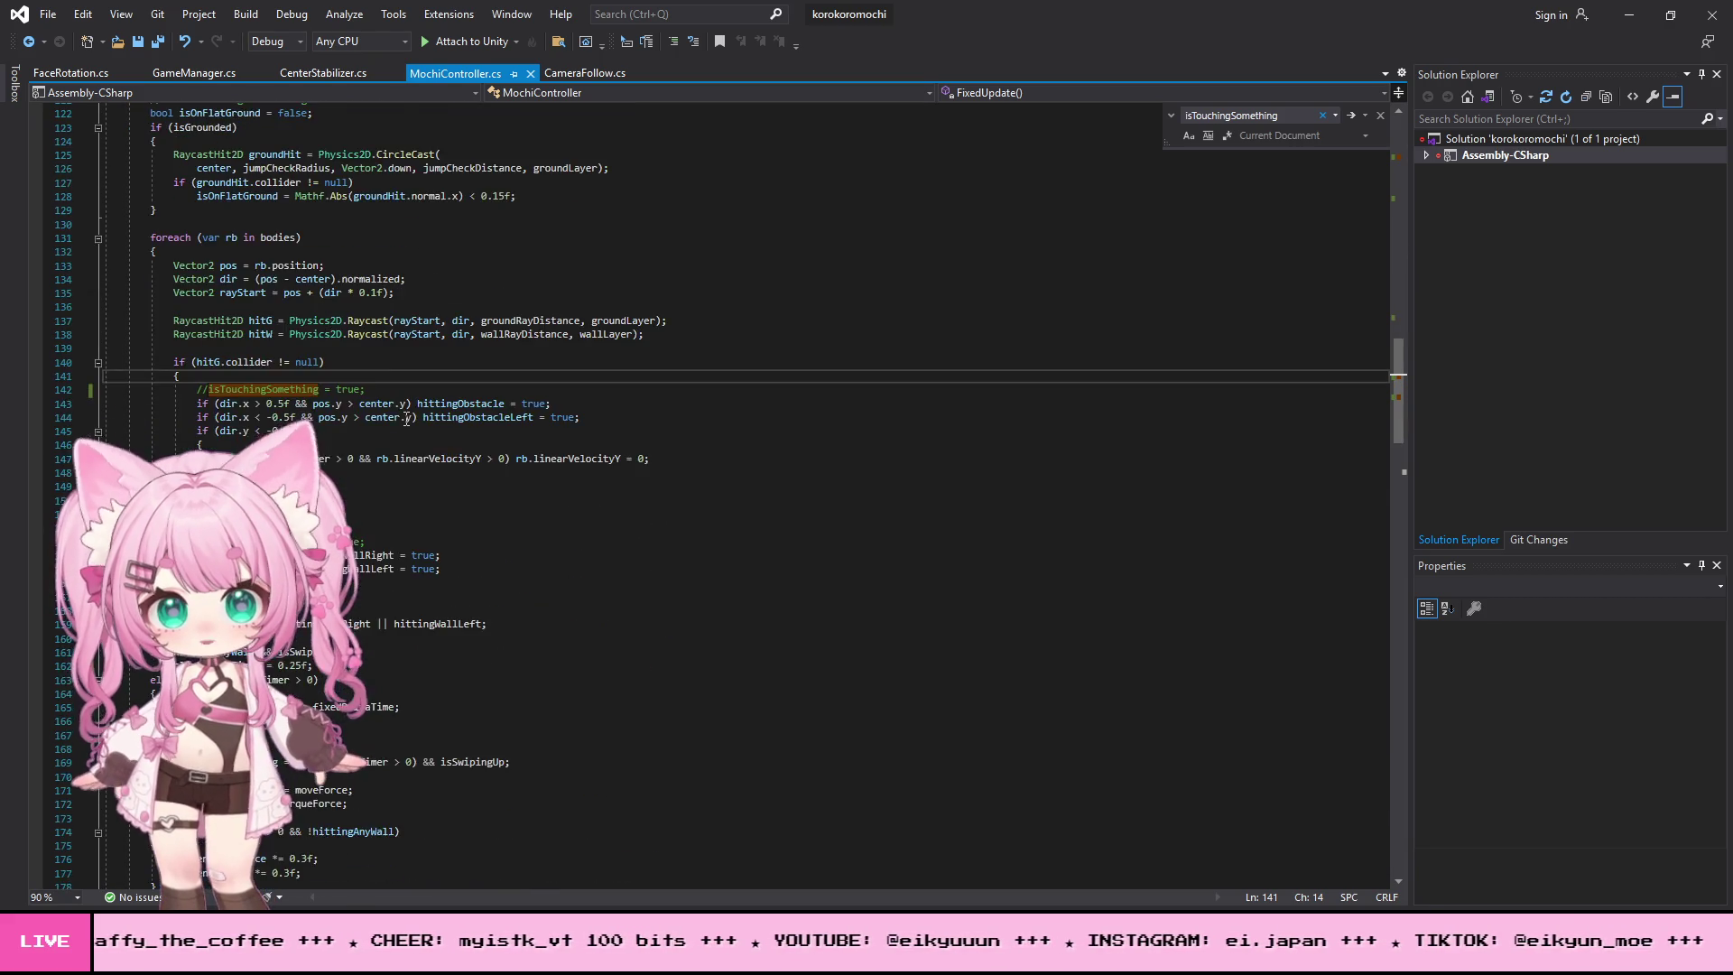
scroll(406, 419, "down", 19)
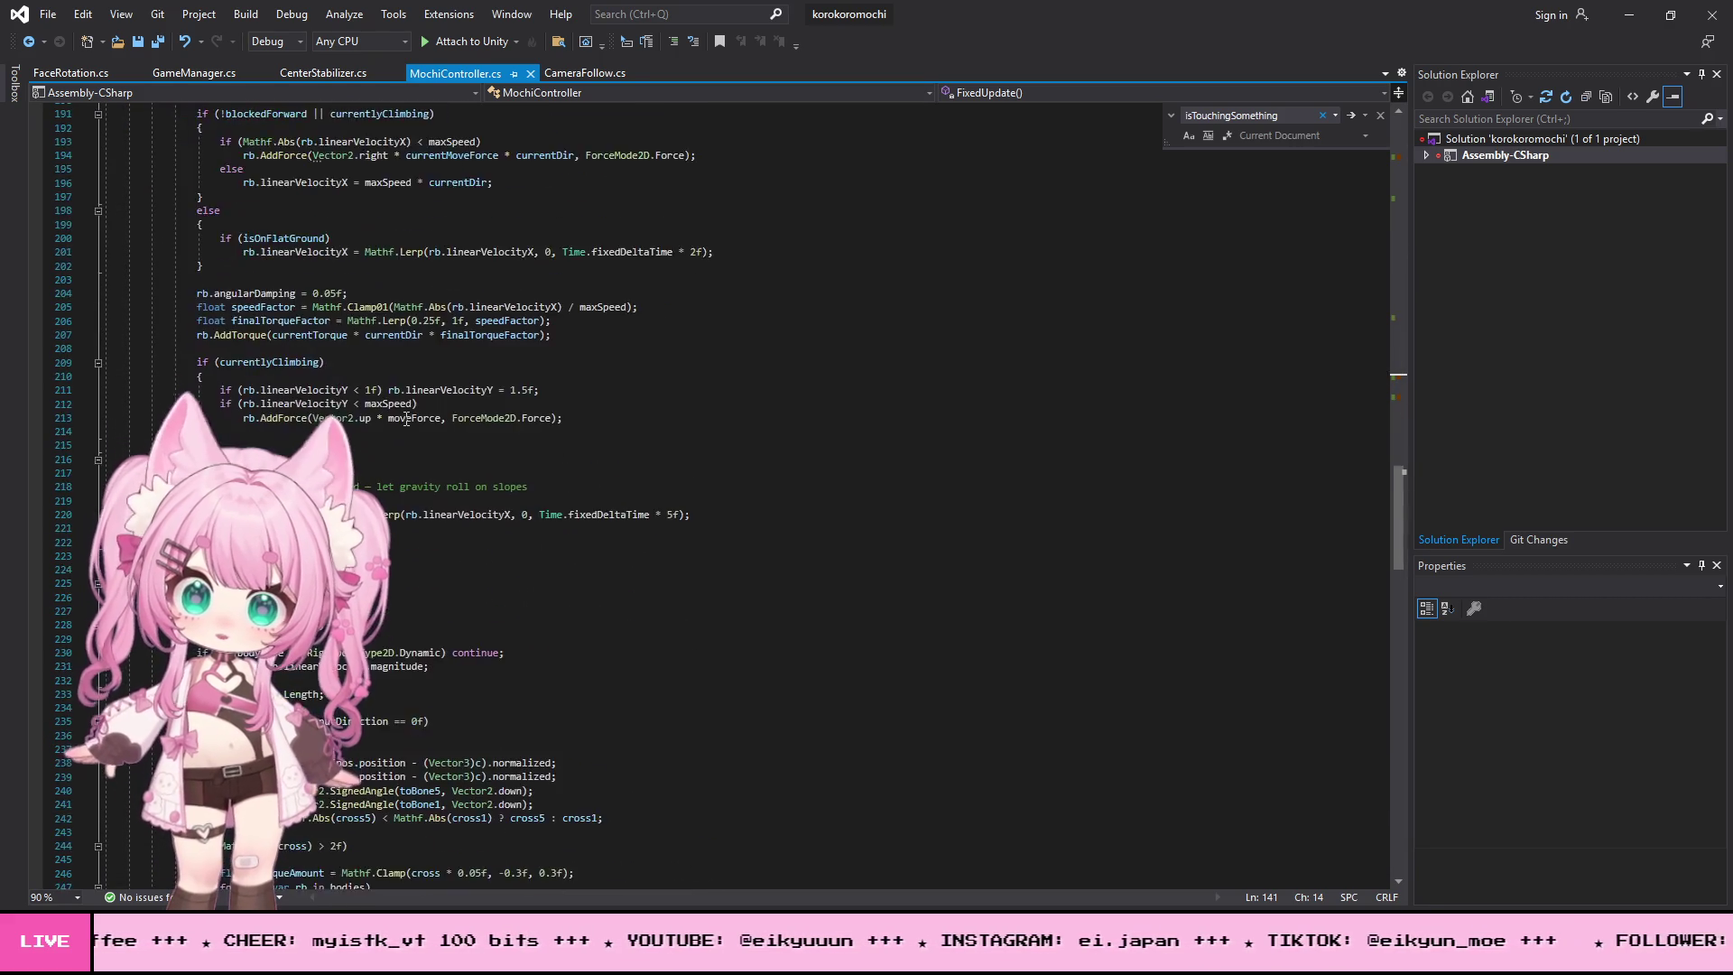
scroll(406, 419, "down", 3)
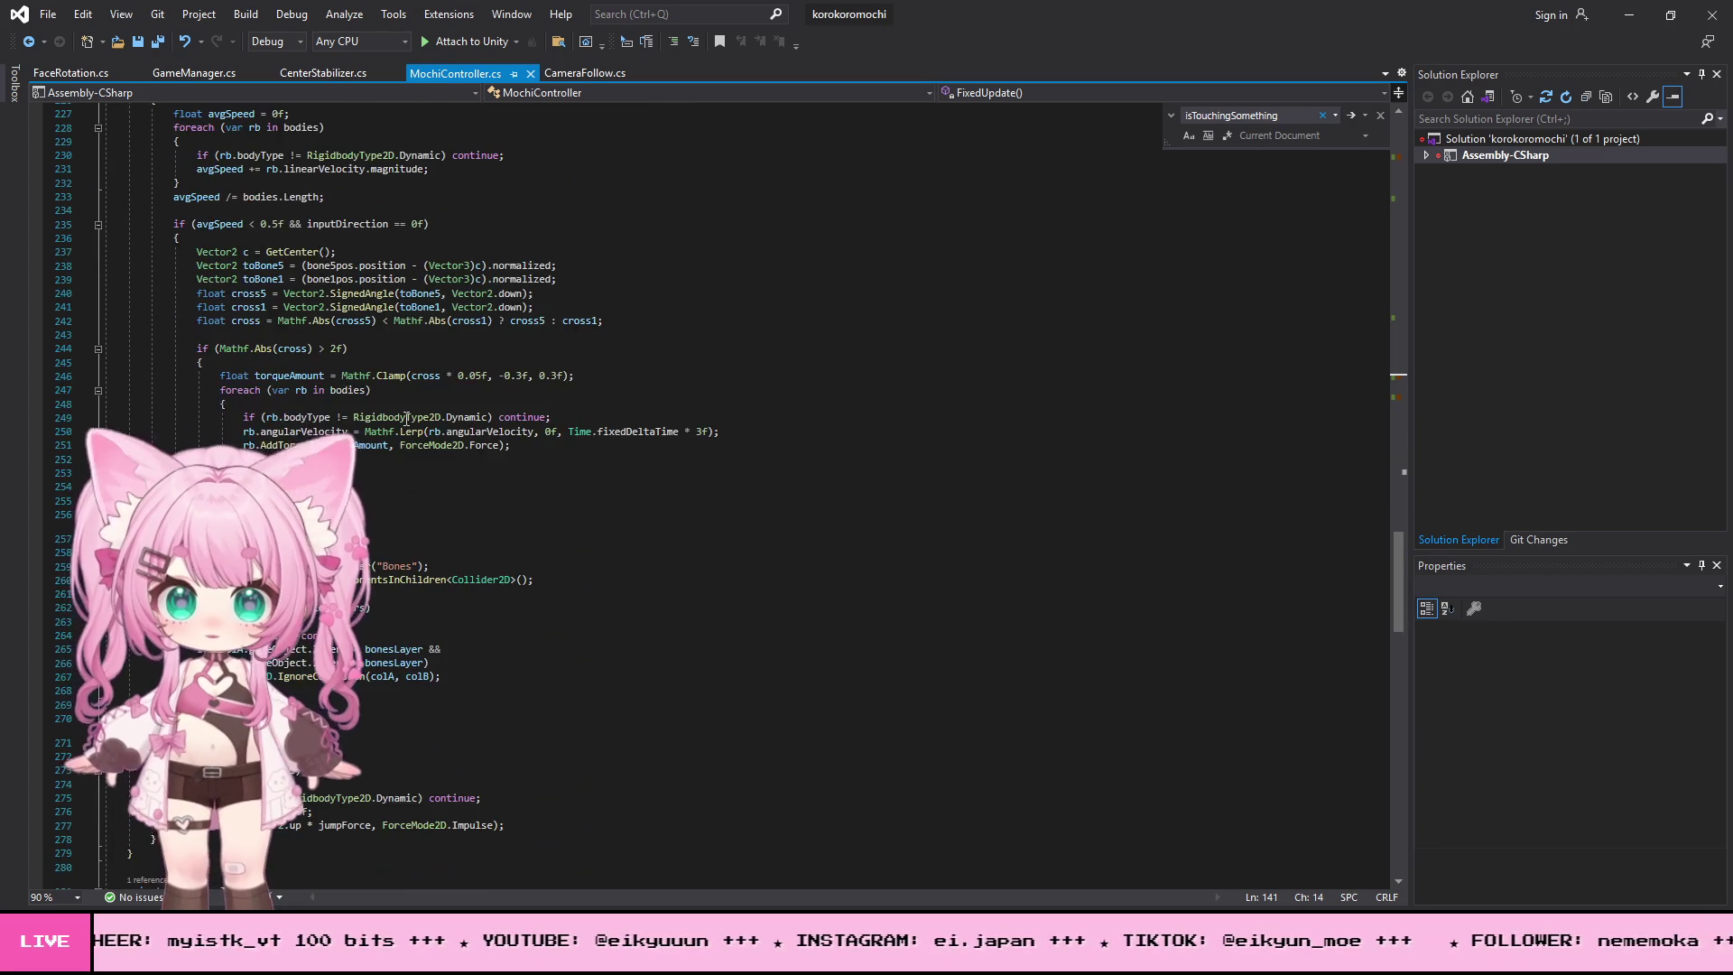
scroll(406, 419, "down", 8)
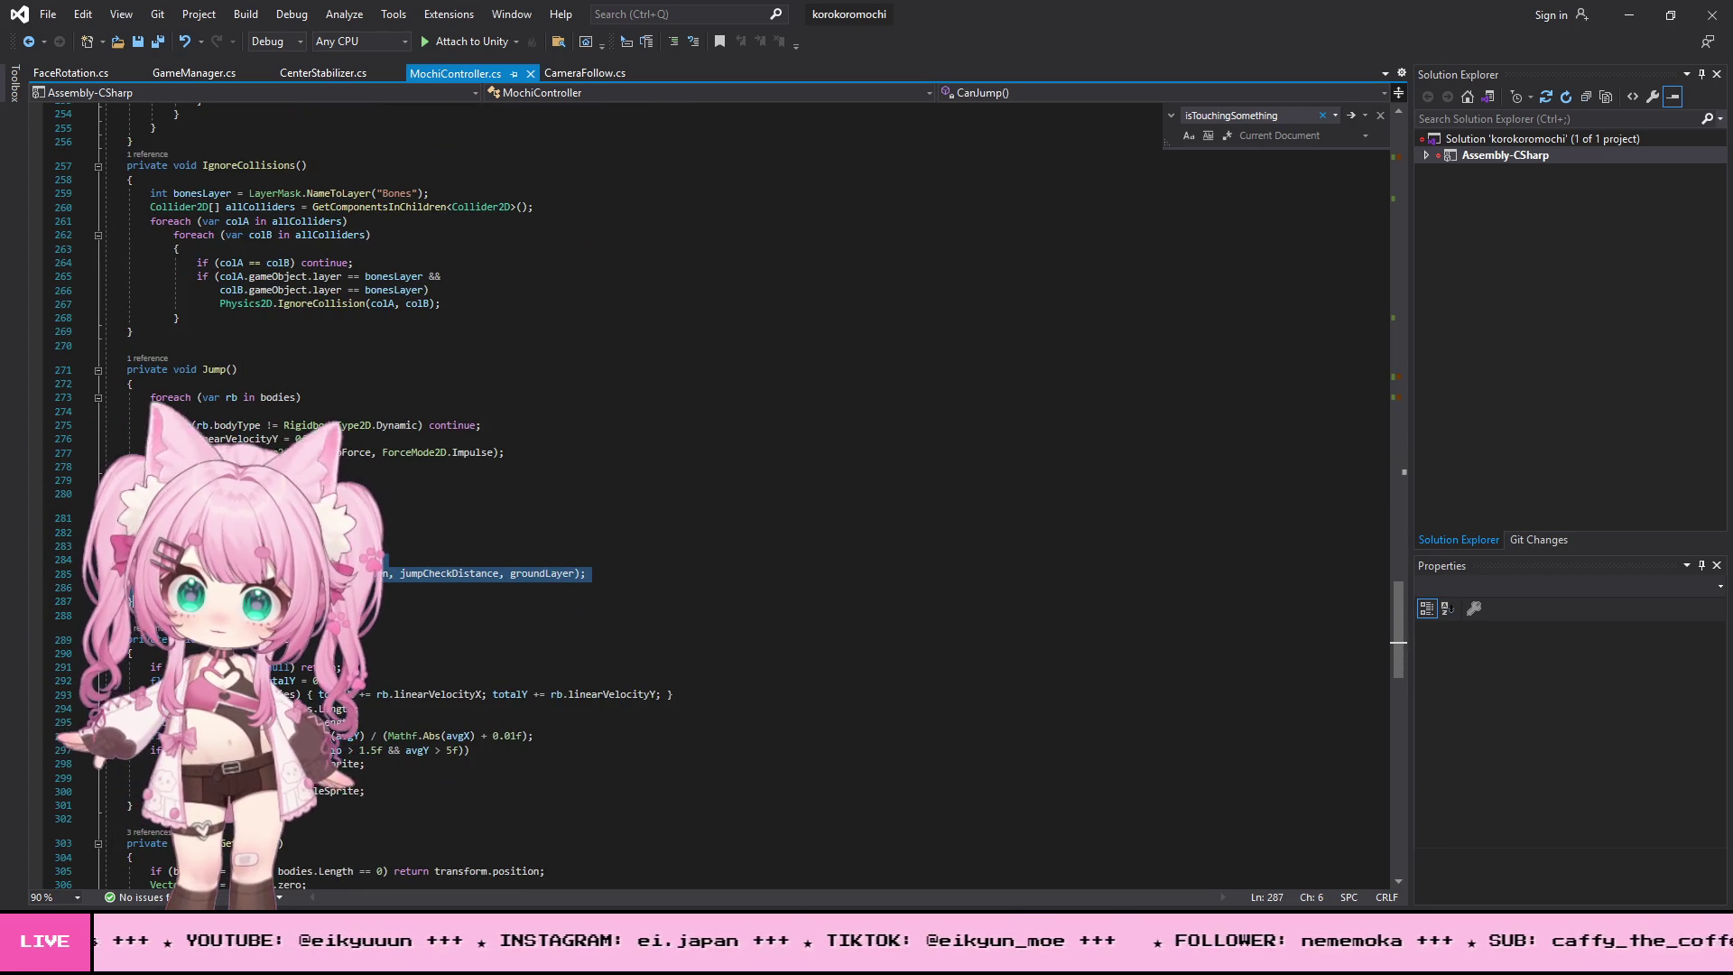
- Paste a CircleCast reaching jumpCheckDistance + jumpCheckRadius and a lastCanJump green/red gizmo DrawLine
key("ctrl+v")
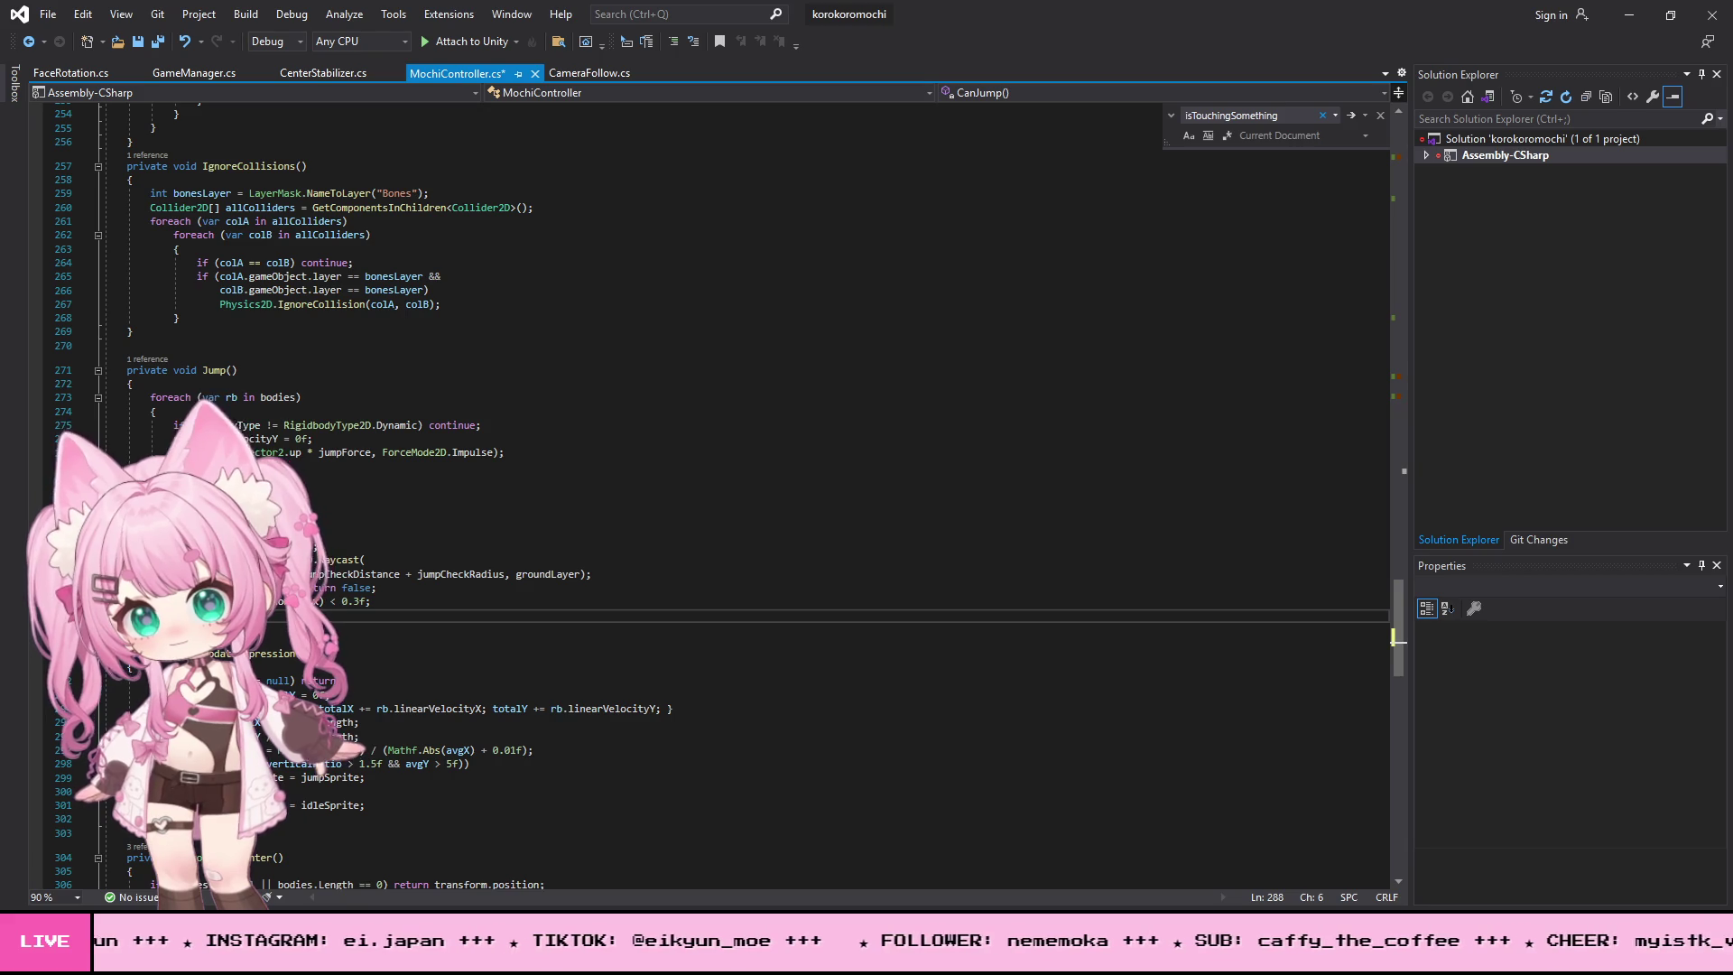
scroll(516, 514, "down", 7)
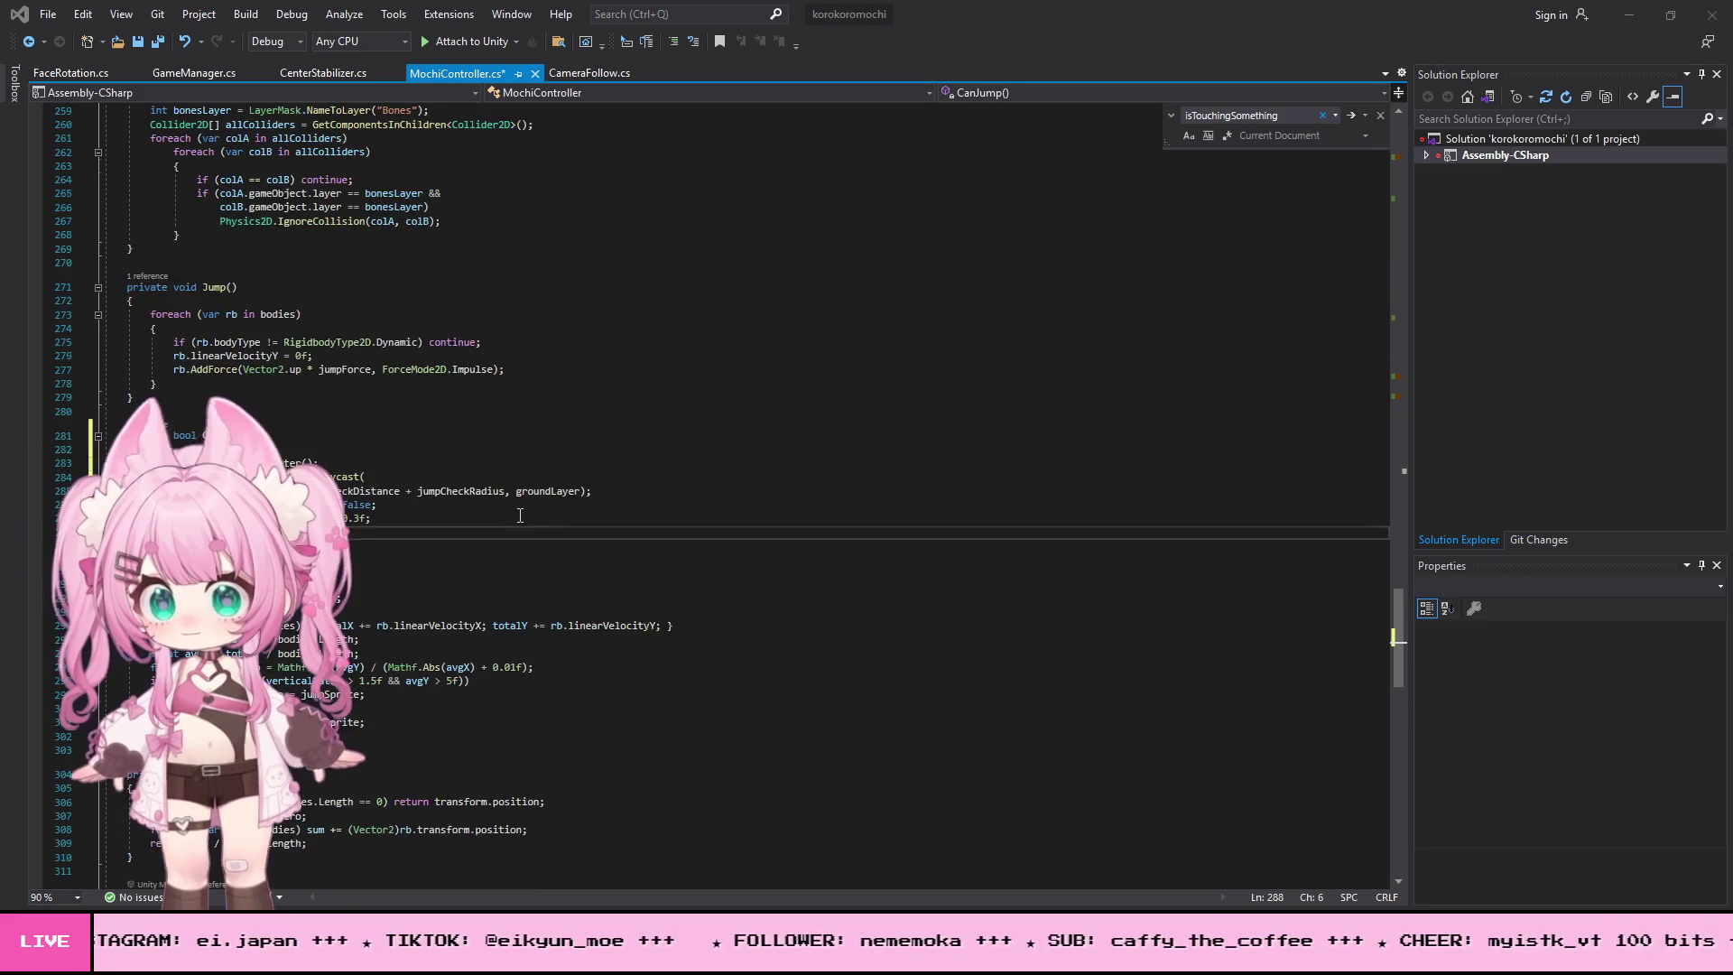
scroll(520, 543, "down", 14)
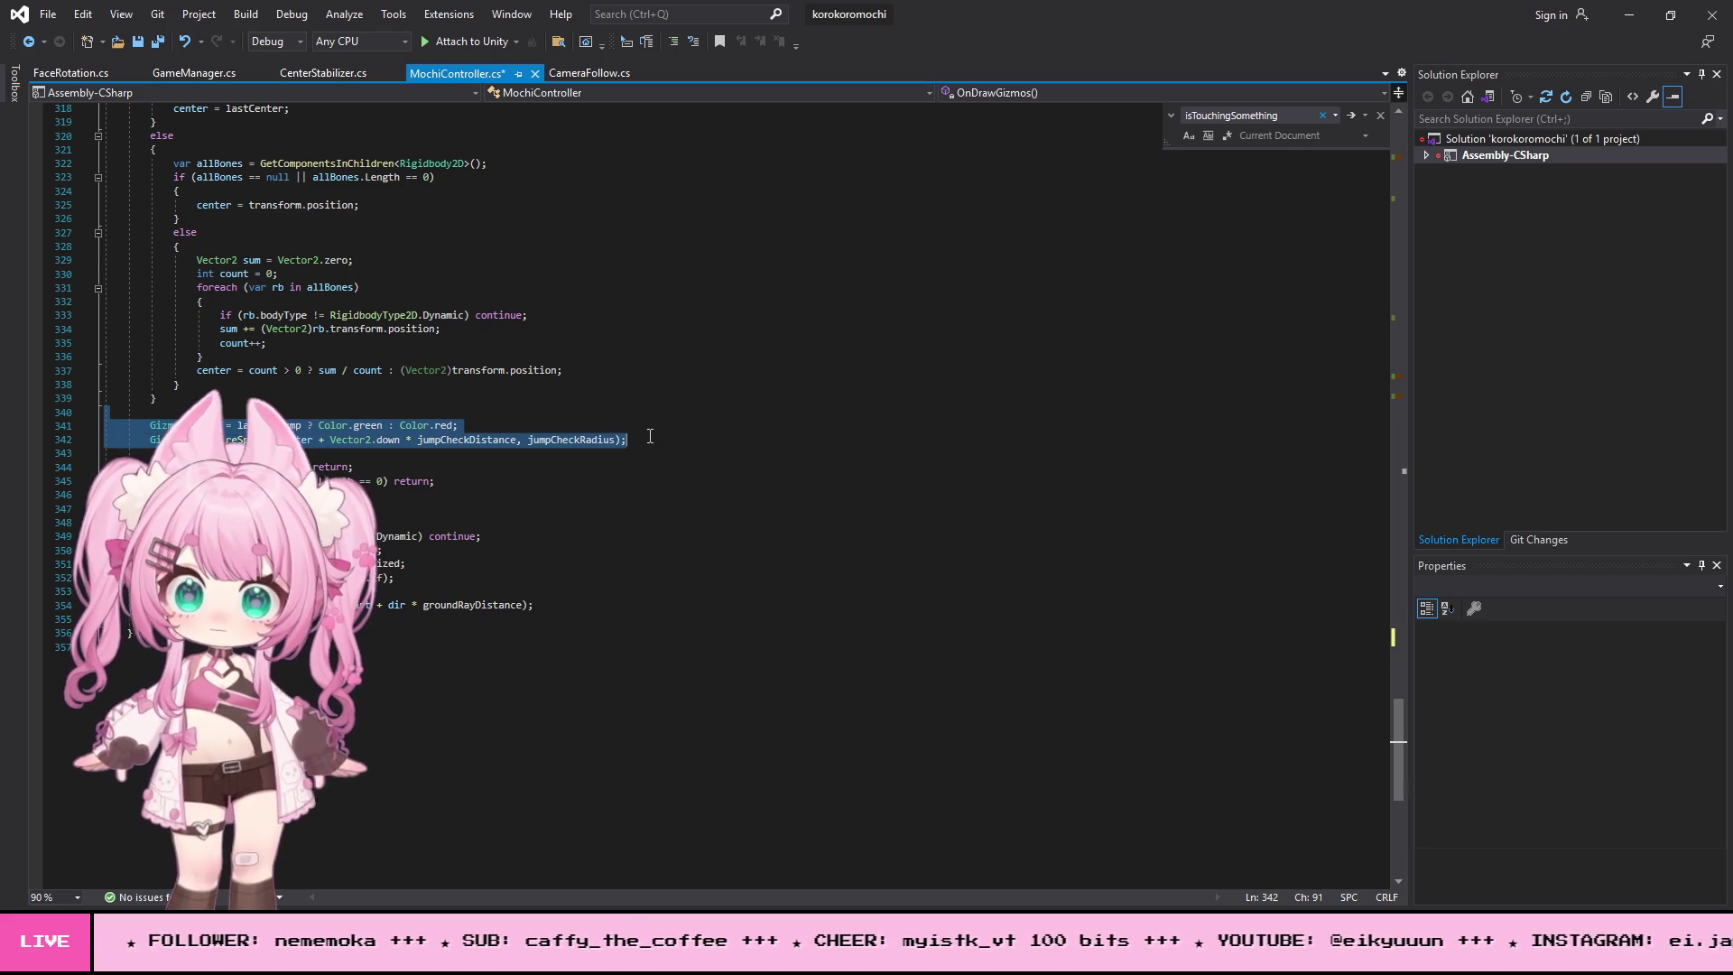
type("Gizmos.color = lastCanJump ? Color.green : Color.red;         Gizmos.DrawLine(lastCenter, lastCenter + Vector2.down * (jumpCheckDistance + jumpCheckRadius));")
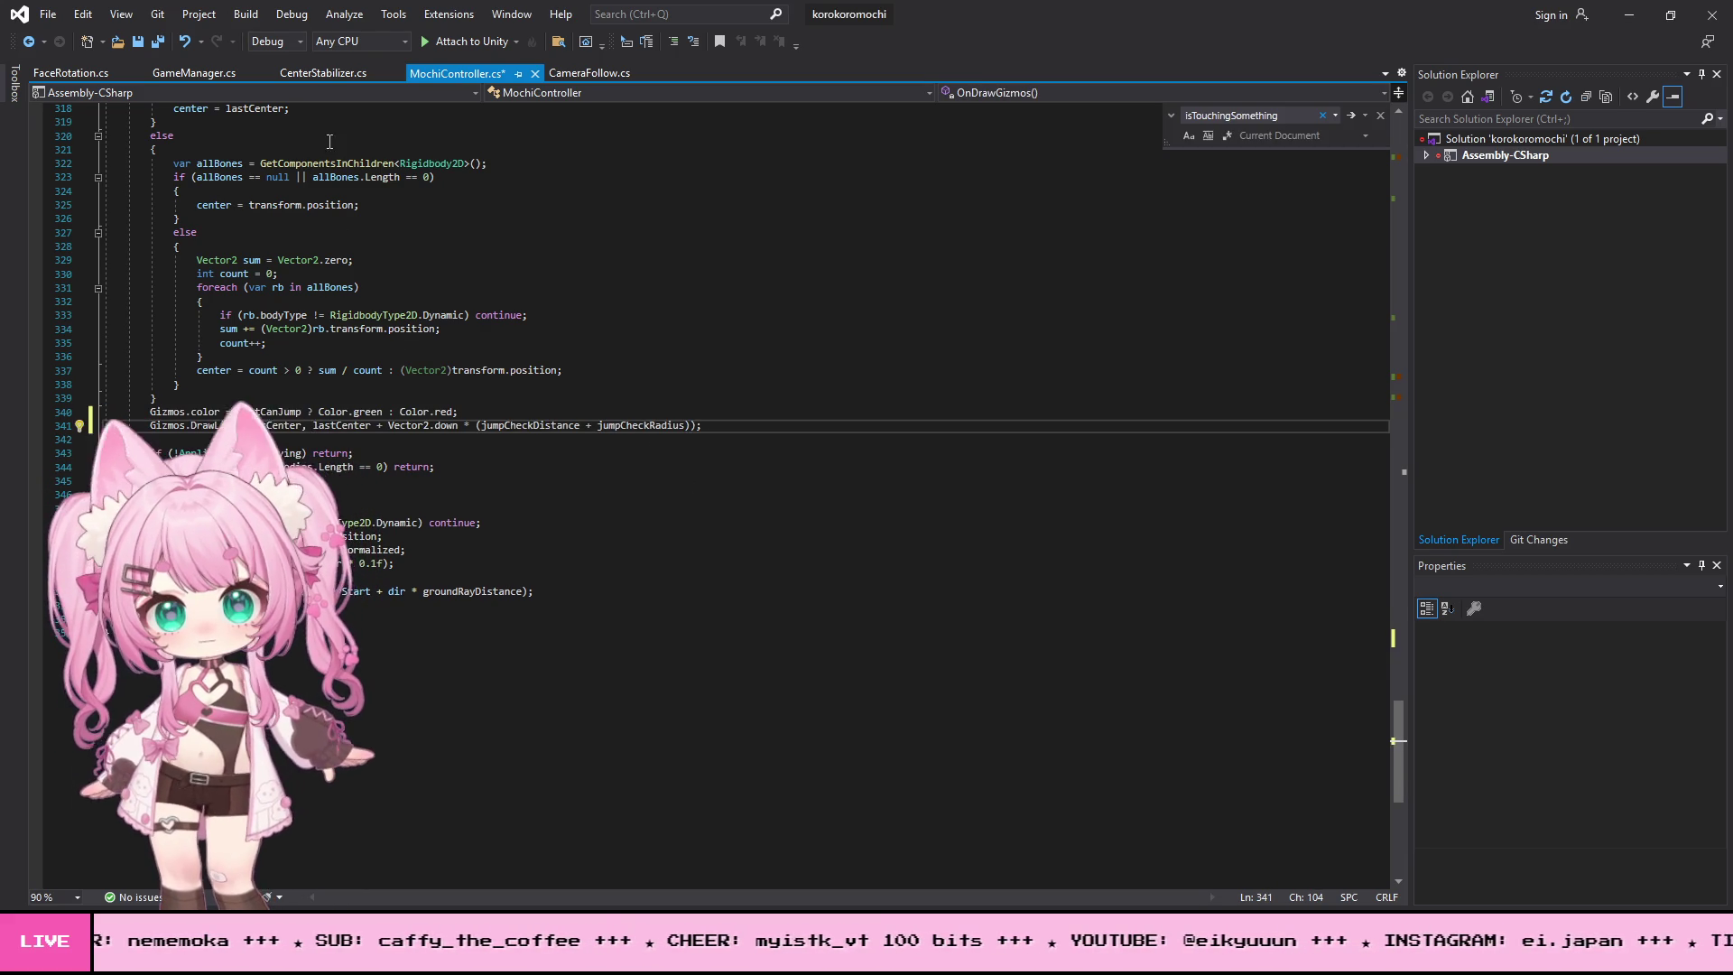
- Save MochiController.cs with File > Save All
left_click(41, 20)
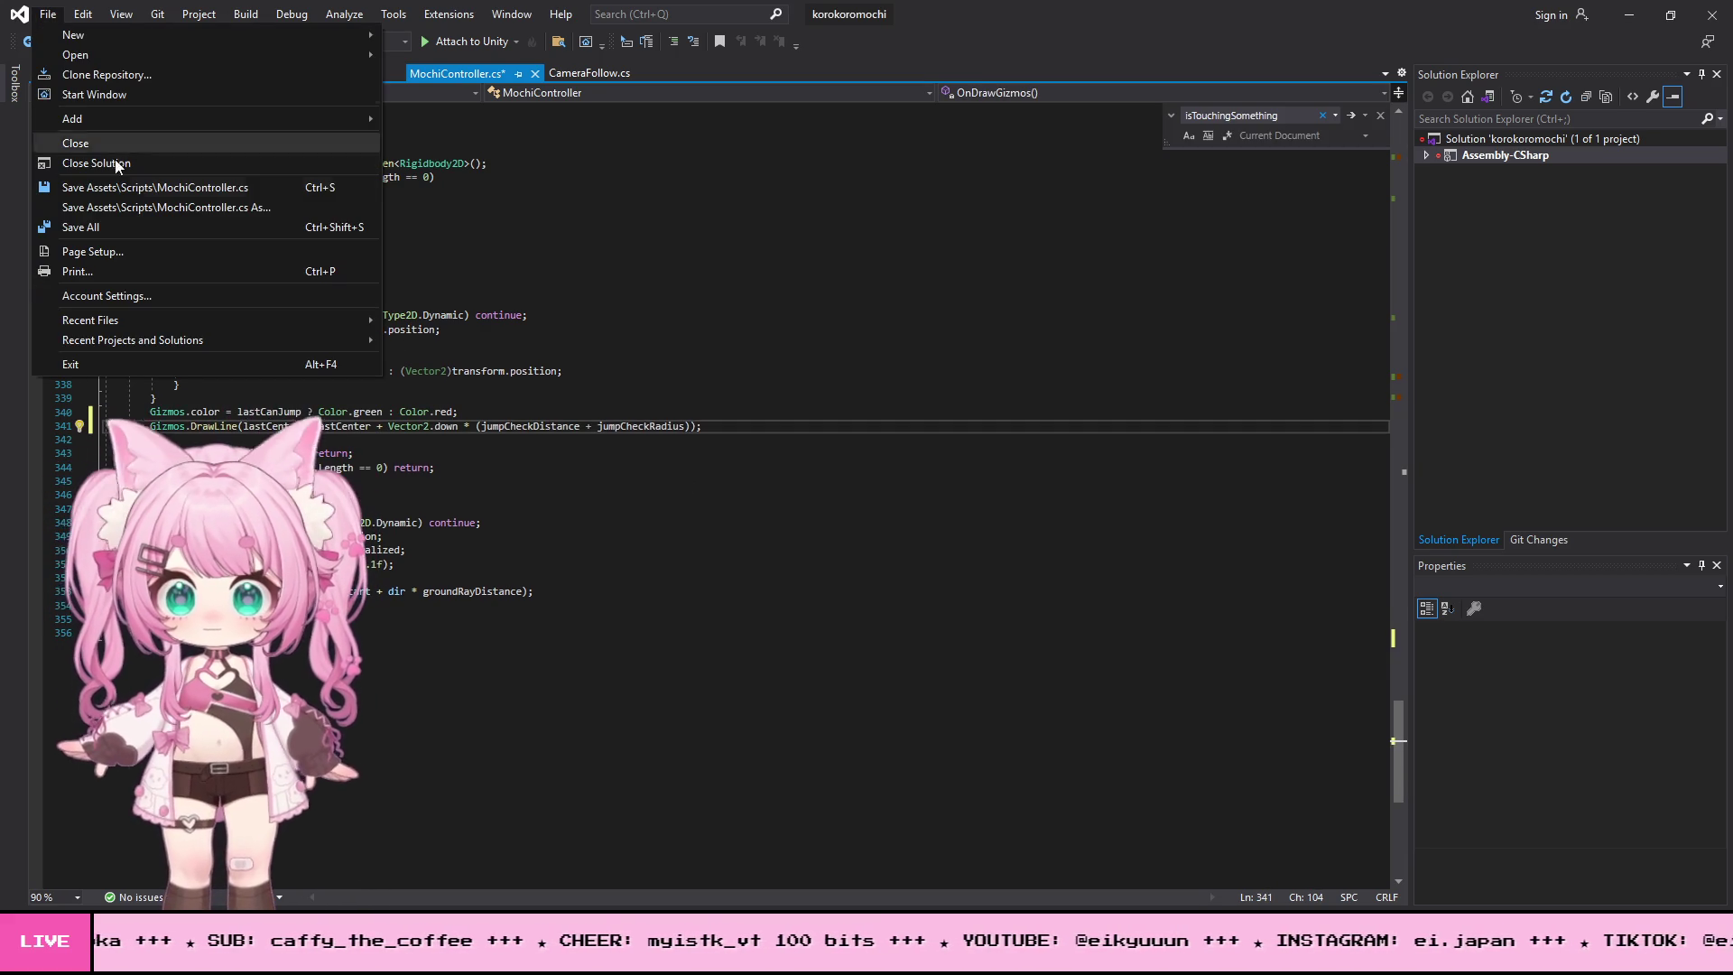
left_click(108, 224)
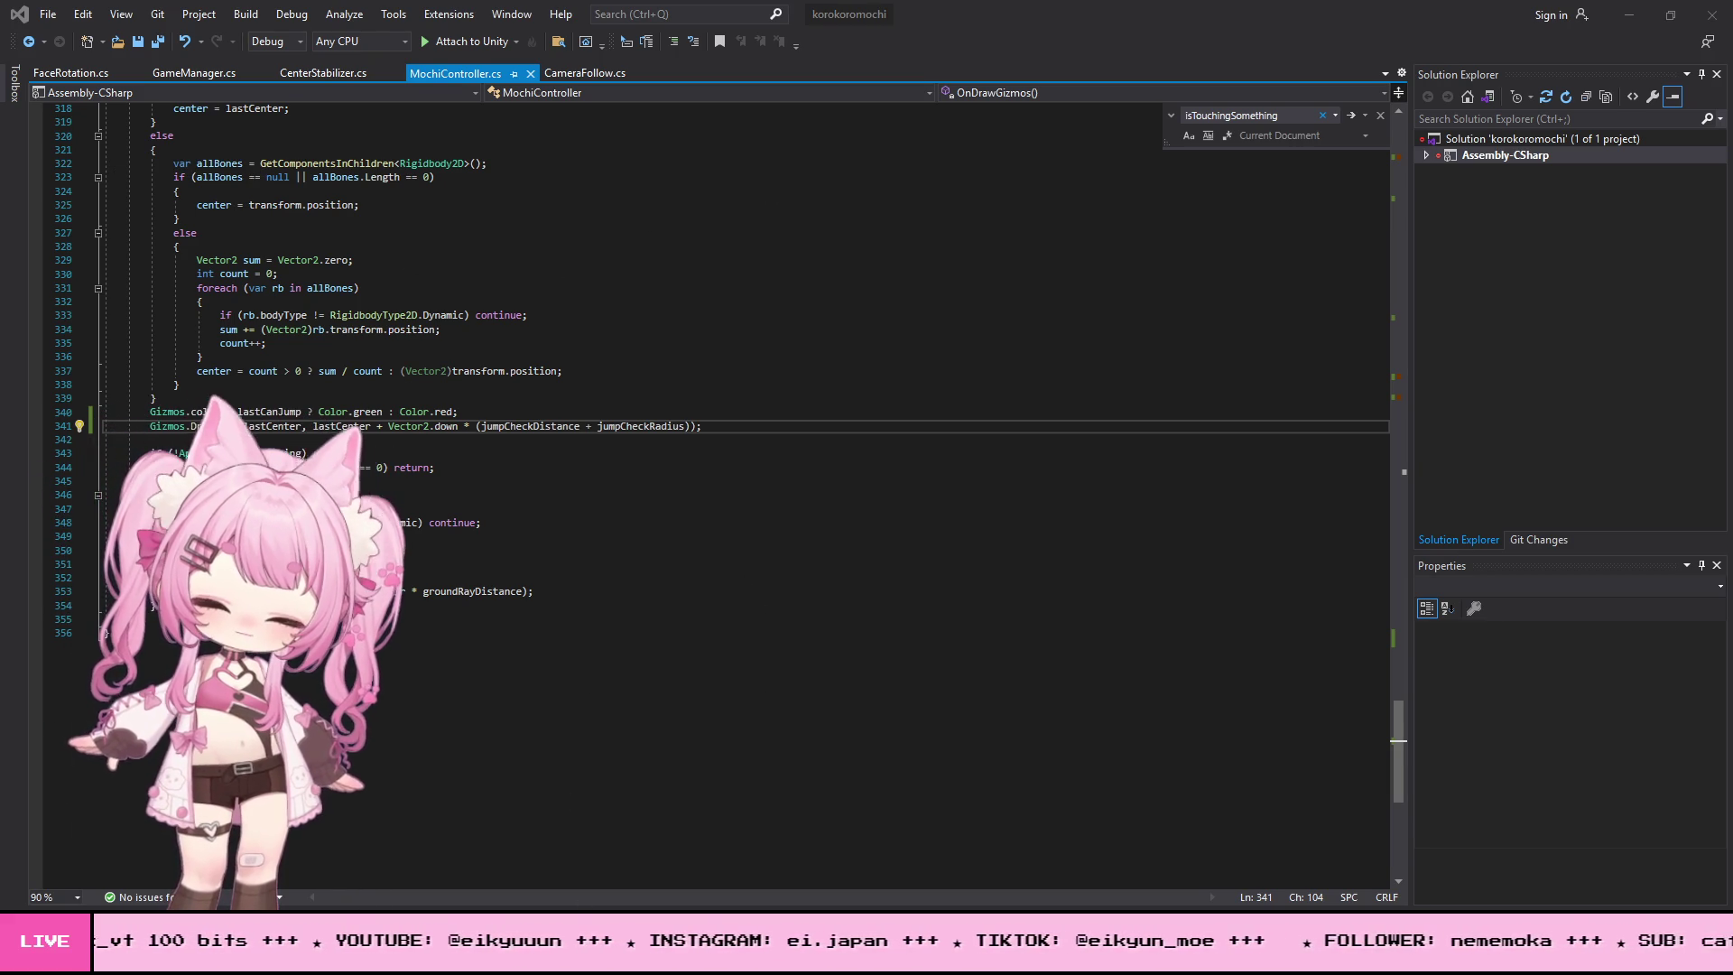
key("alt+Tab")
- Start play mode, roll the mochi right, then left until it presses against the left wall
scroll(803, 478, "up", 6)
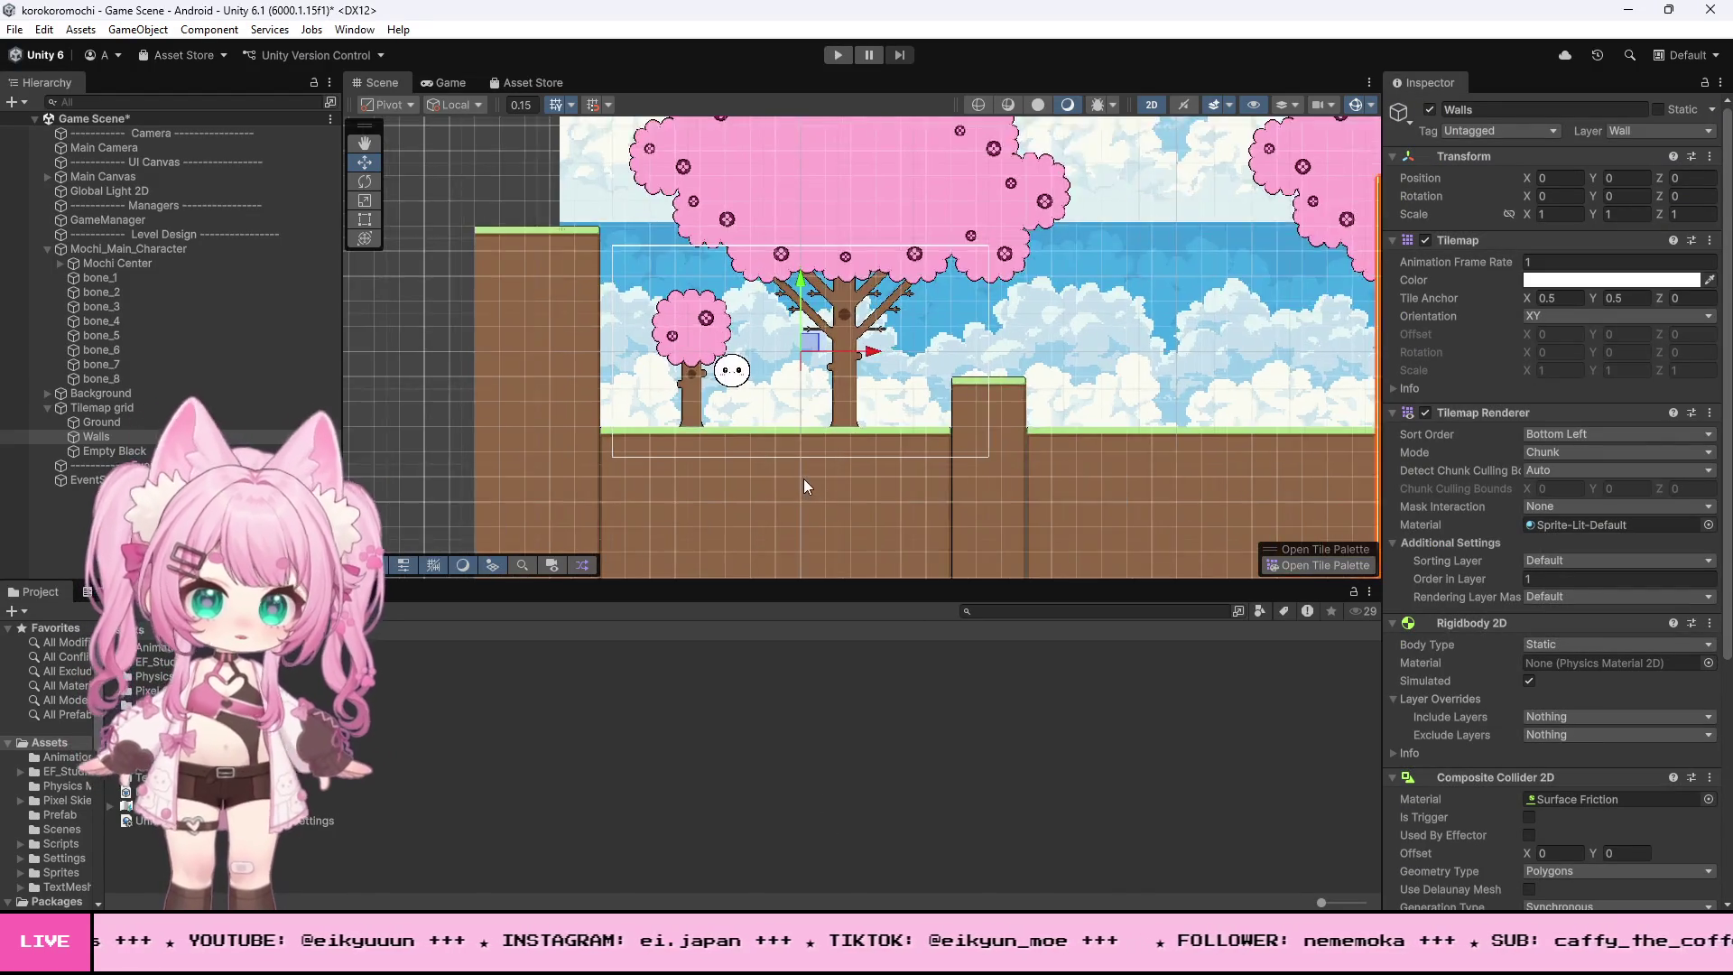
scroll(706, 321, "up", 4)
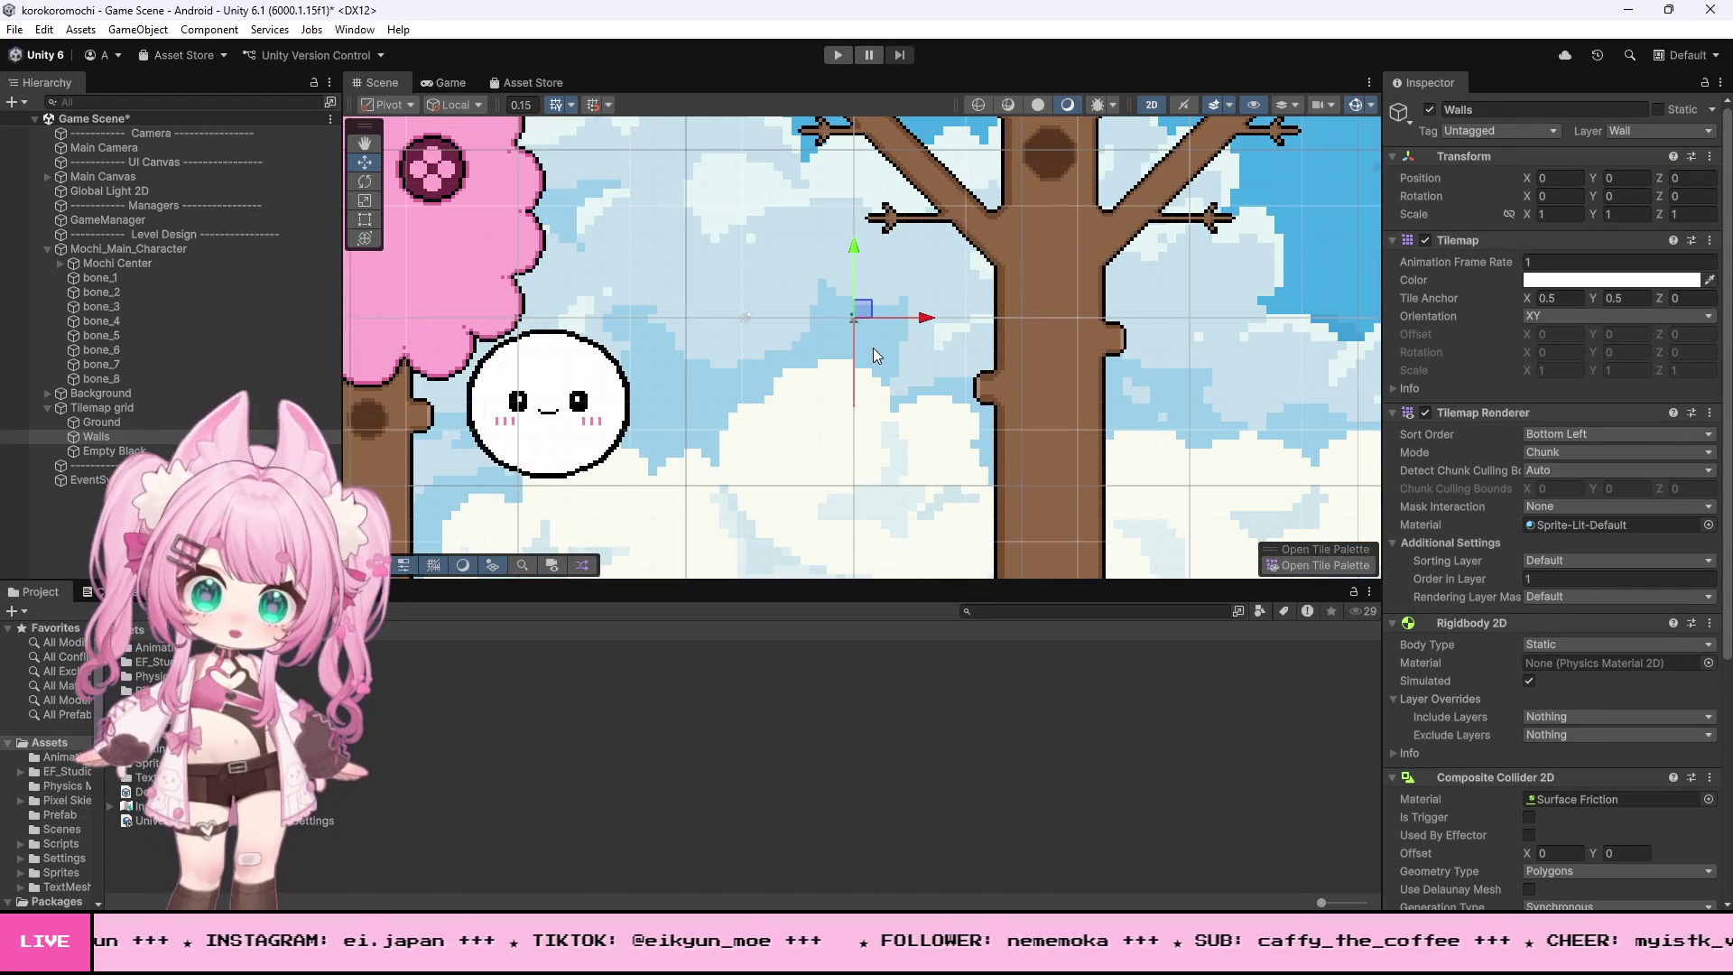
left_click(832, 56)
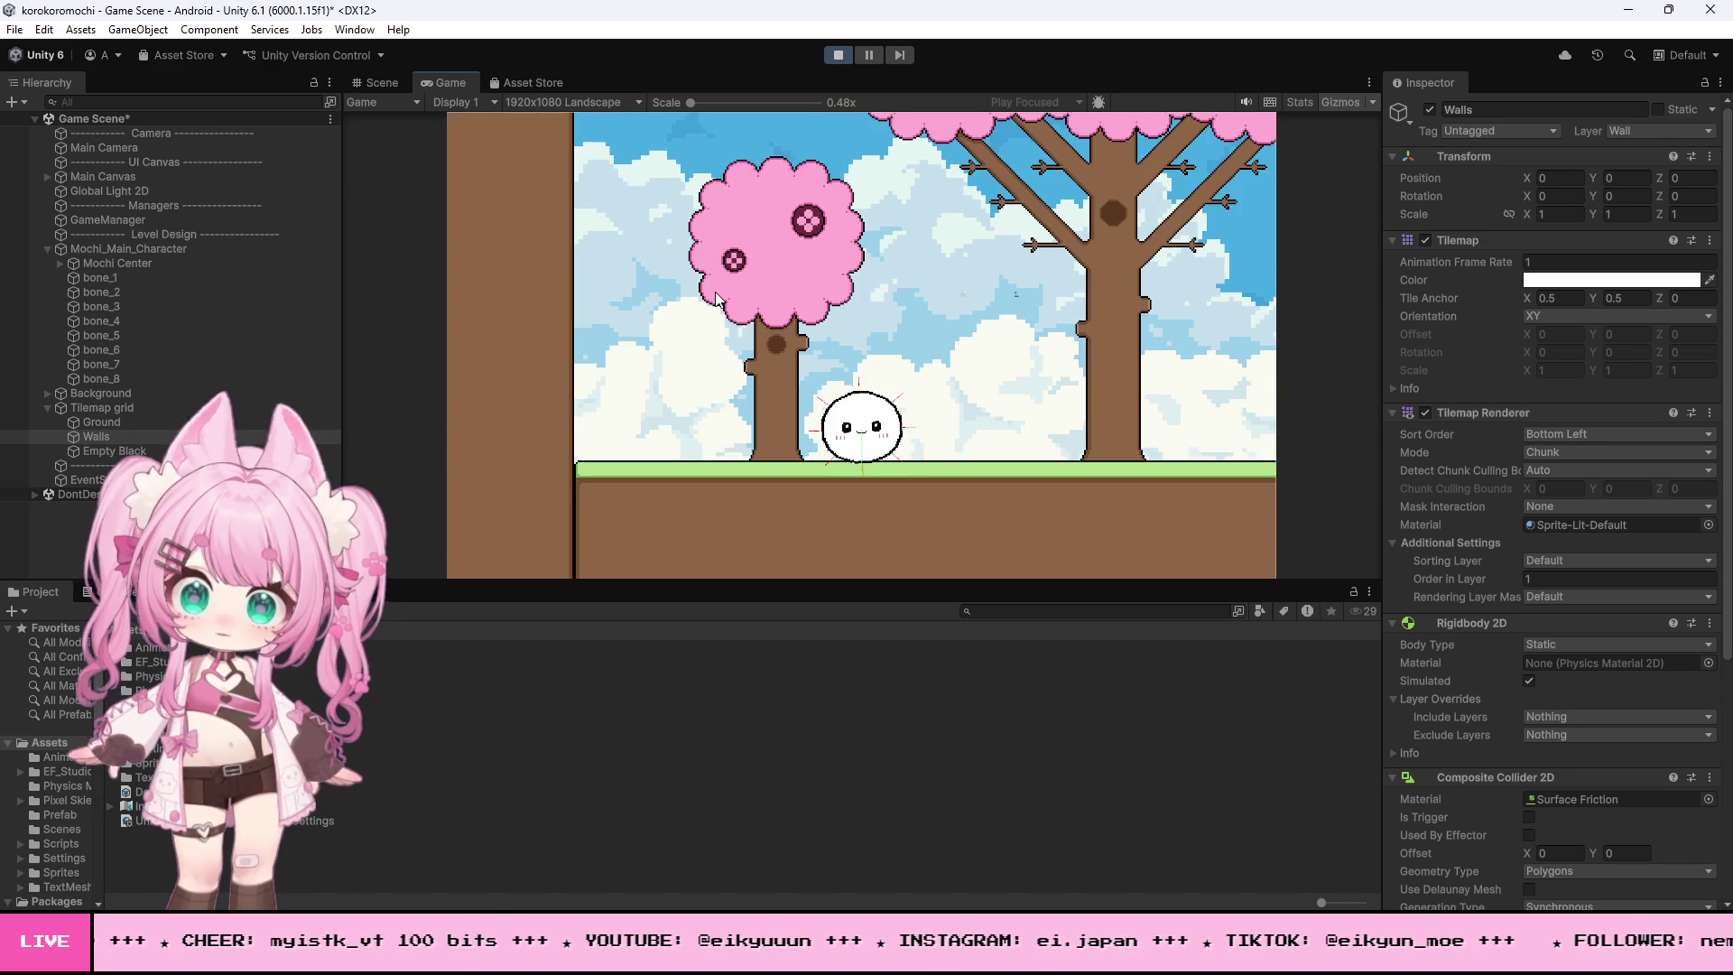
key("d")
key("a")
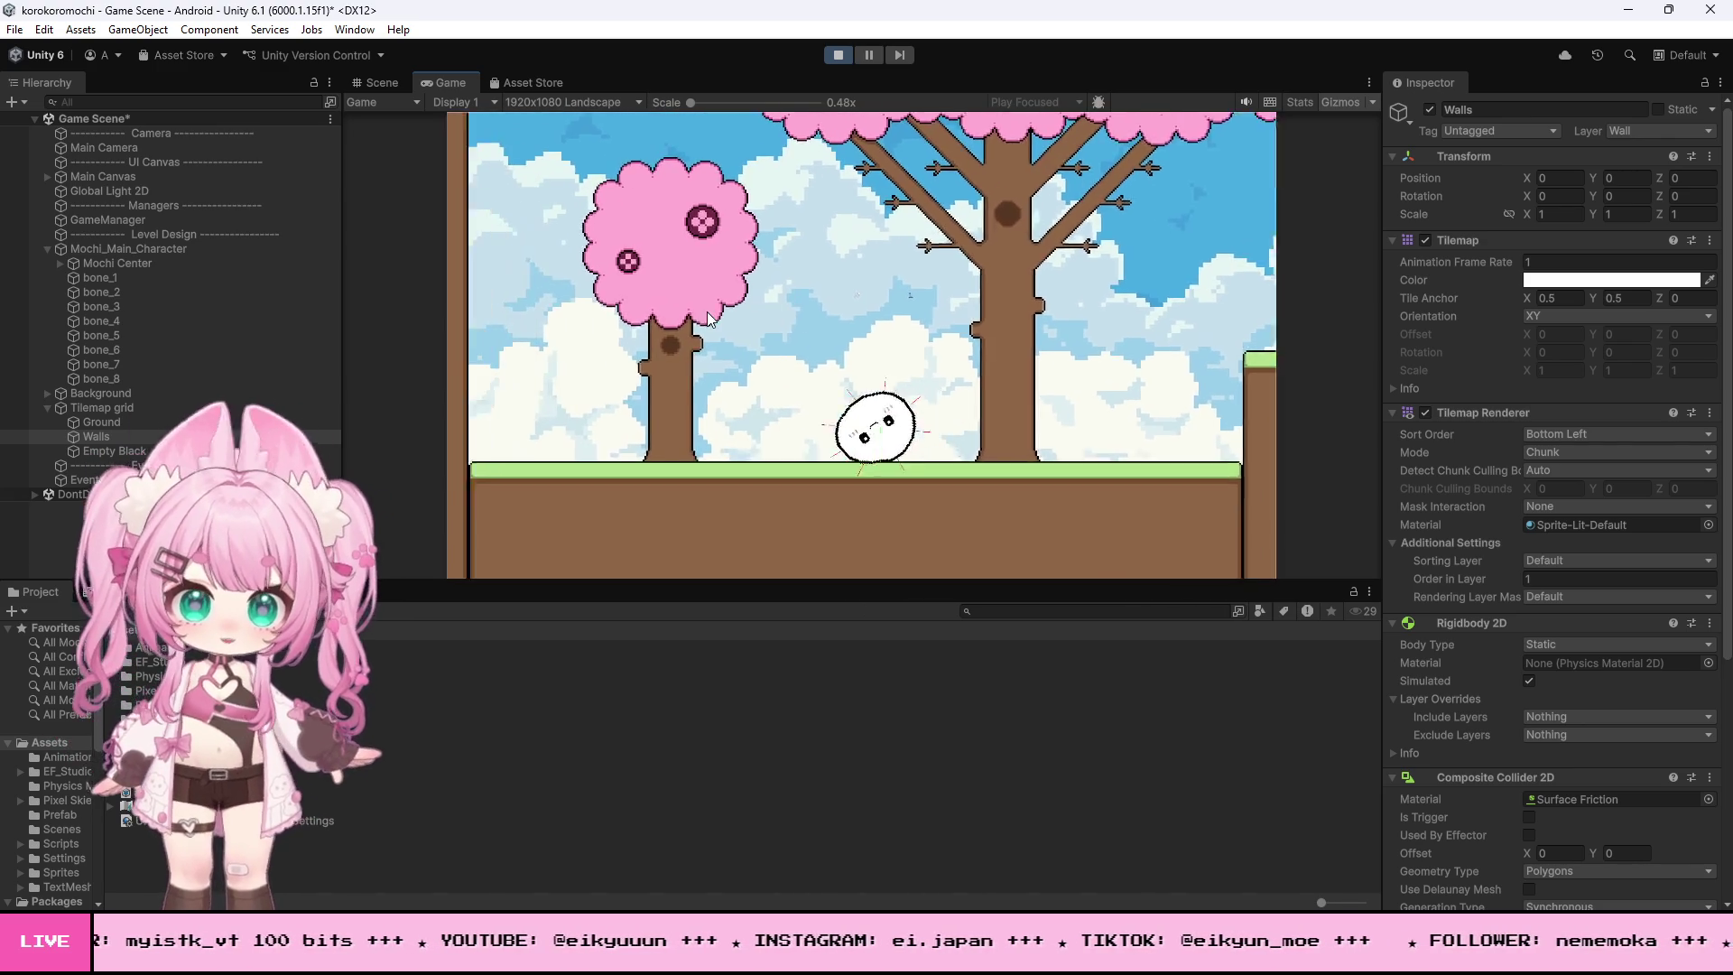
key("a")
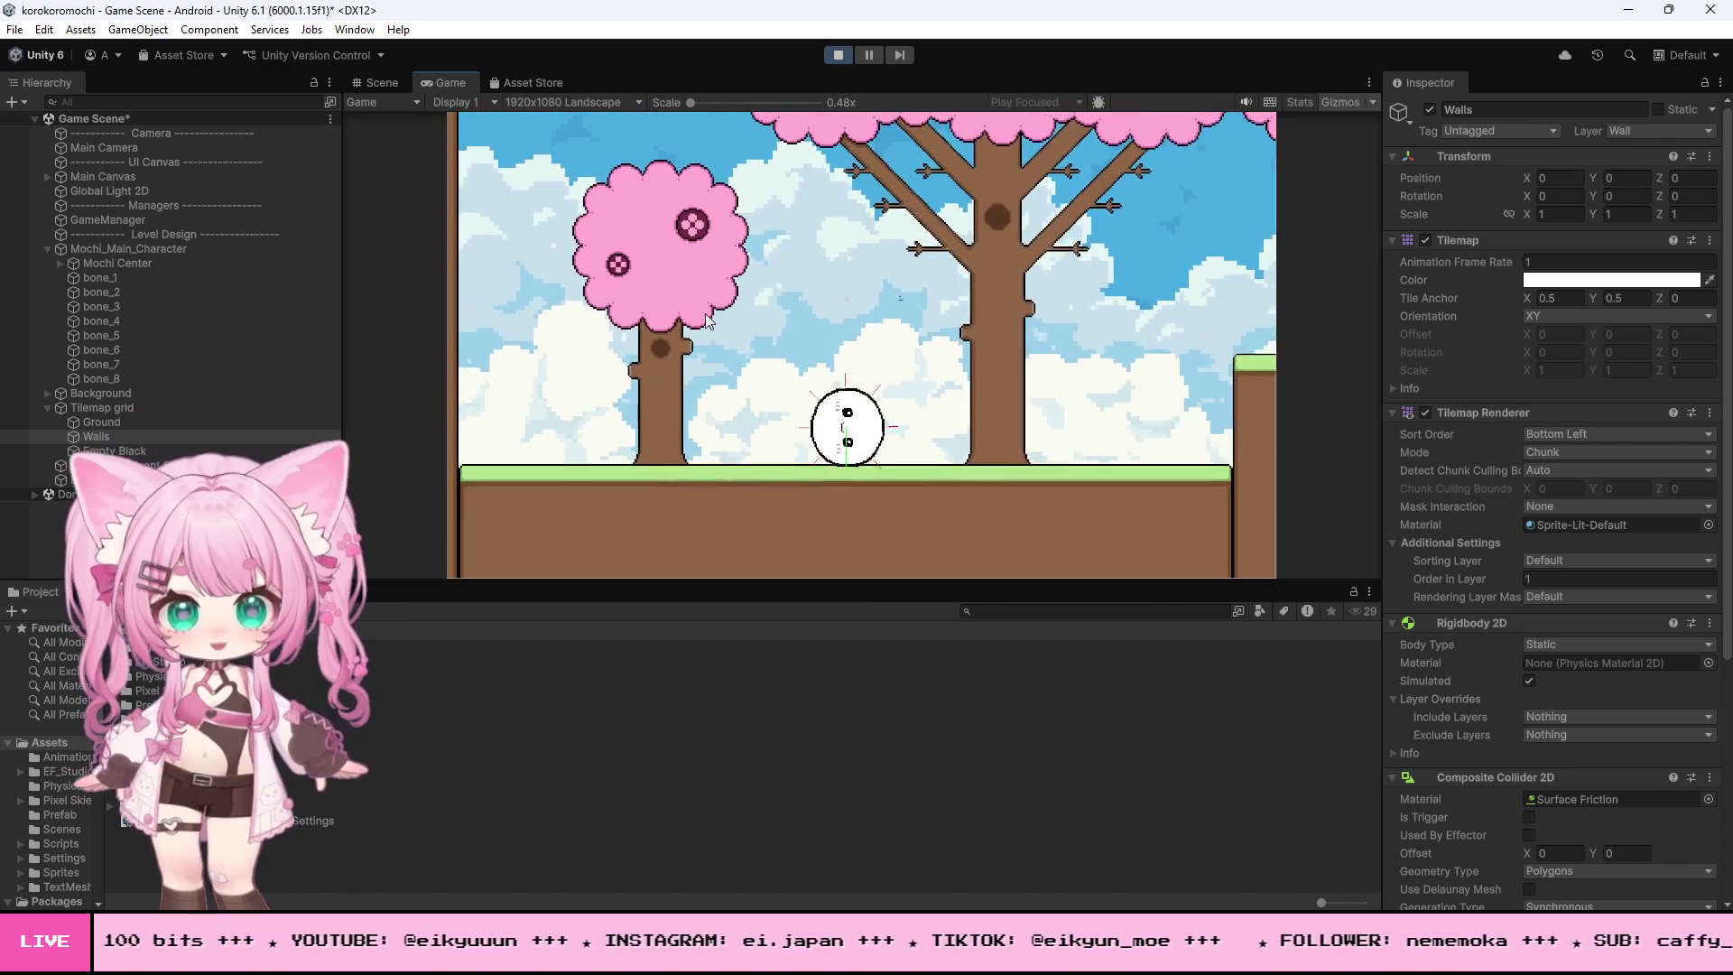
key("a")
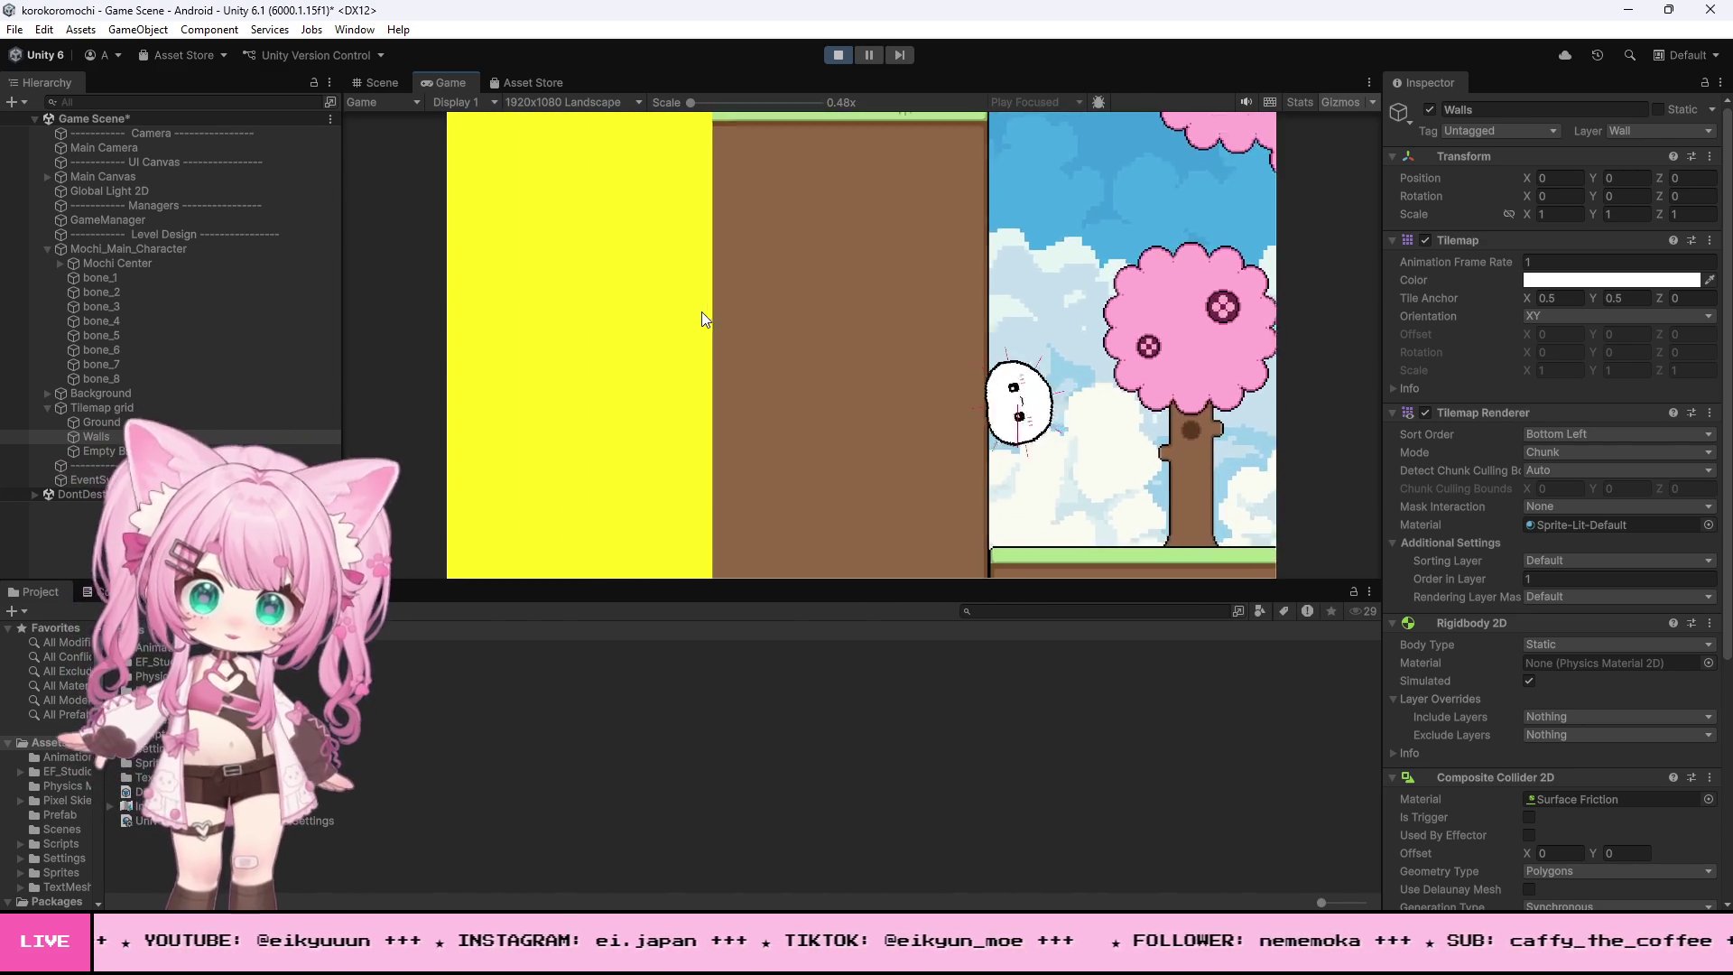
- Spring the mochi off the left wall twice, then switch to the Scene view
key("space")
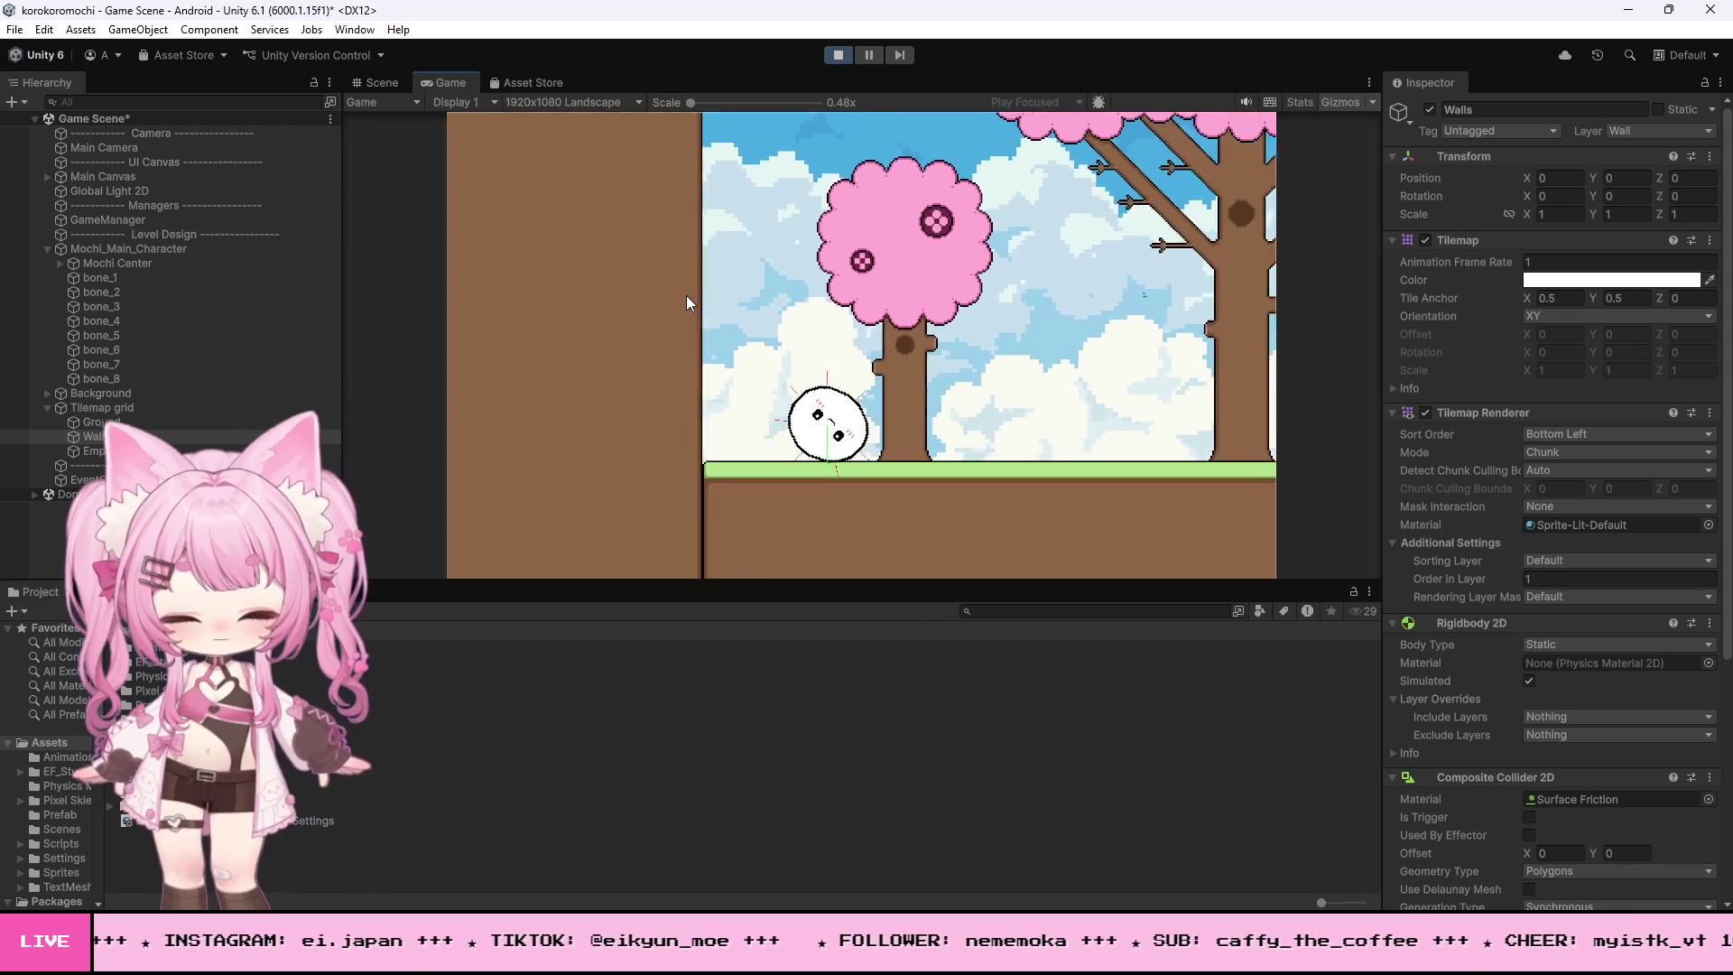
key("a")
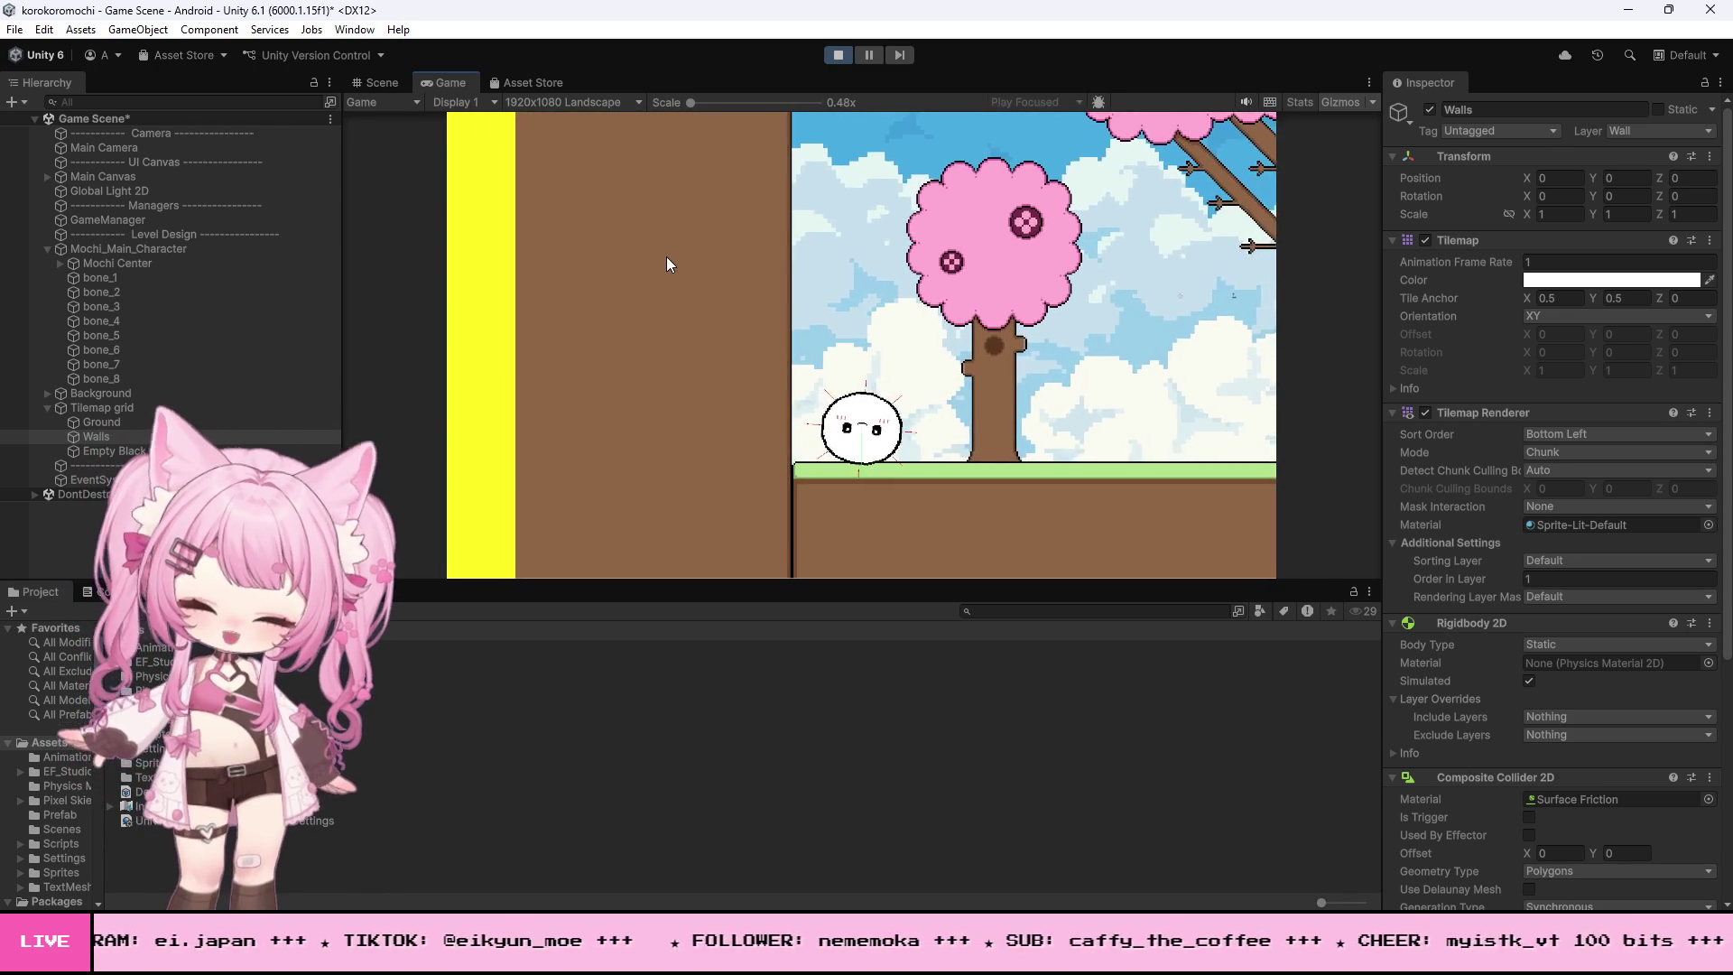
key("a")
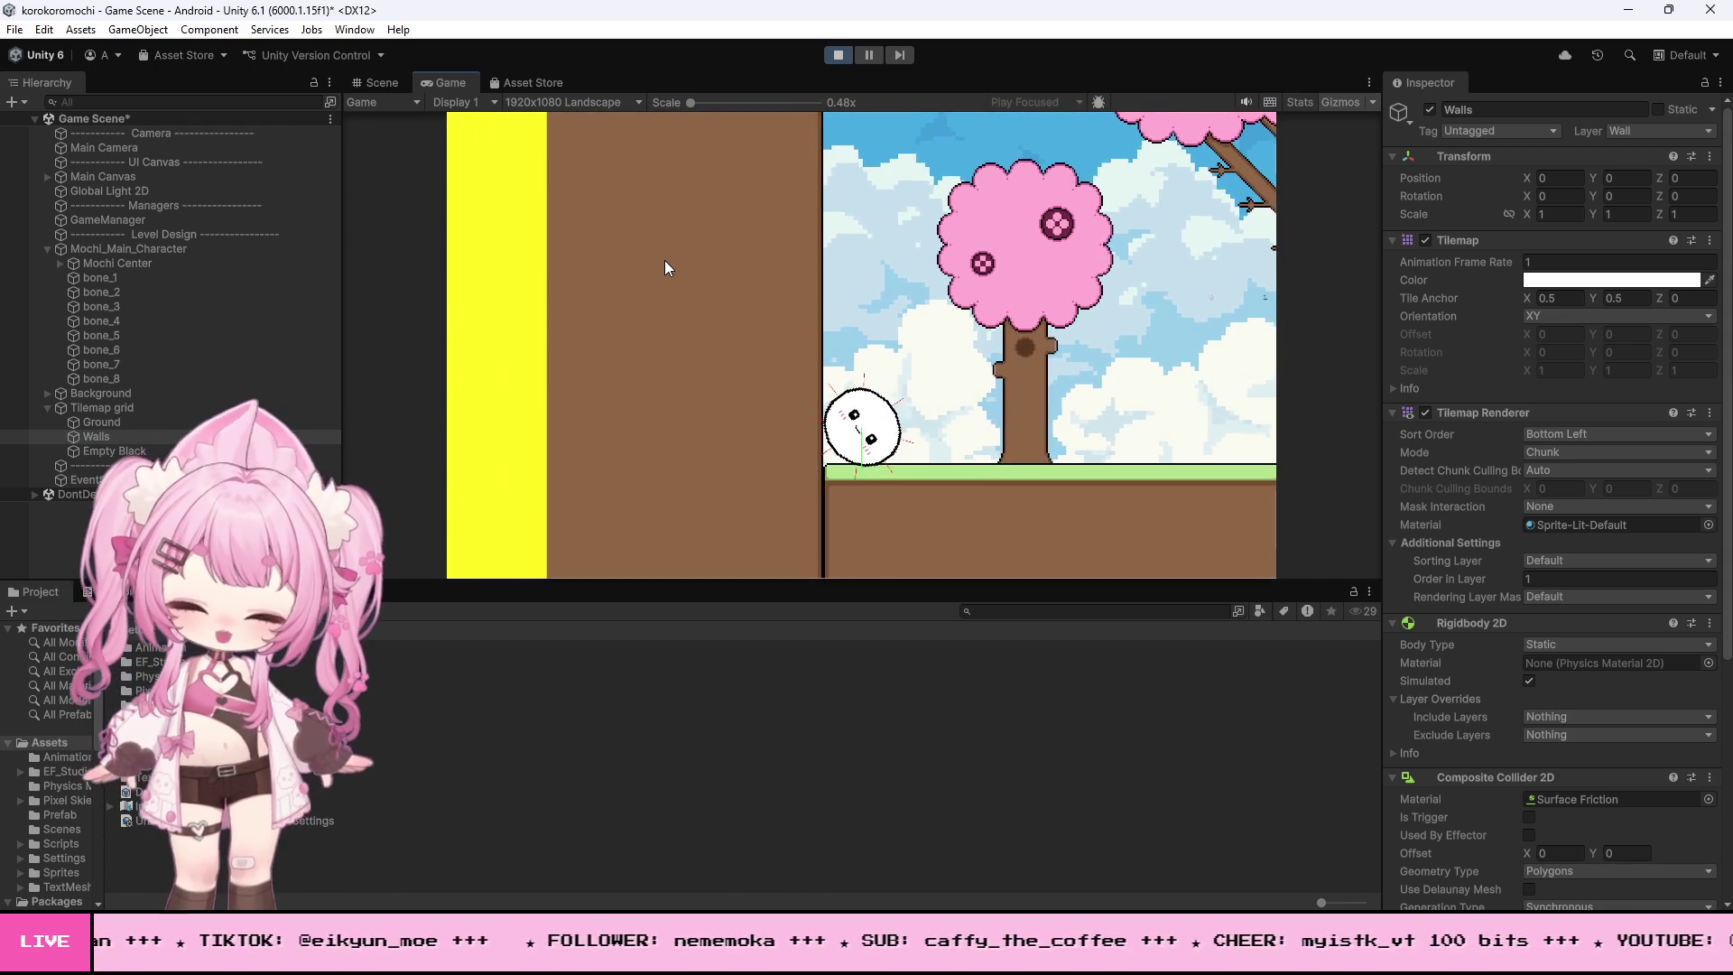
key("space")
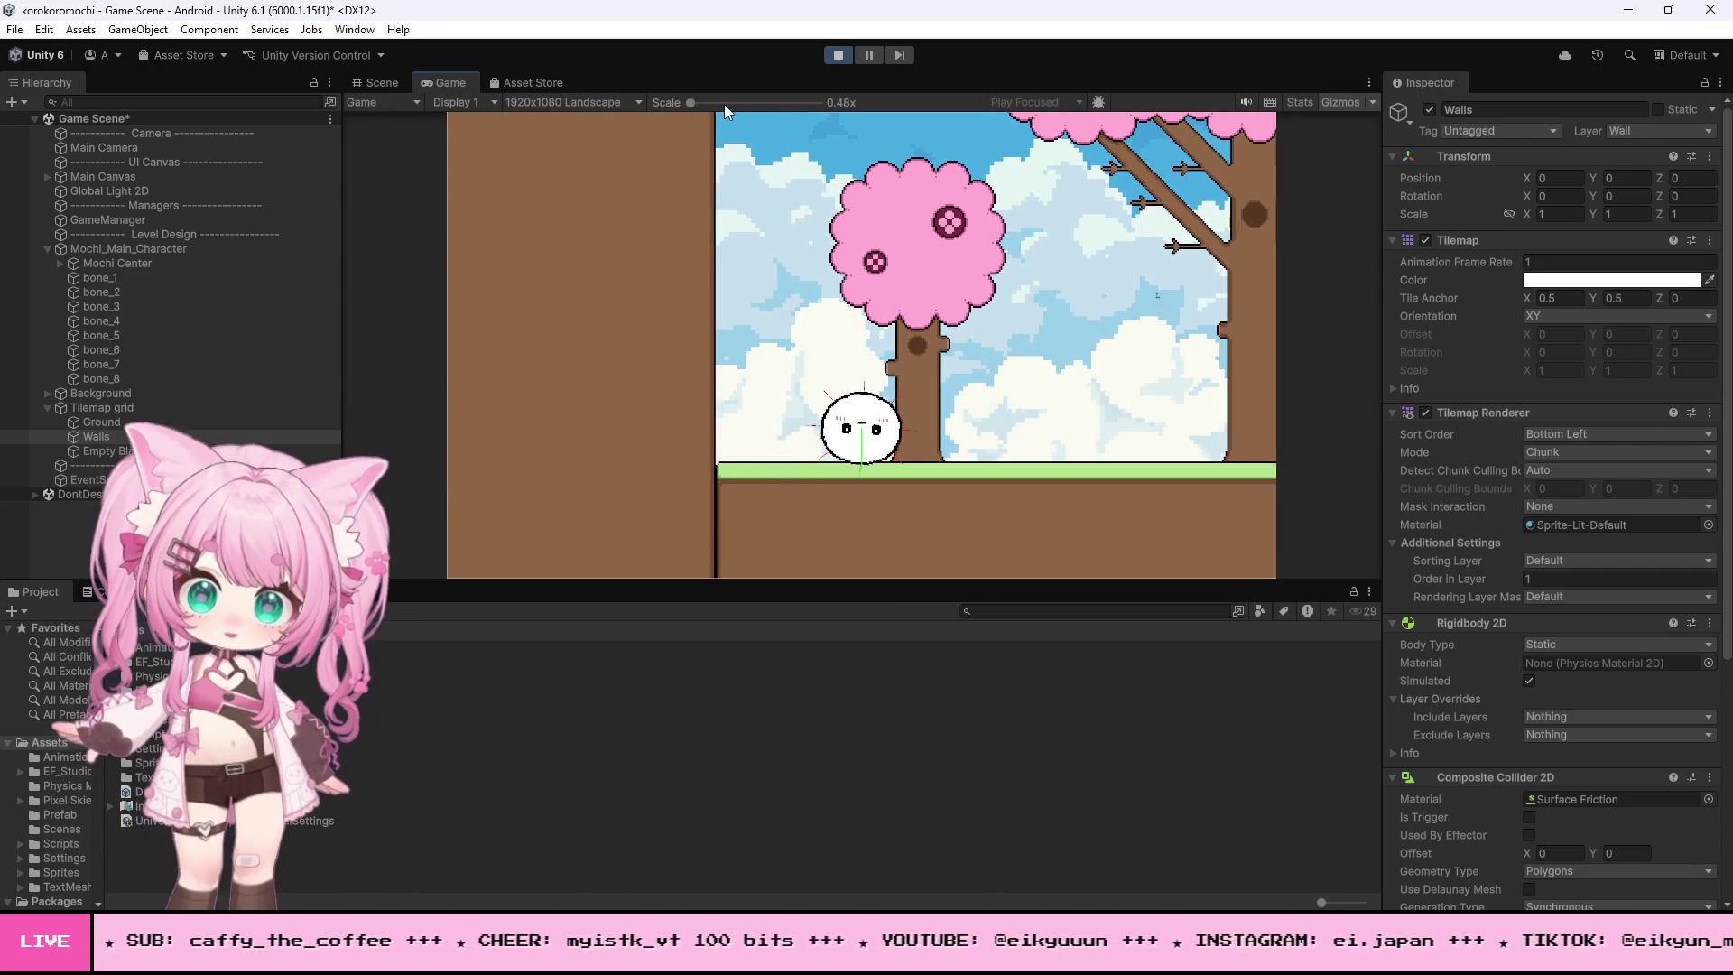
left_click(377, 82)
- Zoom in on the mochi's green jump-check gizmo line, stop the game, and return to the code
scroll(778, 247, "down", 5)
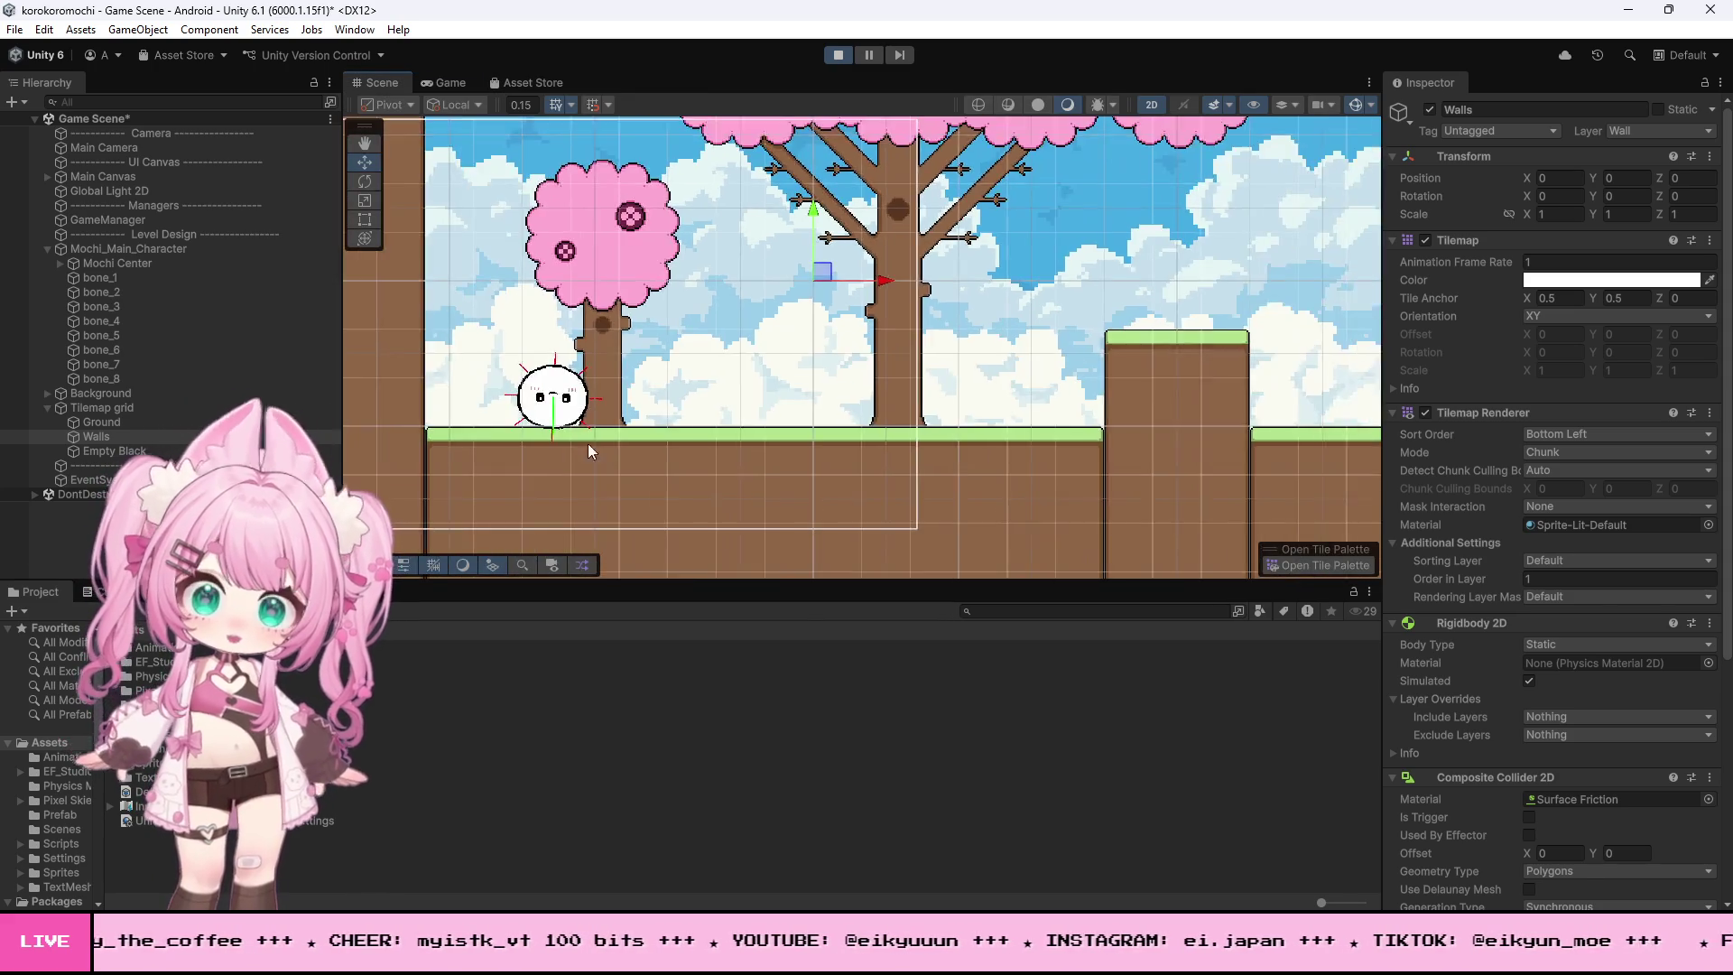
scroll(517, 430, "up", 10)
scroll(577, 448, "up", 2)
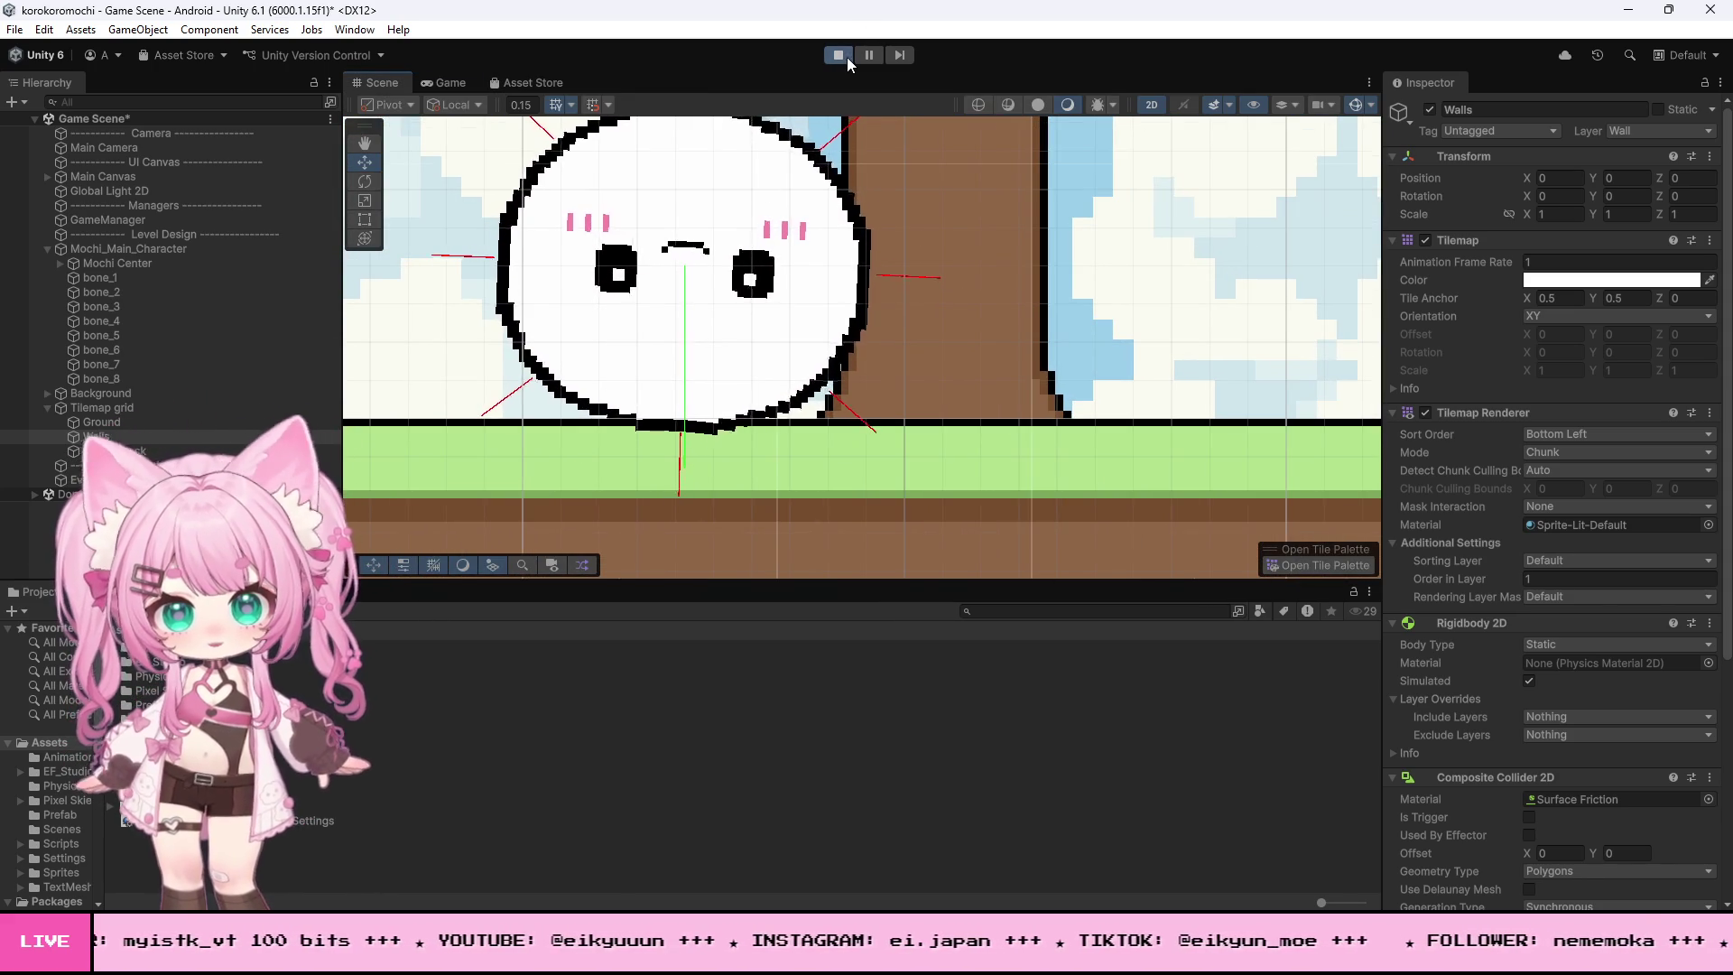
left_click(846, 56)
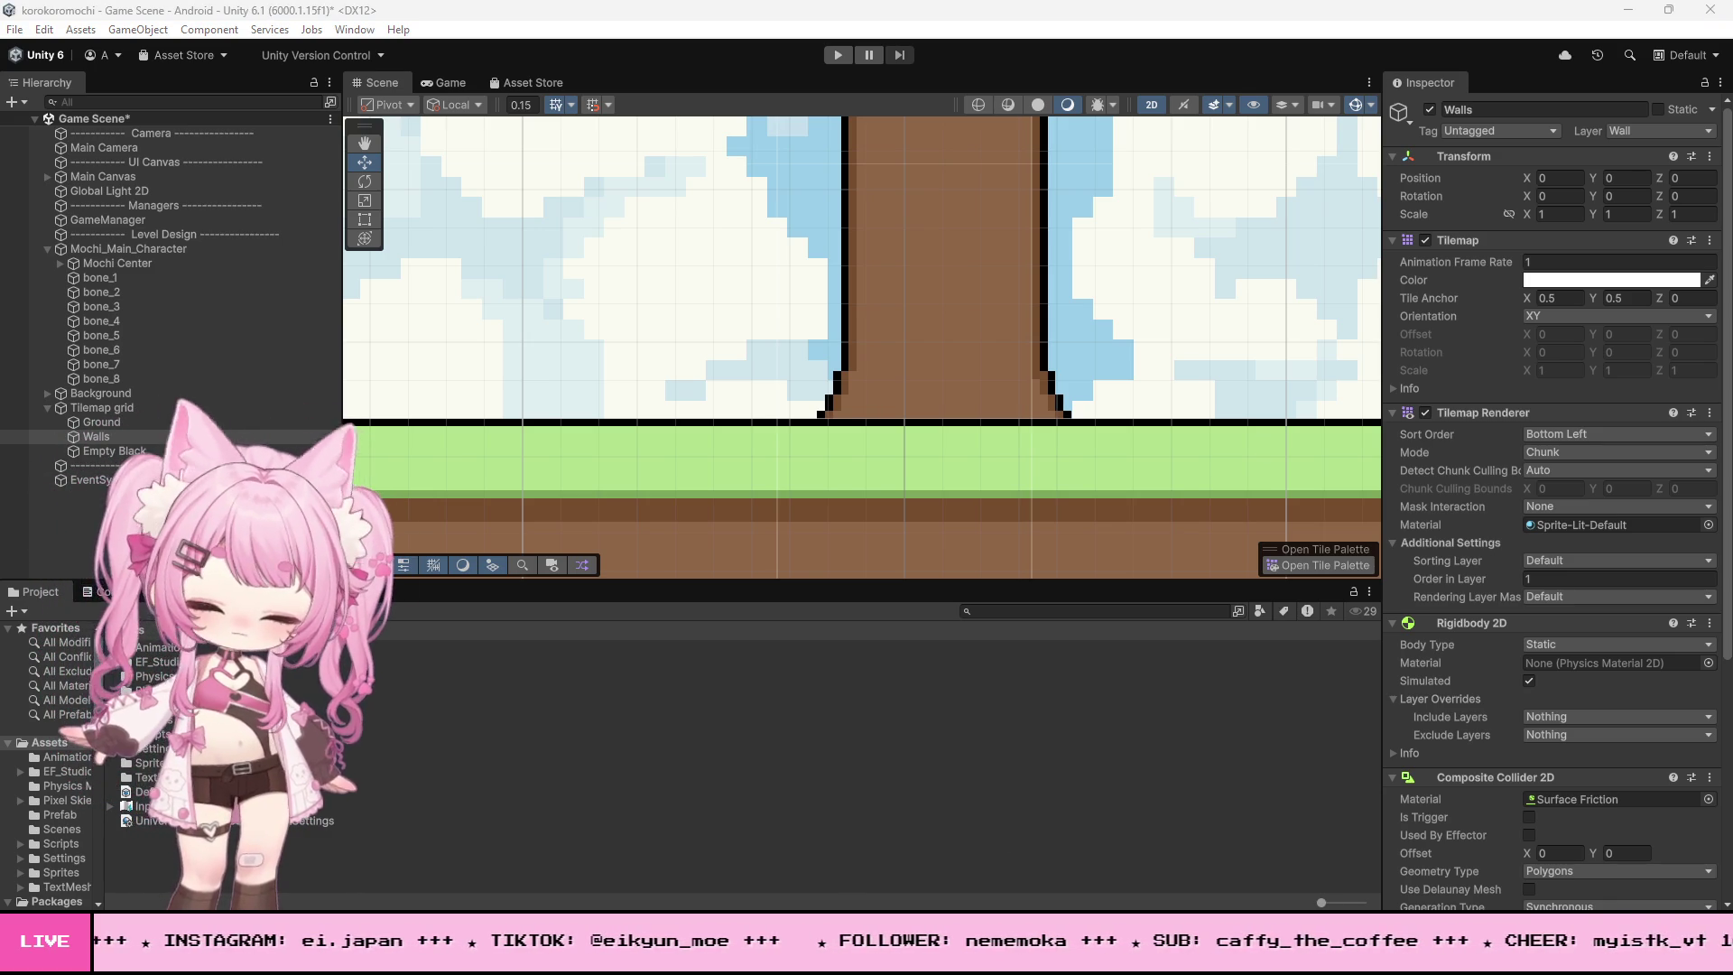
key("alt+Tab")
scroll(1366, 693, "up", 5)
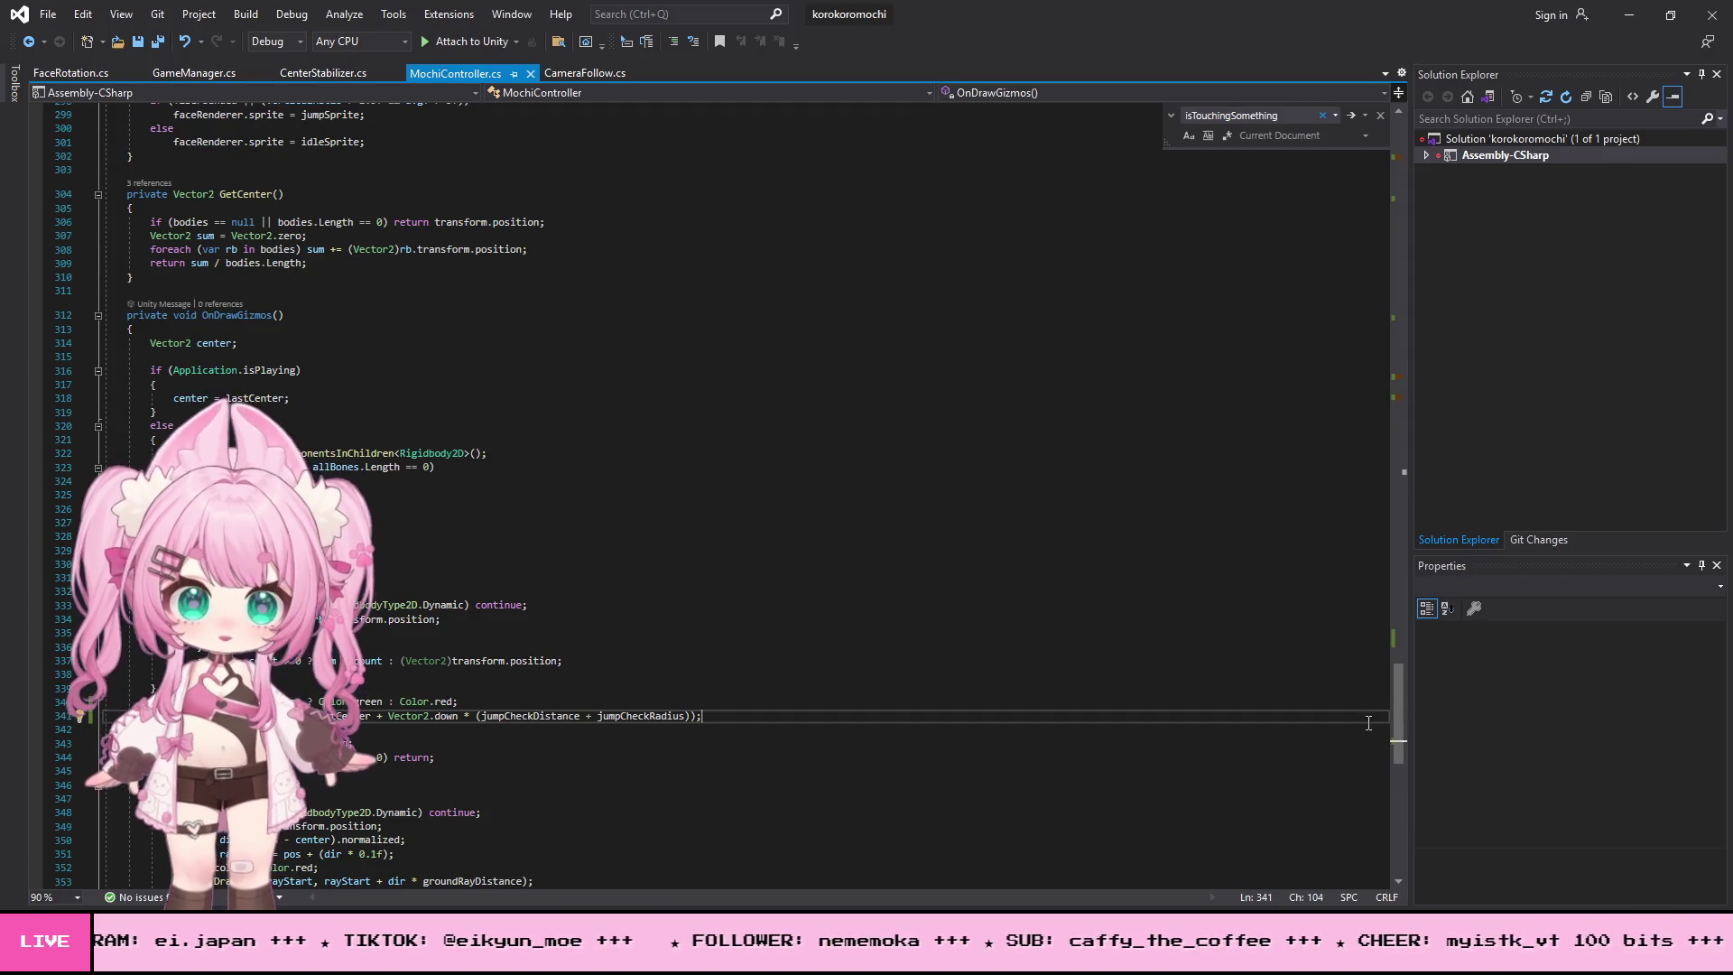
left_click_drag(1398, 717, 1398, 165)
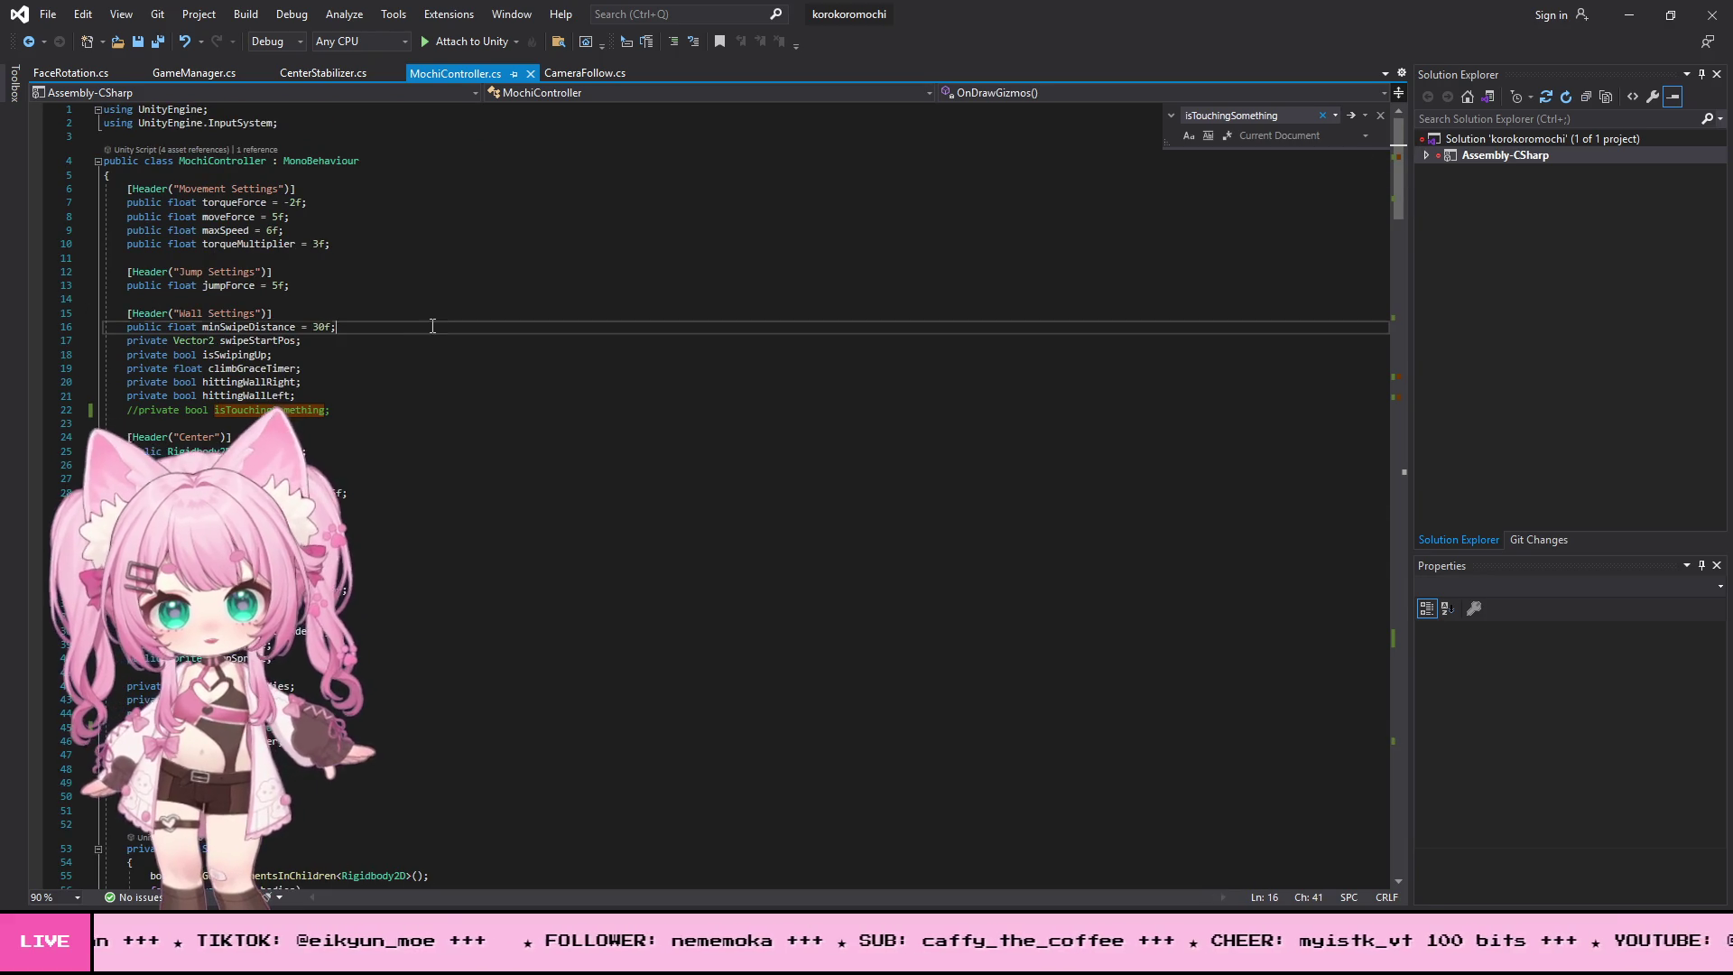
left_click_drag(330, 409, 13, 415)
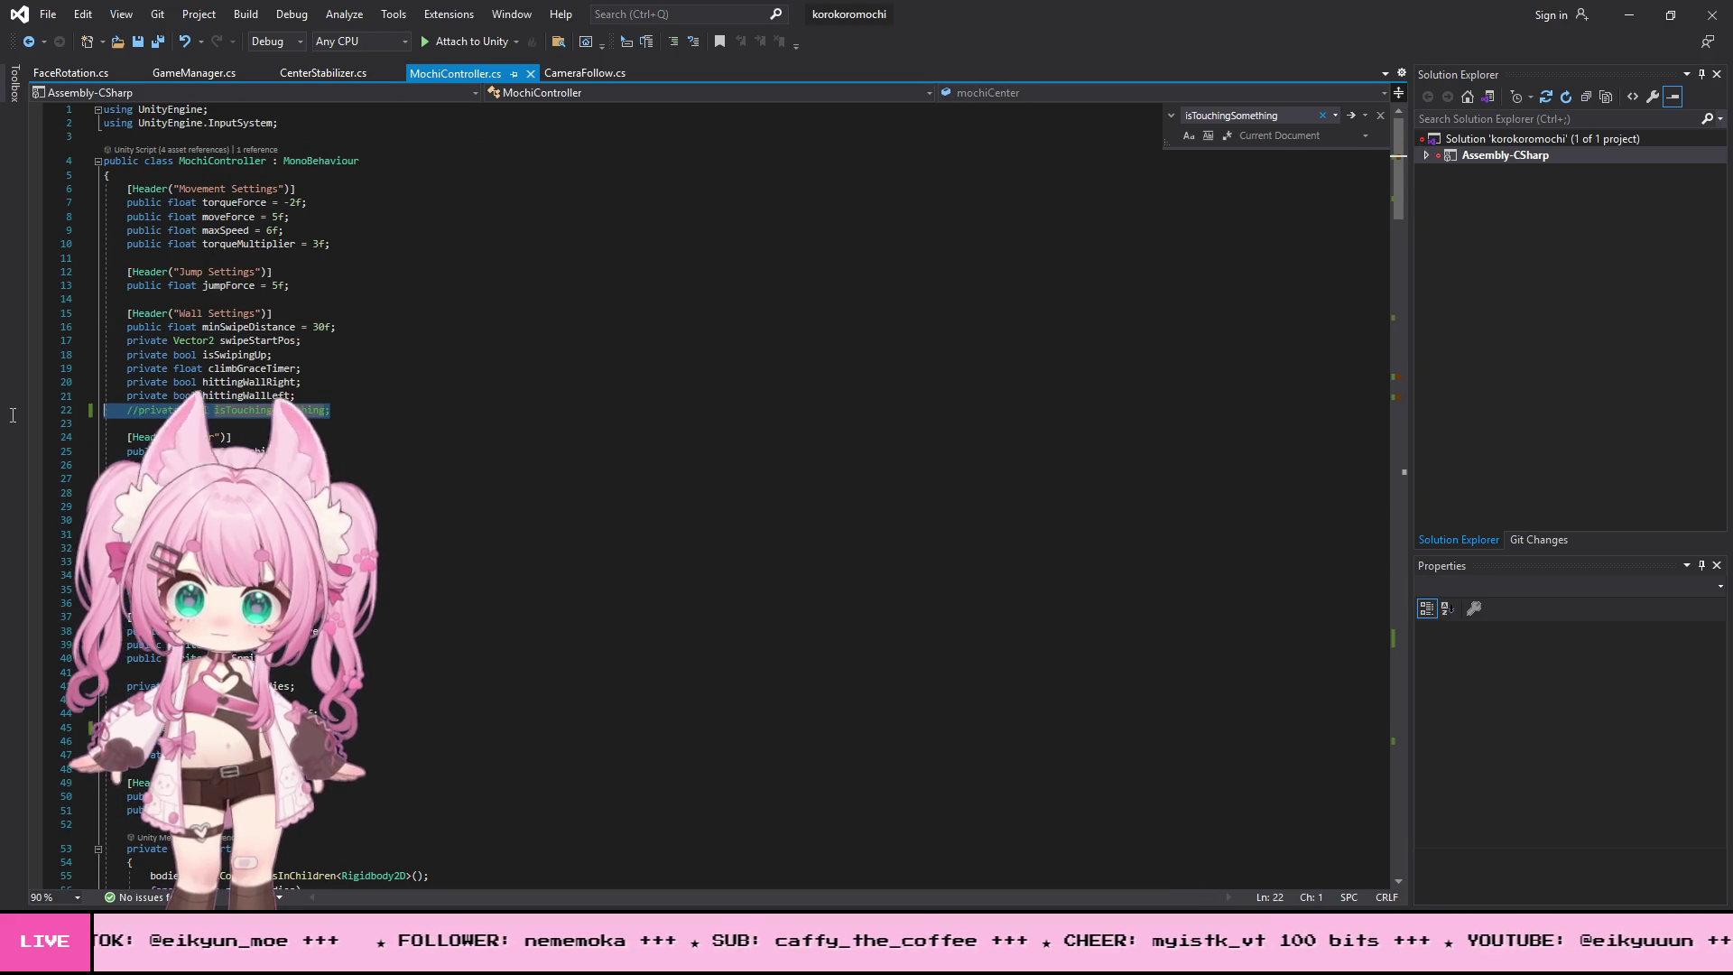
key("BackSpace")
key("BackSpace")
scroll(436, 476, "down", 7)
left_click(562, 423)
key("shift+Home")
key("BackSpace")
key("BackSpace")
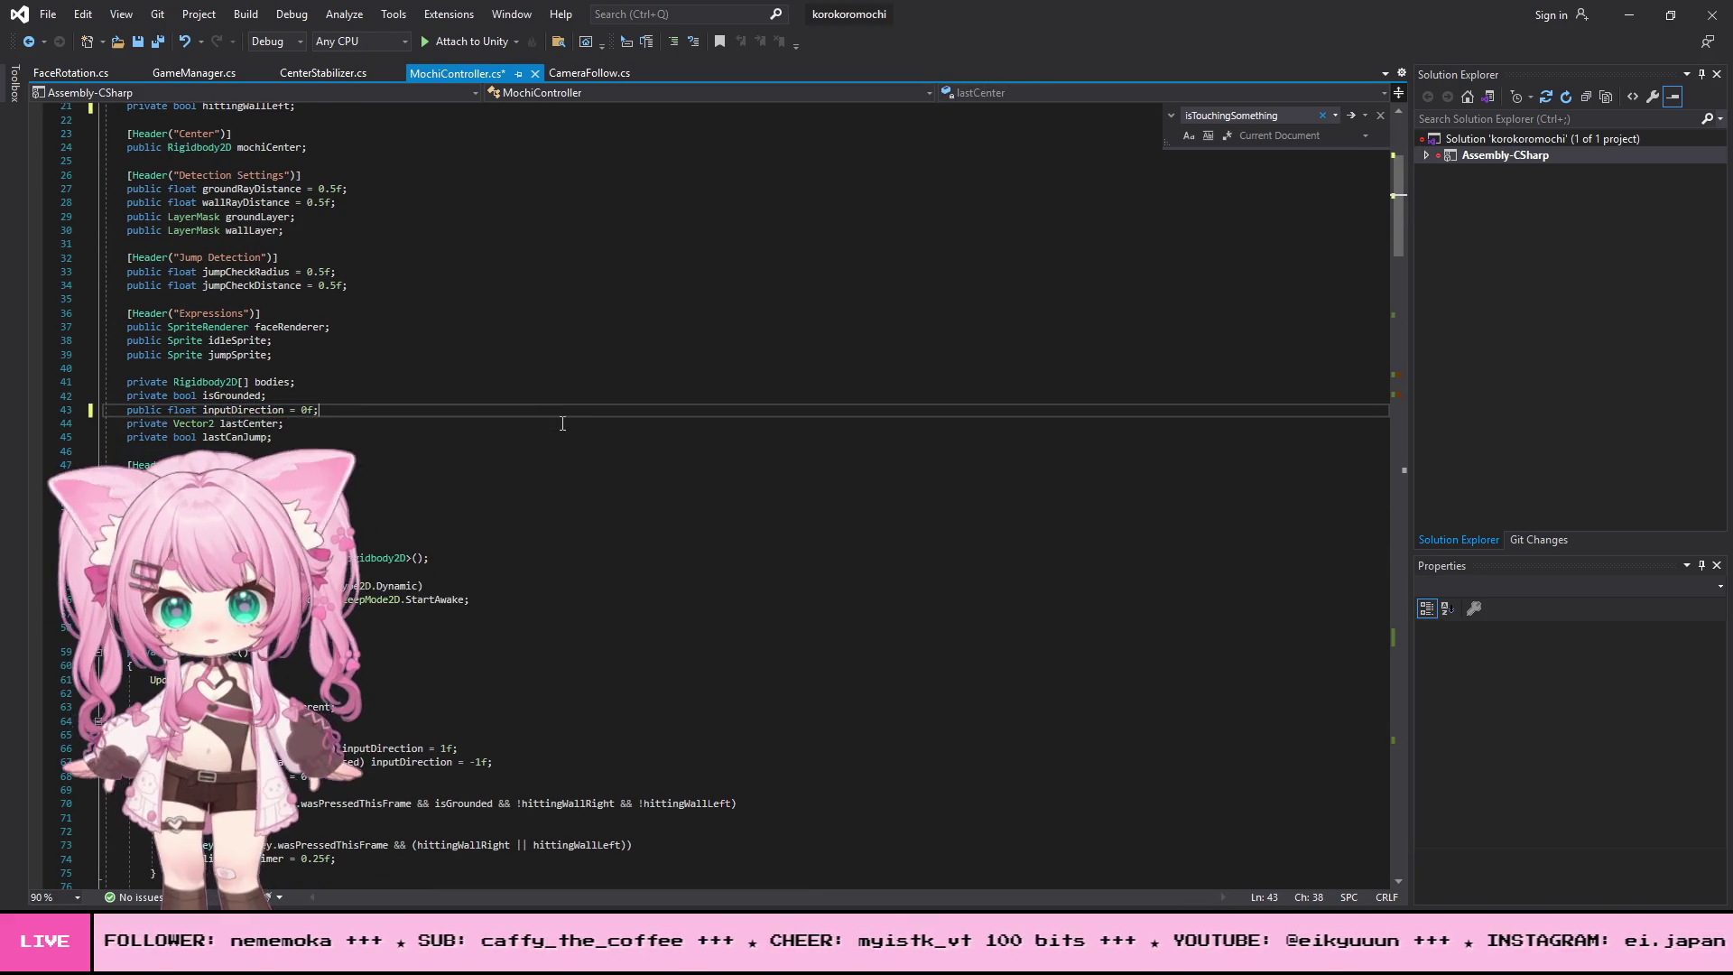
scroll(562, 423, "down", 20)
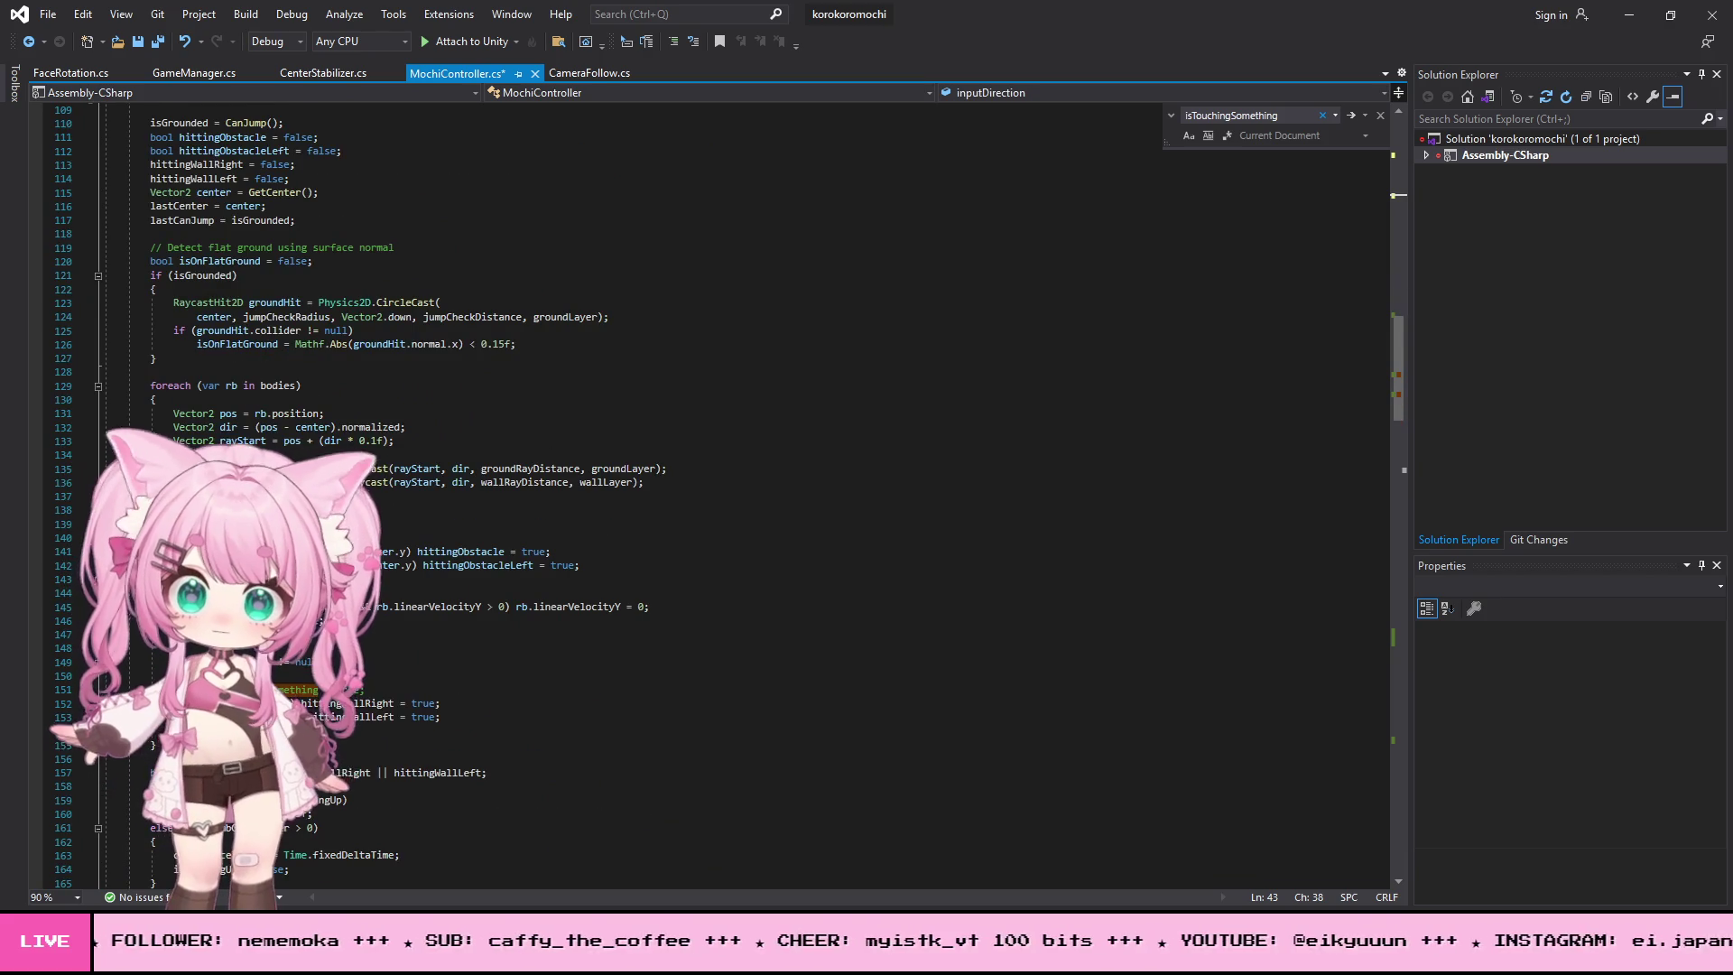
left_click(33, 688)
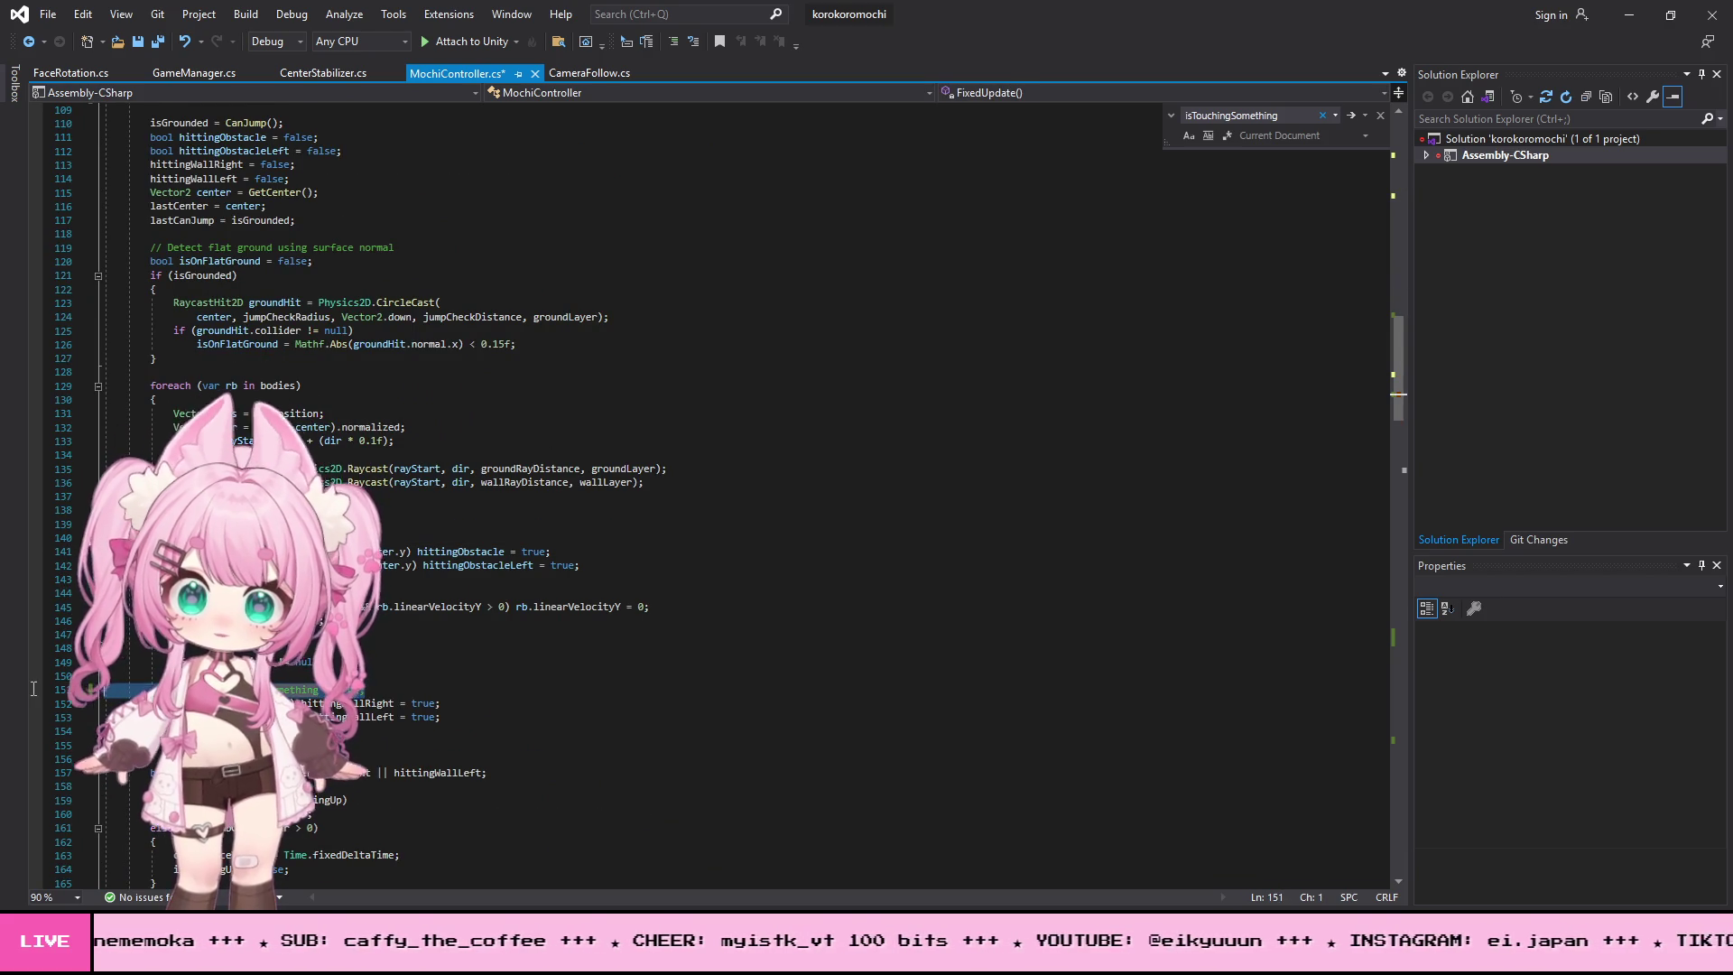
scroll(352, 521, "up", 4)
scroll(351, 520, "up", 20)
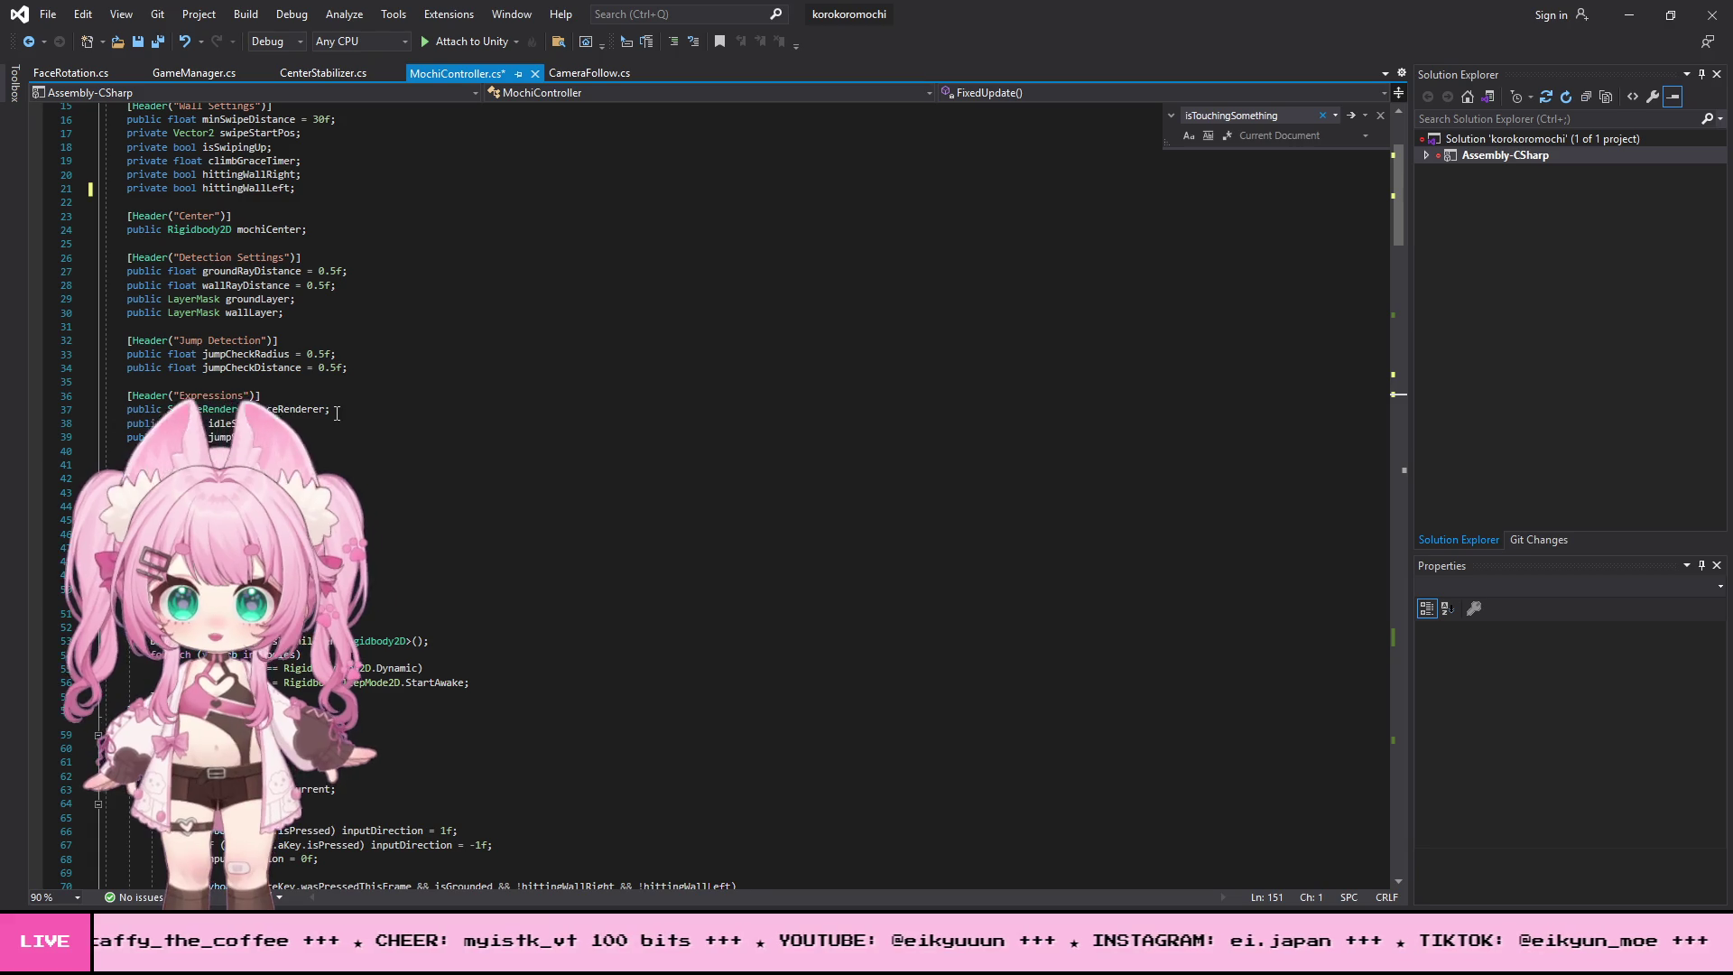
- Review the MochiController.cs field declarations and select the value on line 34
scroll(321, 409, "up", 5)
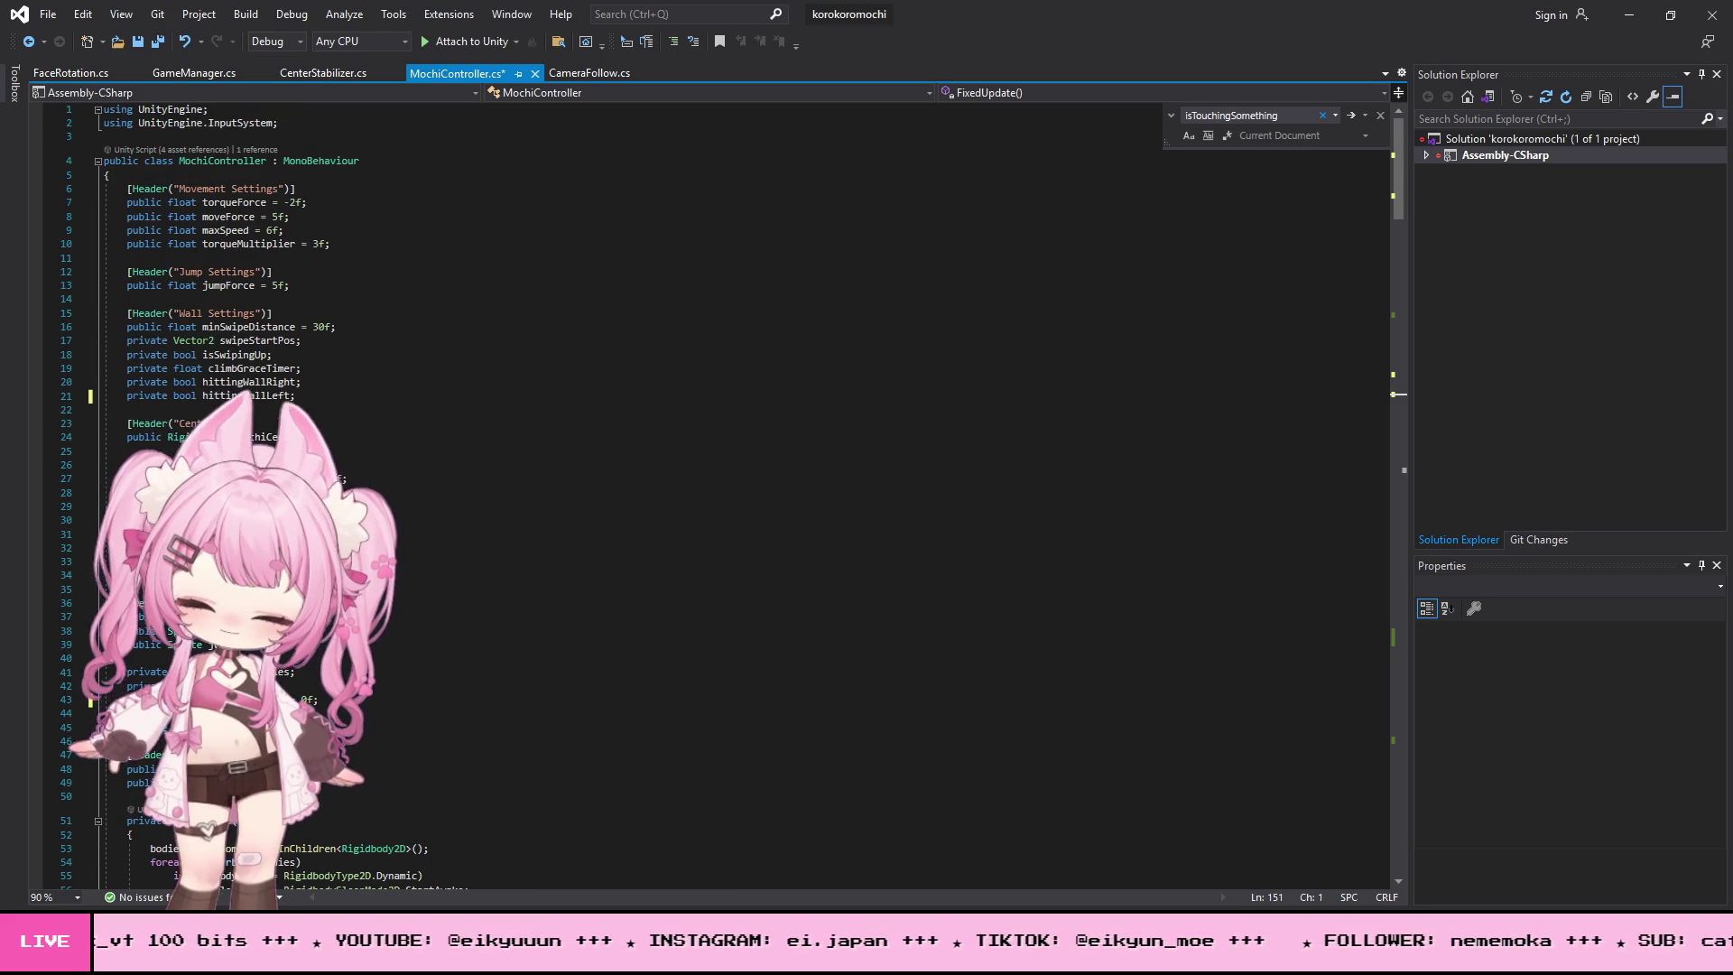
scroll(302, 431, "down", 2)
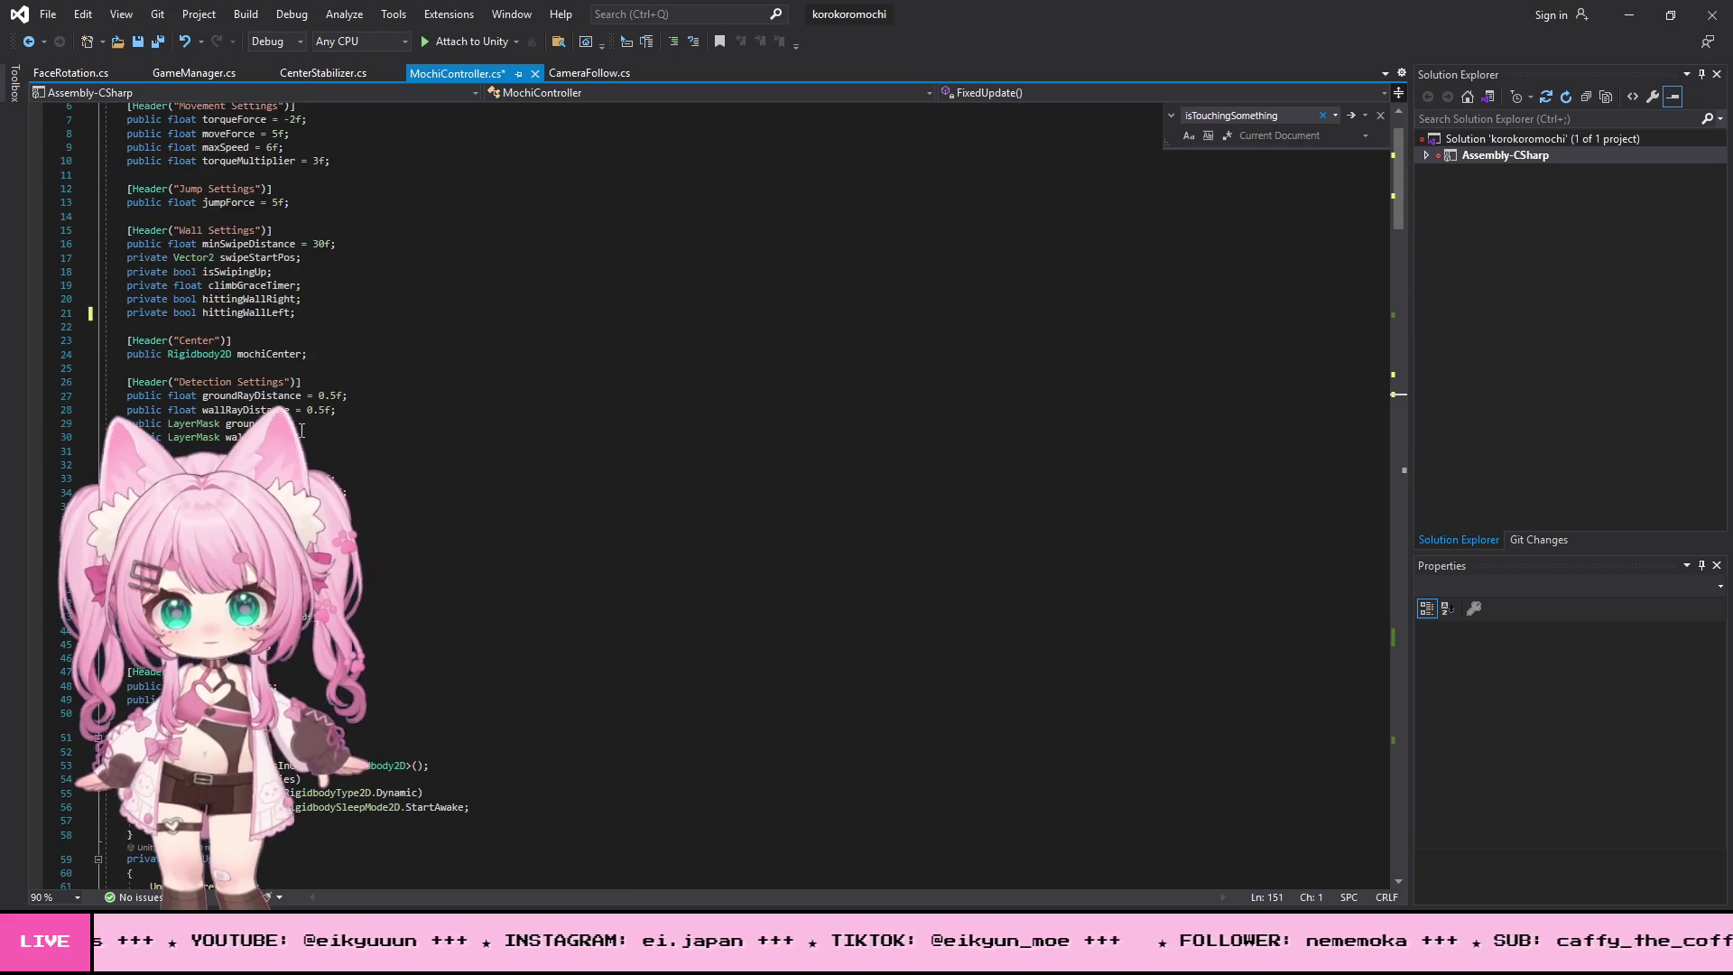
scroll(302, 432, "down", 1)
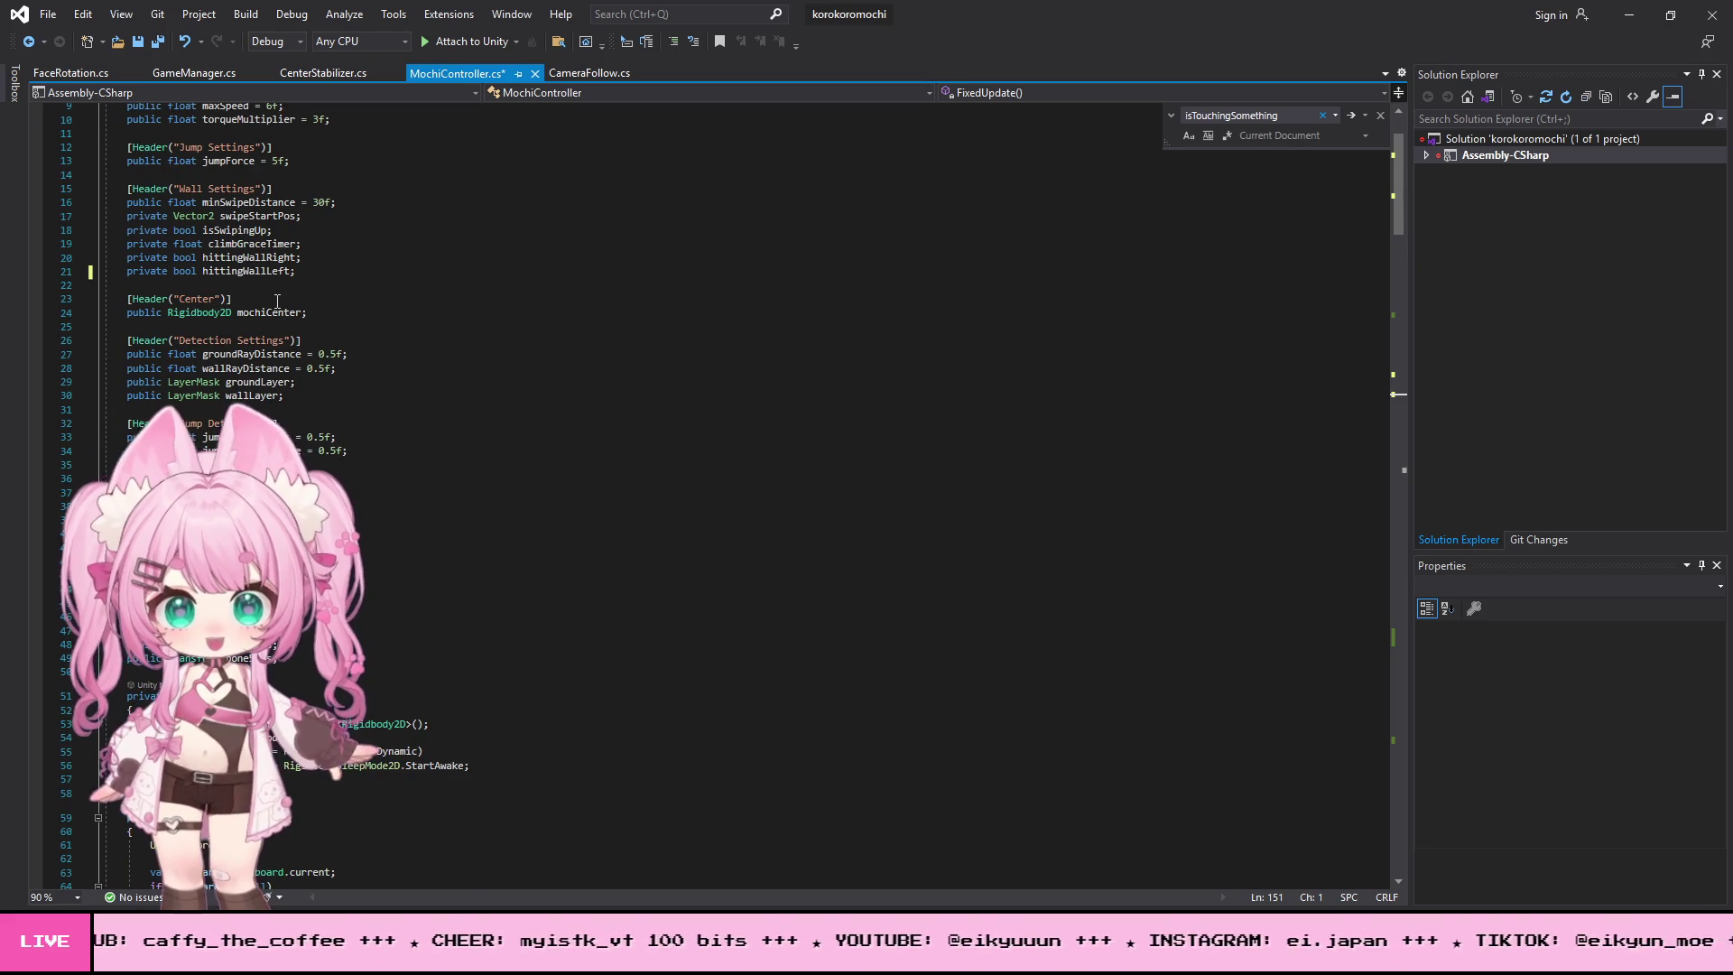
scroll(359, 350, "up", 3)
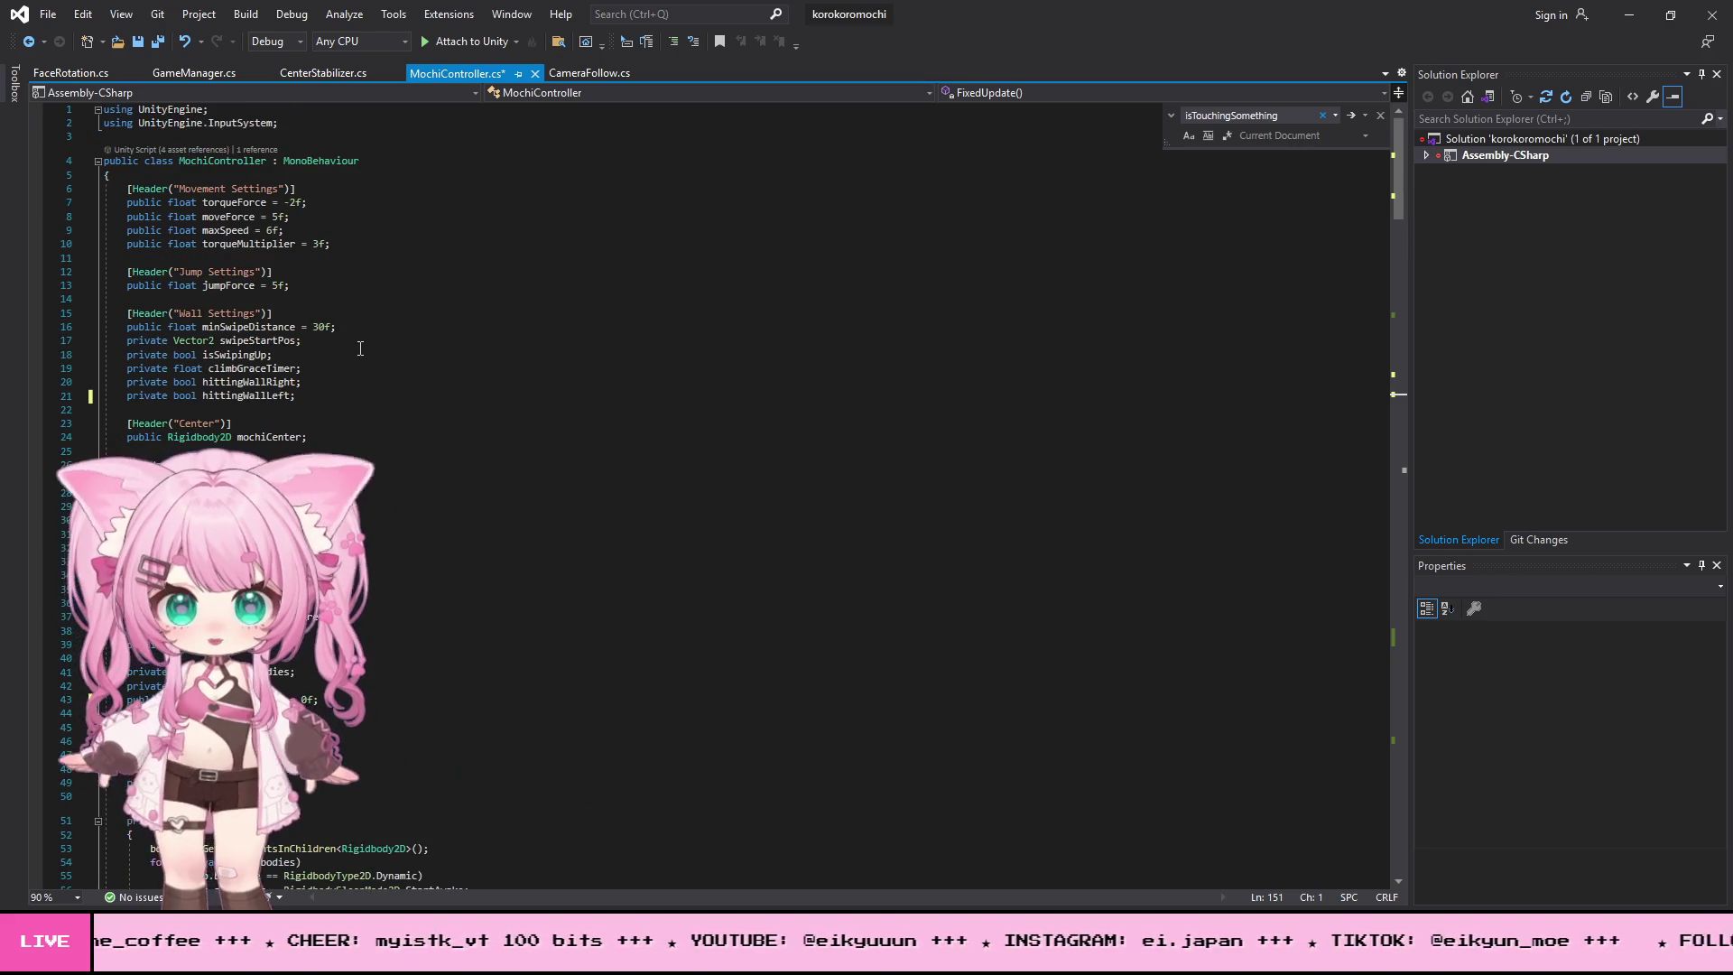
scroll(310, 314, "down", 14)
scroll(299, 316, "up", 9)
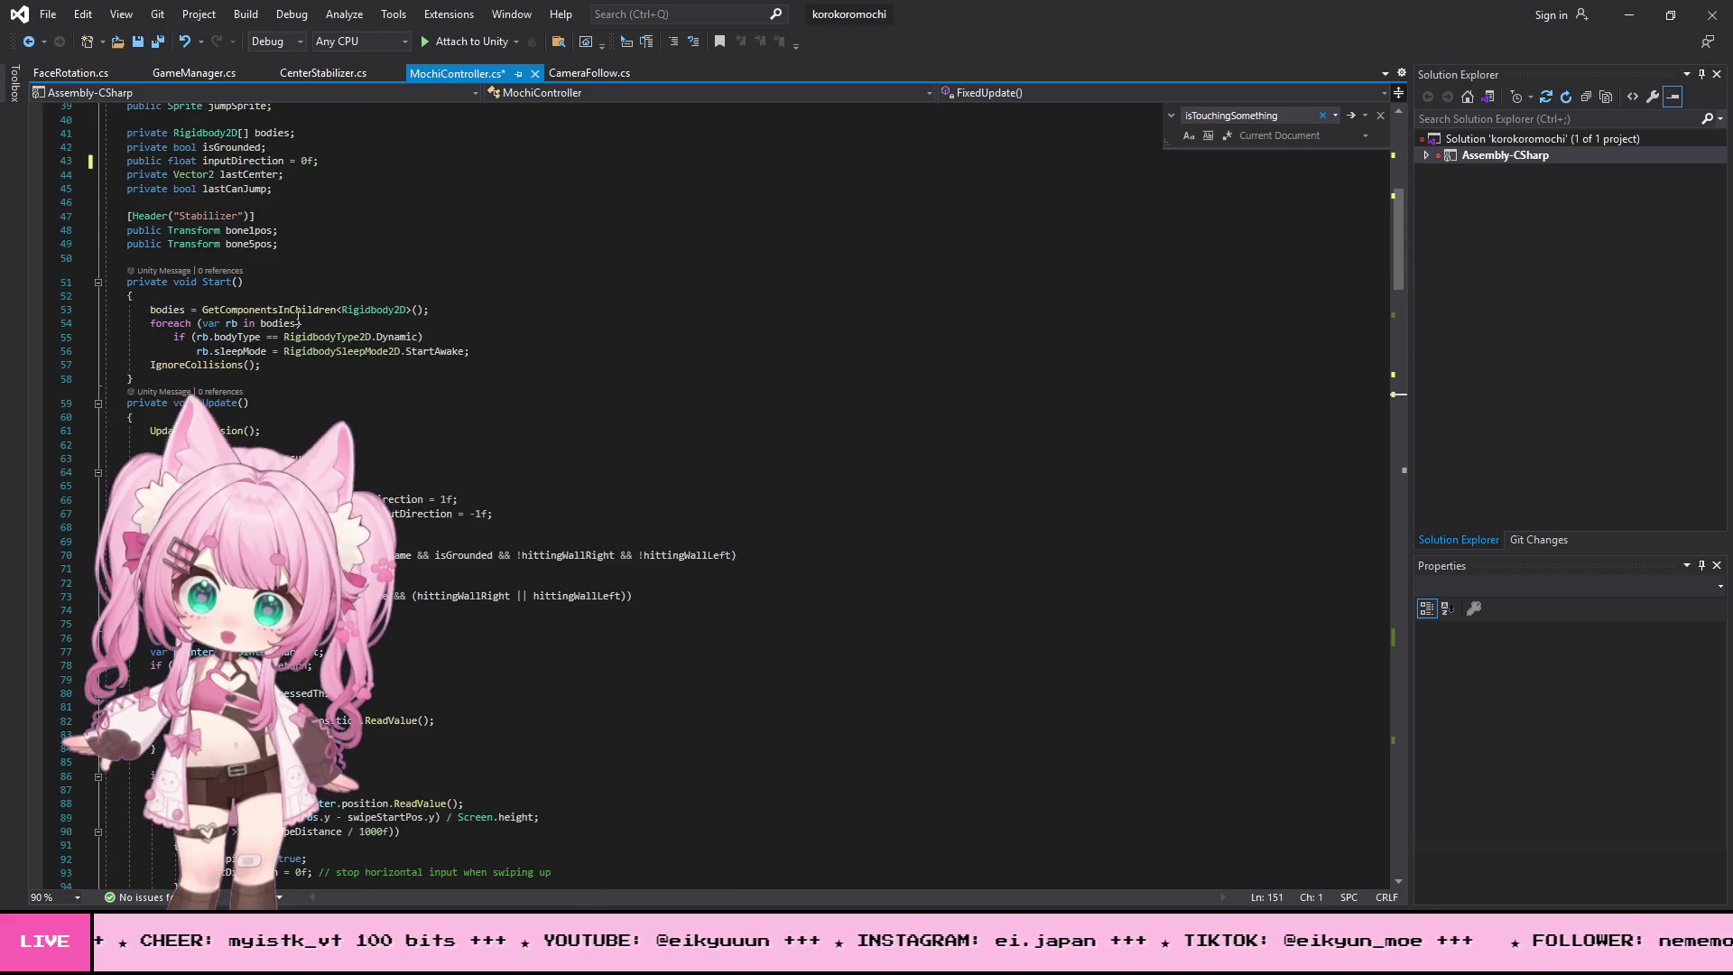
scroll(298, 319, "up", 3)
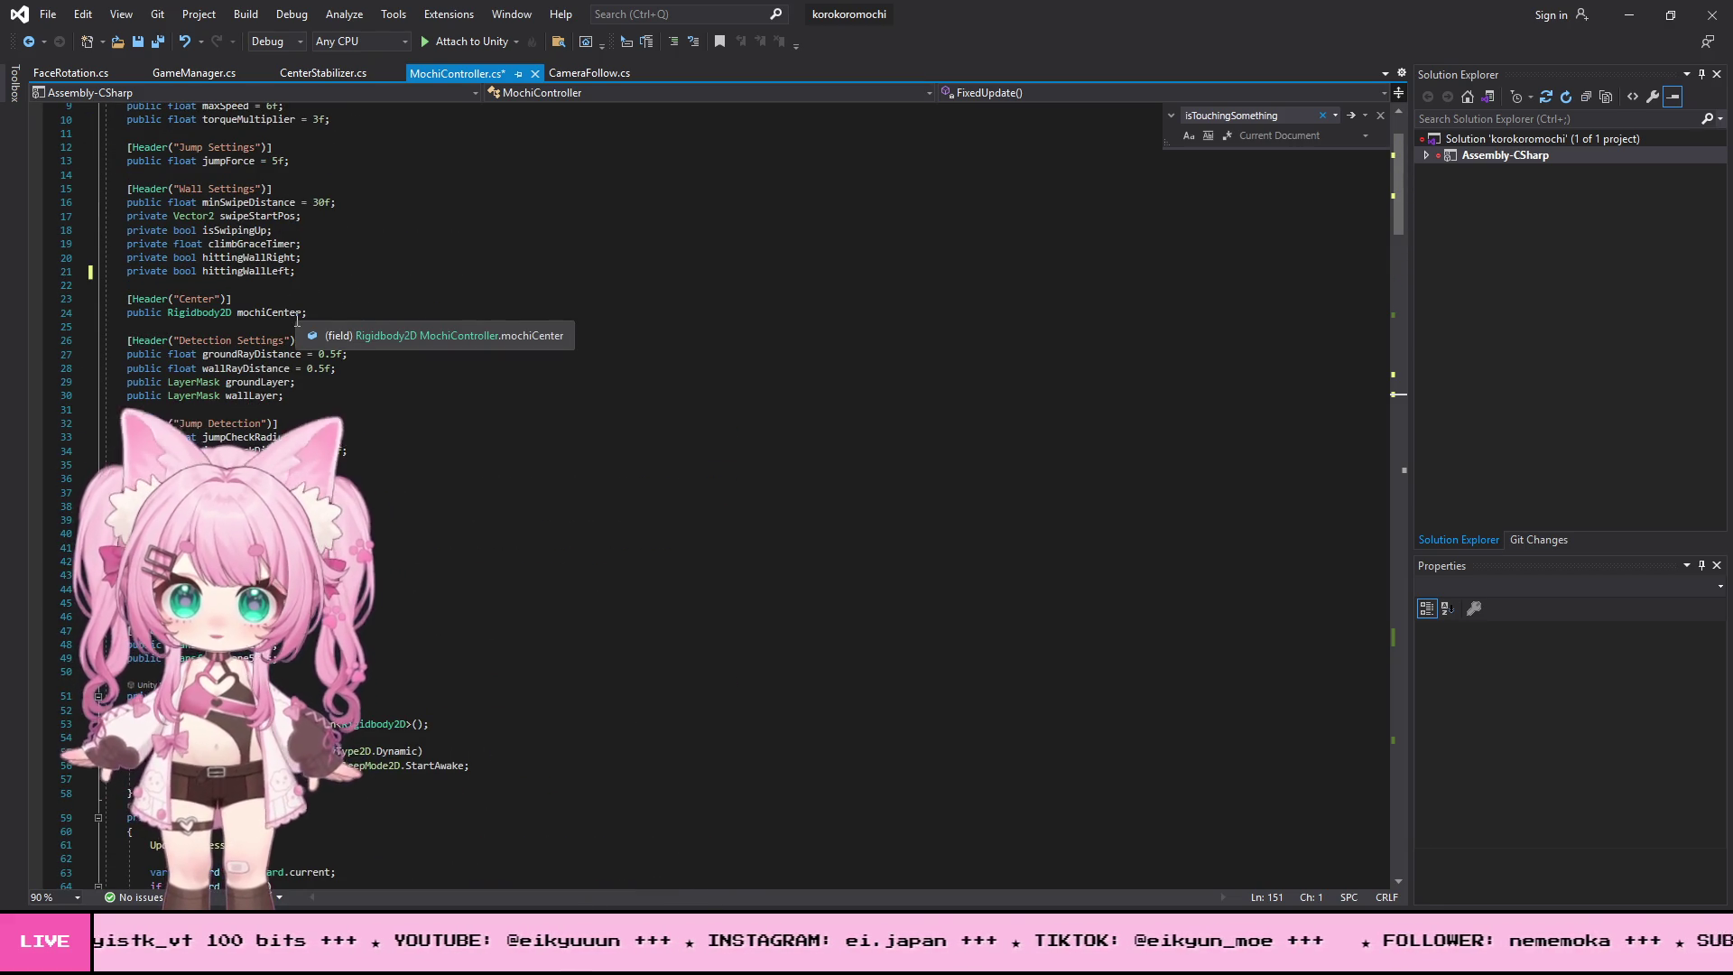
scroll(298, 318, "up", 2)
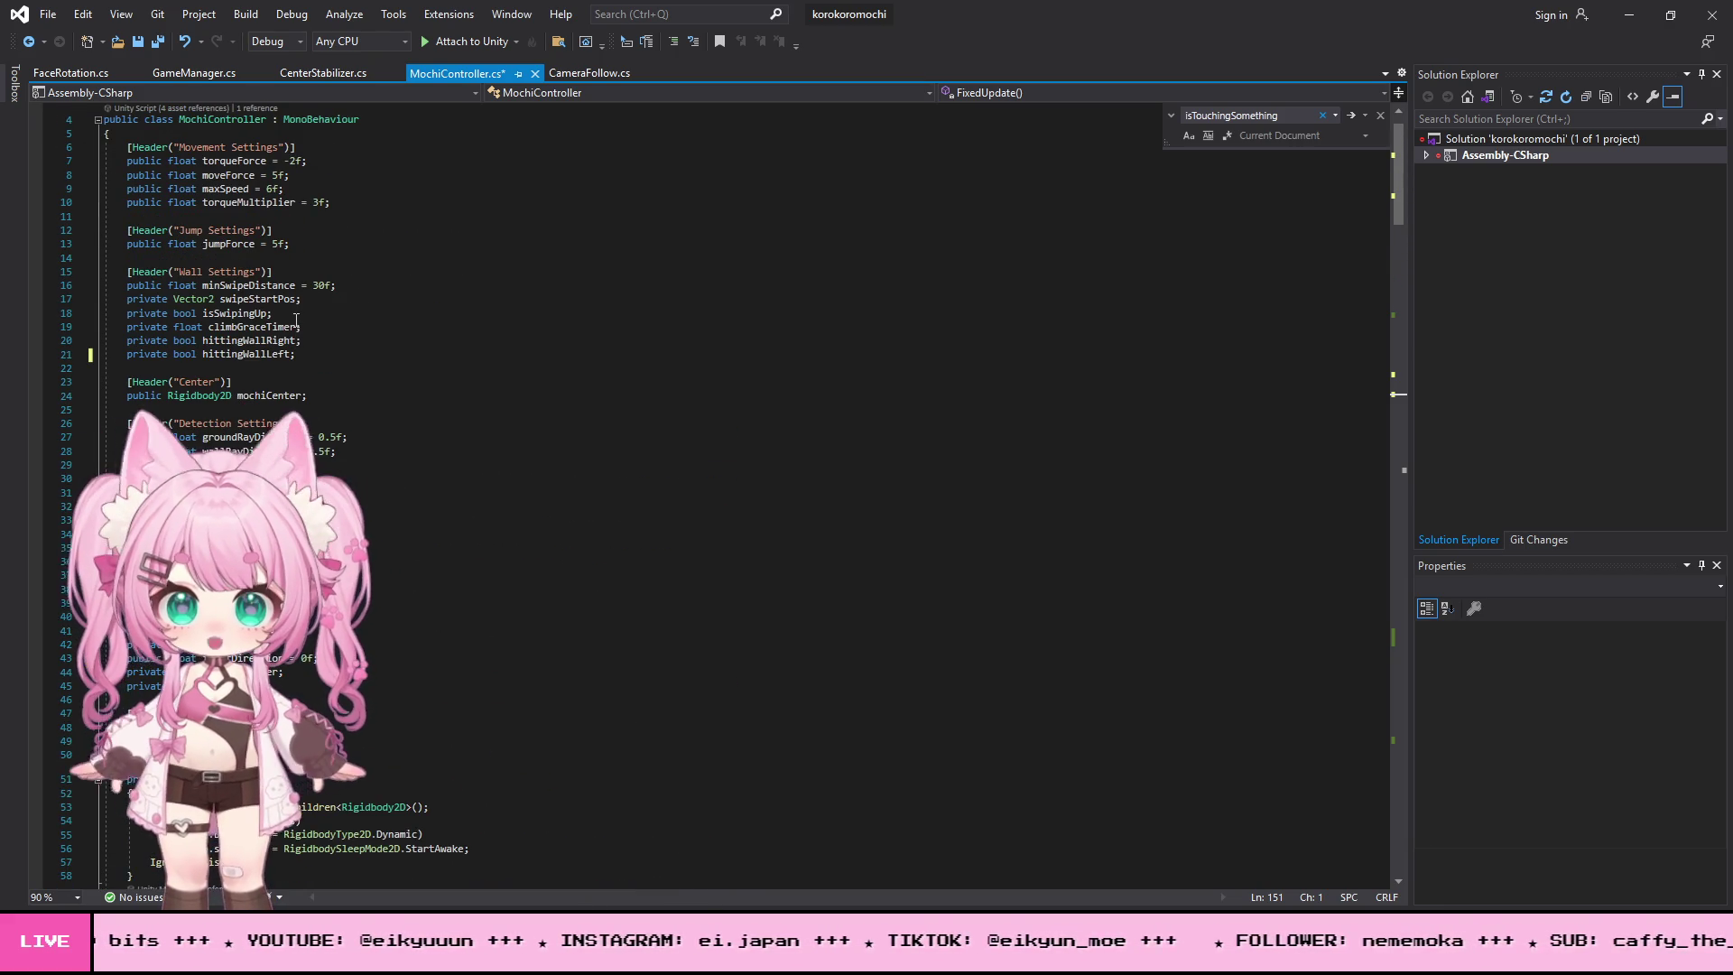
scroll(307, 291, "down", 8)
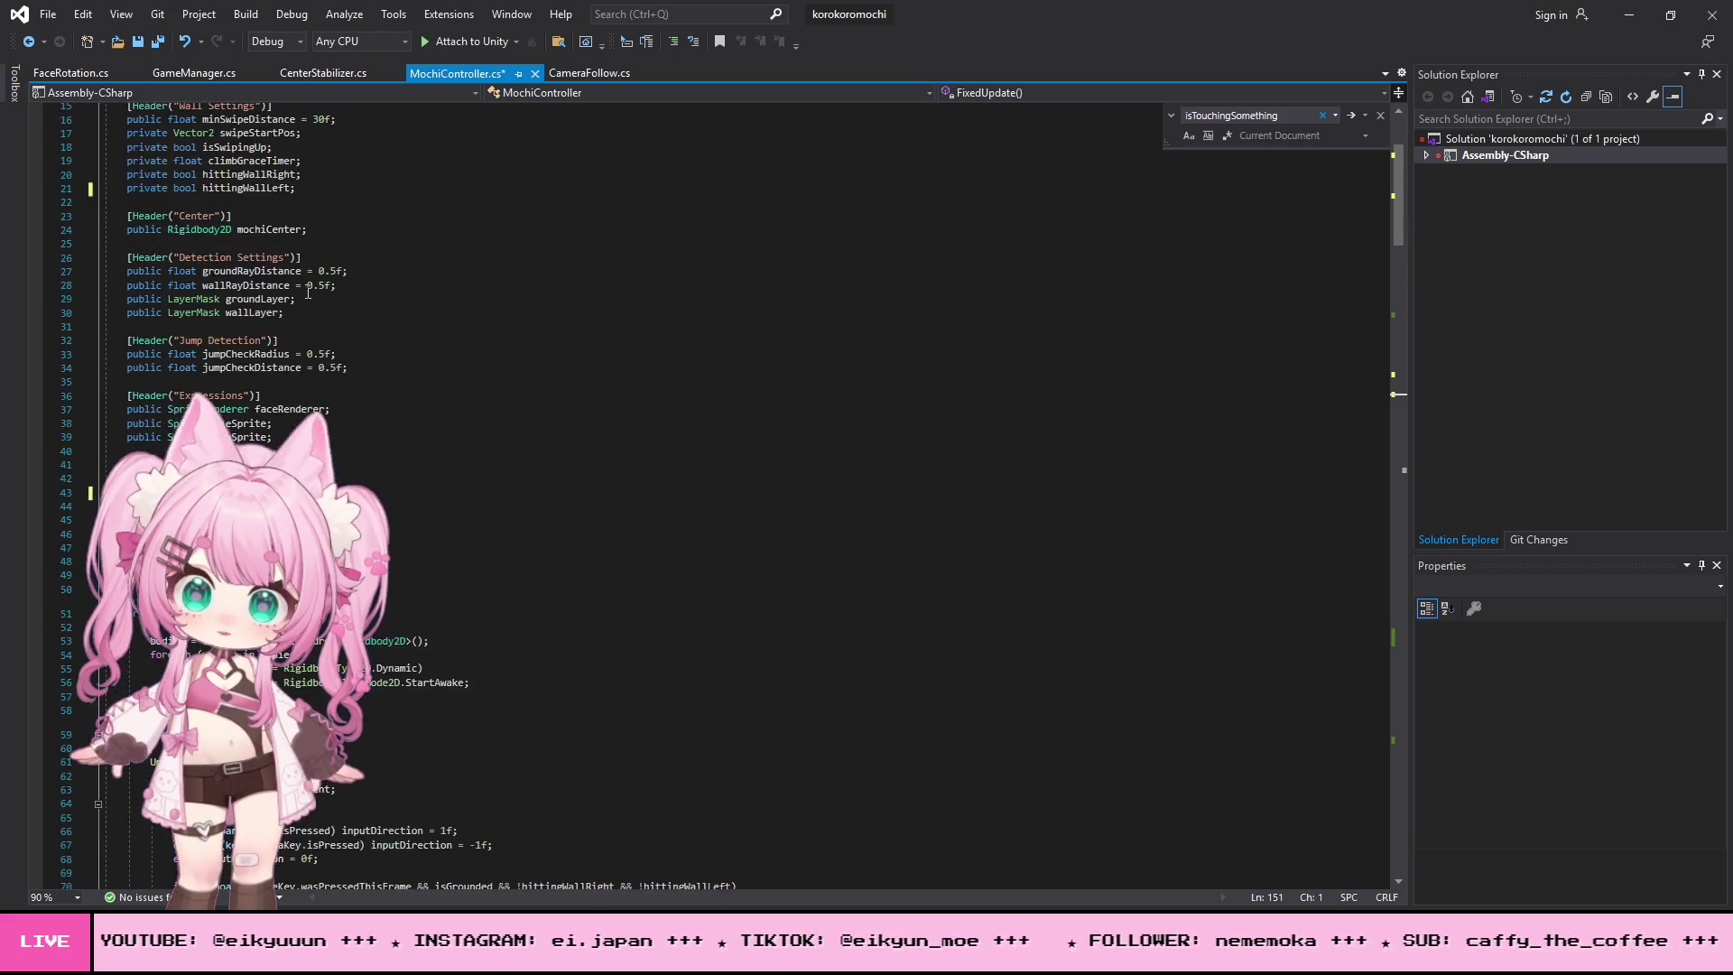
scroll(323, 337, "up", 9)
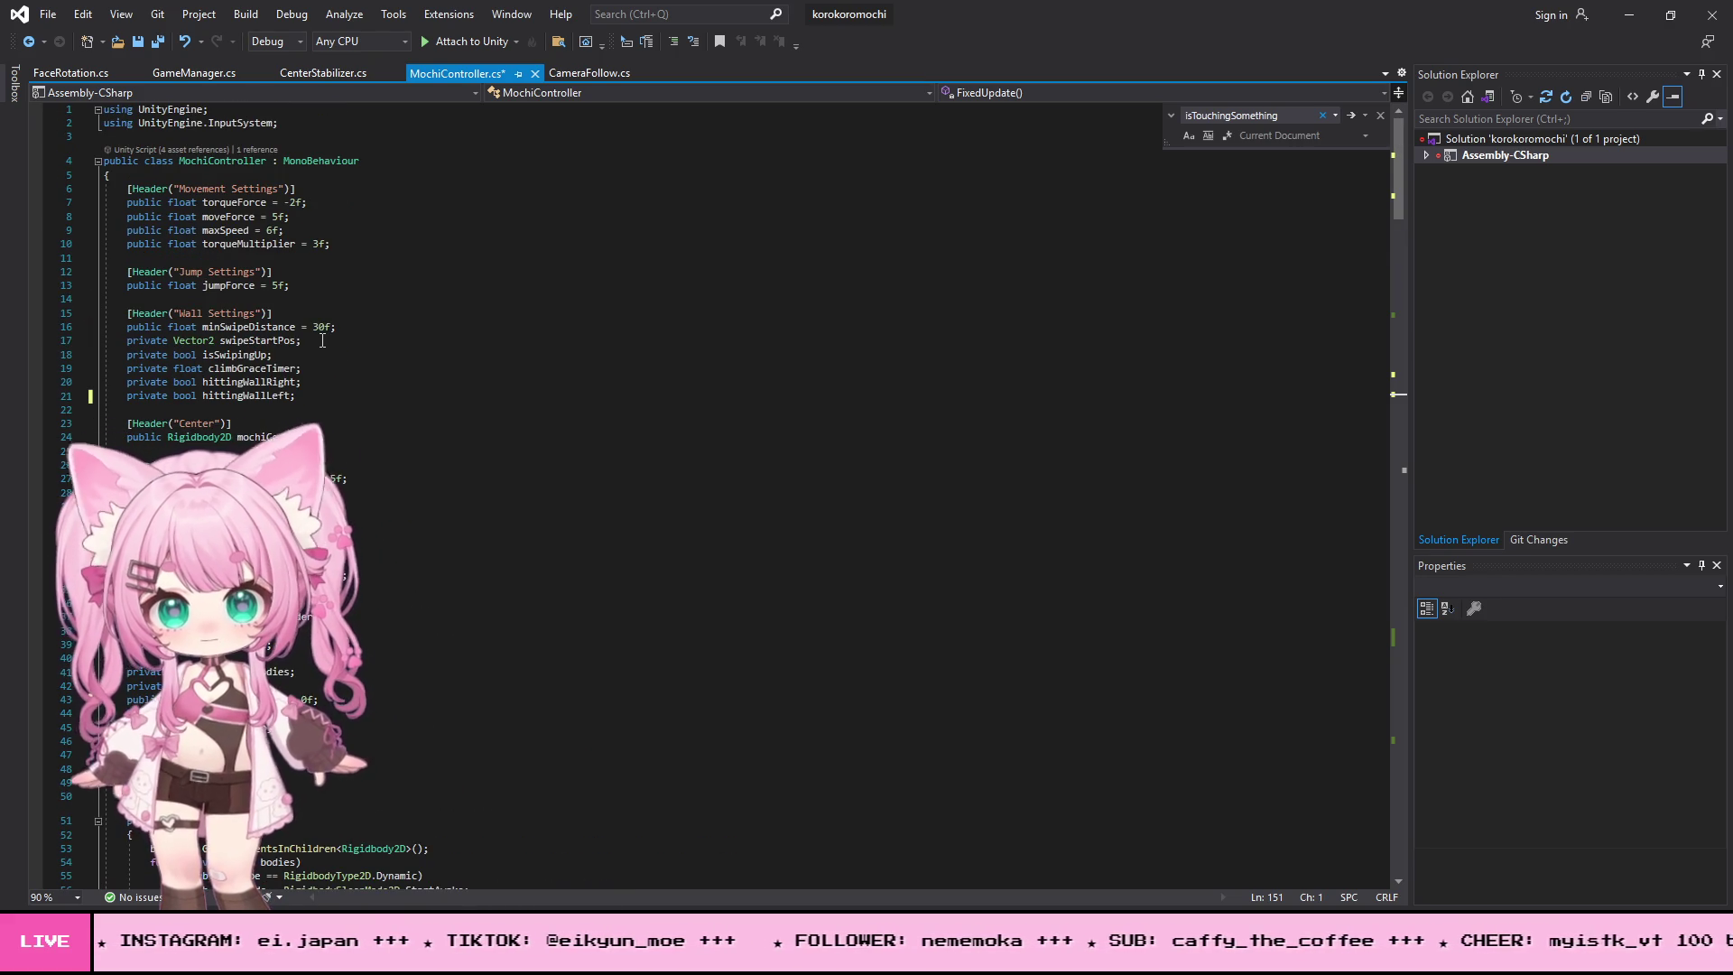
scroll(322, 340, "down", 1)
scroll(322, 340, "up", 1)
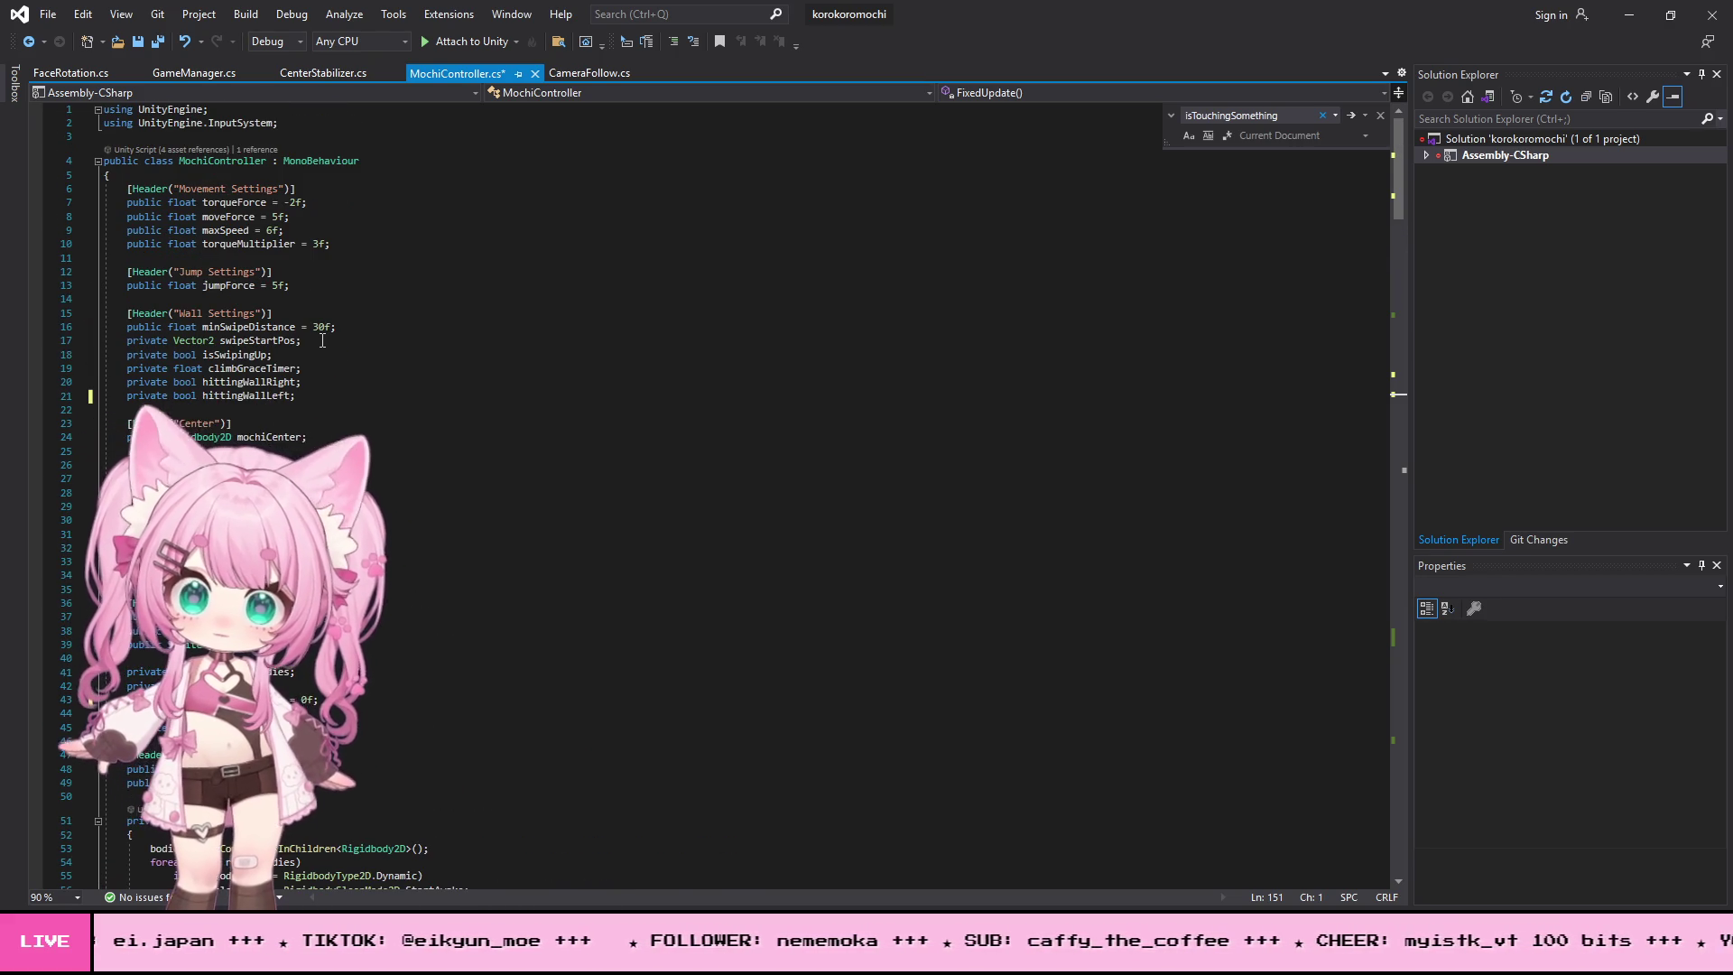
scroll(322, 340, "down", 11)
scroll(320, 326, "down", 3)
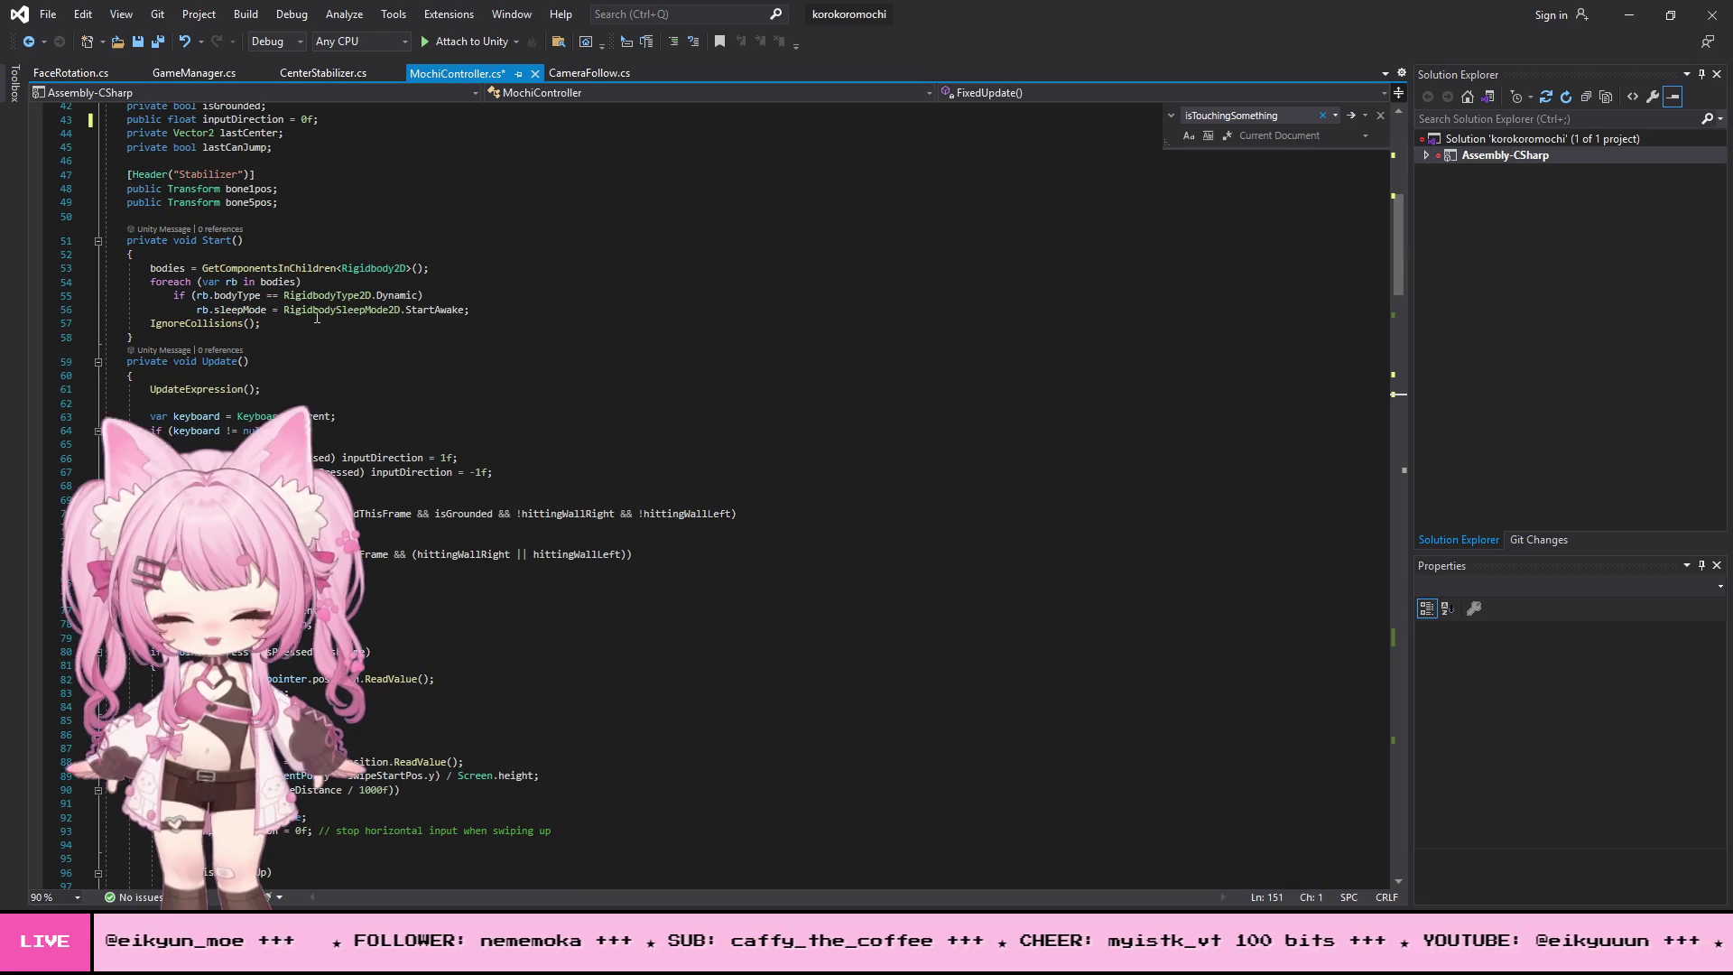
scroll(418, 309, "down", 8)
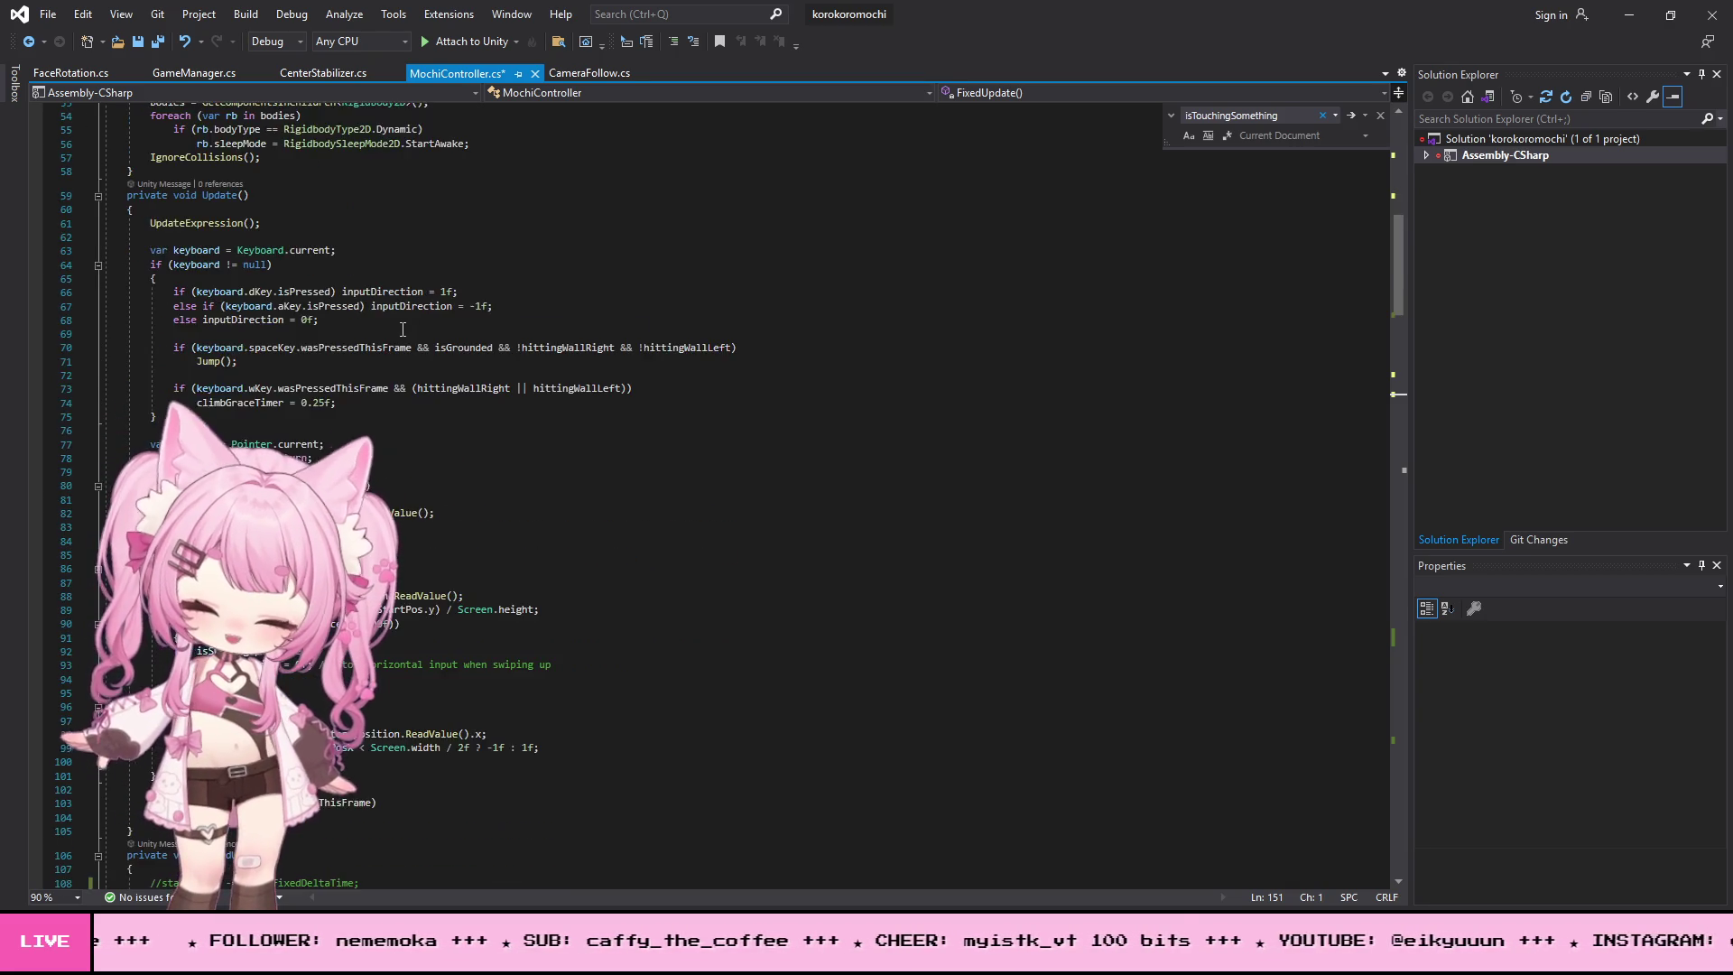
scroll(402, 329, "up", 2)
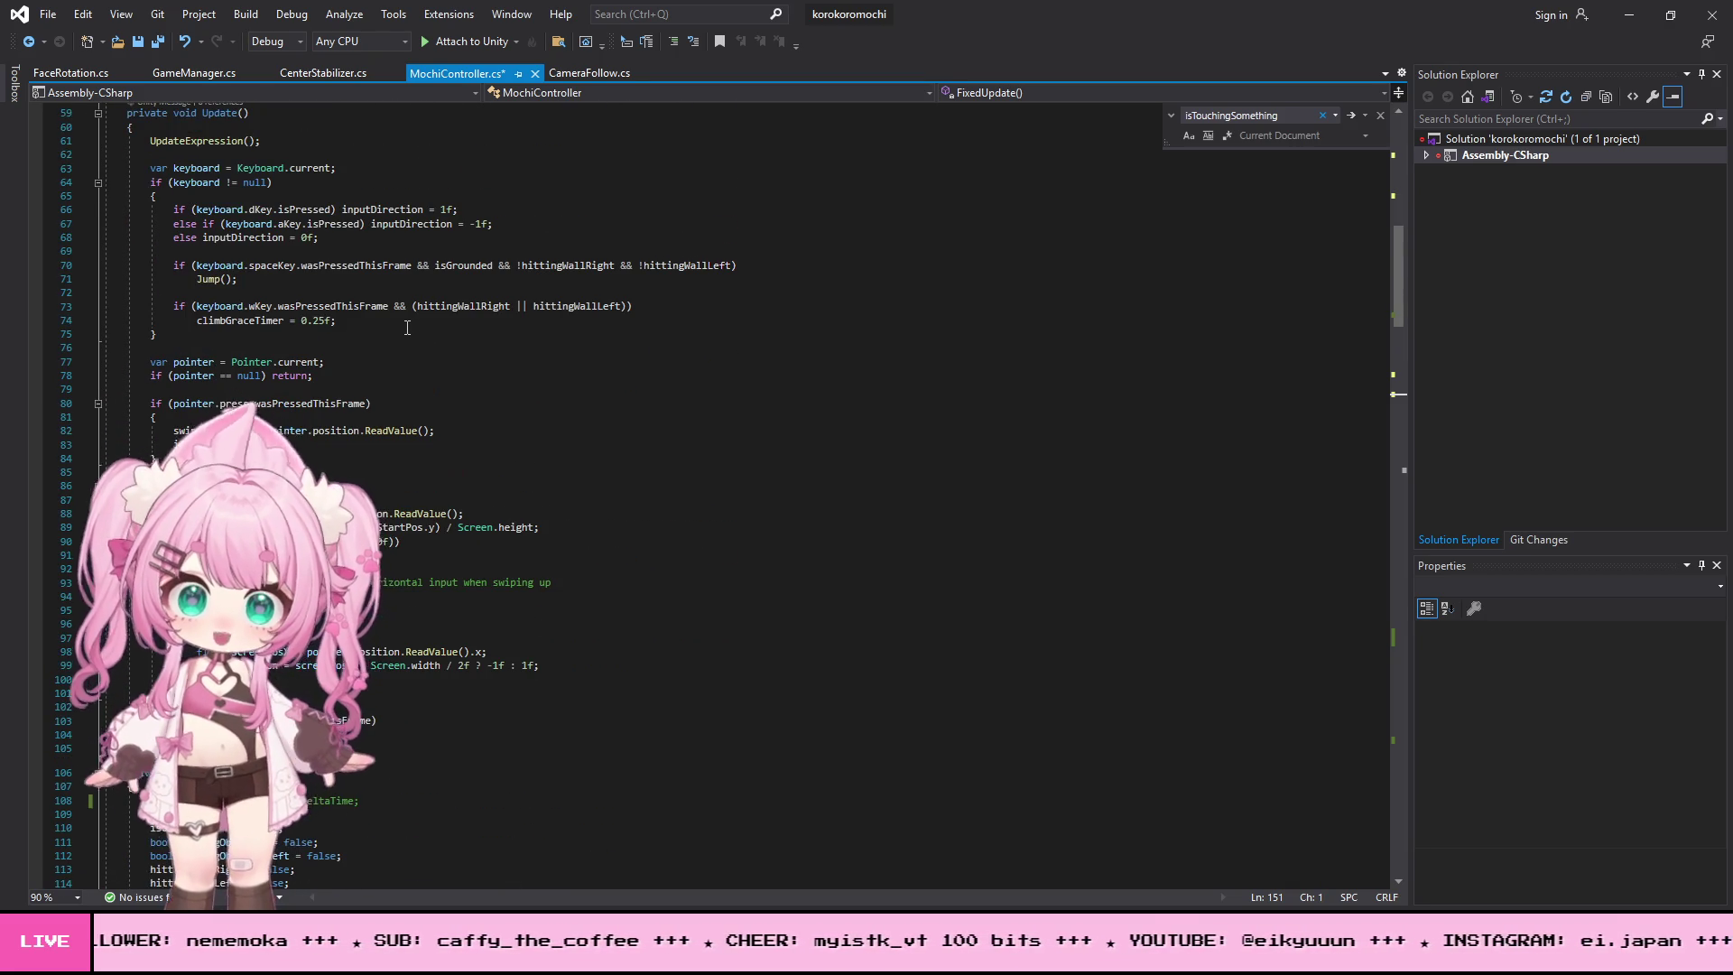
scroll(407, 327, "up", 18)
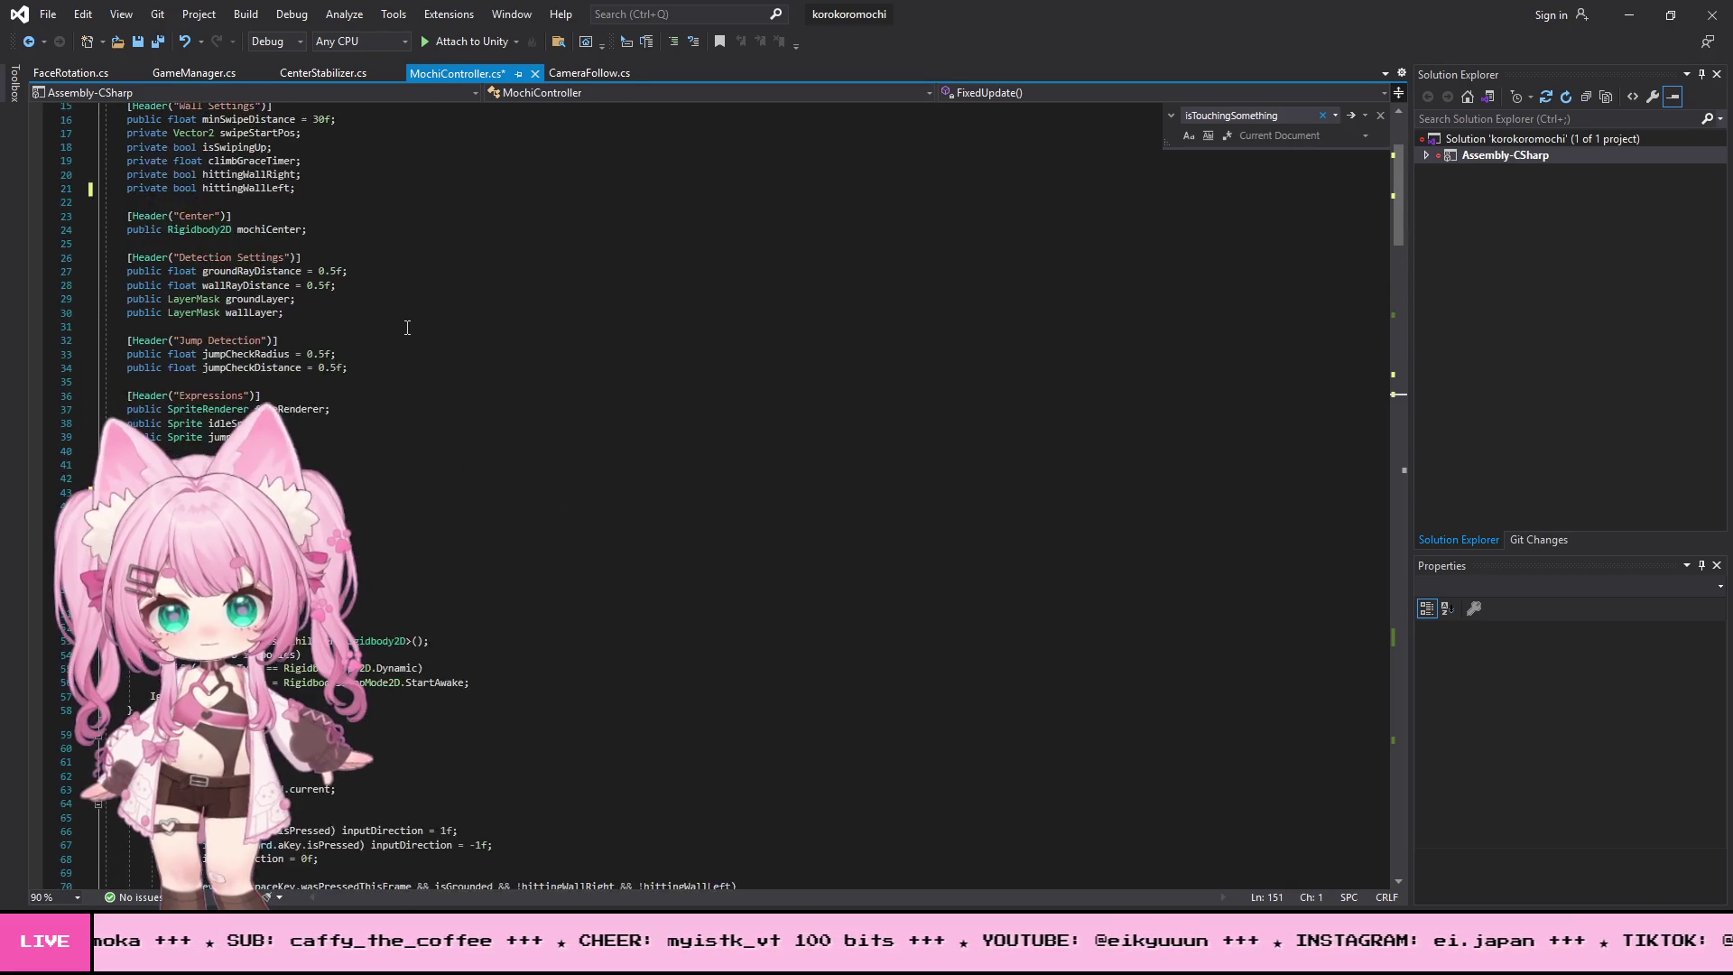
scroll(407, 327, "up", 2)
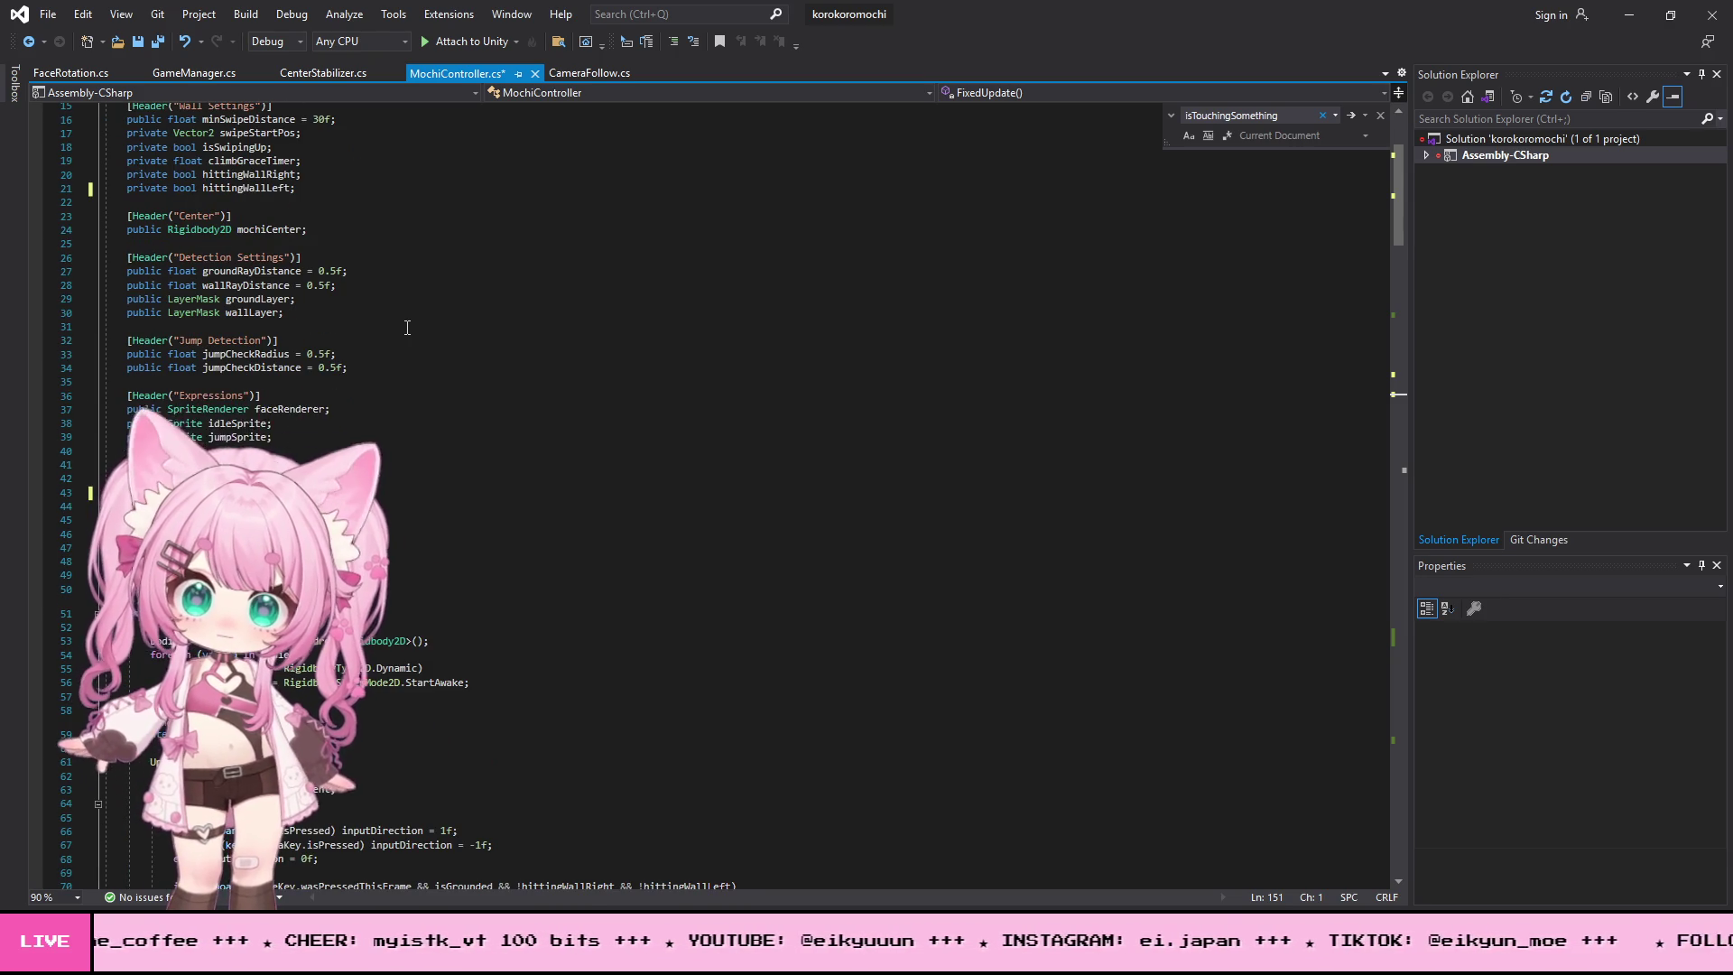
scroll(407, 328, "down", 2)
scroll(407, 322, "up", 9)
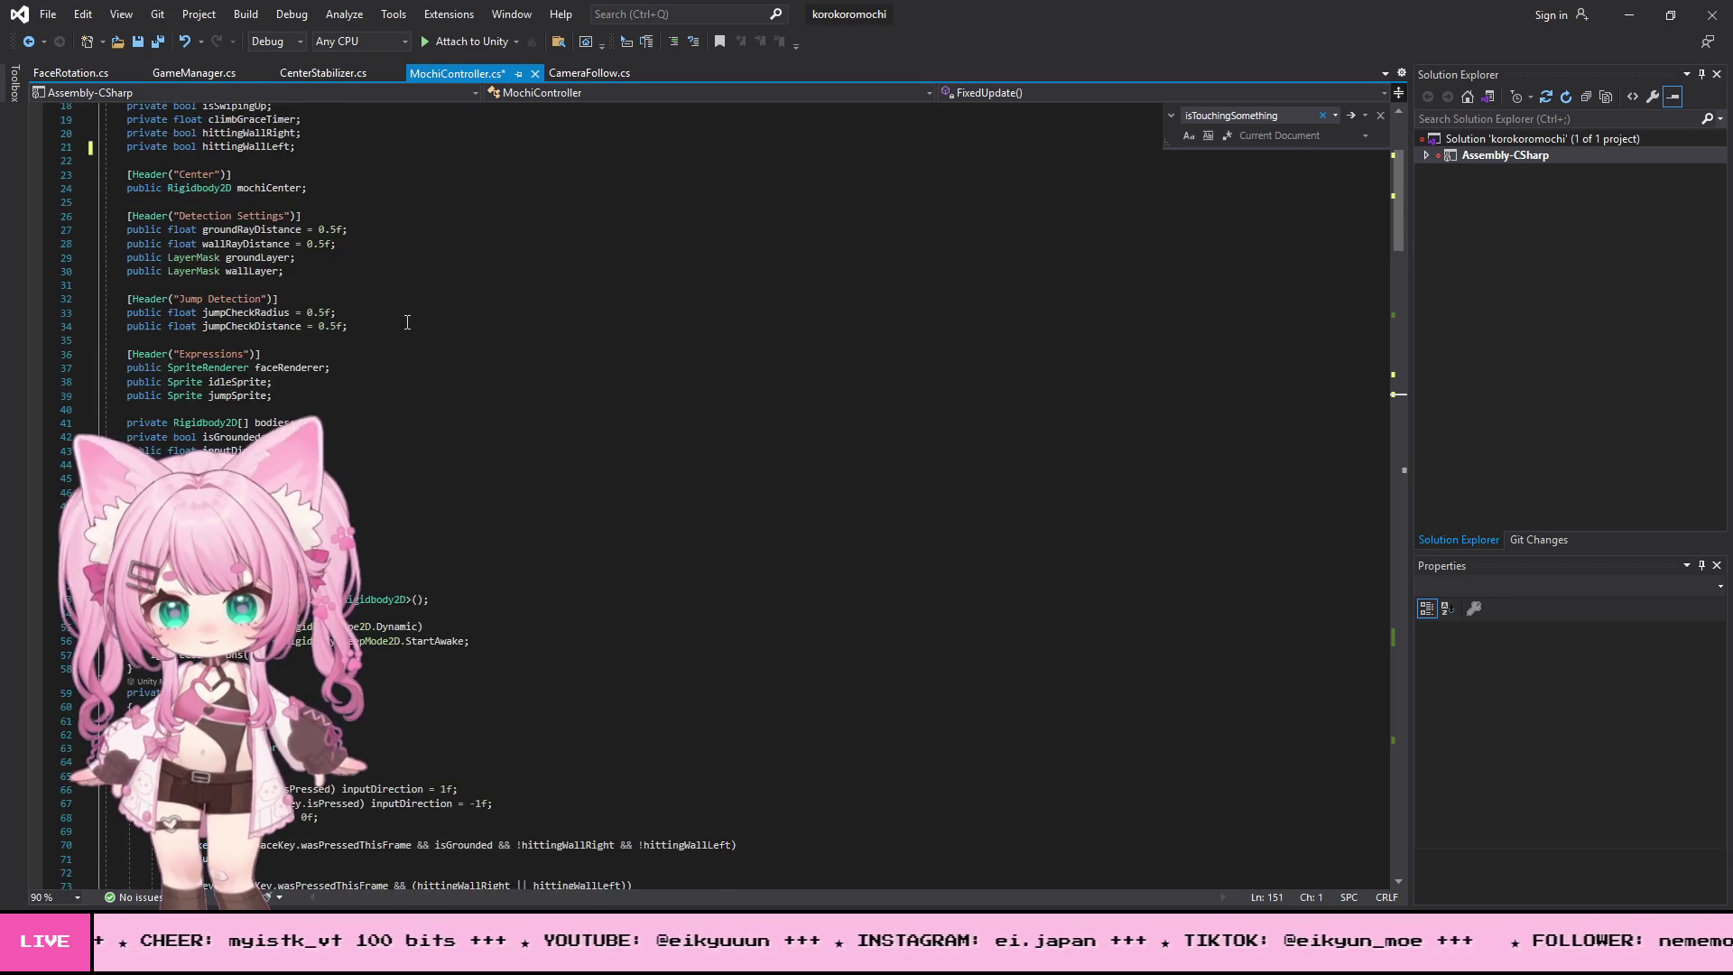
scroll(407, 322, "down", 20)
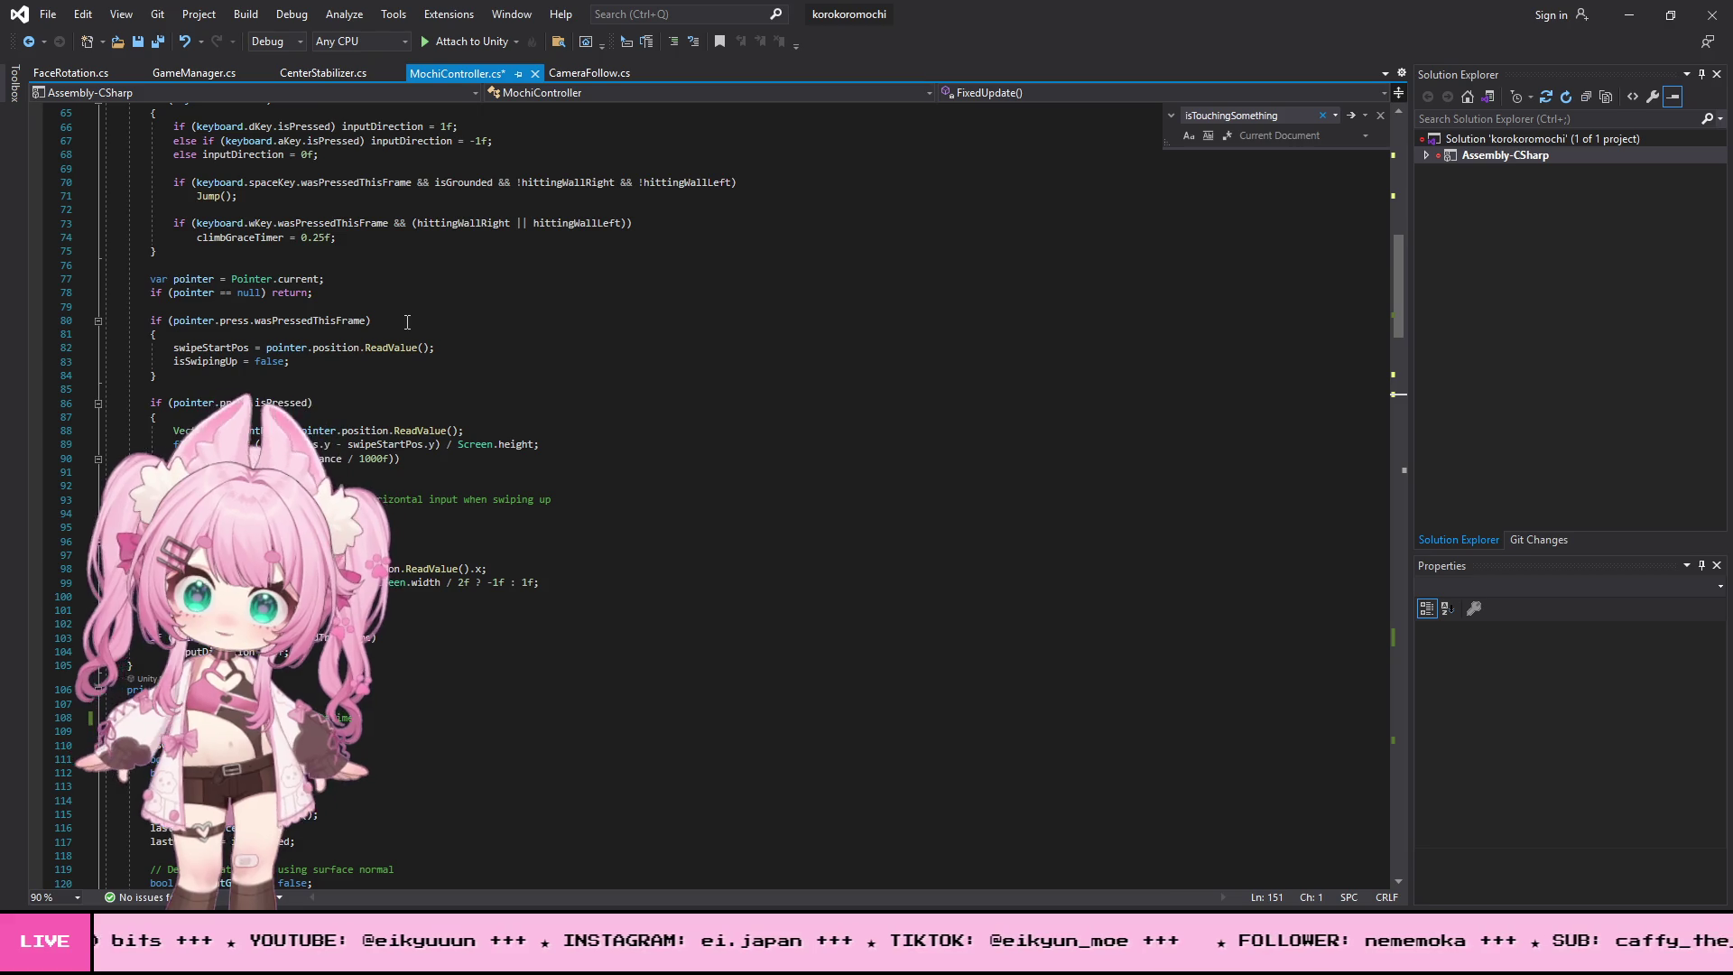
scroll(407, 322, "down", 13)
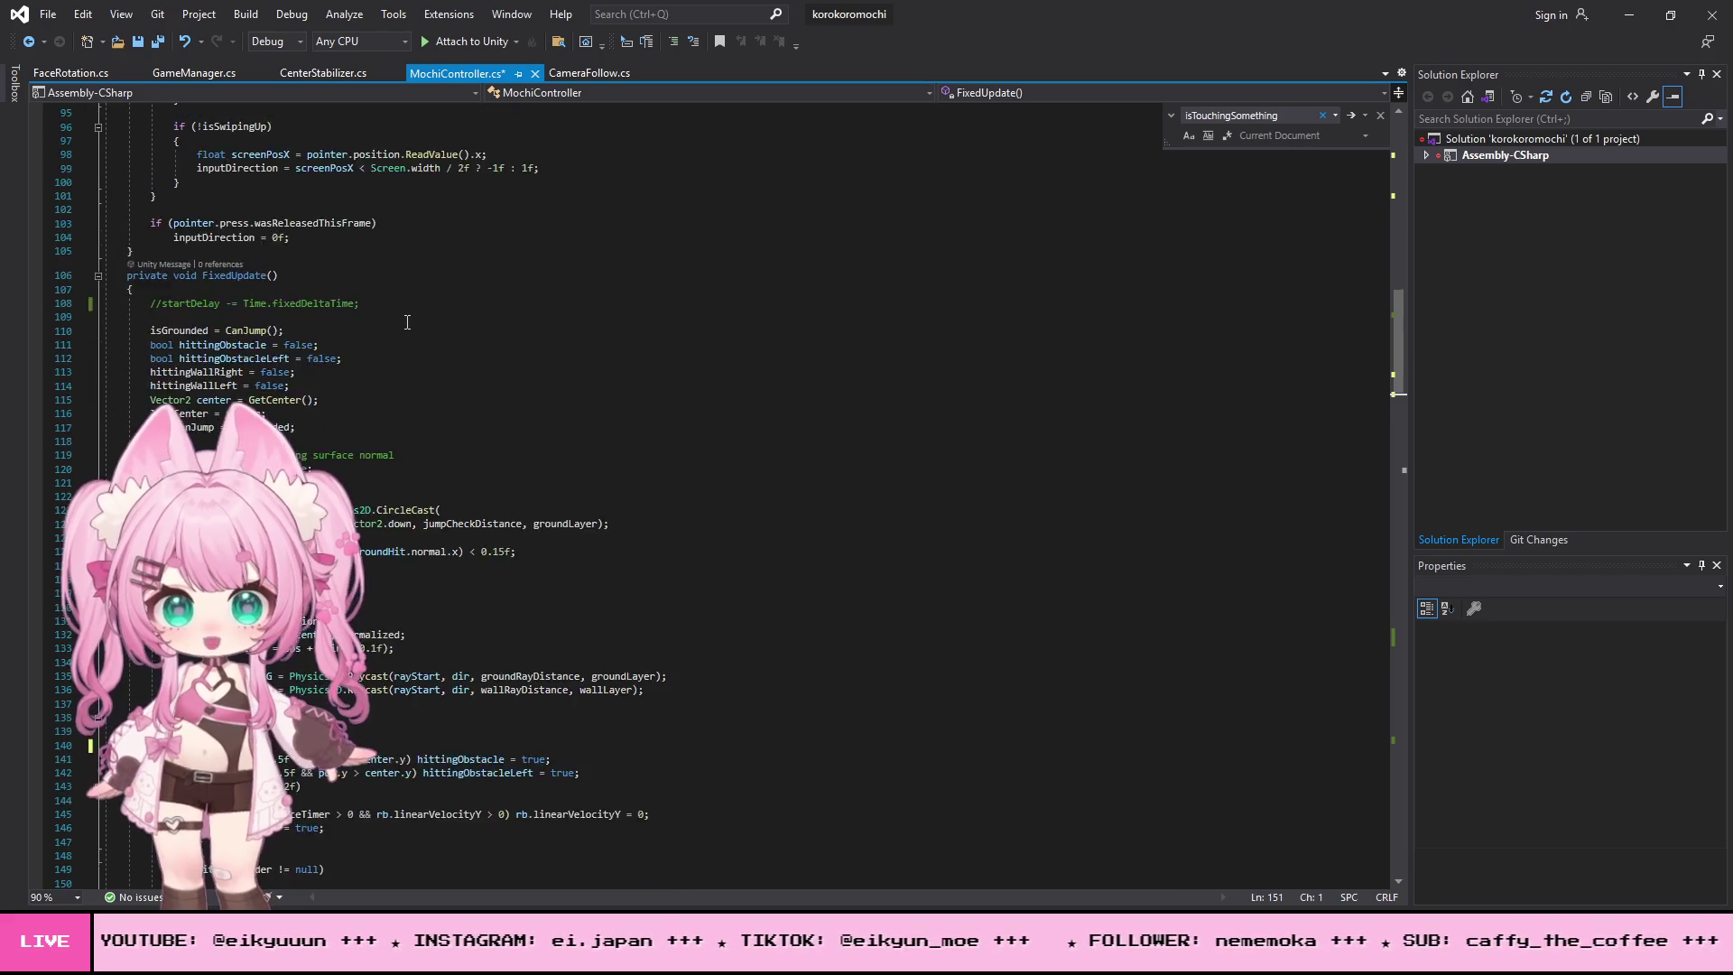
scroll(407, 322, "down", 8)
scroll(407, 323, "up", 20)
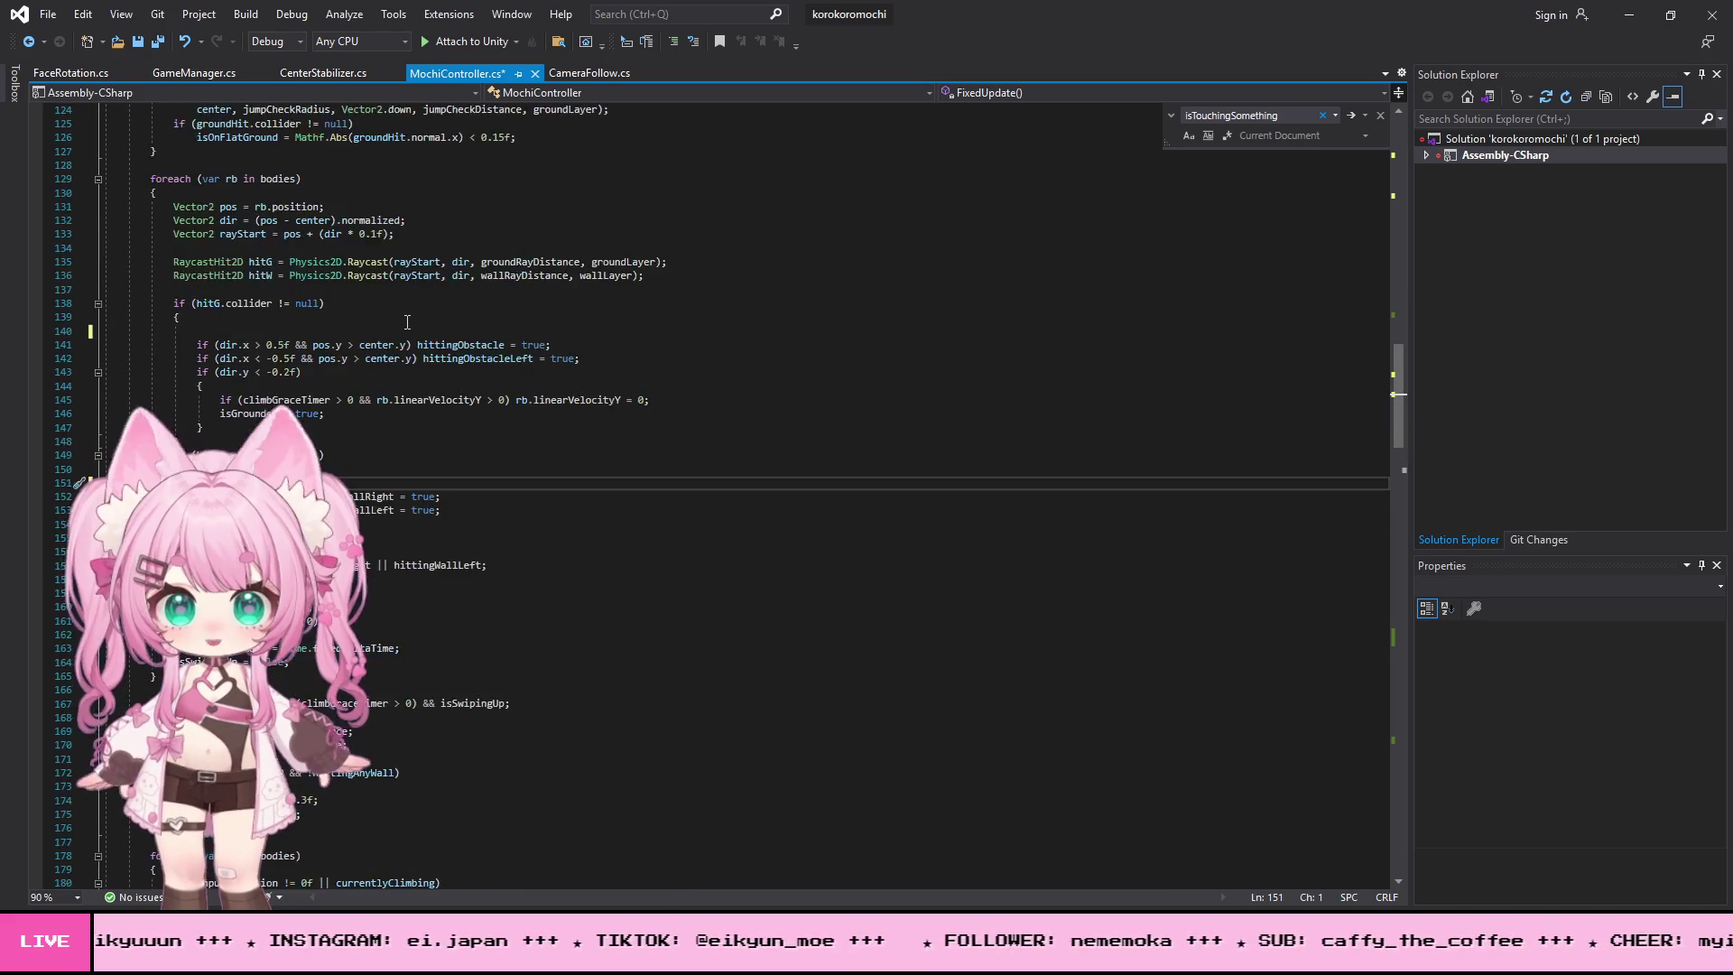
scroll(407, 325, "up", 15)
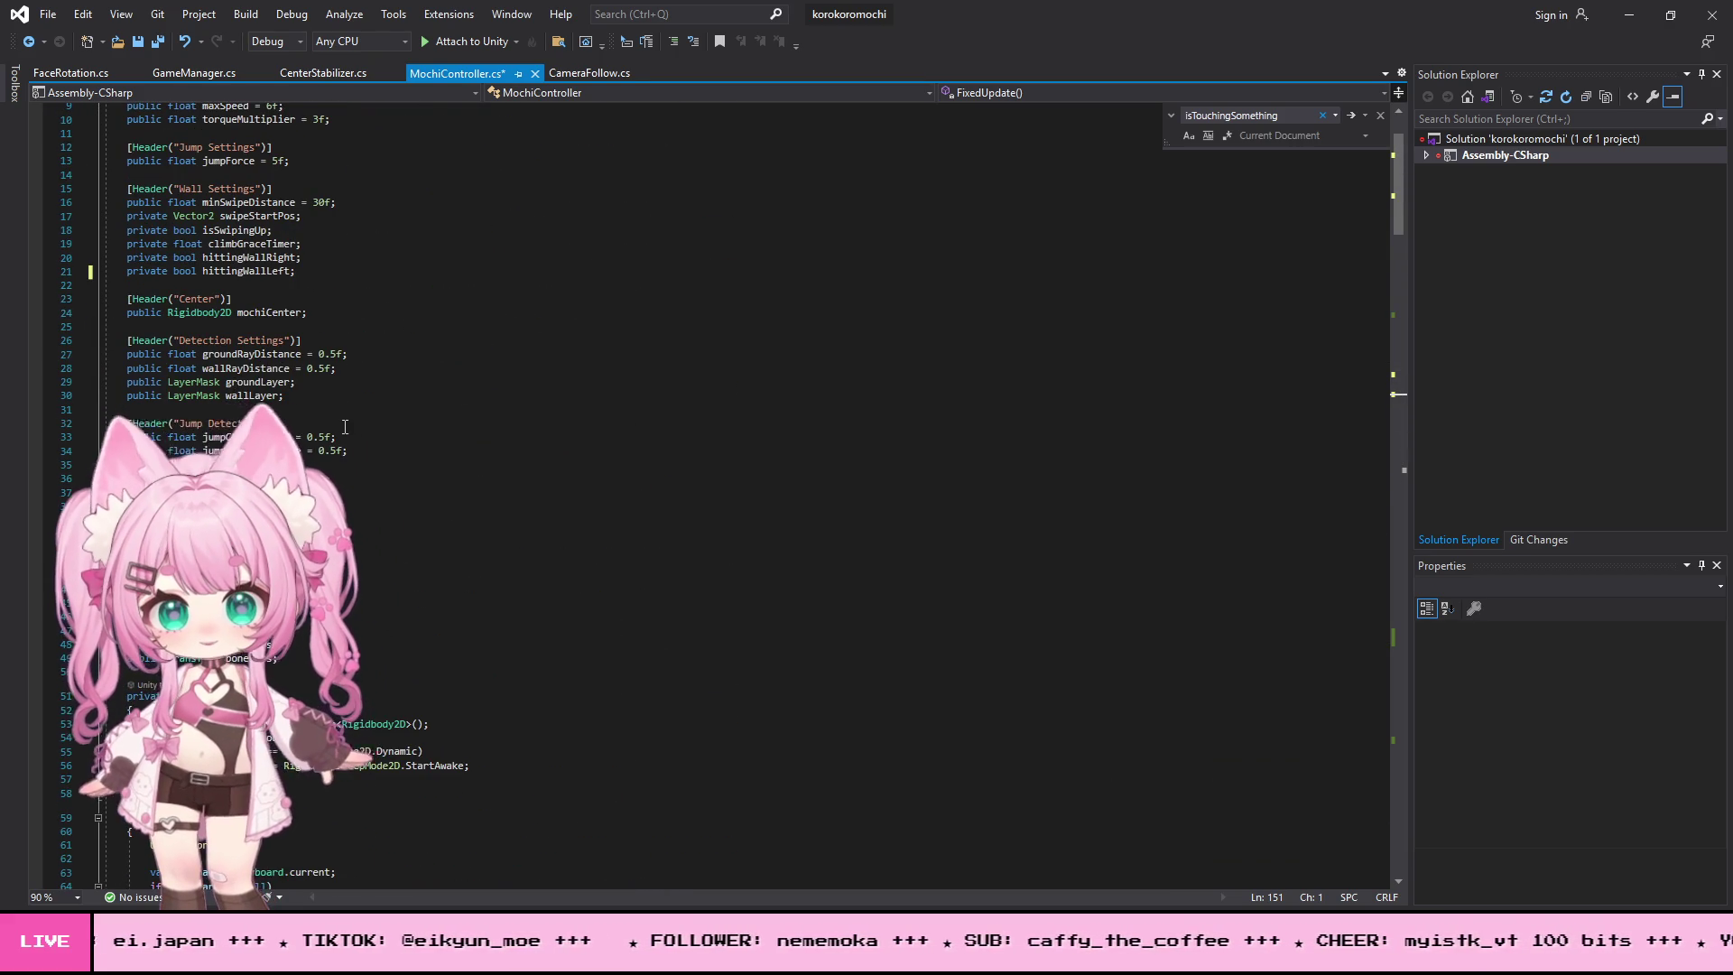
scroll(337, 430, "up", 1)
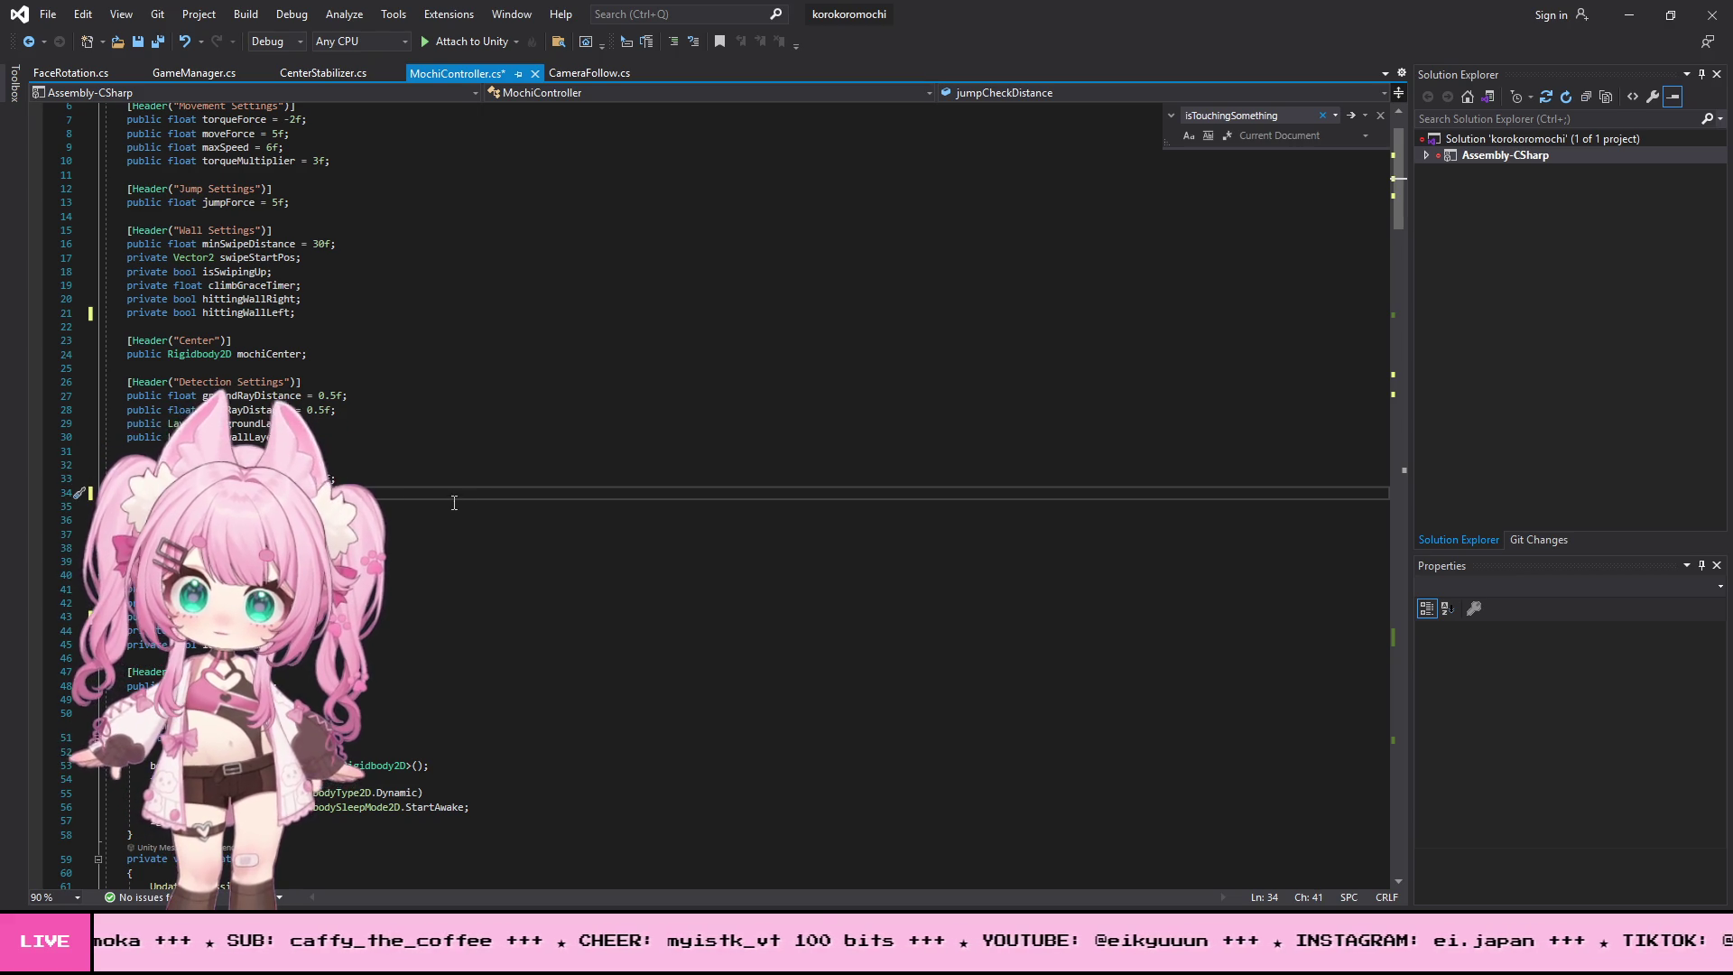
key("shift+Left")
key("shift+Left")
key("shift+Left")
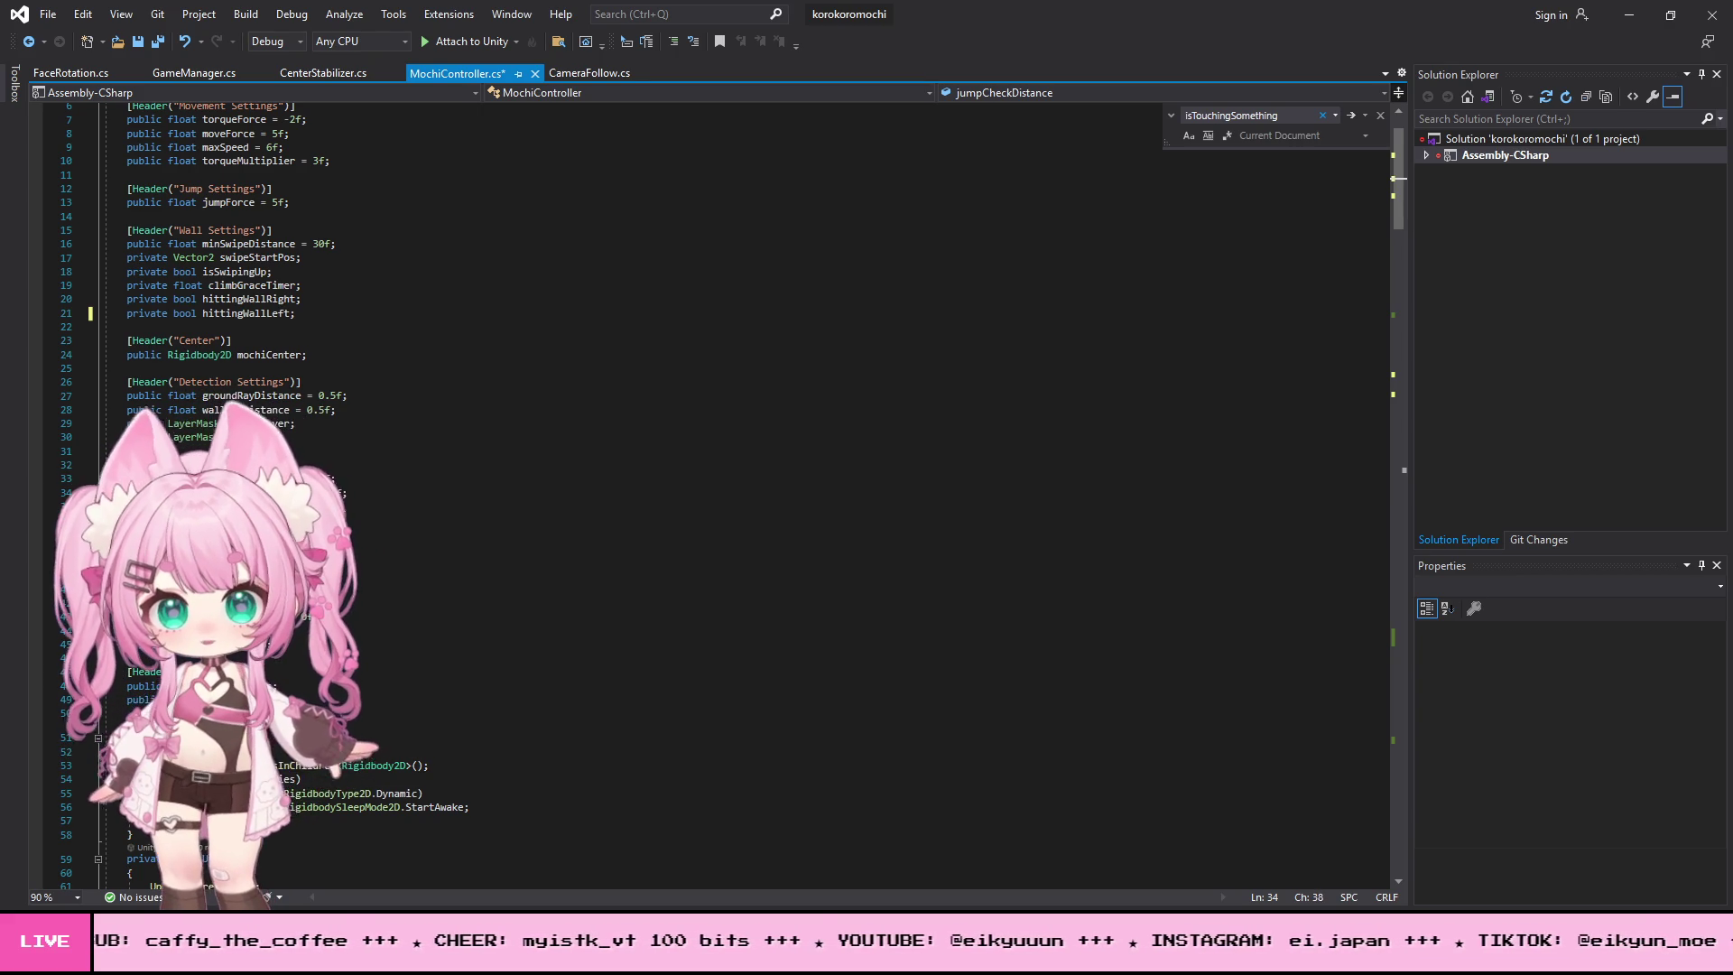
- Save all changes to MochiController.cs and minimize Visual Studio
left_click(51, 14)
left_click(125, 225)
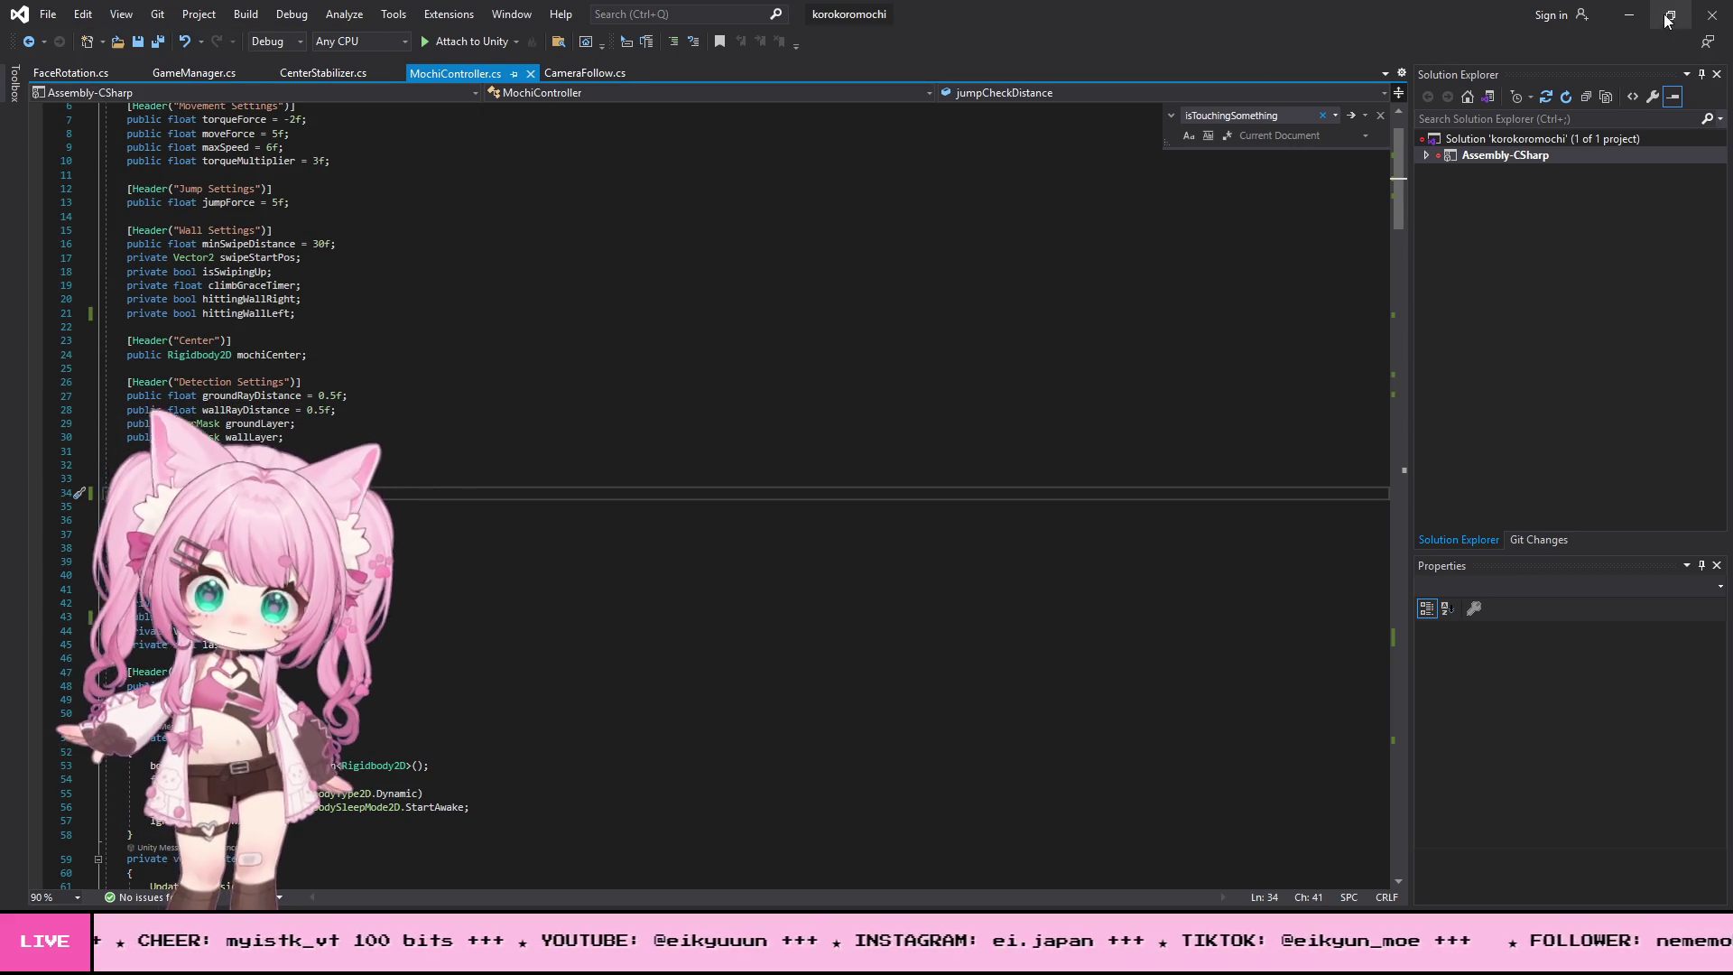
left_click(1628, 14)
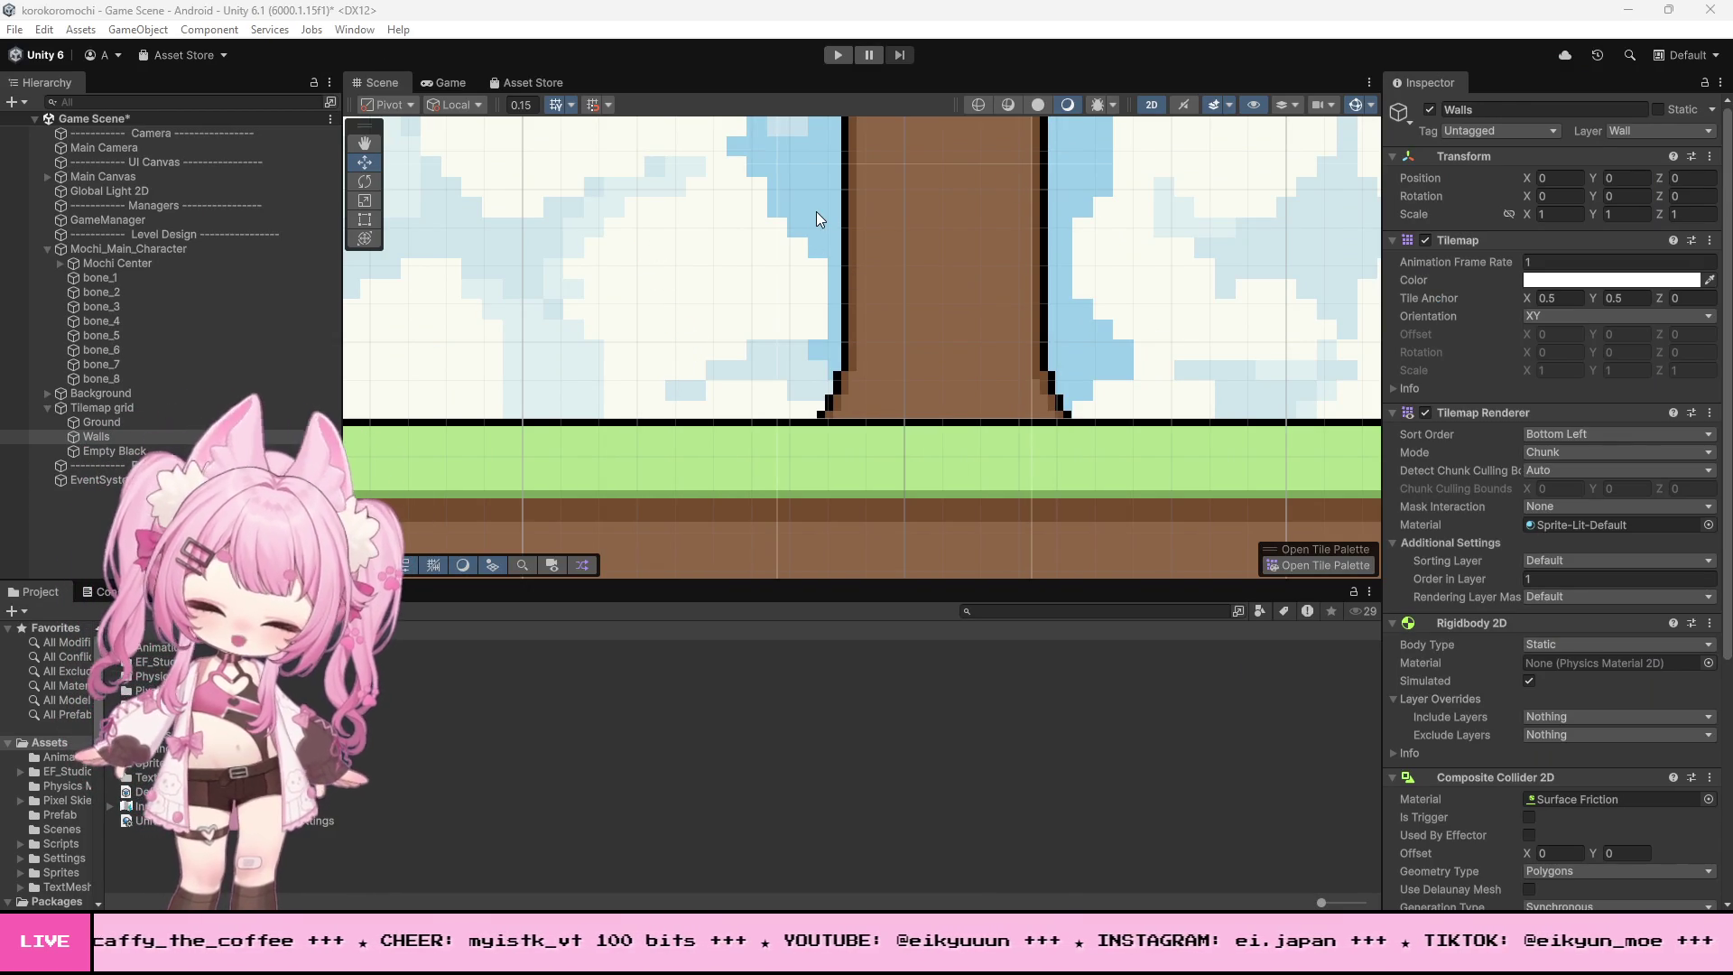
- Select Mochi_Main_Character in the Hierarchy and enter Play mode to test it
scroll(978, 339, "down", 3)
scroll(937, 357, "down", 5)
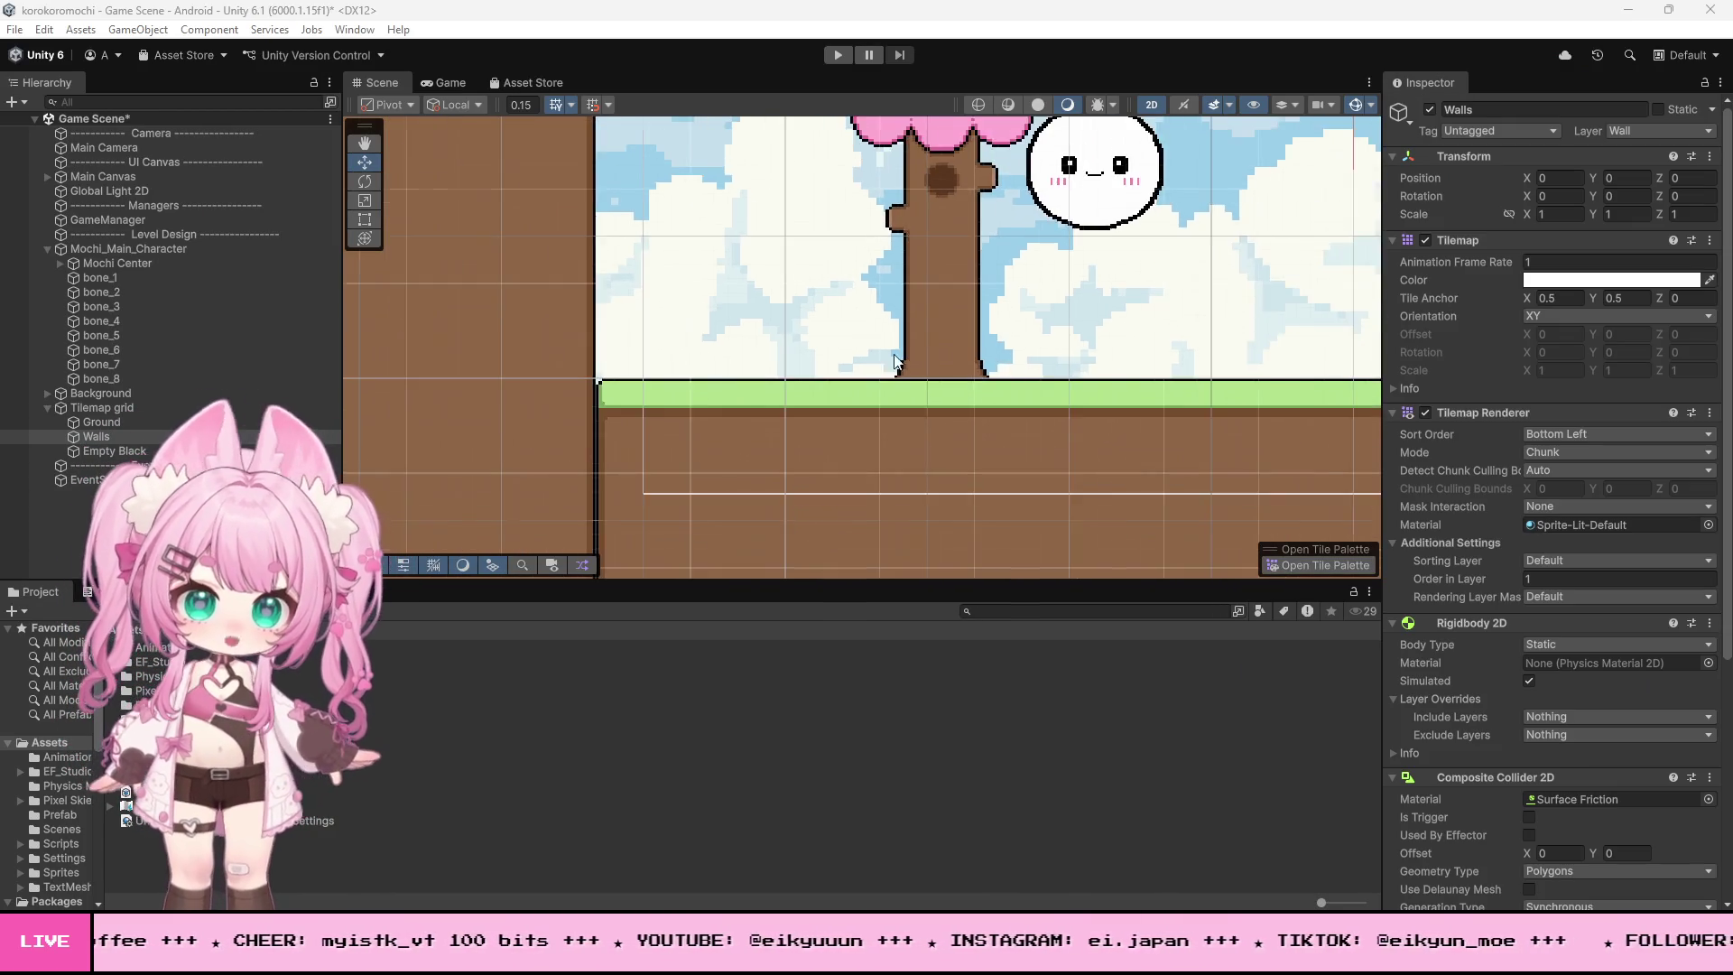
scroll(1091, 257, "up", 4)
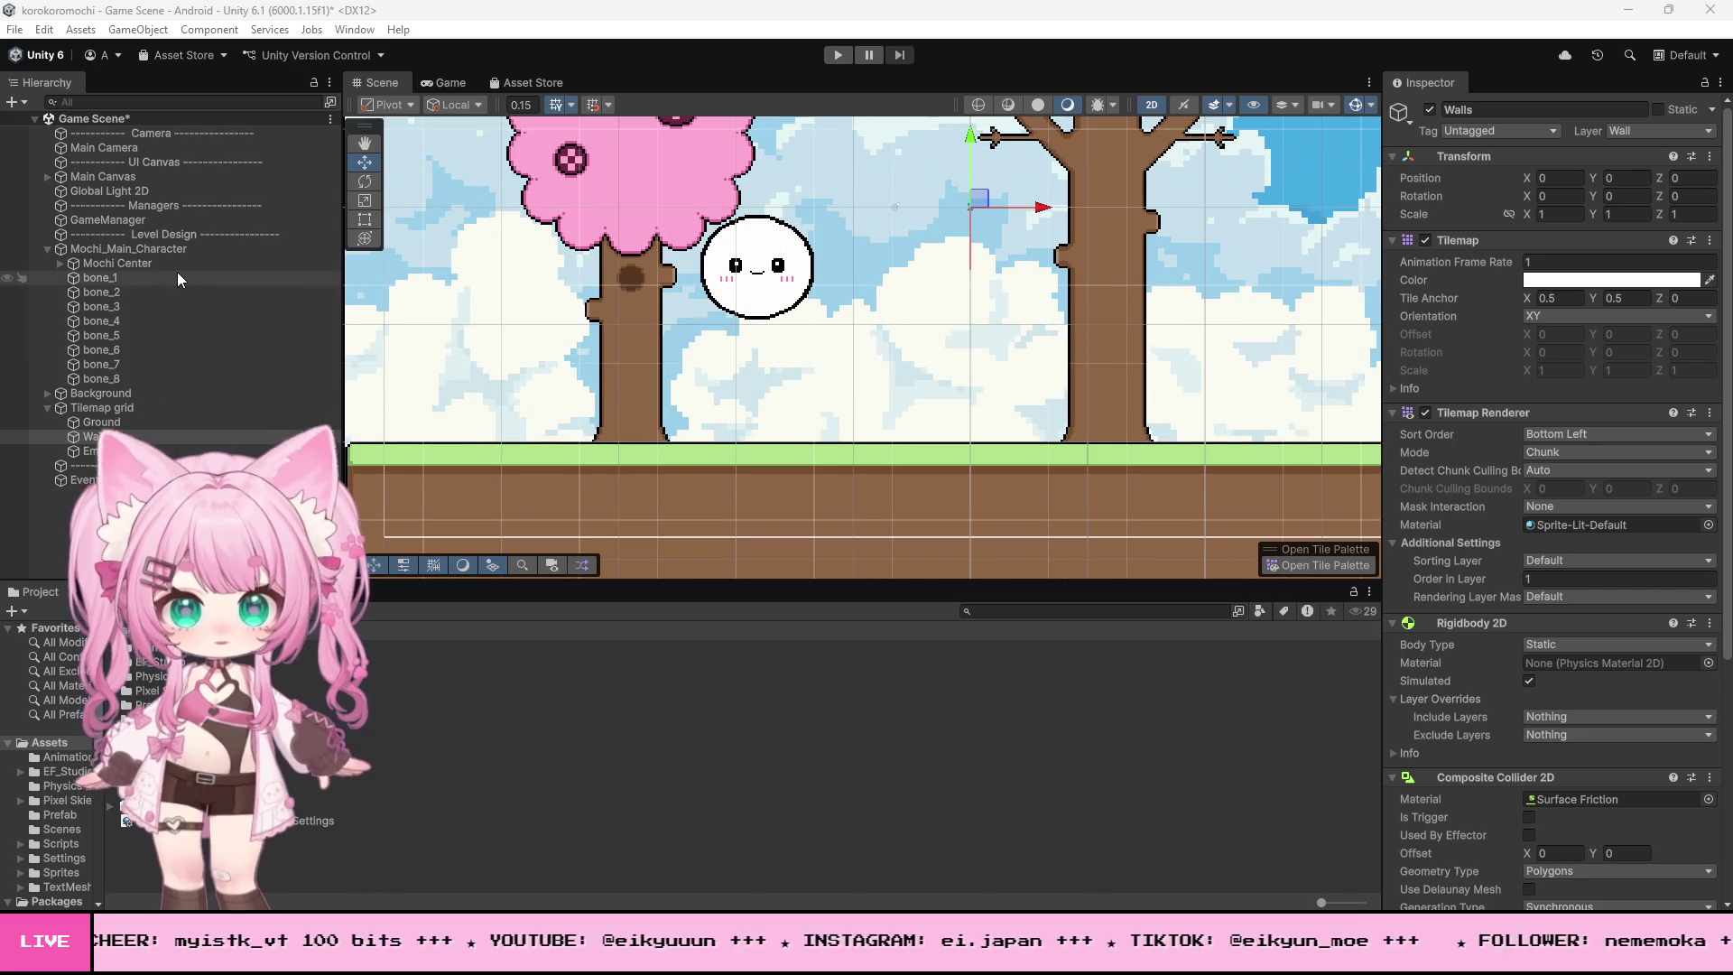
left_click(181, 249)
scroll(758, 230, "up", 2)
scroll(756, 237, "down", 3)
scroll(735, 192, "up", 2)
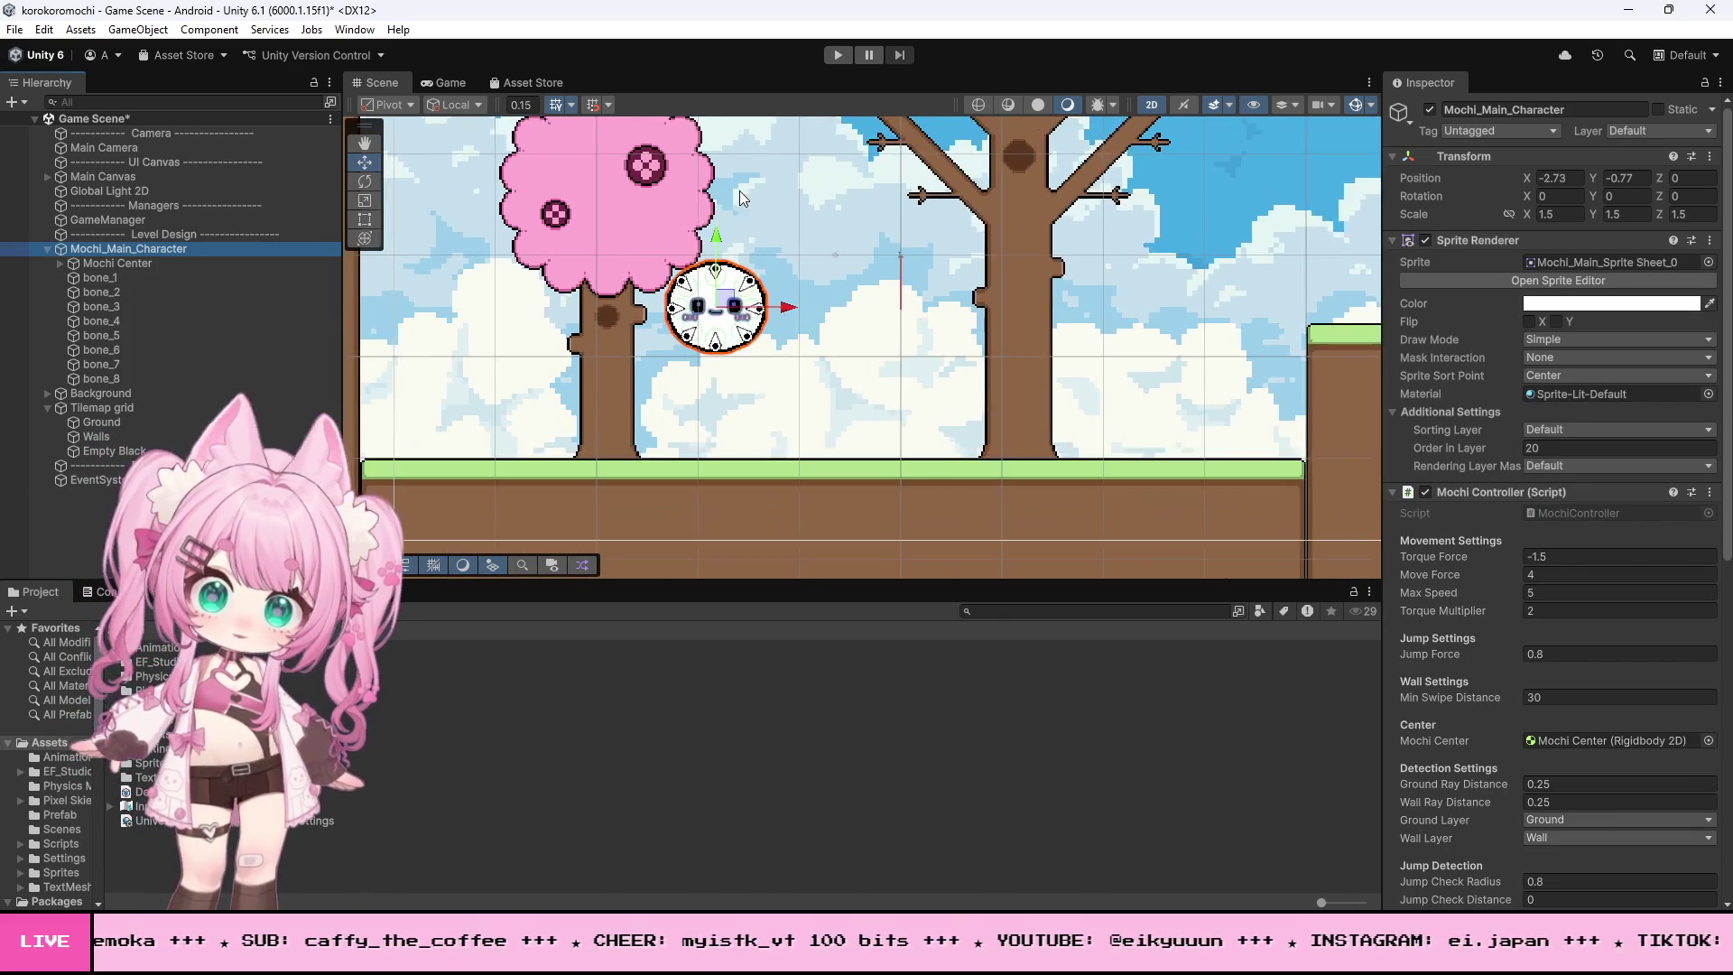
left_click(847, 52)
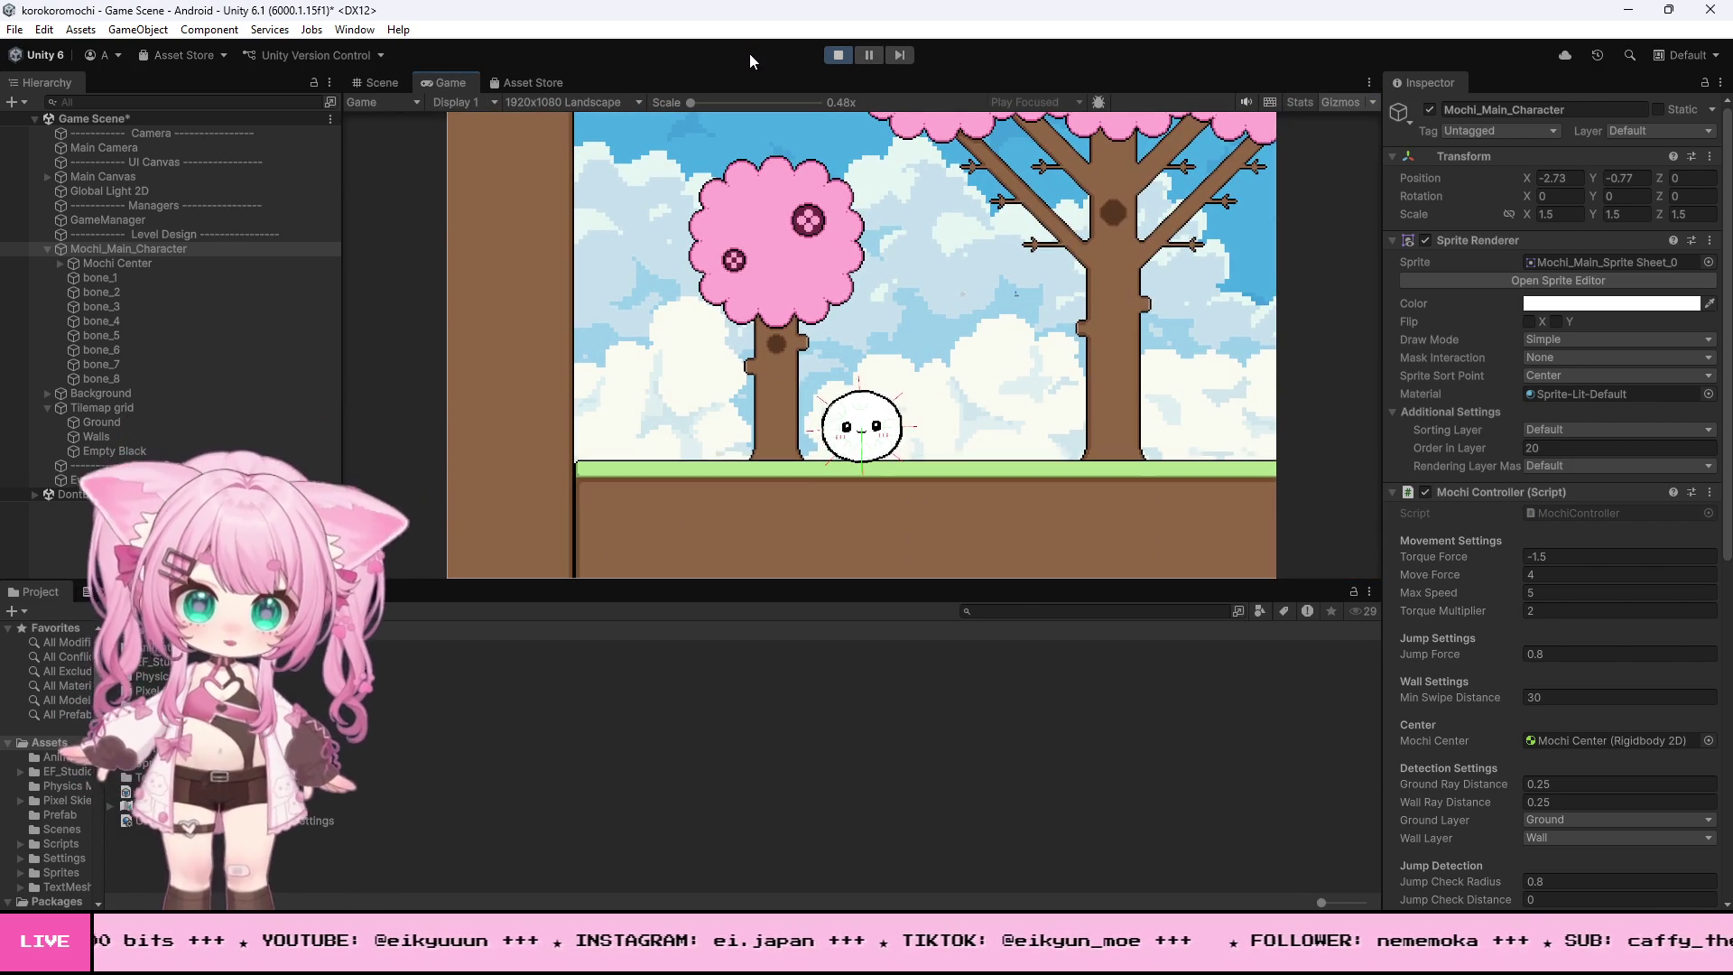
- Switch to the Scene view, exit Play mode, and return to the MochiController script
left_click(383, 83)
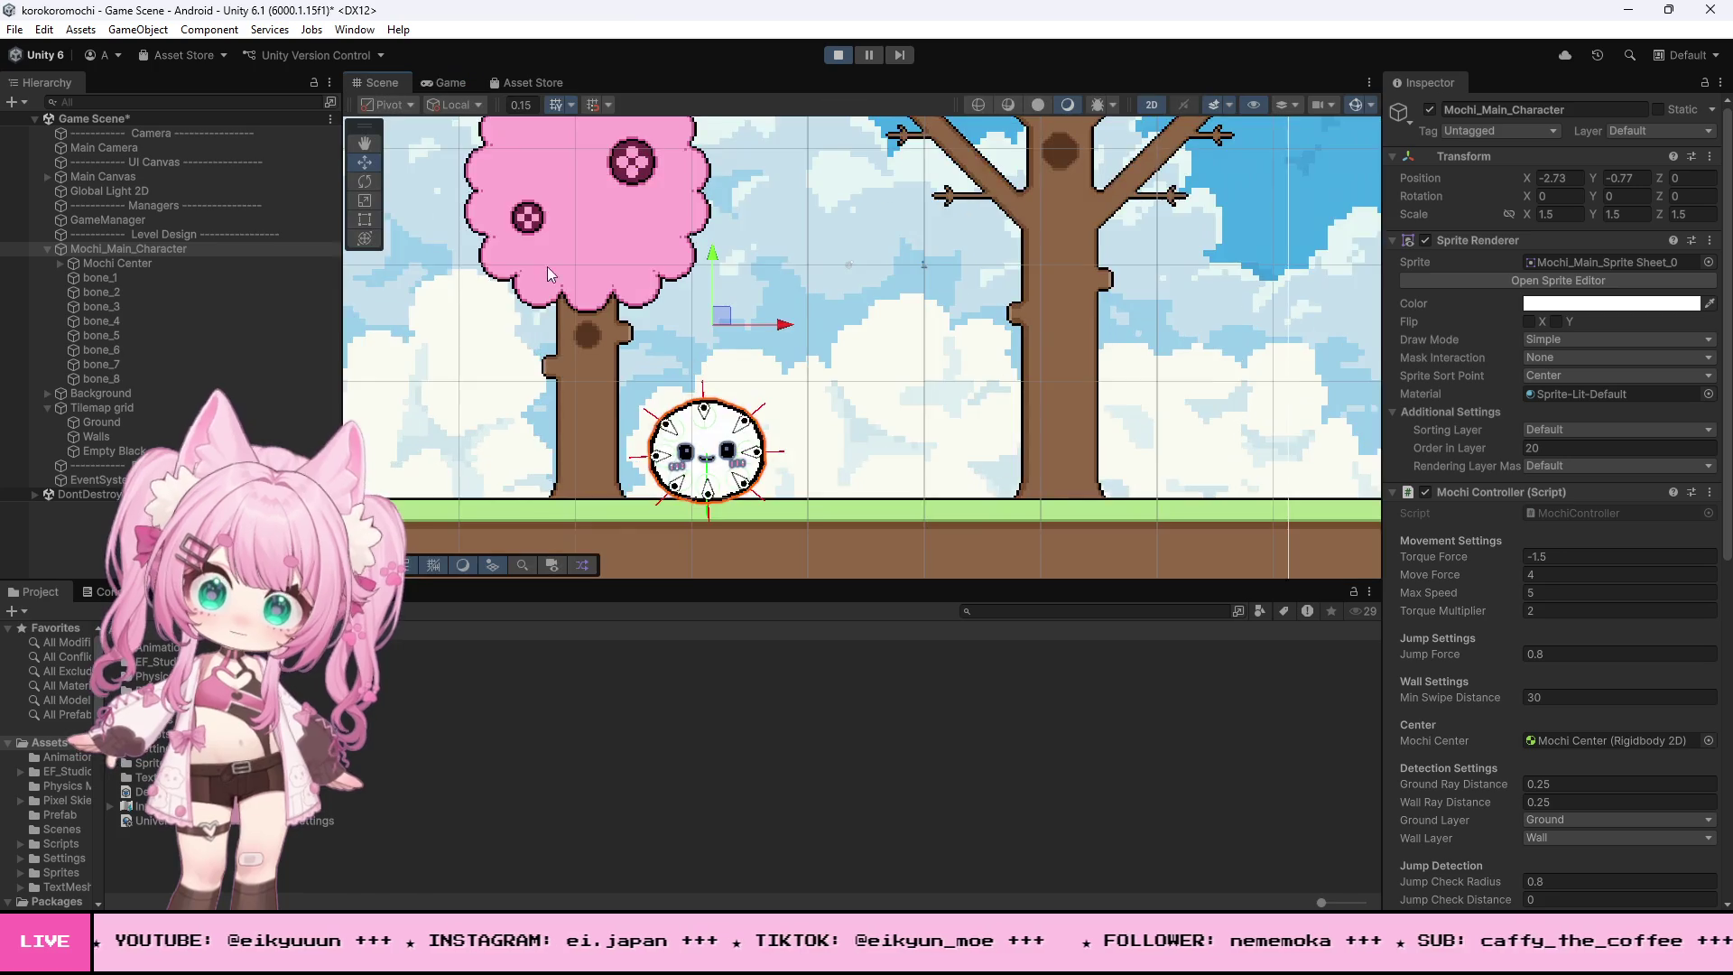
scroll(773, 442, "up", 10)
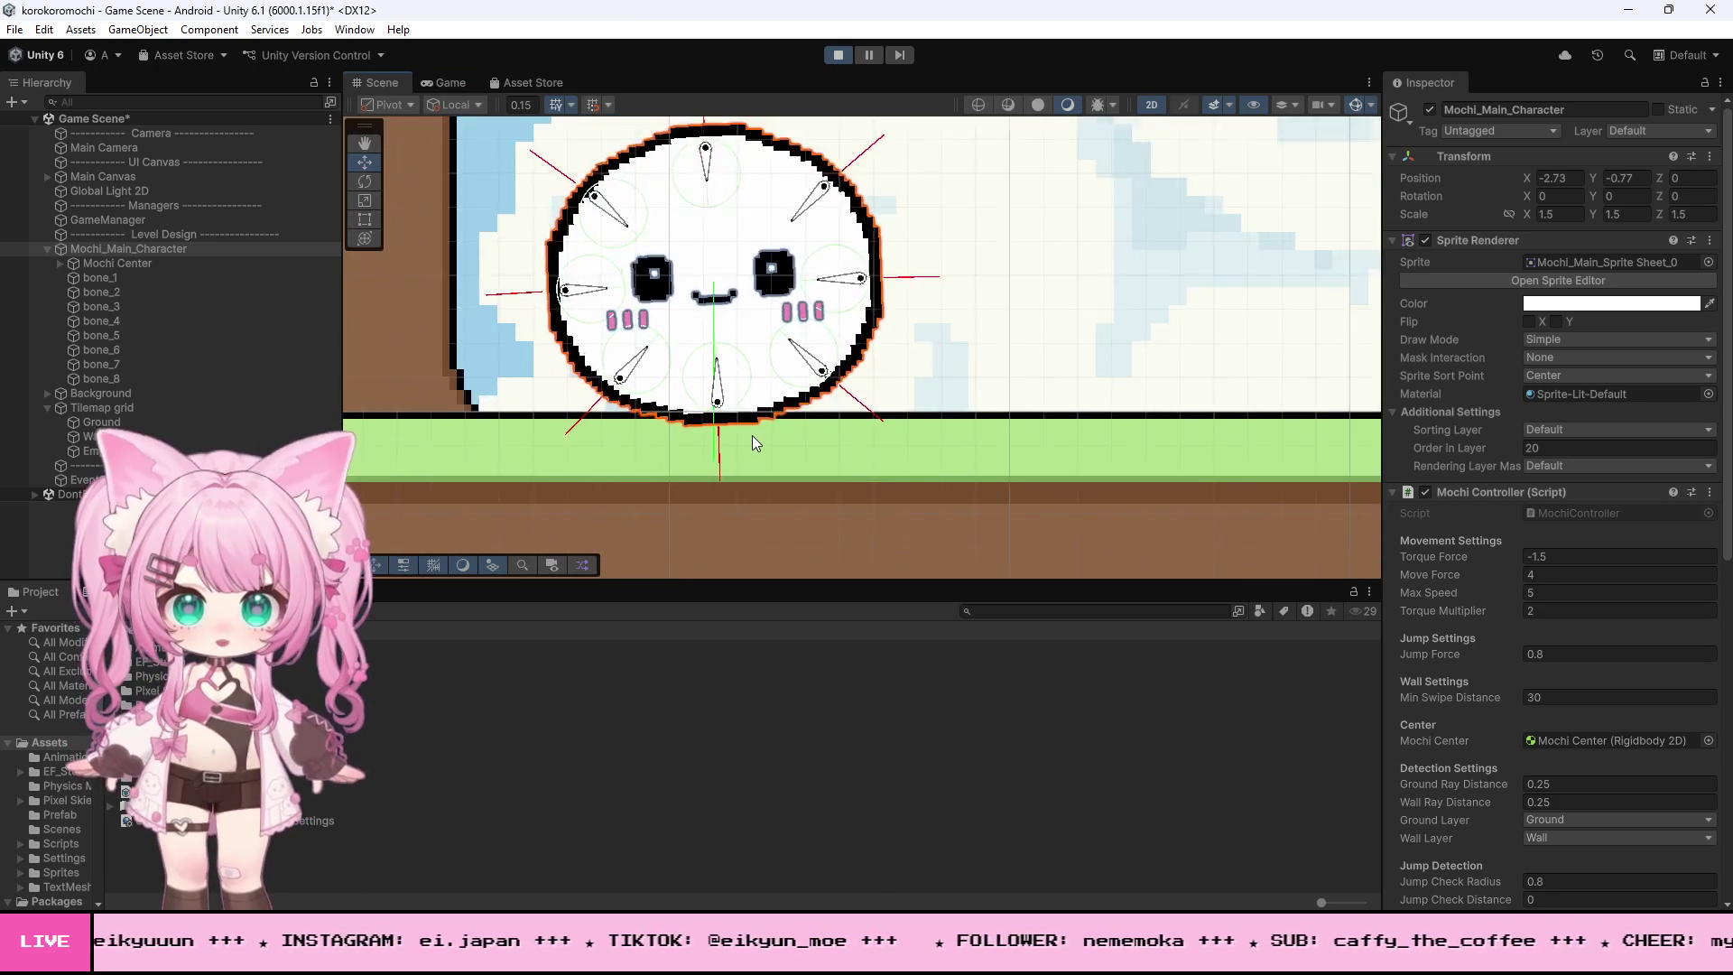
left_click(837, 55)
scroll(819, 350, "down", 10)
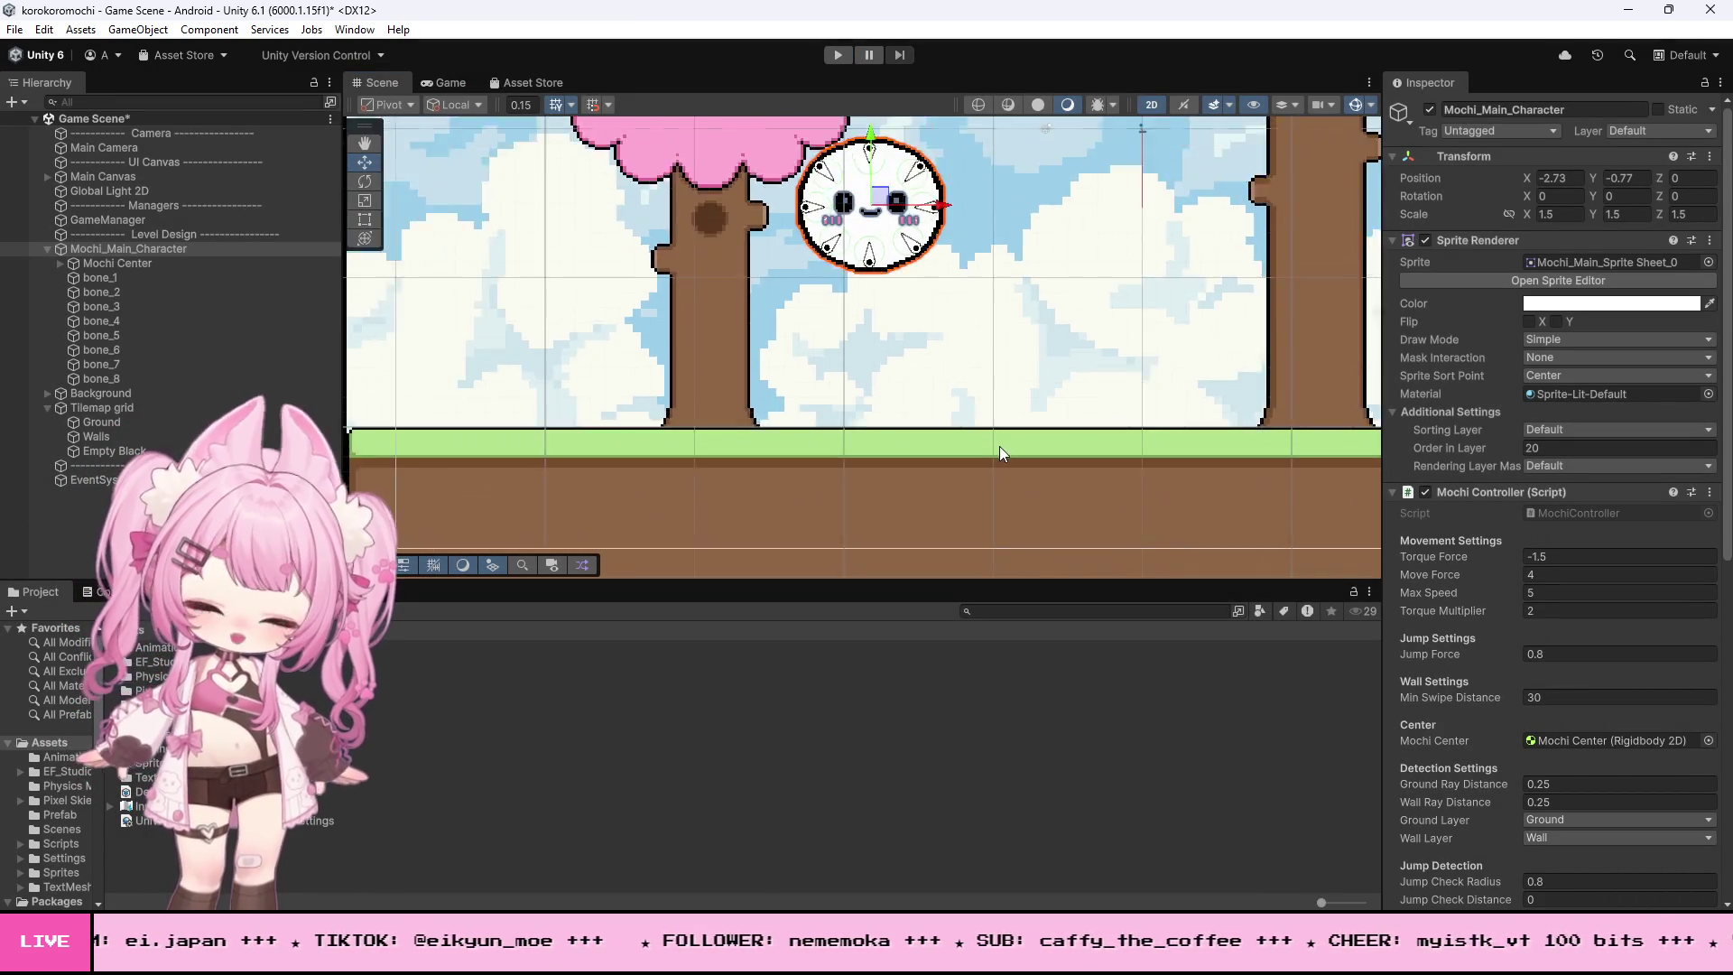
scroll(962, 185, "up", 5)
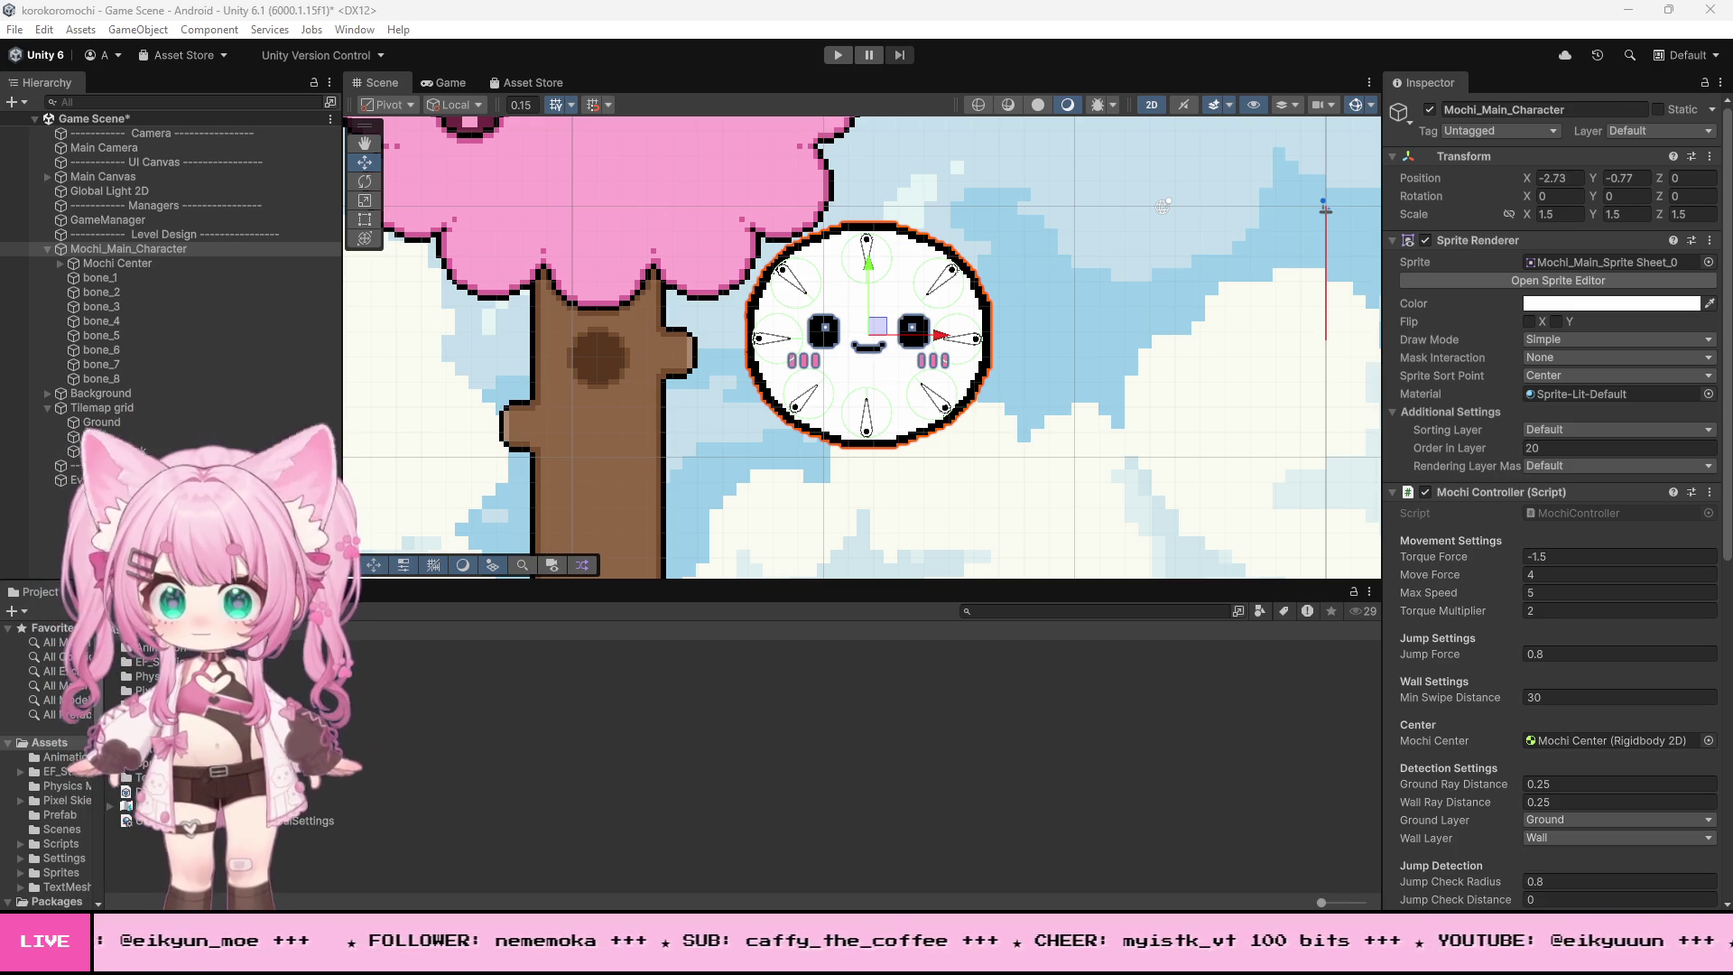
key("alt+Tab")
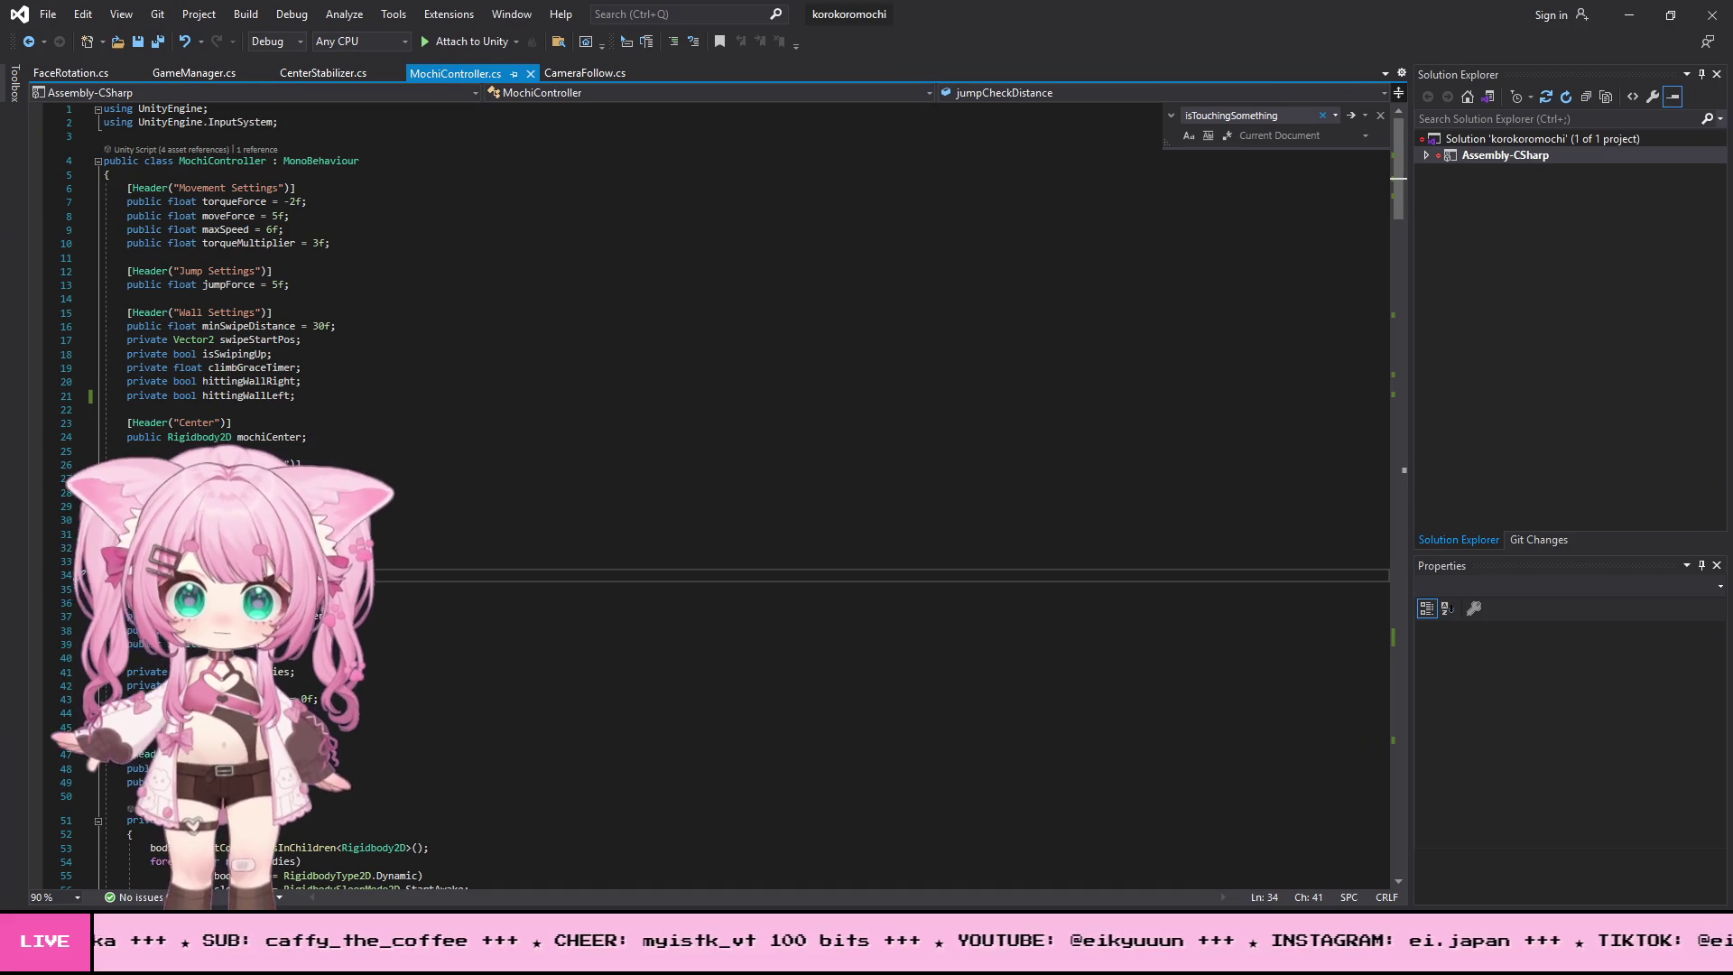
- Replace the line 34 value with 1, save MochiController.cs, and minimize Visual Studio
key("shift+Left")
key("shift+Left")
key("shift+Left")
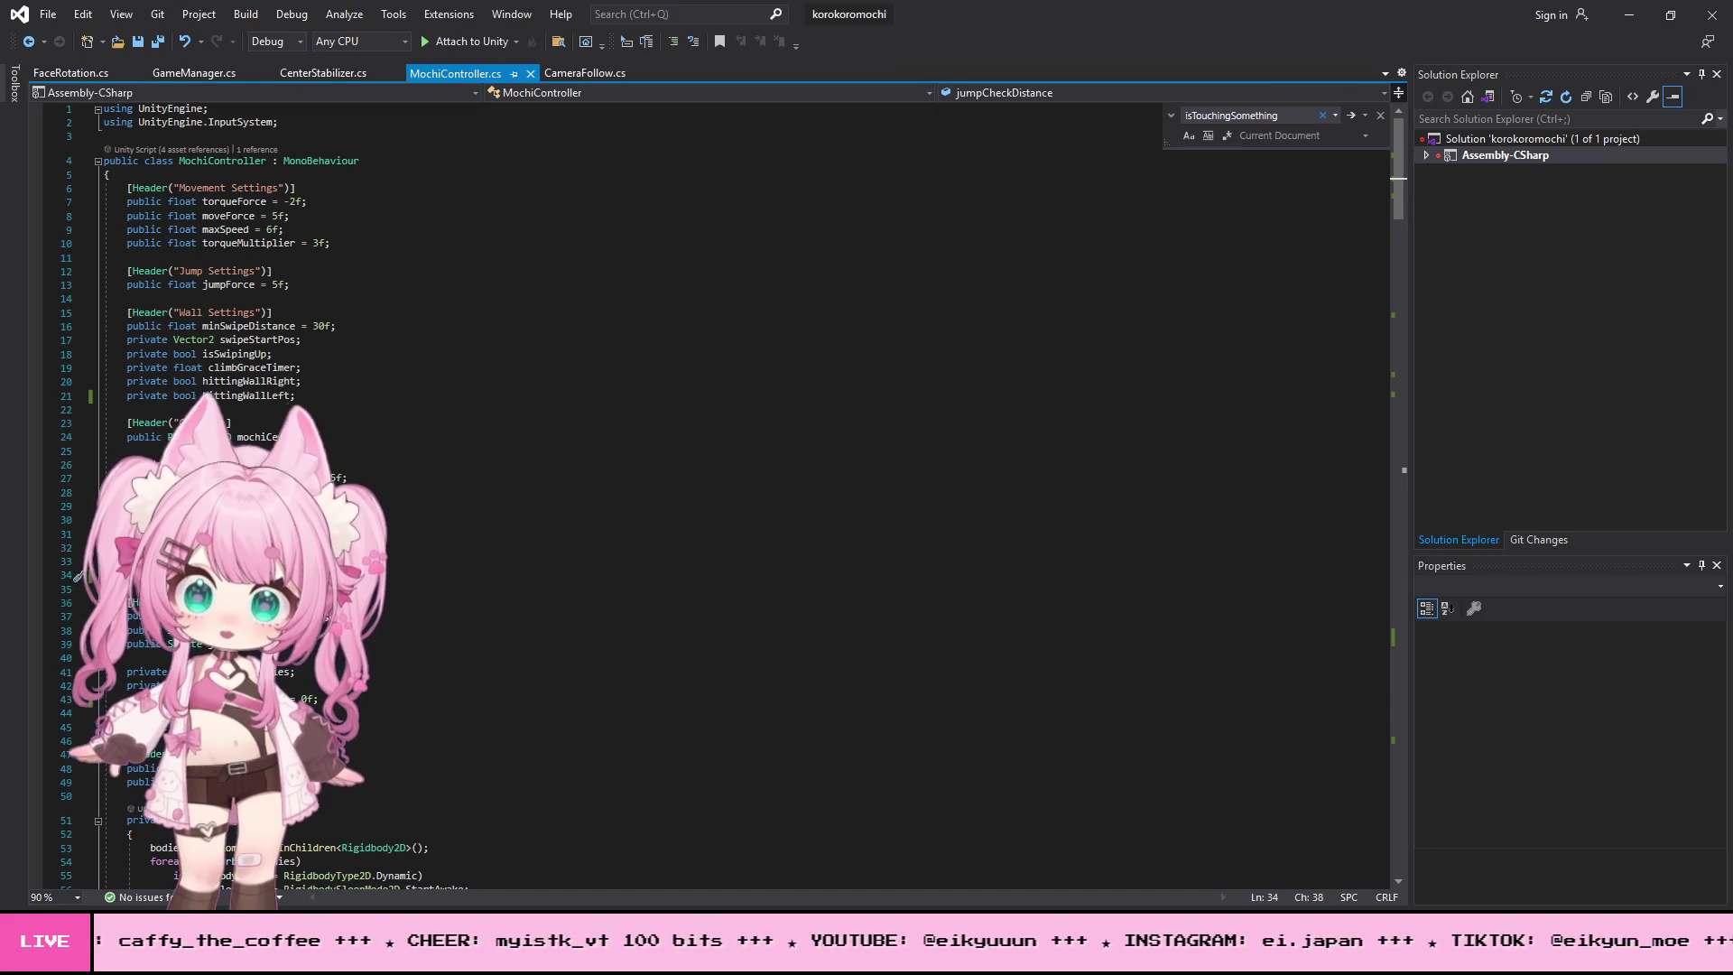
type("1")
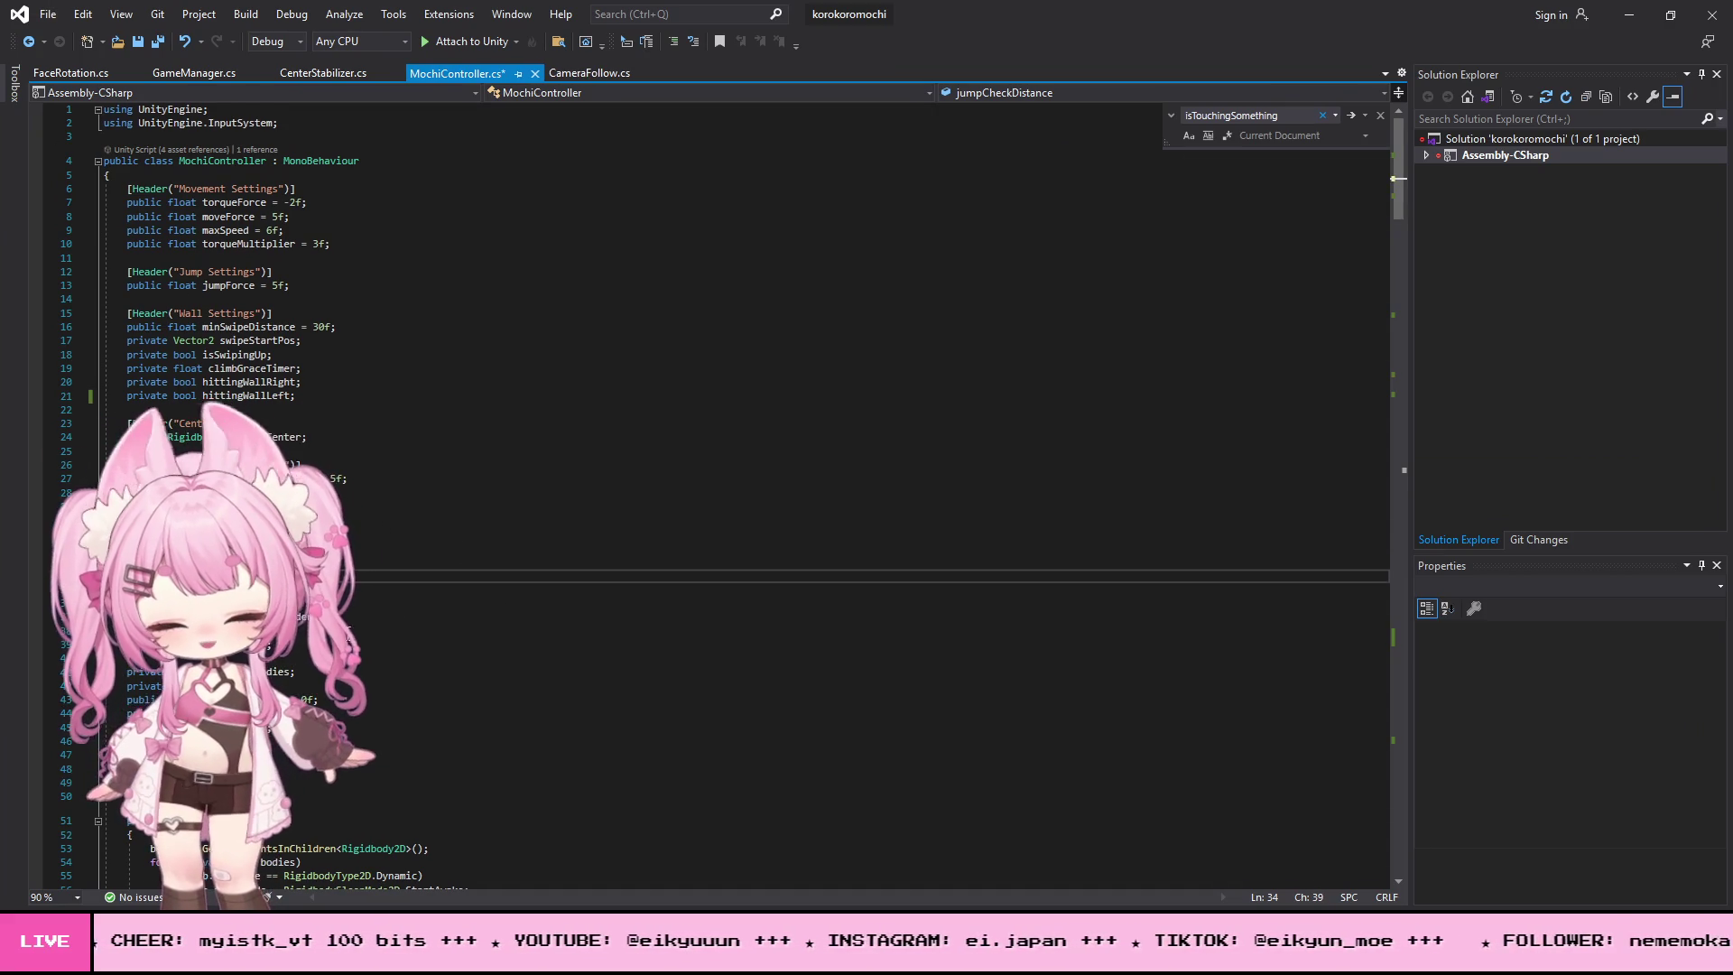
left_click(48, 14)
left_click(99, 177)
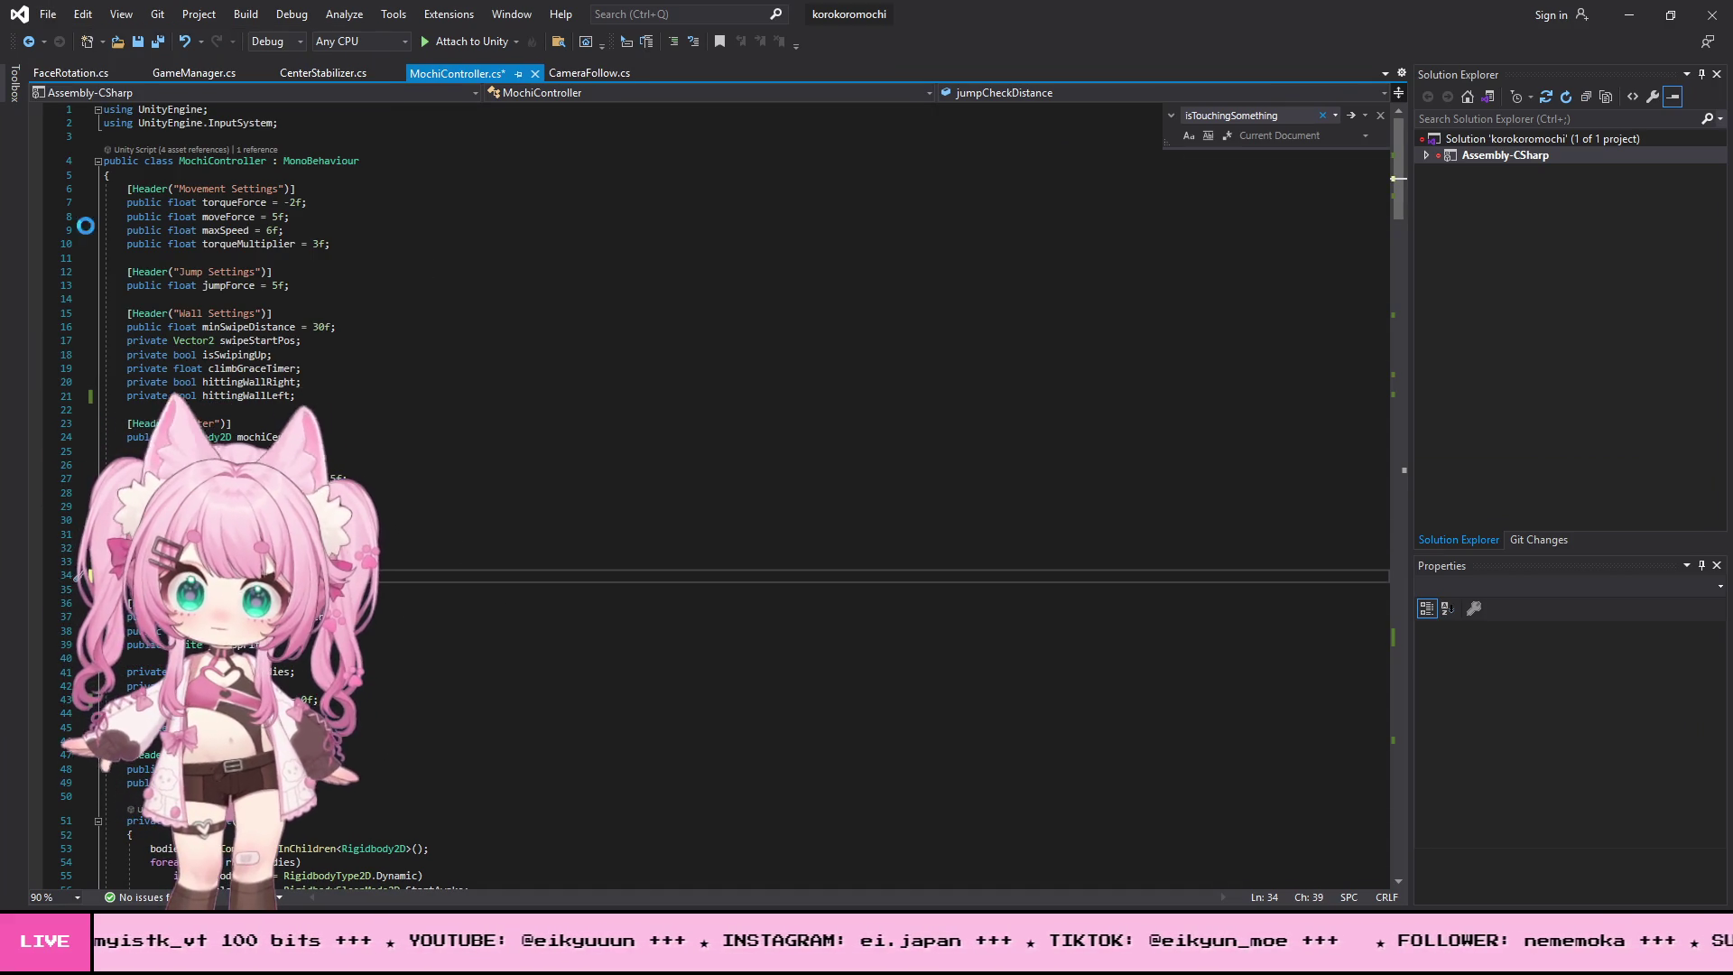
left_click(1629, 14)
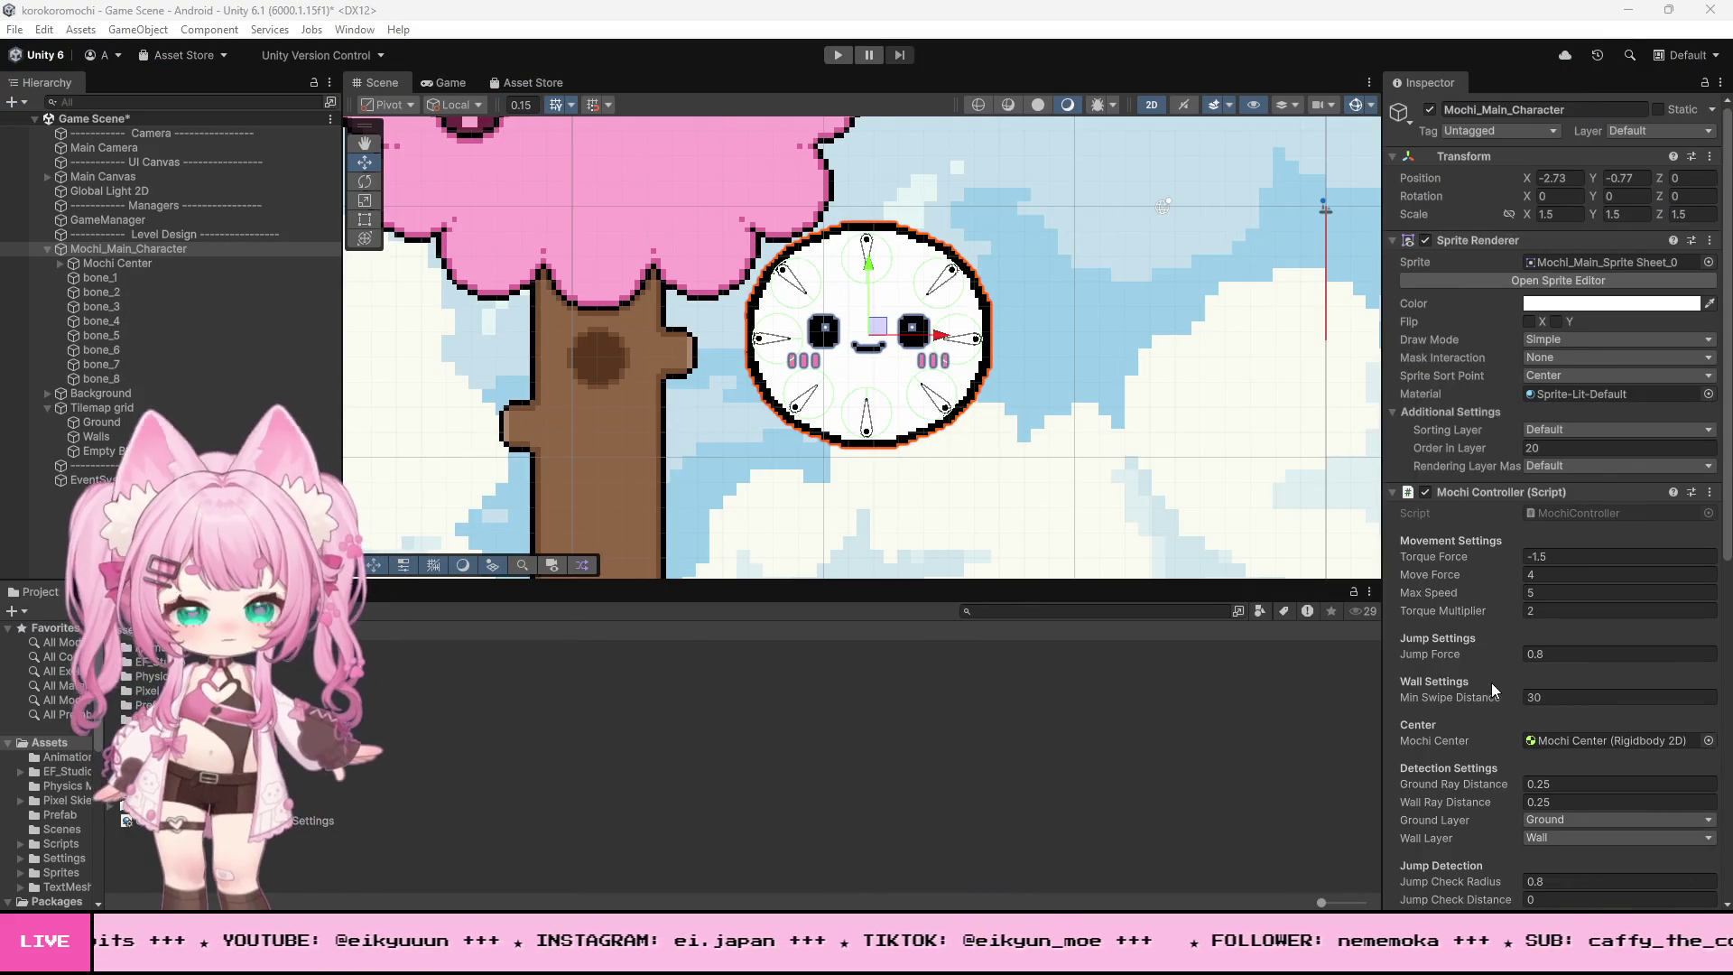
- Enter 1 for Jump Check Radius under Jump Detection in the Inspector, then press Play
scroll(1536, 518, "up", 3)
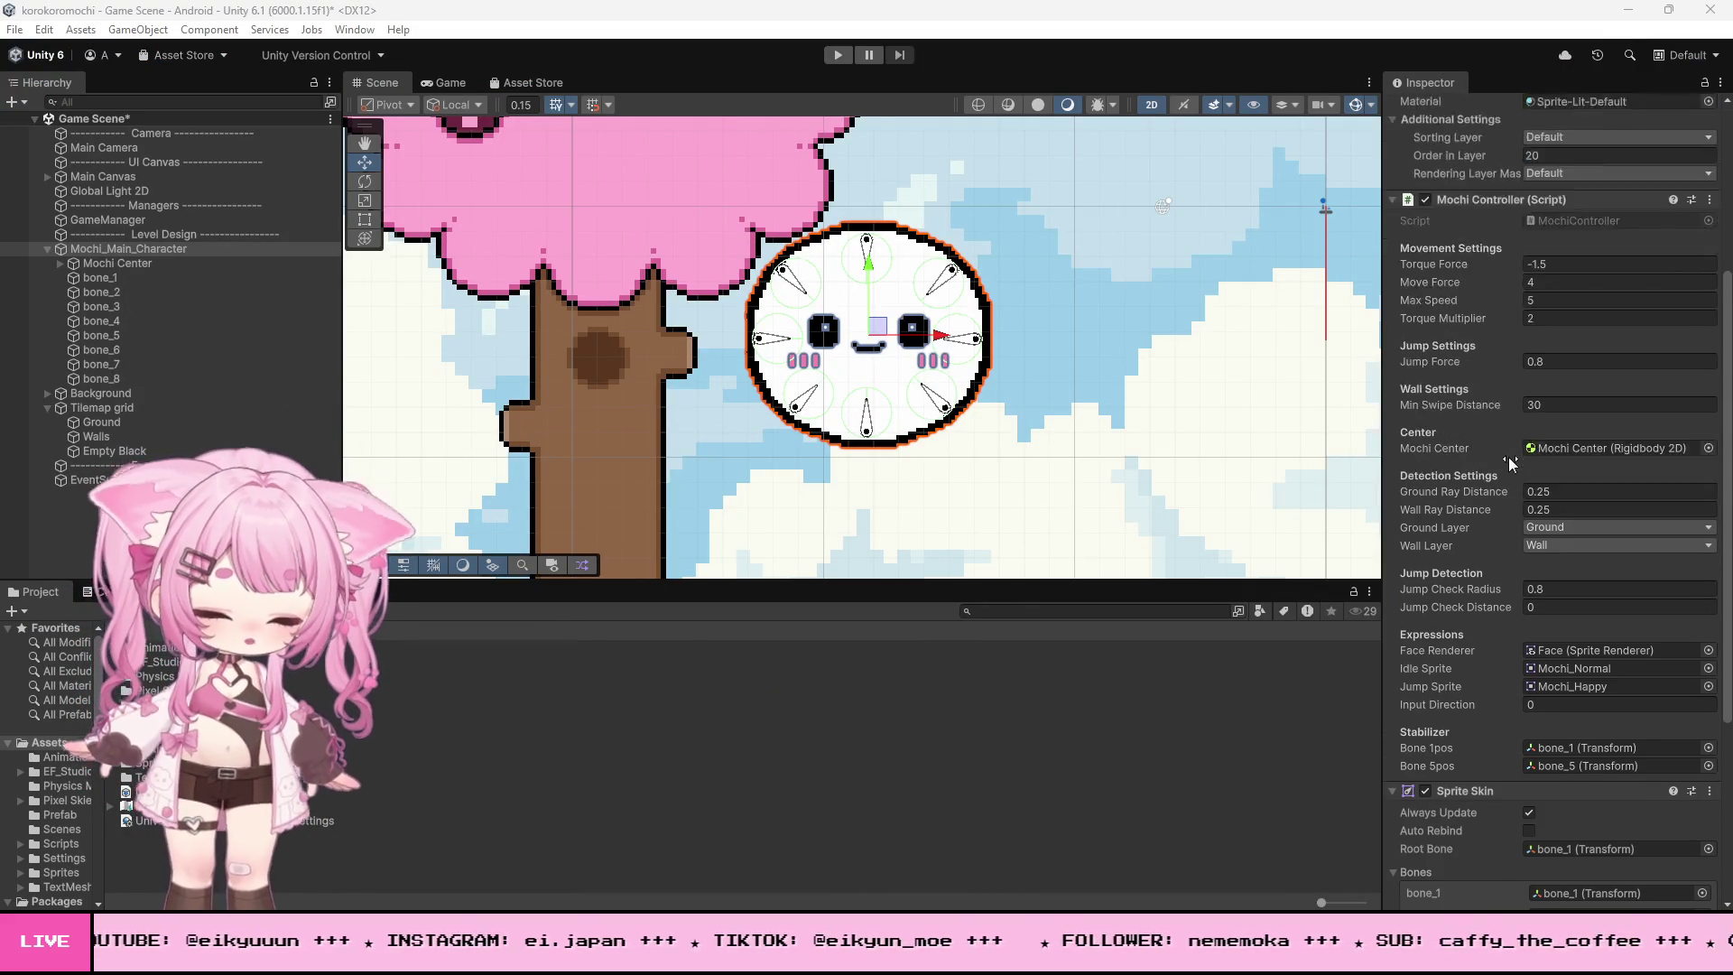
scroll(1543, 478, "up", 3)
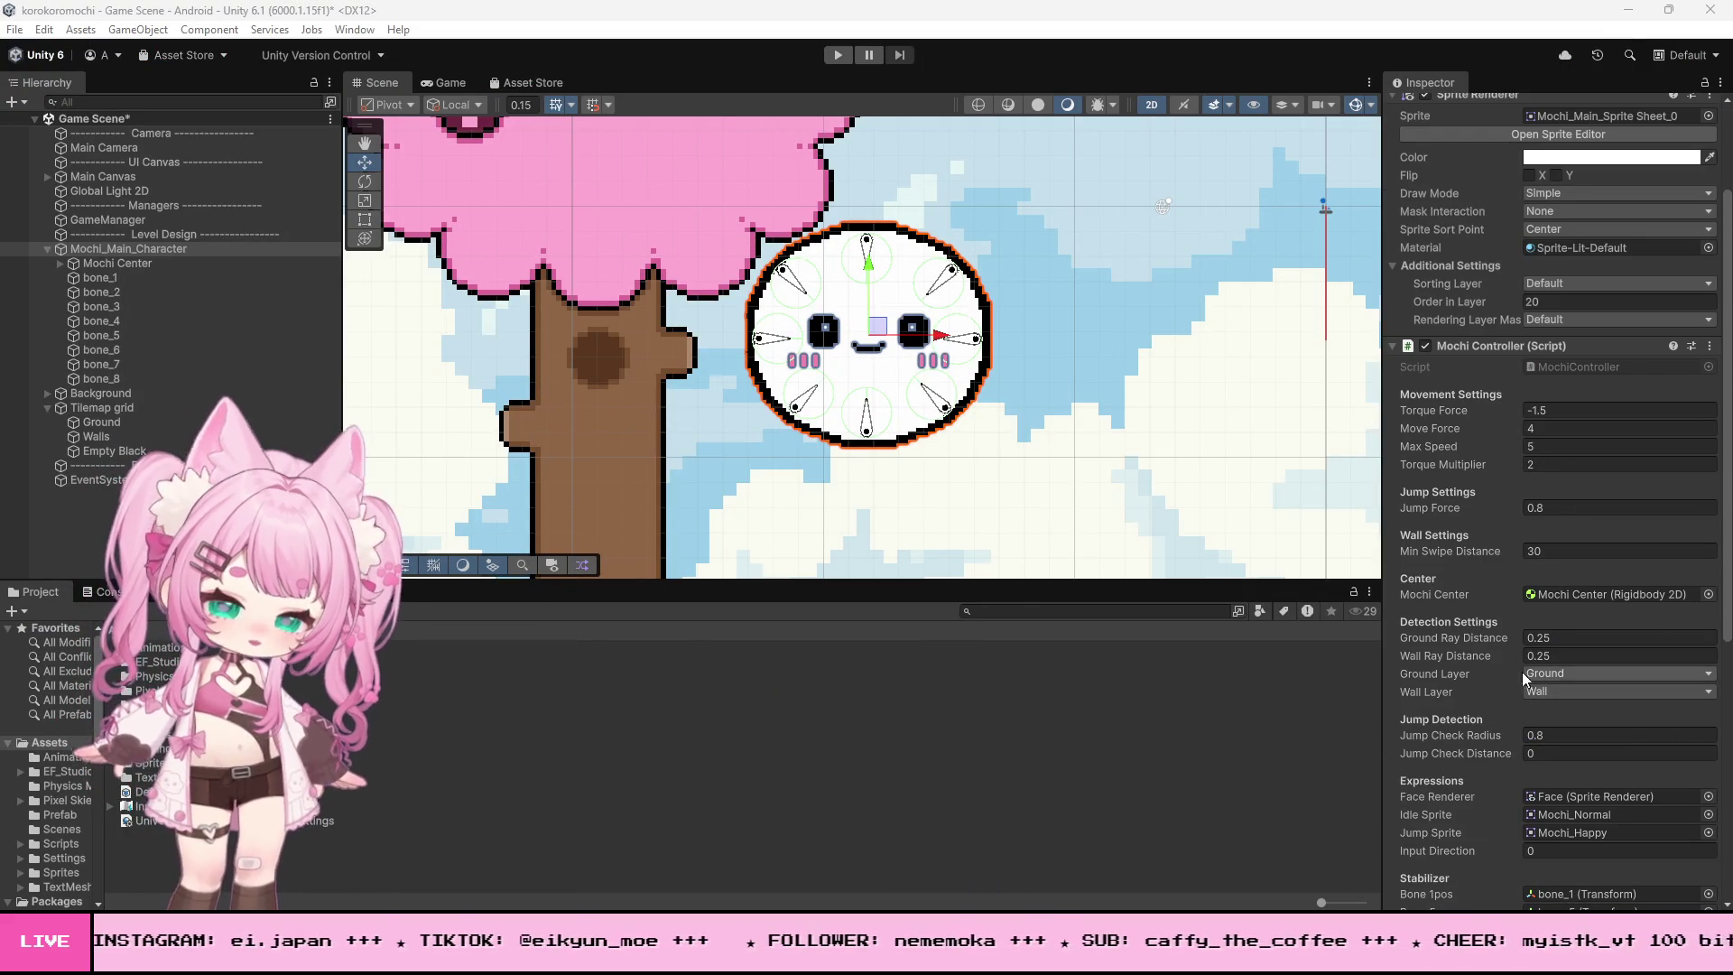
left_click(1545, 735)
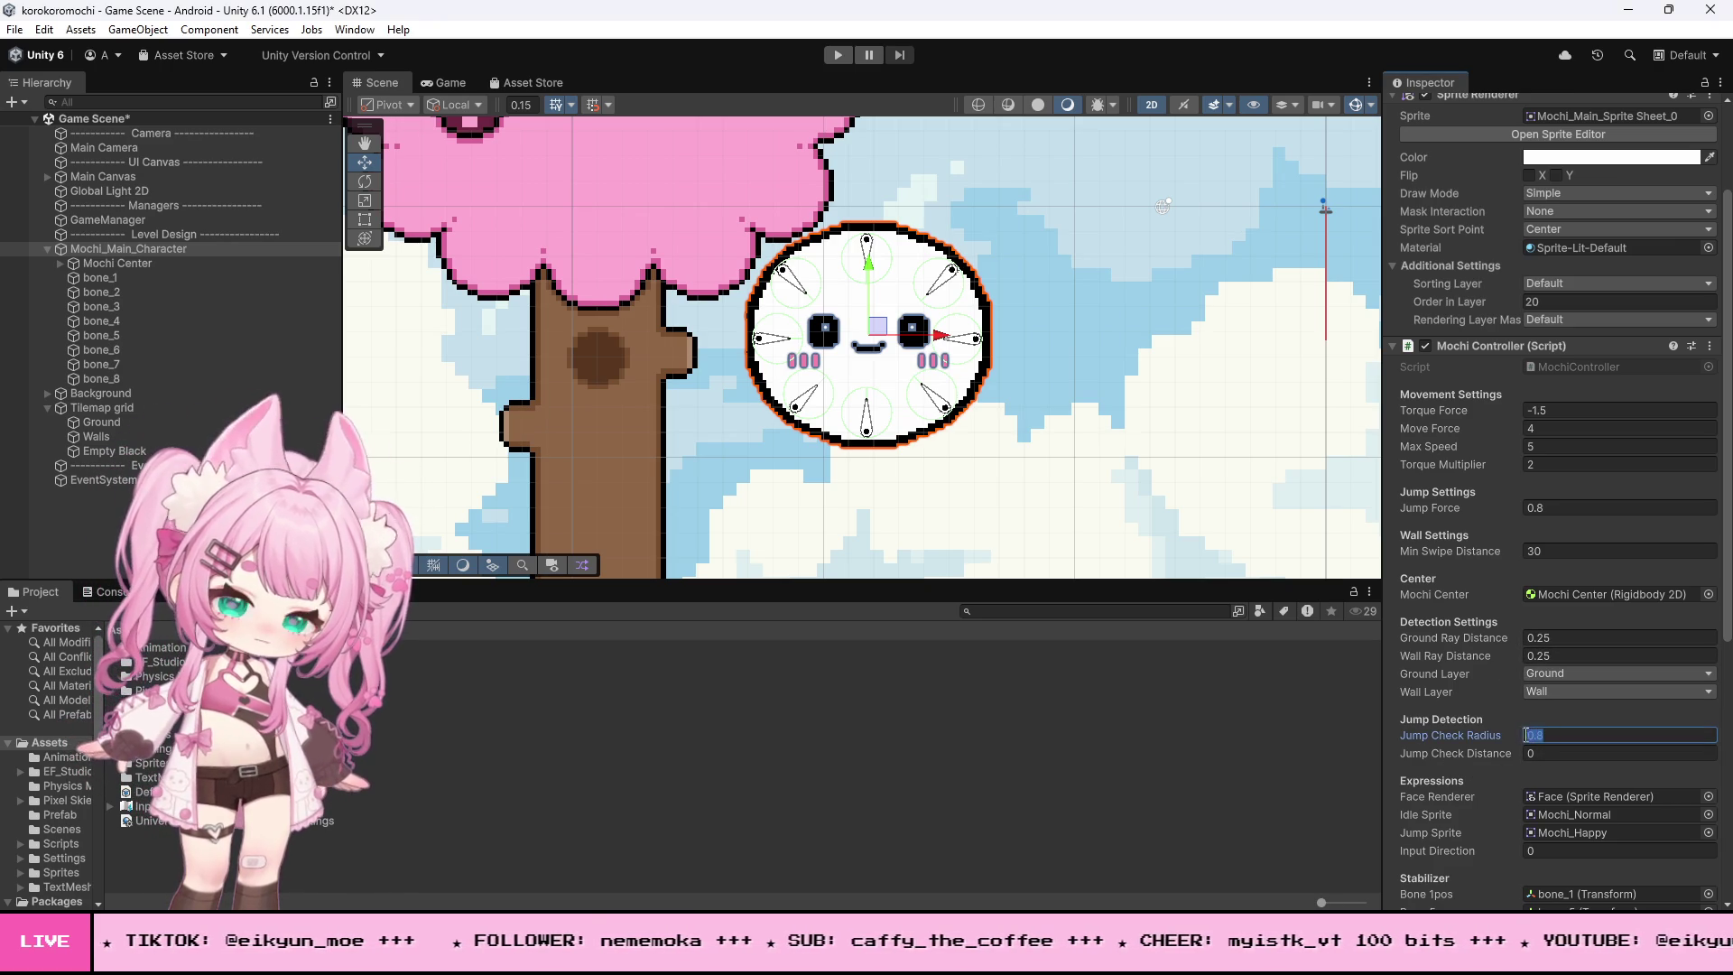
type("1")
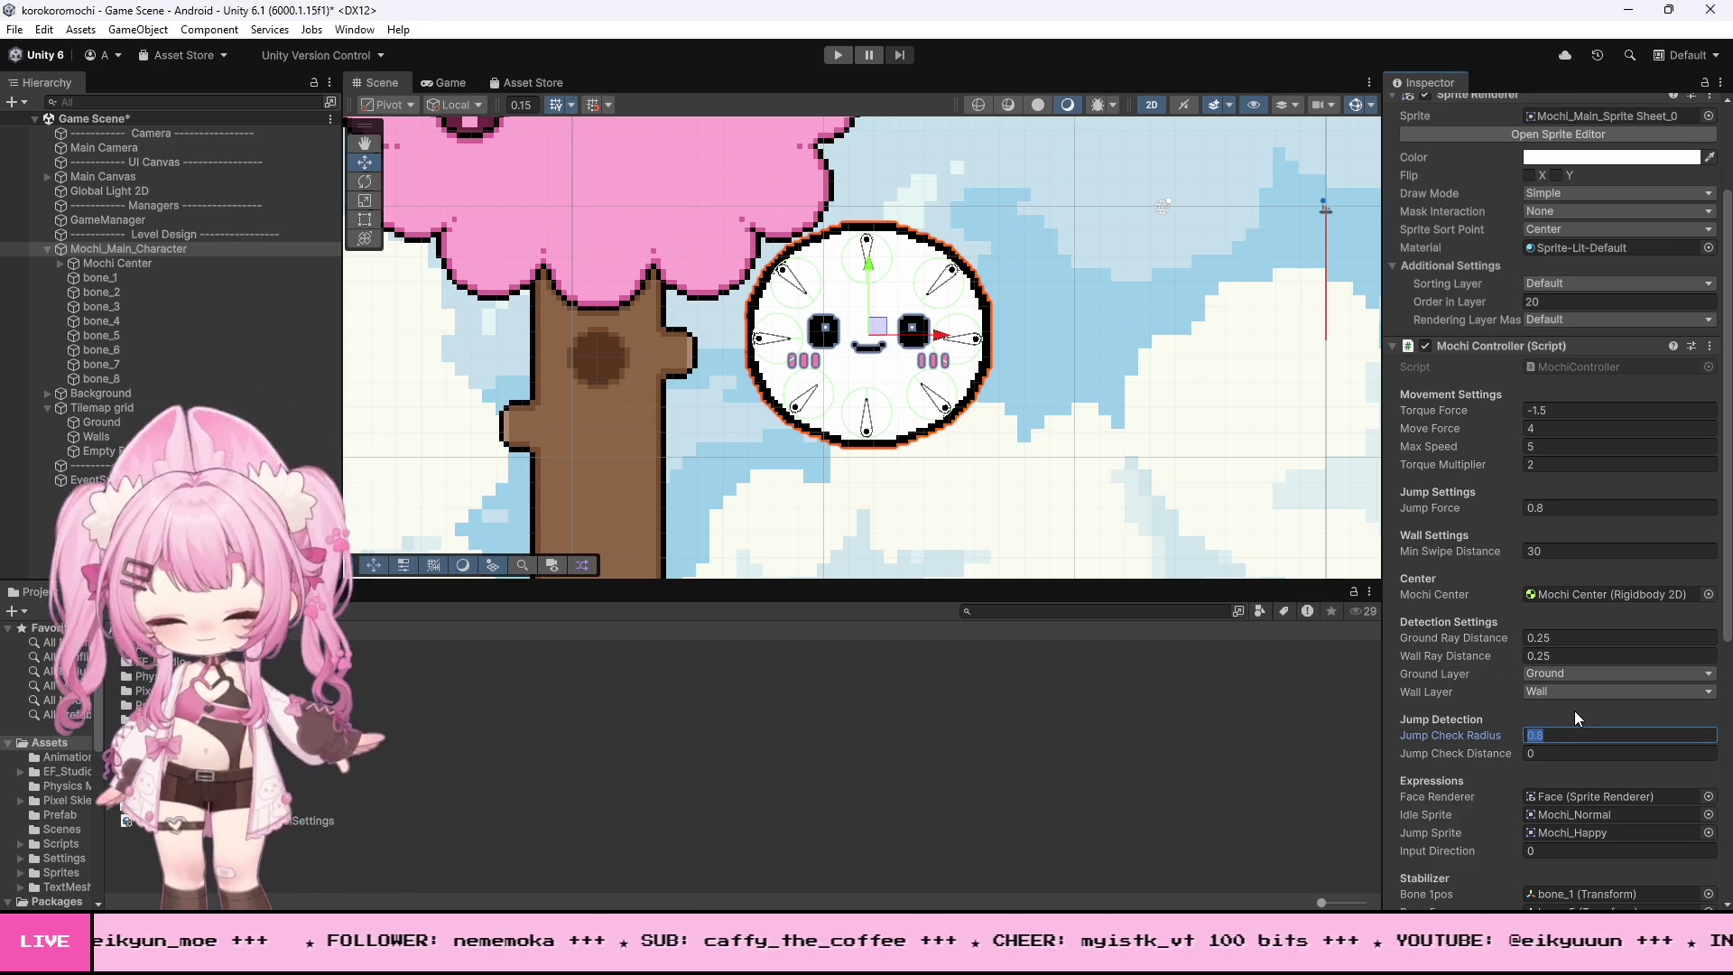
scroll(949, 417, "down", 5)
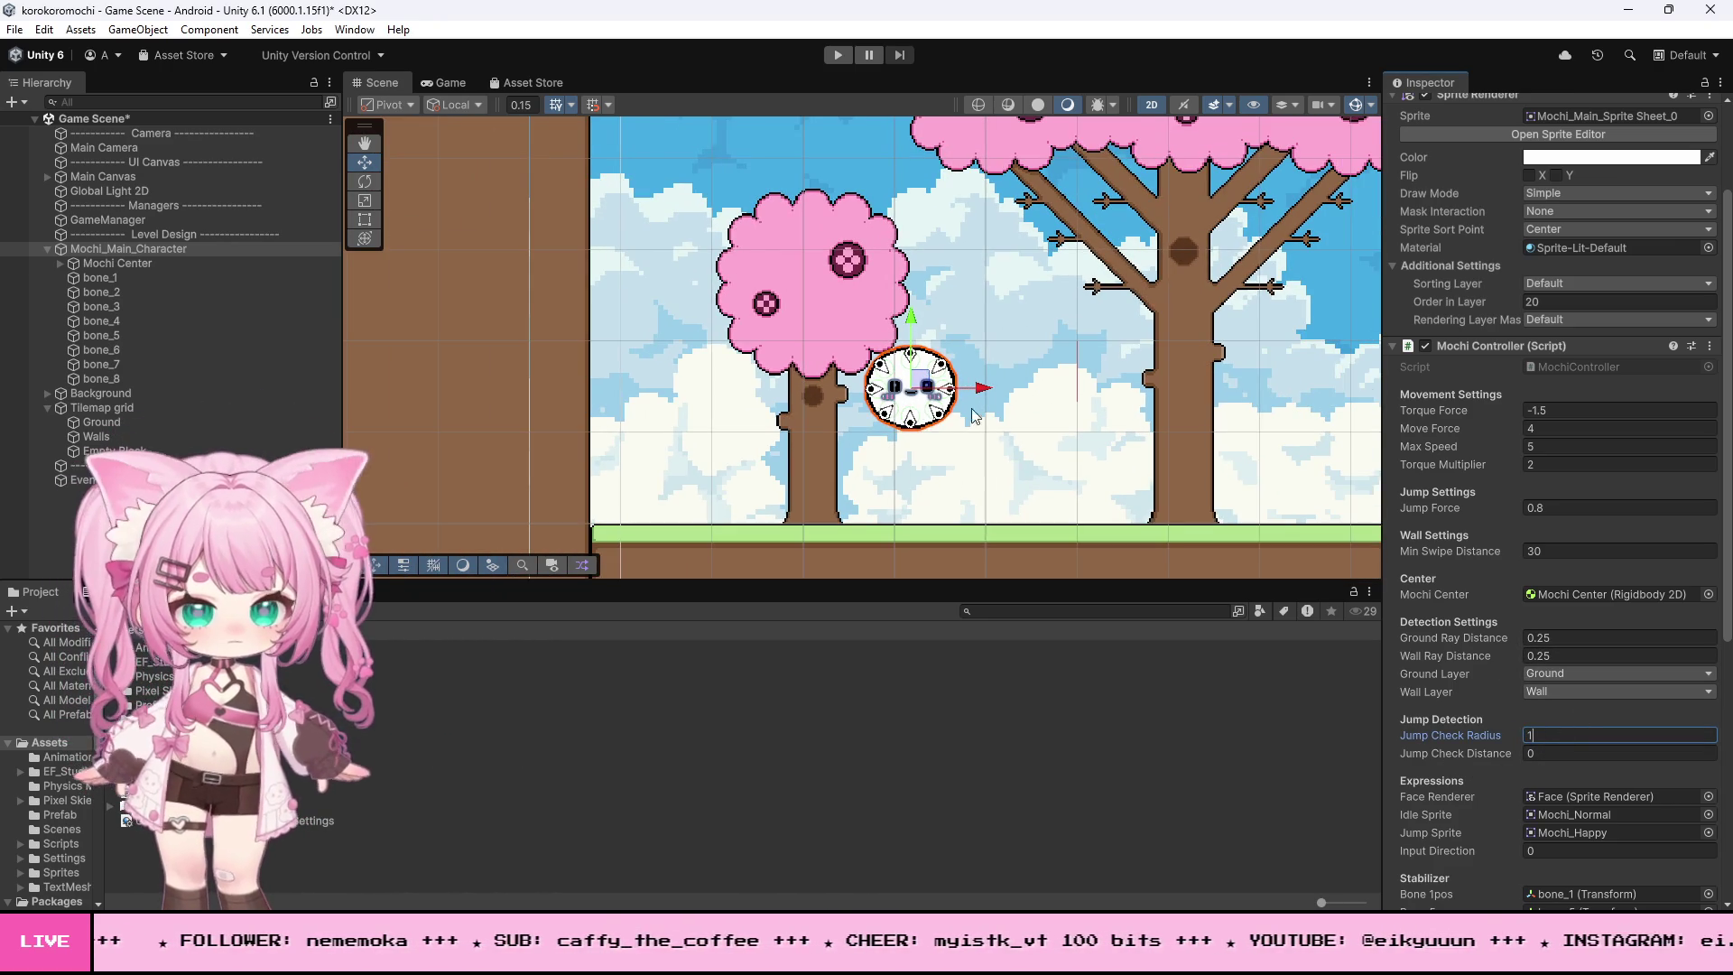
left_click(847, 61)
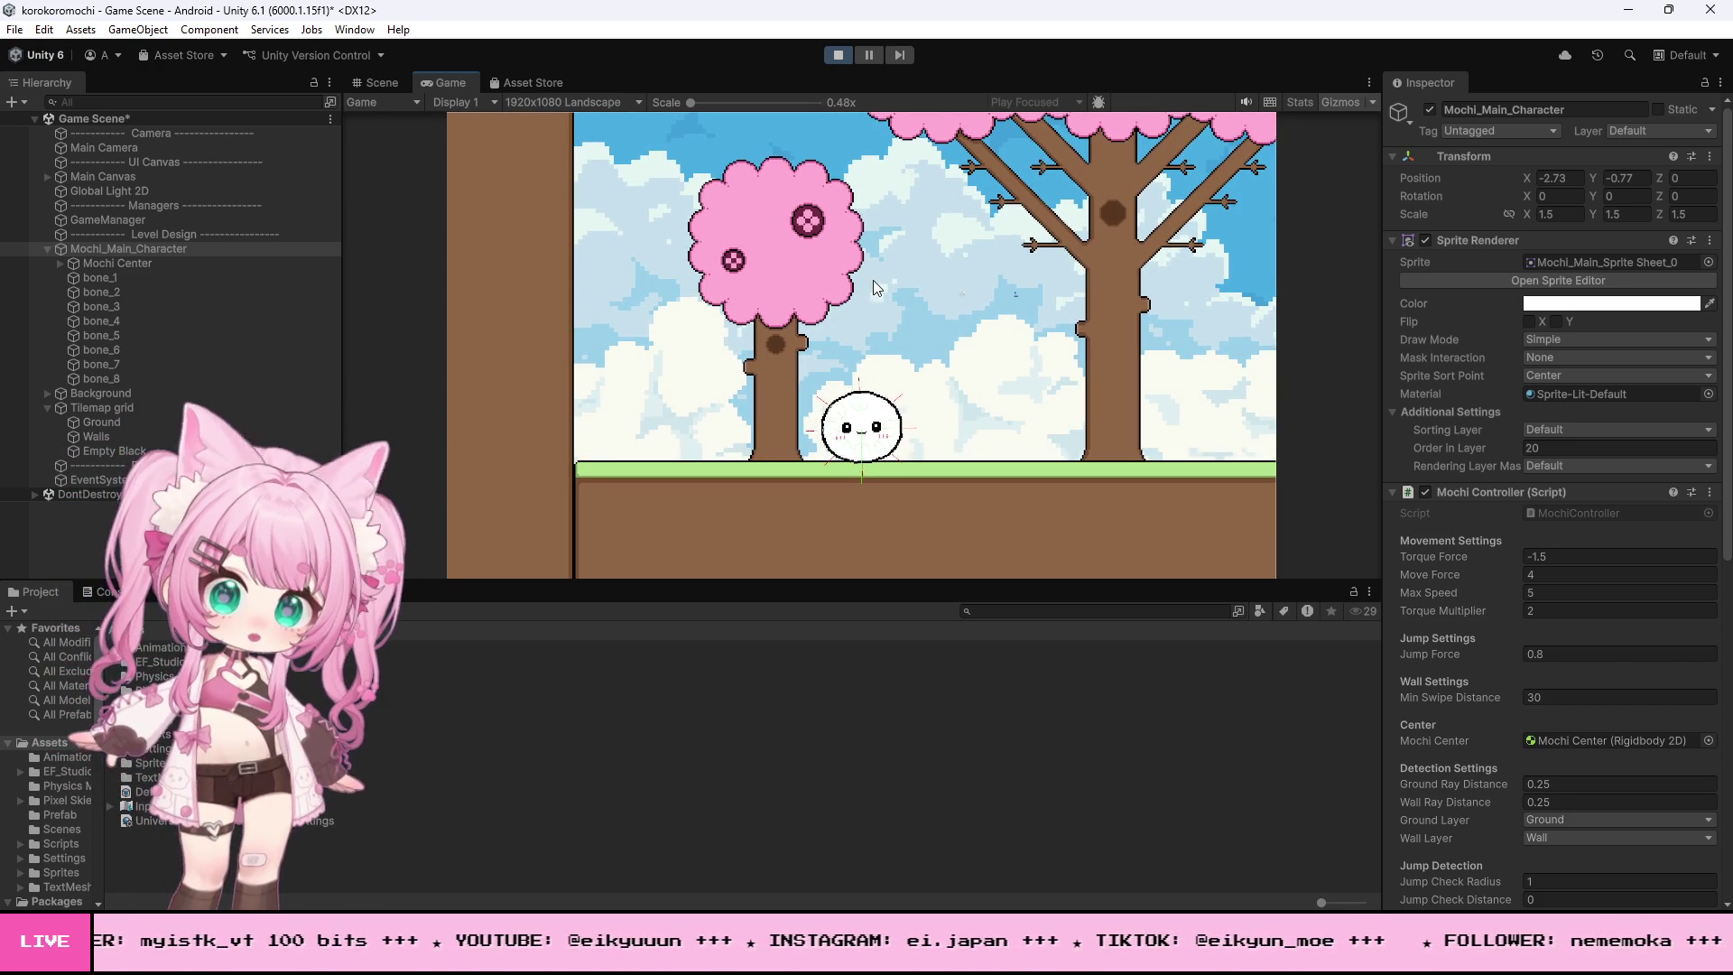
- Roll and jump the mochi right across the platforms into the tree wall, then stop Play mode
key("Right")
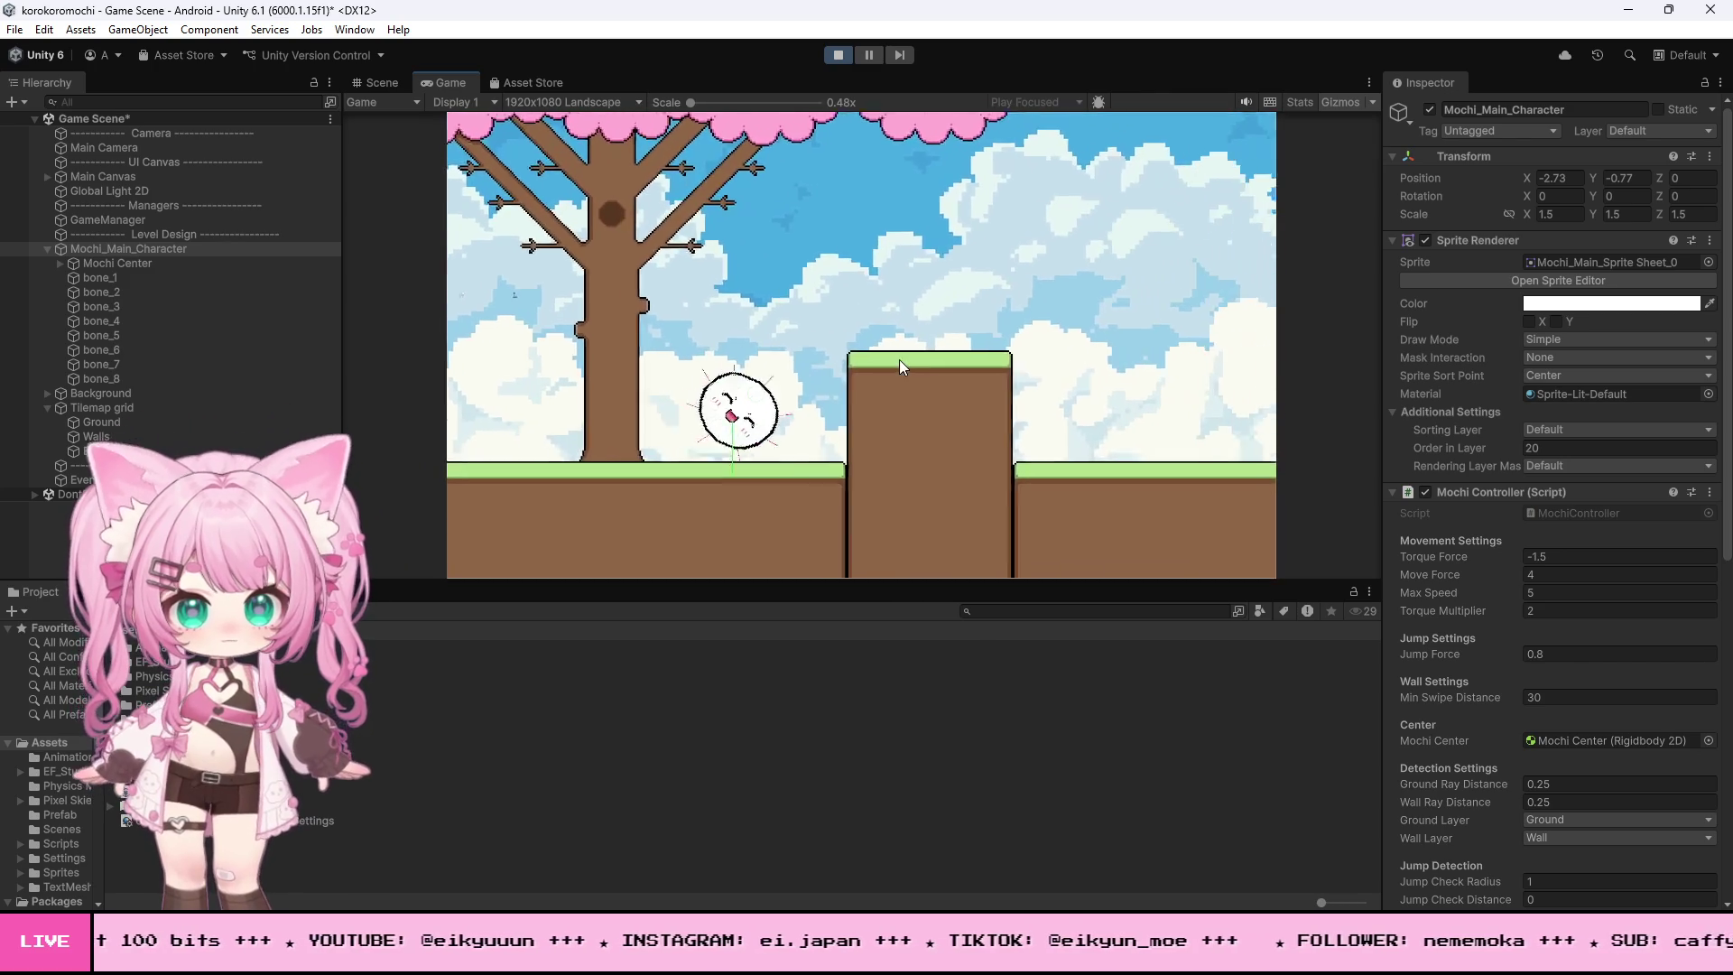
key("space")
key("Right")
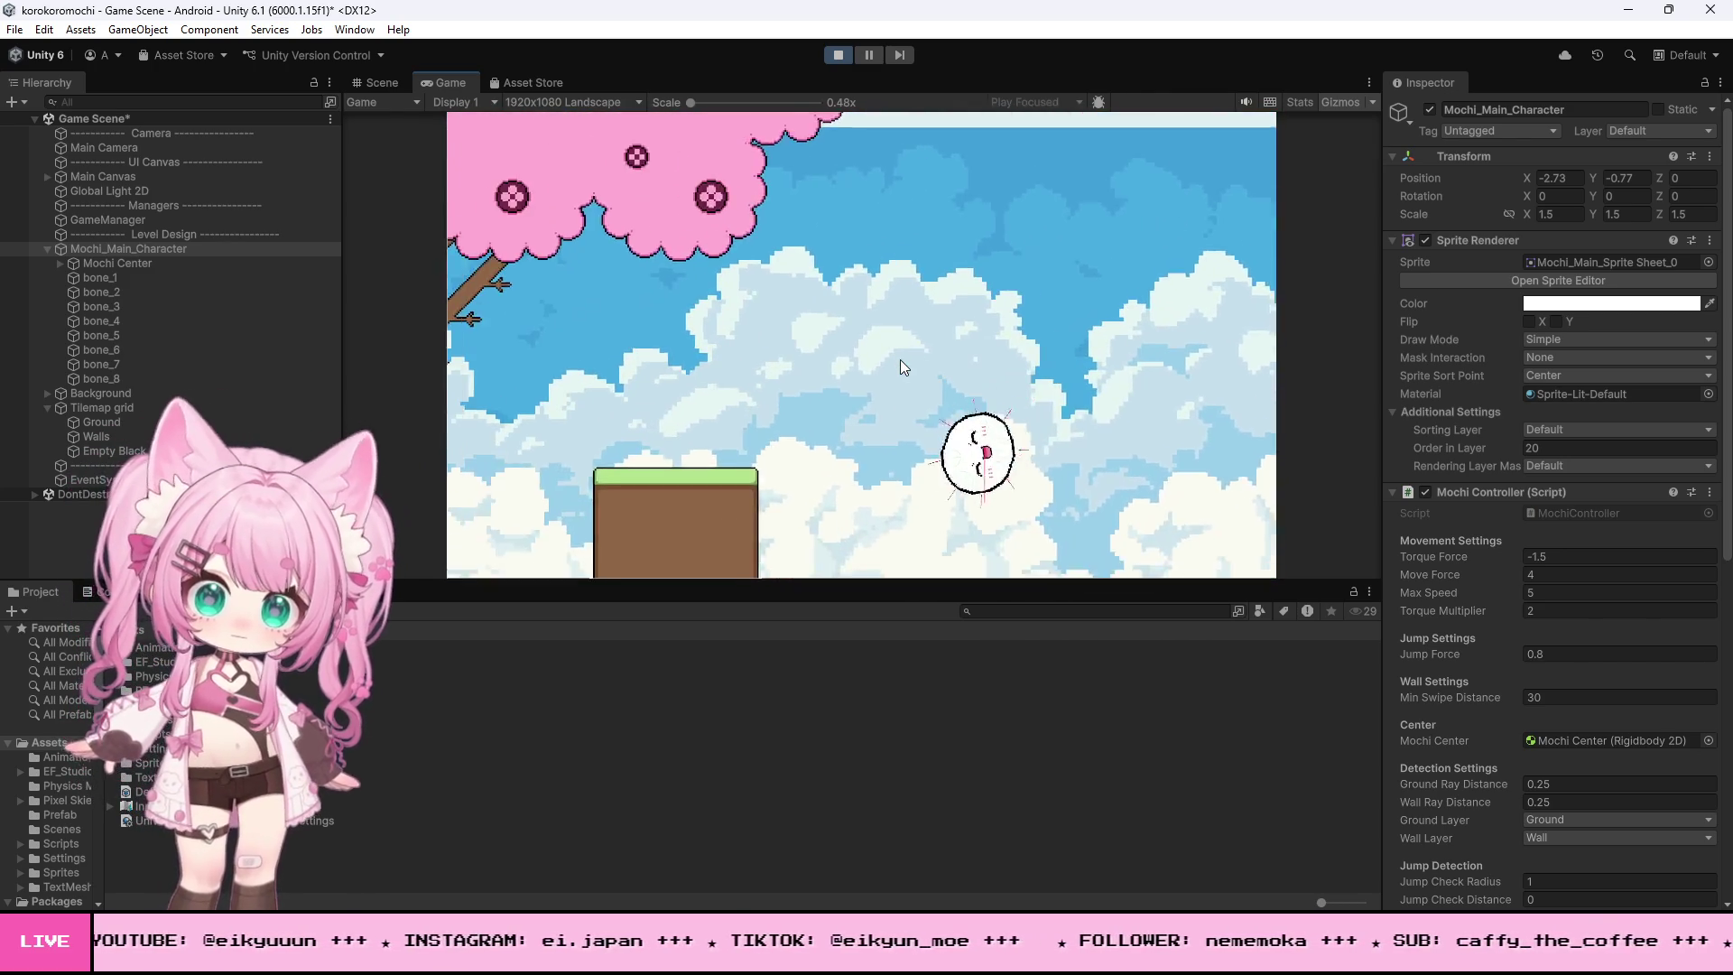
key("Right")
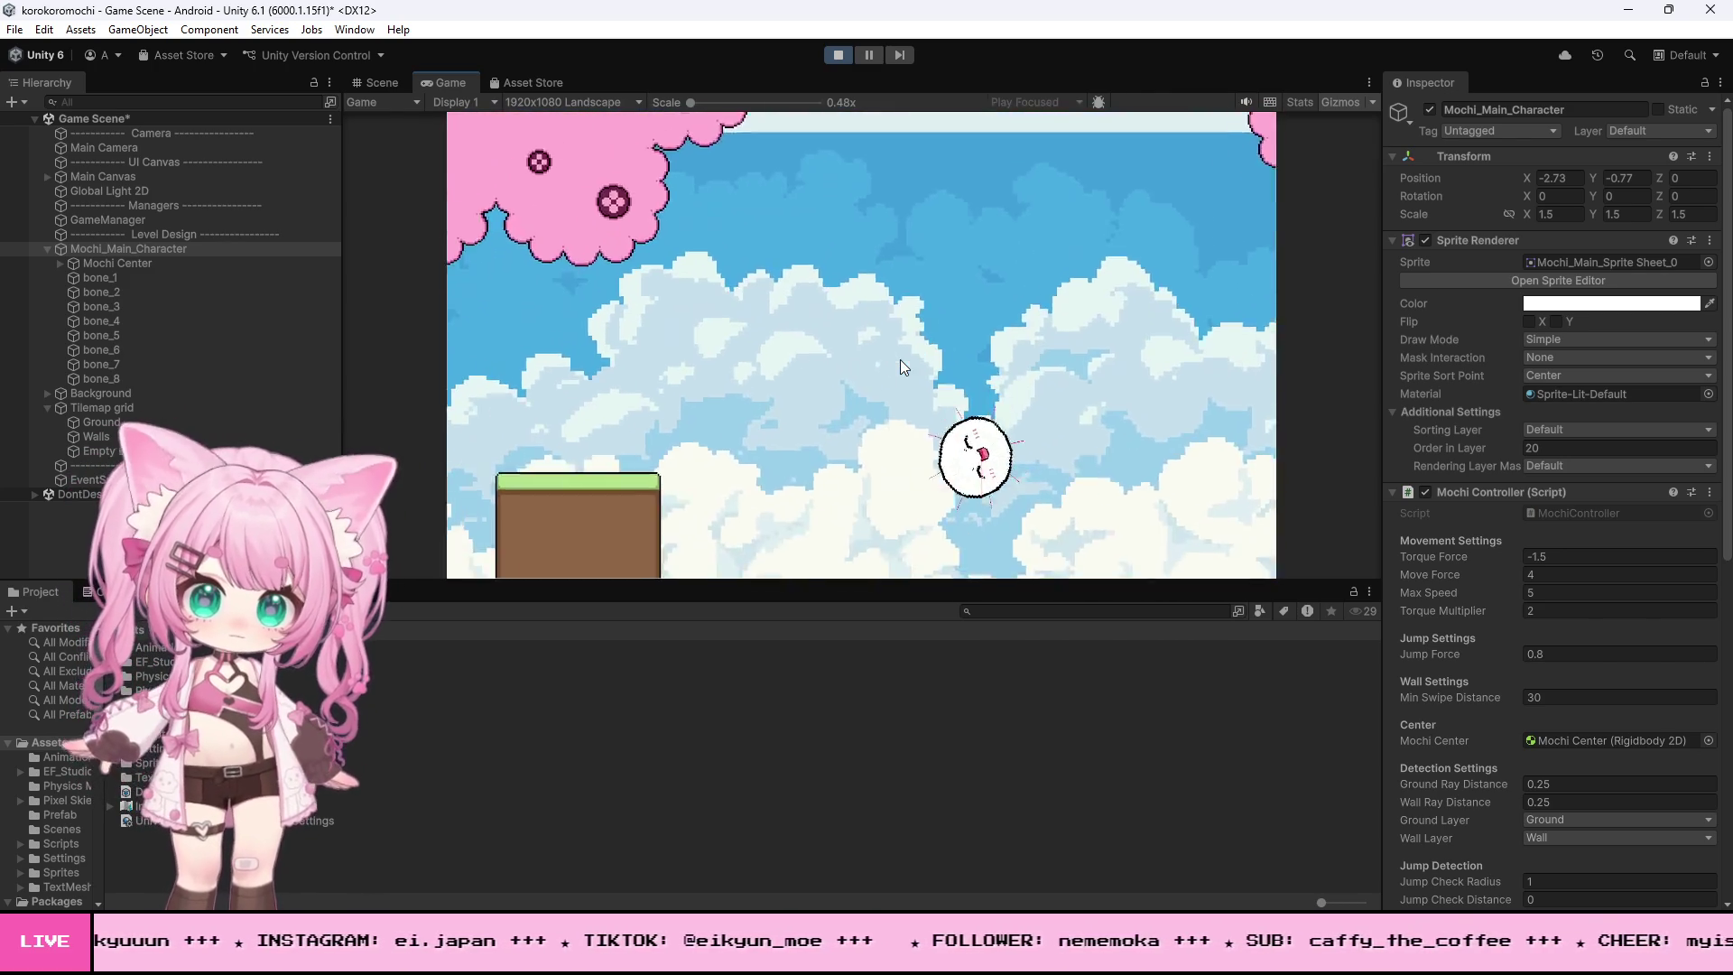
key("Right")
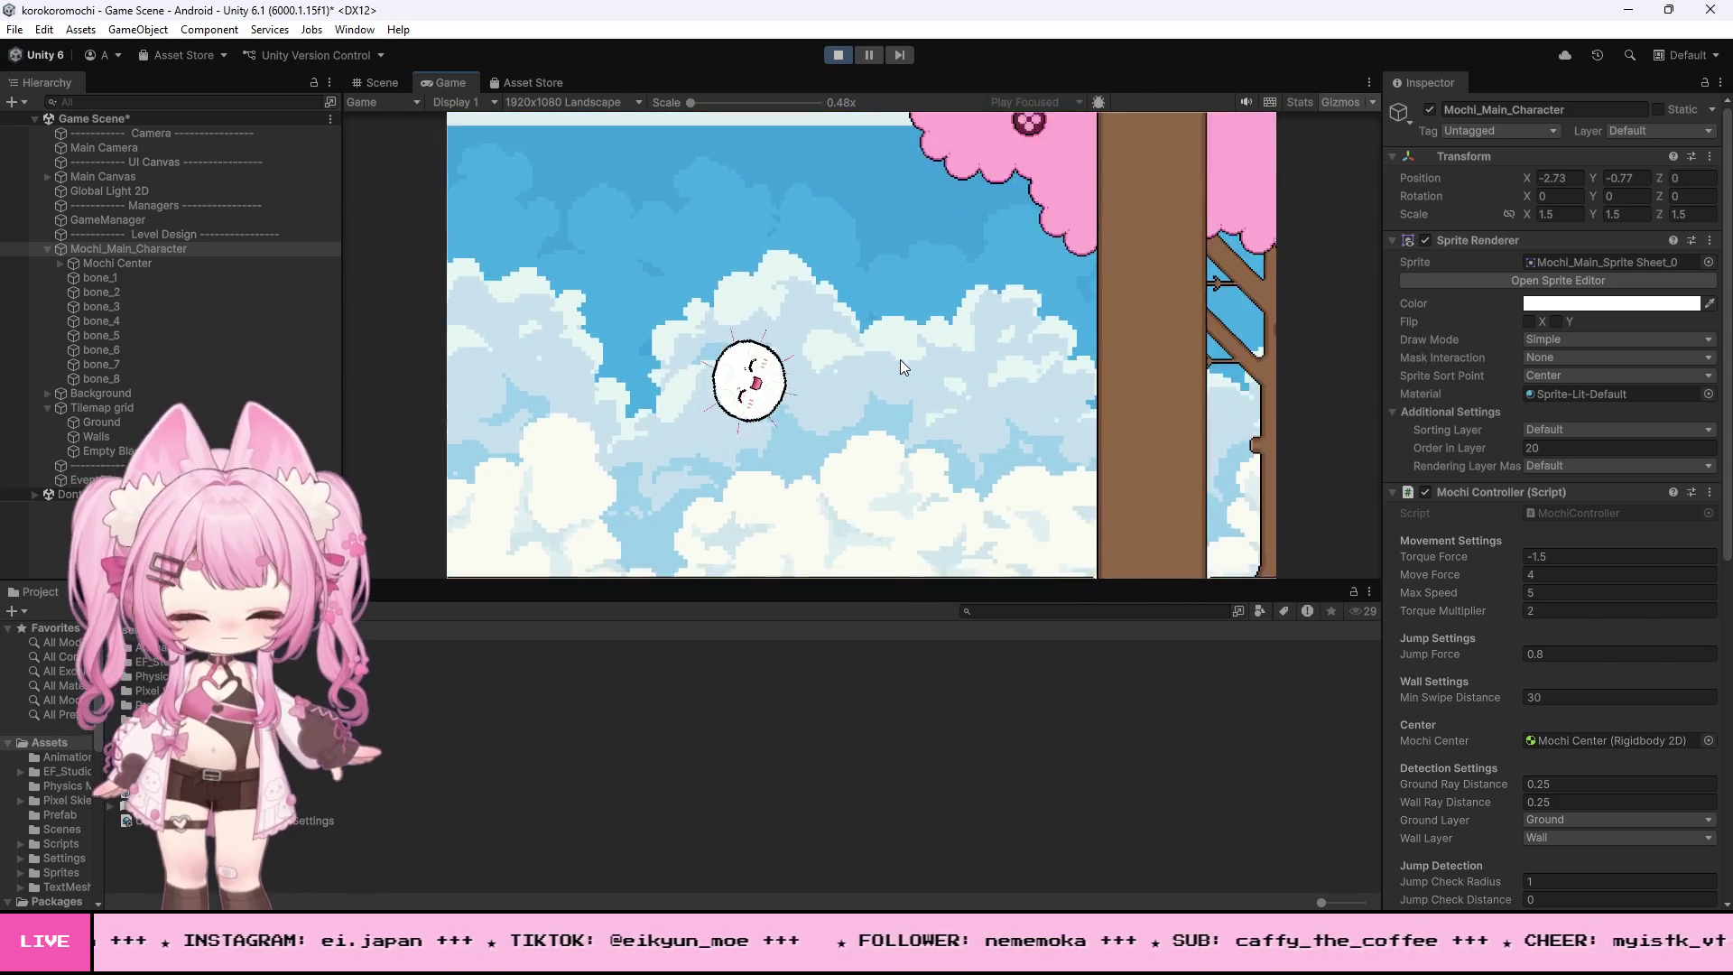
key("Right")
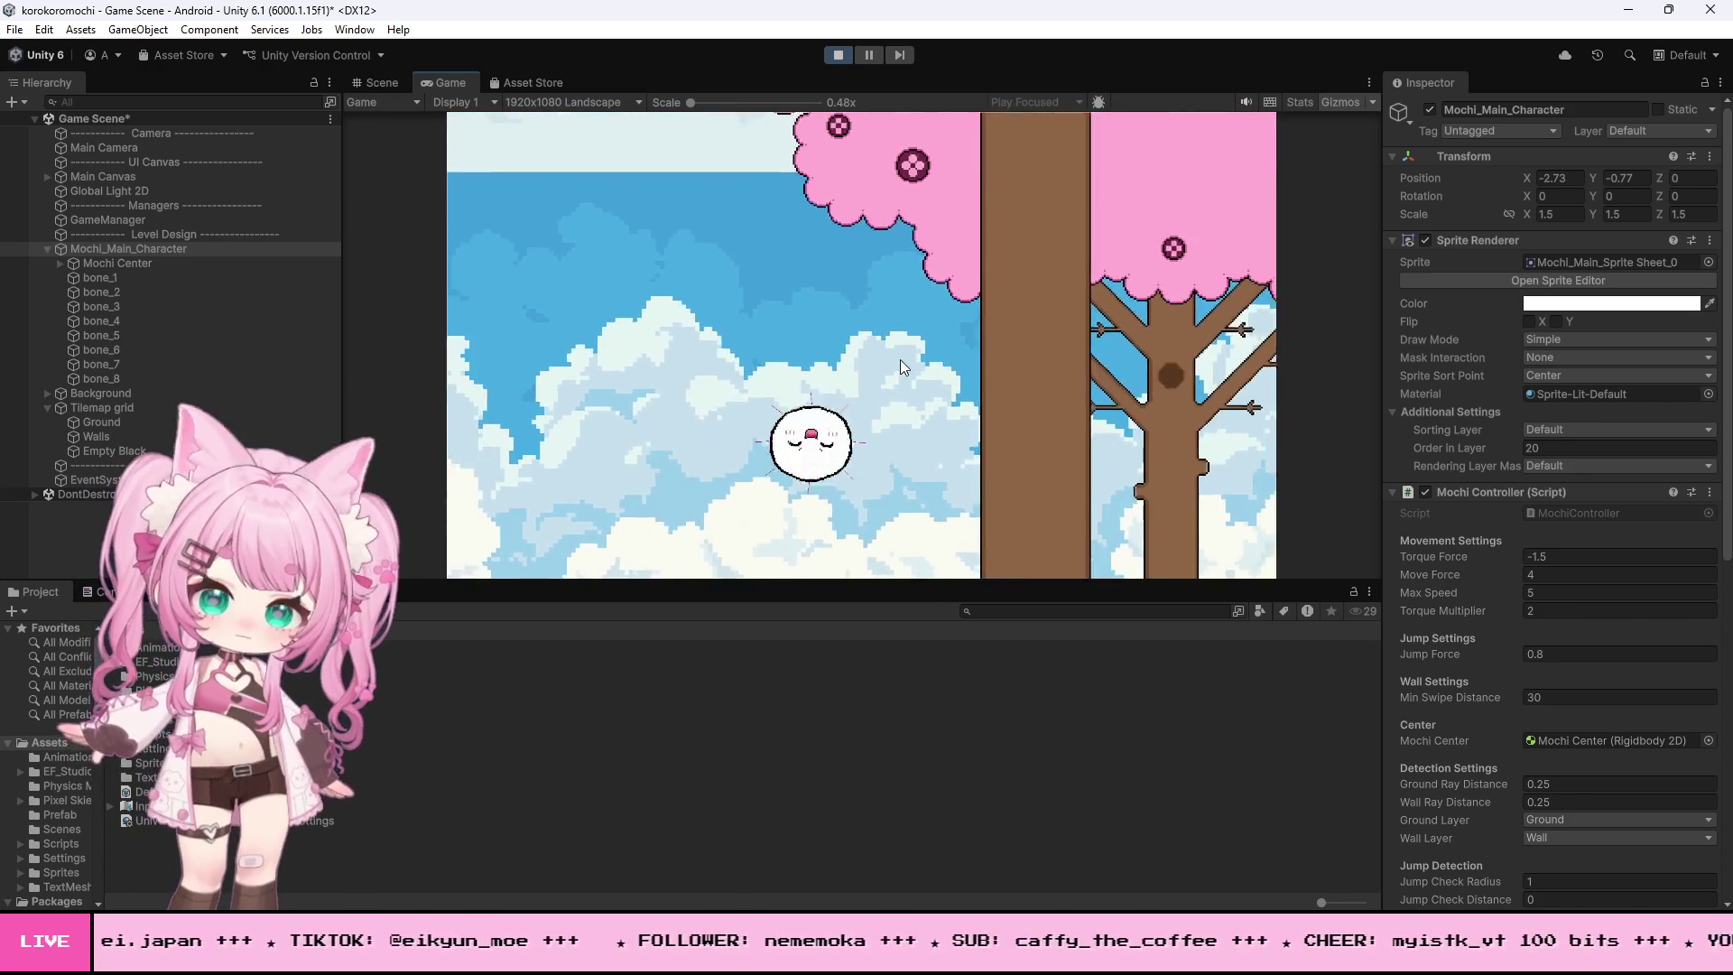
key("Right")
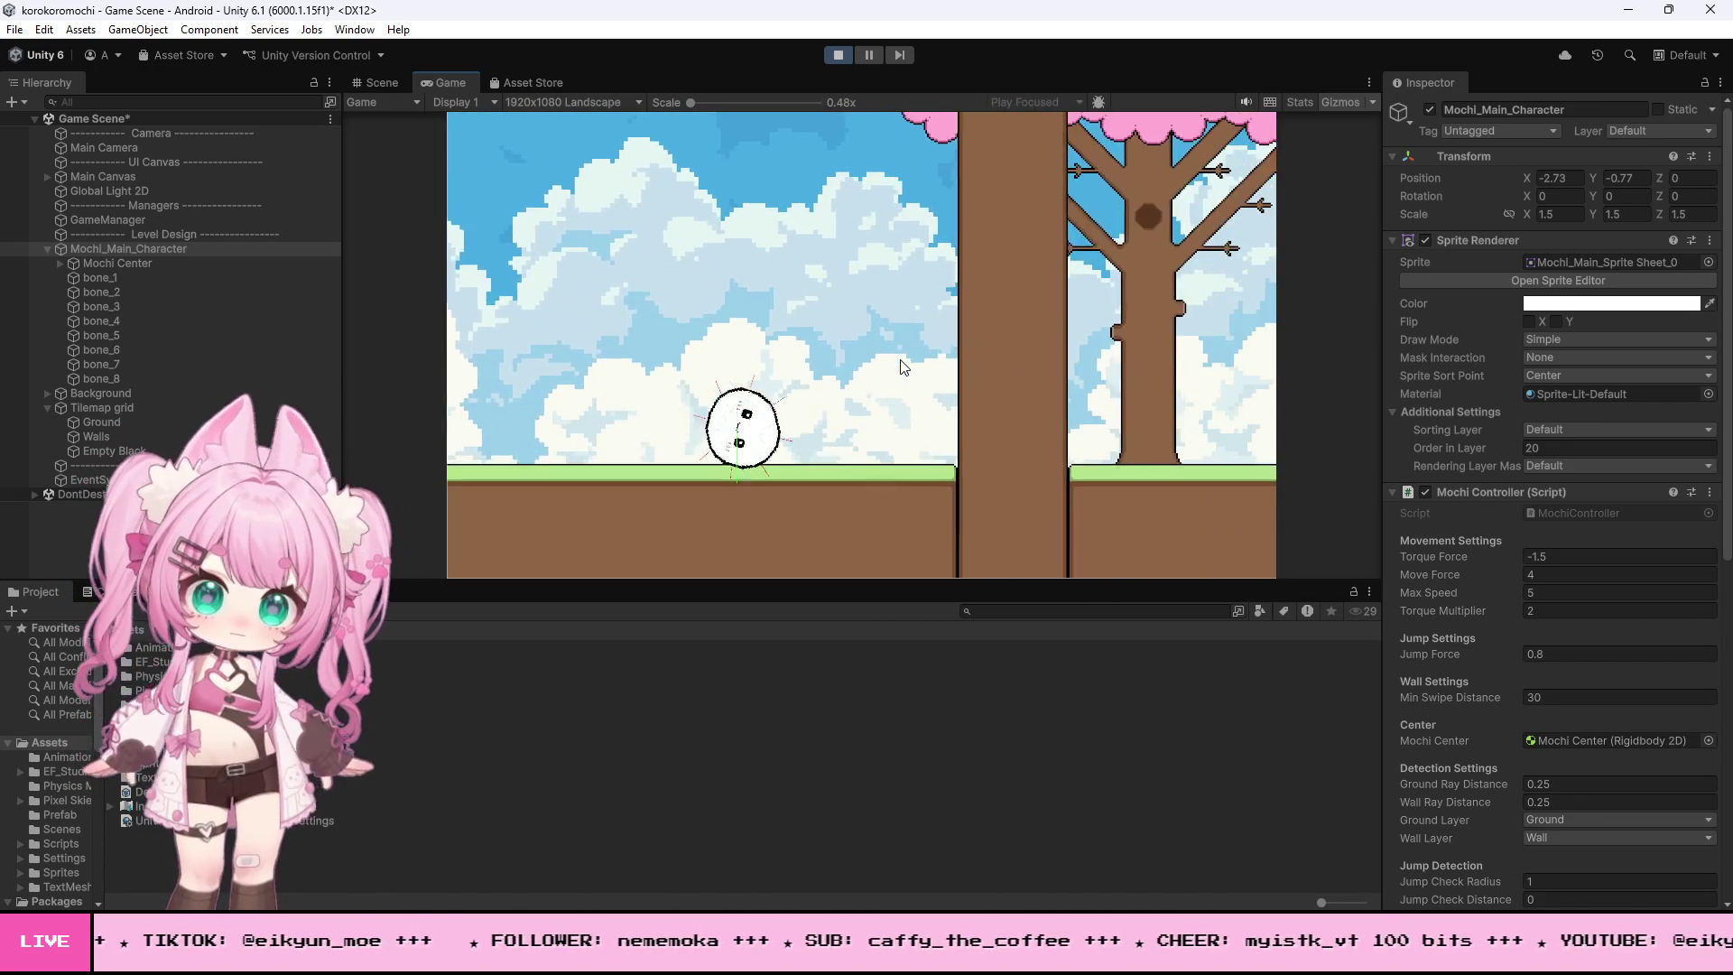
key("Right")
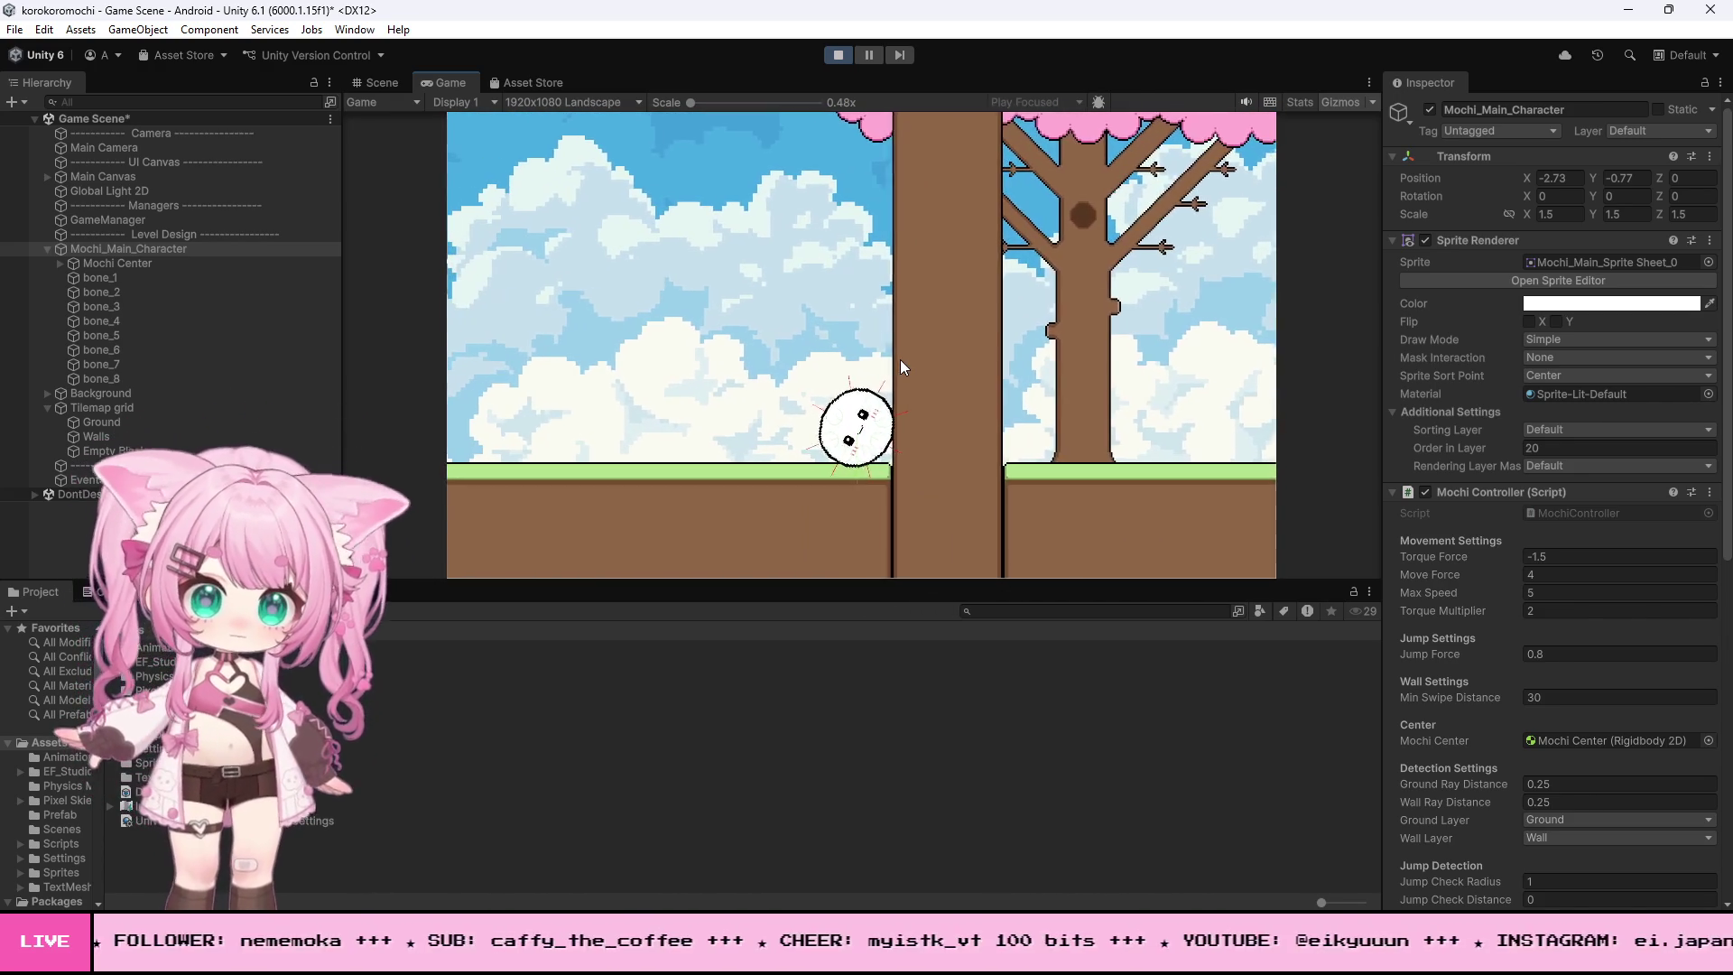
key("Left")
key("Right")
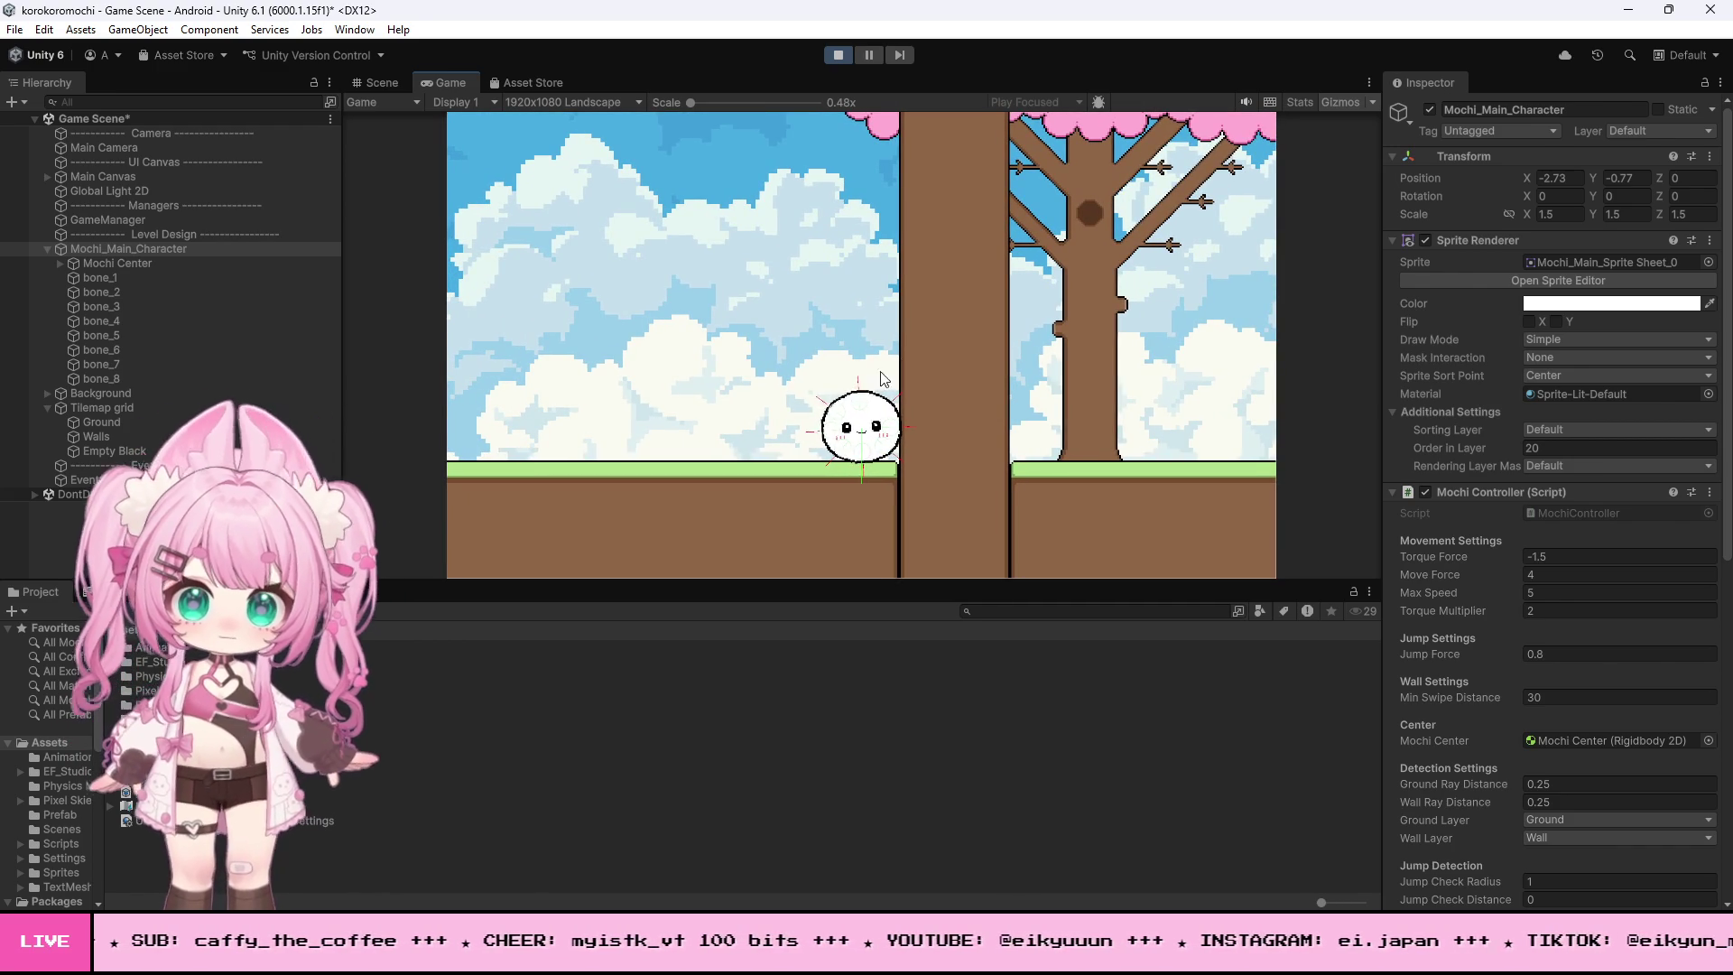
left_click(839, 56)
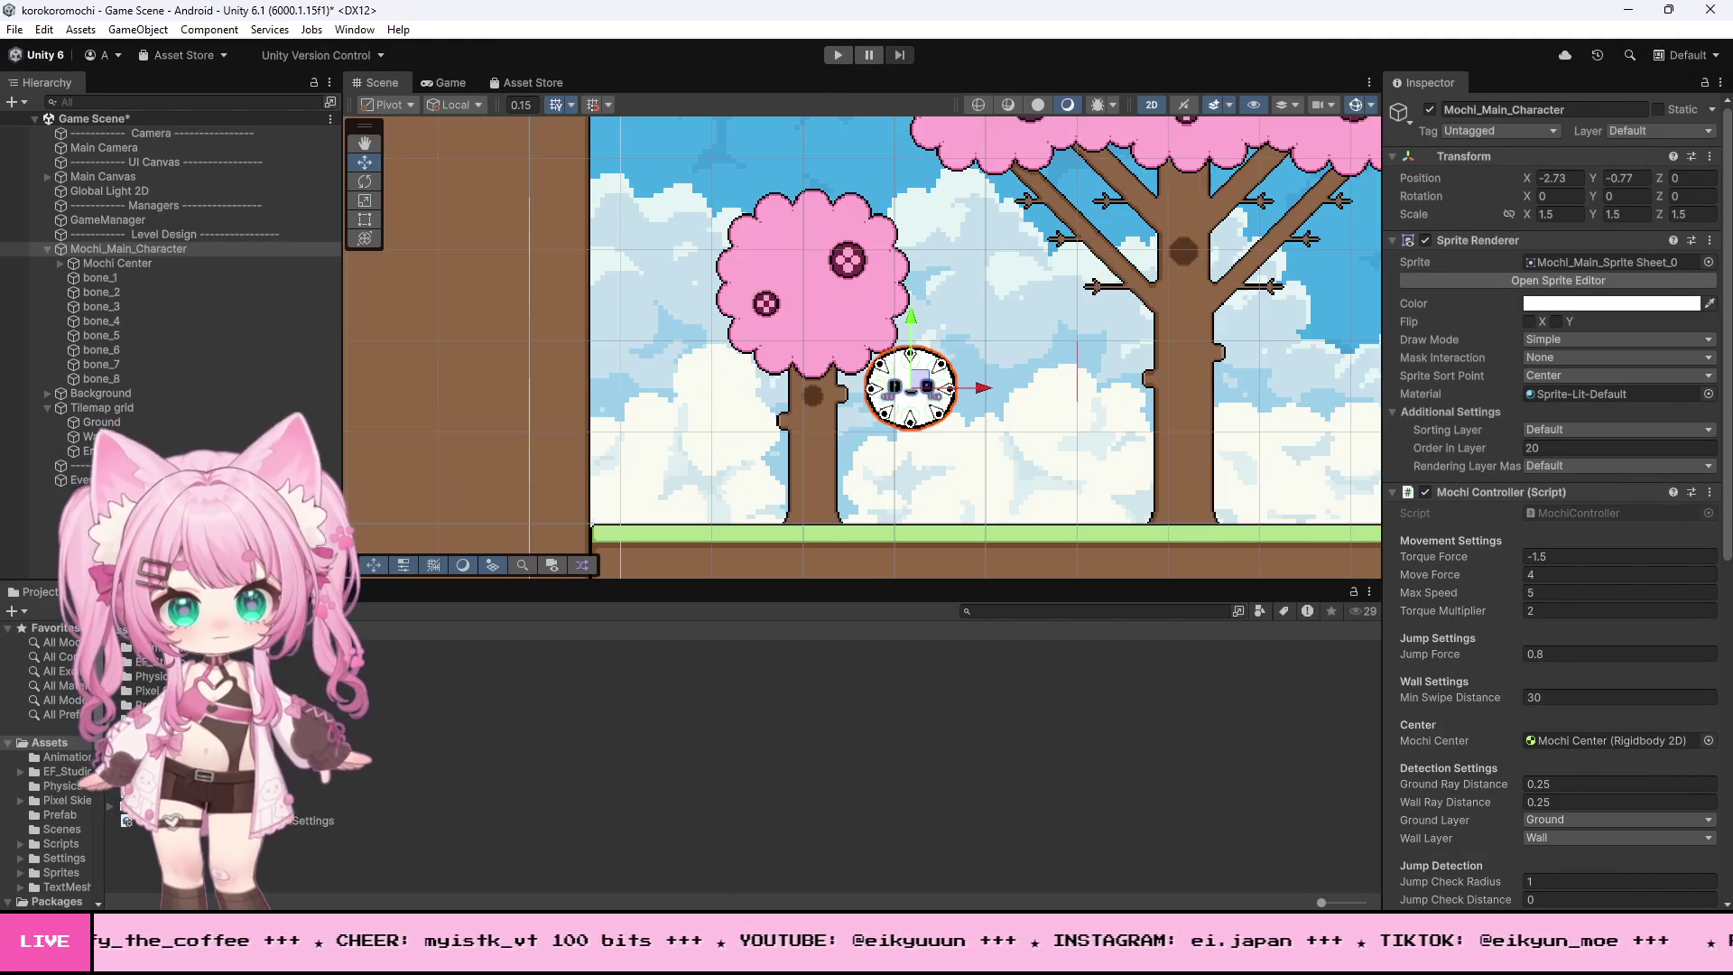
- Check line 36 of MochiController.cs in Visual Studio, then return to Unity
key("alt+Tab")
left_click(653, 599)
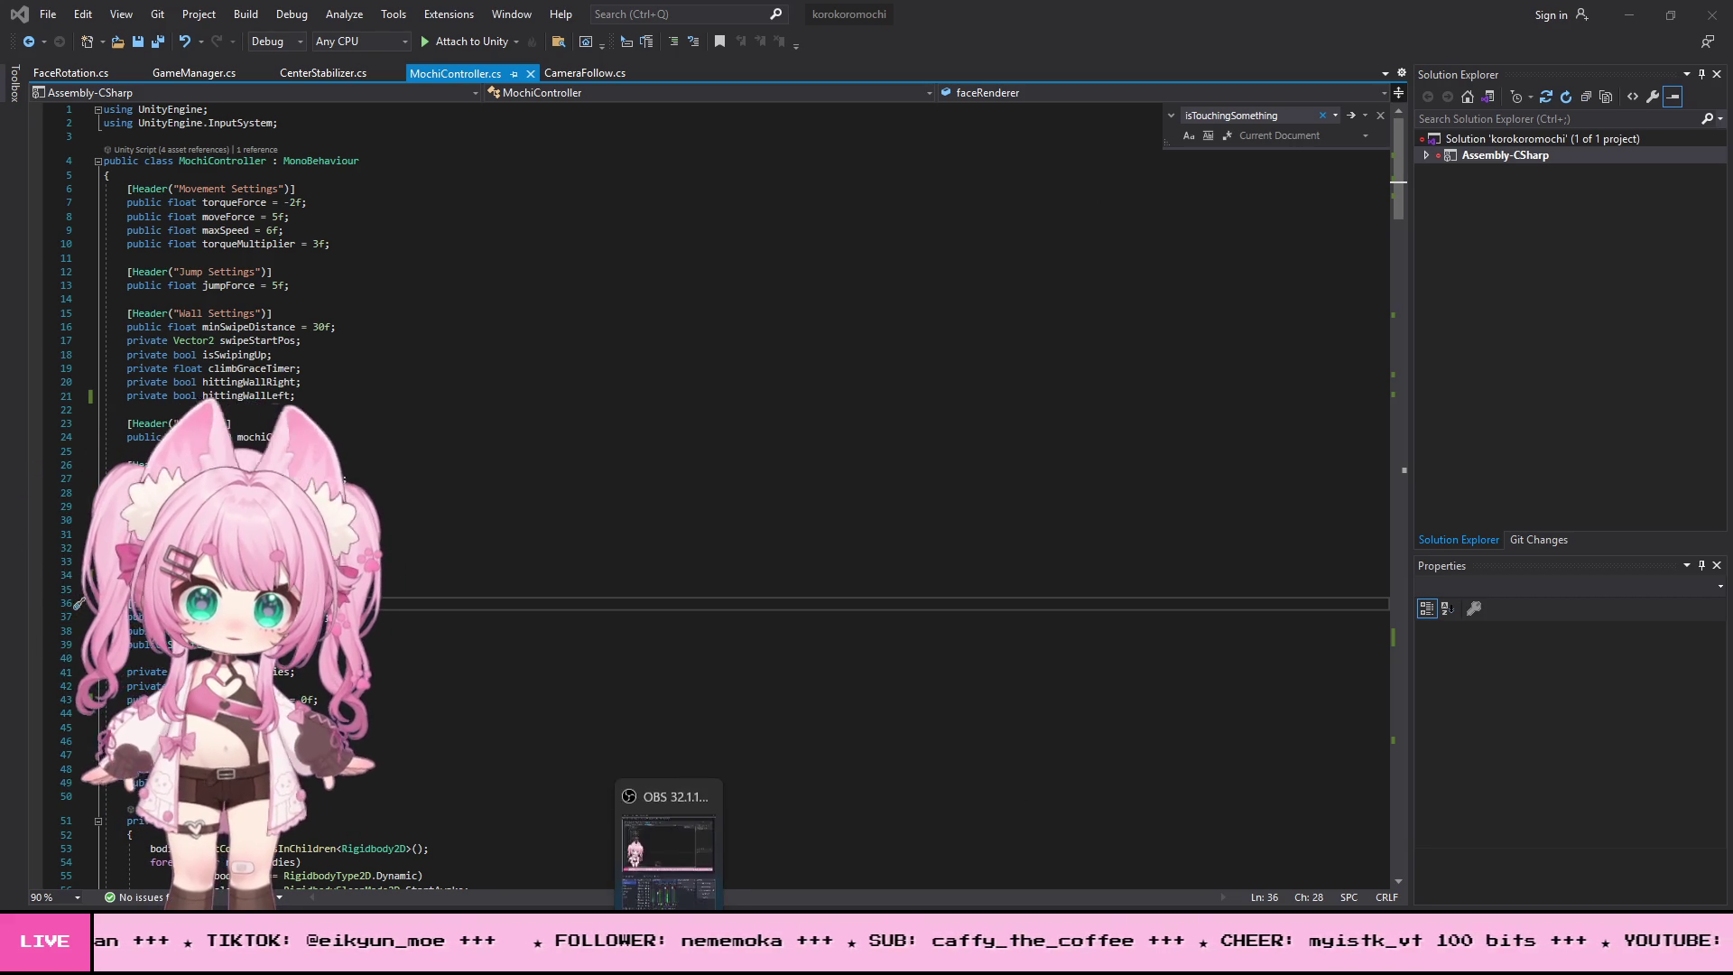
left_click(666, 956)
- Zoom the Scene view onto the black gap and select the Ground tilemap beside it
scroll(666, 368, "down", 10)
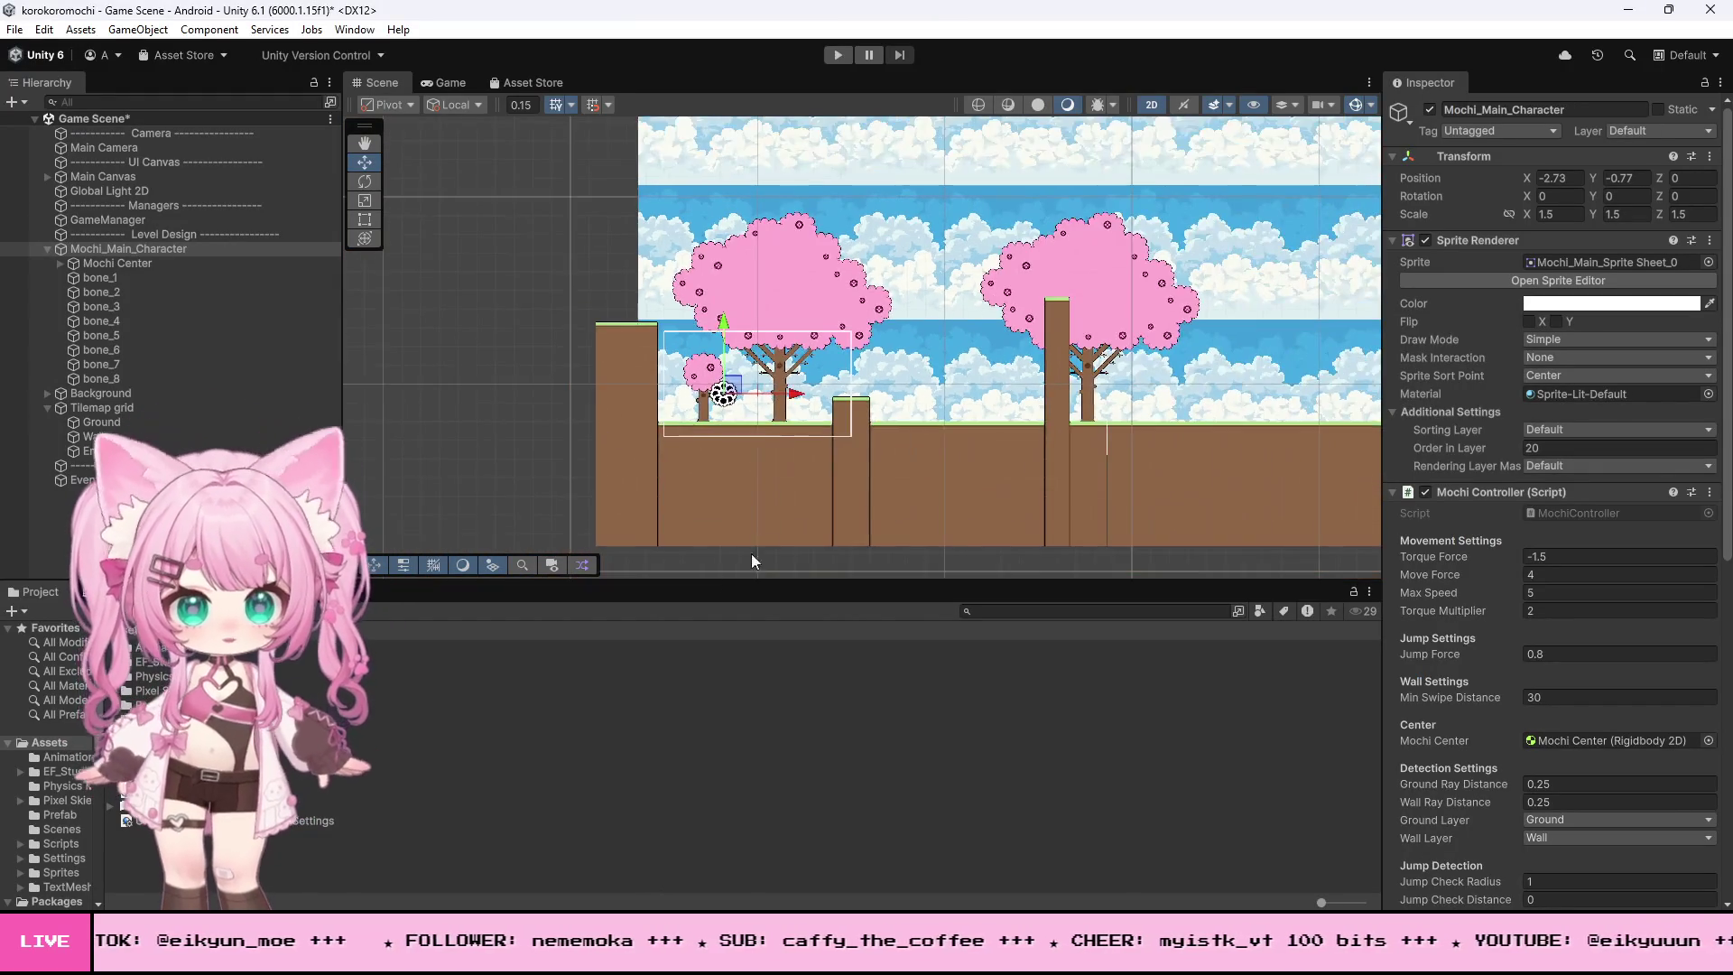
scroll(1085, 397, "up", 10)
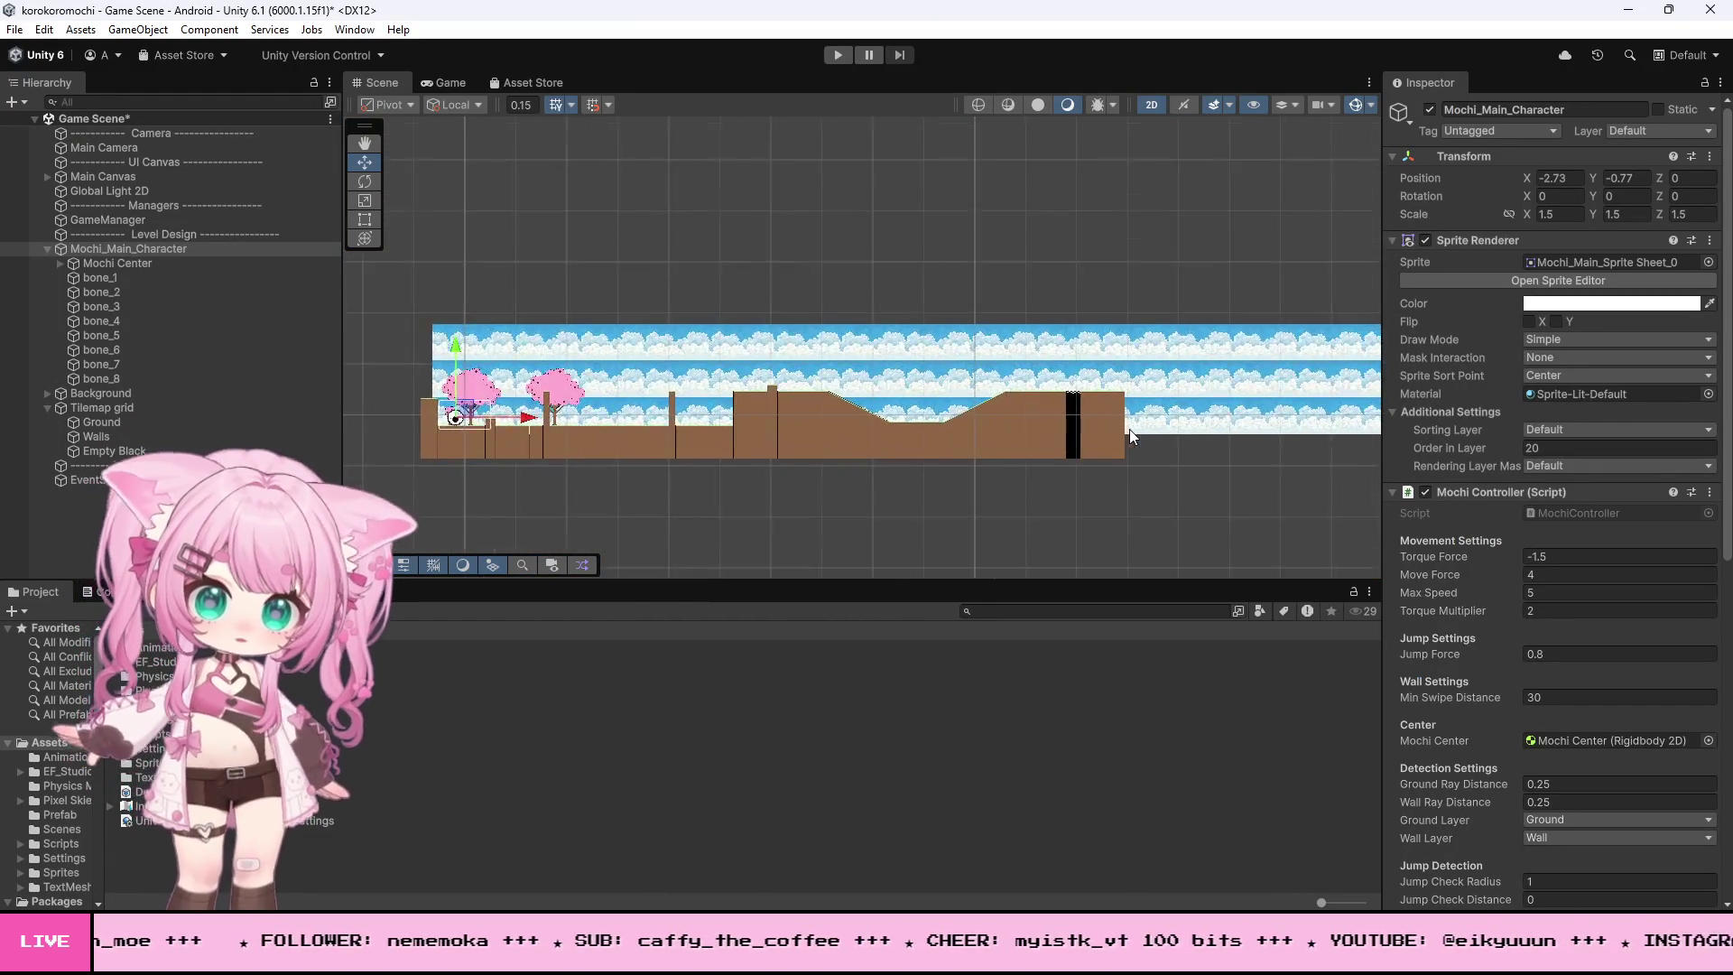
scroll(1074, 374, "up", 5)
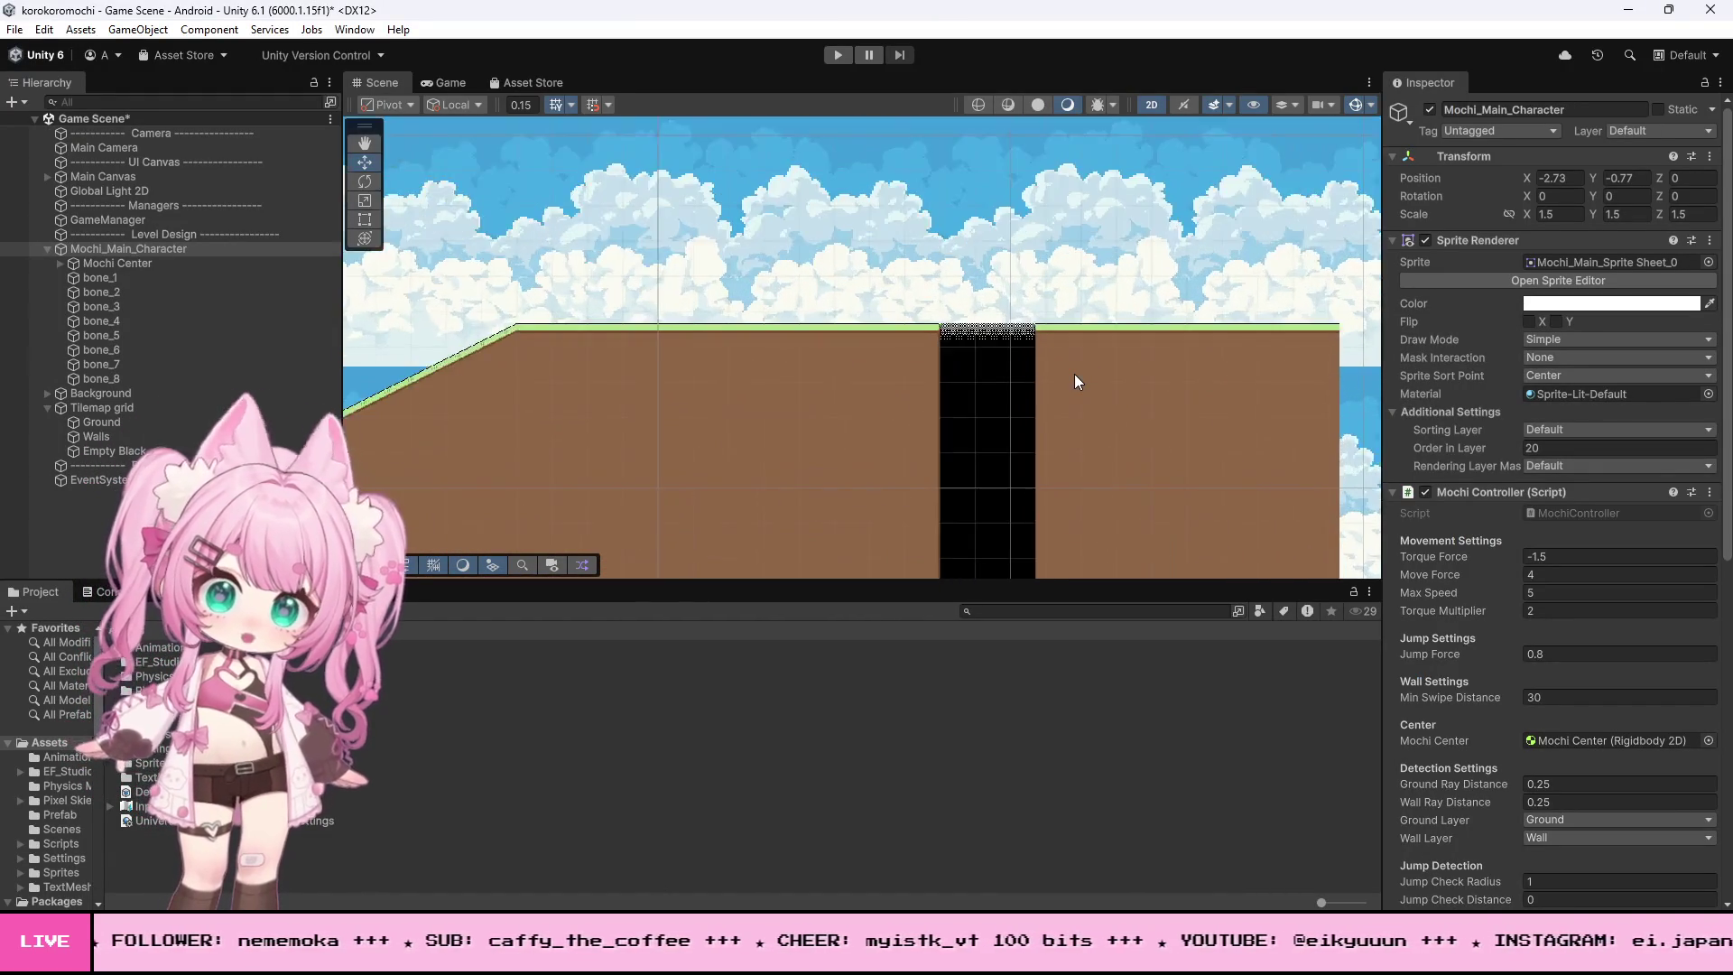
scroll(989, 340, "up", 5)
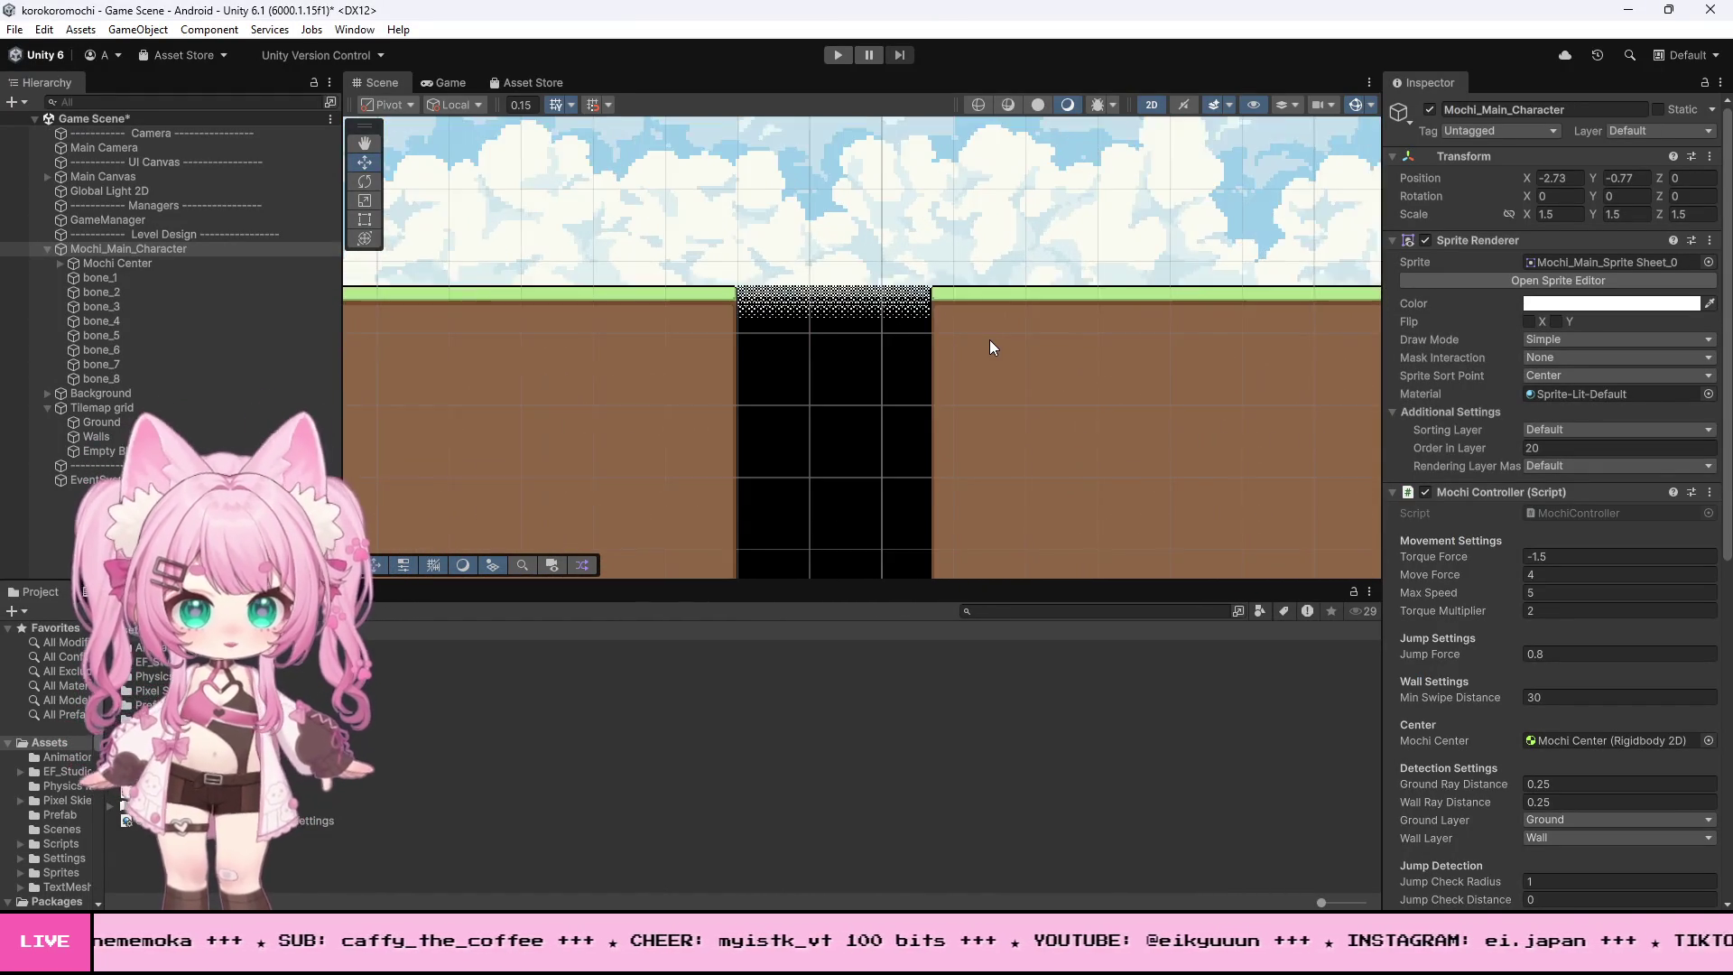
left_click(987, 305)
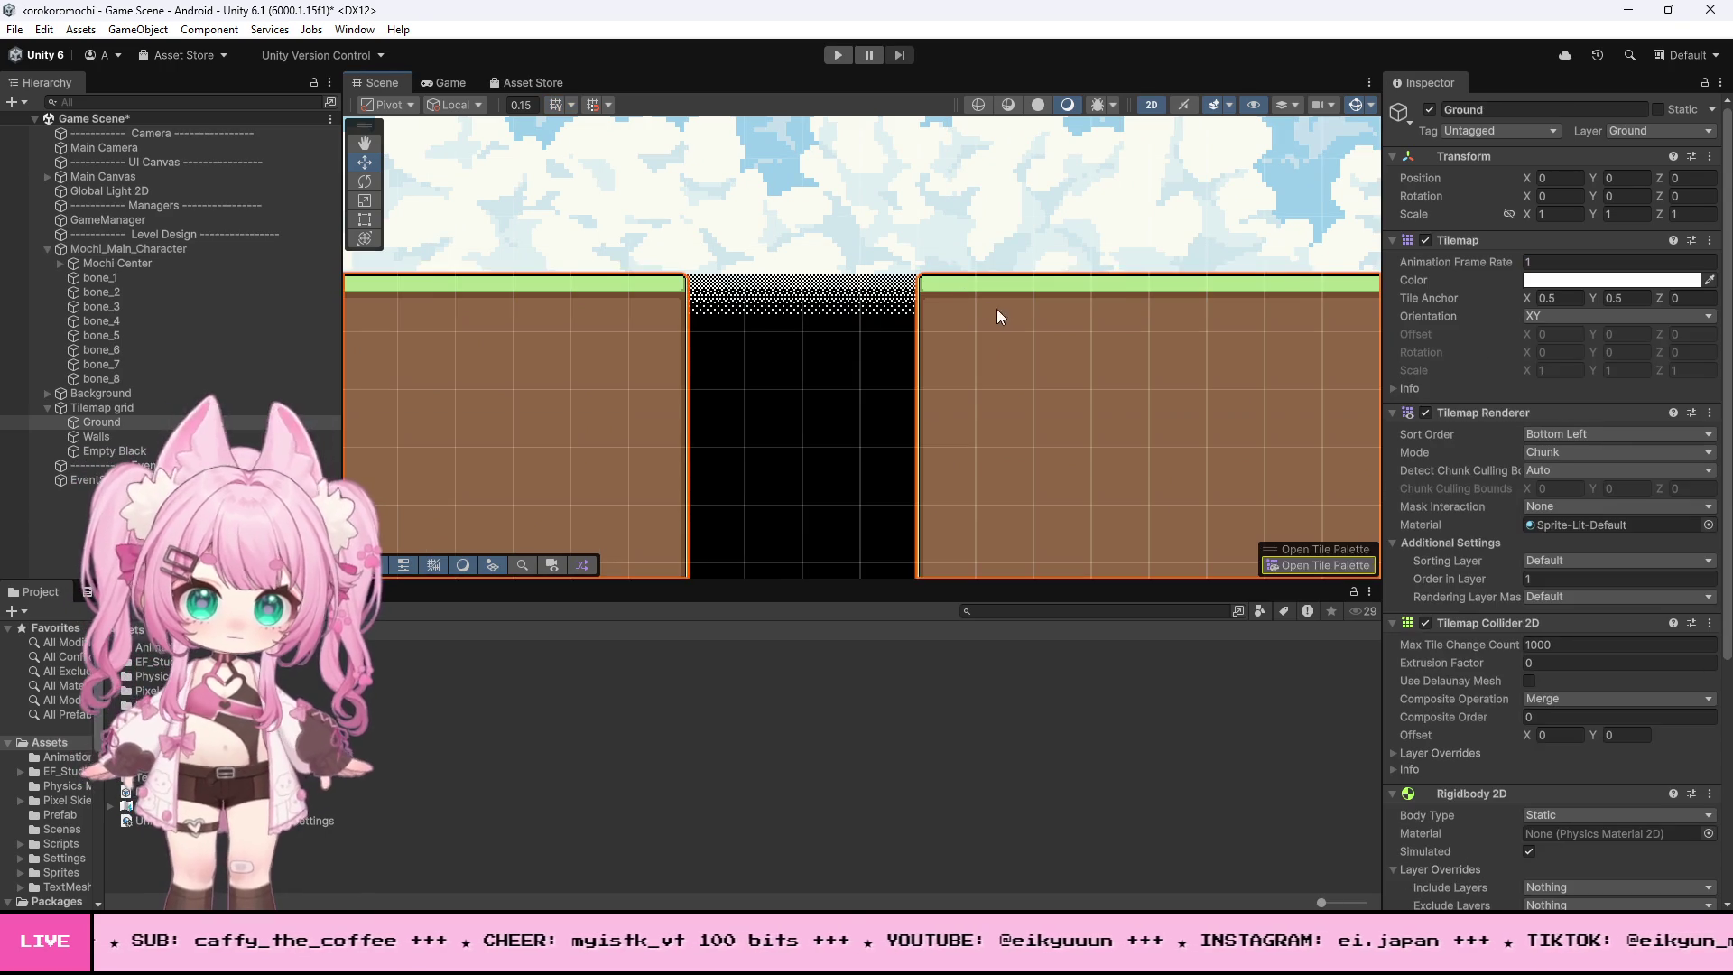
- Bring up the Tile Palette via Window > 2D, pick the Eraser tool, then close the palette
left_click(354, 29)
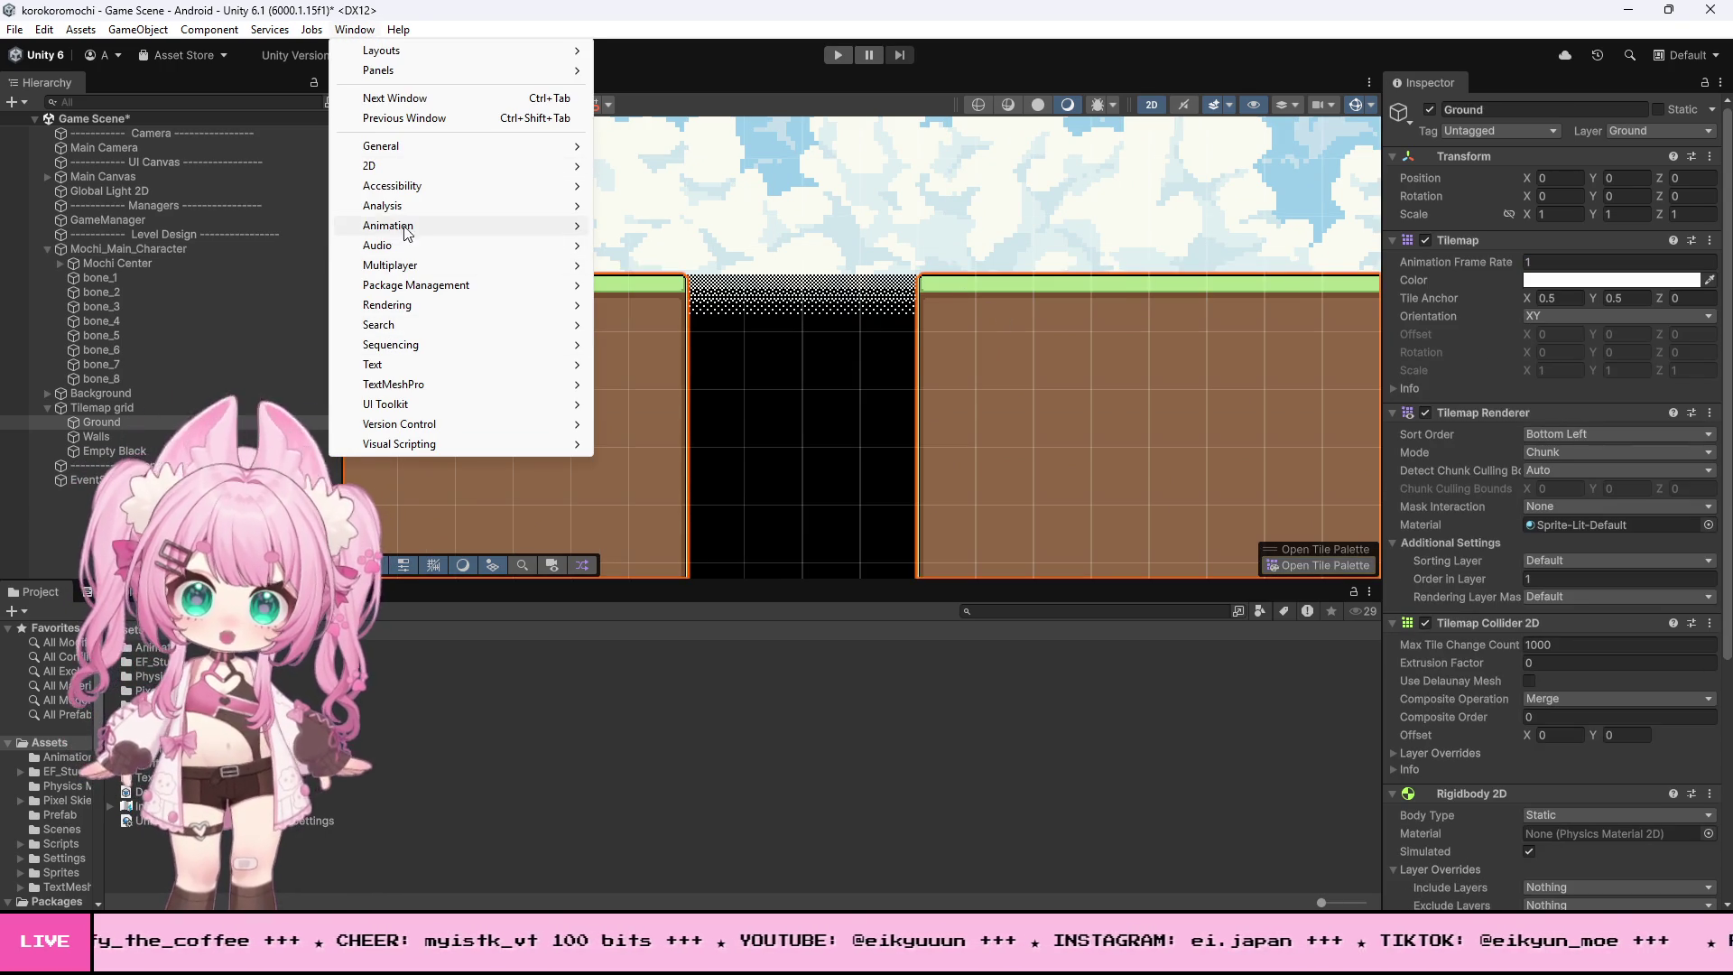
mouse_move(406, 167)
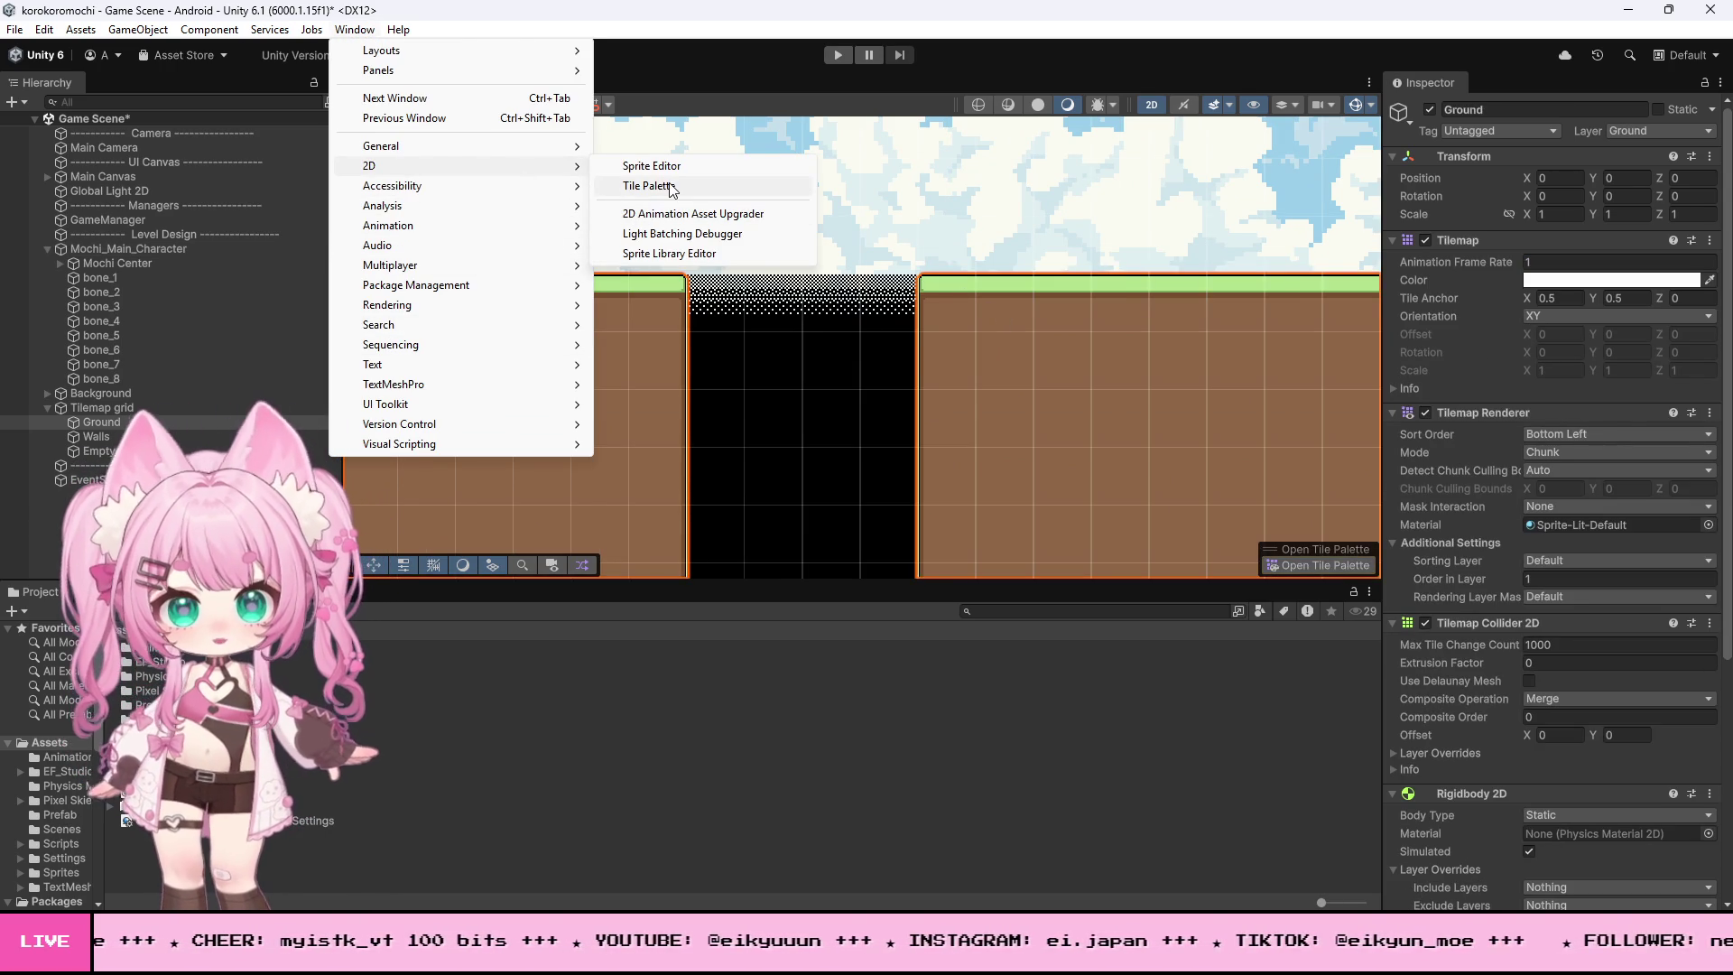
left_click(649, 186)
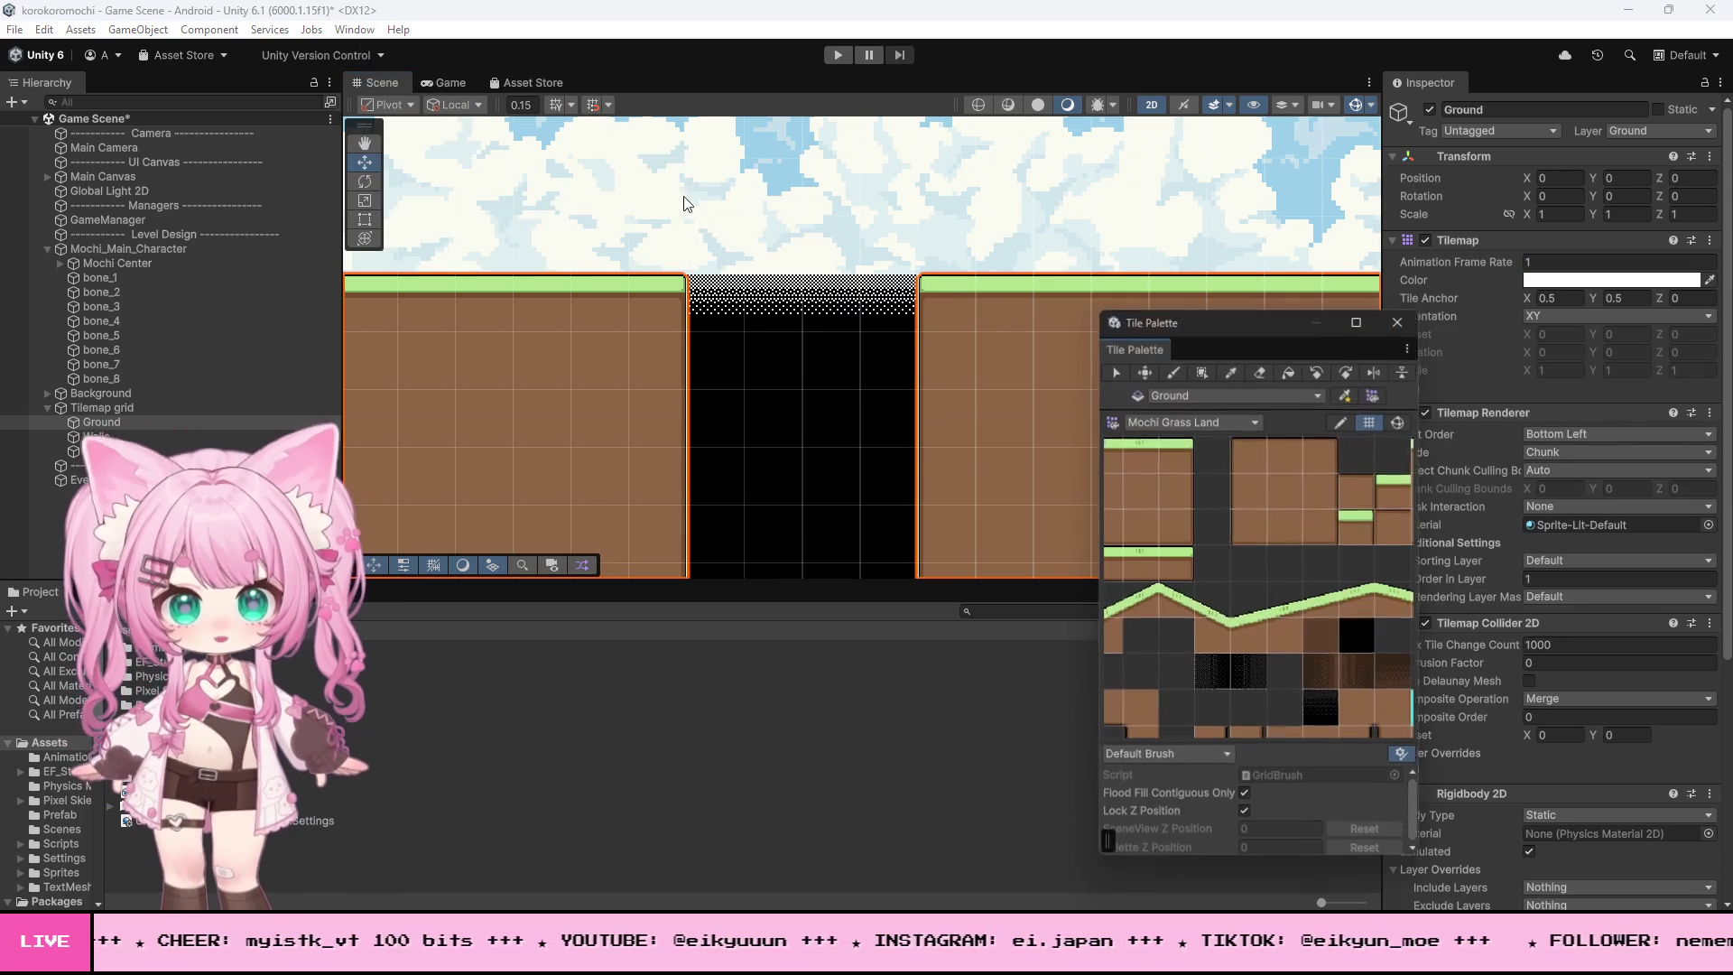
left_click(1260, 371)
scroll(542, 356, "down", 2)
scroll(665, 333, "up", 2)
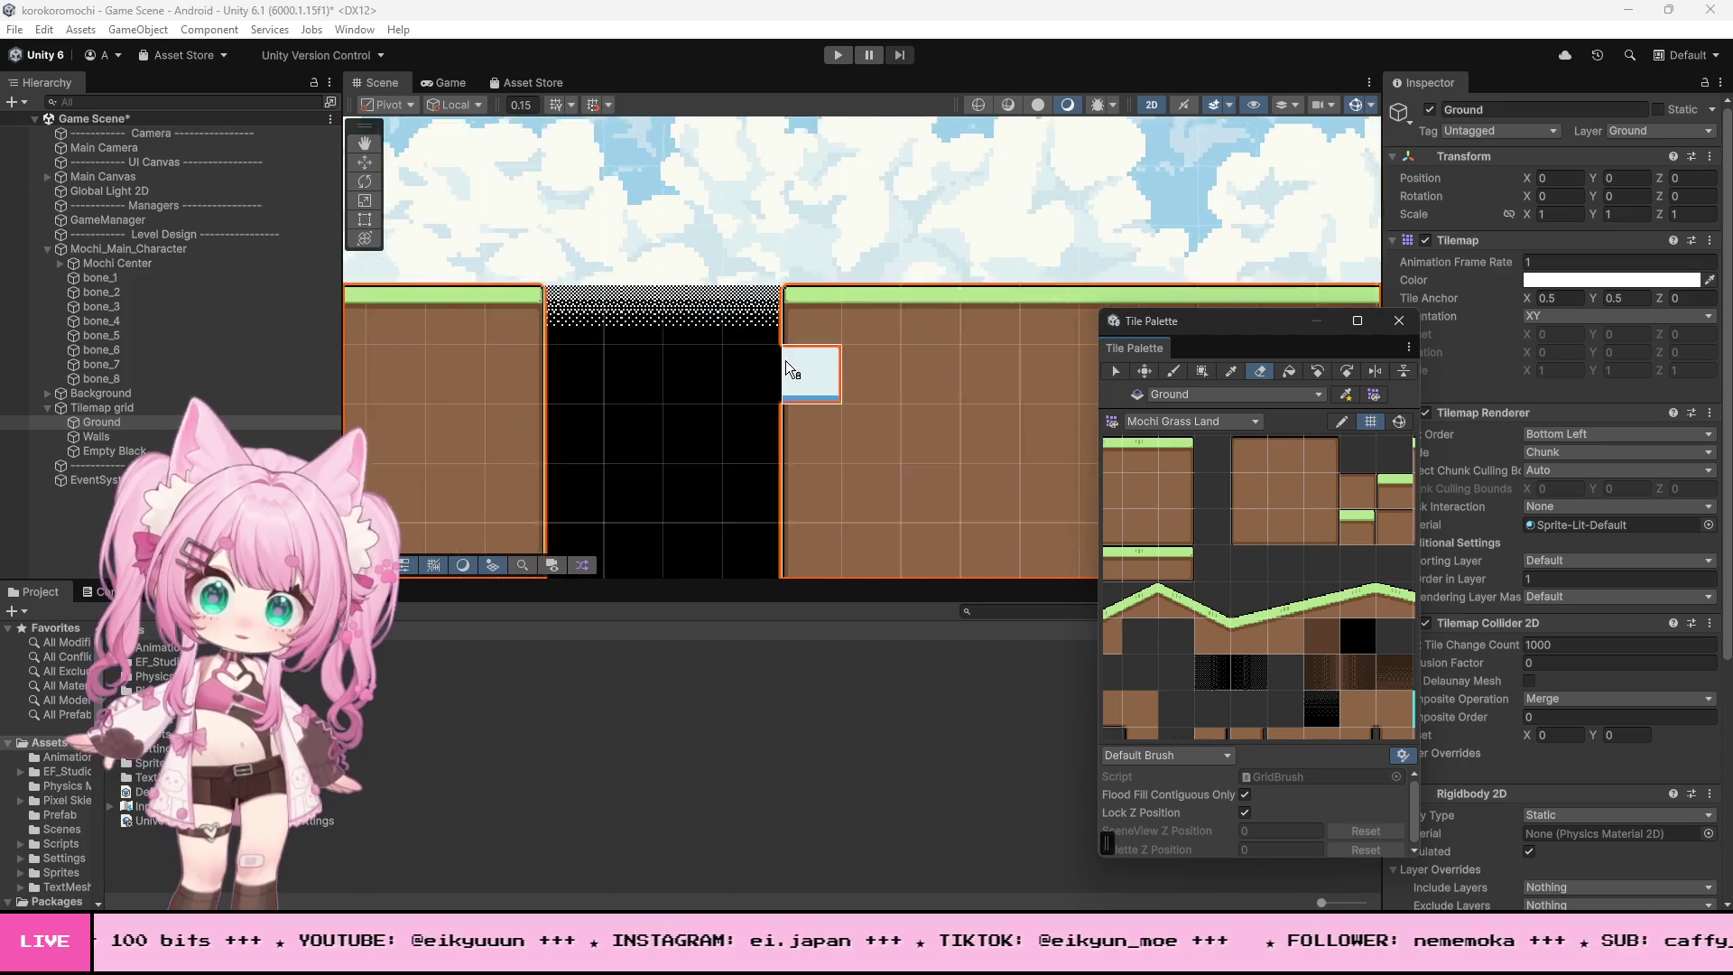
scroll(792, 365, "up", 2)
left_click(1399, 321)
- Pan the Scene view toward the cherry trees and save the Game Scene
scroll(1144, 340, "down", 3)
scroll(1152, 348, "down", 2)
scroll(1083, 341, "up", 1)
scroll(1210, 357, "down", 4)
left_click_drag(1204, 373, 1660, 357)
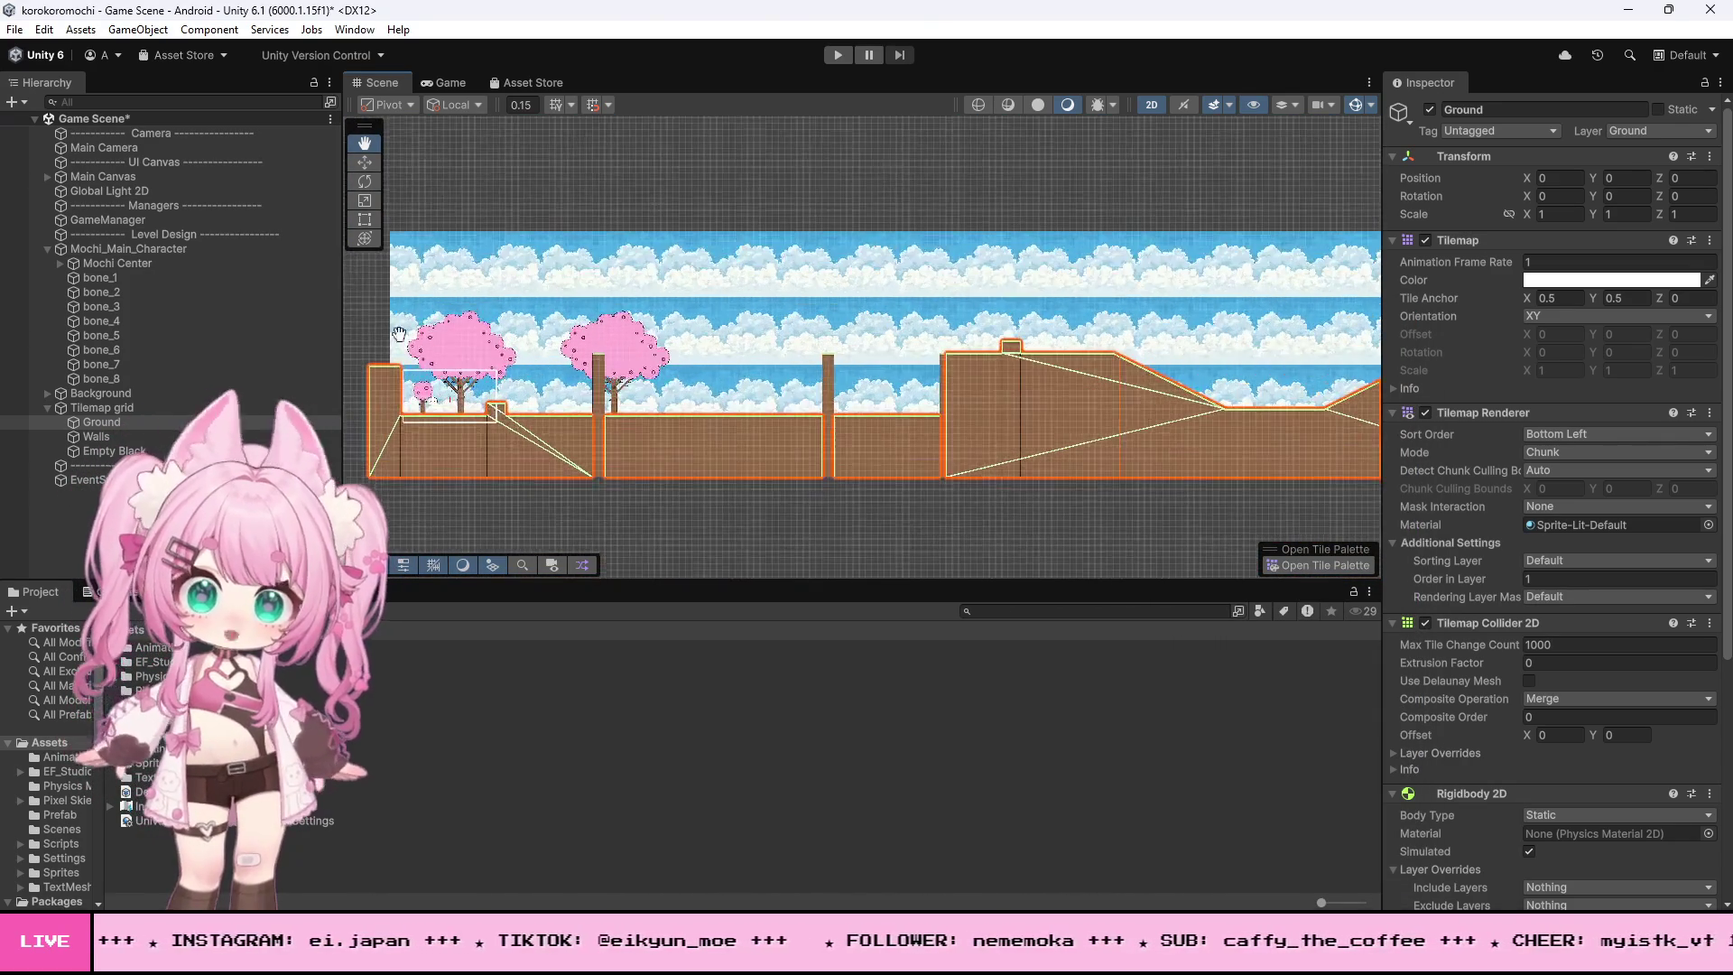
left_click(19, 30)
left_click(45, 117)
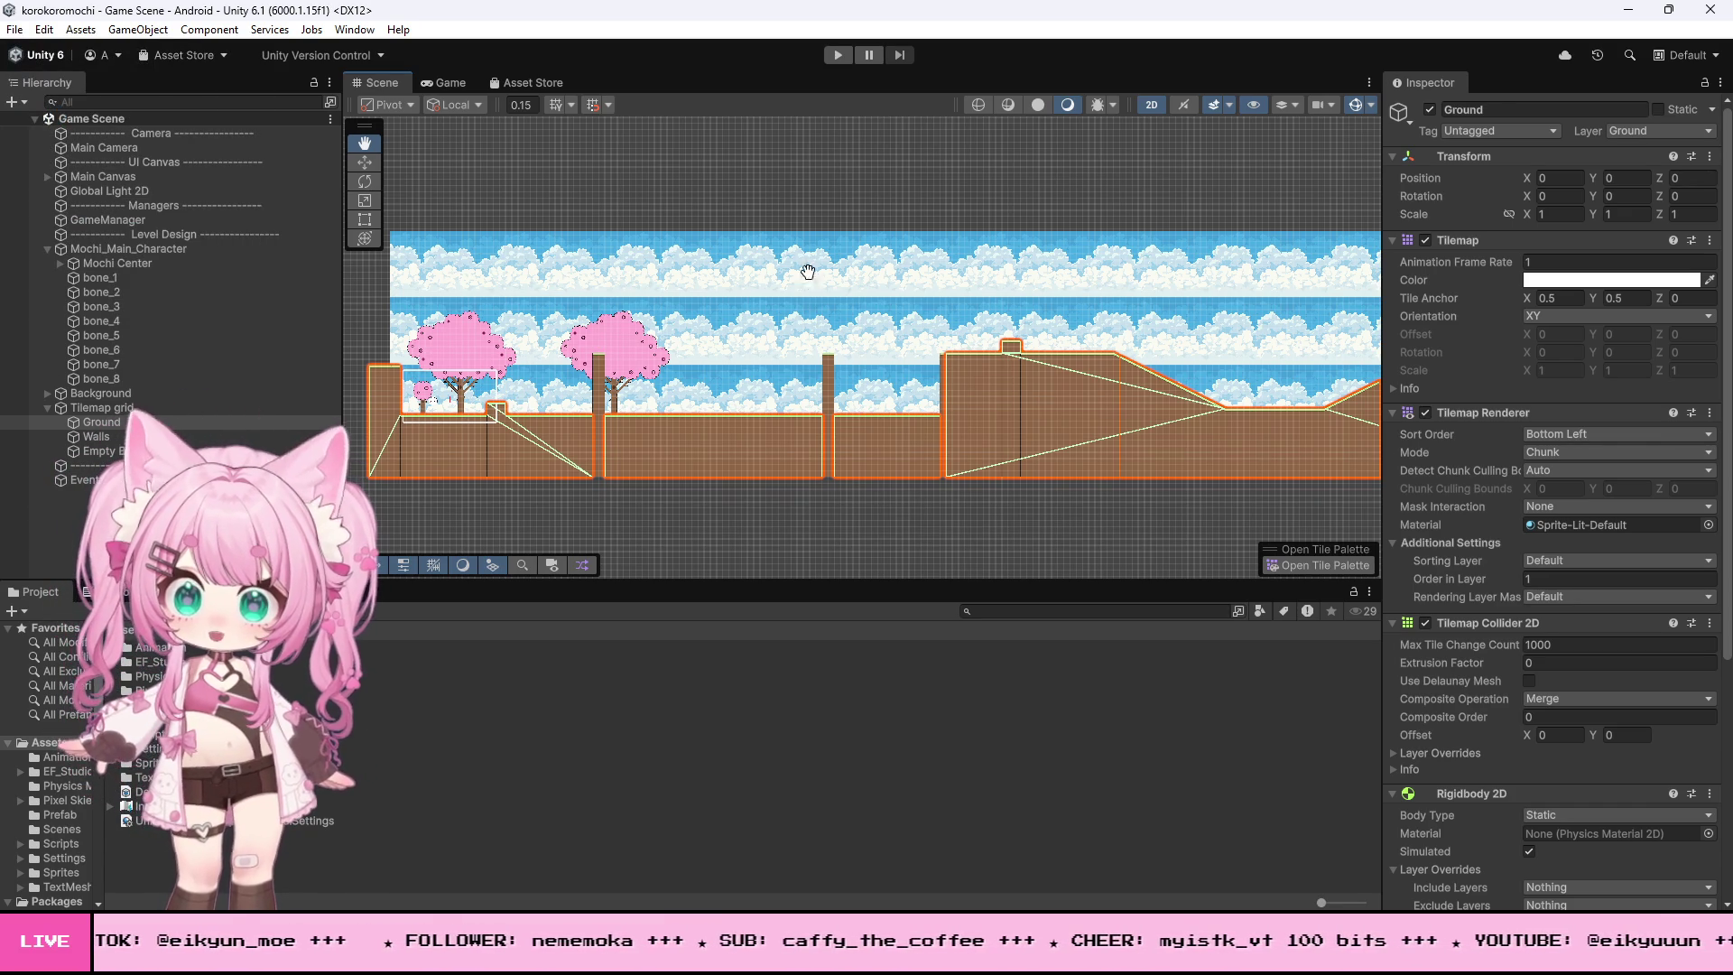
left_click_drag(946, 364, 1065, 359)
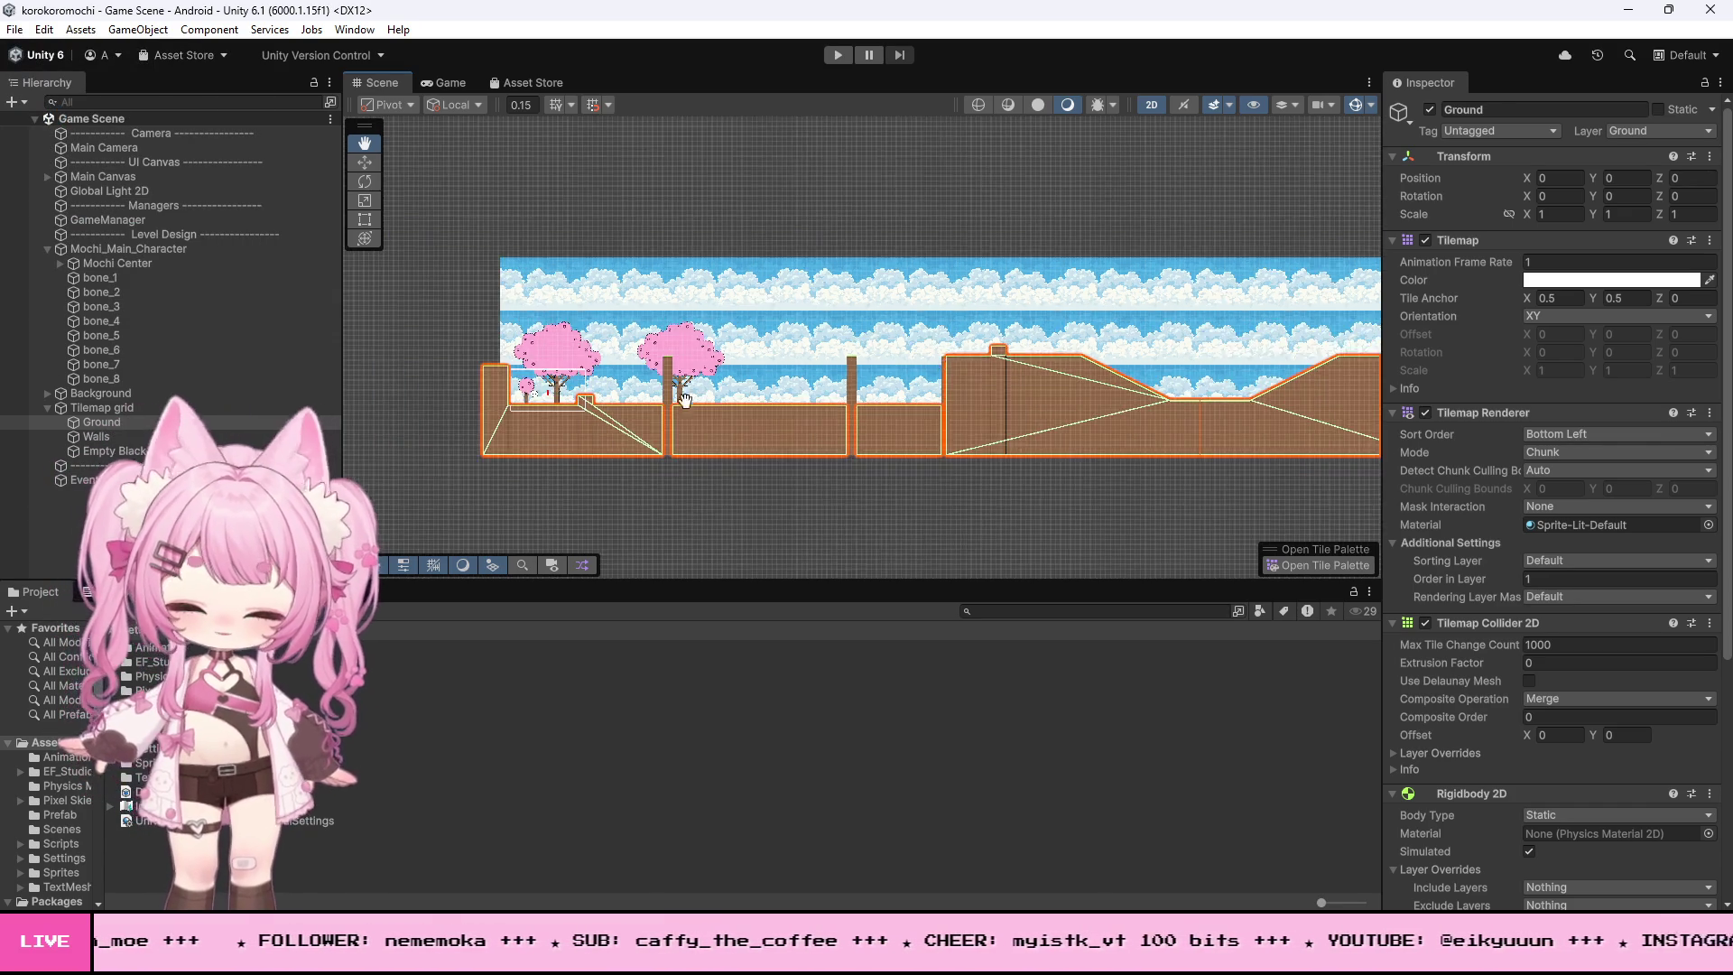
scroll(539, 408, "up", 6)
scroll(619, 394, "up", 8)
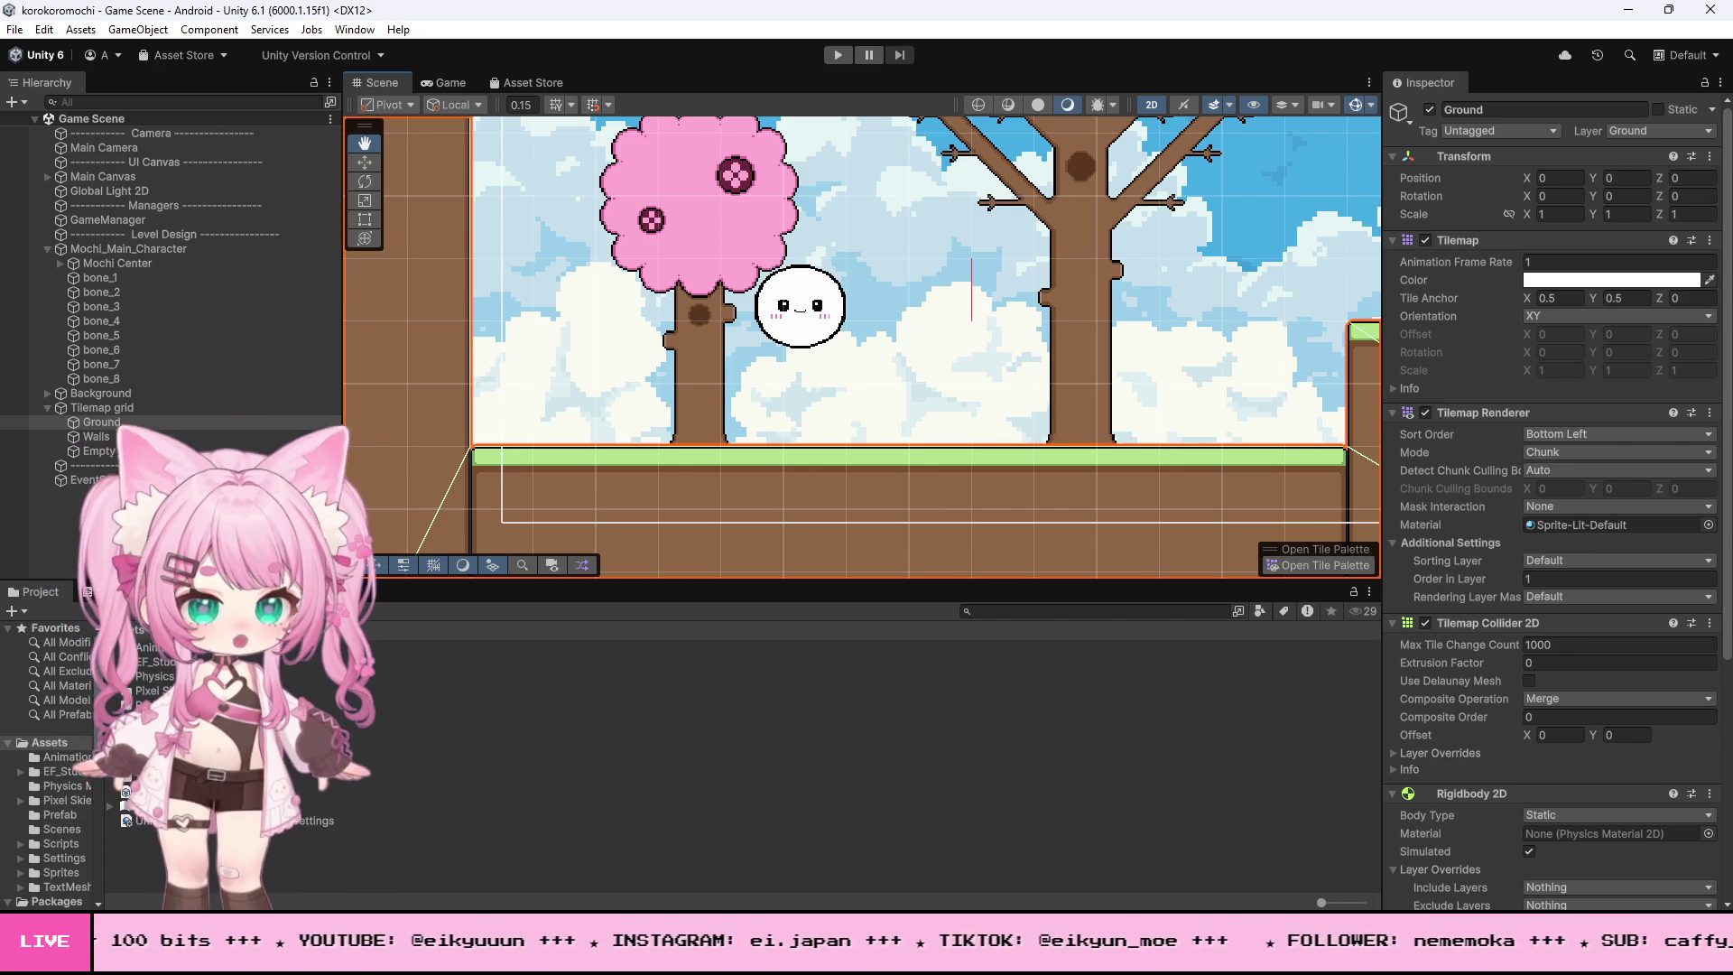
scroll(854, 423, "down", 5)
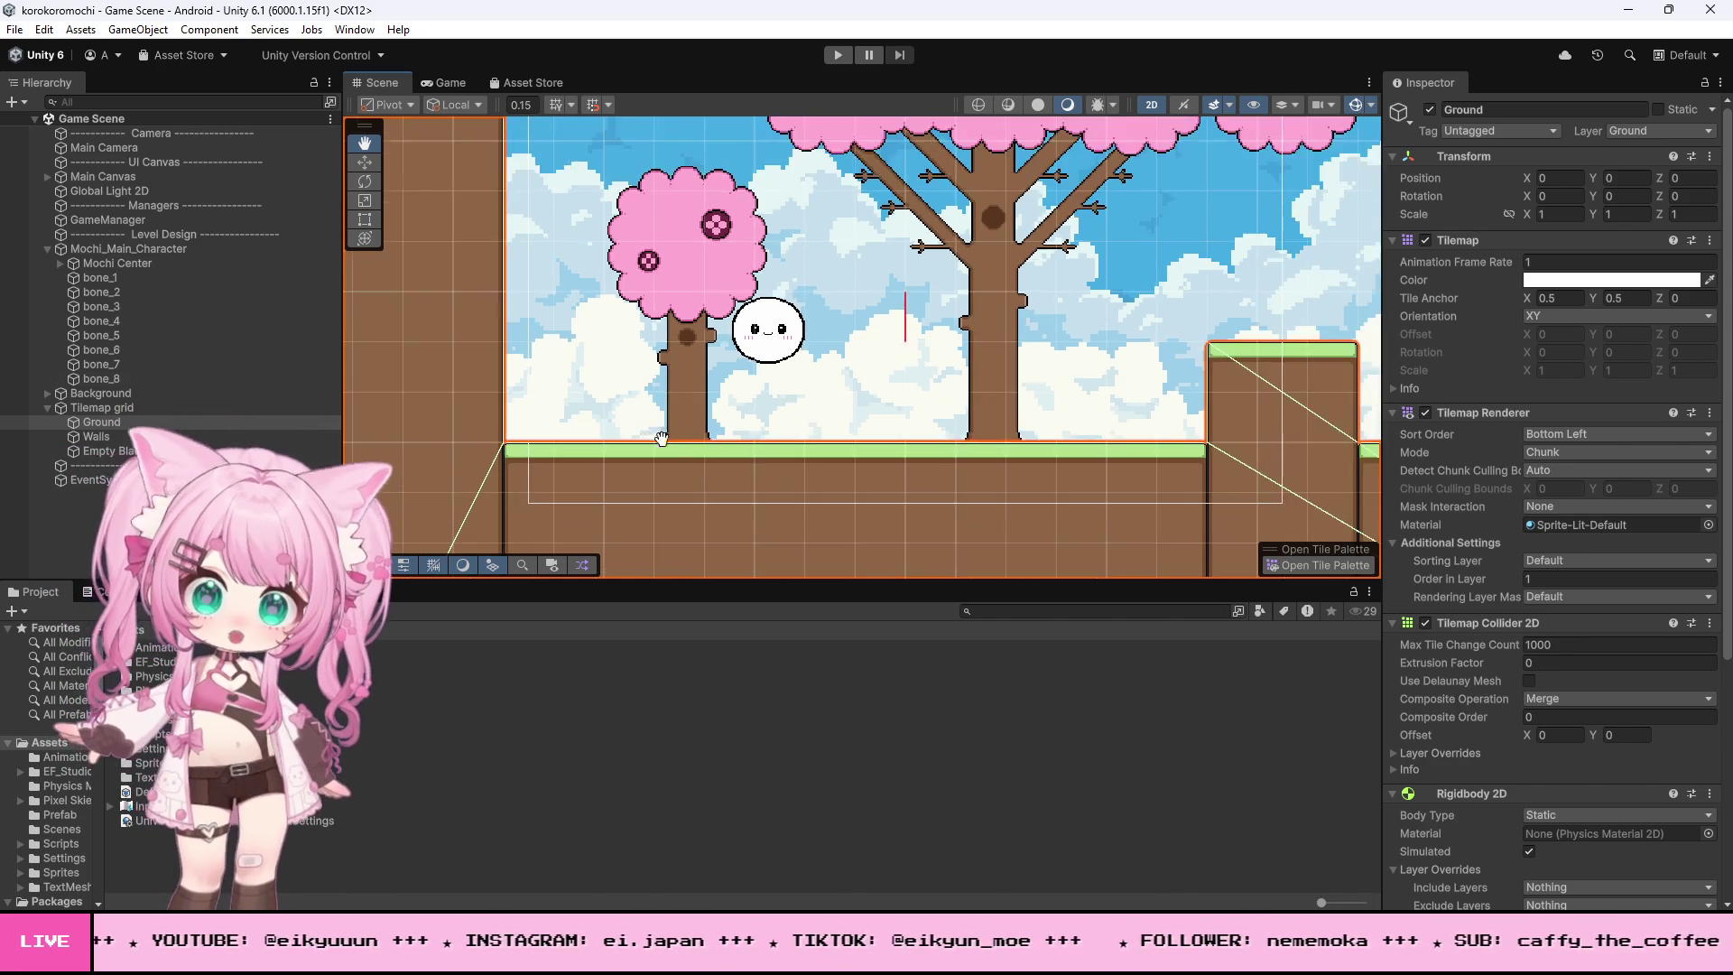
scroll(855, 424, "up", 5)
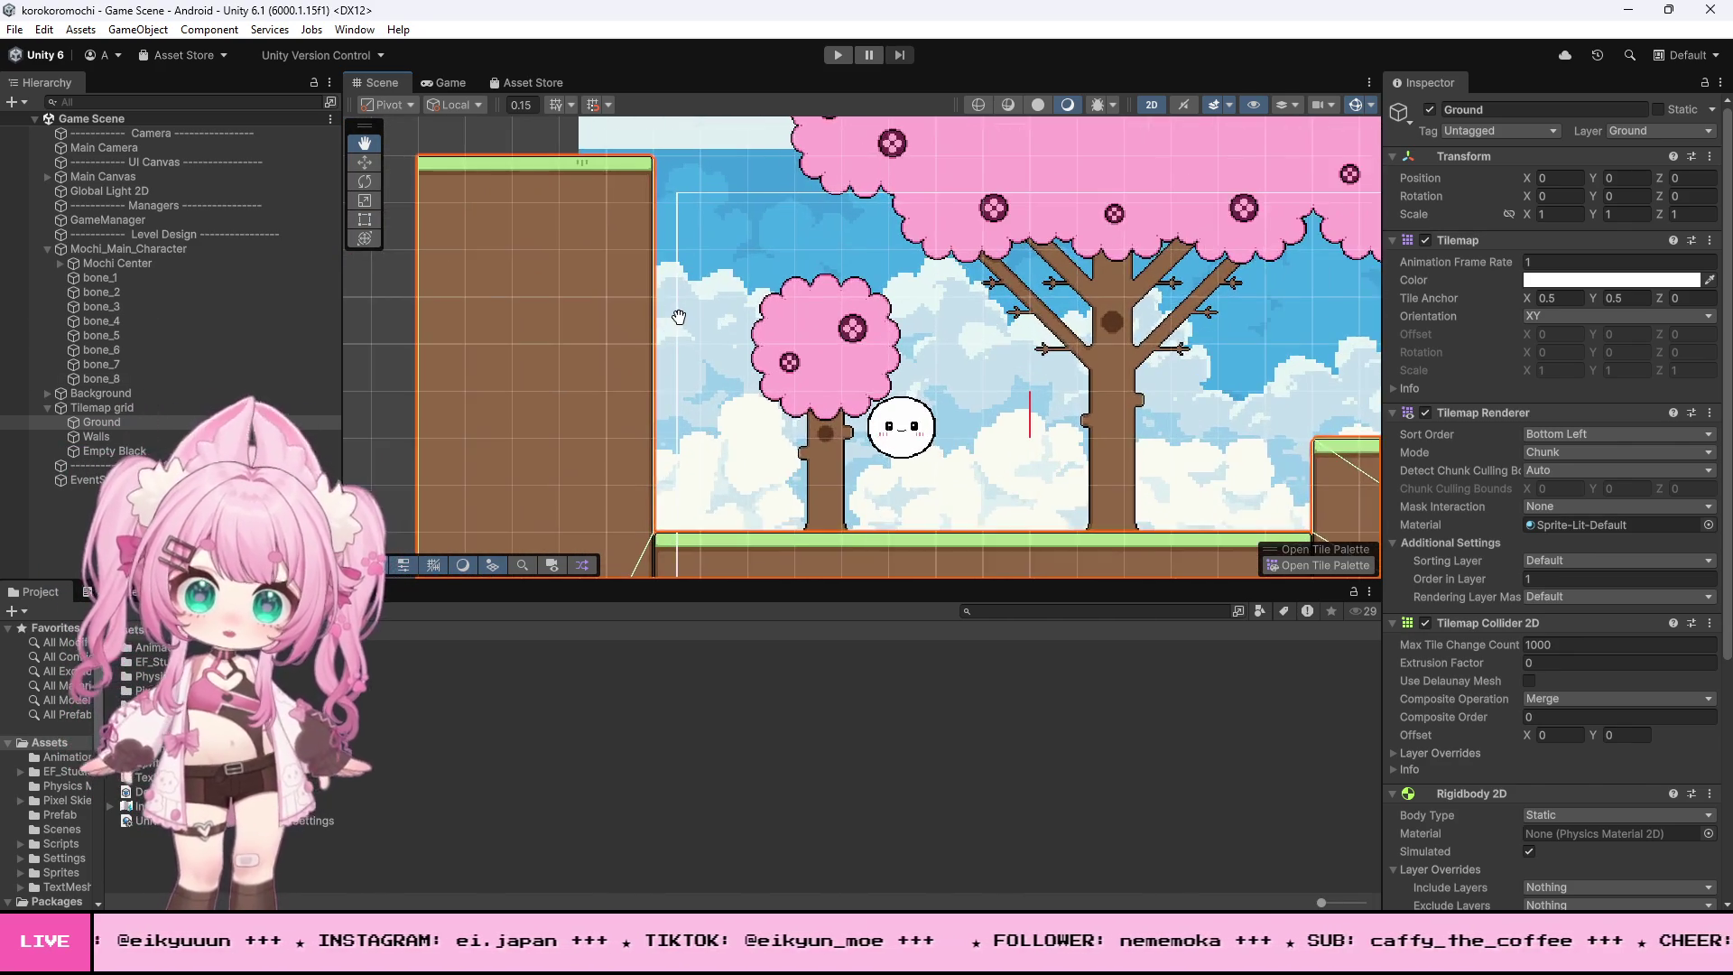
scroll(637, 338, "up", 2)
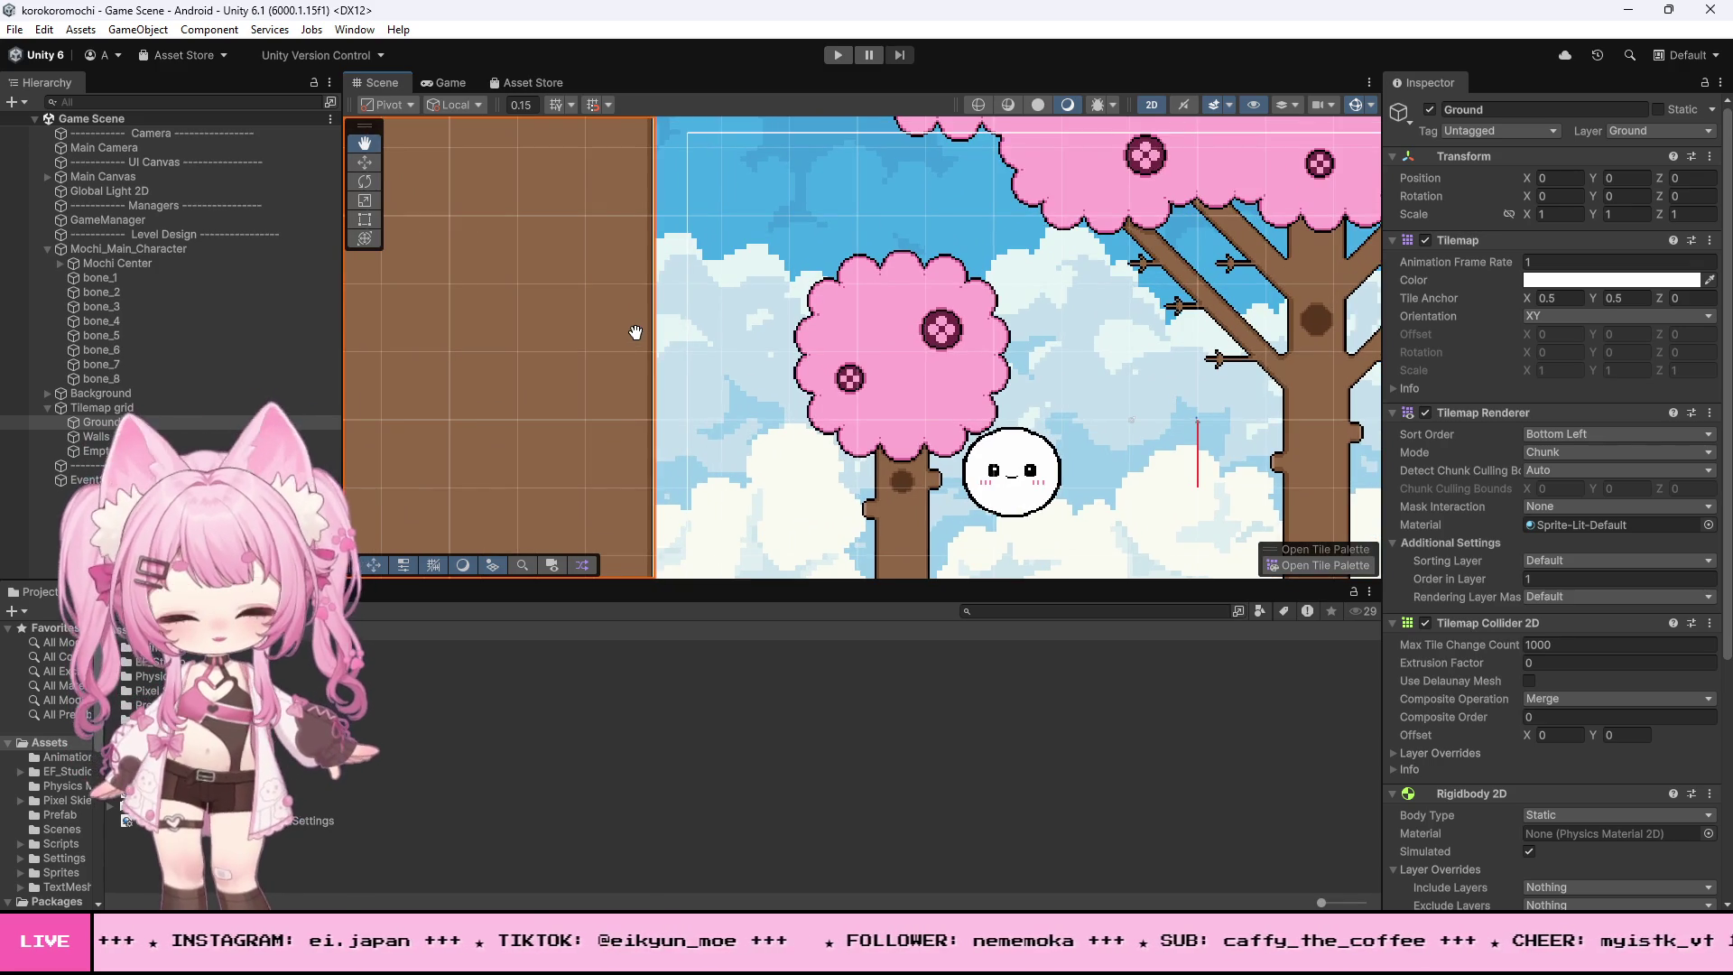
scroll(636, 330, "down", 4)
scroll(599, 434, "up", 2)
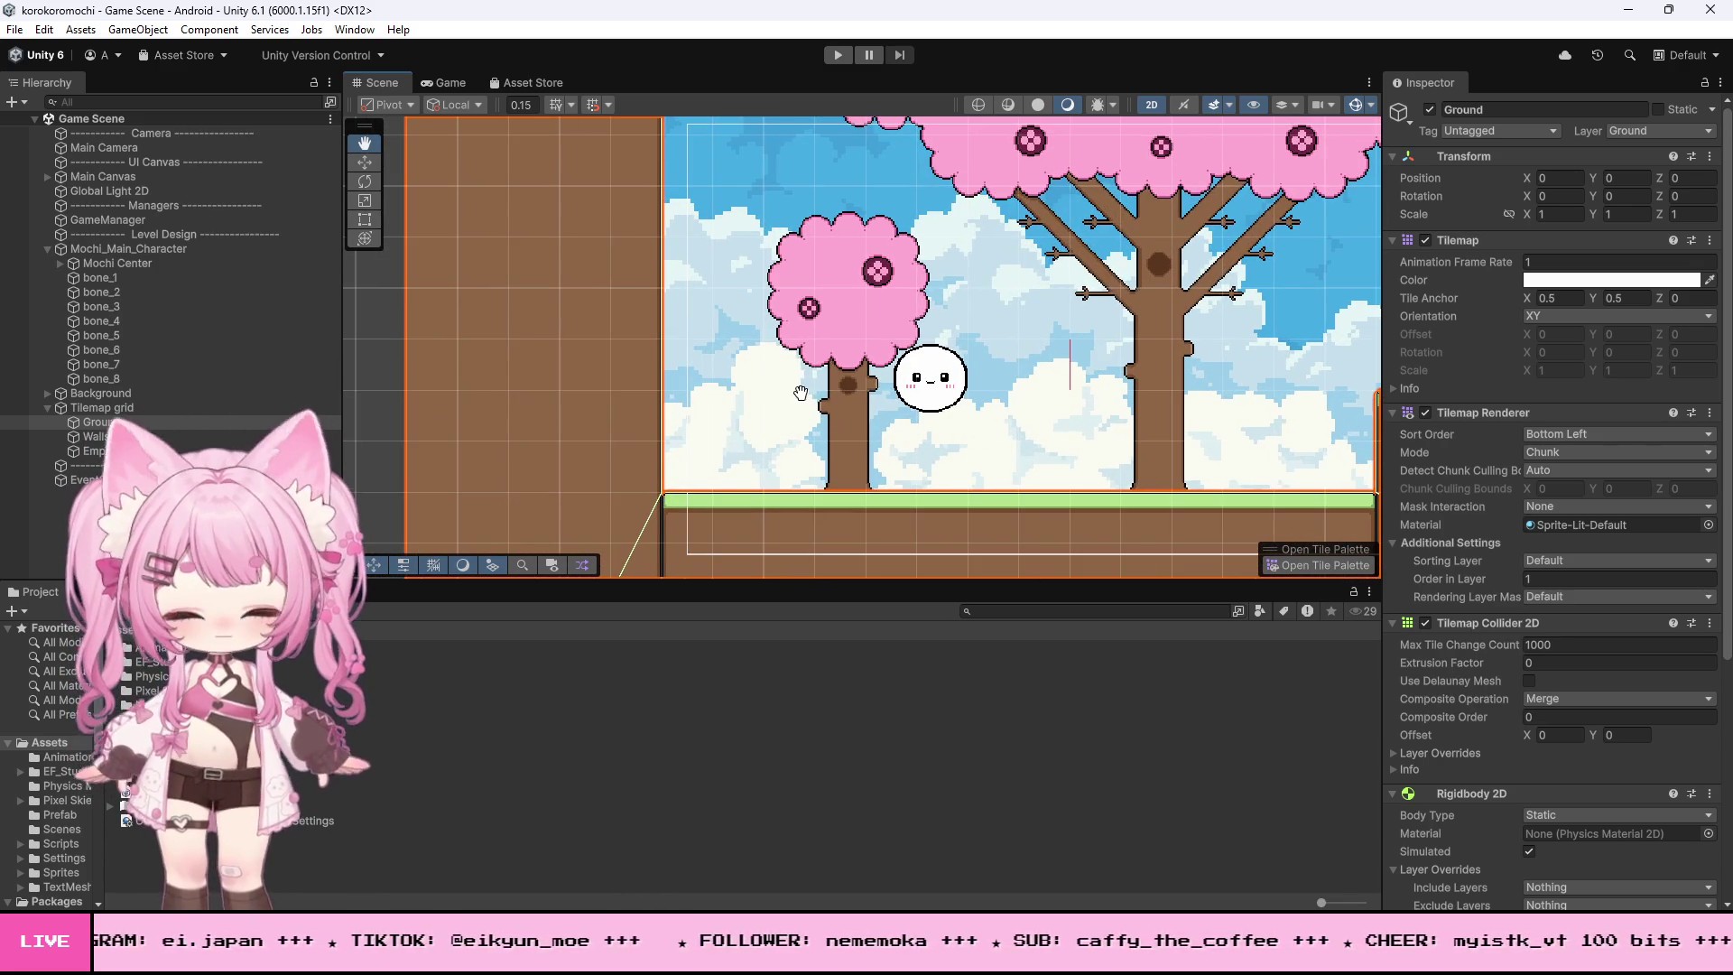
left_click(836, 56)
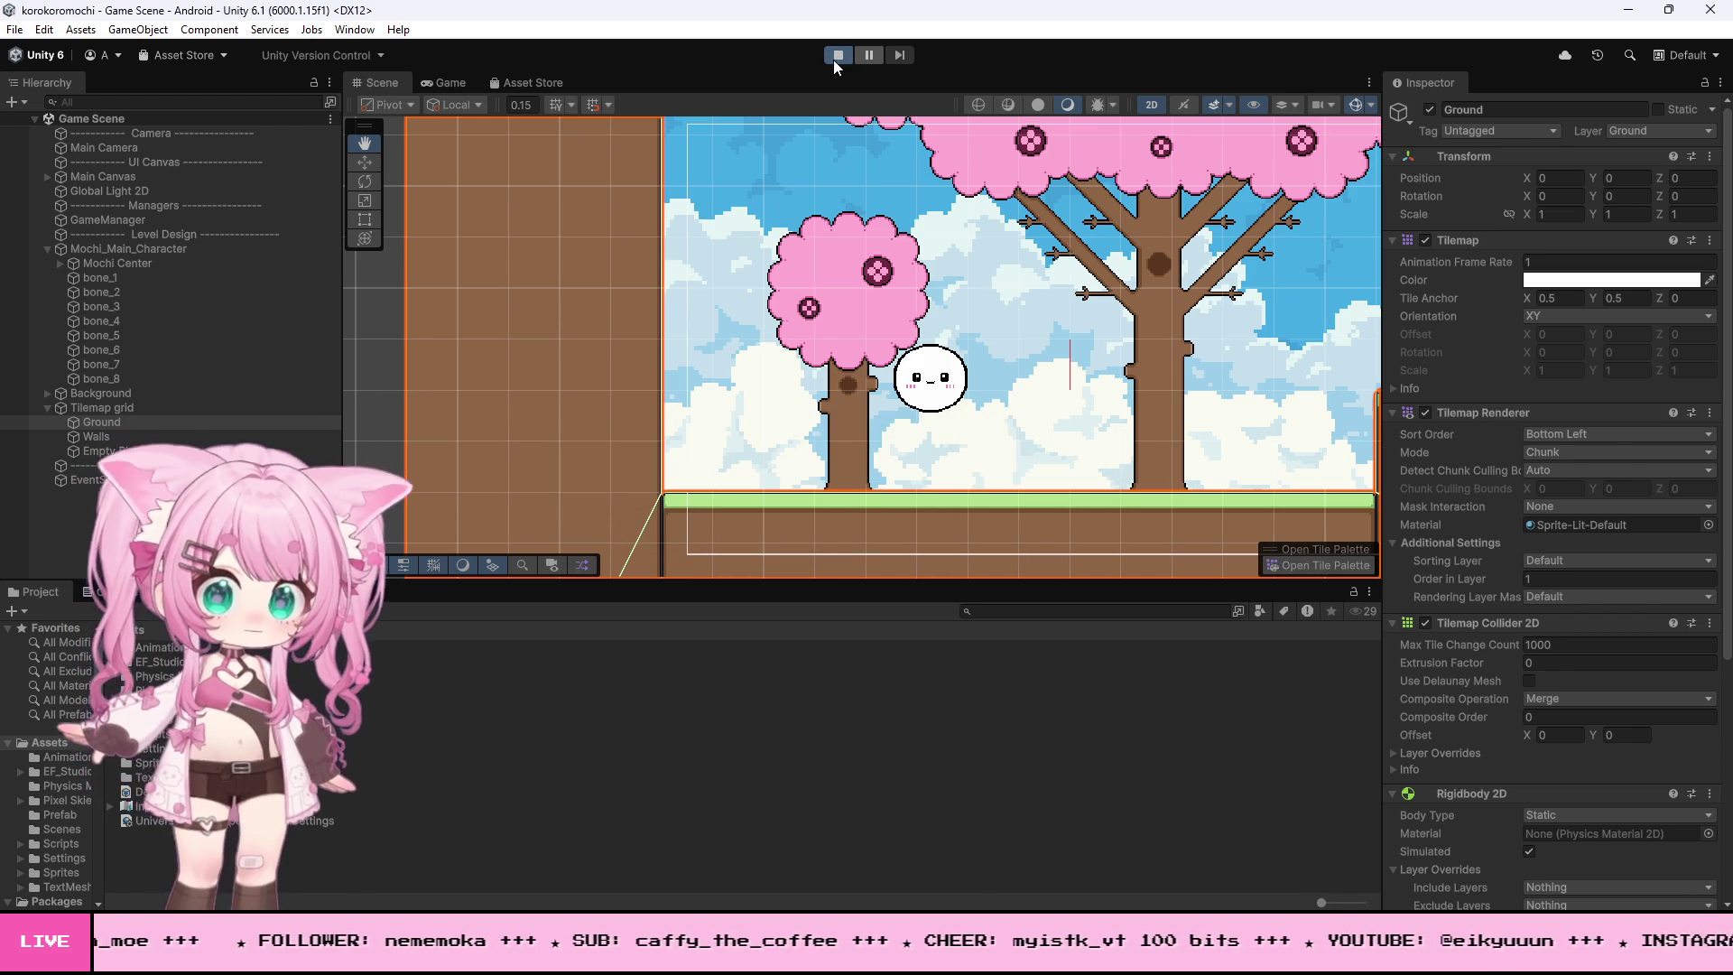
left_click(832, 60)
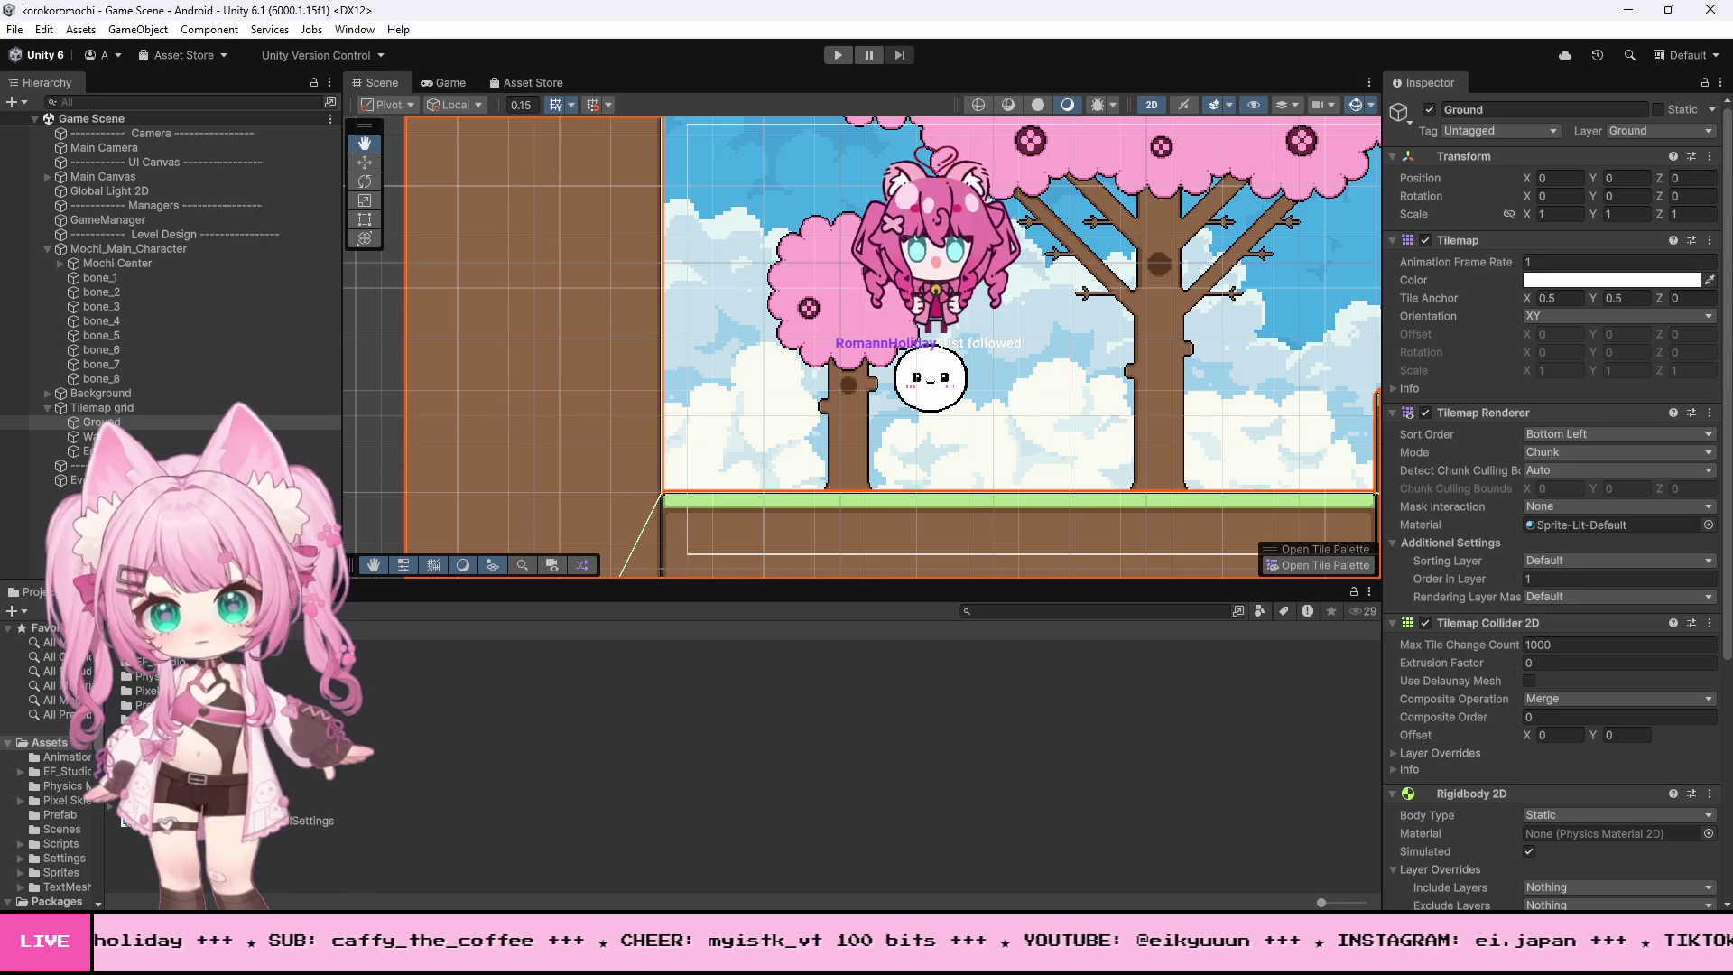
left_click(837, 58)
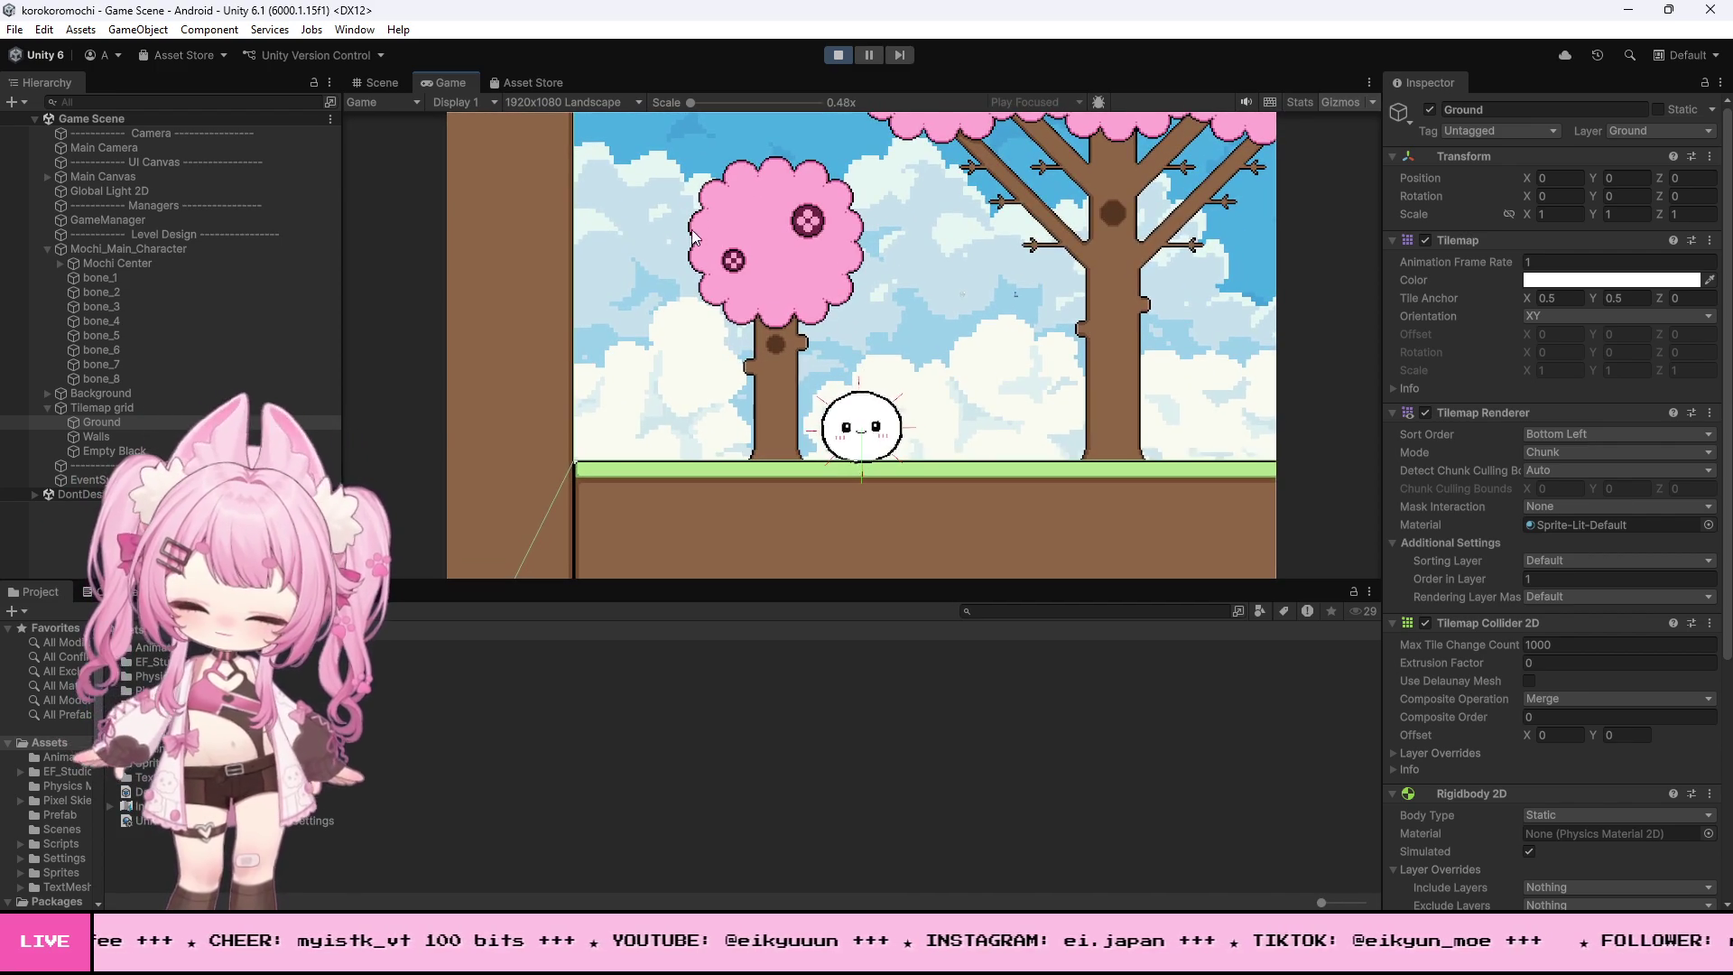
- Roll the mochi left and right and jump it into the tree, then stop Play mode and switch to MochiController.cs
key("Right")
key("space")
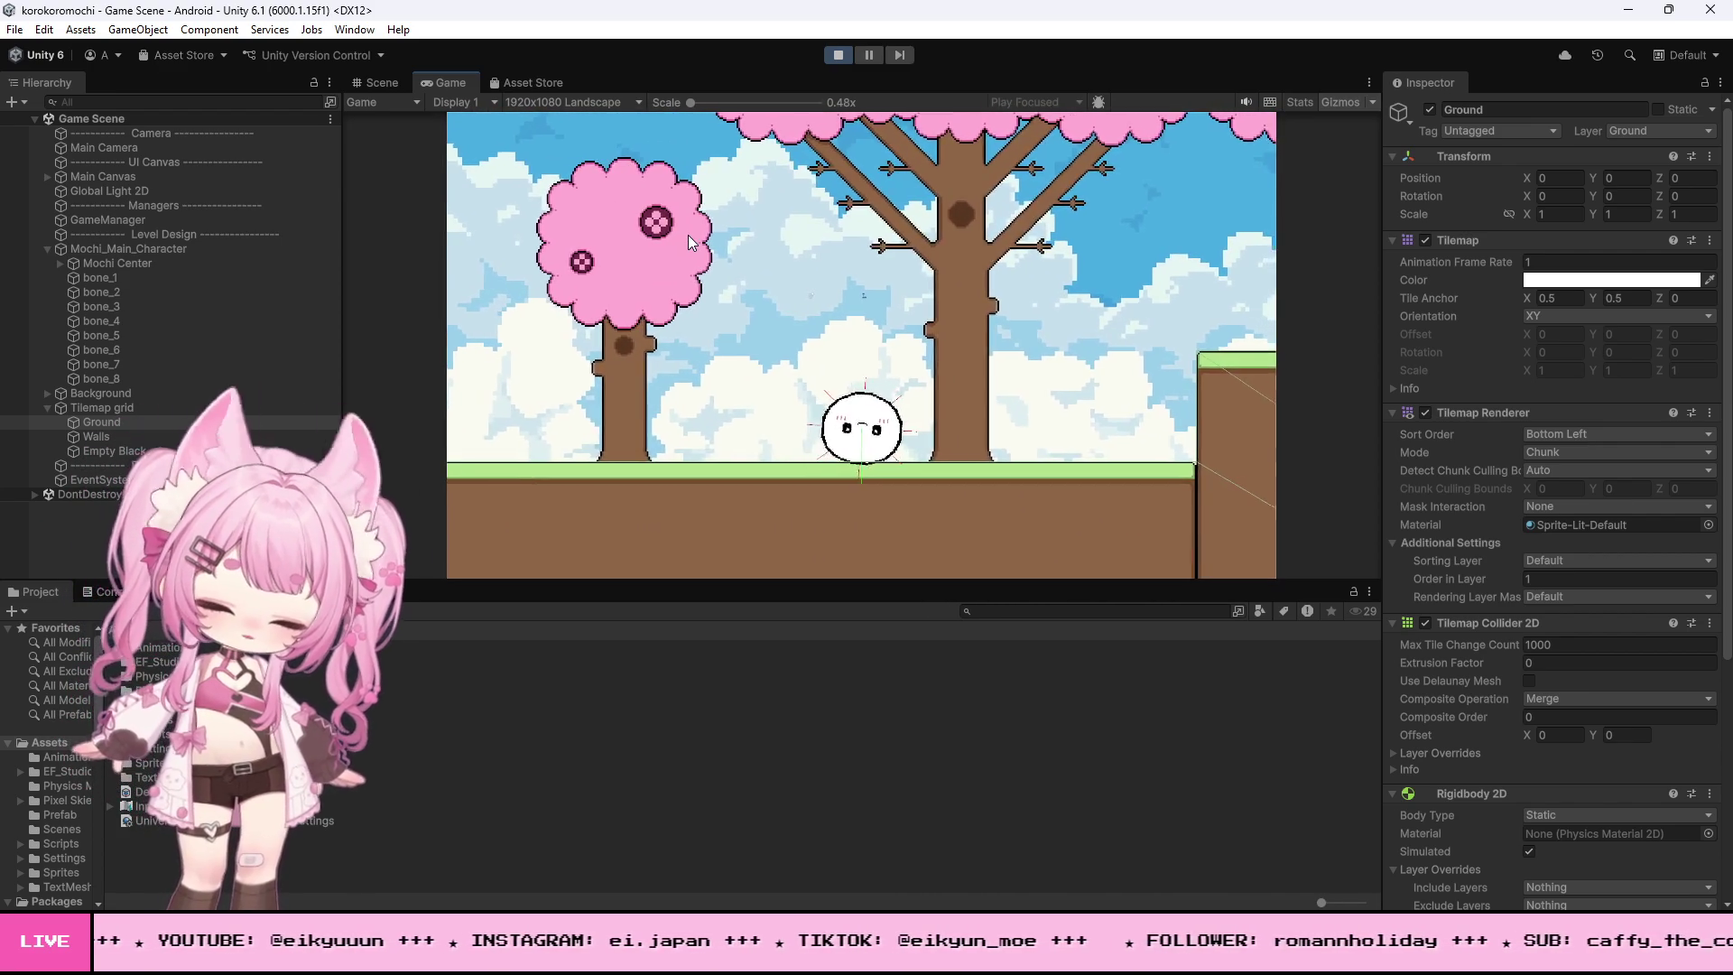
key("Left")
key("space")
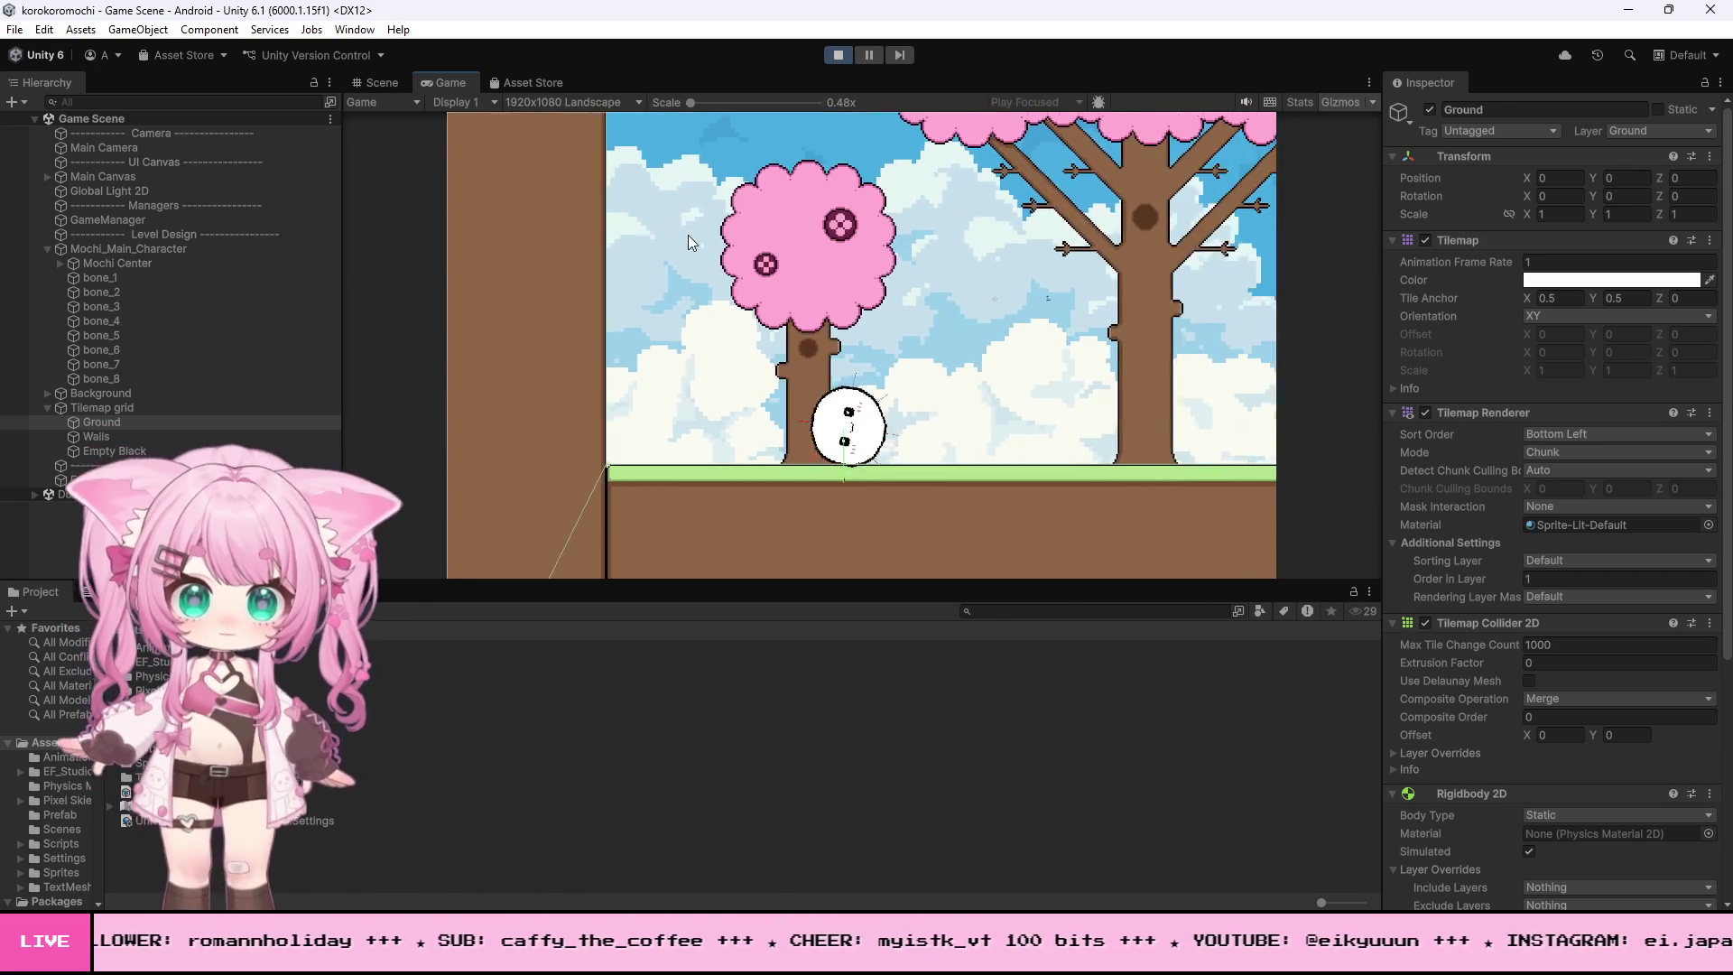
key("space")
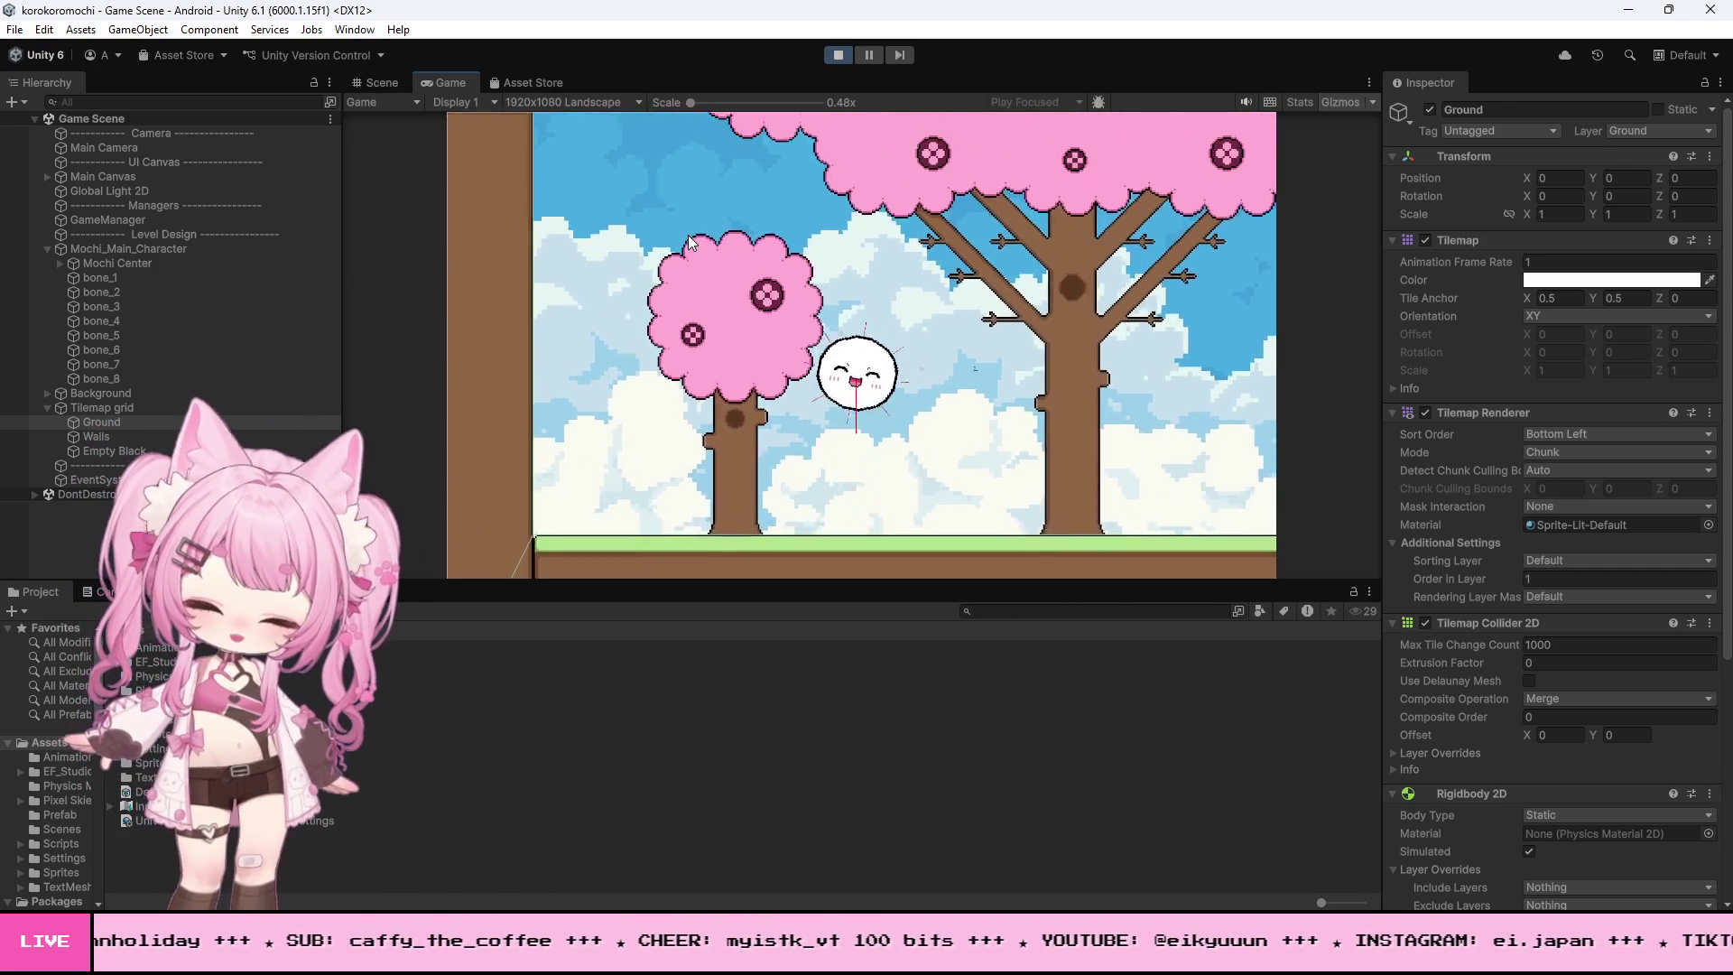
key("space")
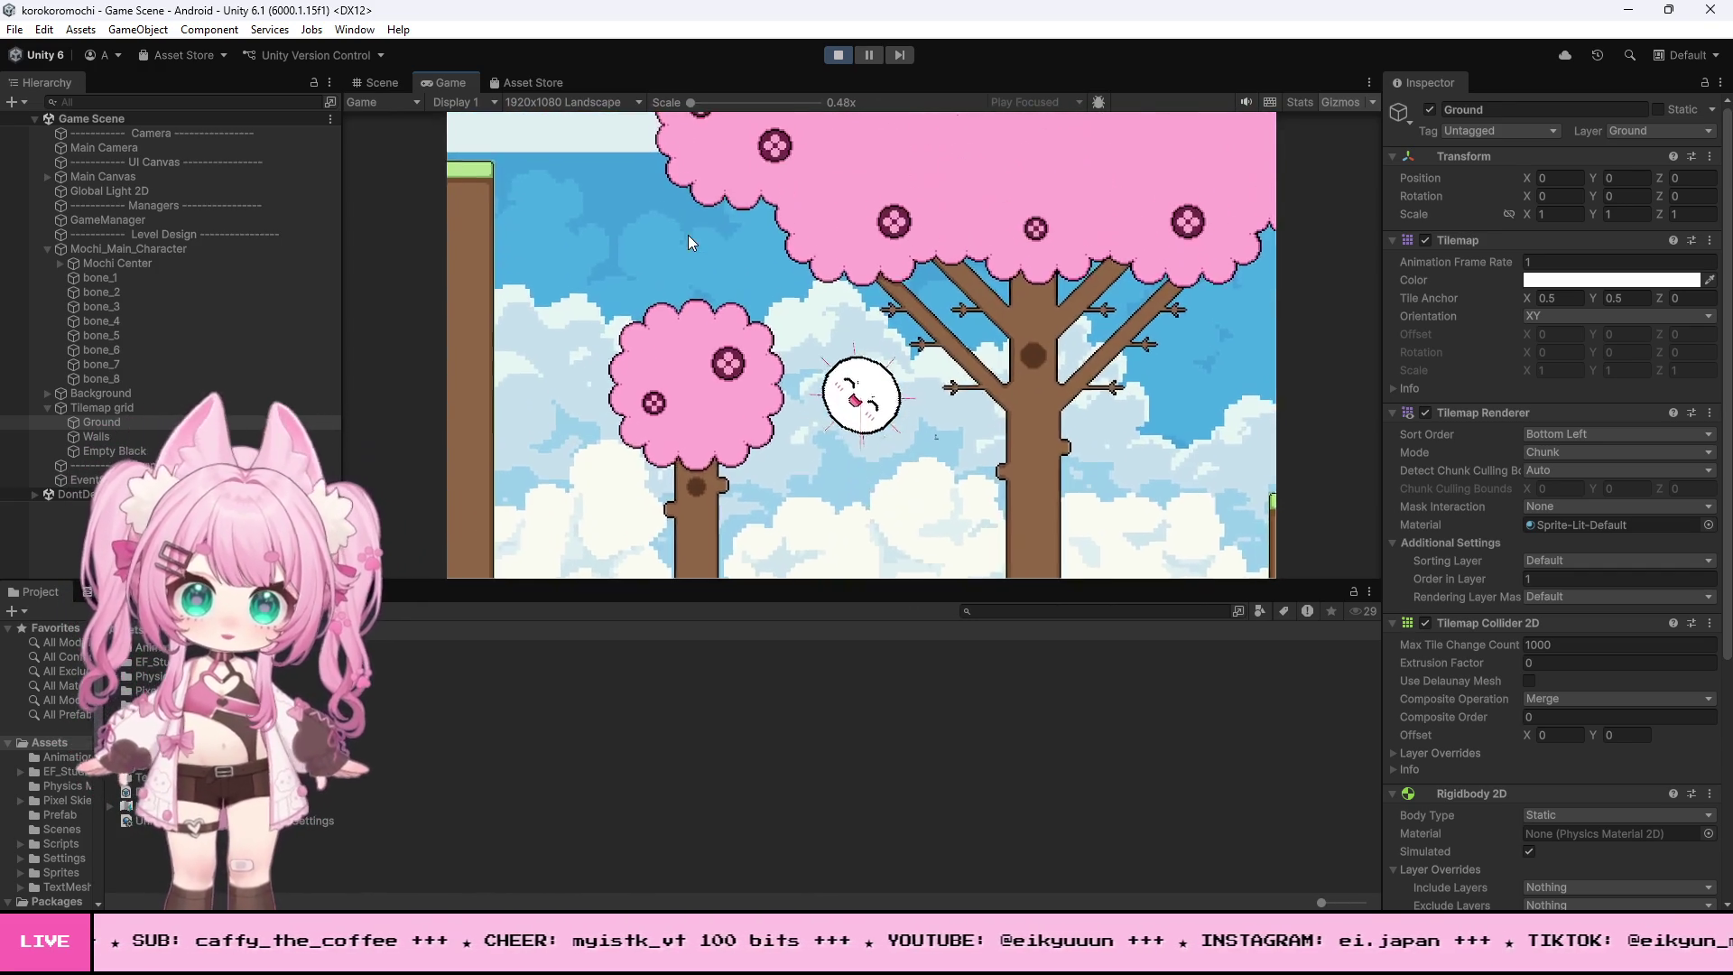
key("Left")
key("Right")
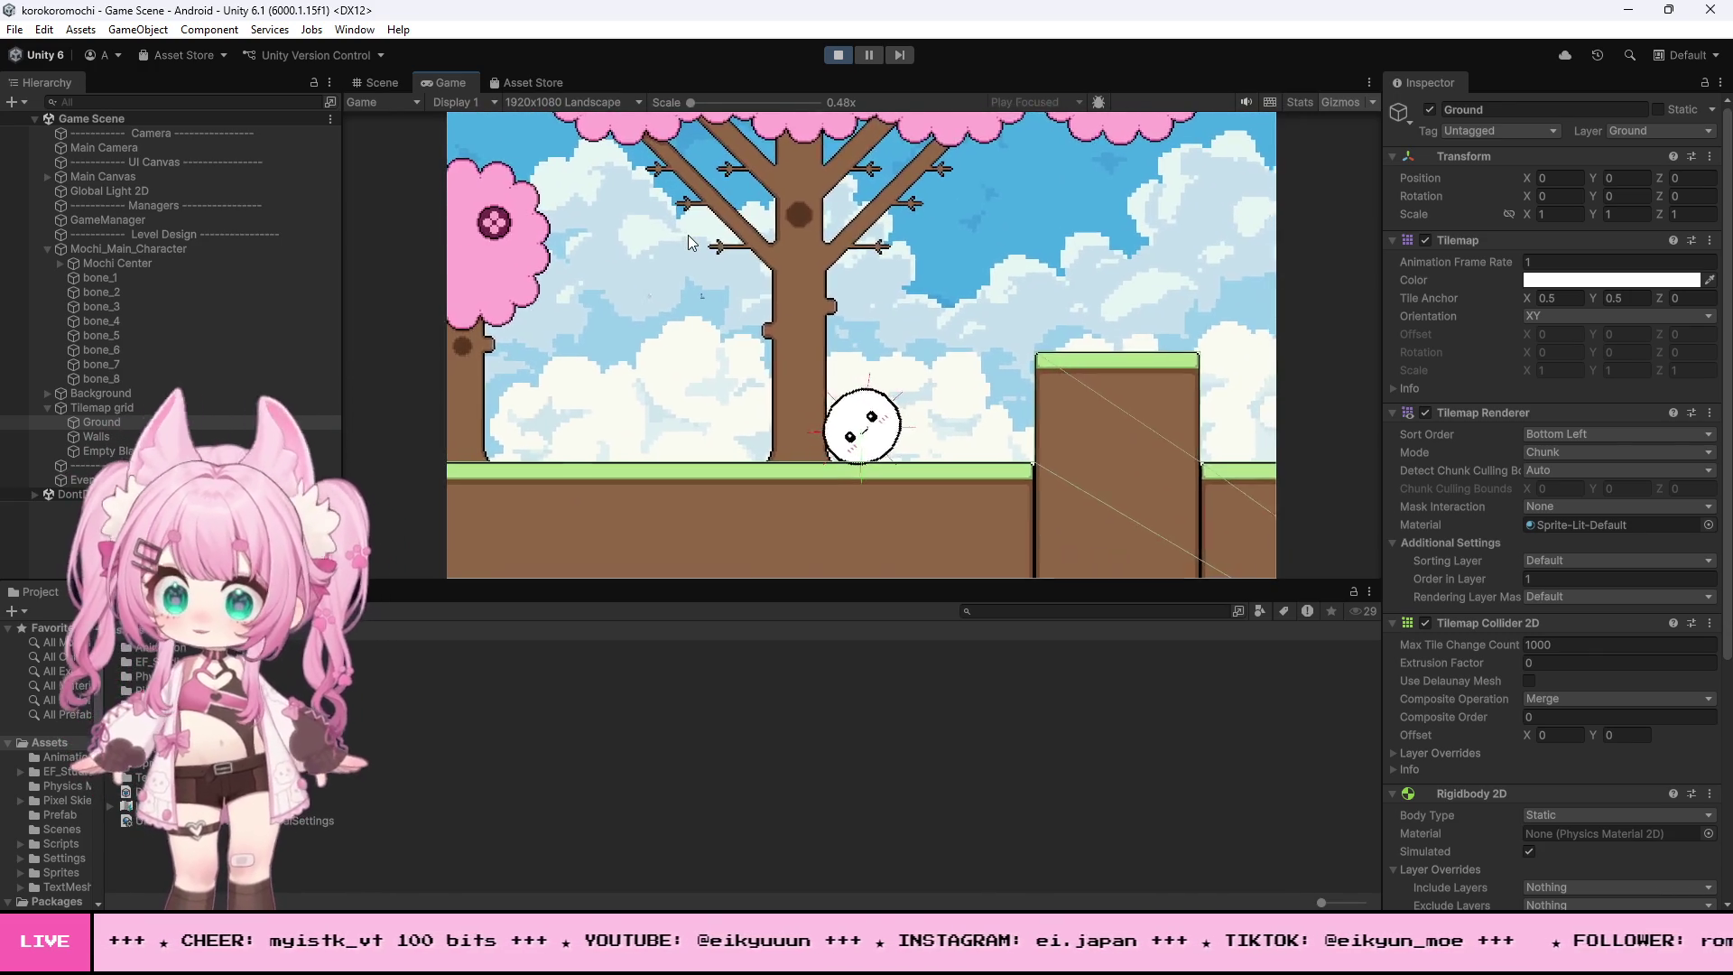
key("Left")
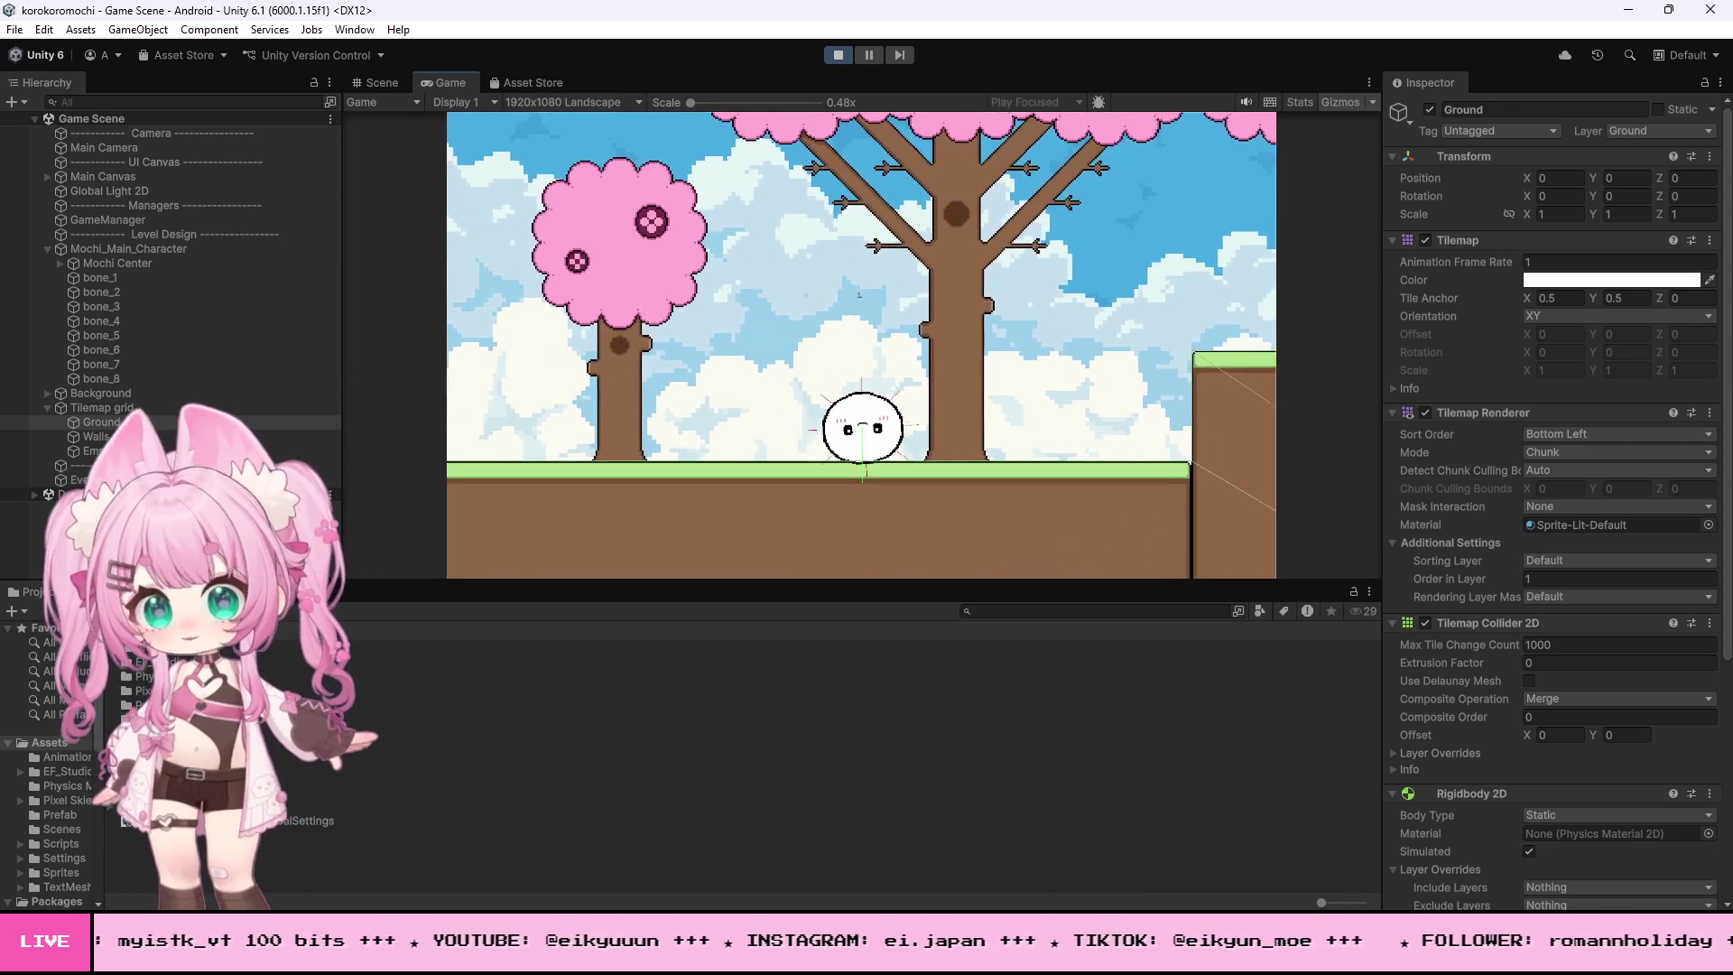
left_click(841, 53)
key("alt+Tab")
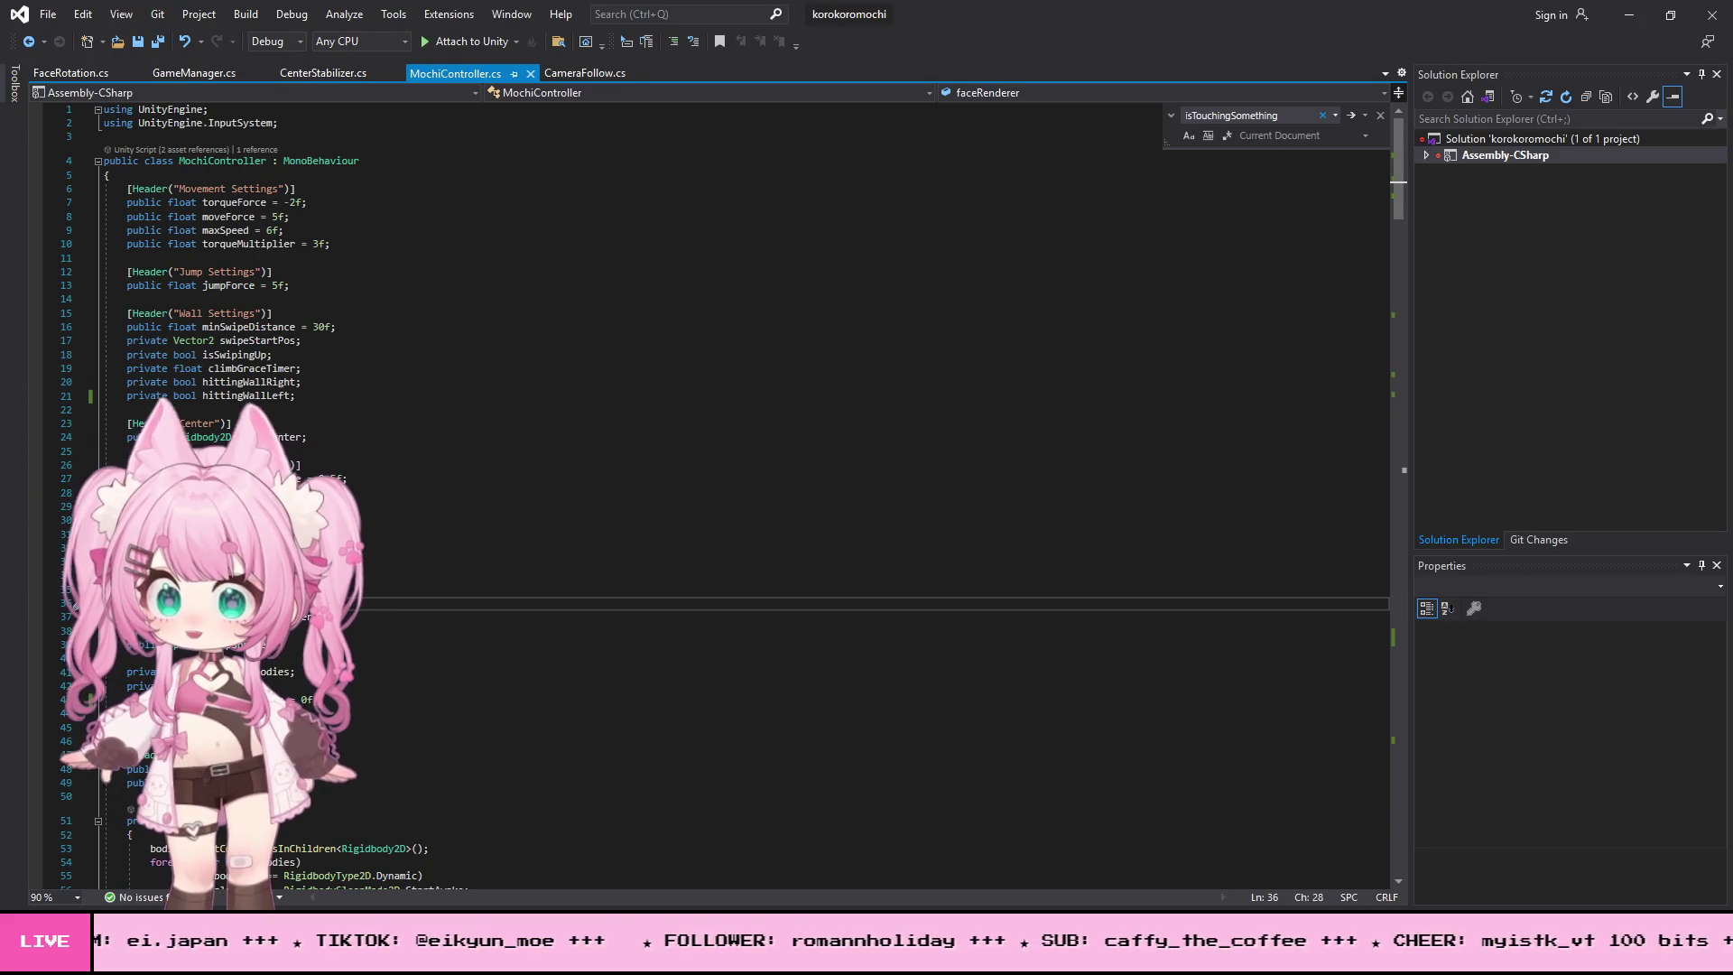
key("alt+Tab")
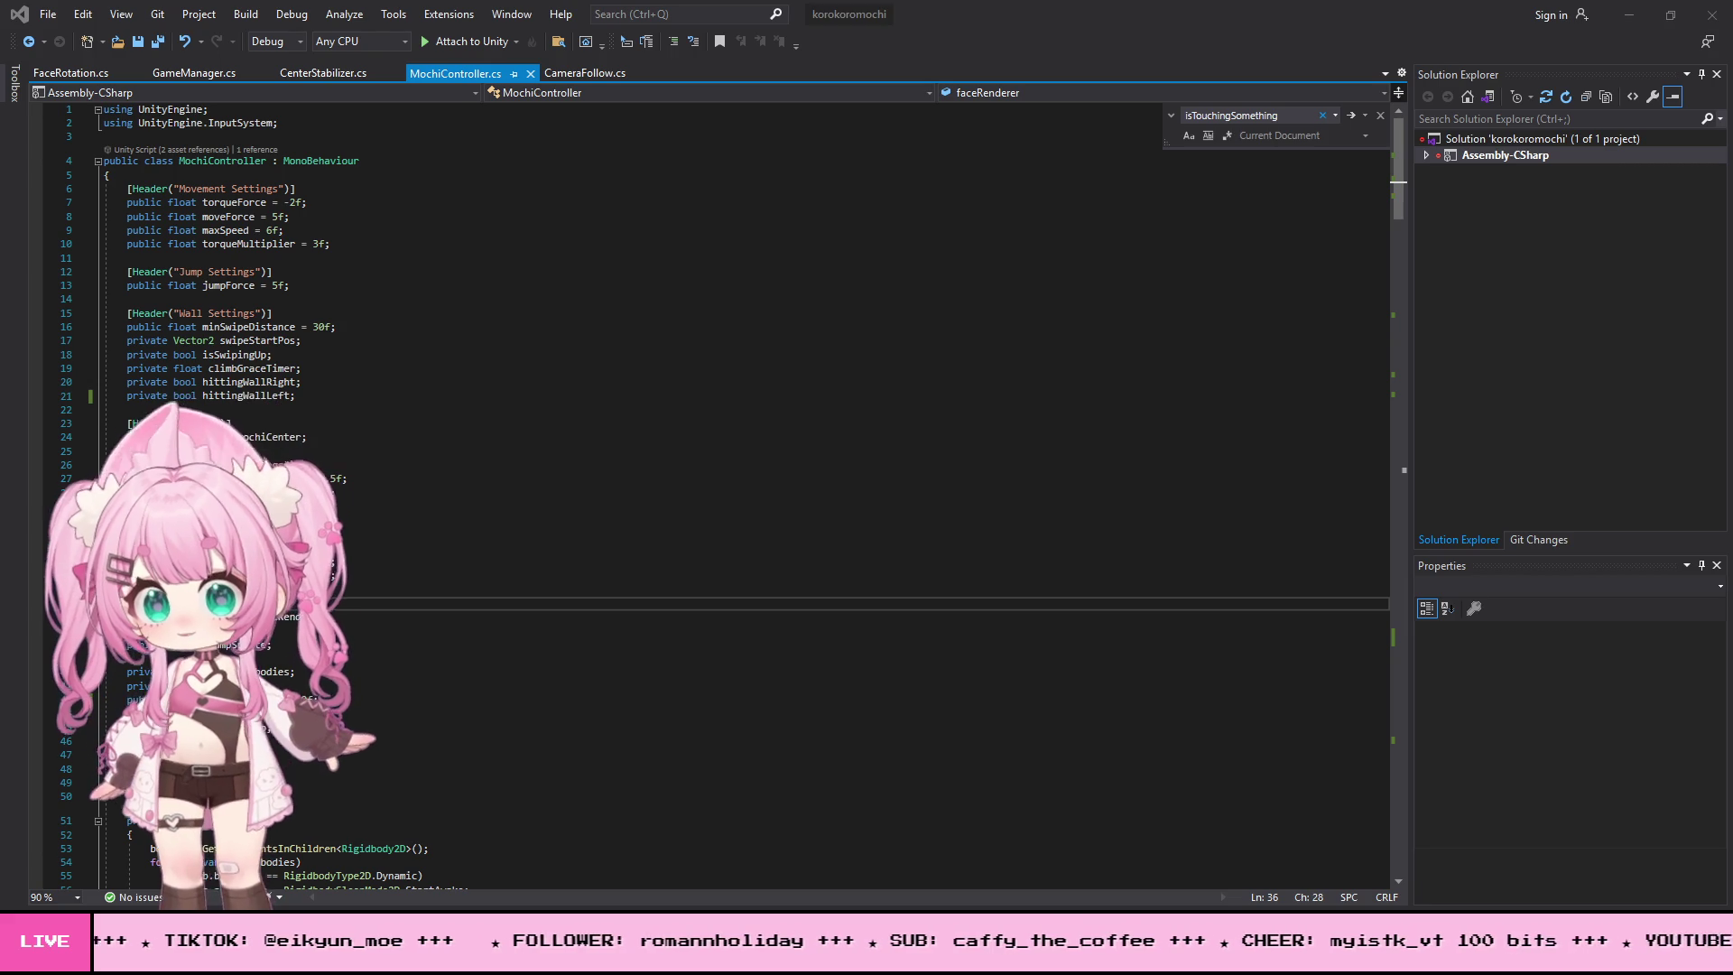
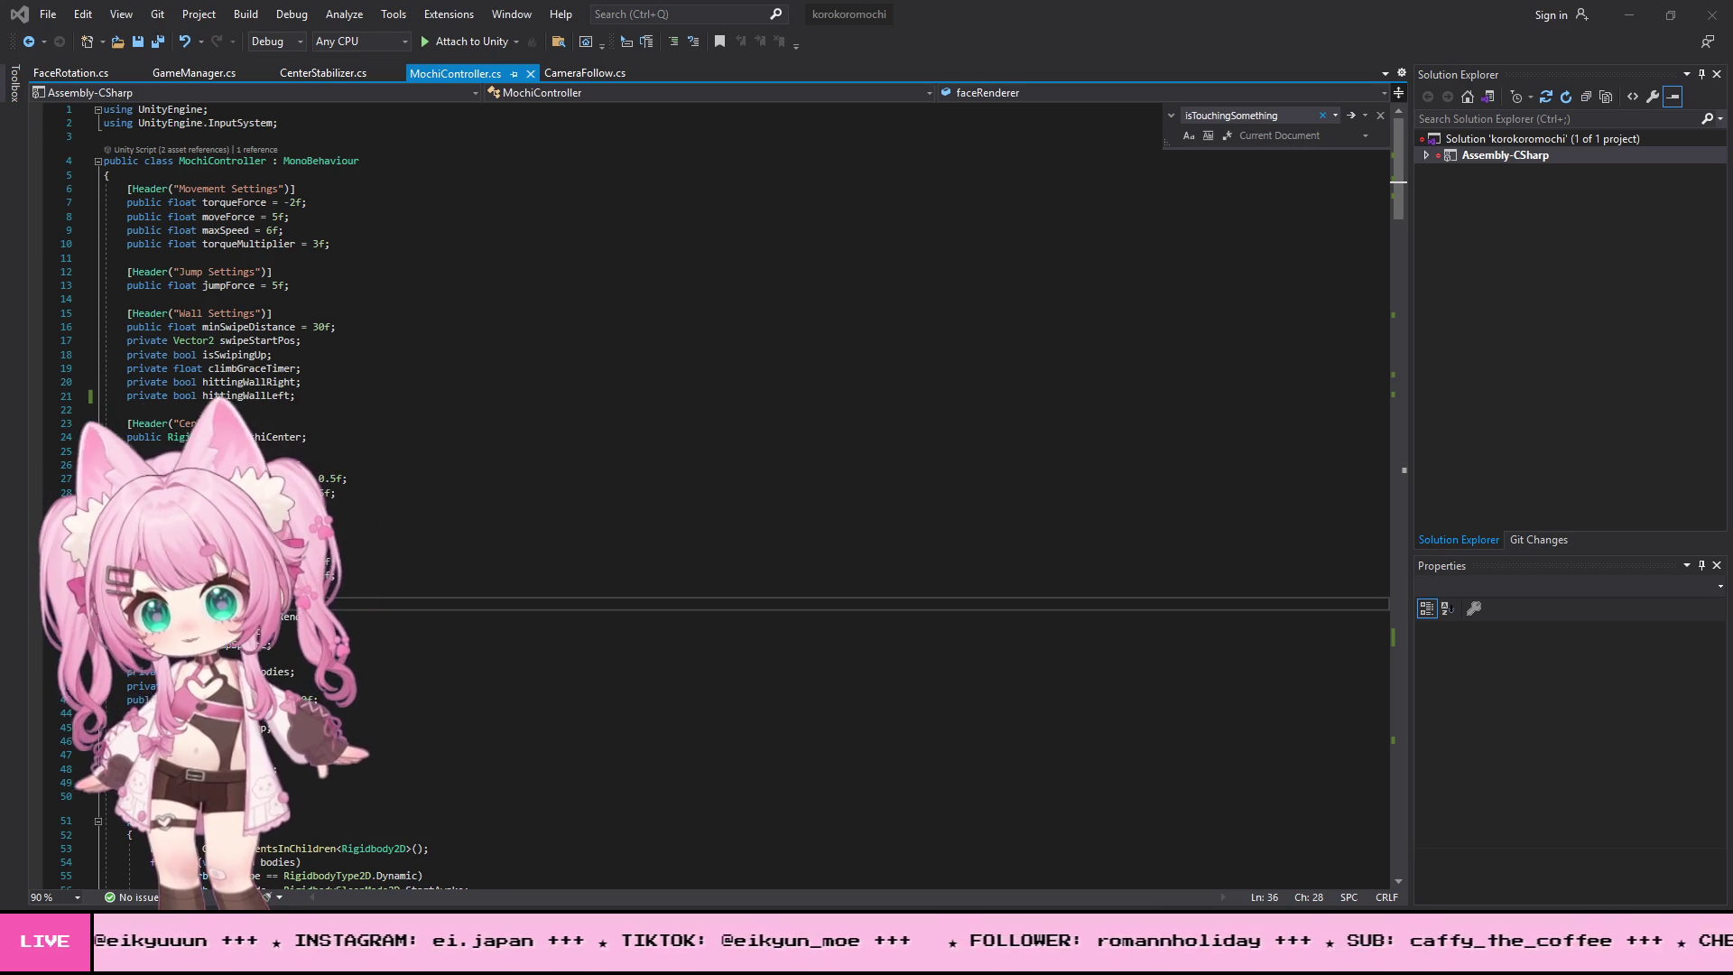
- Scroll through MochiController.cs to review the jump and wall-detection code
scroll(652, 625, "down", 15)
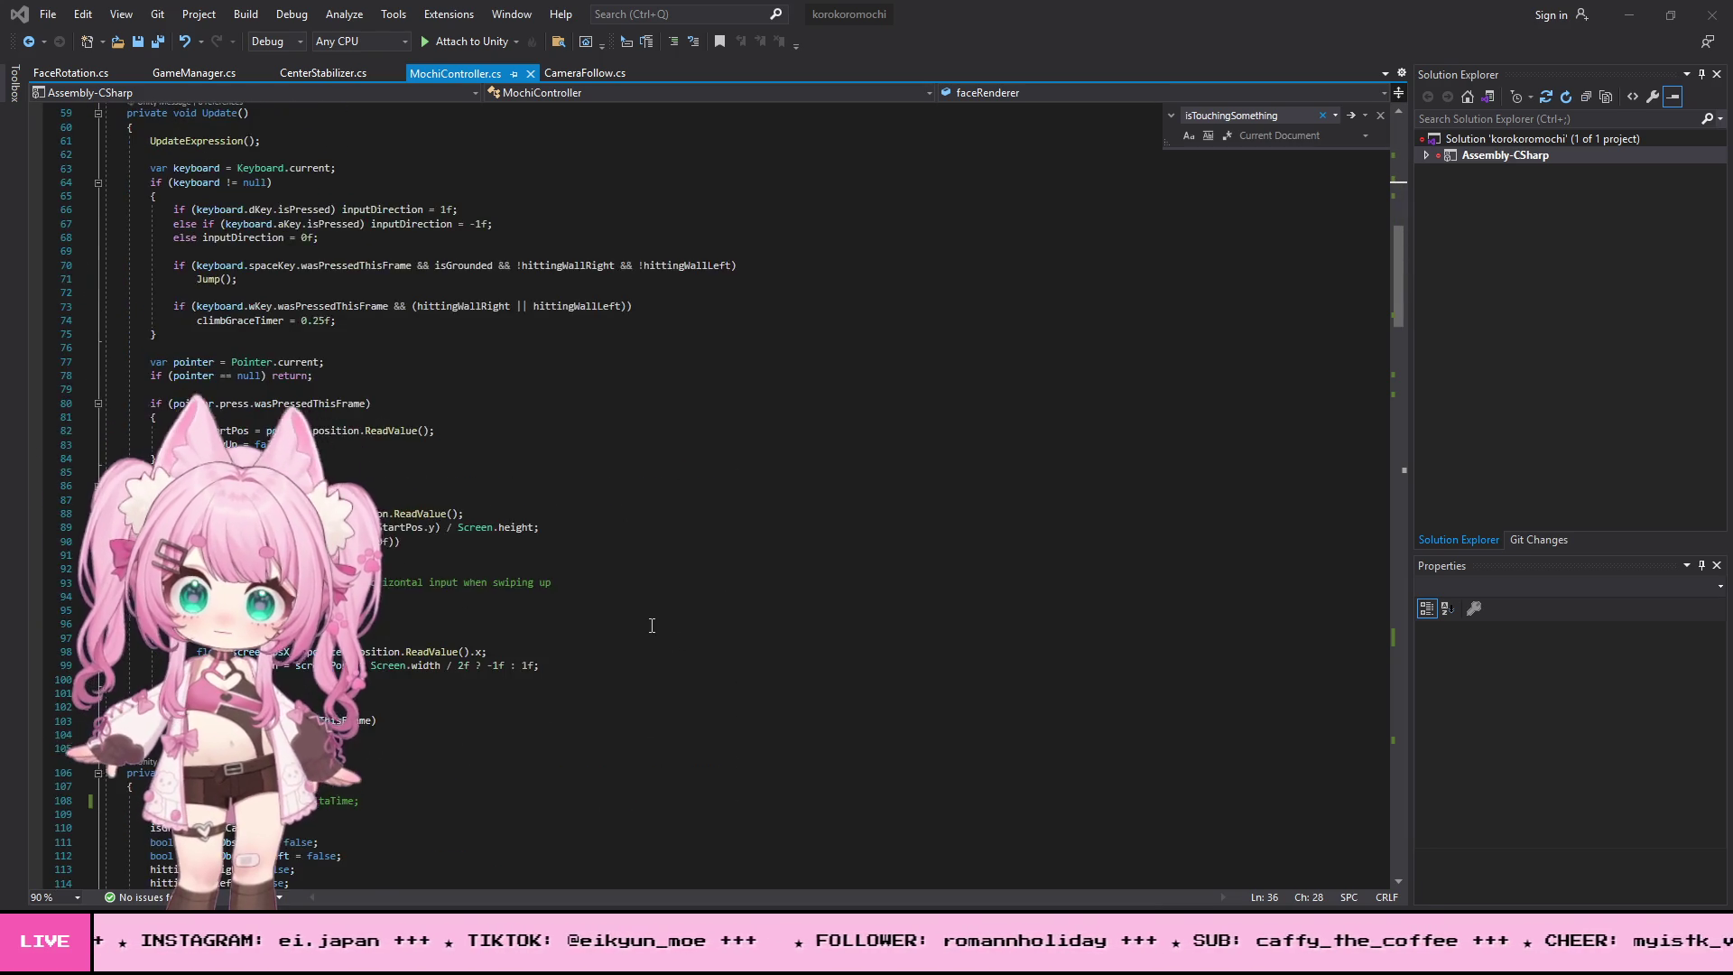
scroll(652, 625, "up", 8)
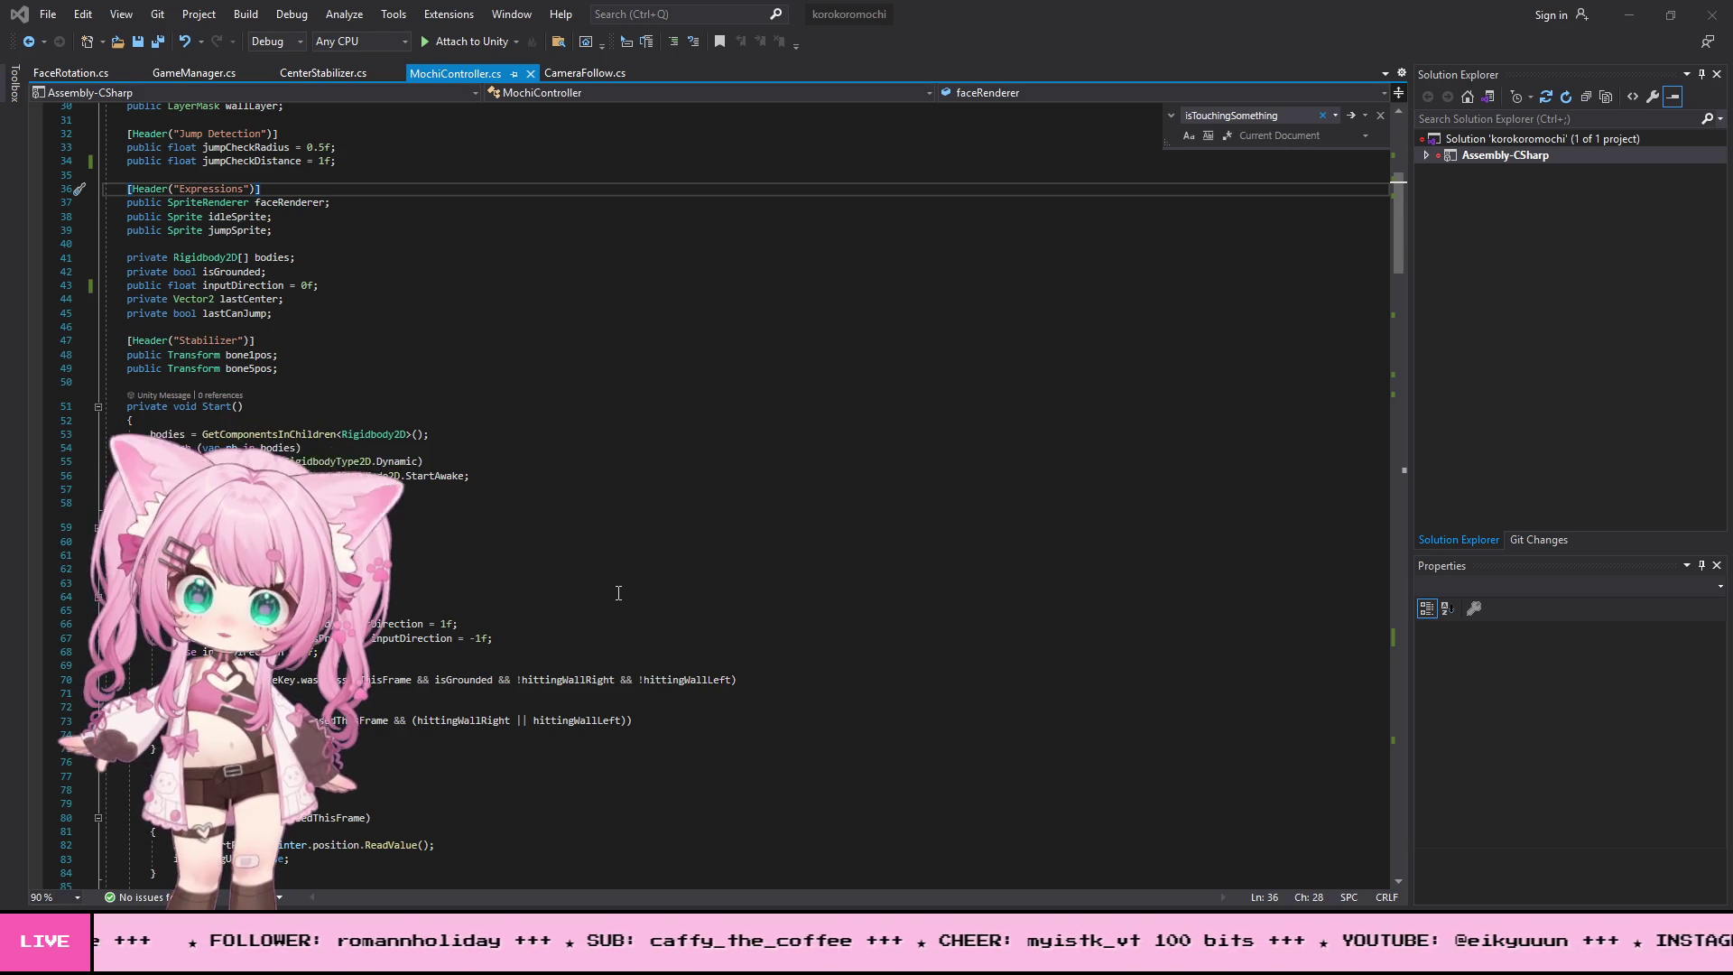
scroll(618, 593, "down", 2)
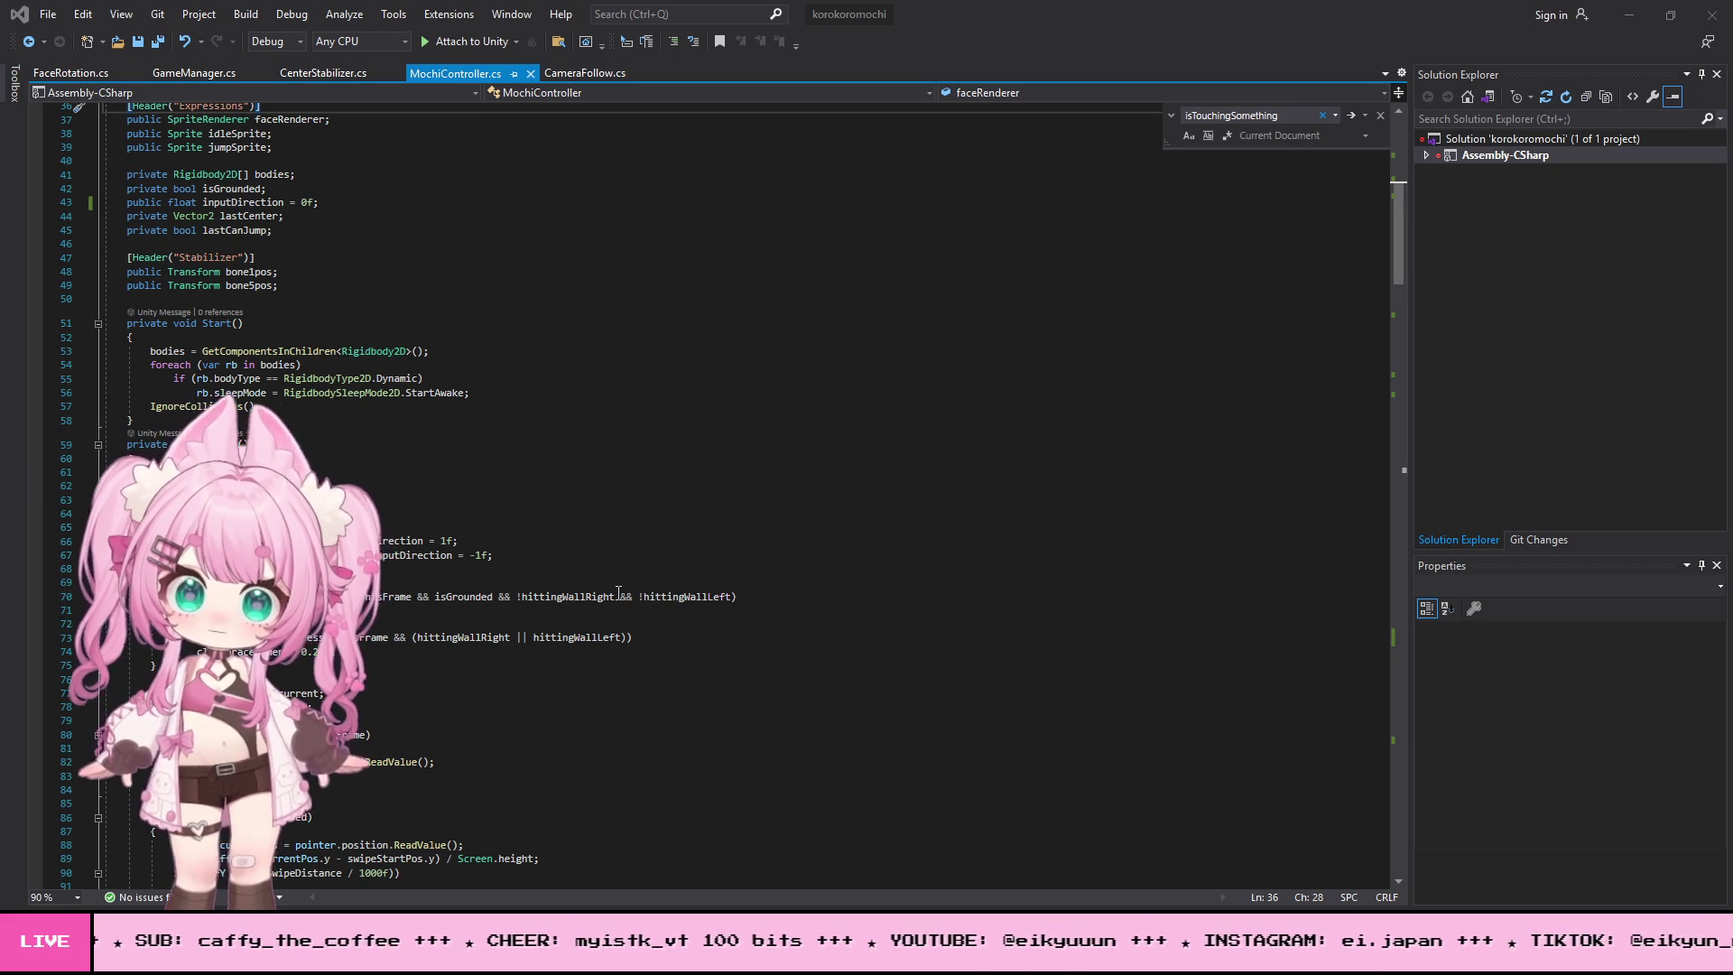
scroll(618, 593, "down", 4)
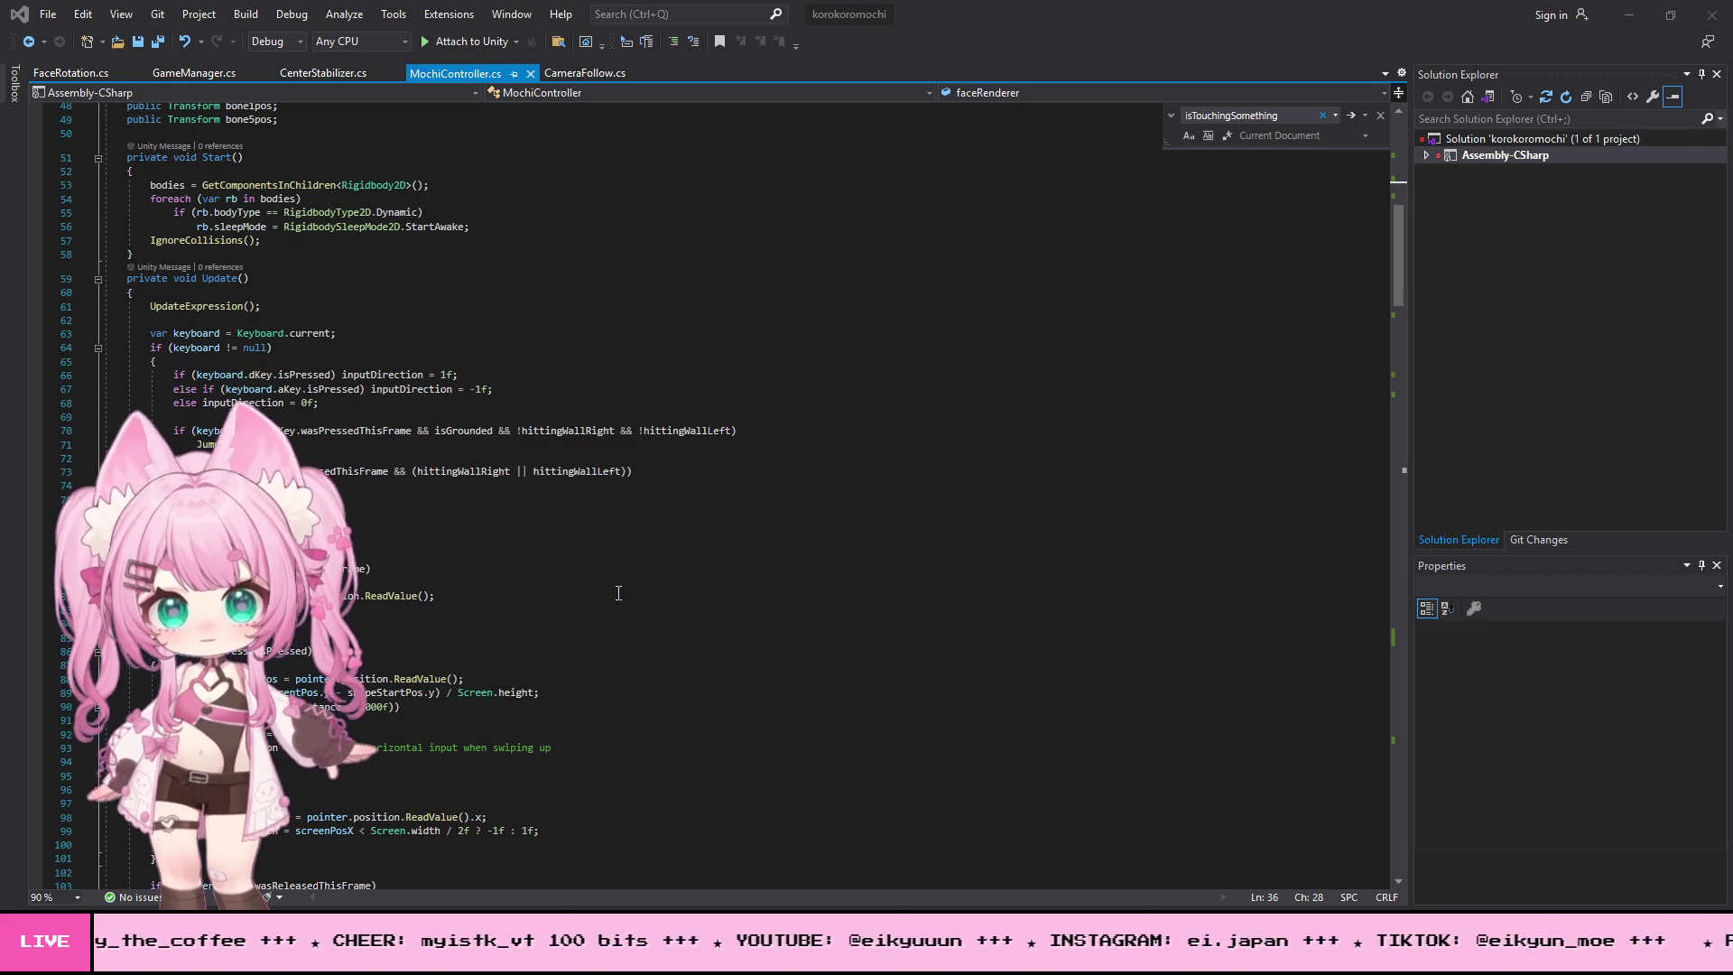
scroll(618, 593, "down", 1)
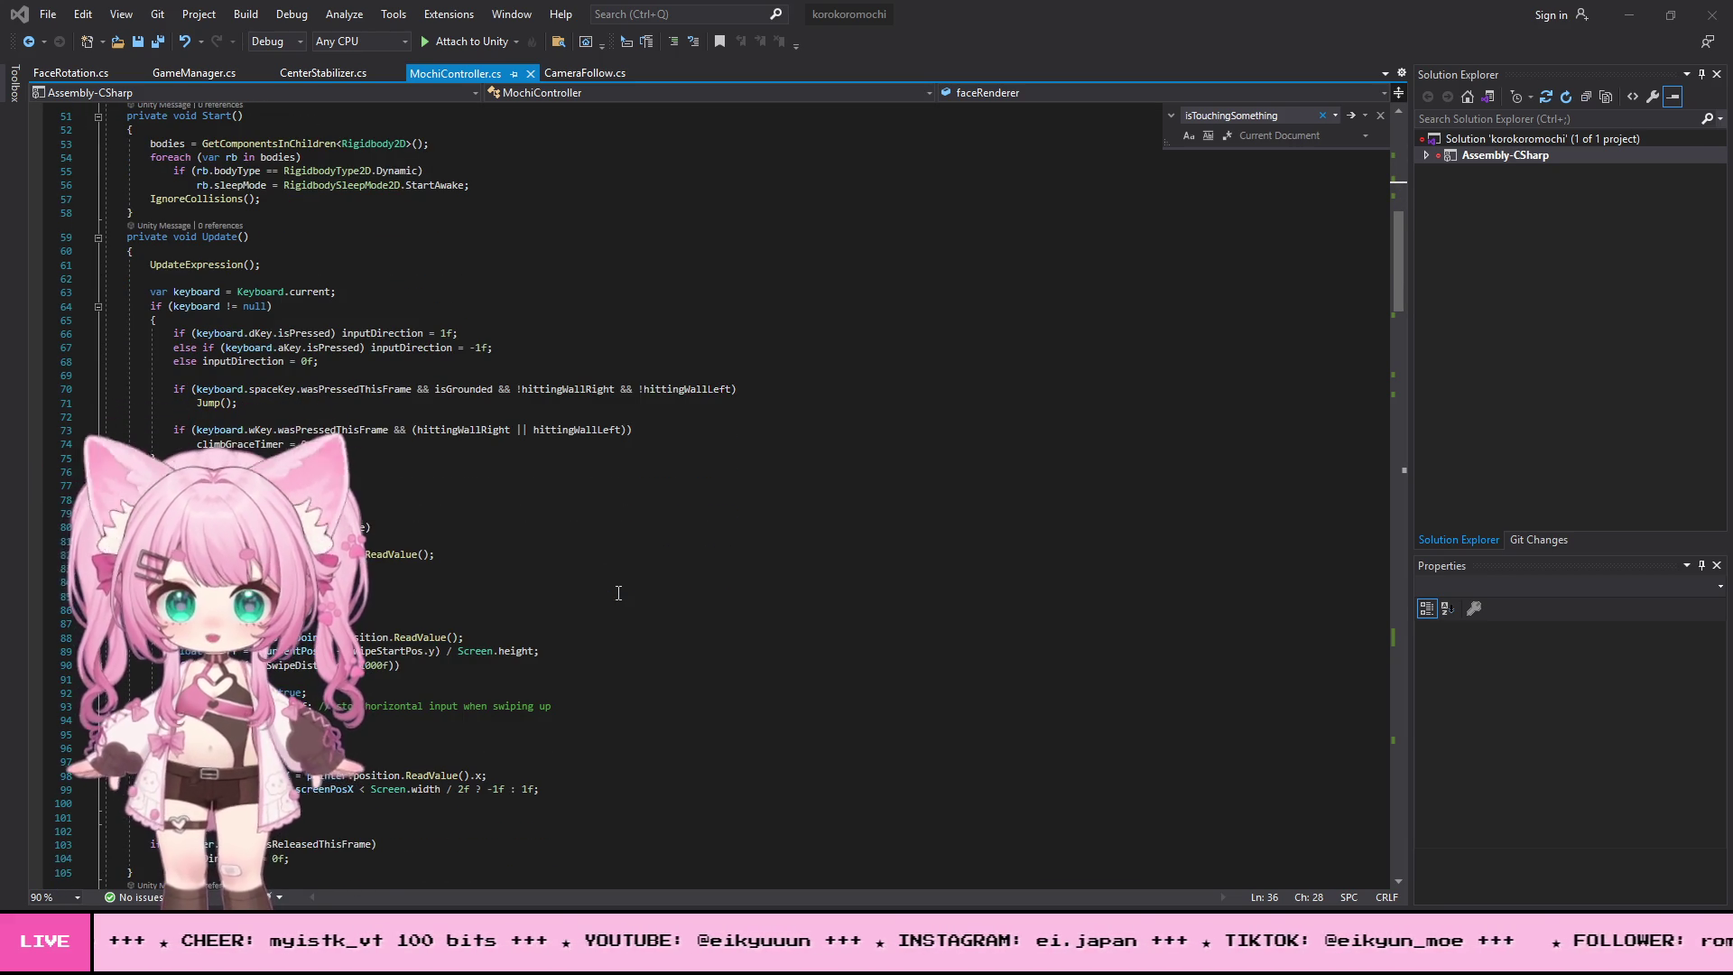
scroll(618, 593, "up", 5)
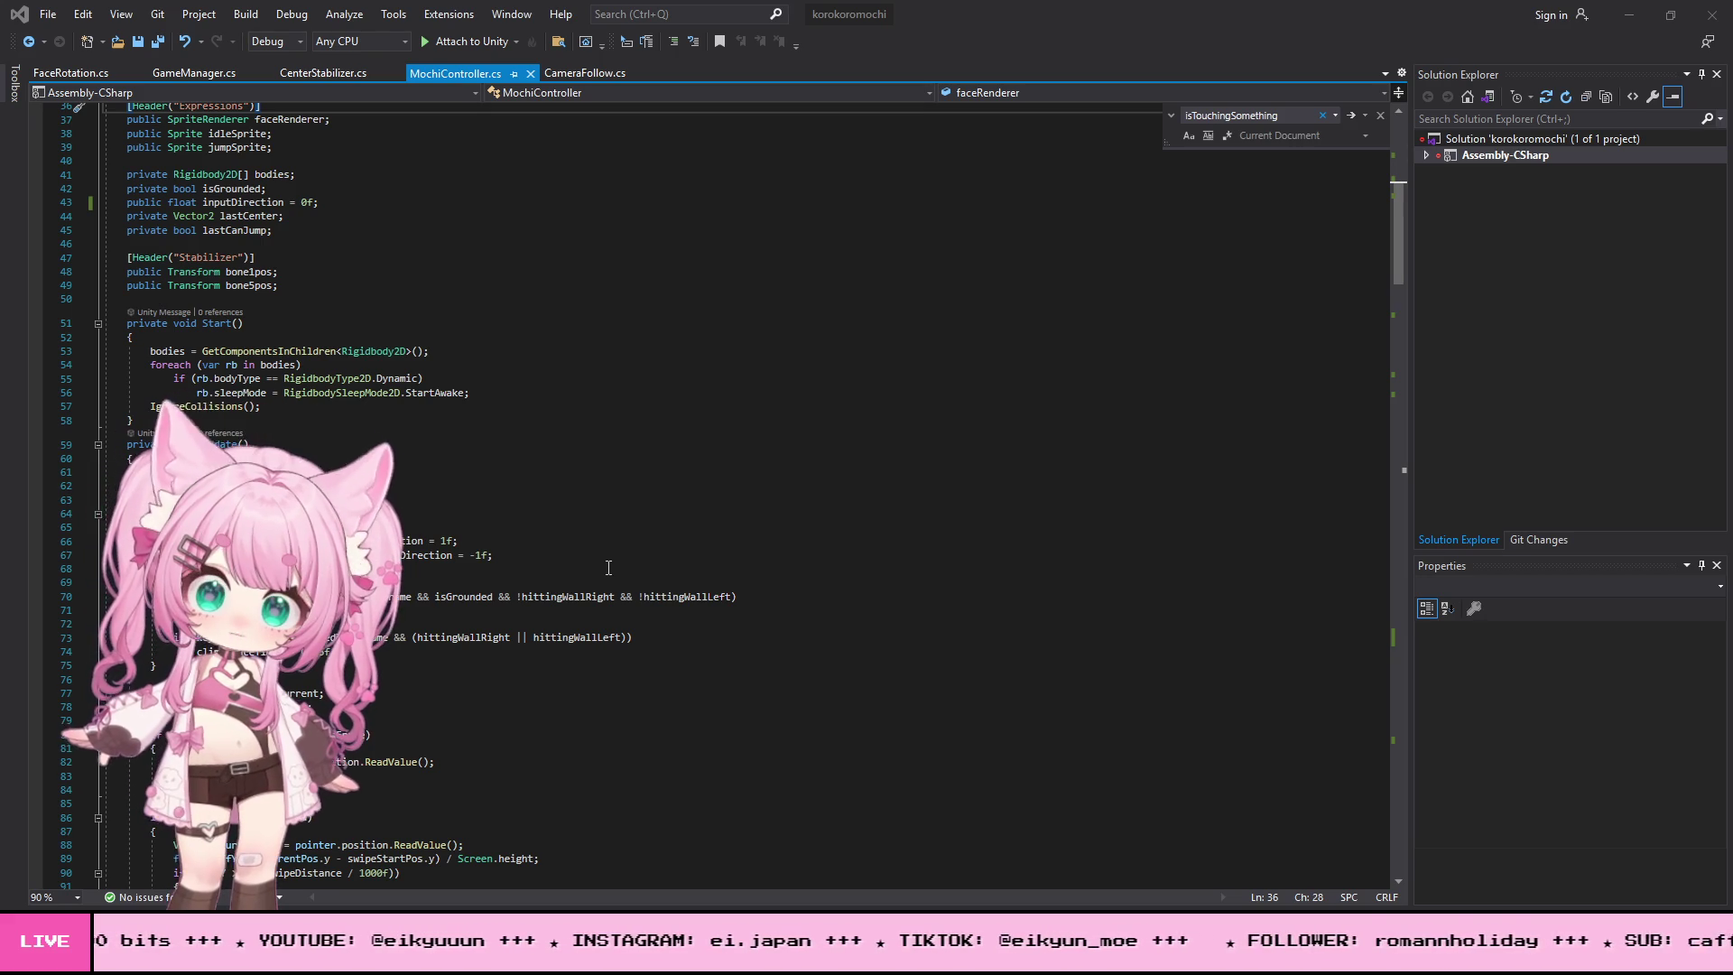
scroll(614, 514, "down", 2)
scroll(623, 510, "up", 3)
scroll(627, 508, "down", 2)
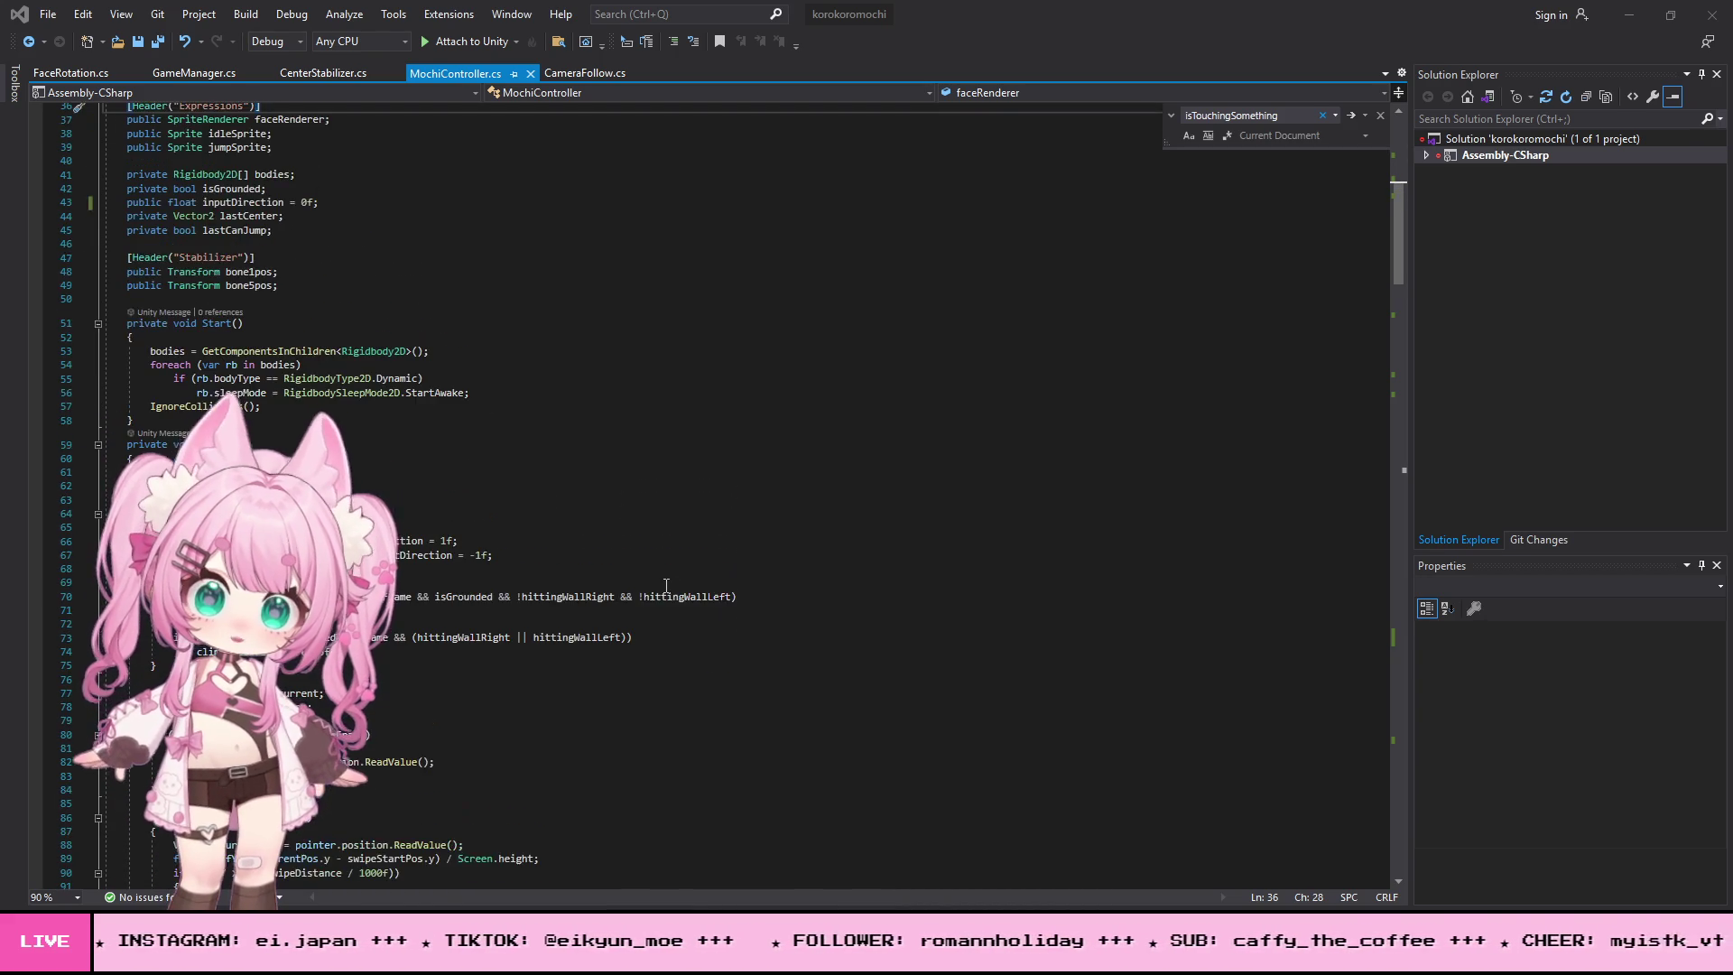
scroll(640, 569, "down", 1)
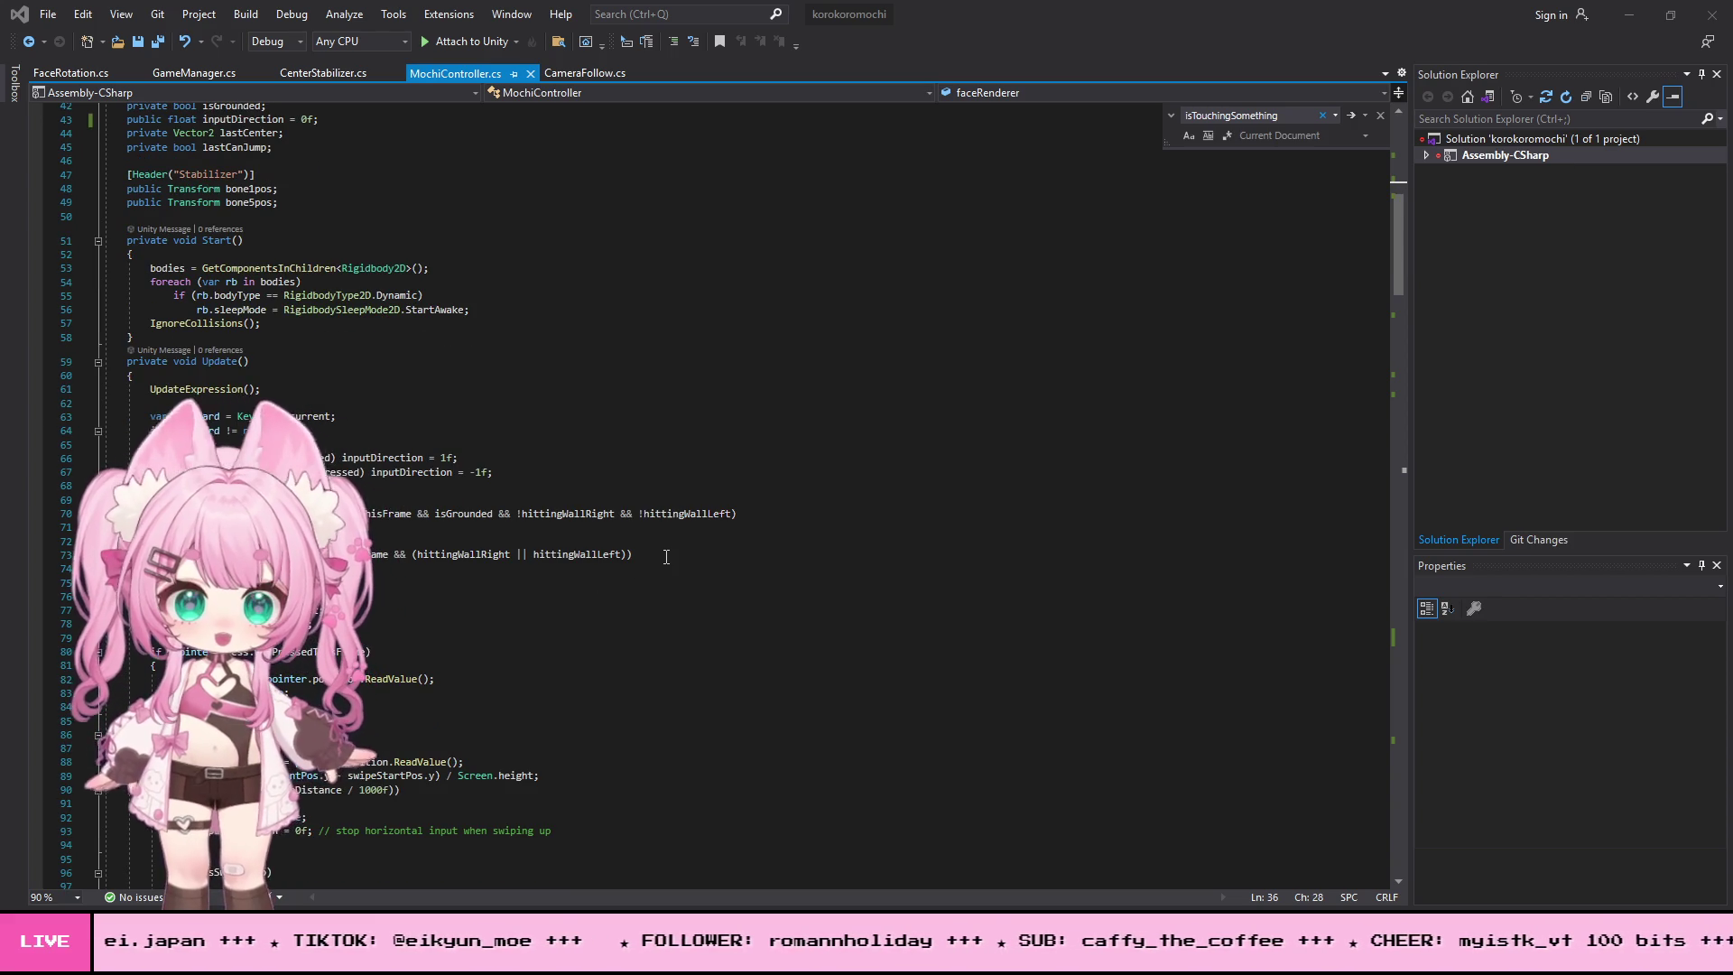
scroll(682, 560, "down", 3)
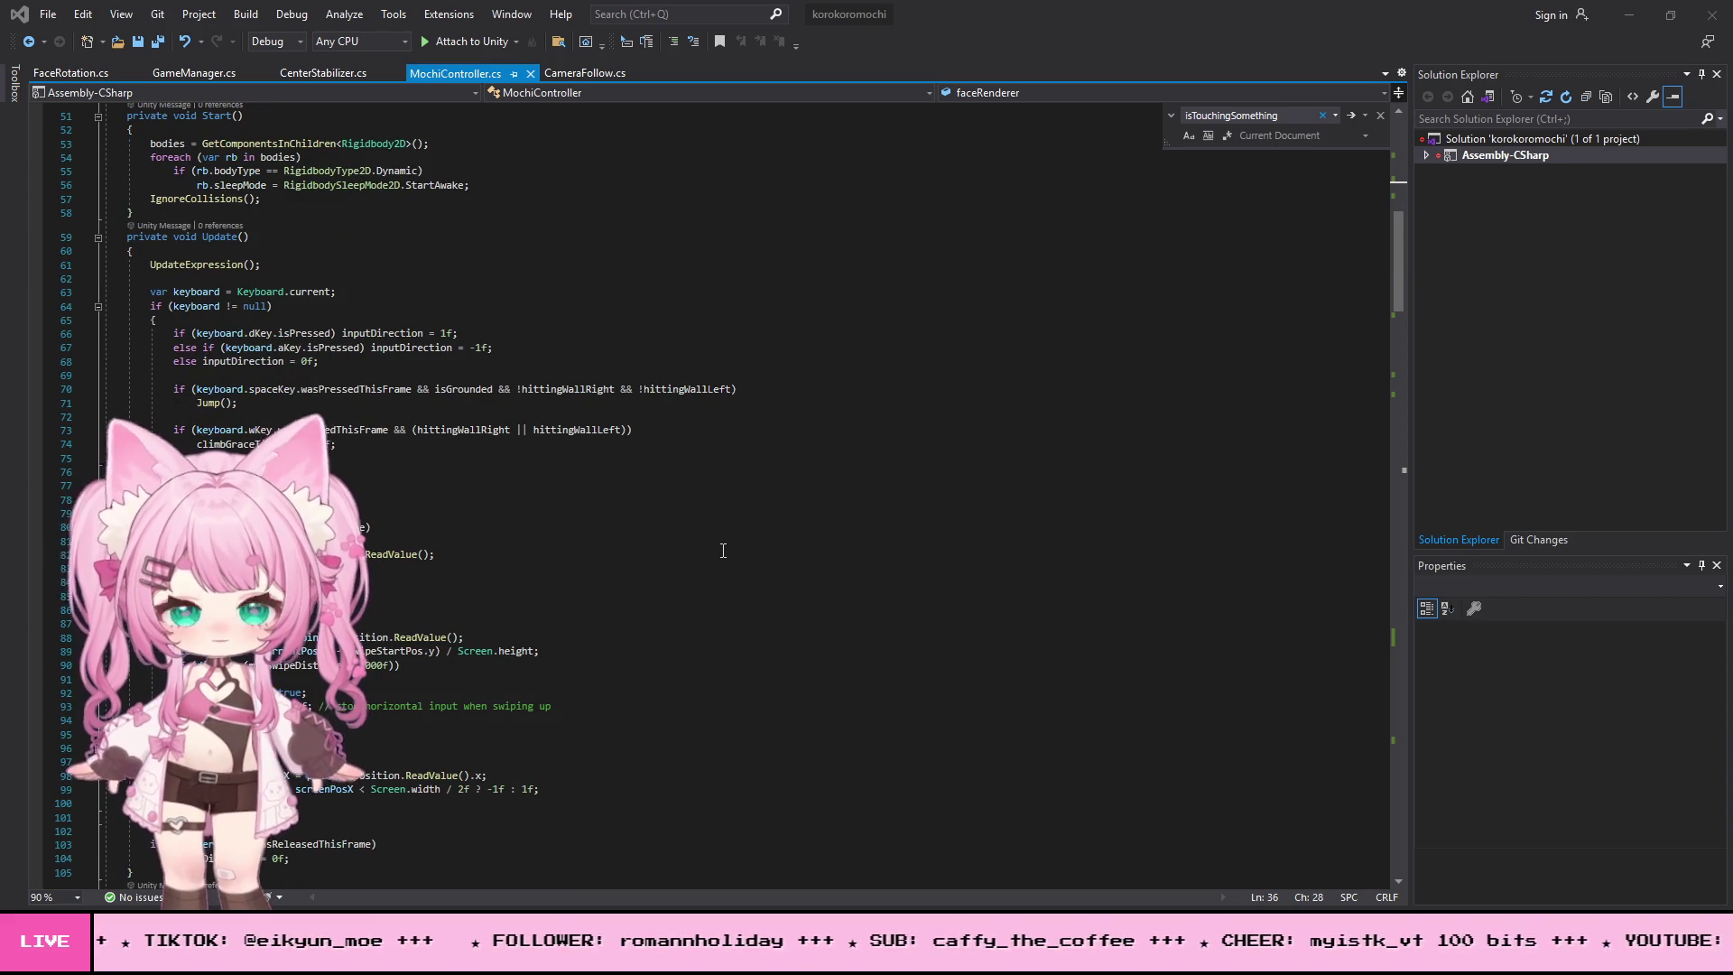
scroll(683, 527, "down", 3)
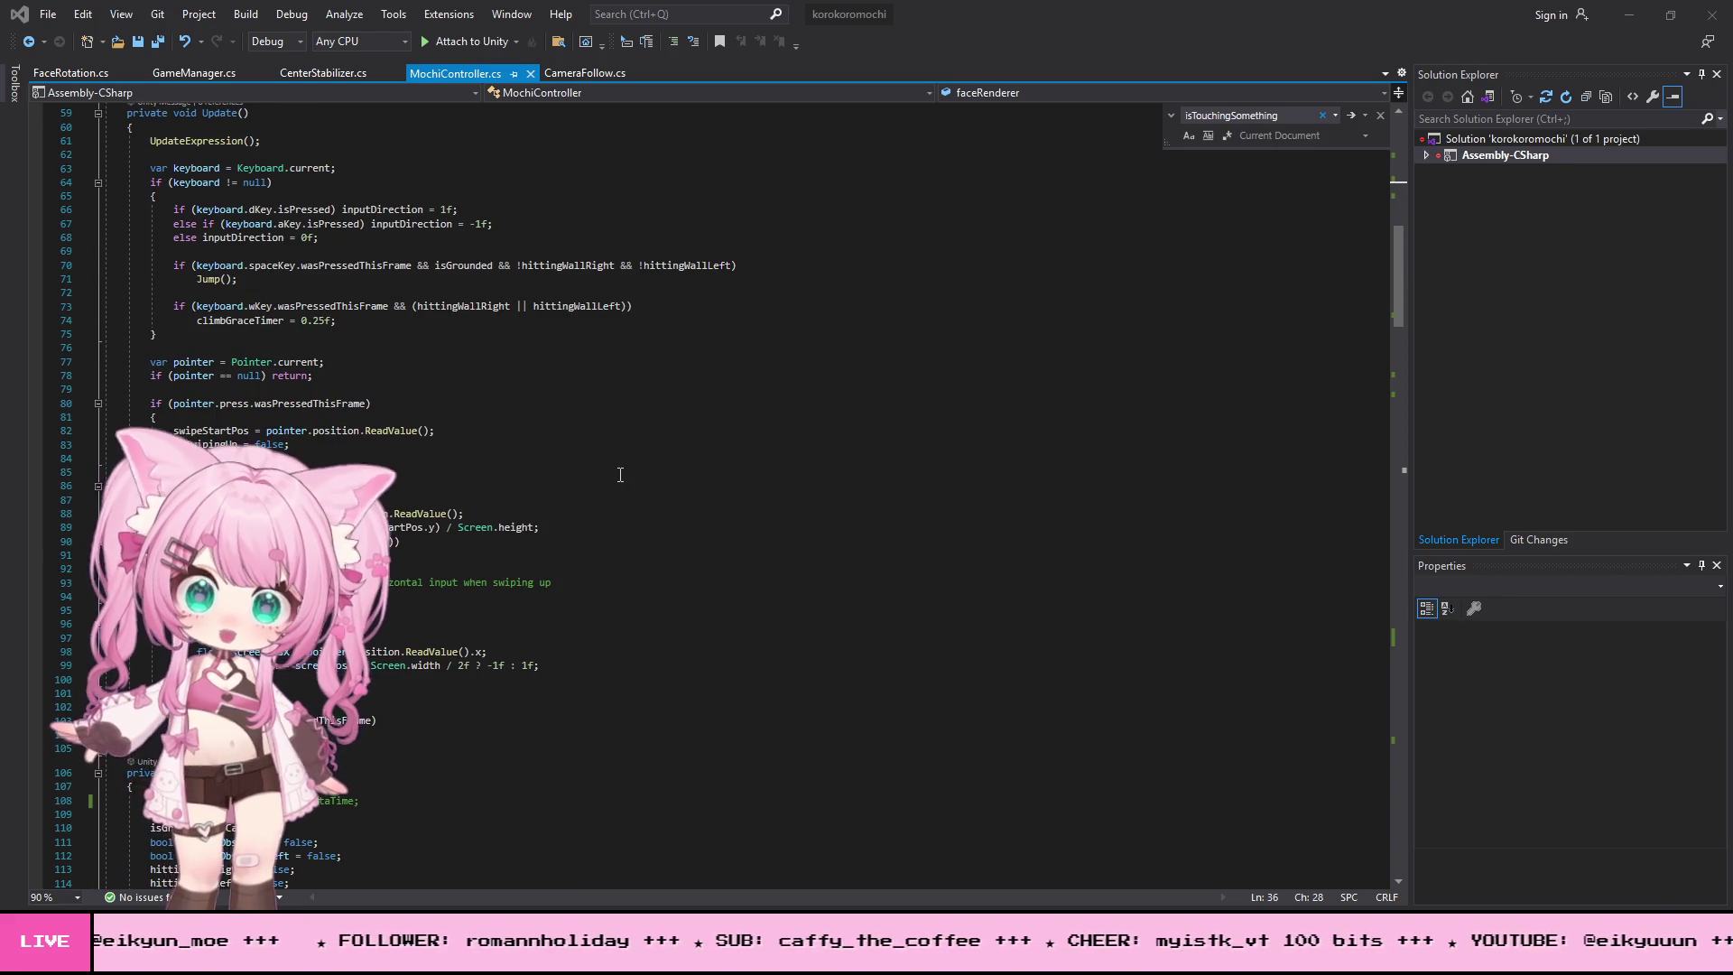
scroll(620, 480, "down", 6)
scroll(629, 509, "down", 3)
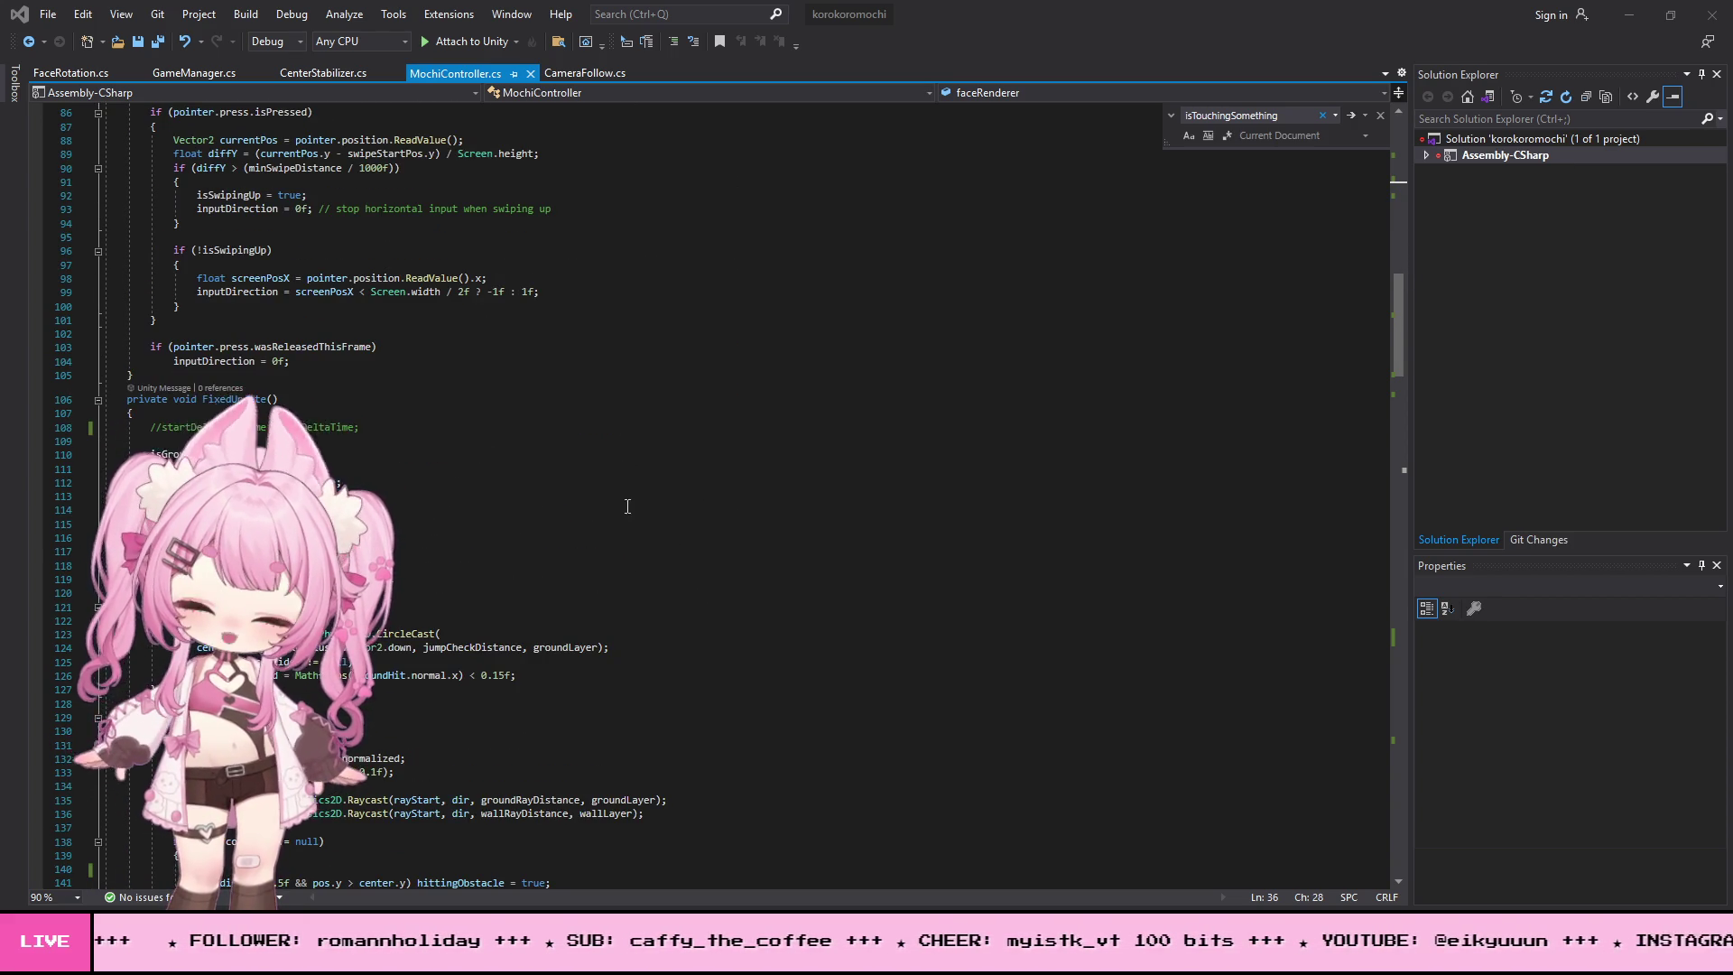
scroll(628, 502, "down", 20)
scroll(624, 625, "down", 15)
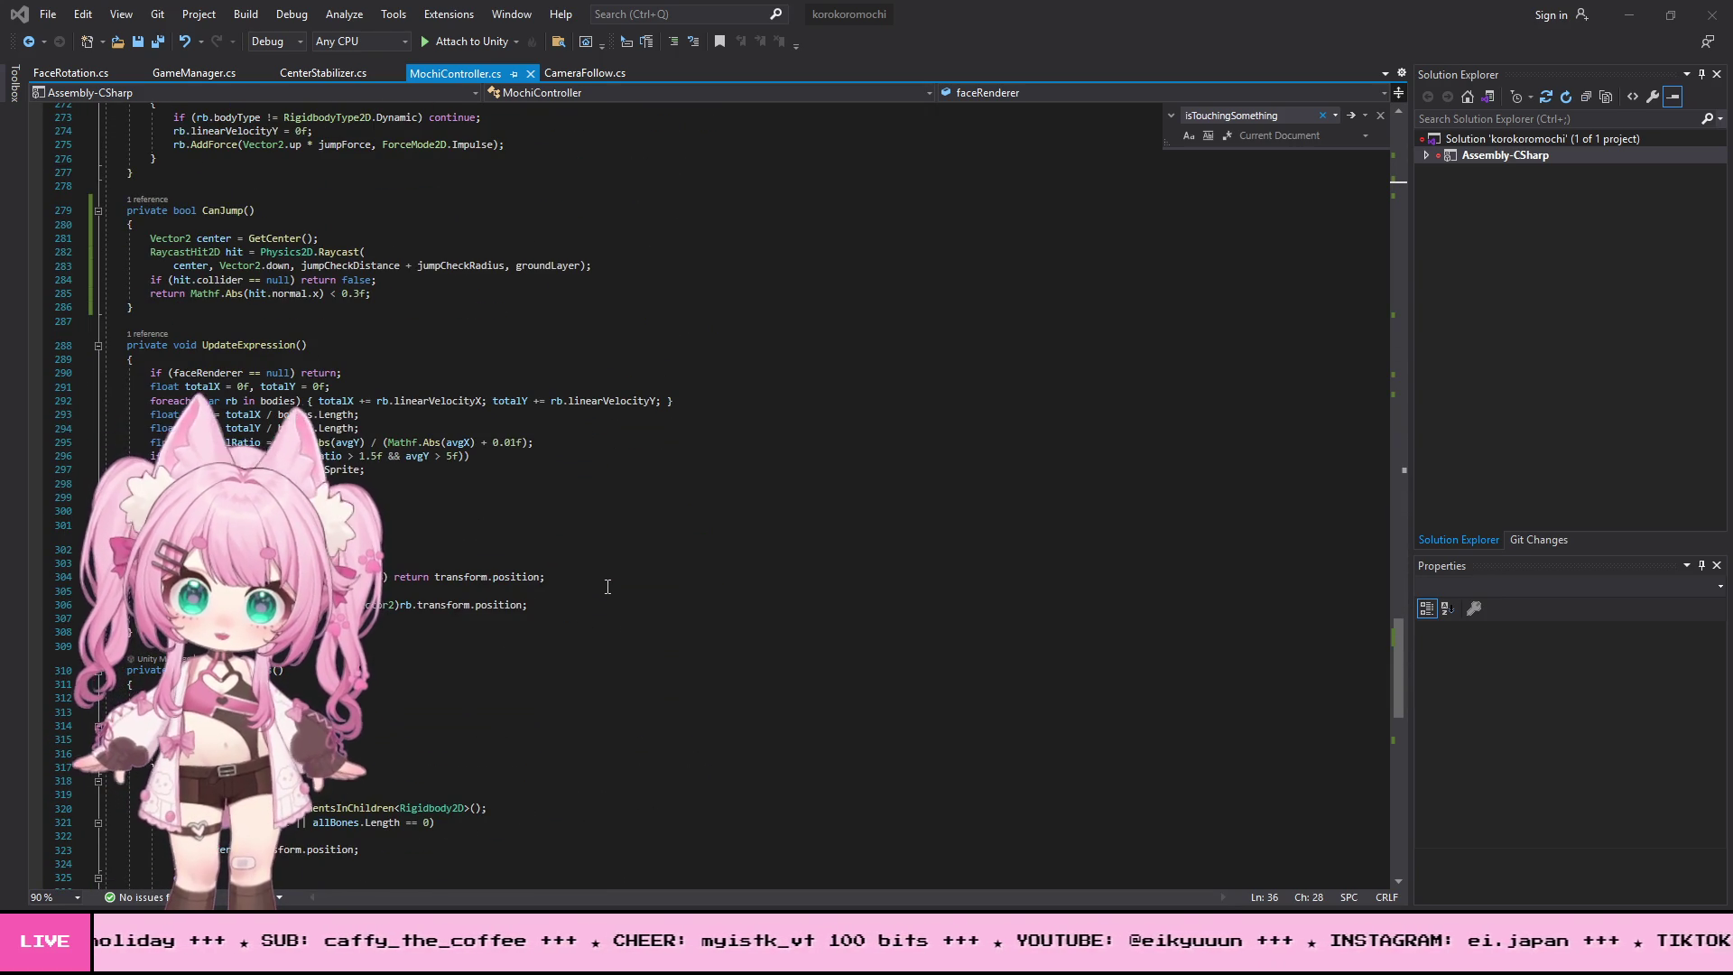
scroll(608, 587, "down", 11)
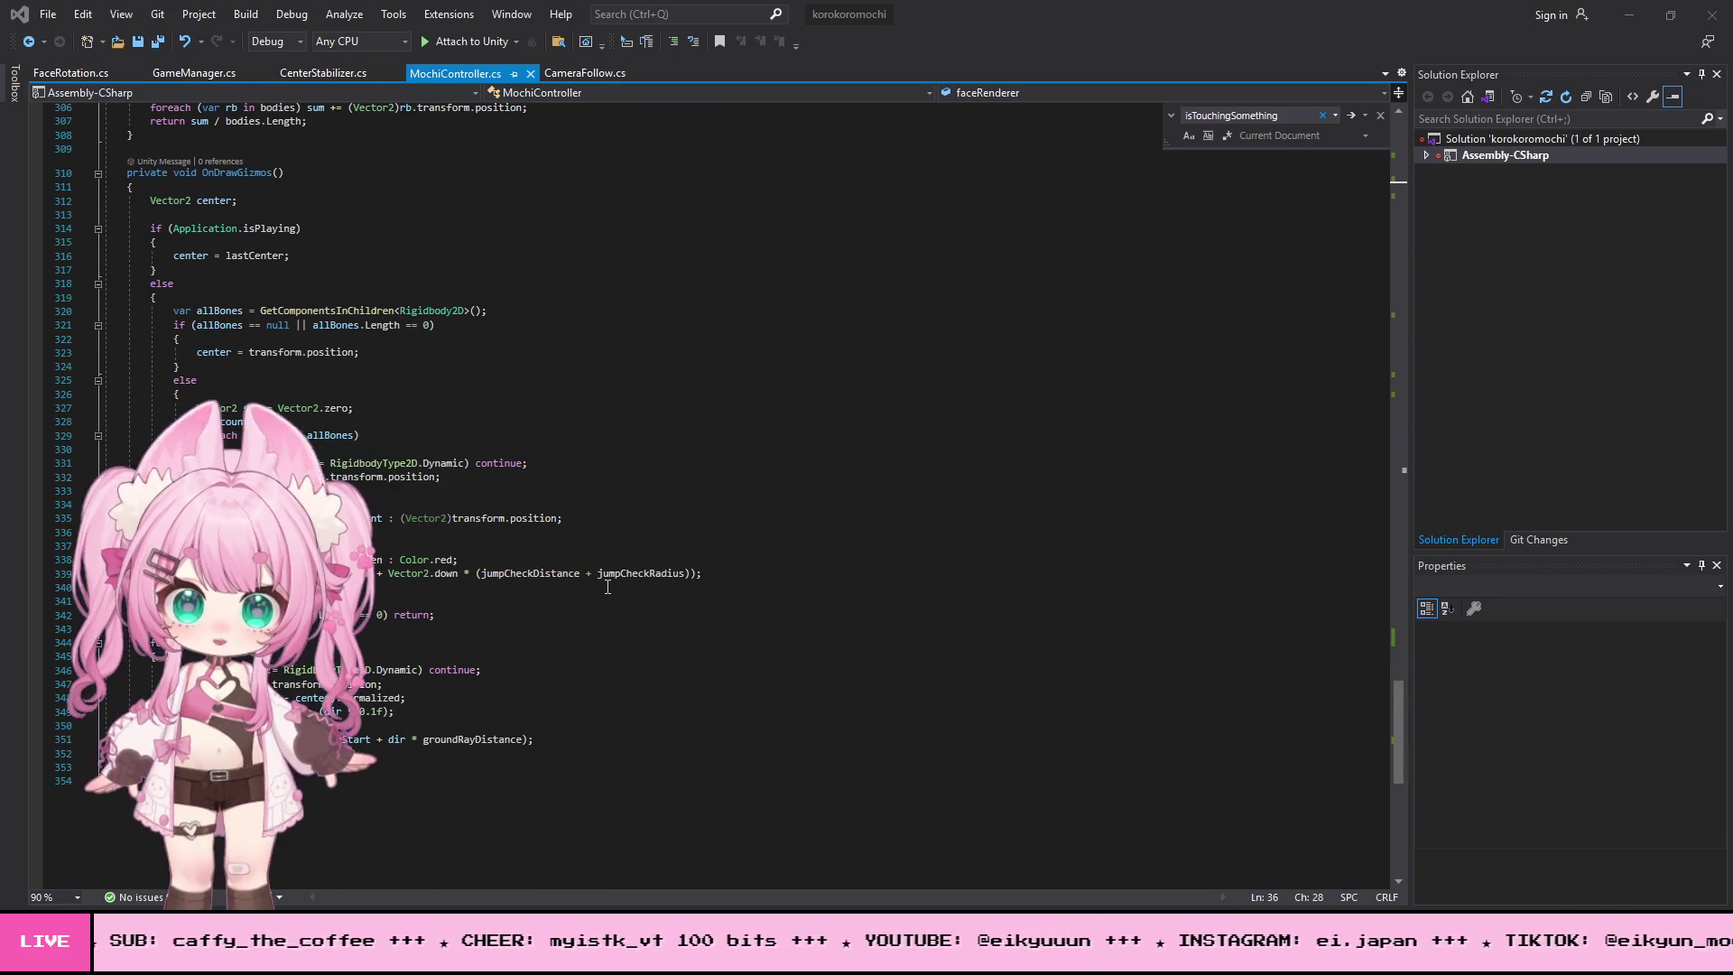
scroll(713, 494, "up", 18)
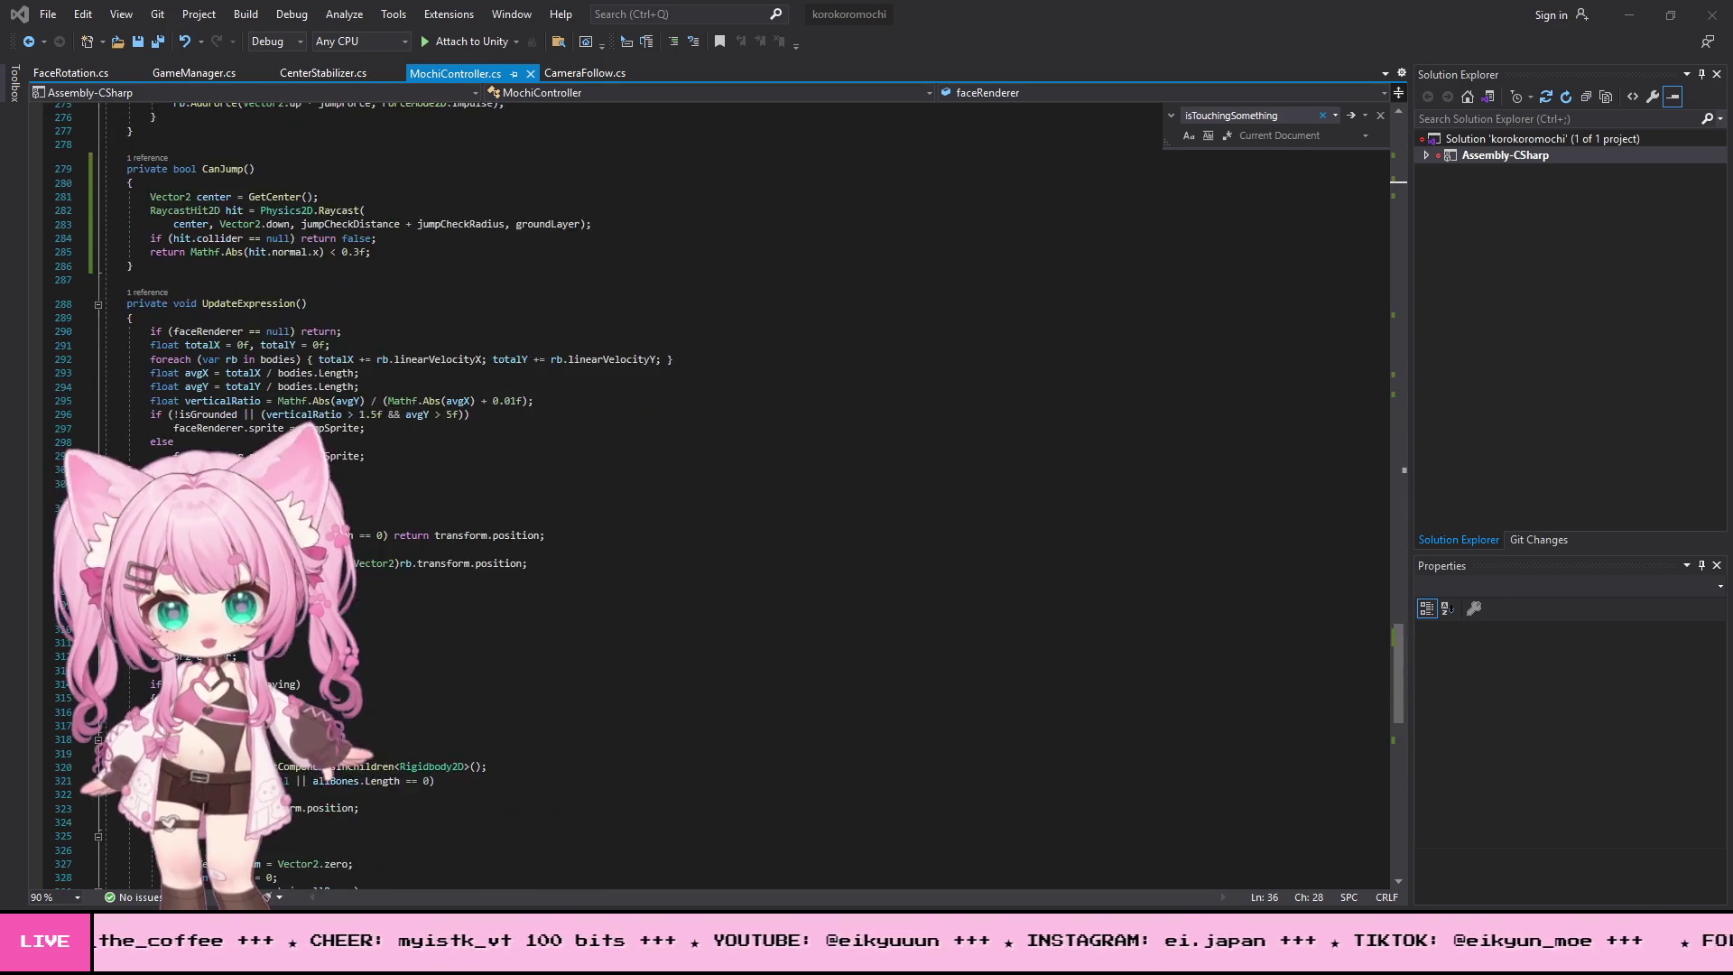
scroll(713, 495, "up", 20)
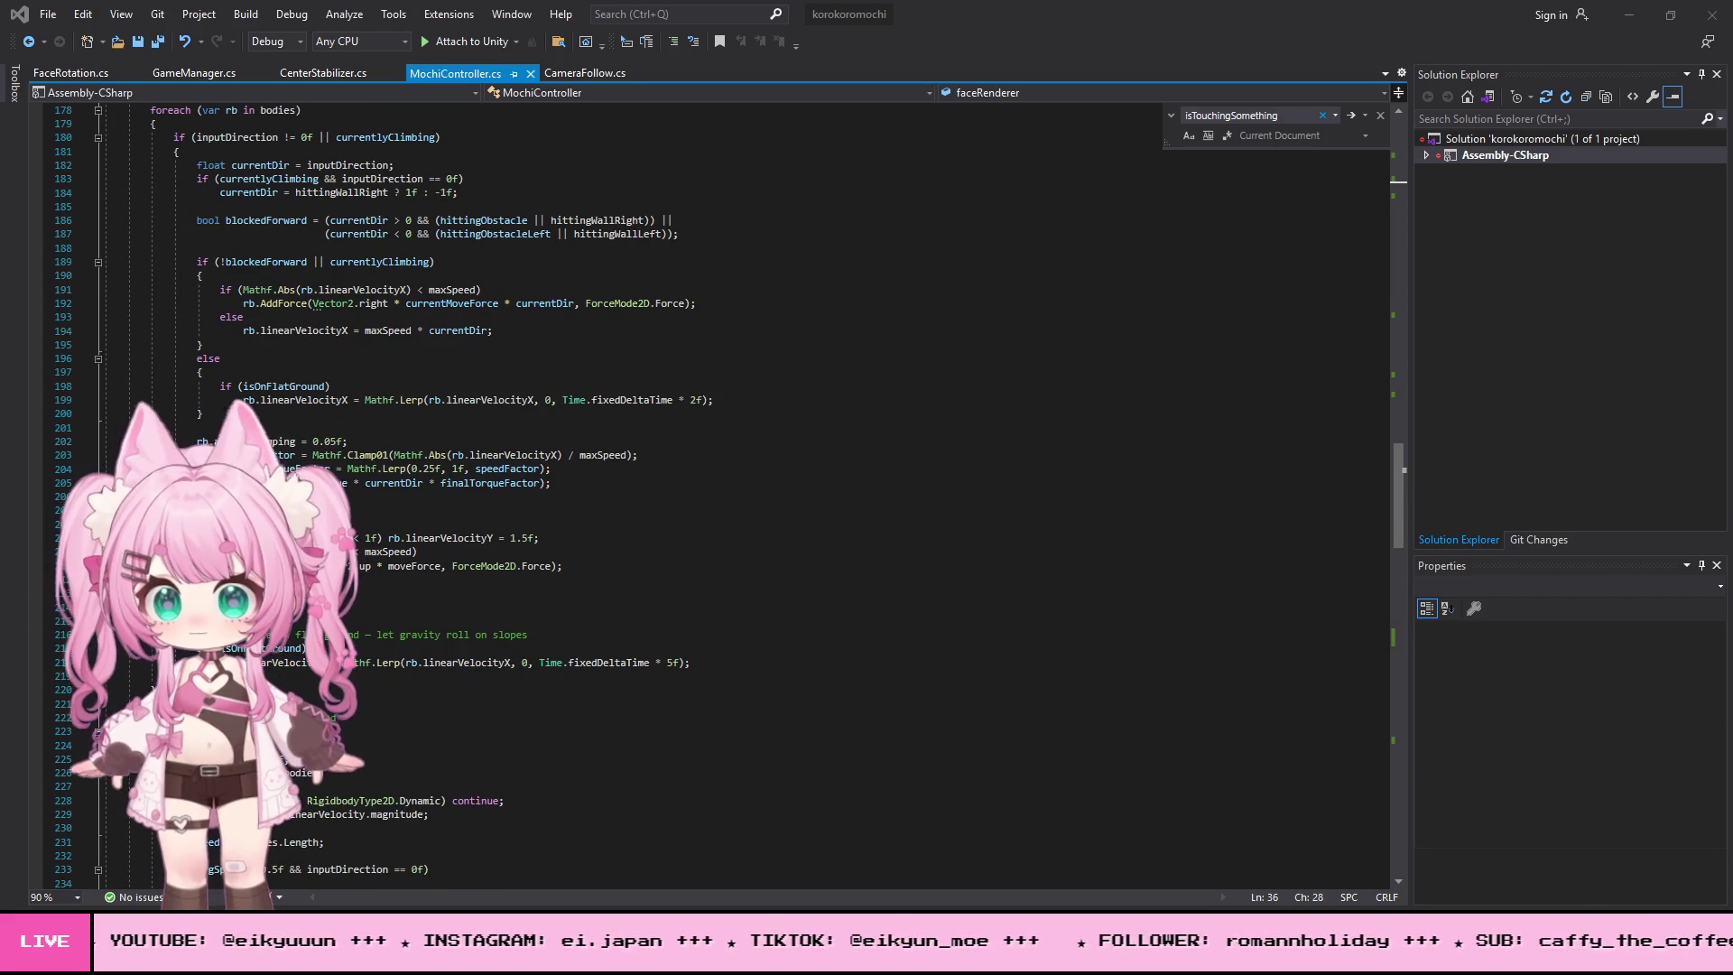
- Remove the !hittingWallRight && !hittingWallLeft checks from the jump condition on line 70
left_click(858, 479)
key("ctrl+f")
key("ctrl+v")
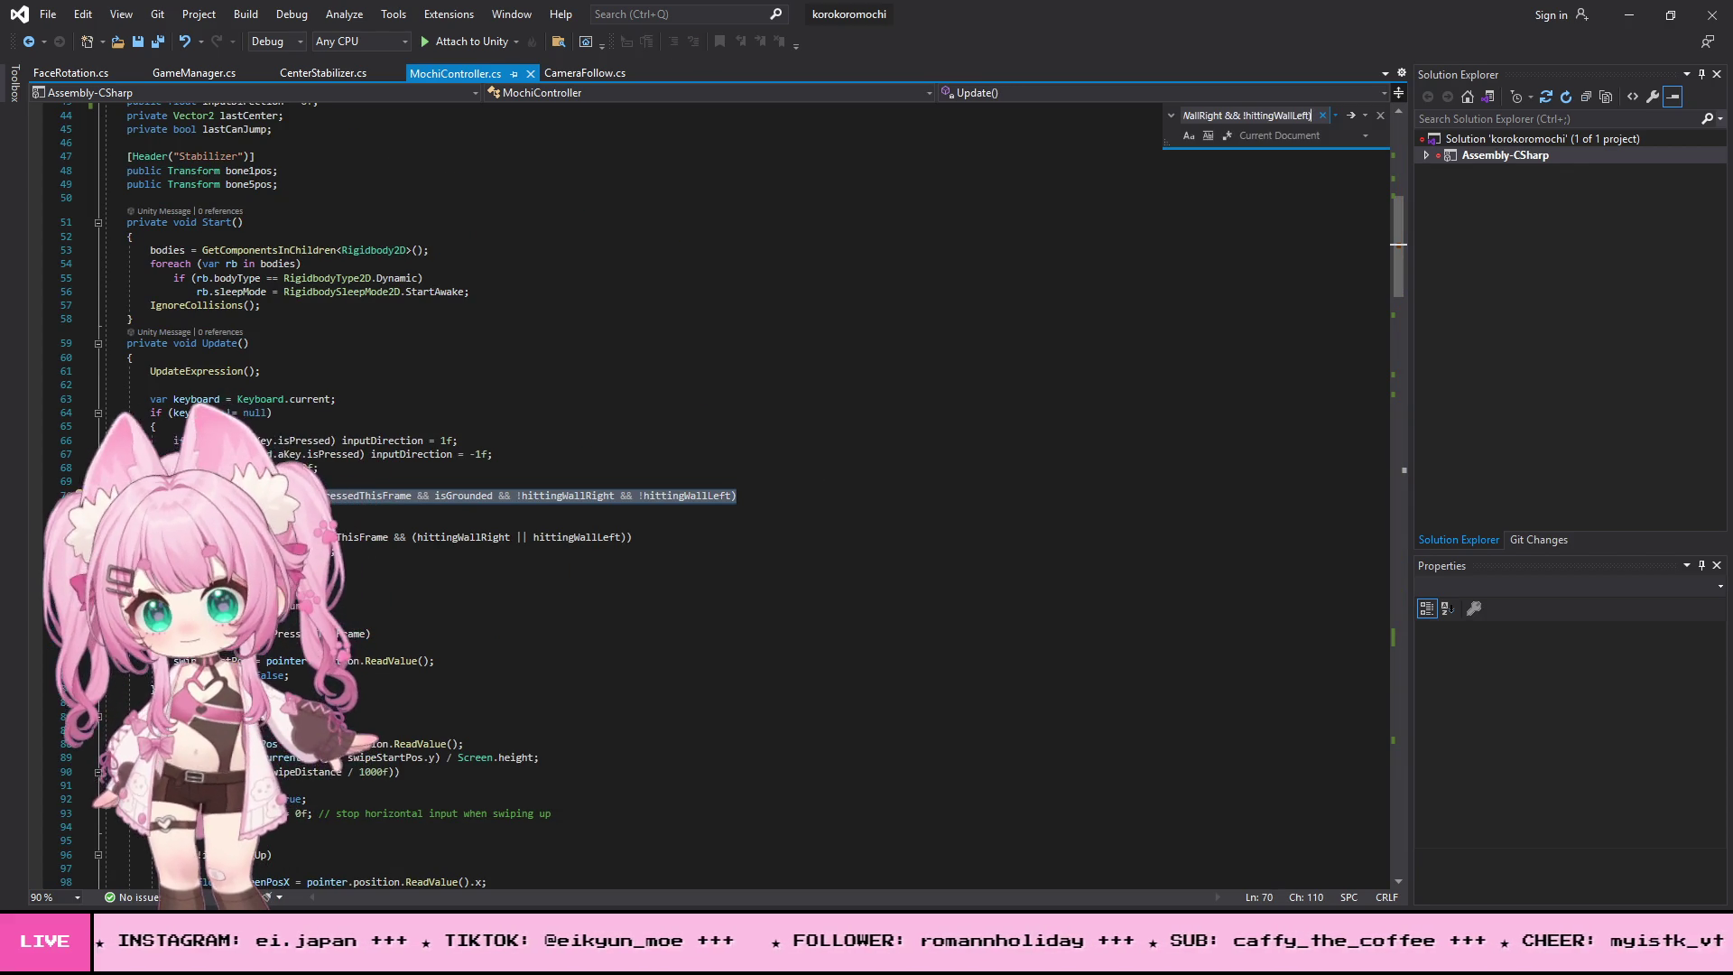
key("alt+Tab")
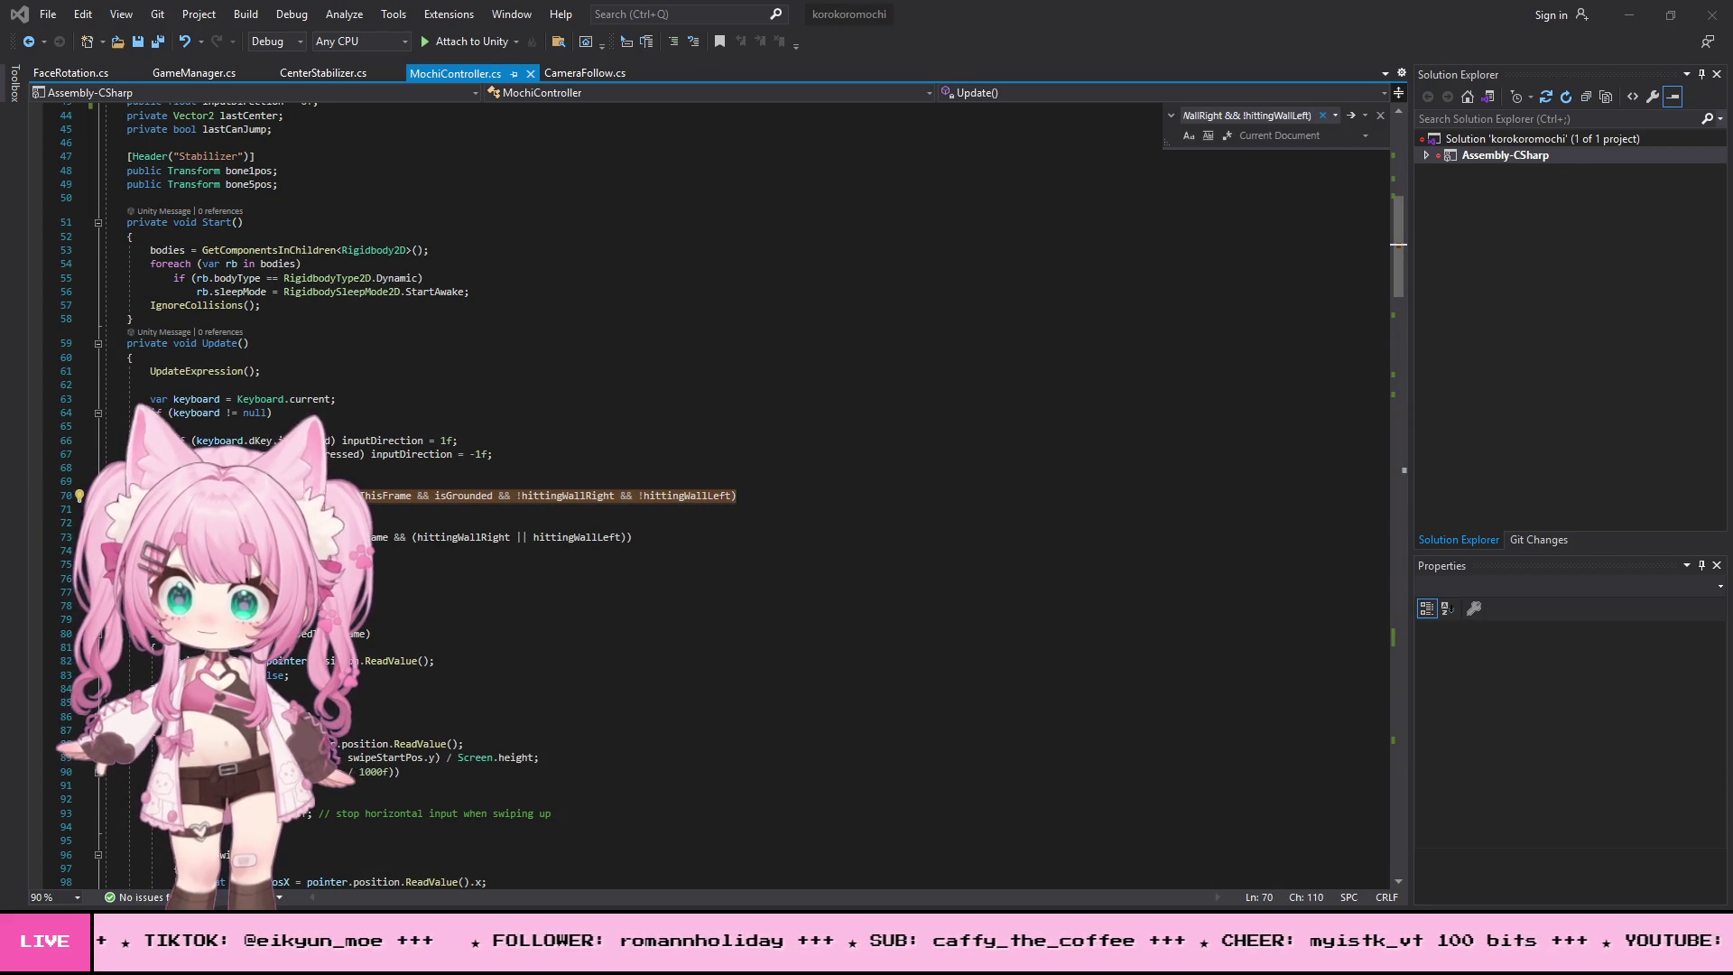
key("alt+Tab")
key("ctrl+v")
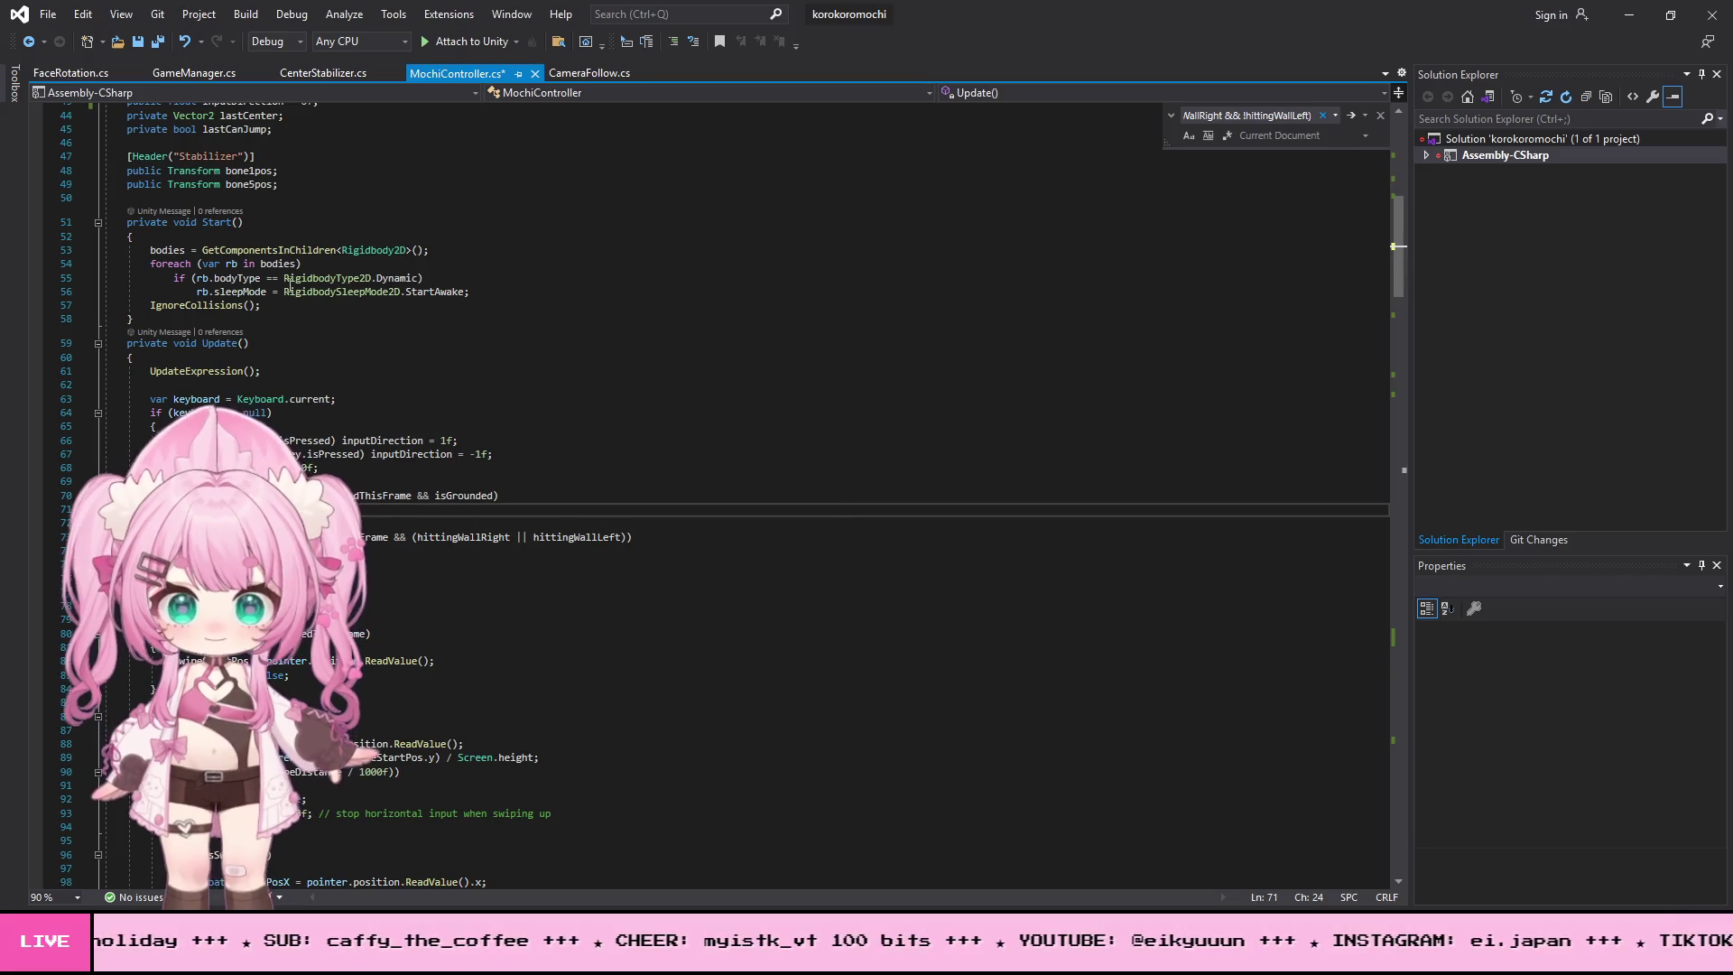
- Save all files and minimize Visual Studio to bring Unity forward
left_click(49, 16)
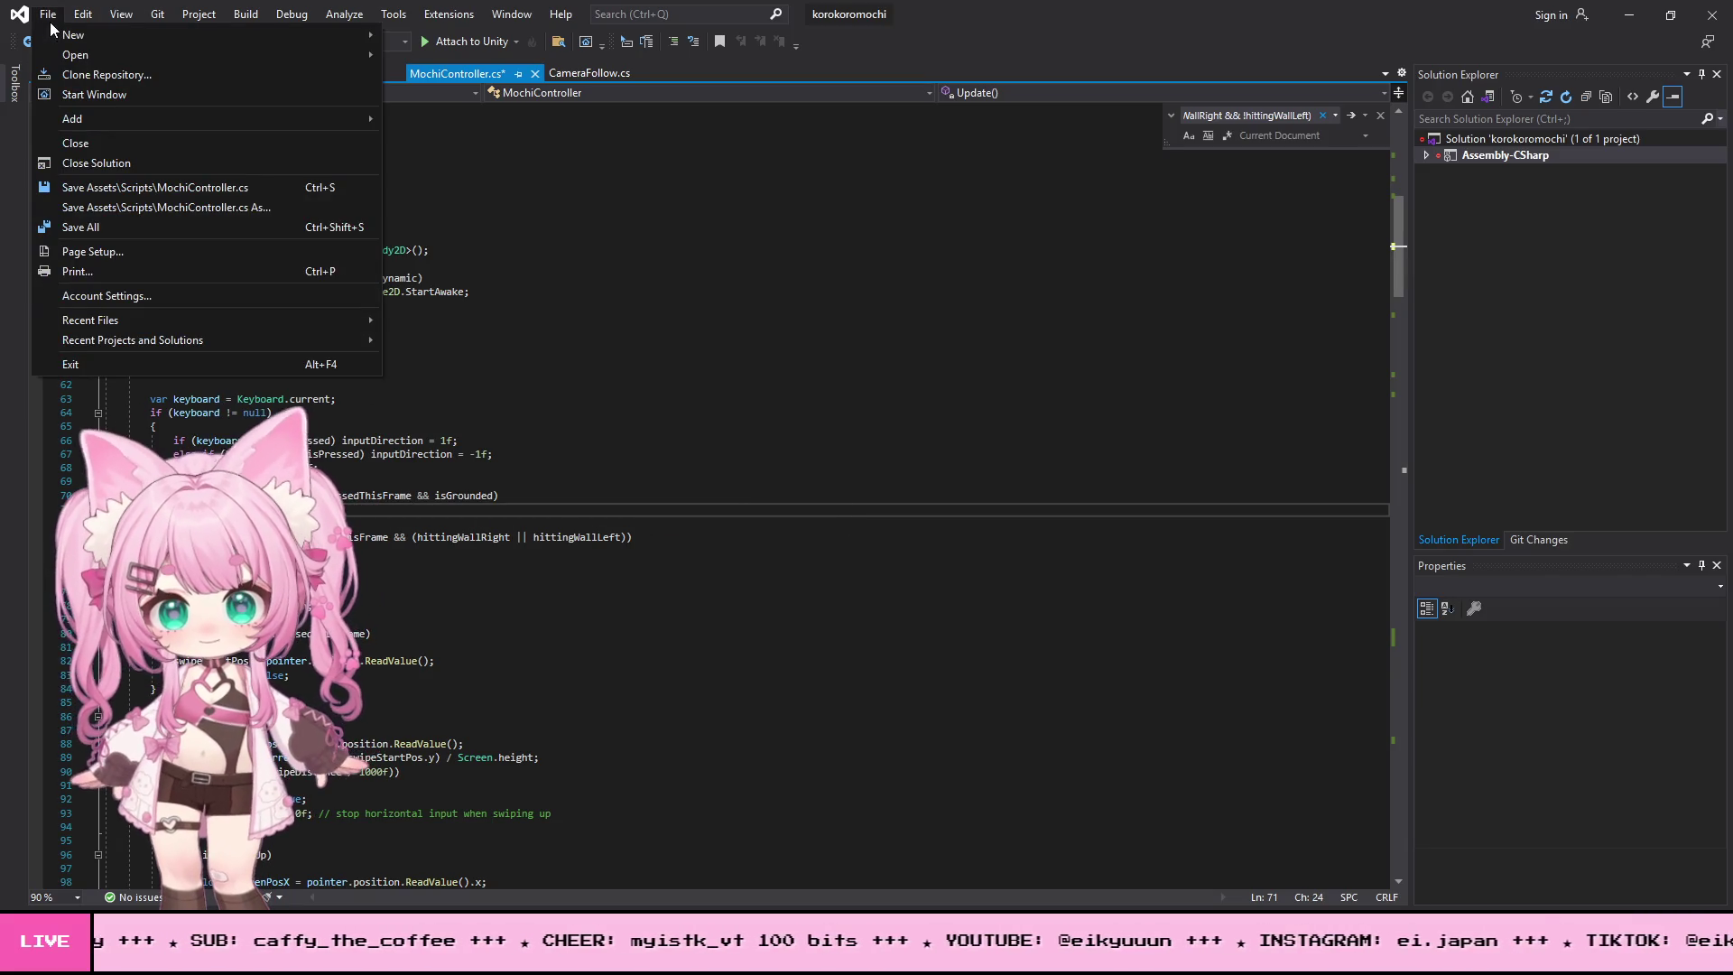
left_click(107, 231)
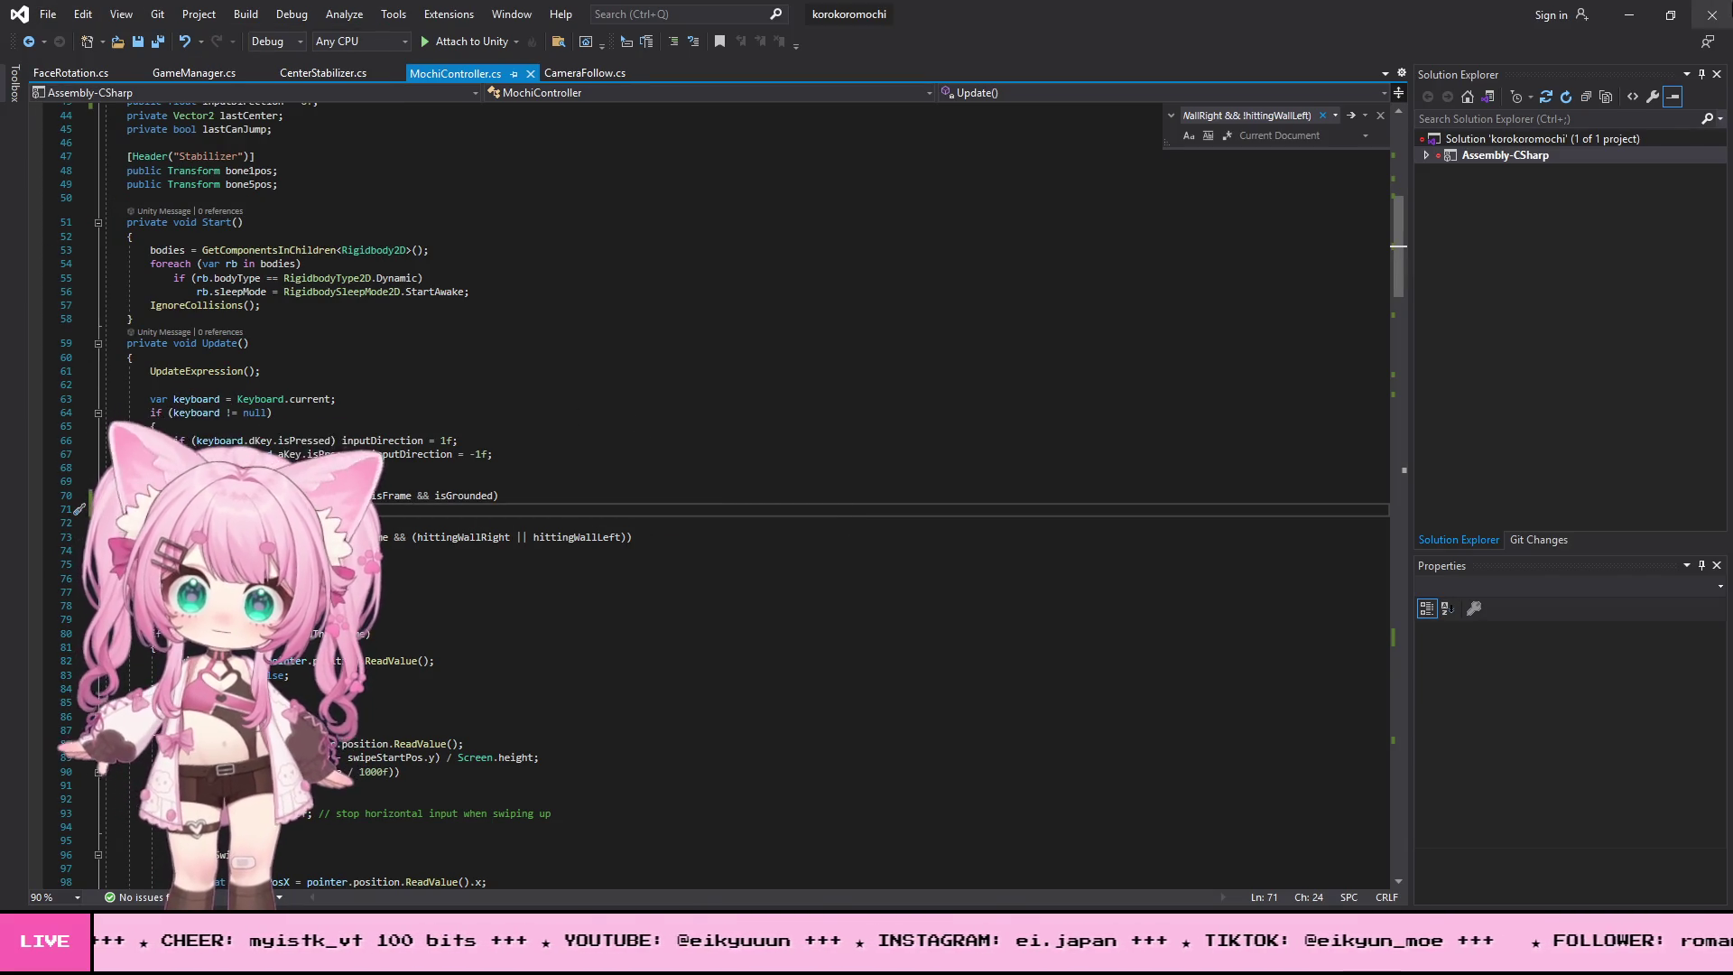
left_click(1619, 15)
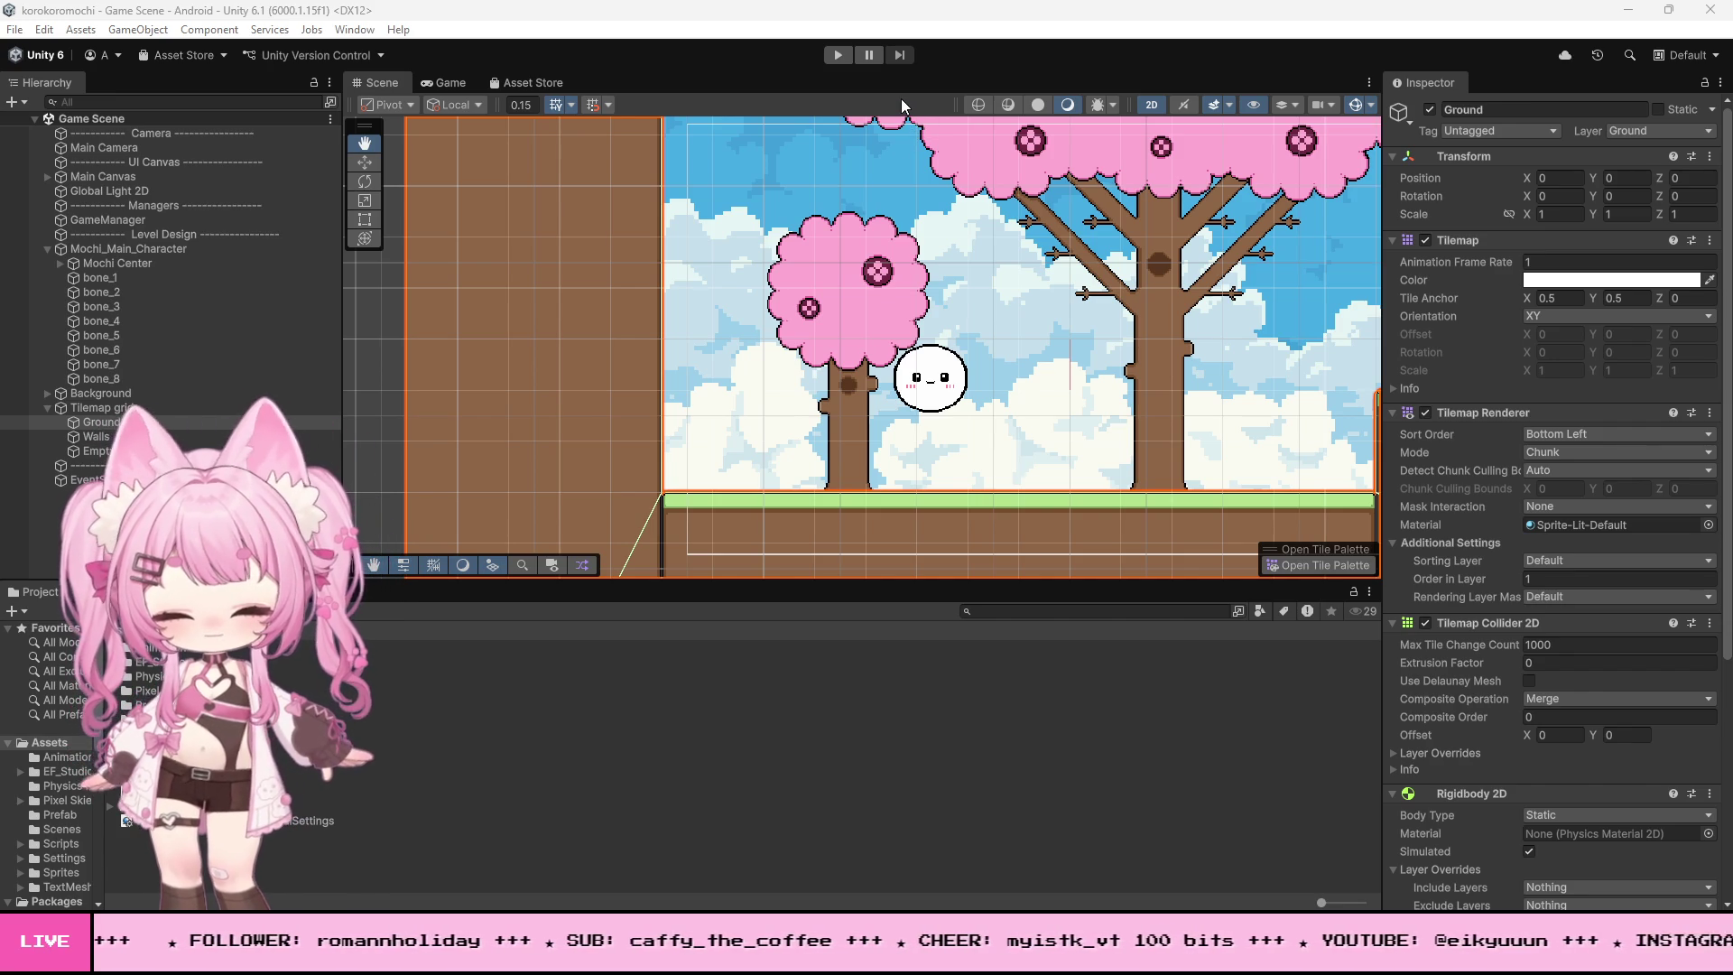
- Start Play mode, roll the mochi right and jump repeatedly up the tree-trunk wall
left_click(838, 55)
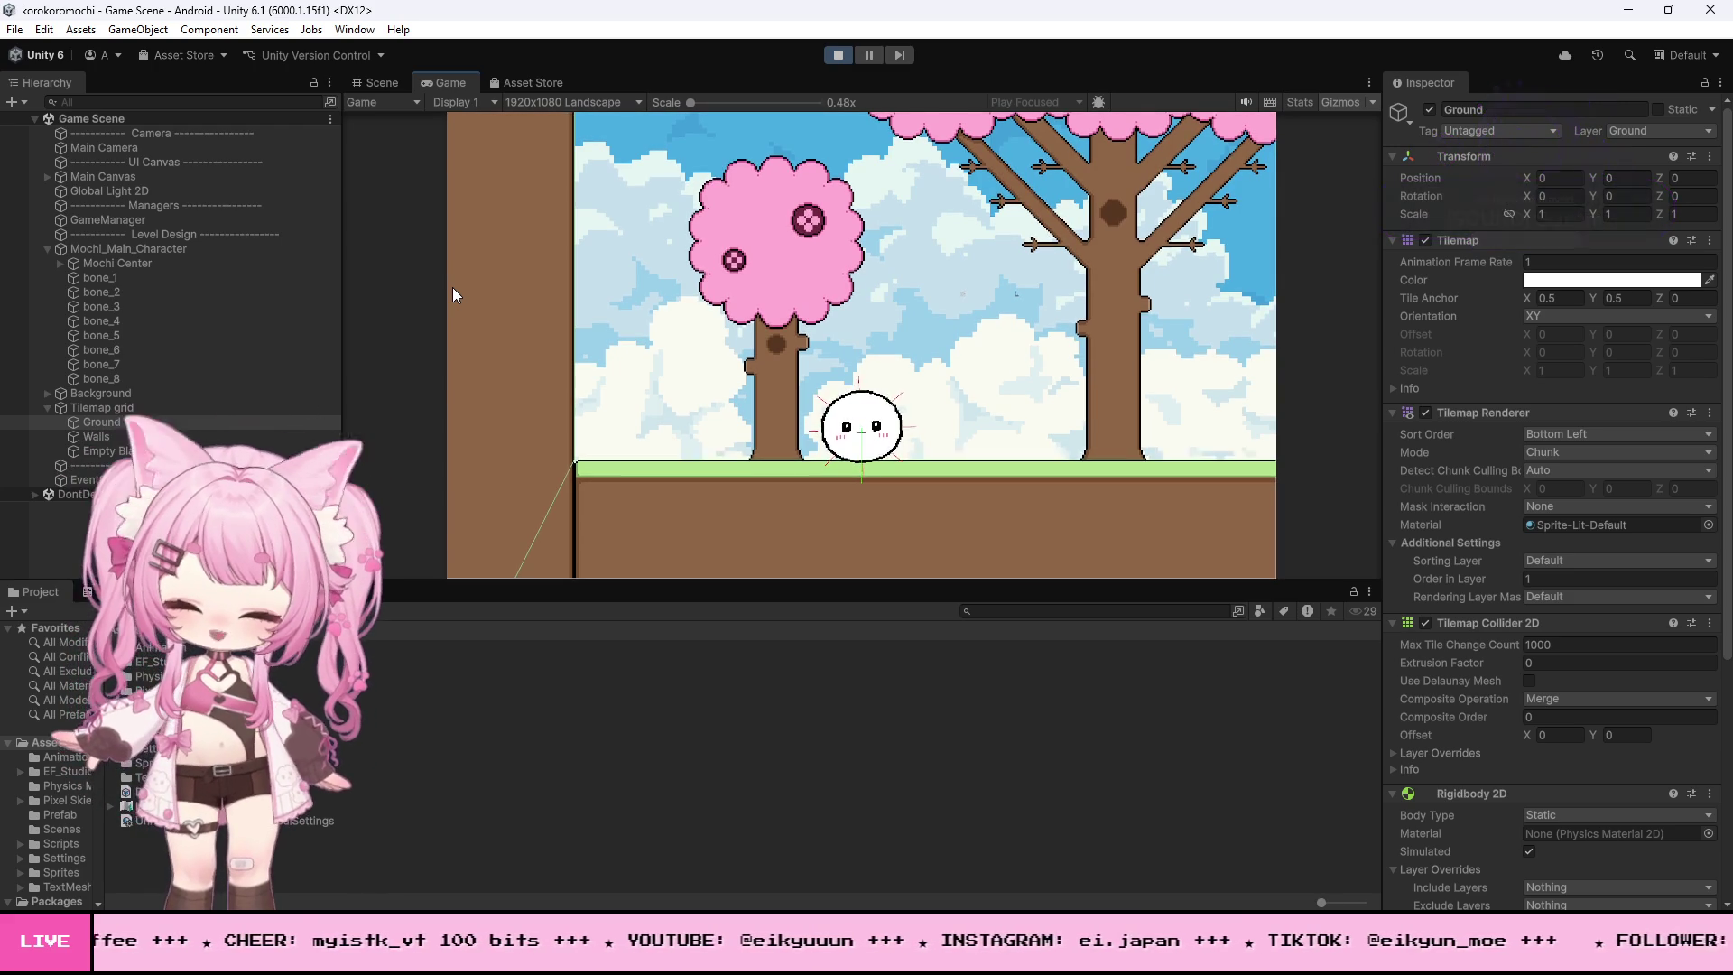
key("d")
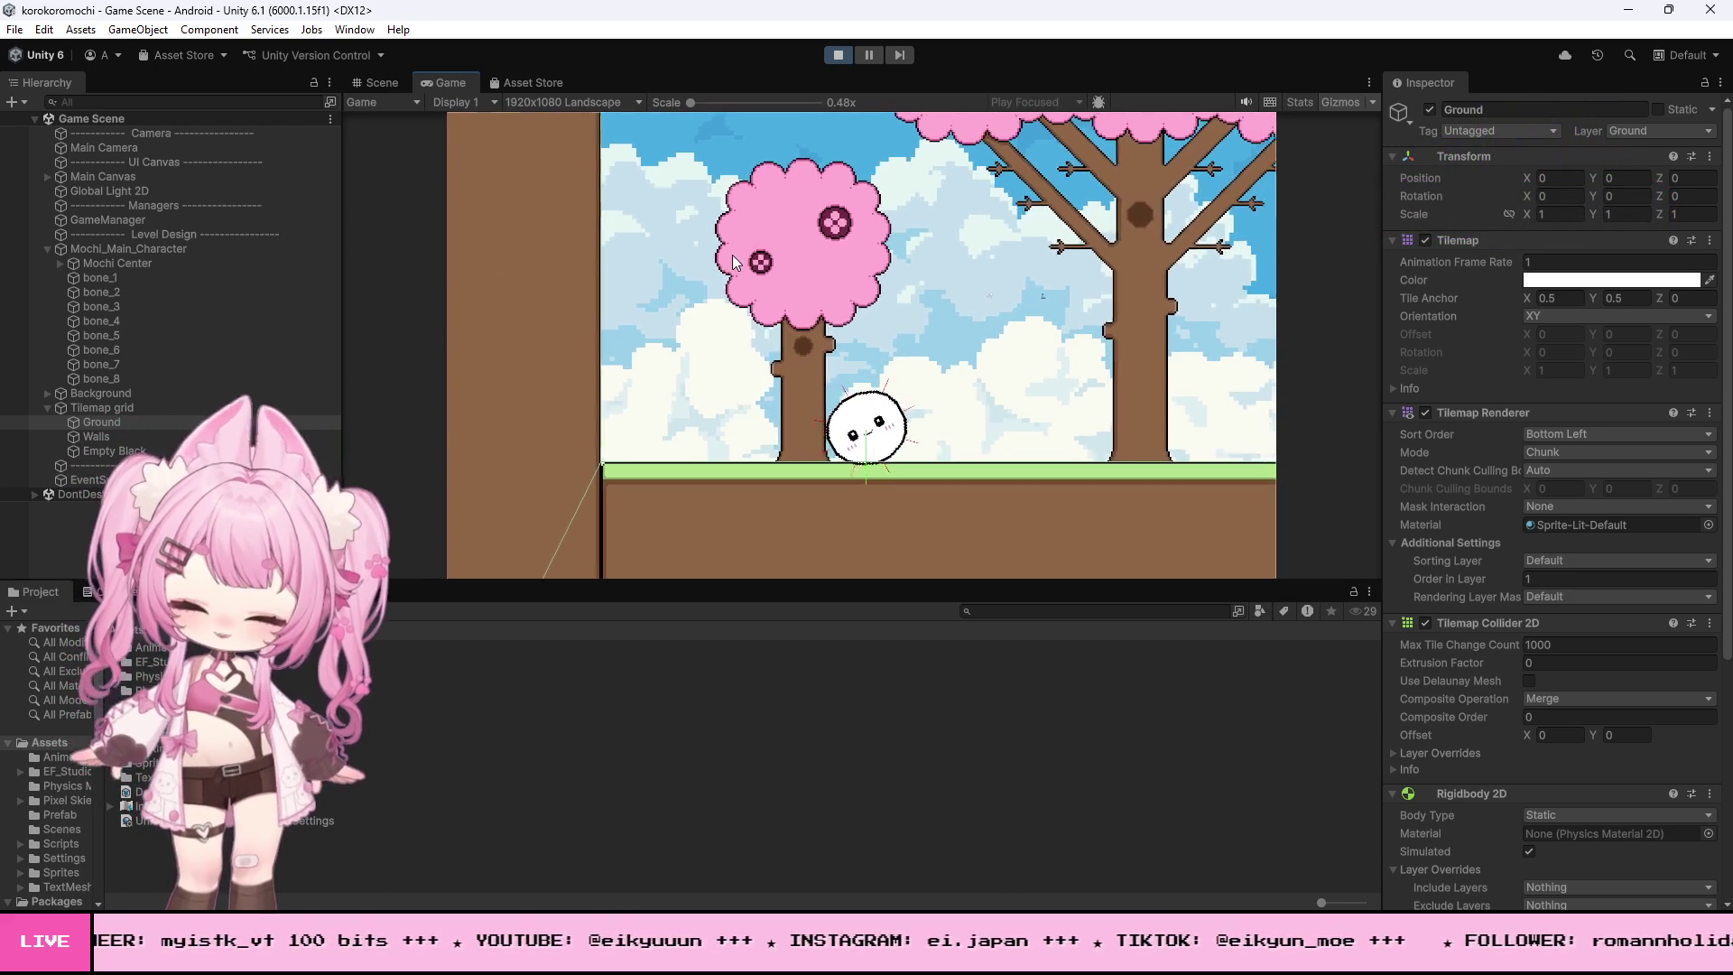
key("d")
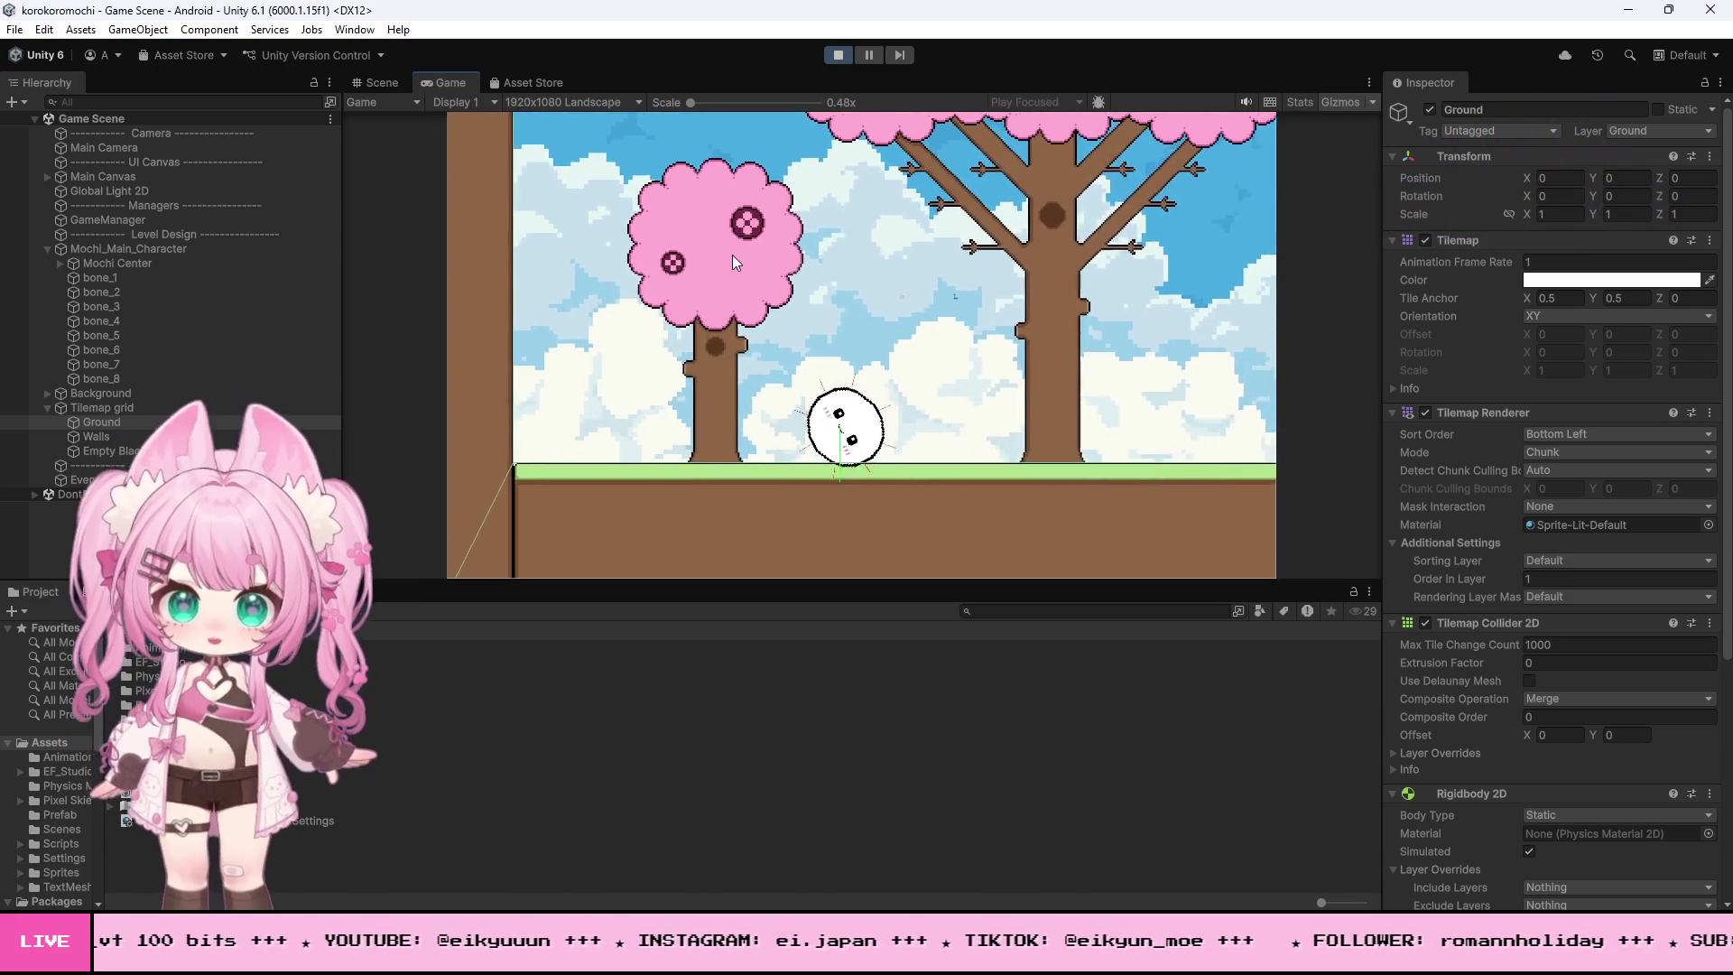
key("space")
key("d")
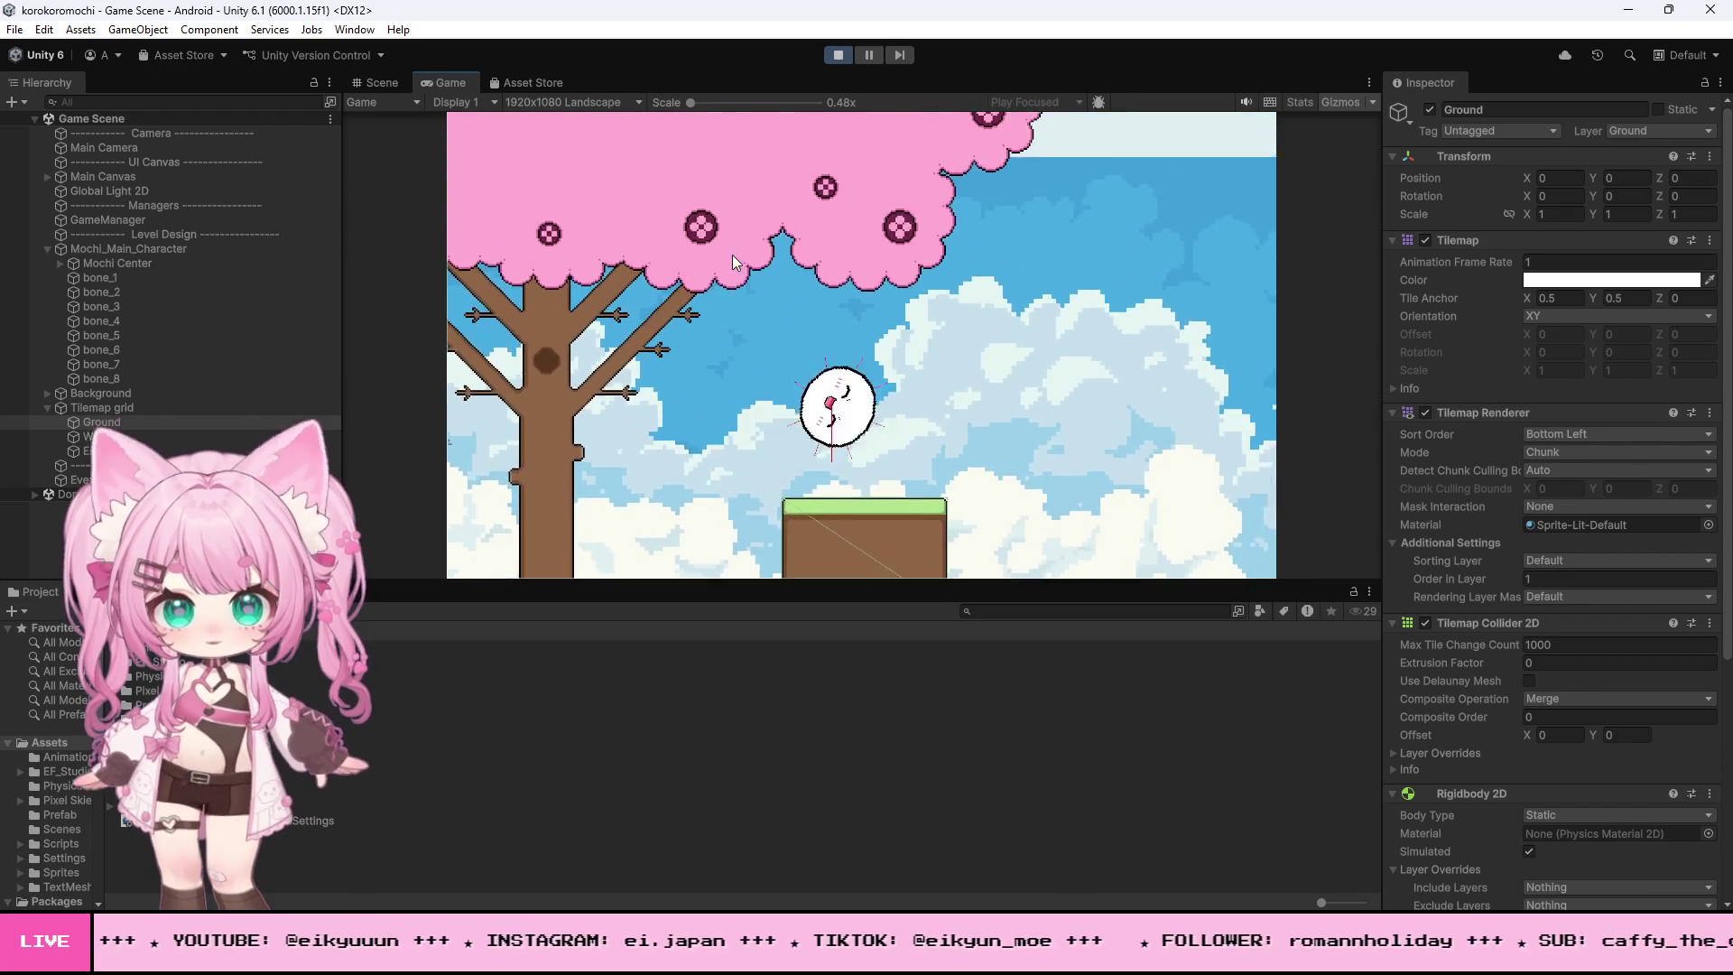
key("d")
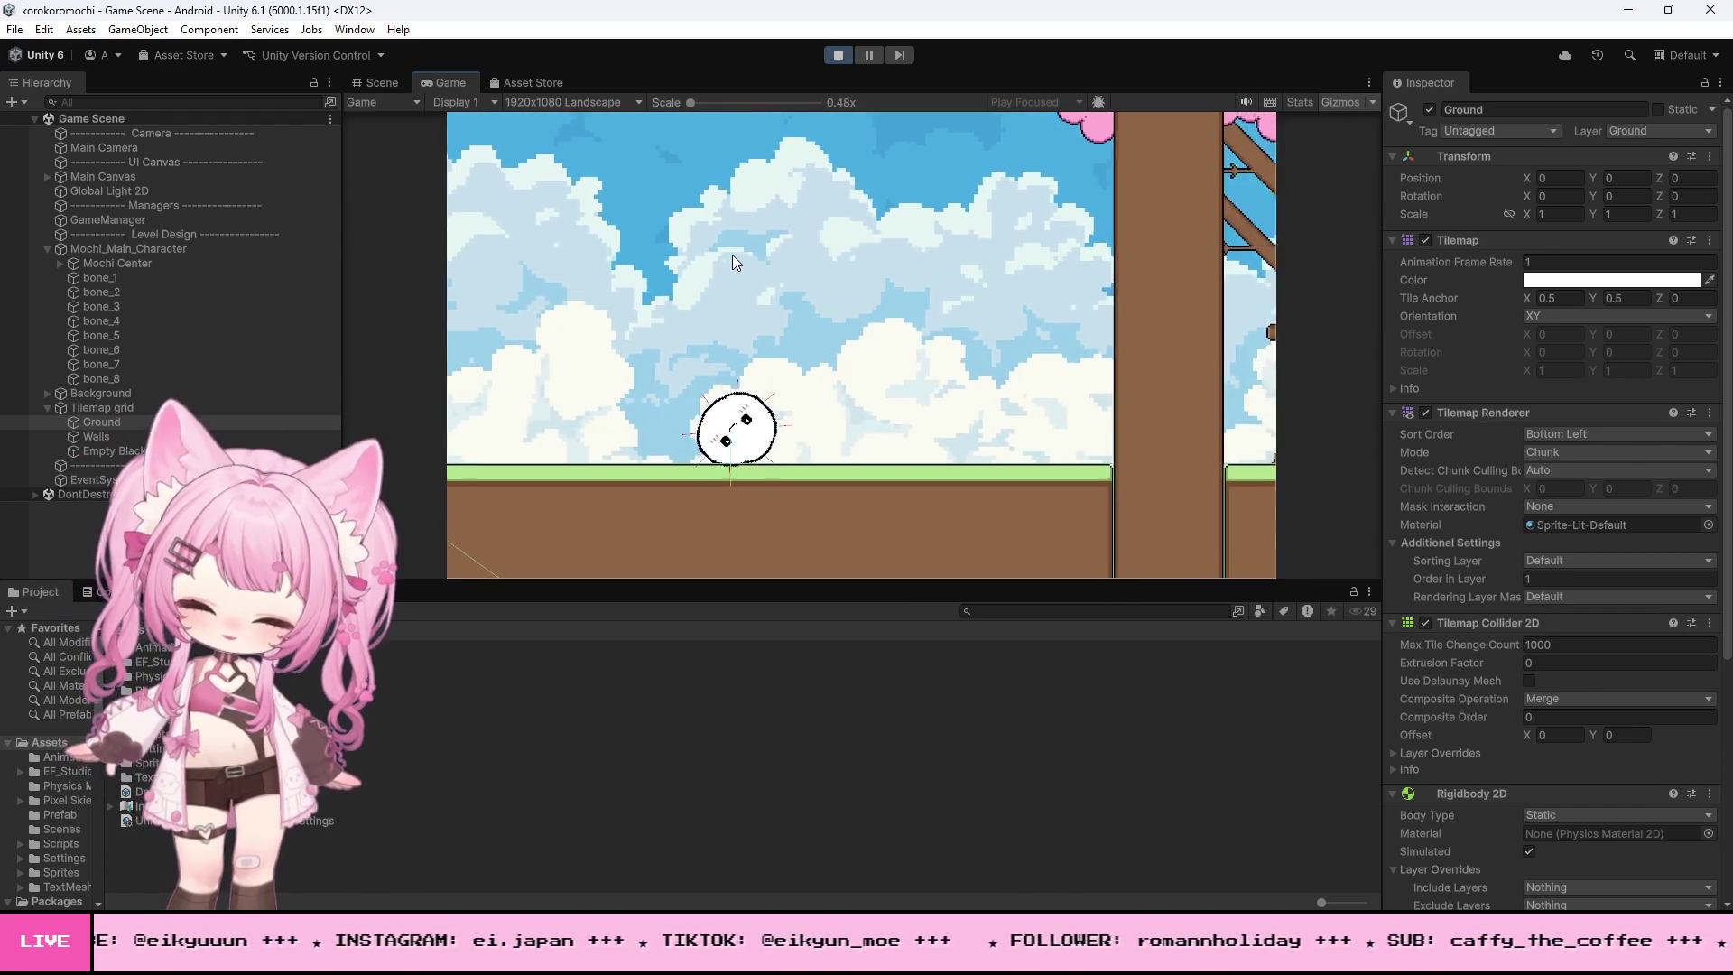
key("space")
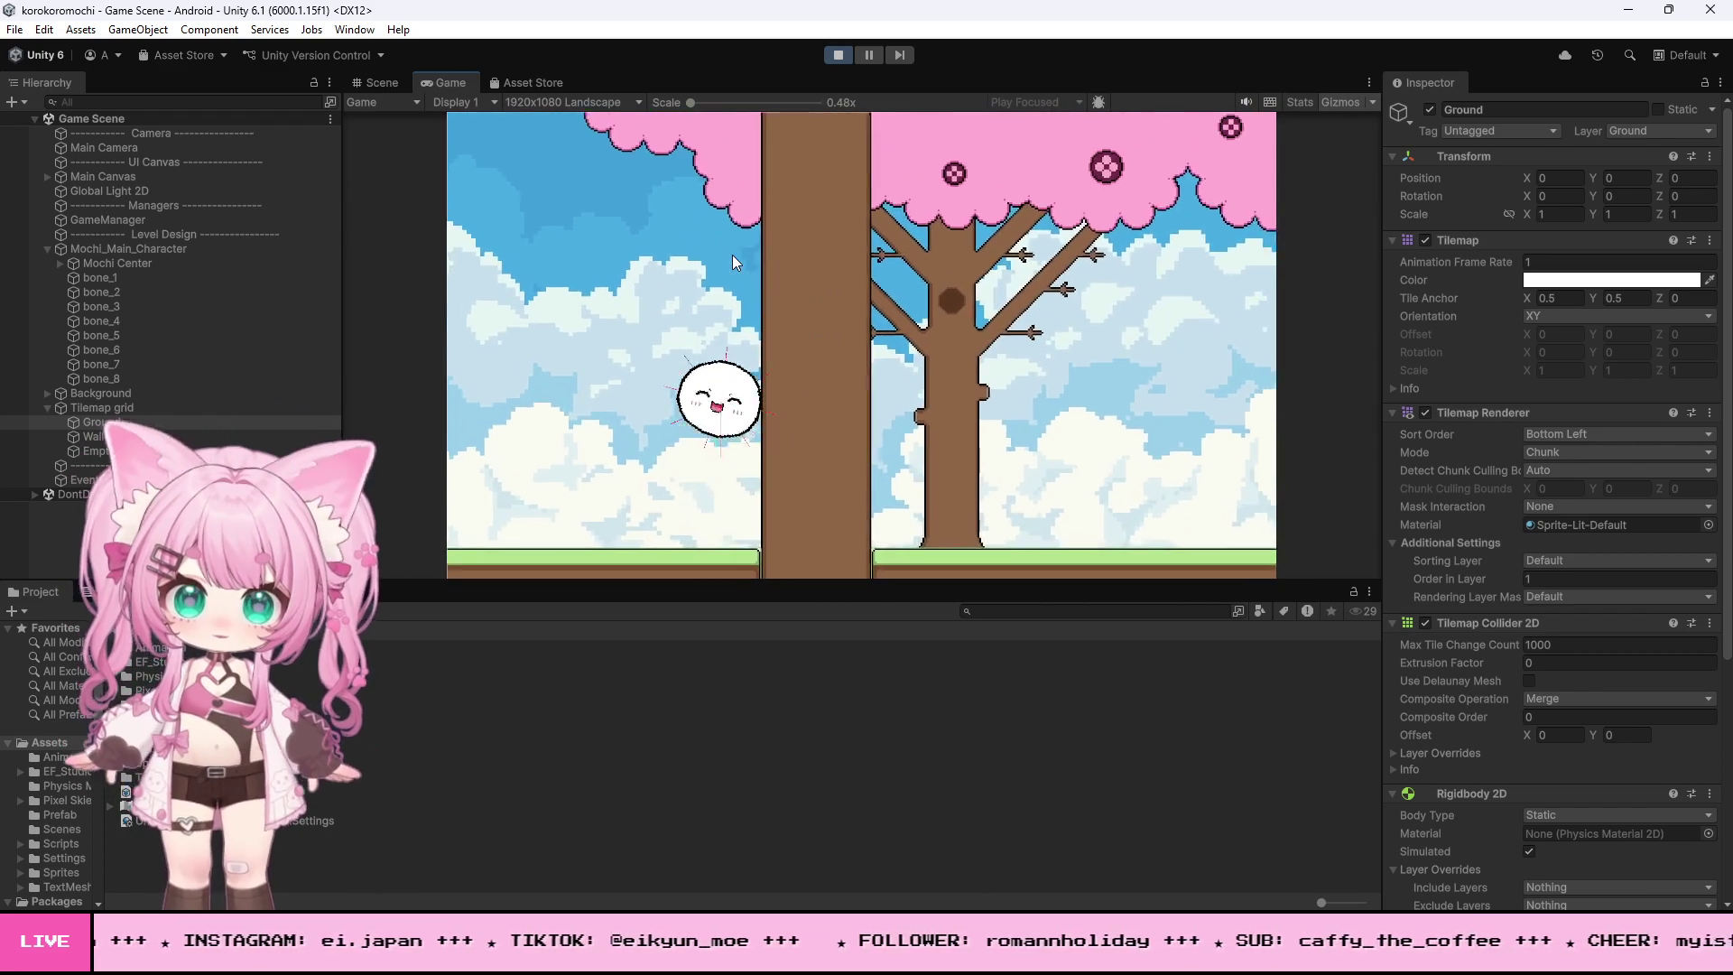
key("space")
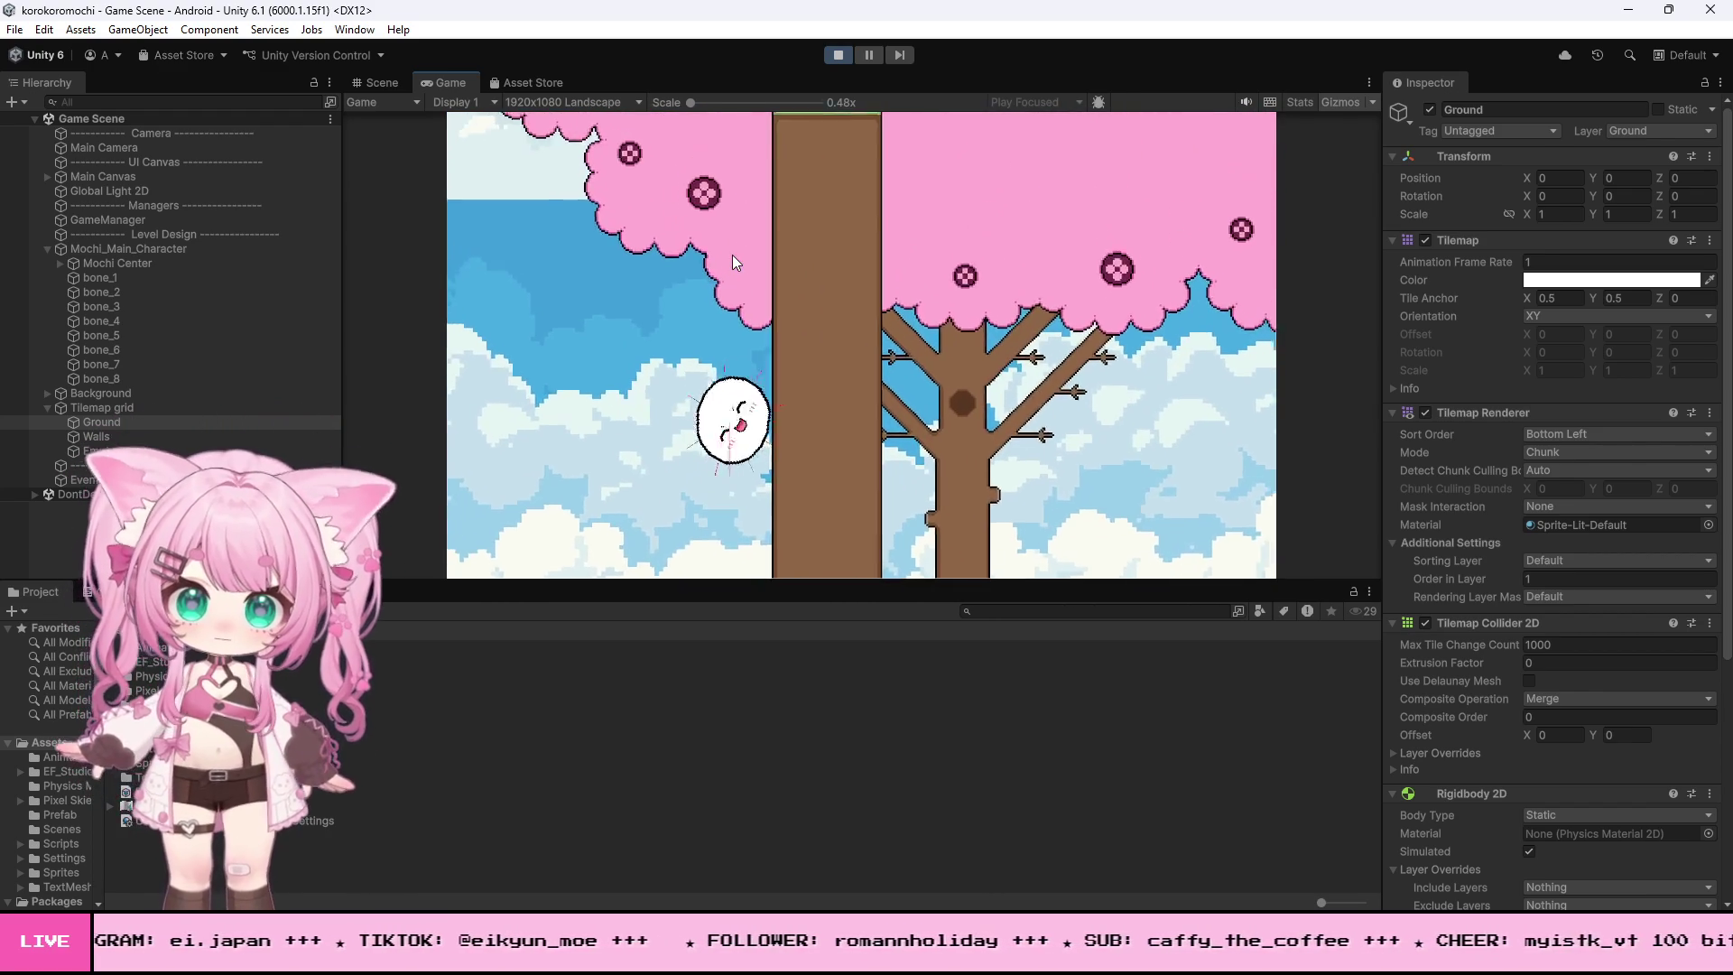
key("space")
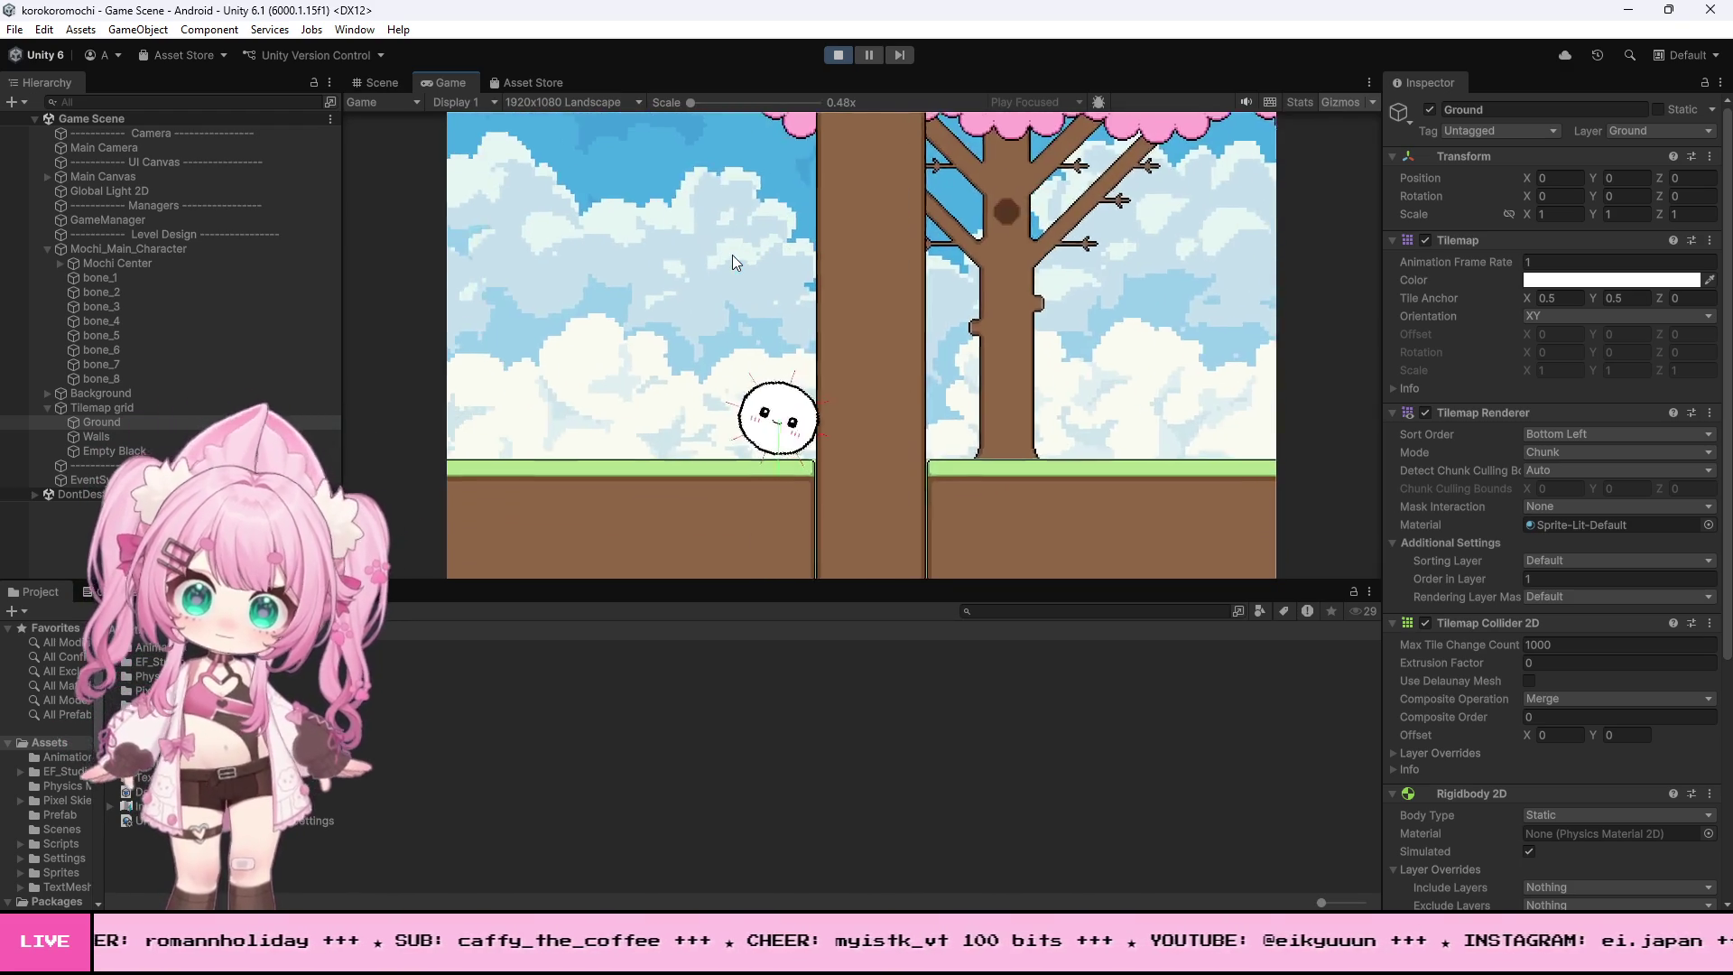
key("space")
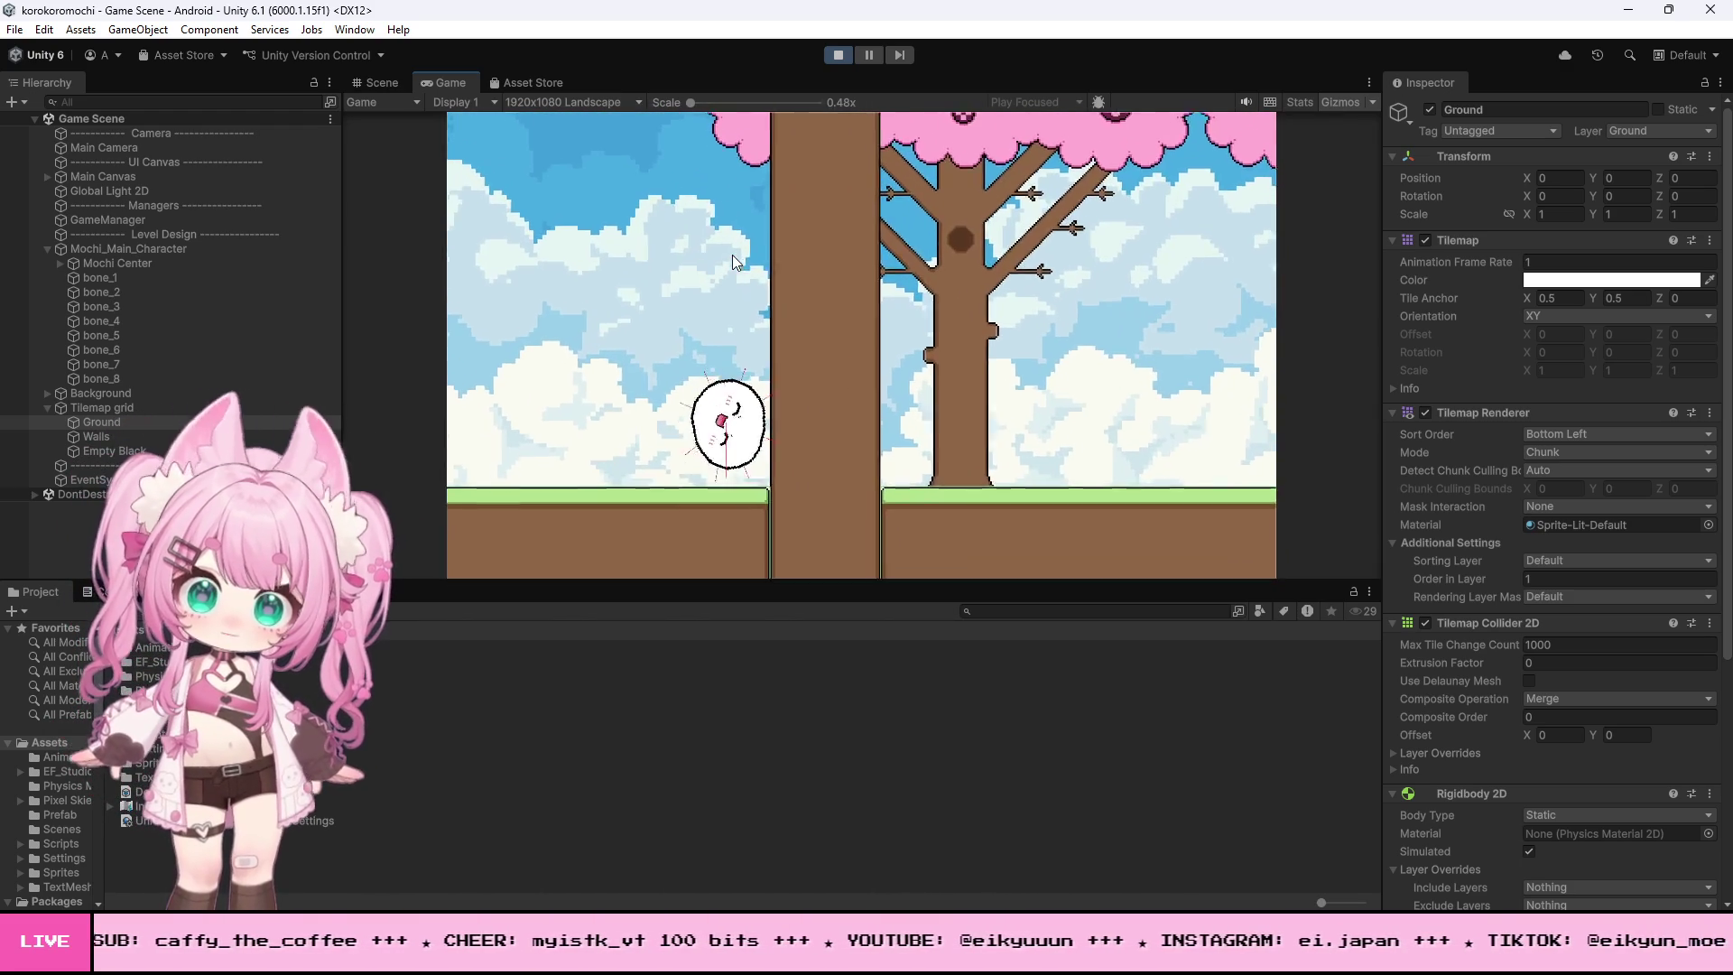
key("space")
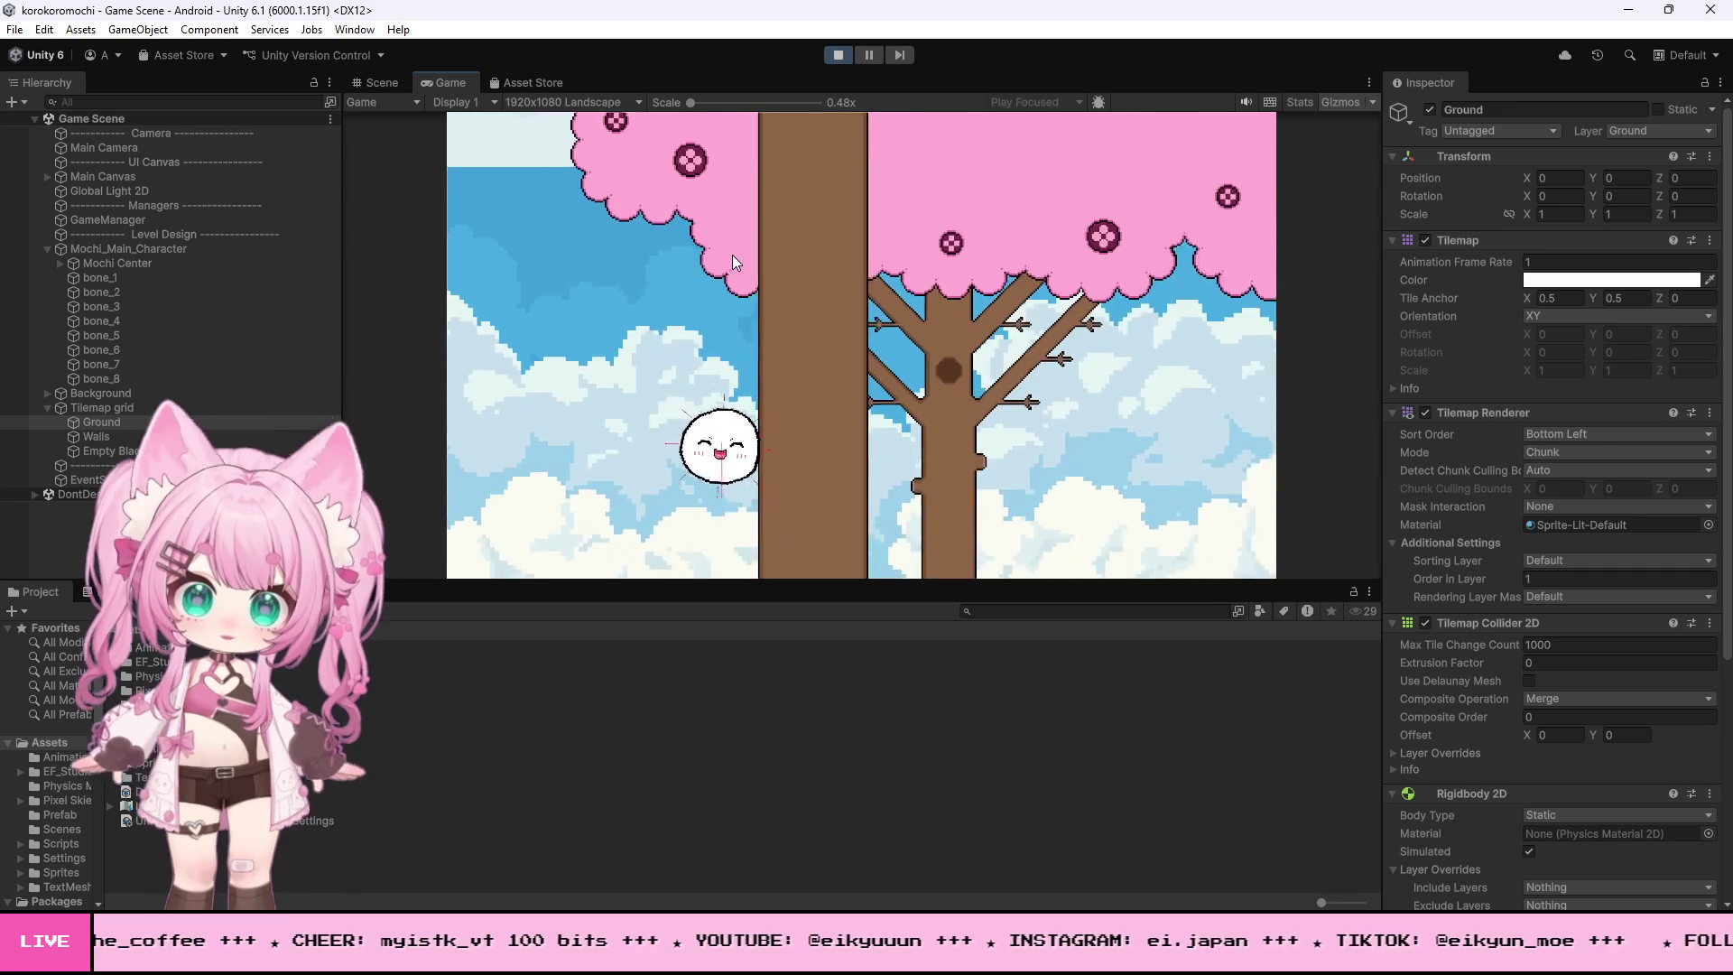
key("space")
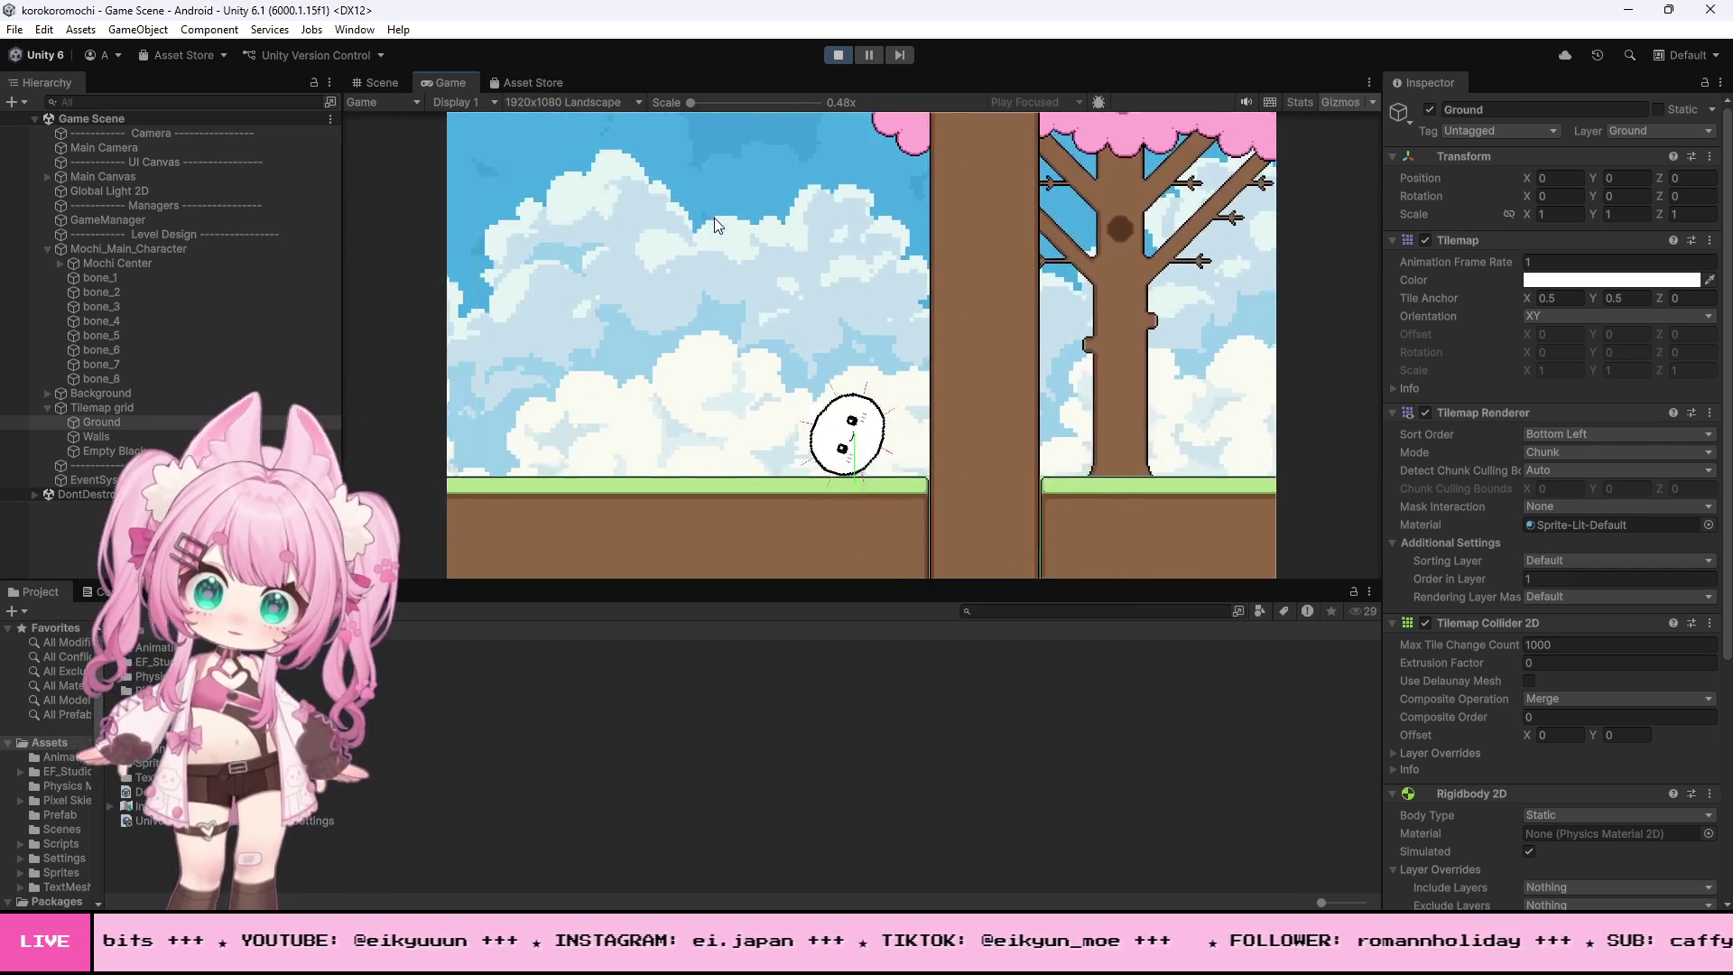
key("space")
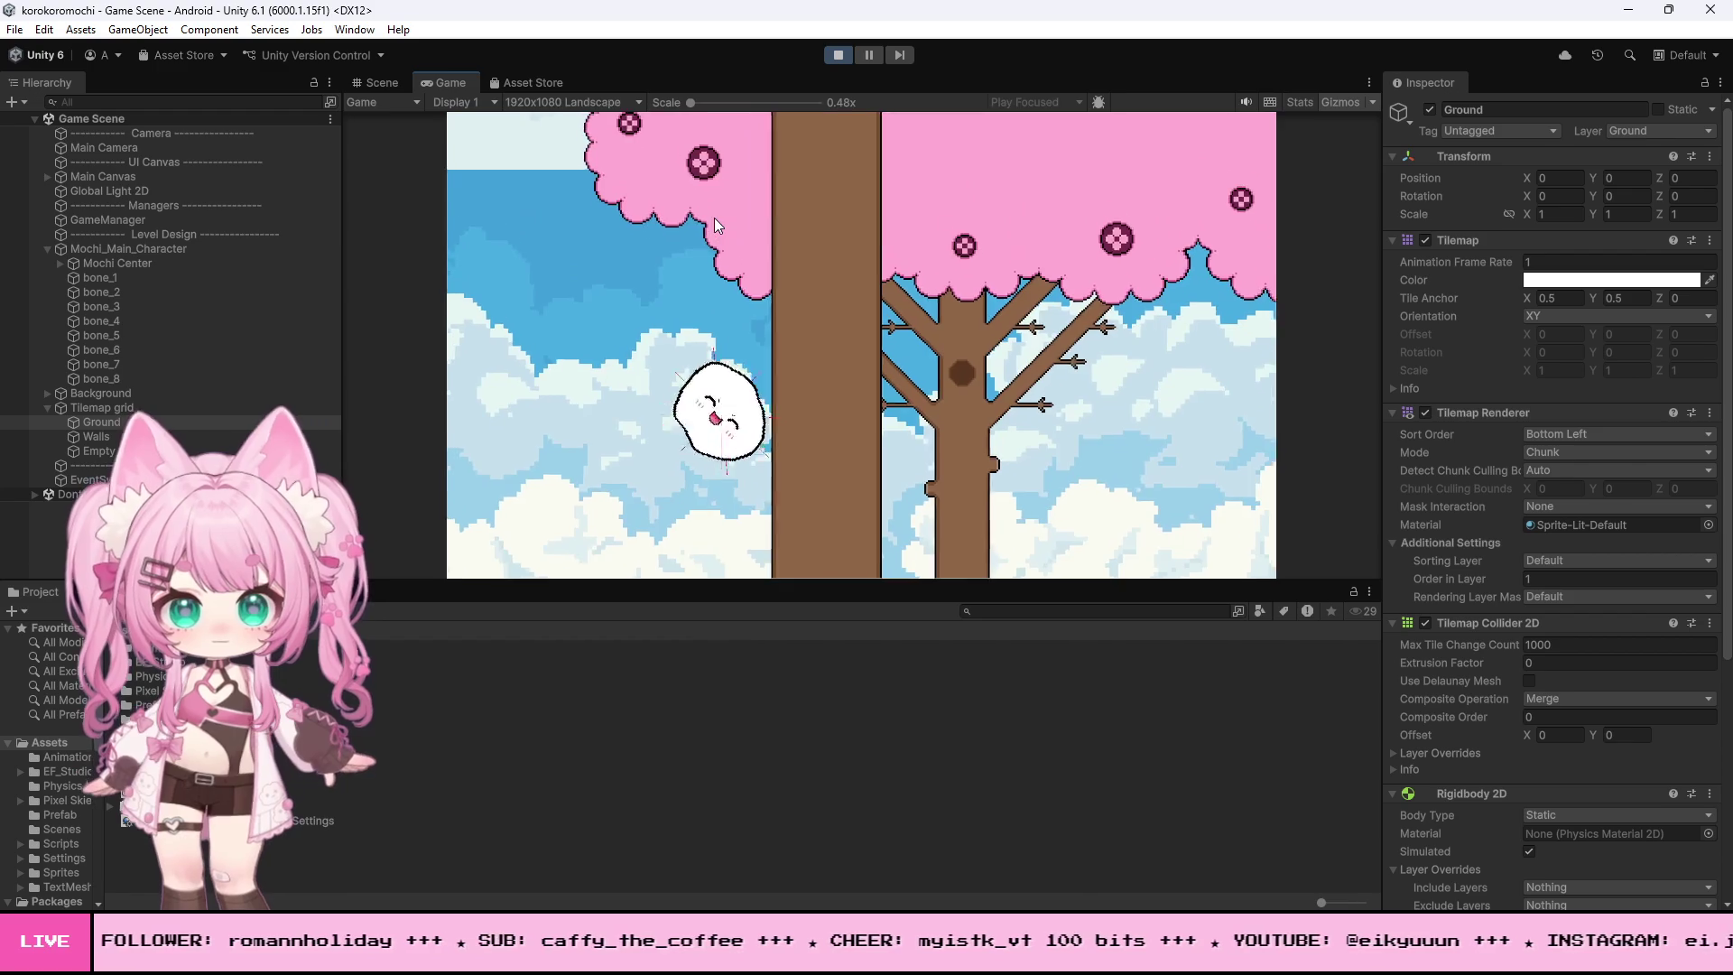
- Roll the mochi back and forth, jump onto the brown block, then stop the game
key("a")
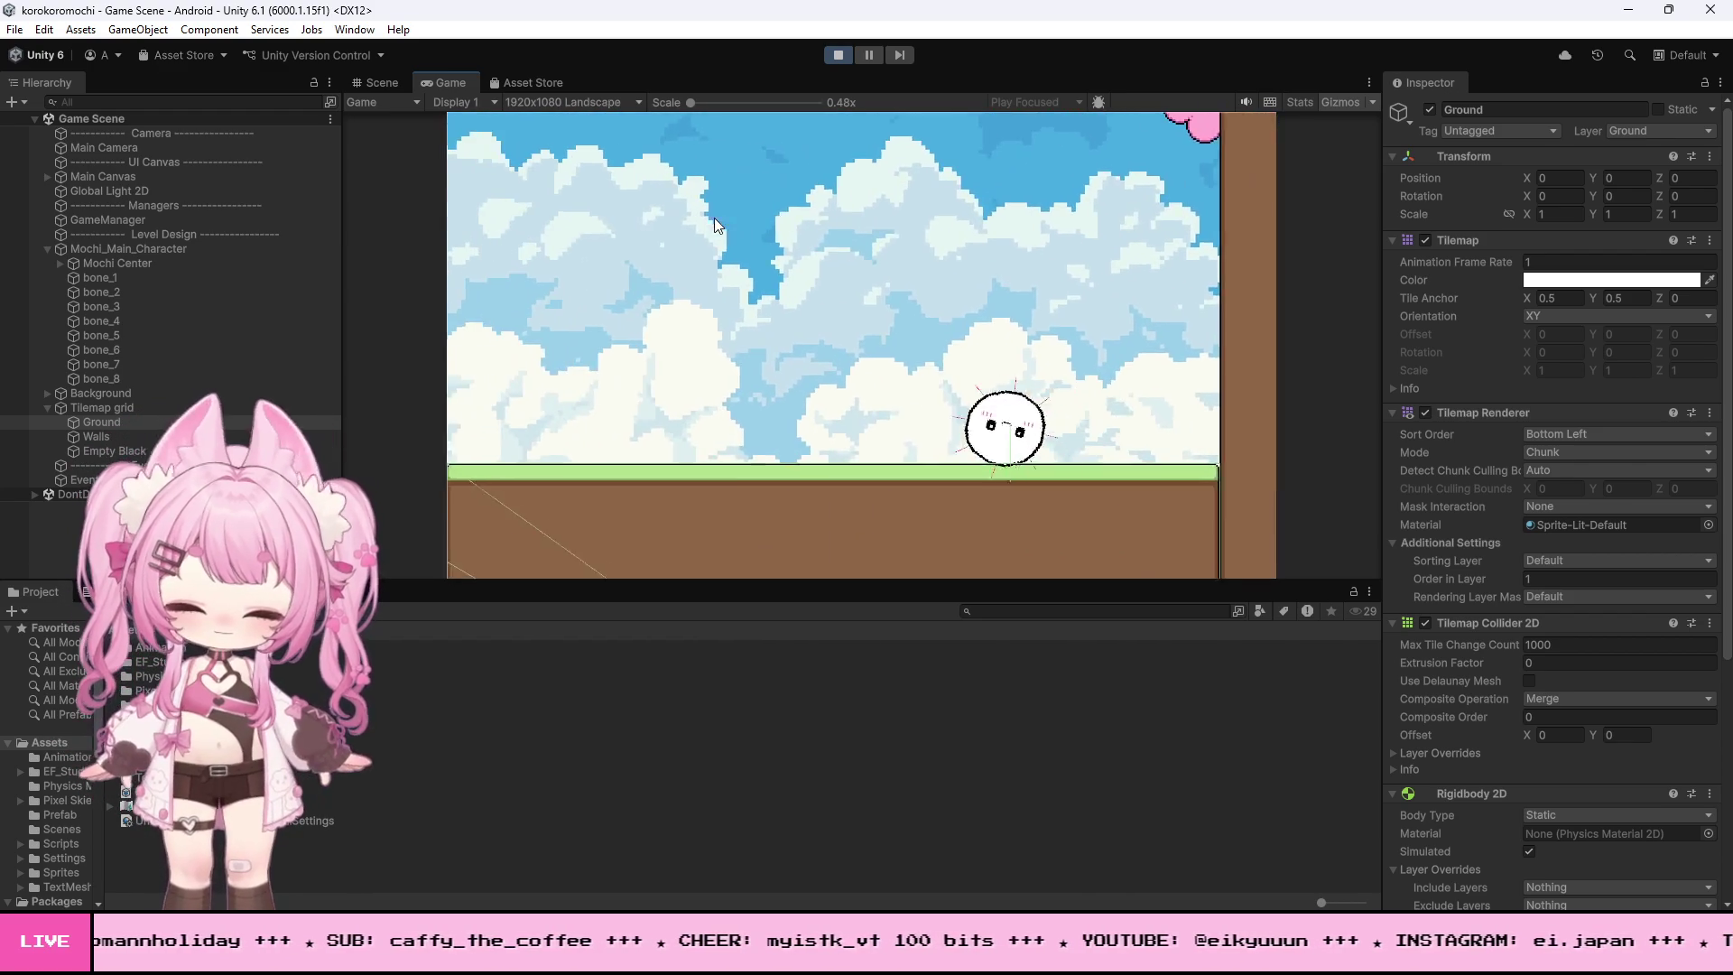
key("d")
key("a")
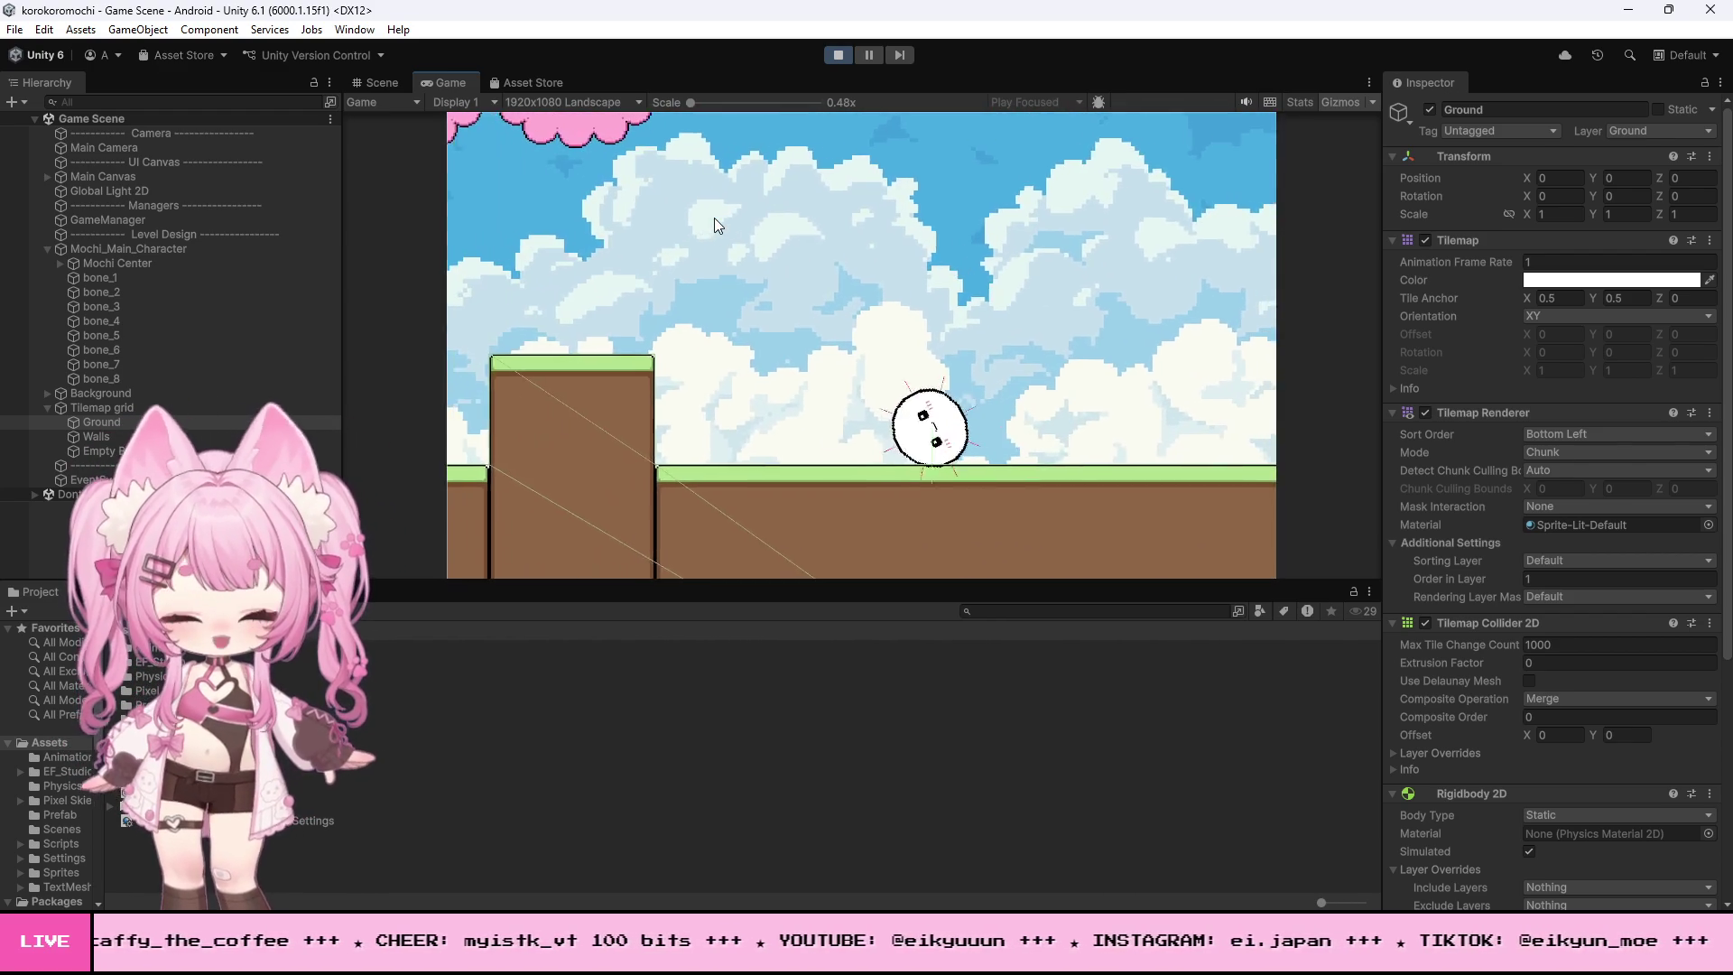
key("d")
key("d")
key("a")
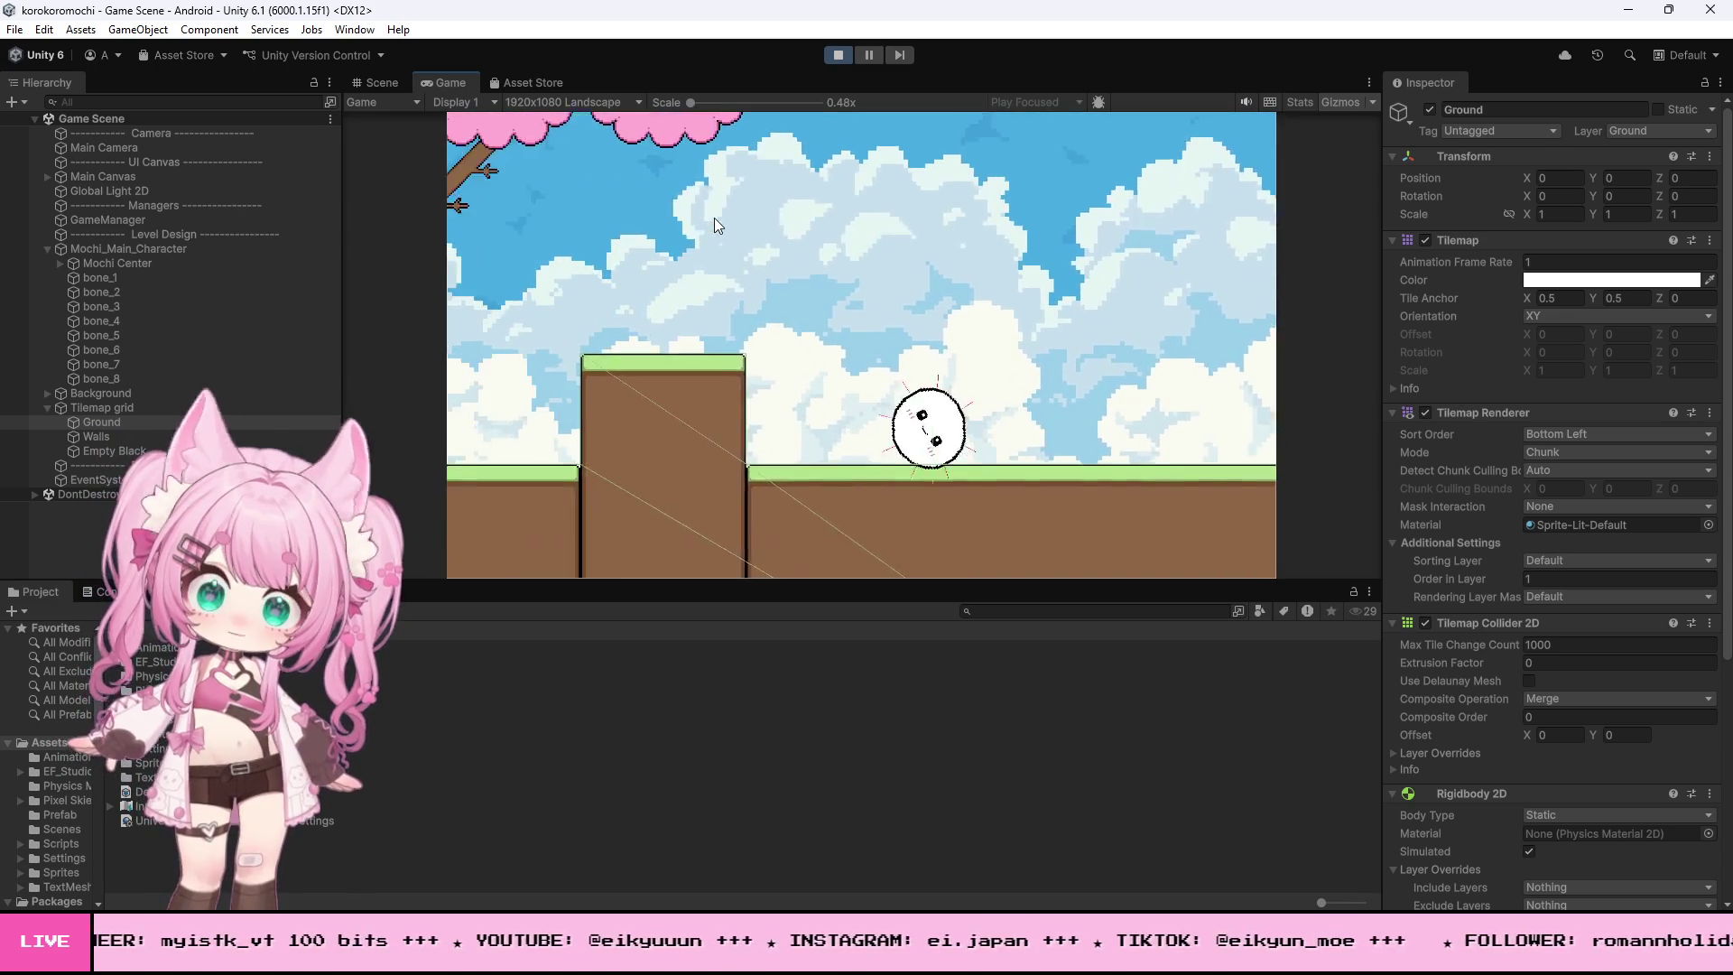
key("d")
key("a")
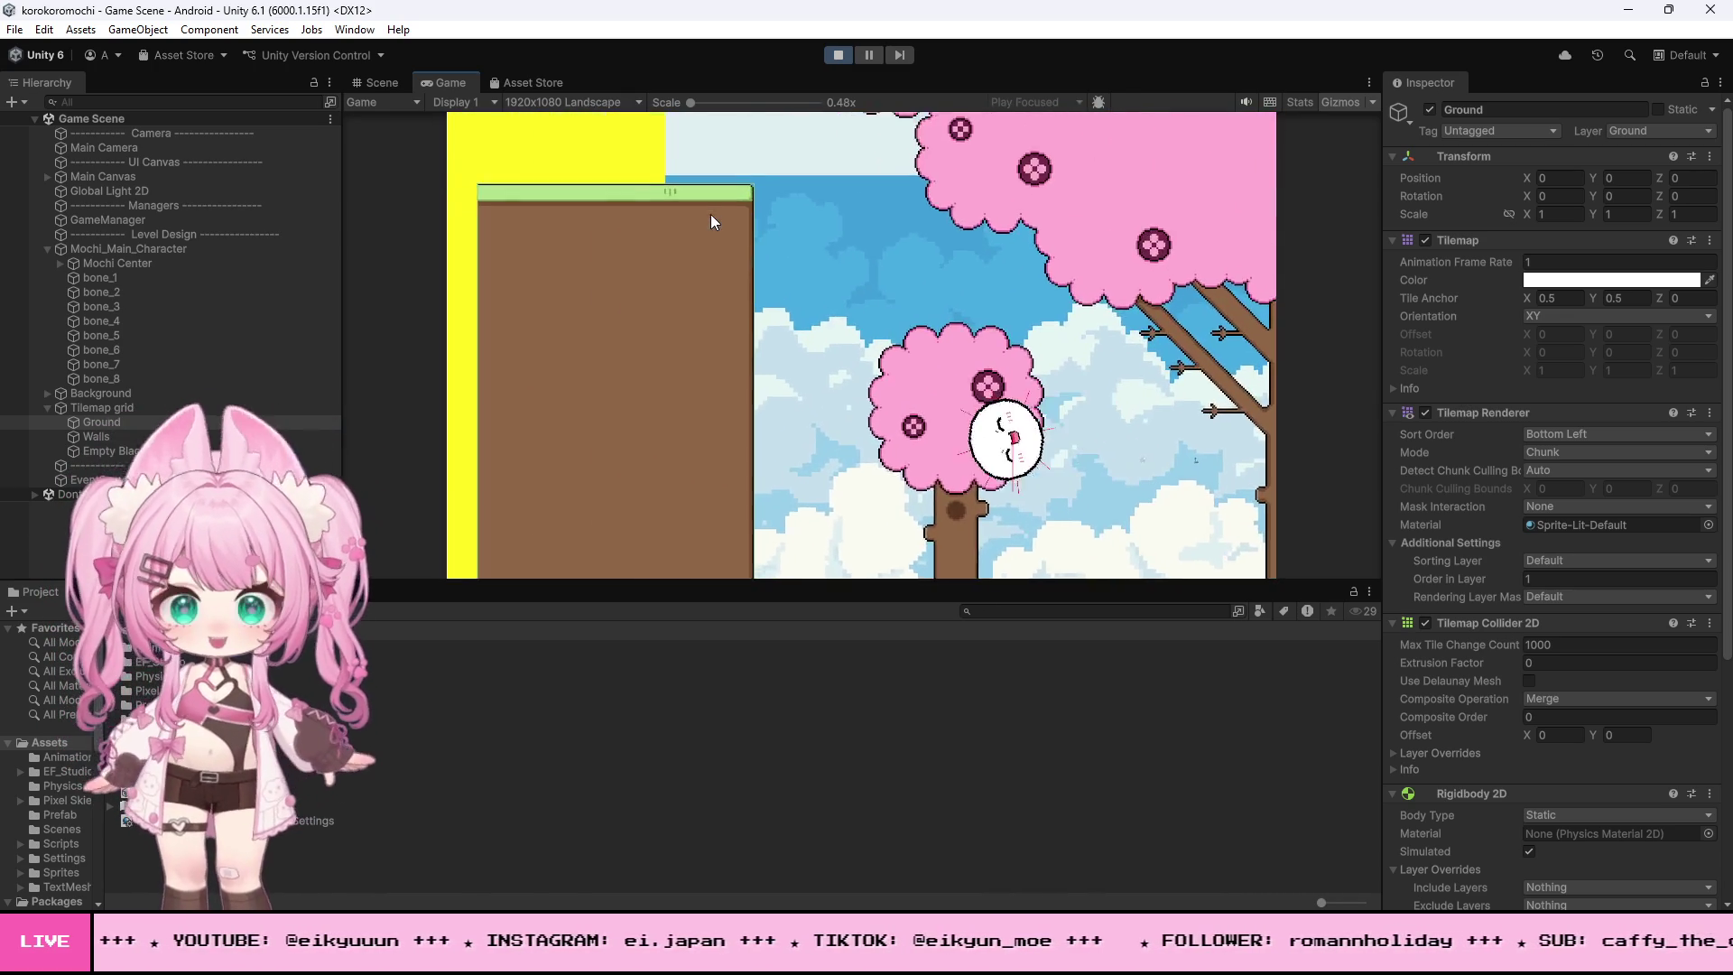
key("space")
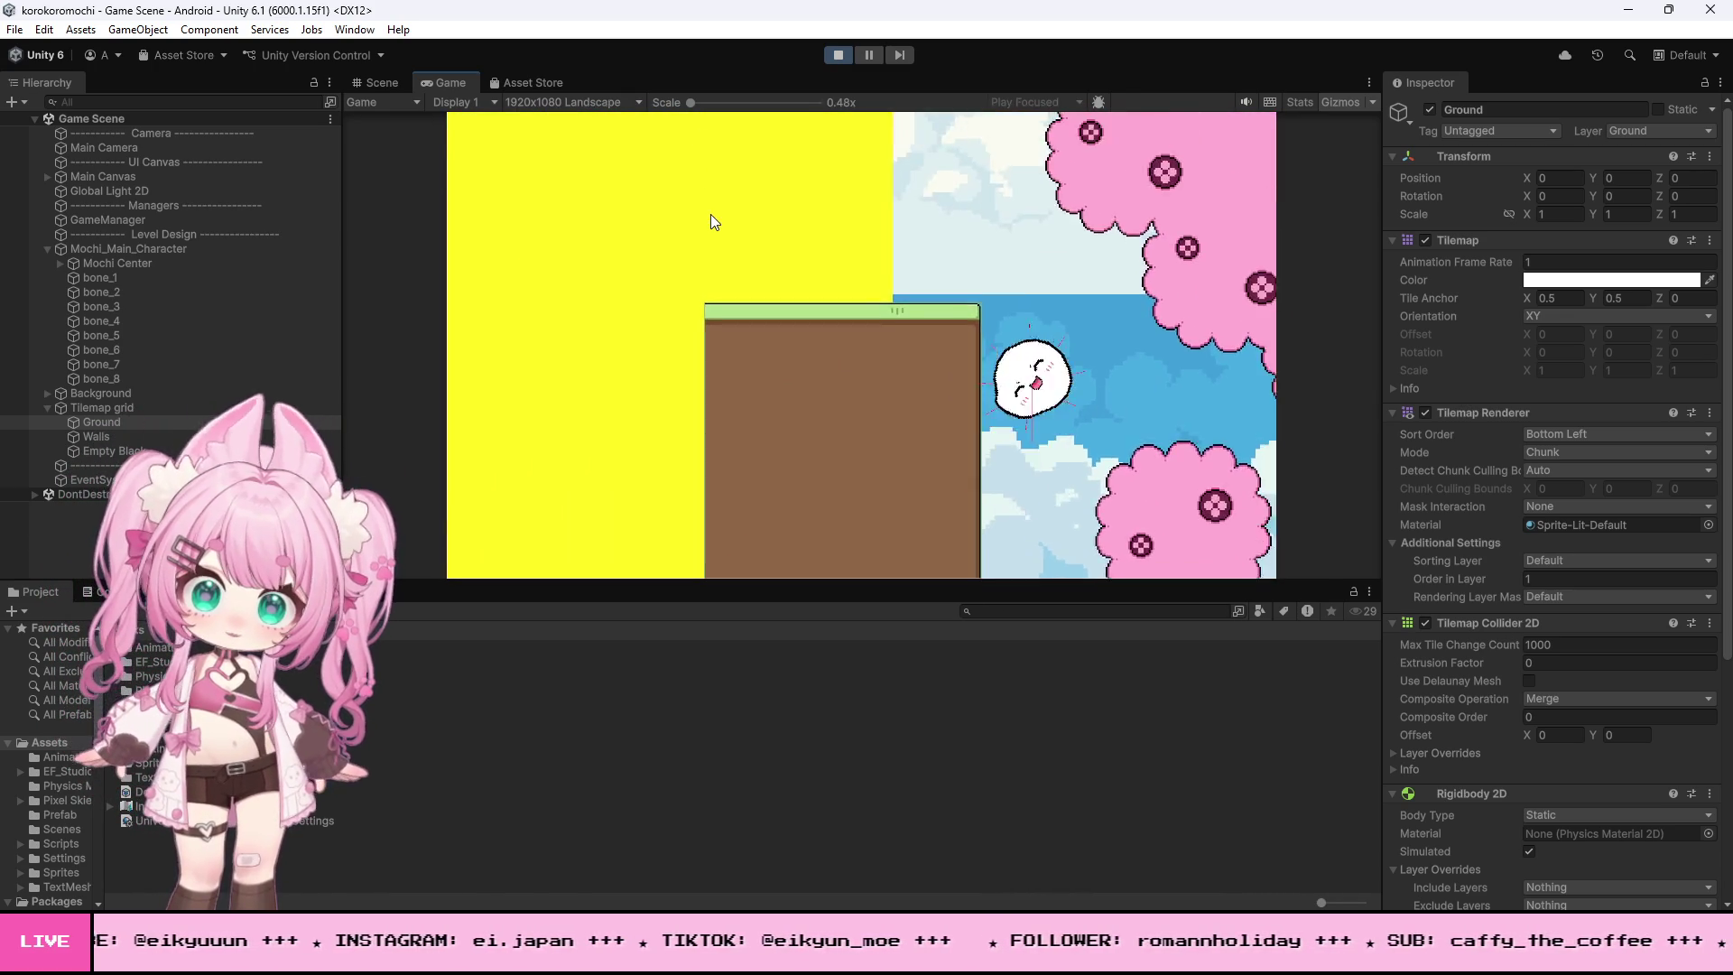
key("d")
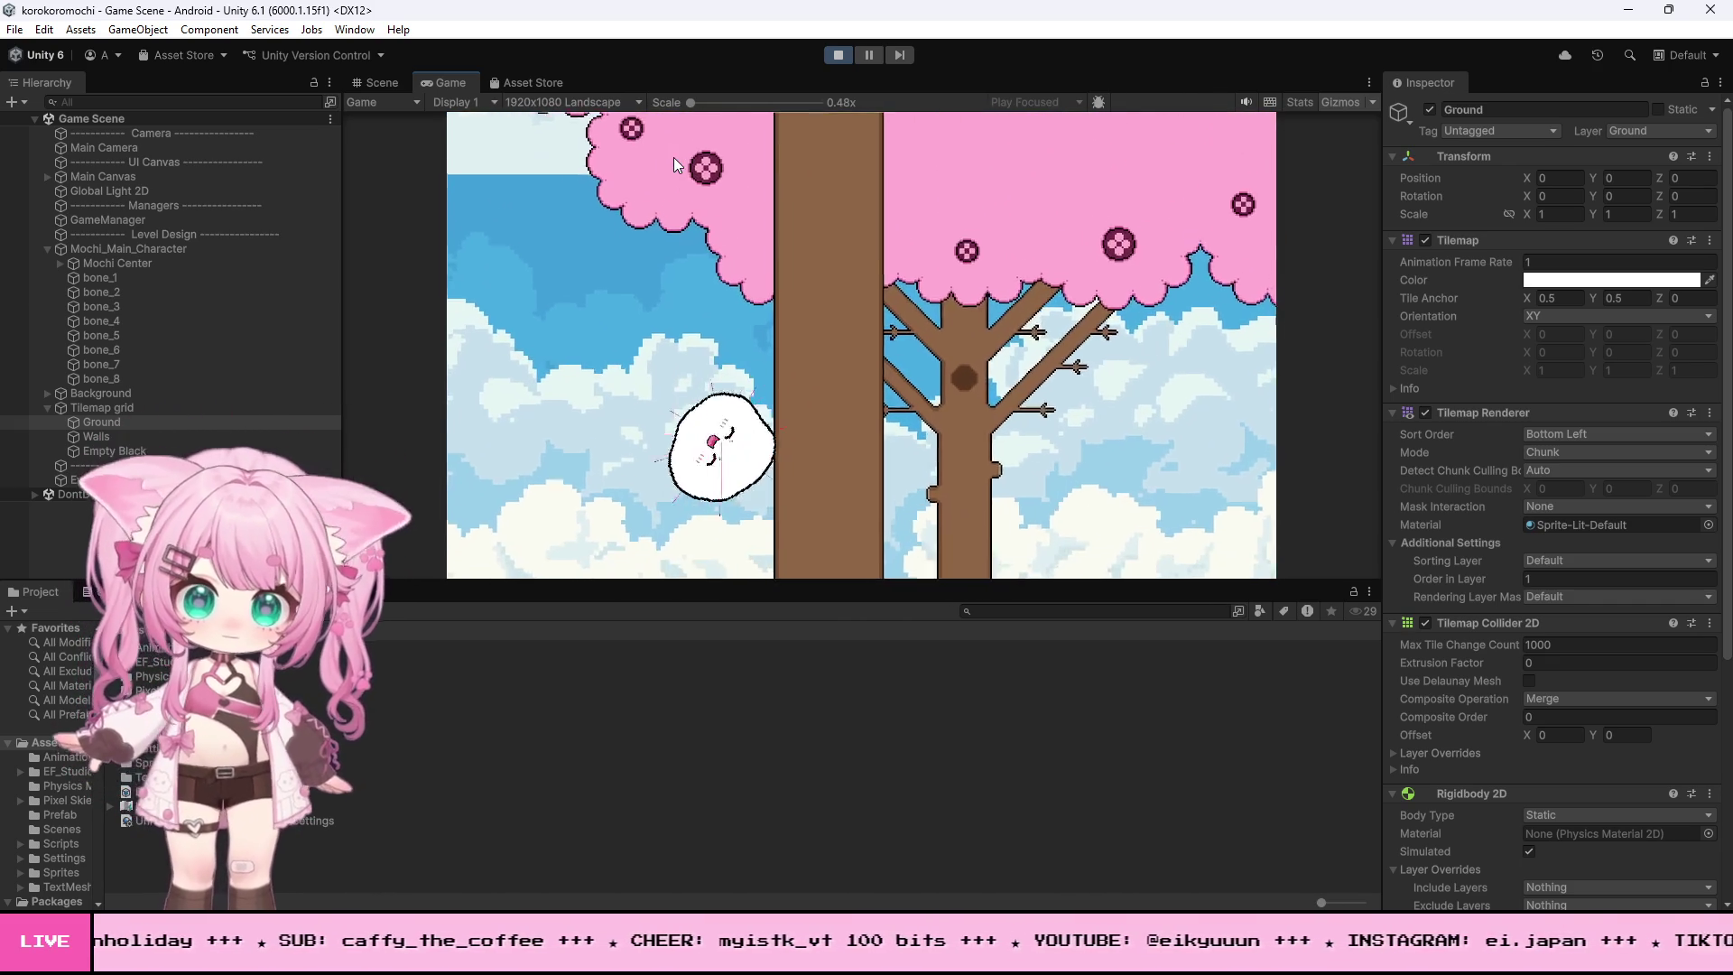
left_click(838, 56)
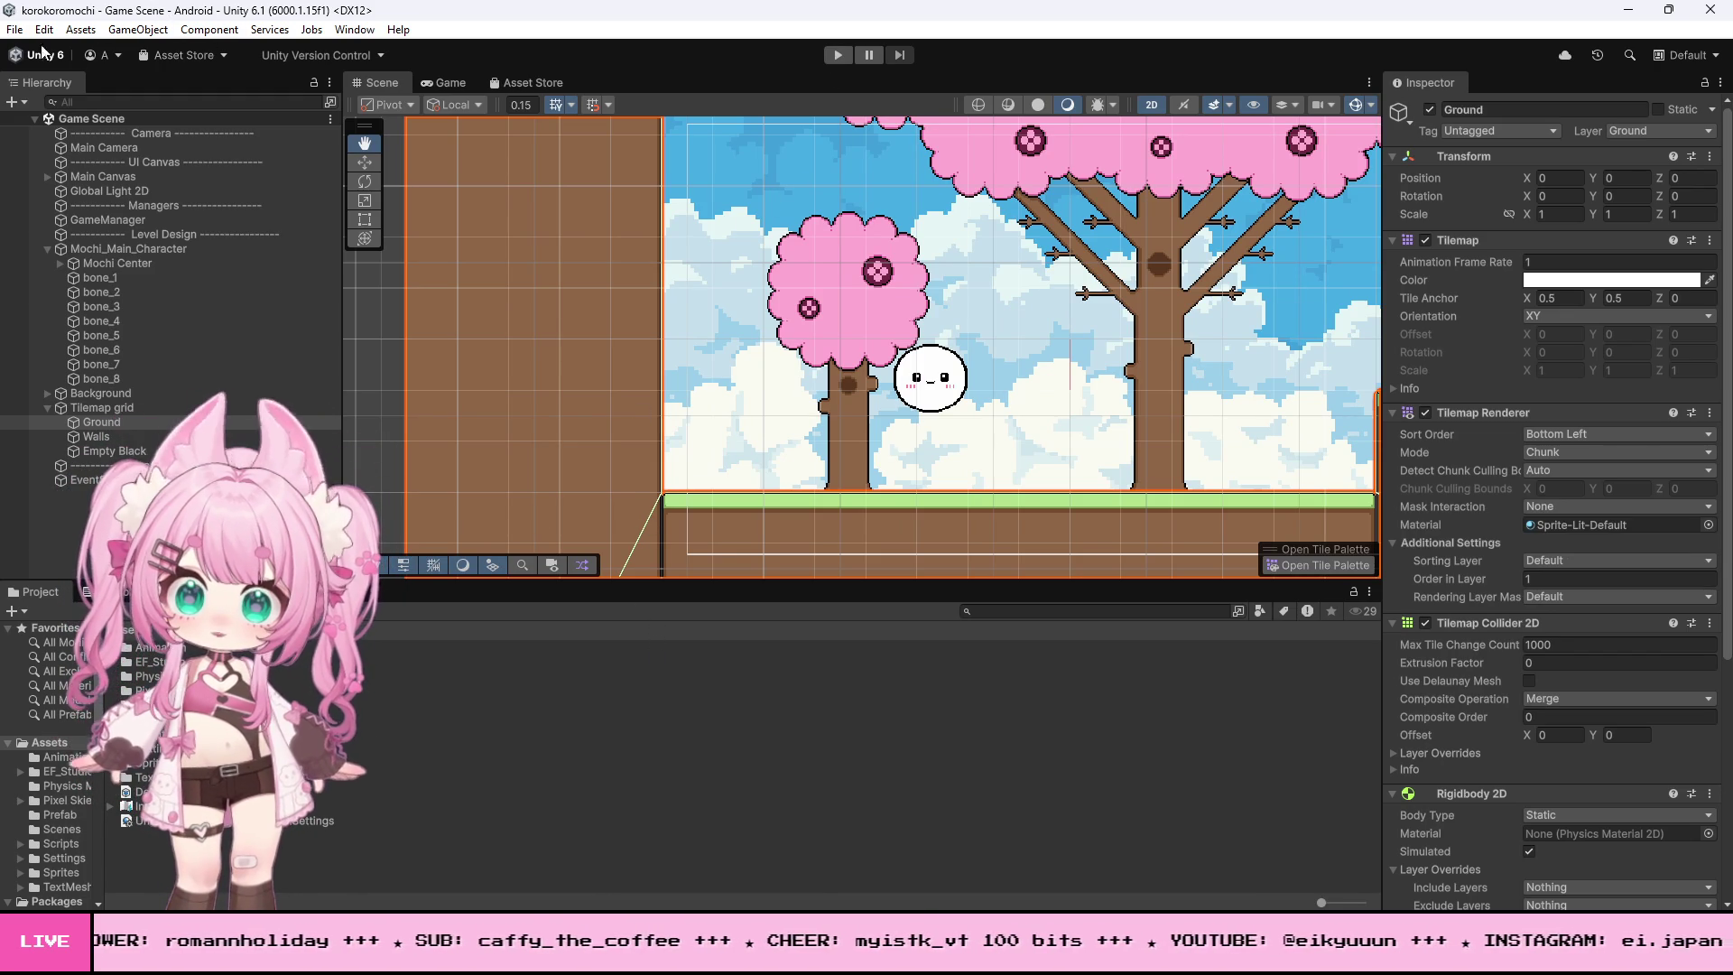
- Save the Game Scene through File > Save
left_click(13, 29)
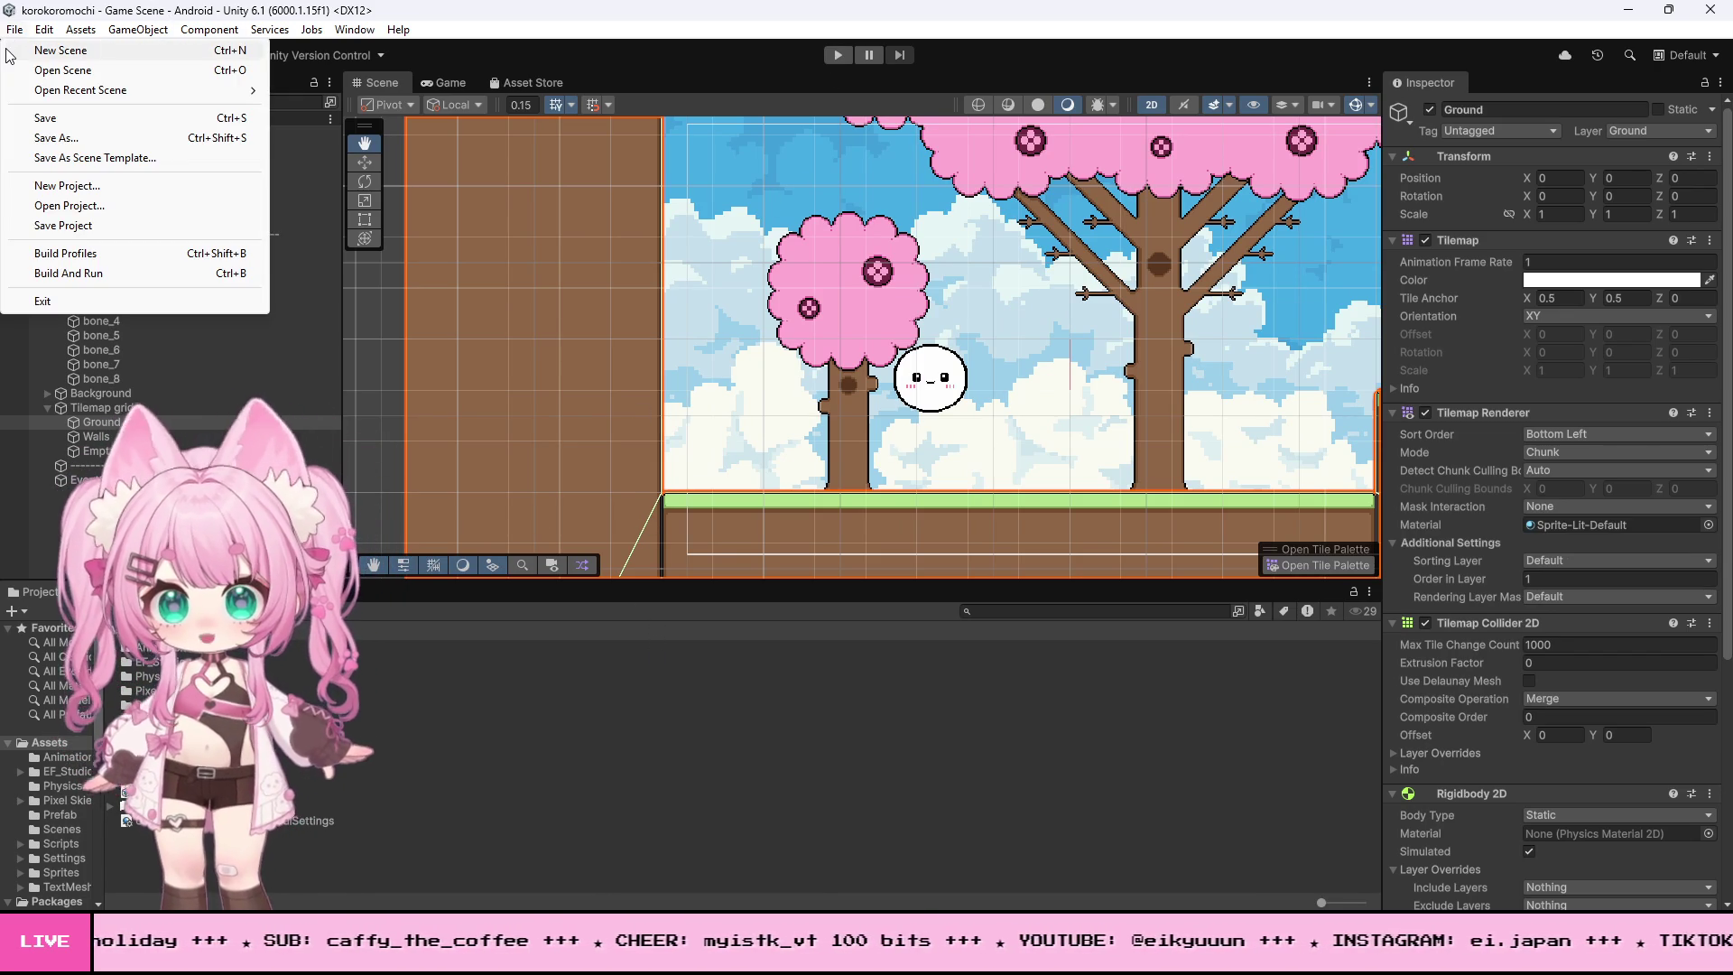
left_click(81, 117)
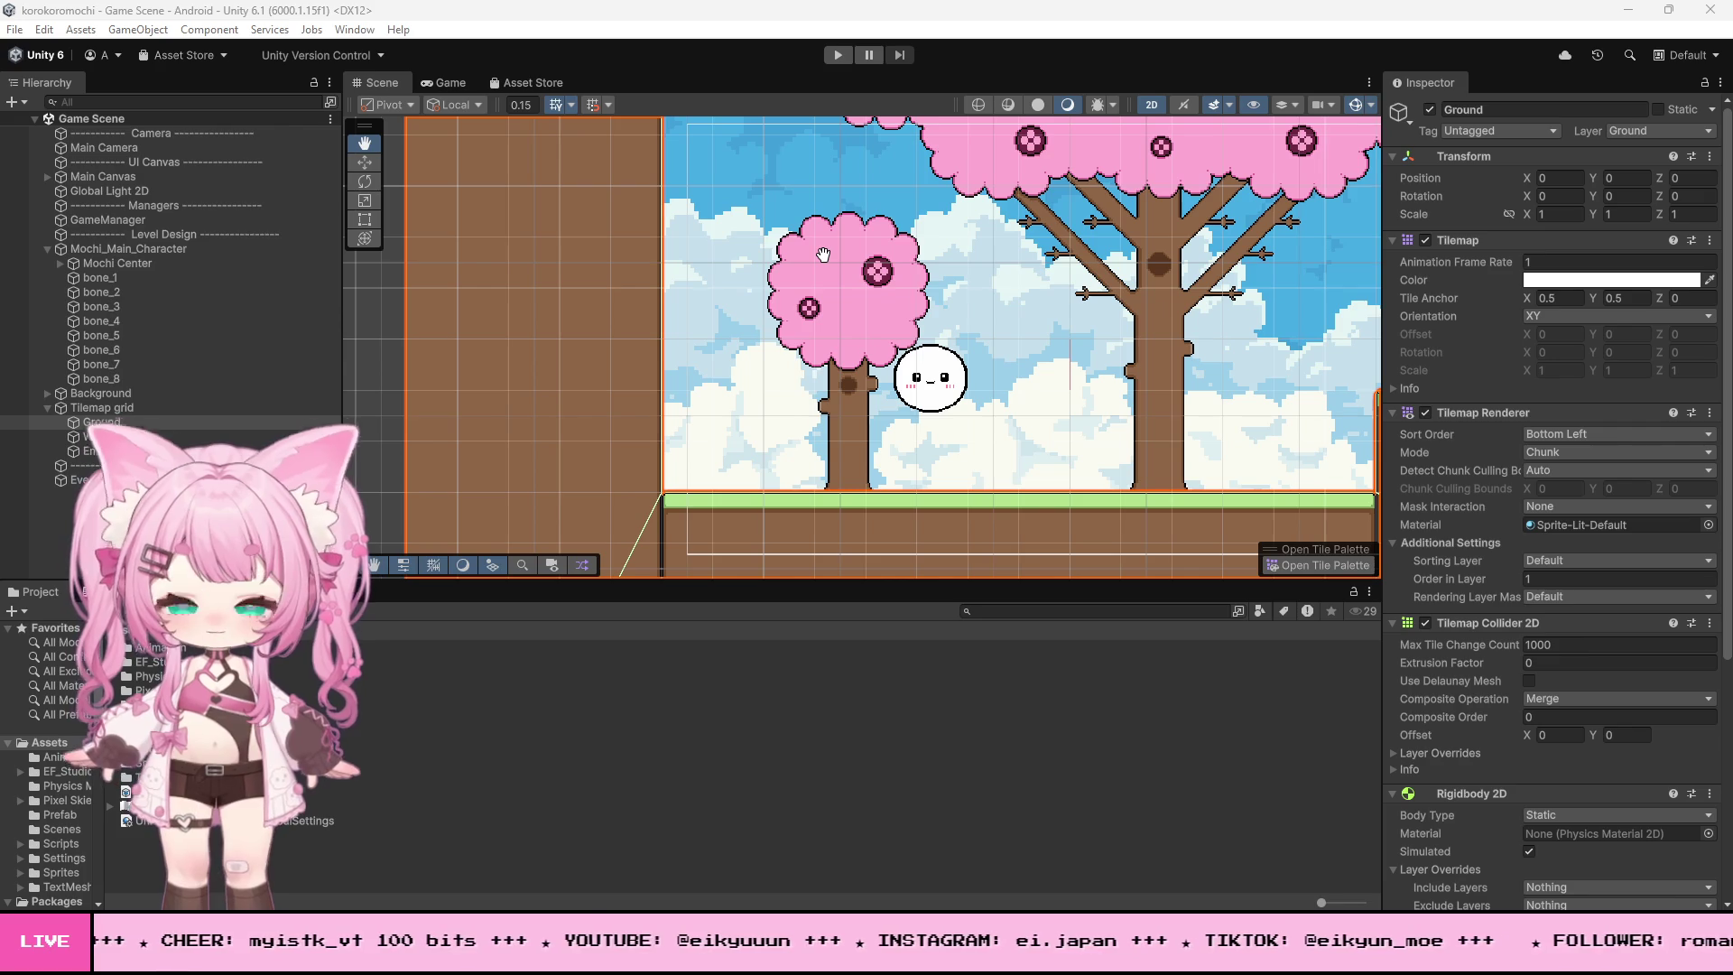
- Pan the Scene view to the raised platform, then run and stop the game once more
left_click_drag(823, 255, 742, 420)
scroll(741, 419, "up", 2)
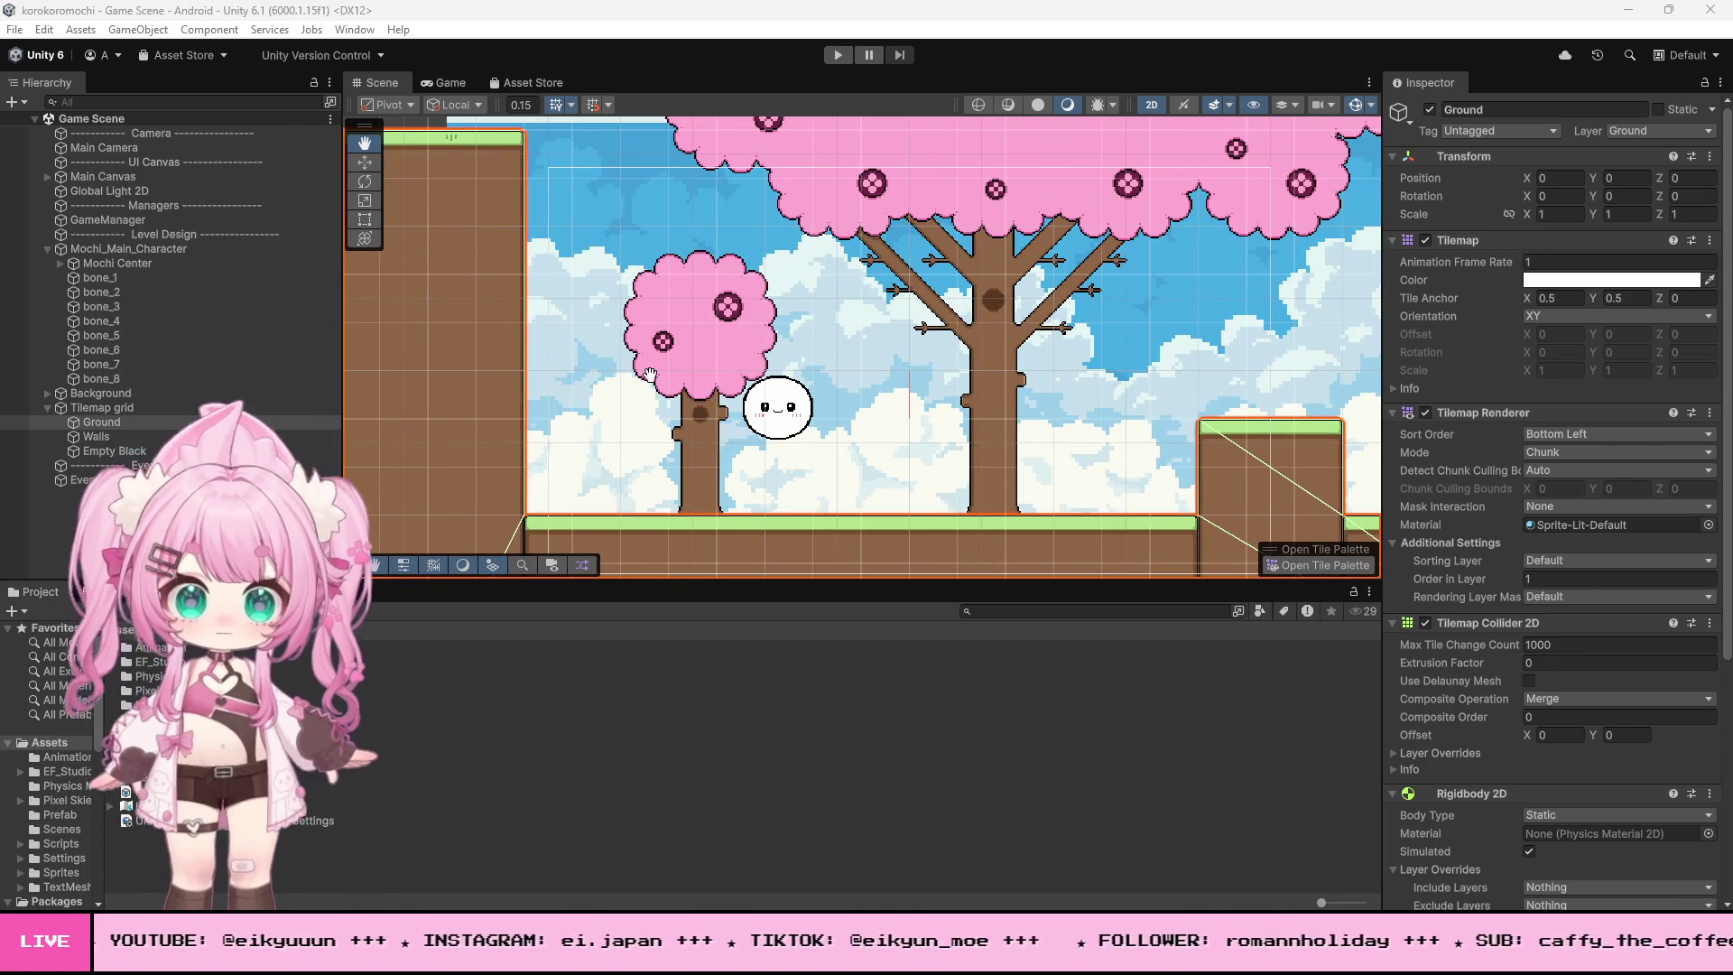
left_click(835, 56)
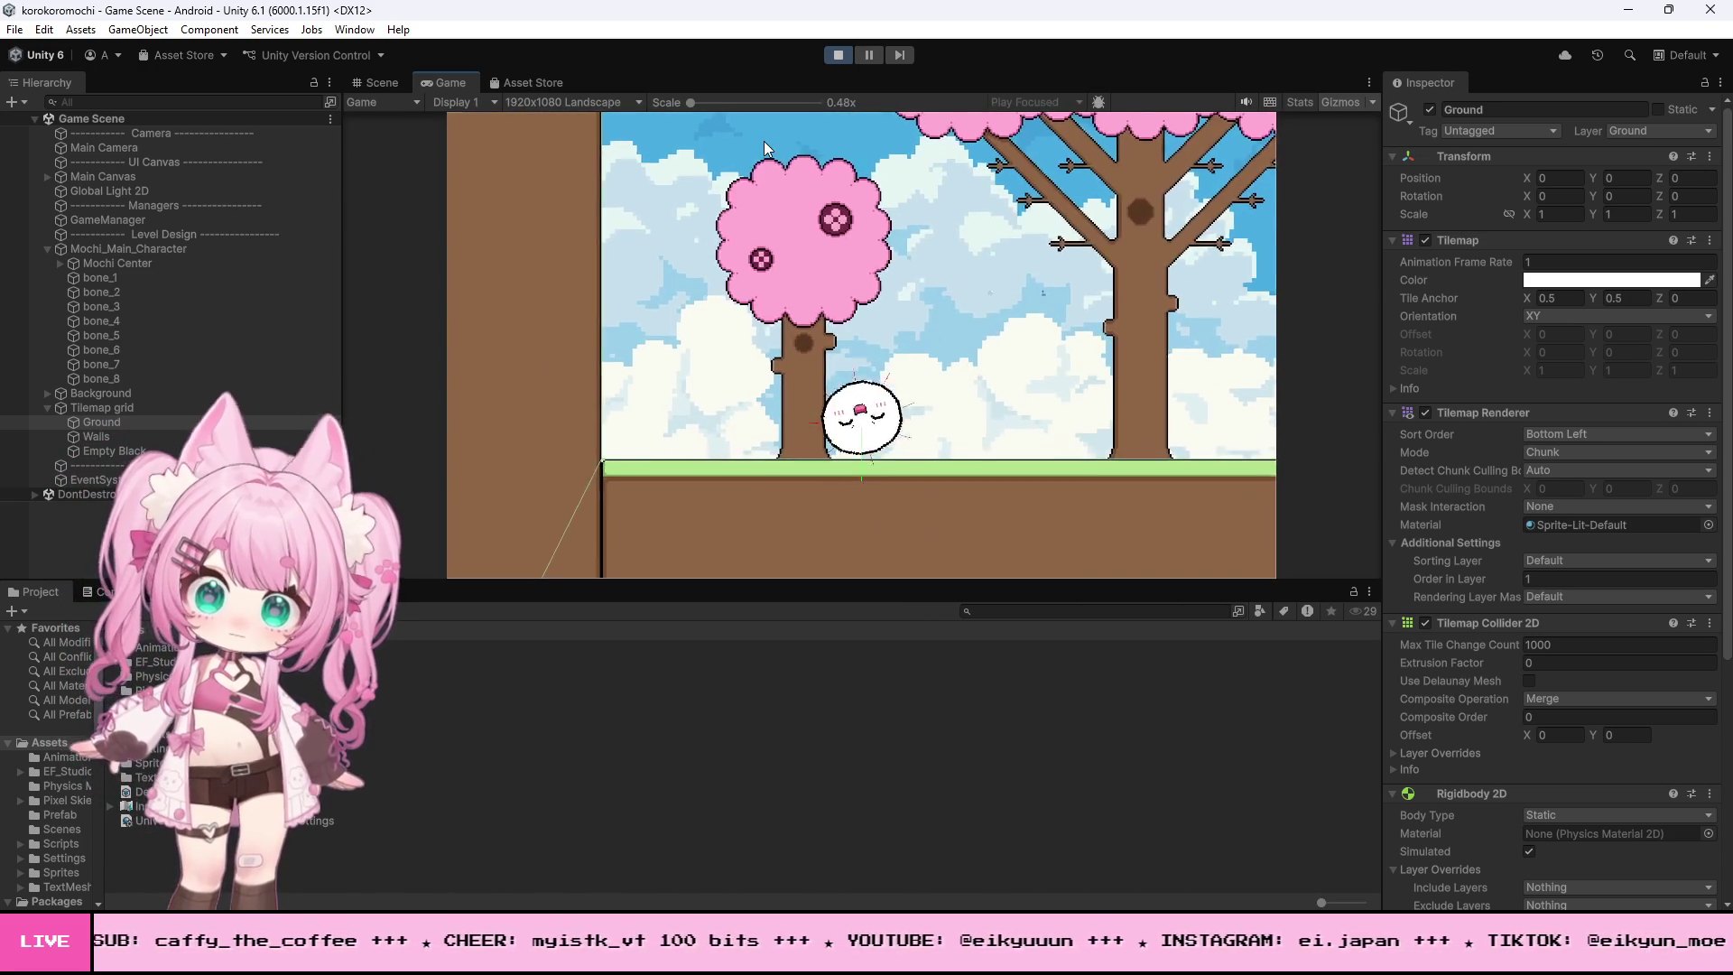
left_click(839, 55)
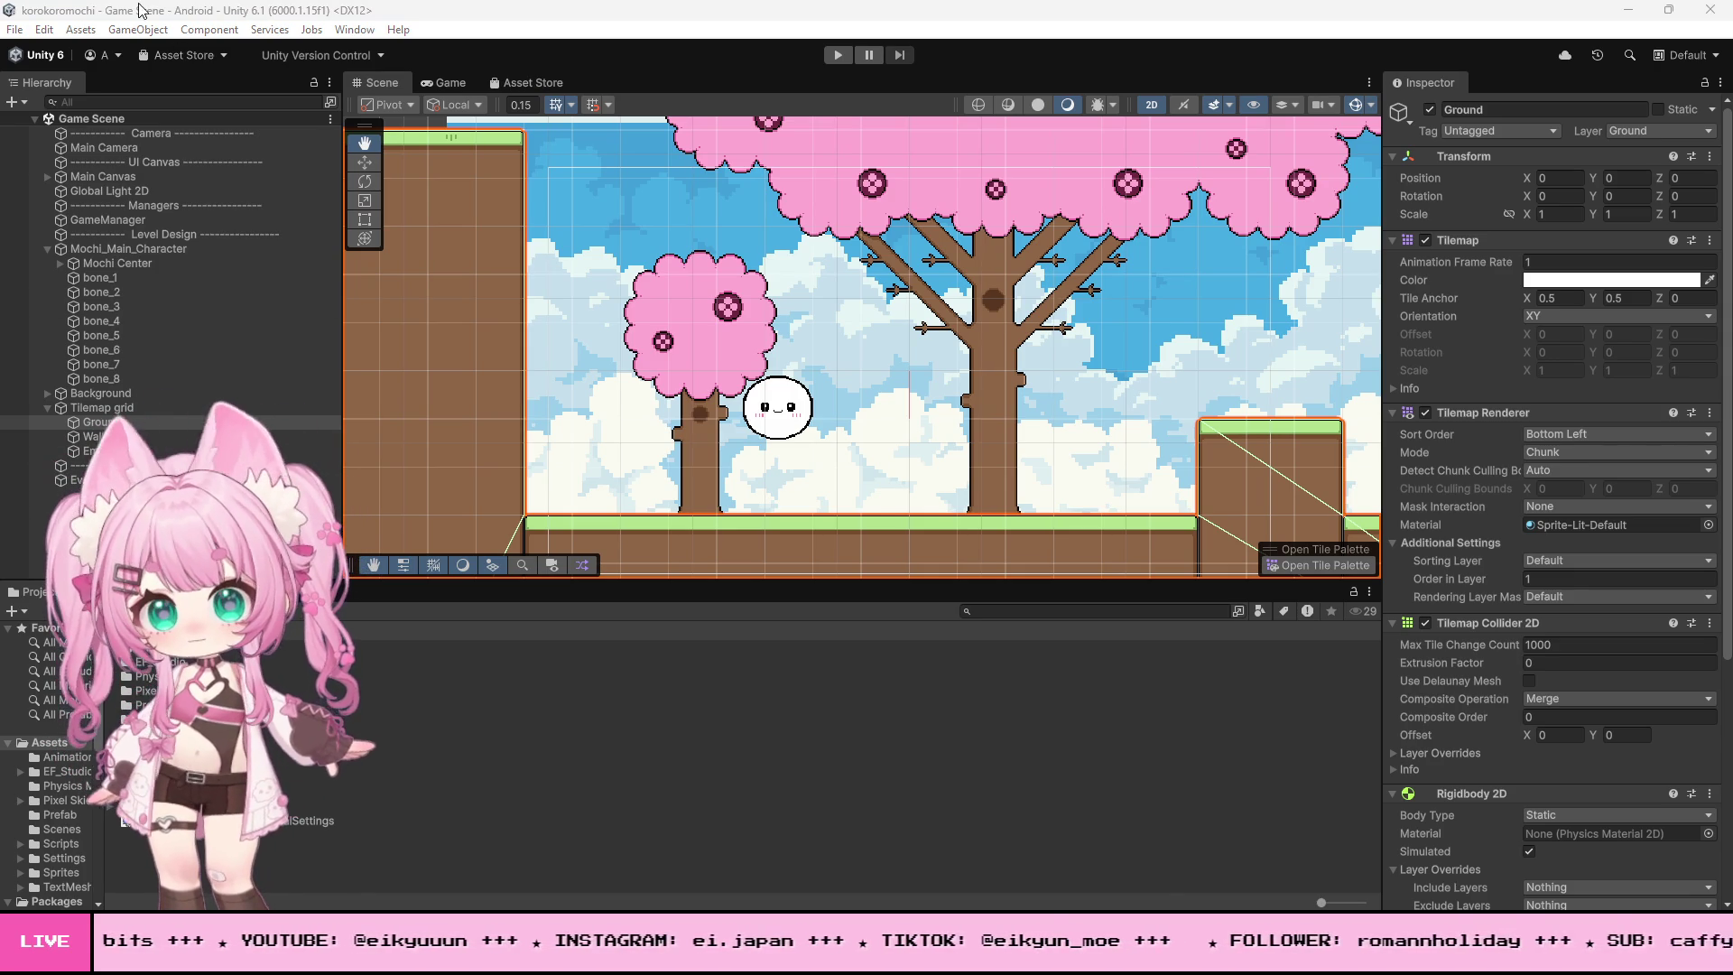
left_click(16, 30)
left_click(45, 118)
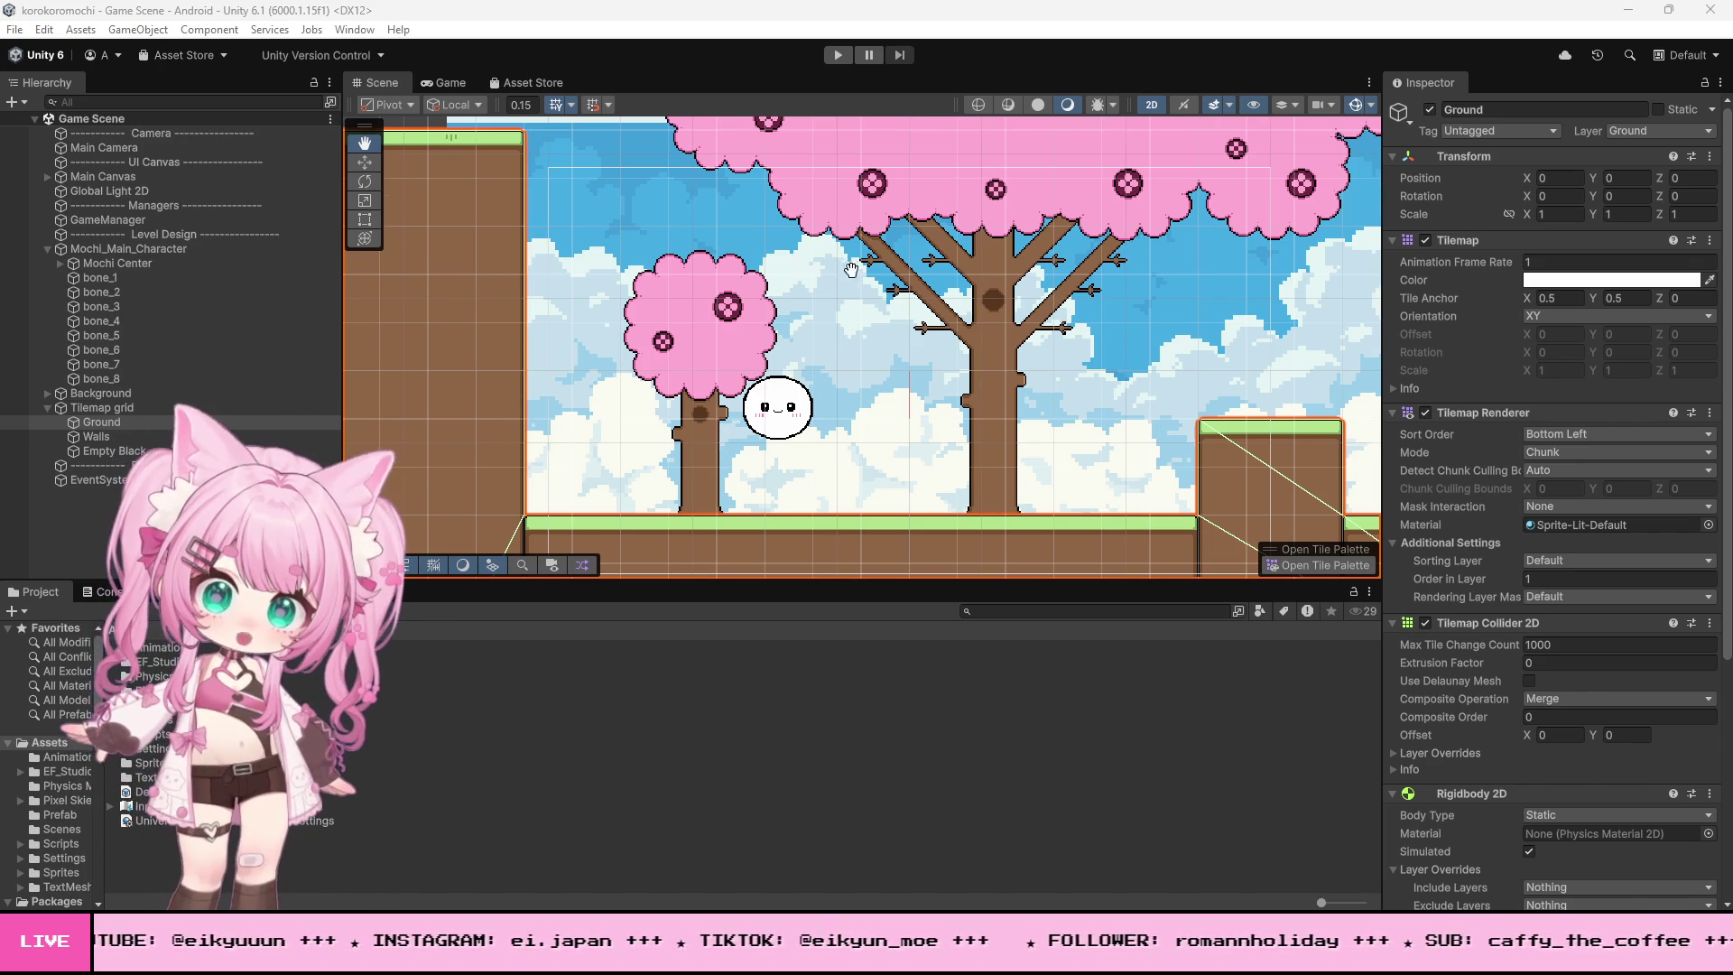
scroll(841, 323, "down", 3)
scroll(841, 323, "up", 2)
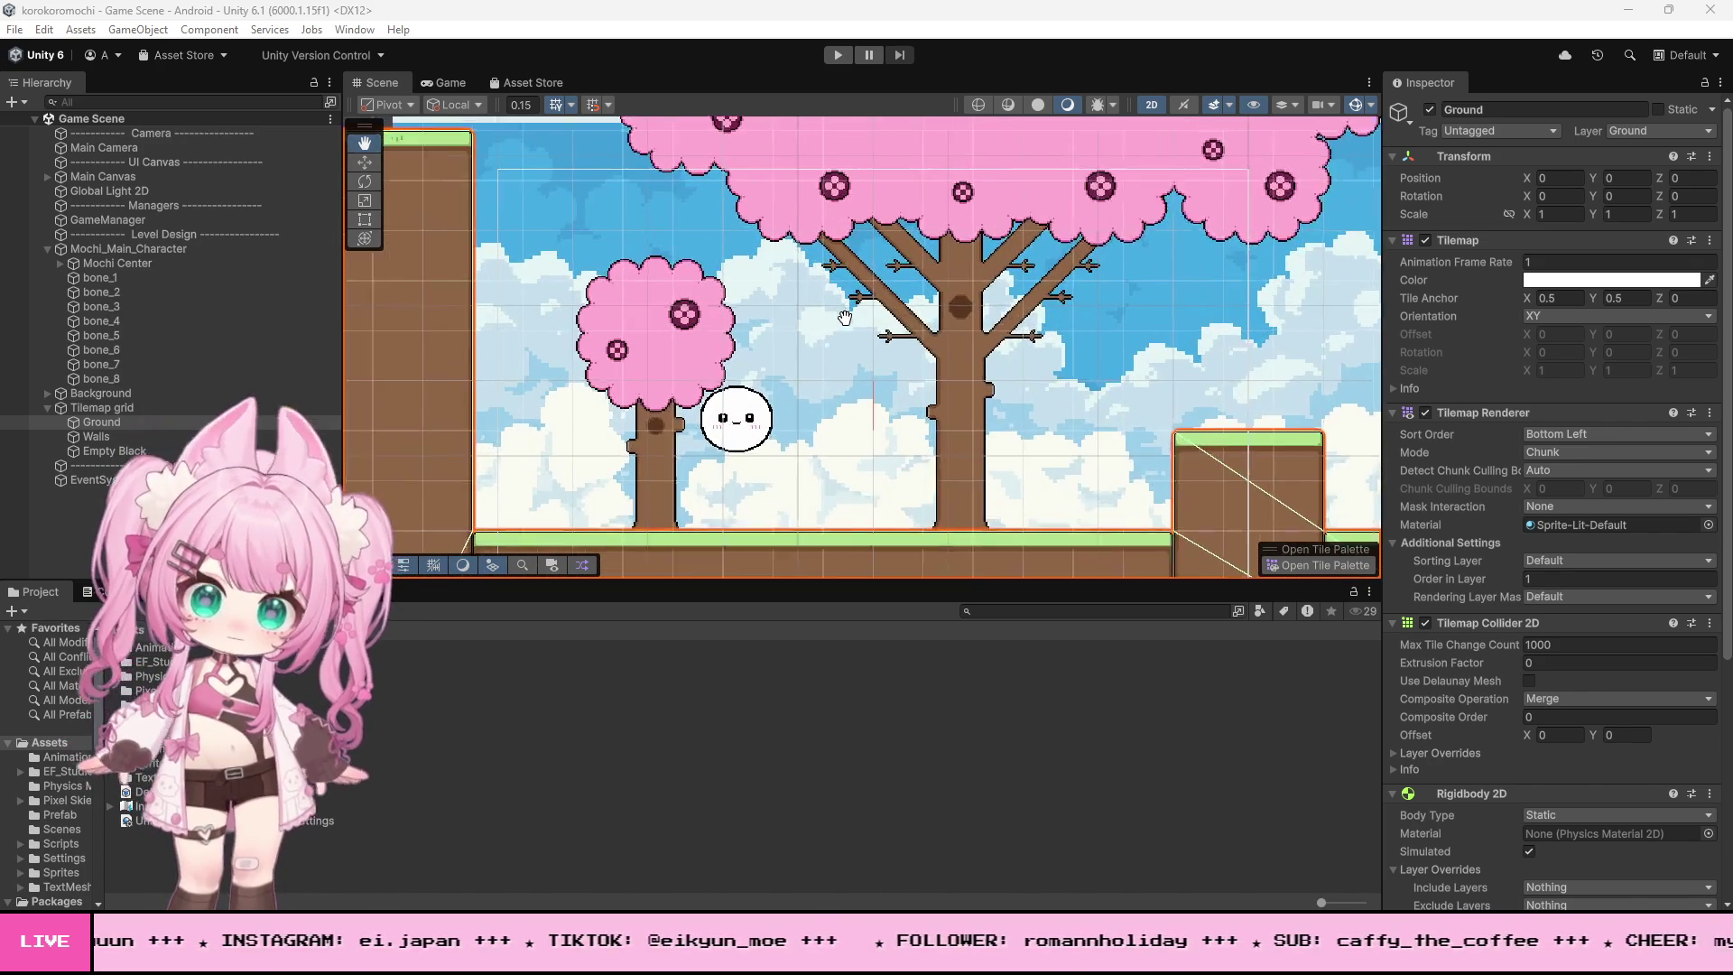
scroll(845, 311, "down", 1)
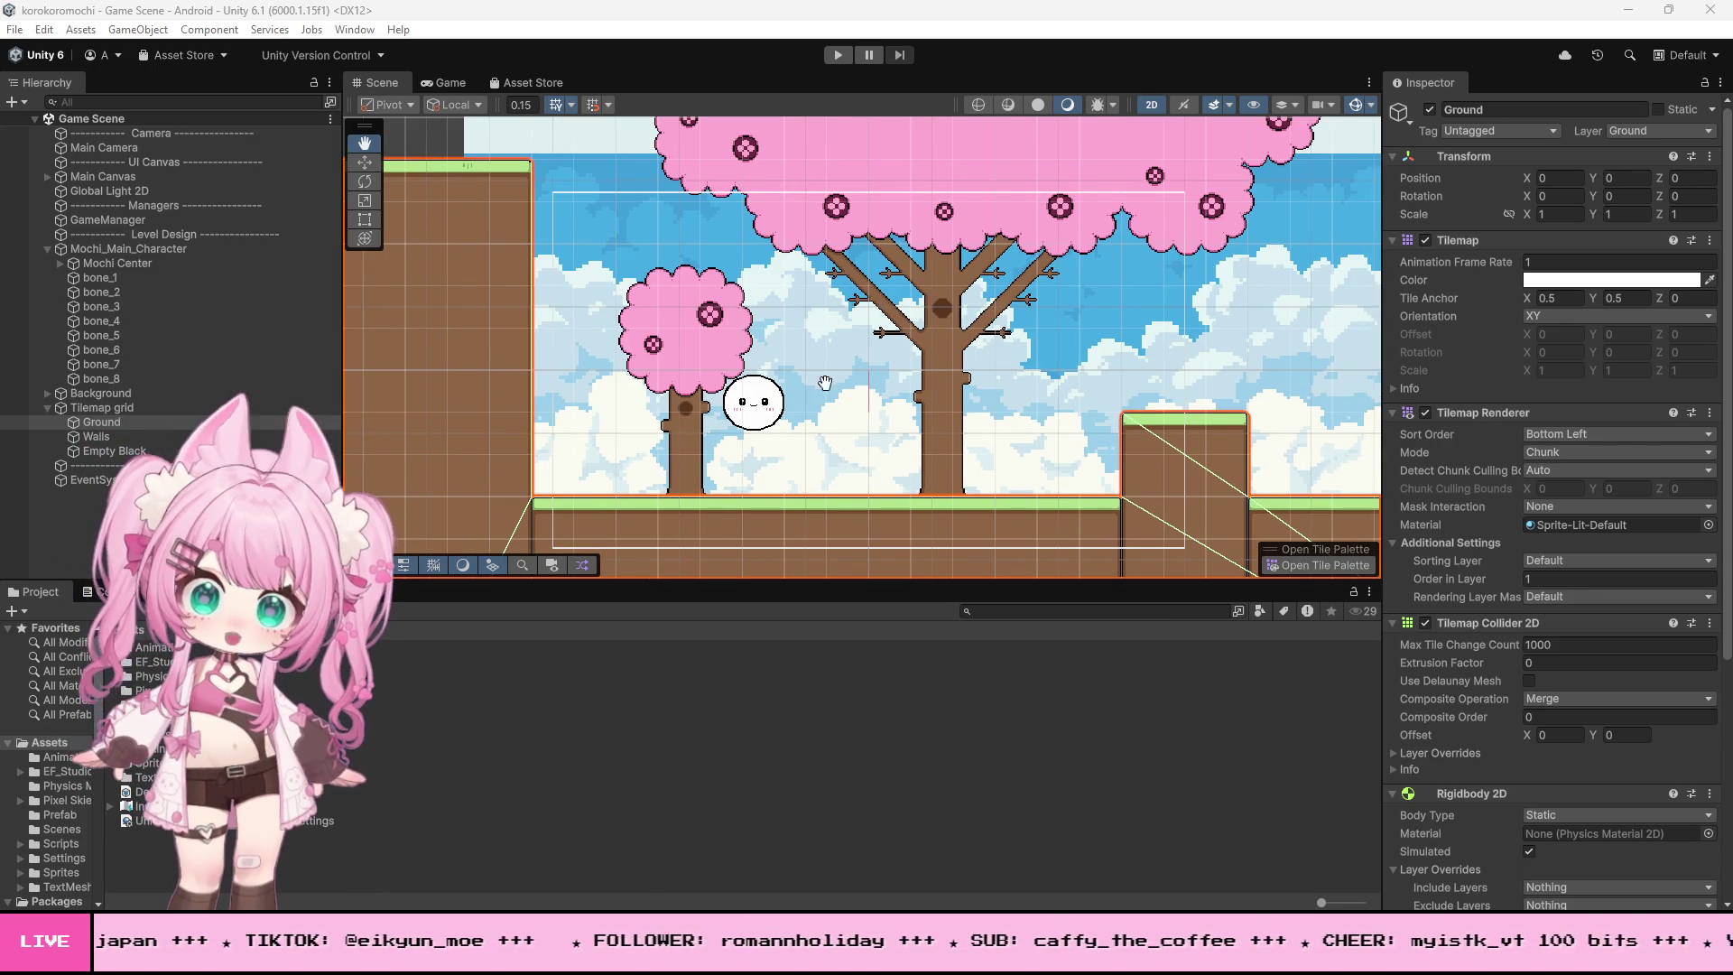
scroll(758, 383, "up", 3)
scroll(763, 379, "down", 4)
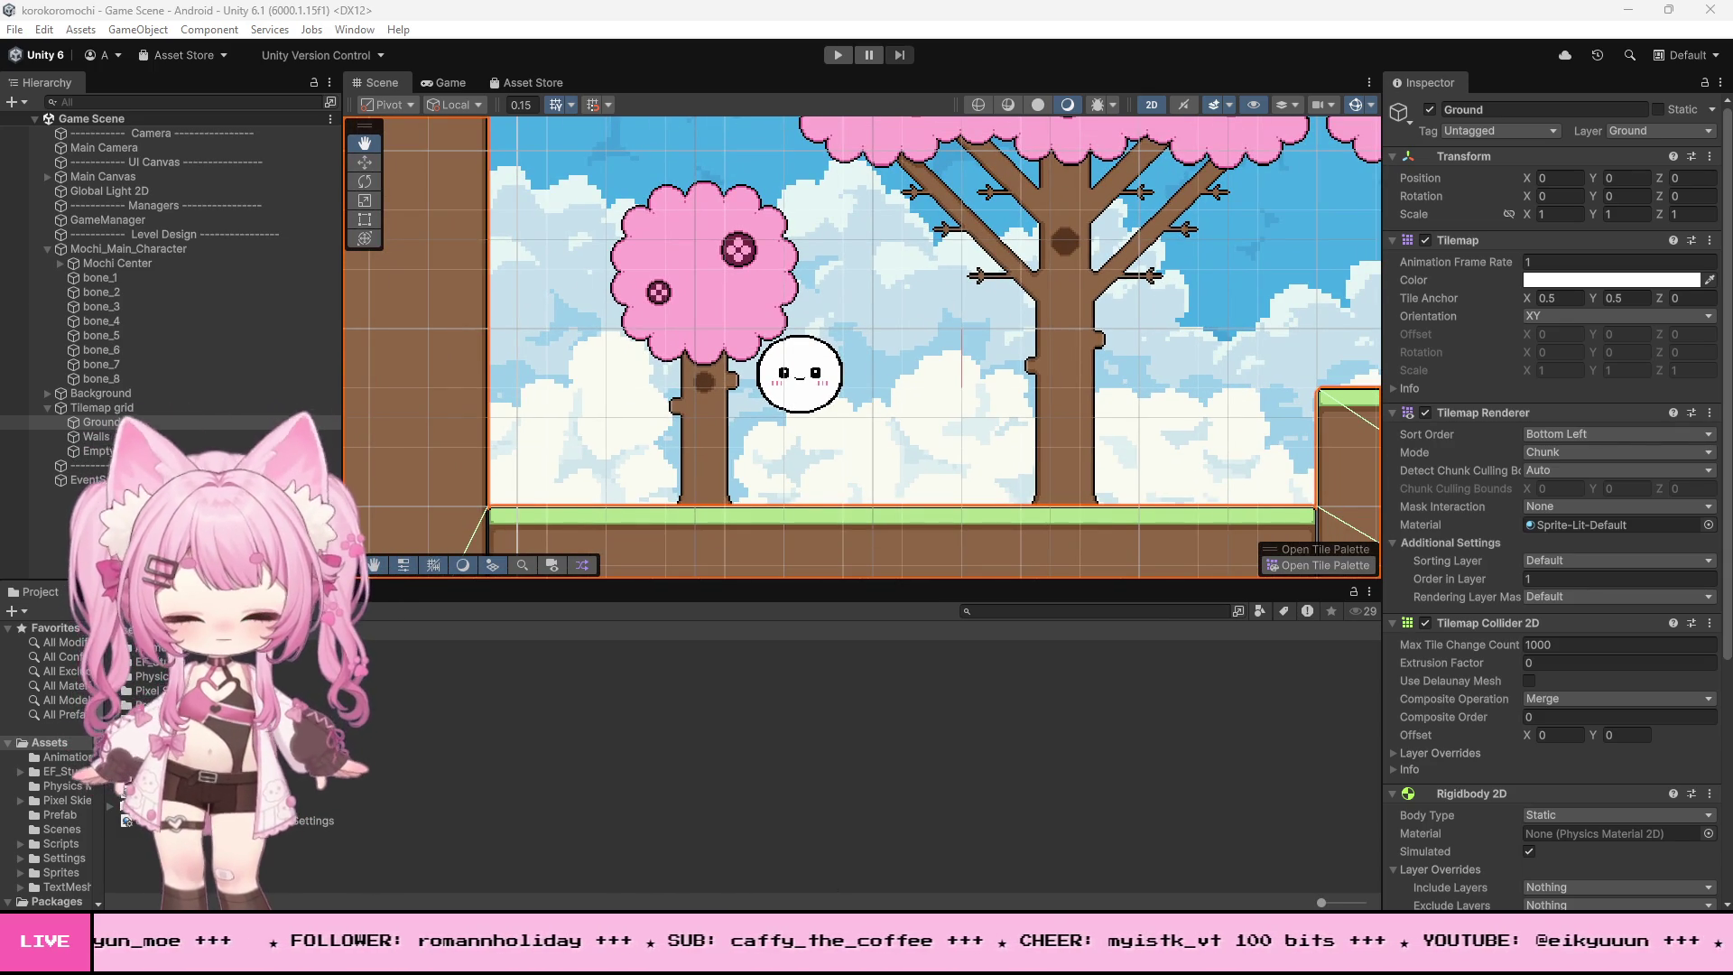
mouse_move(709, 947)
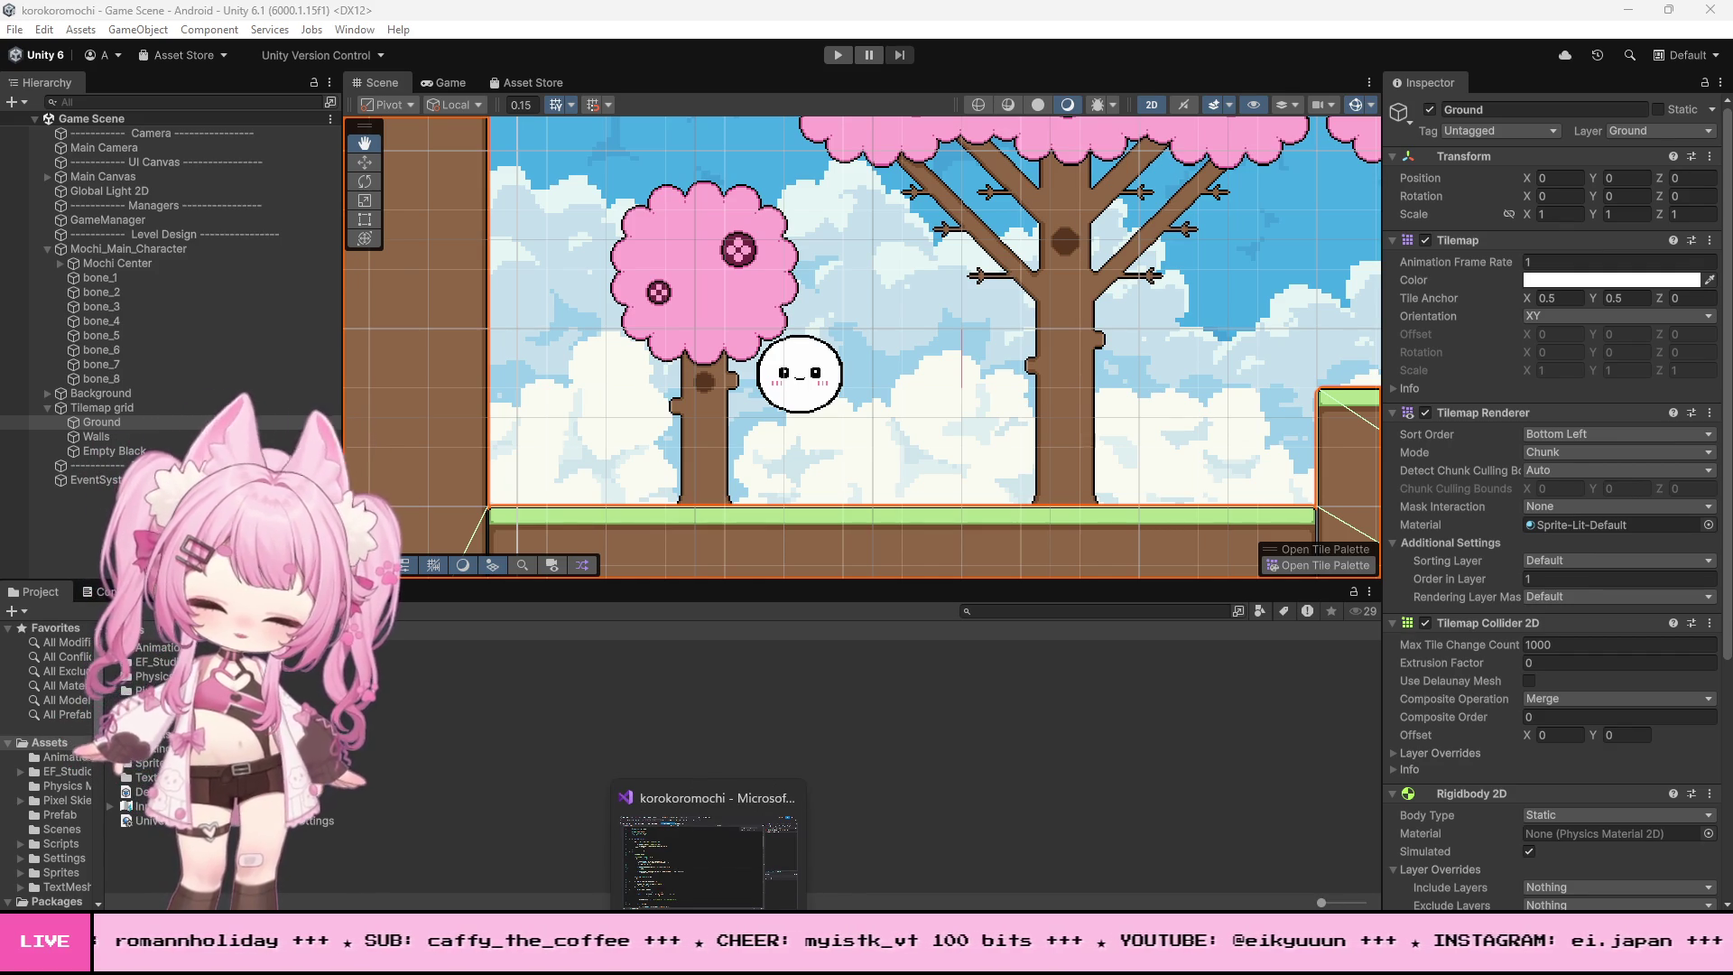
- Look over MochiController.cs around GetCenter and OnDrawGizmos, then minimize Visual Studio
left_click(708, 853)
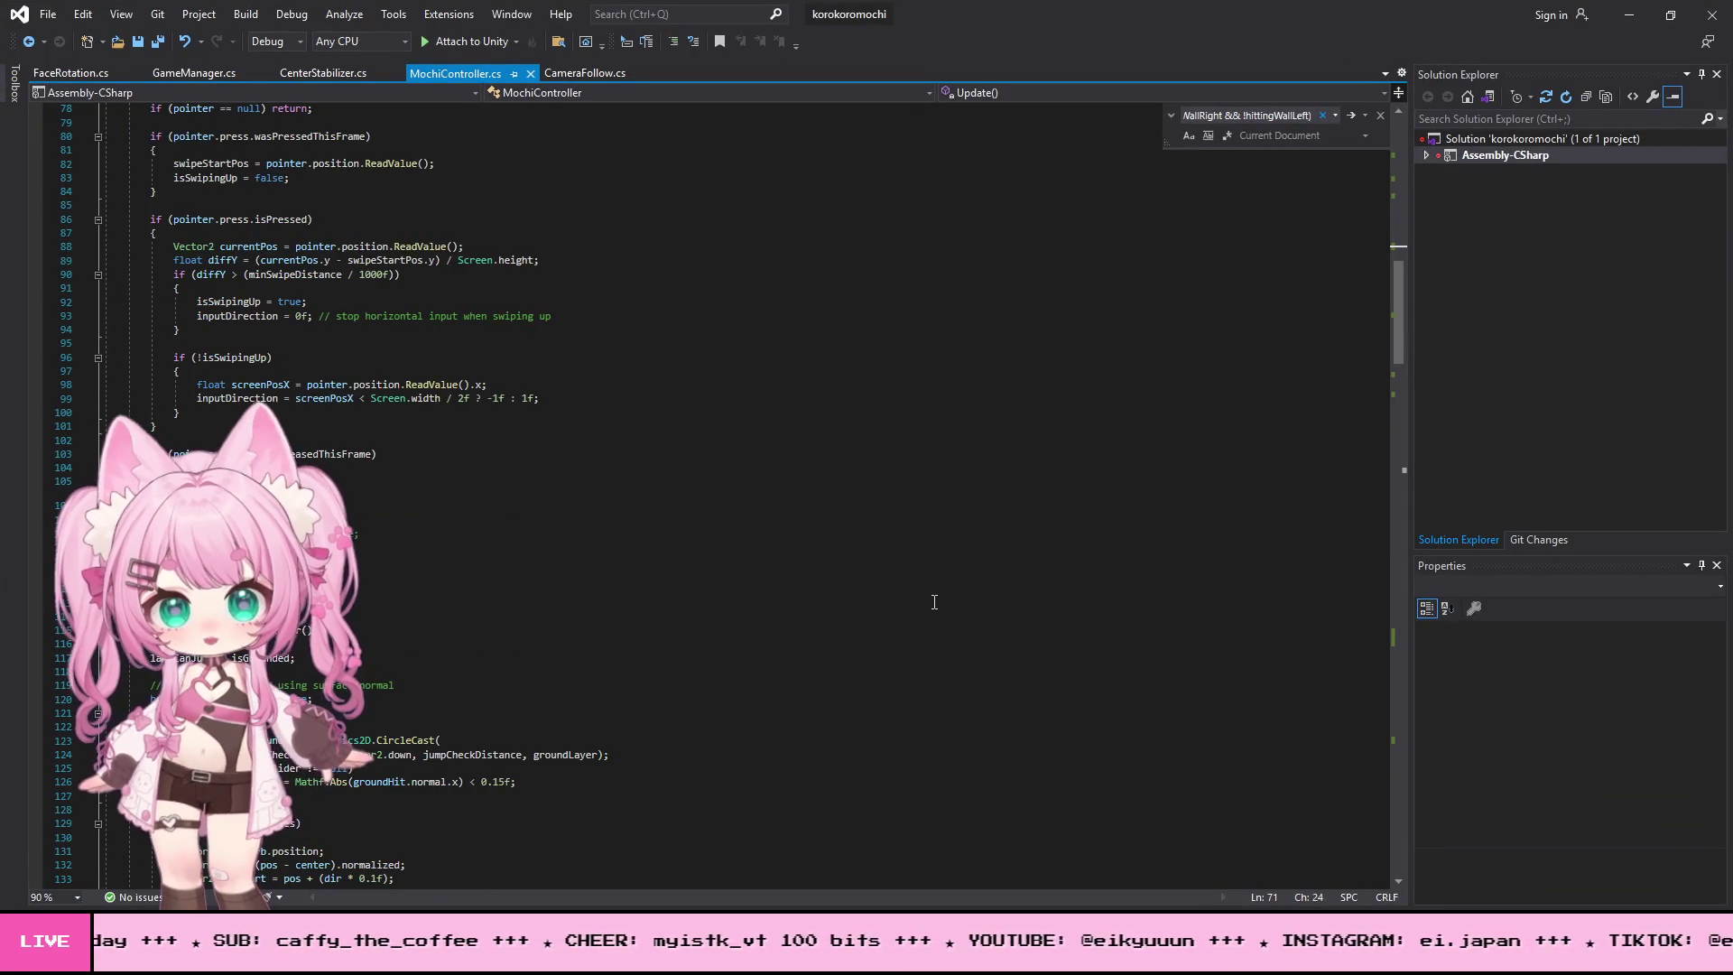
scroll(934, 601, "down", 20)
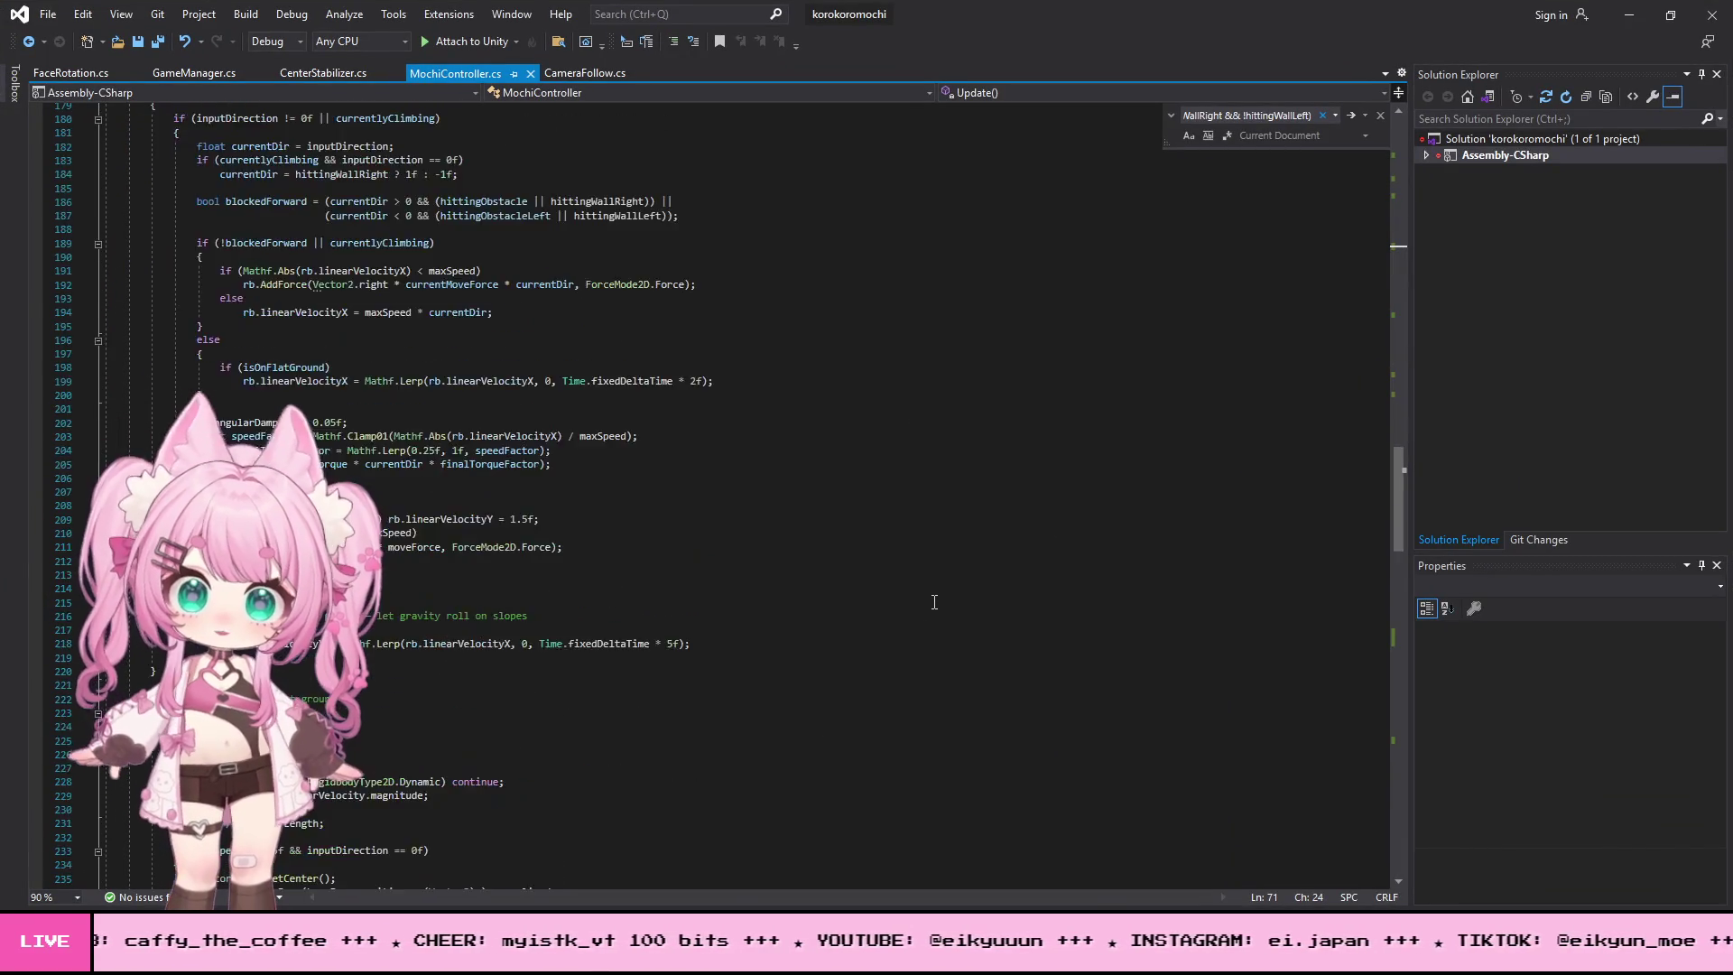
scroll(934, 601, "down", 20)
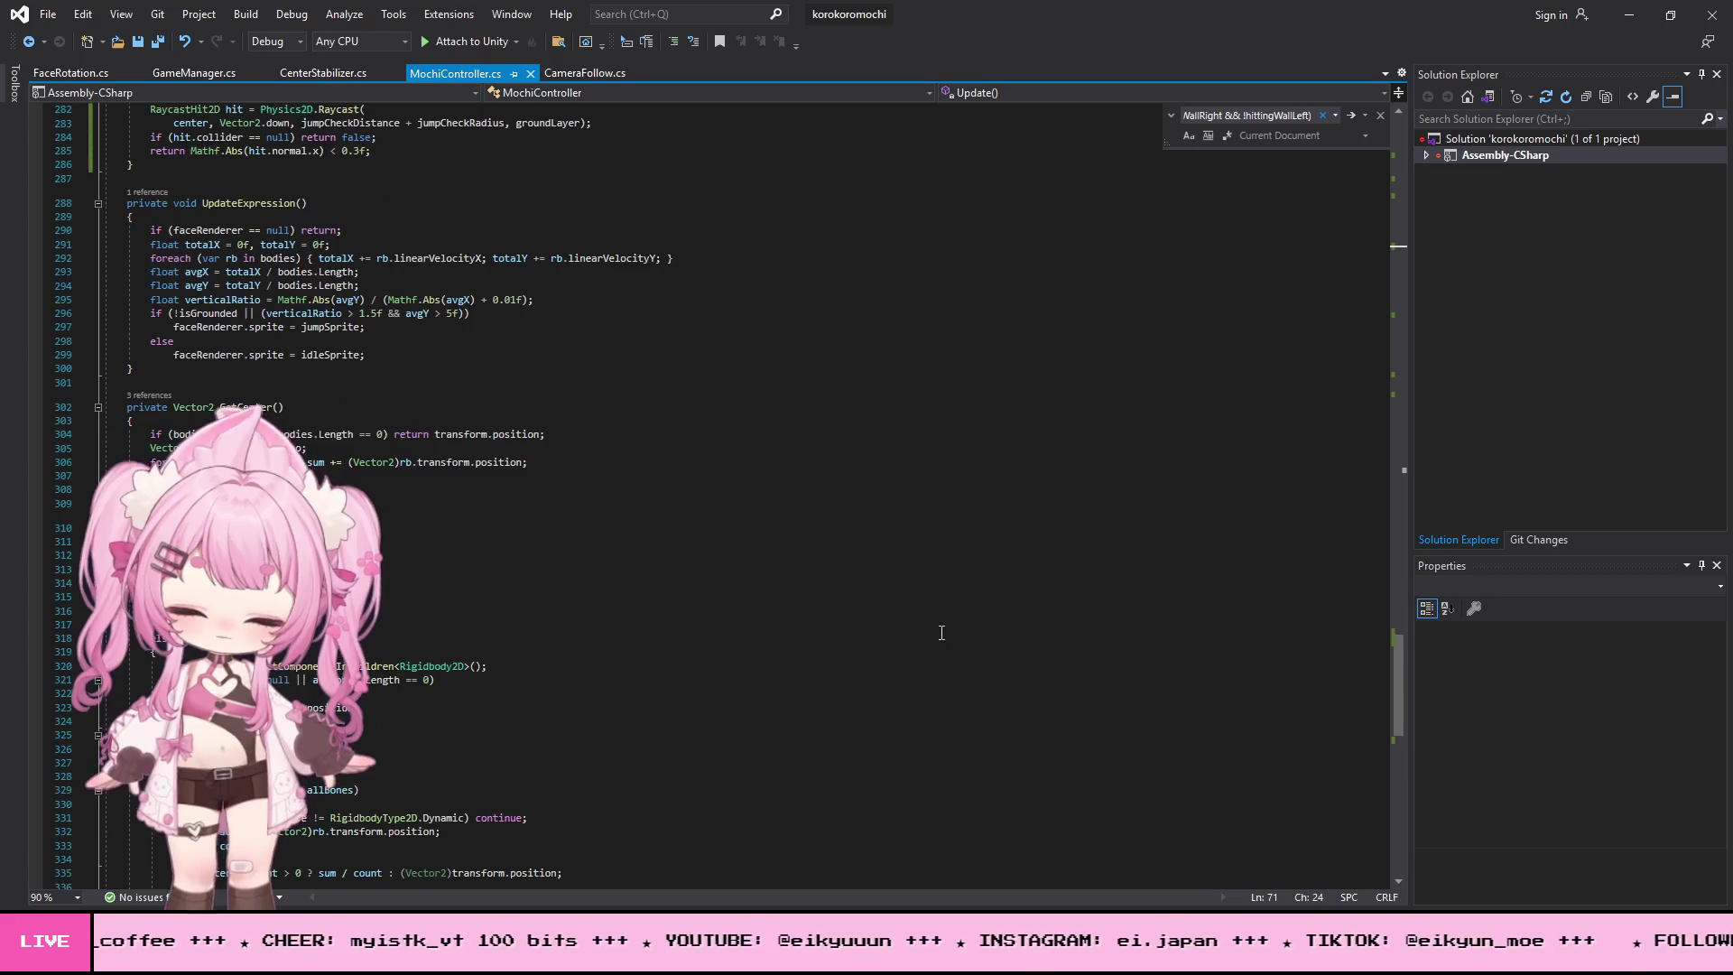
scroll(941, 631, "down", 5)
scroll(940, 632, "up", 5)
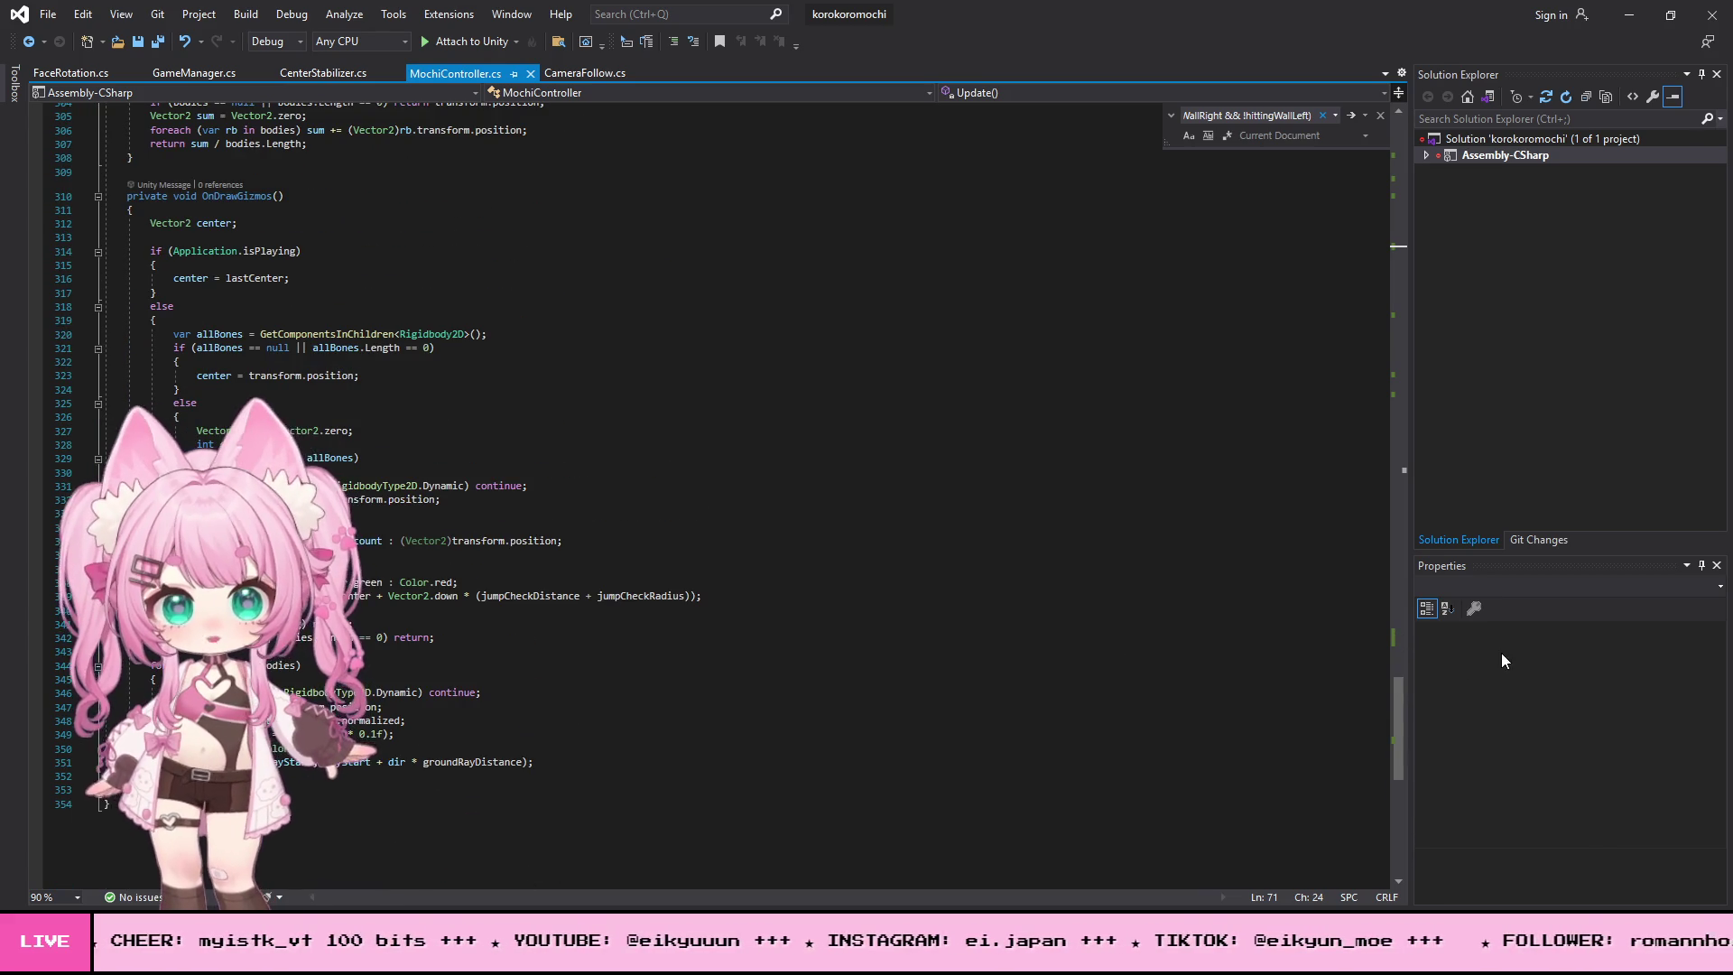
mouse_move(1399, 710)
left_mouse_down()
mouse_move(1446, 296)
mouse_move(1442, 198)
mouse_move(1402, 149)
mouse_move(1326, 411)
mouse_move(1260, 560)
mouse_move(1258, 522)
left_mouse_up()
scroll(953, 484, "up", 3)
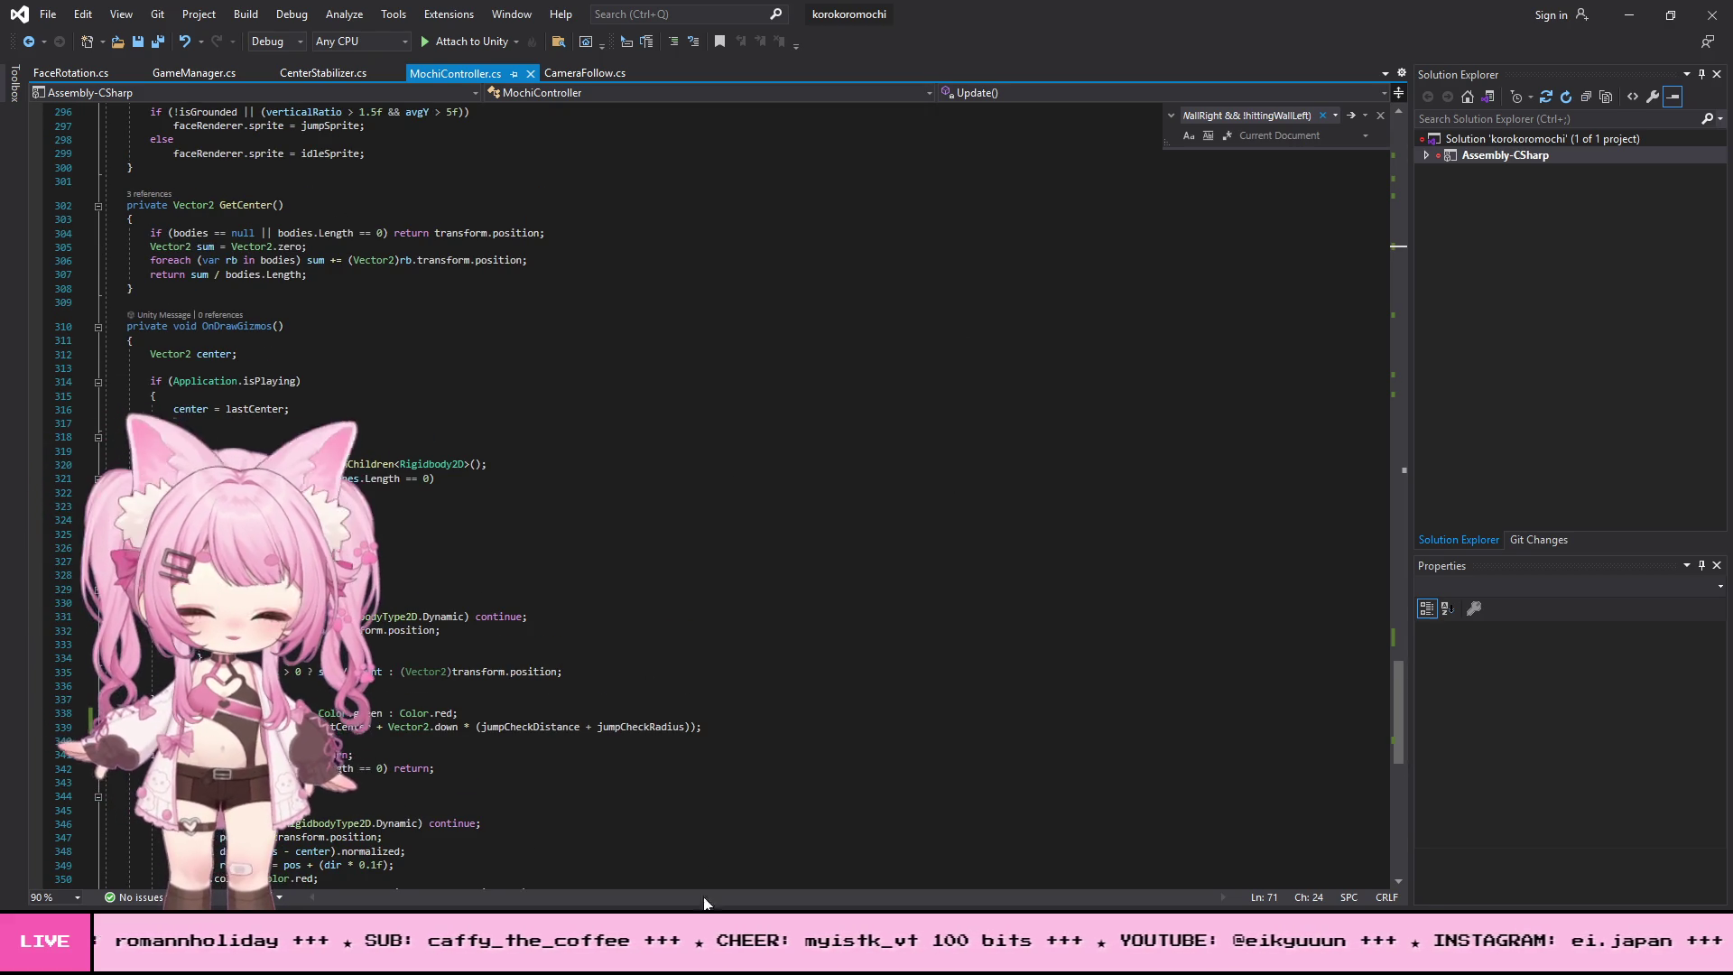
left_click(1629, 14)
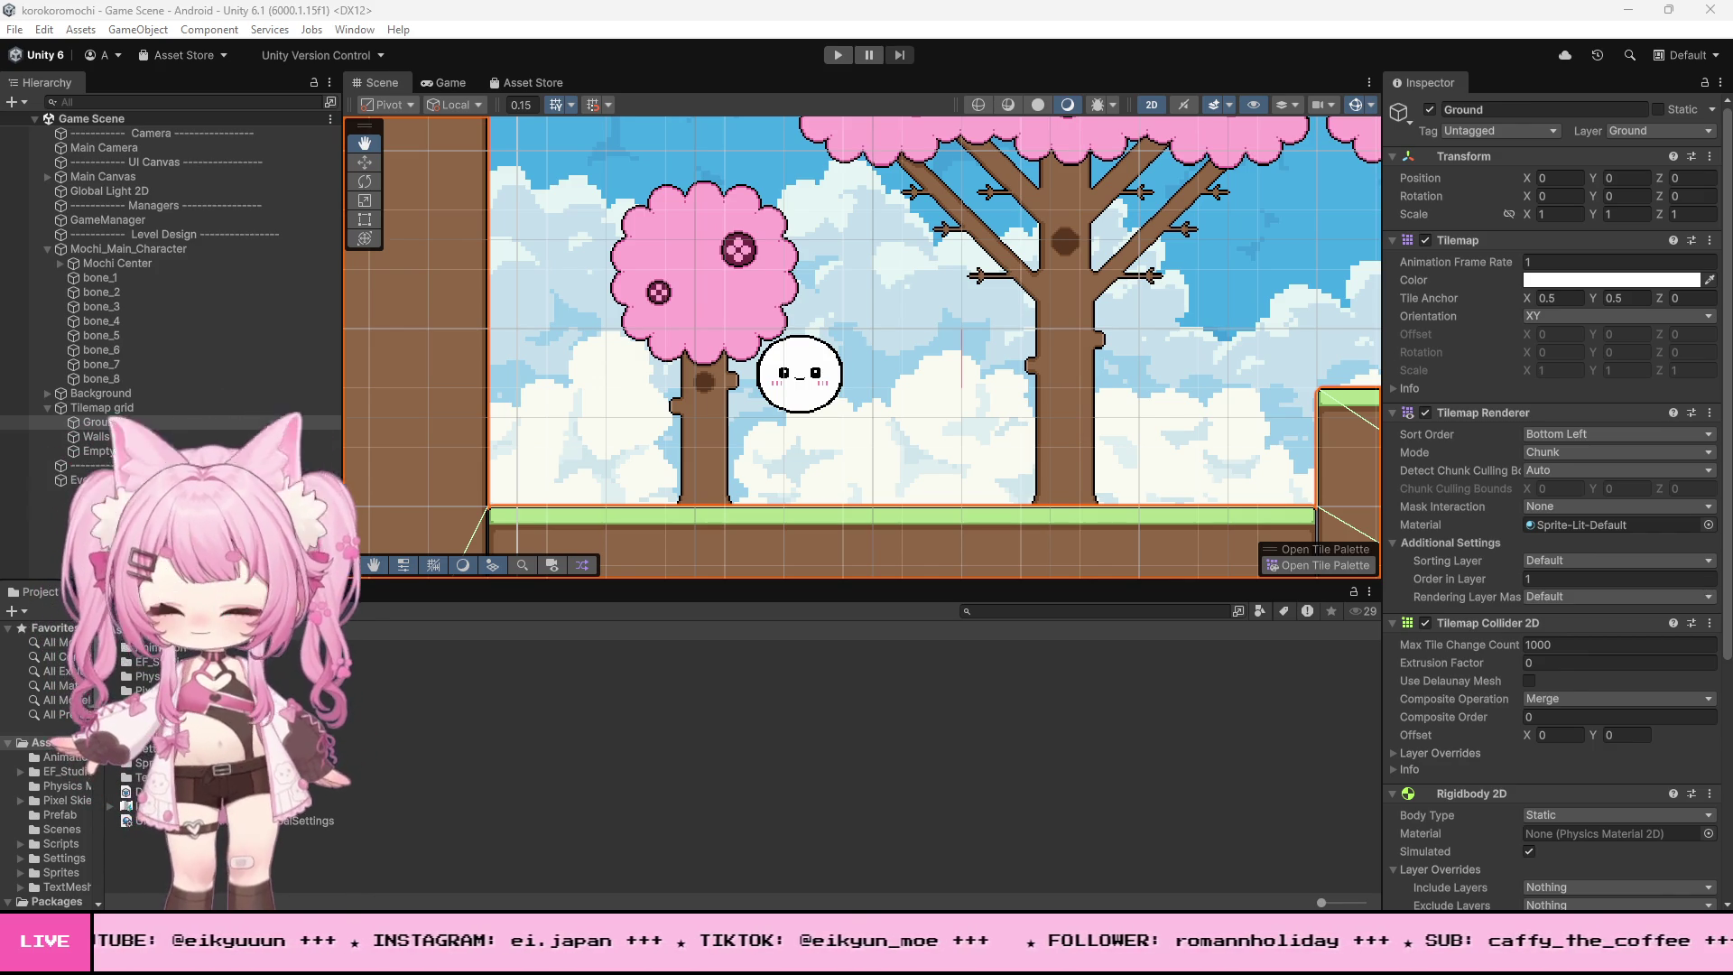
key("alt+Tab")
- Select and deselect the whole MochiController script, then scroll back up to line 1
key("ctrl+a")
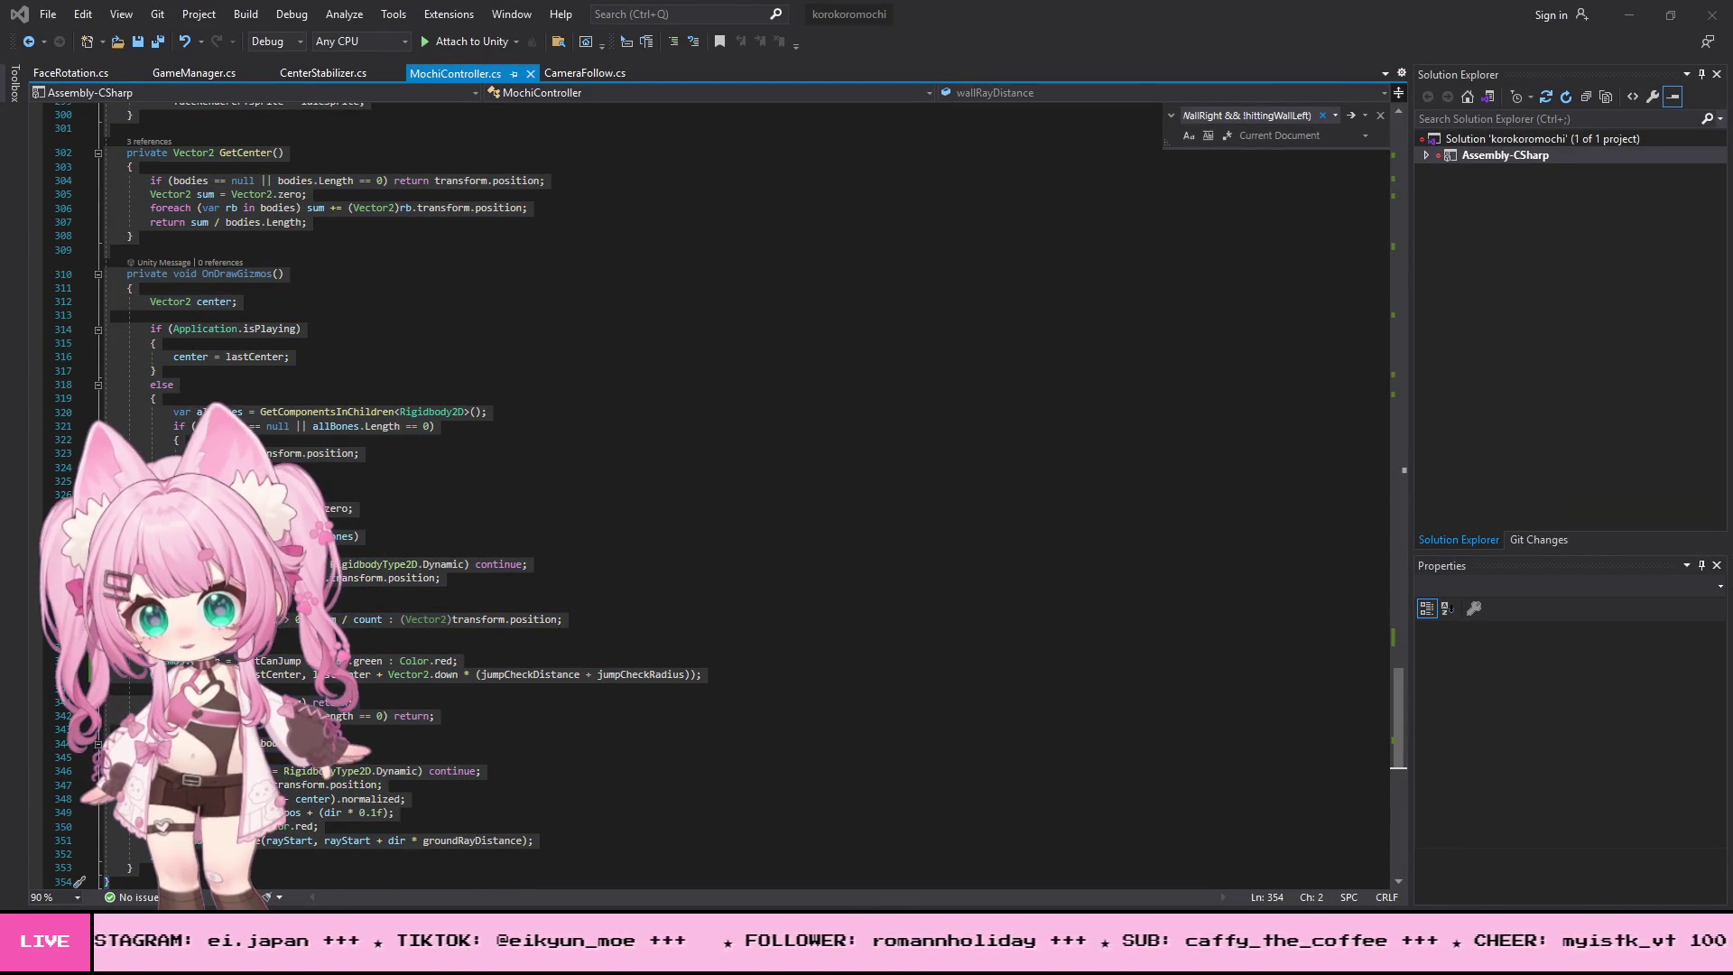
key("ctrl+v")
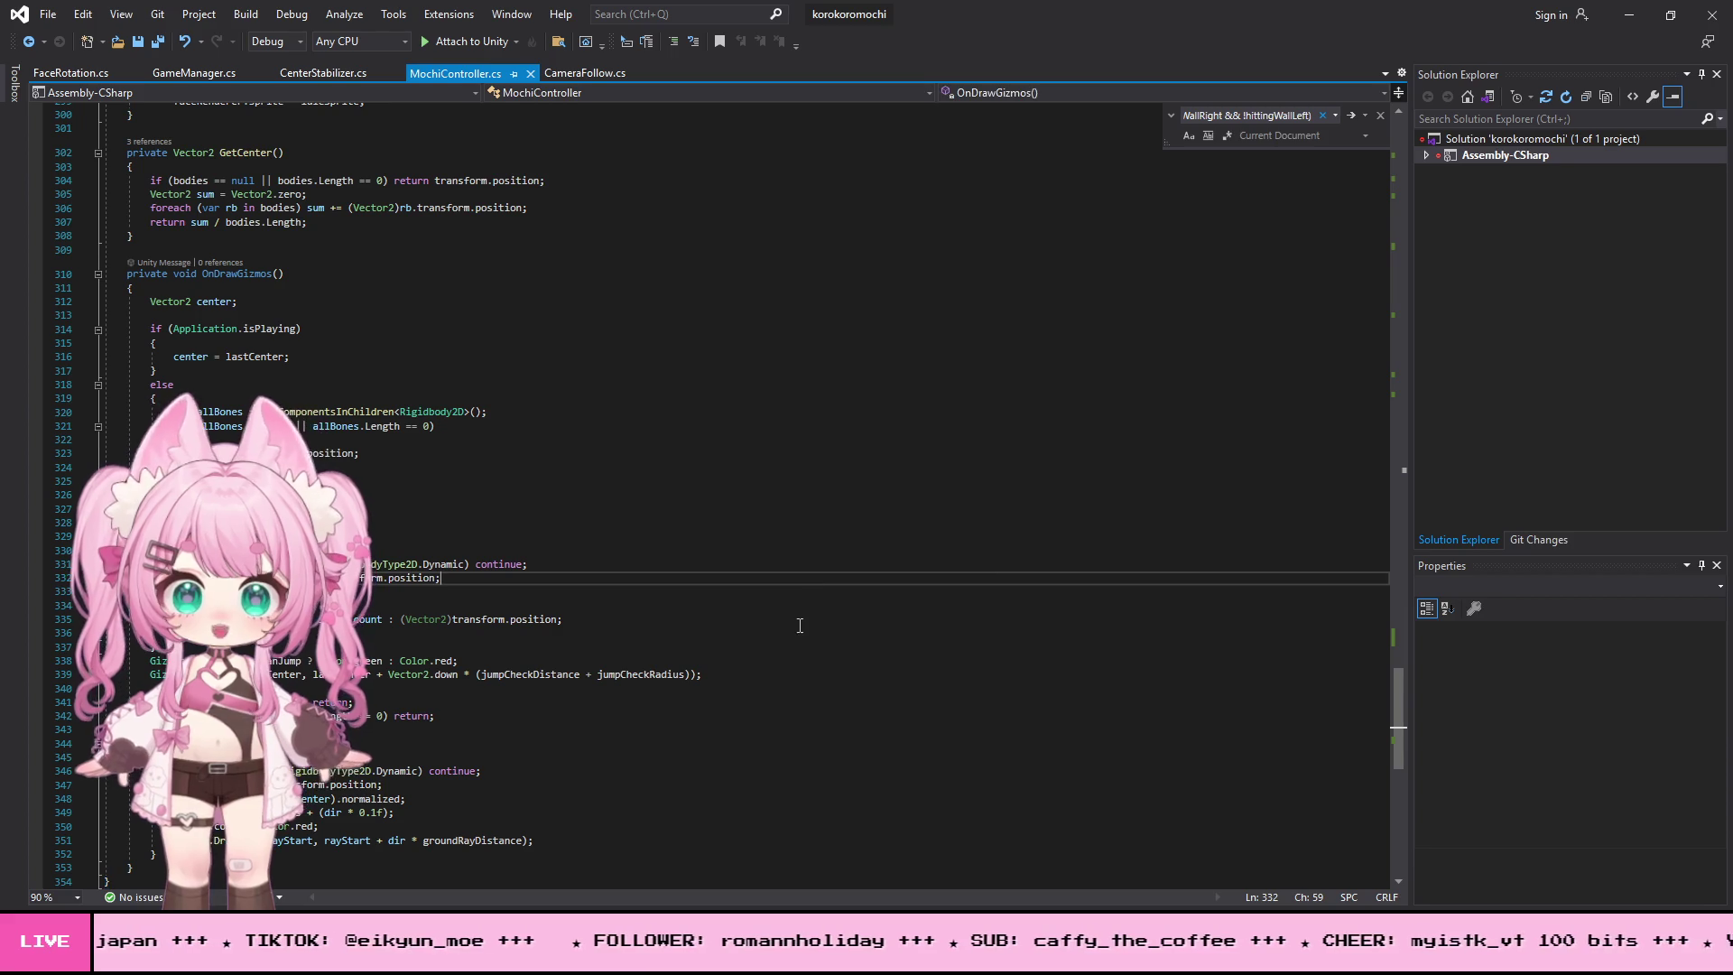
key("alt+Tab")
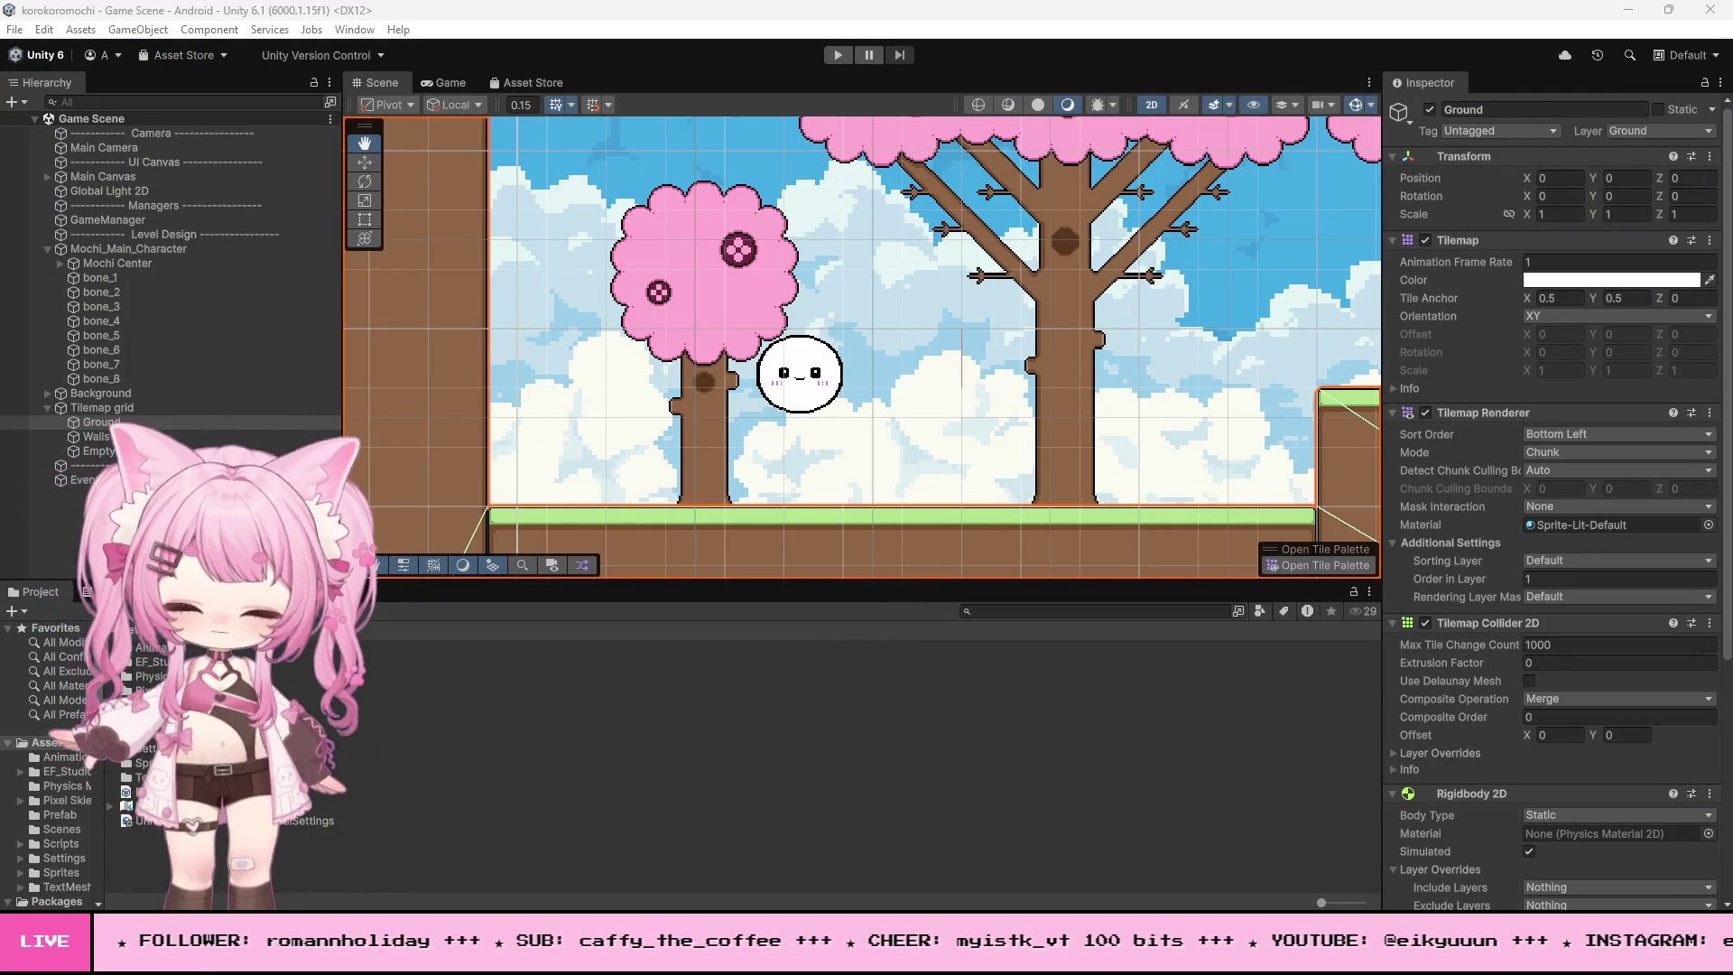
key("alt+Tab")
scroll(548, 600, "up", 20)
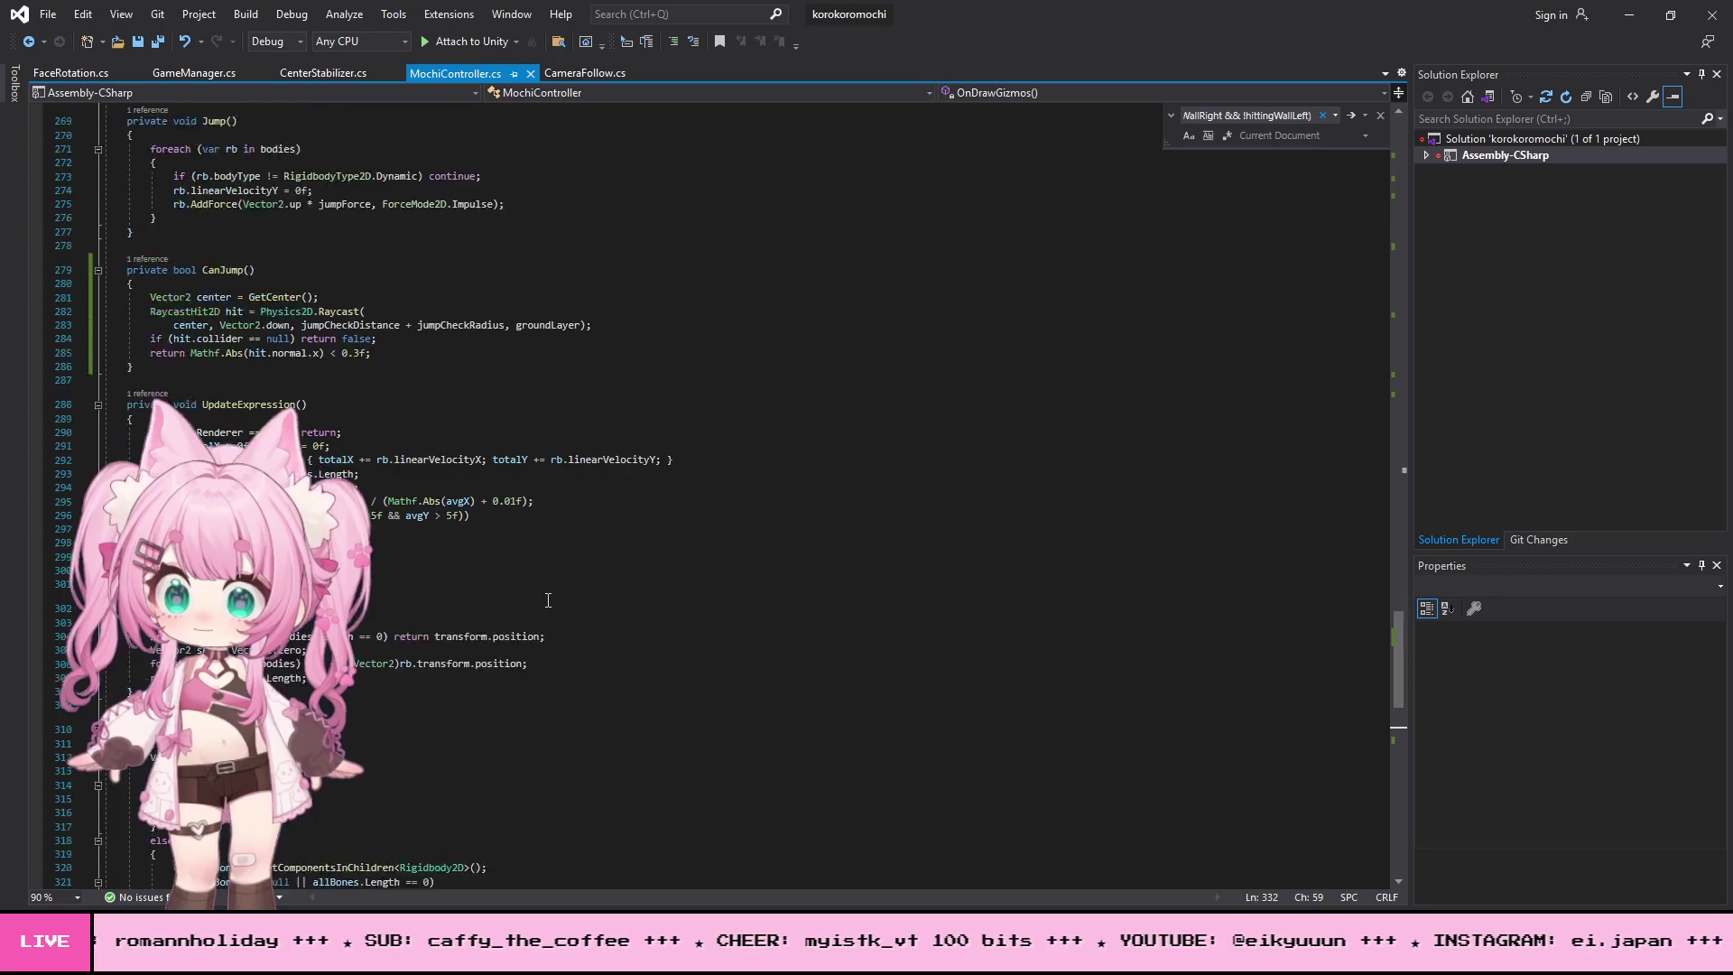
scroll(548, 594, "up", 20)
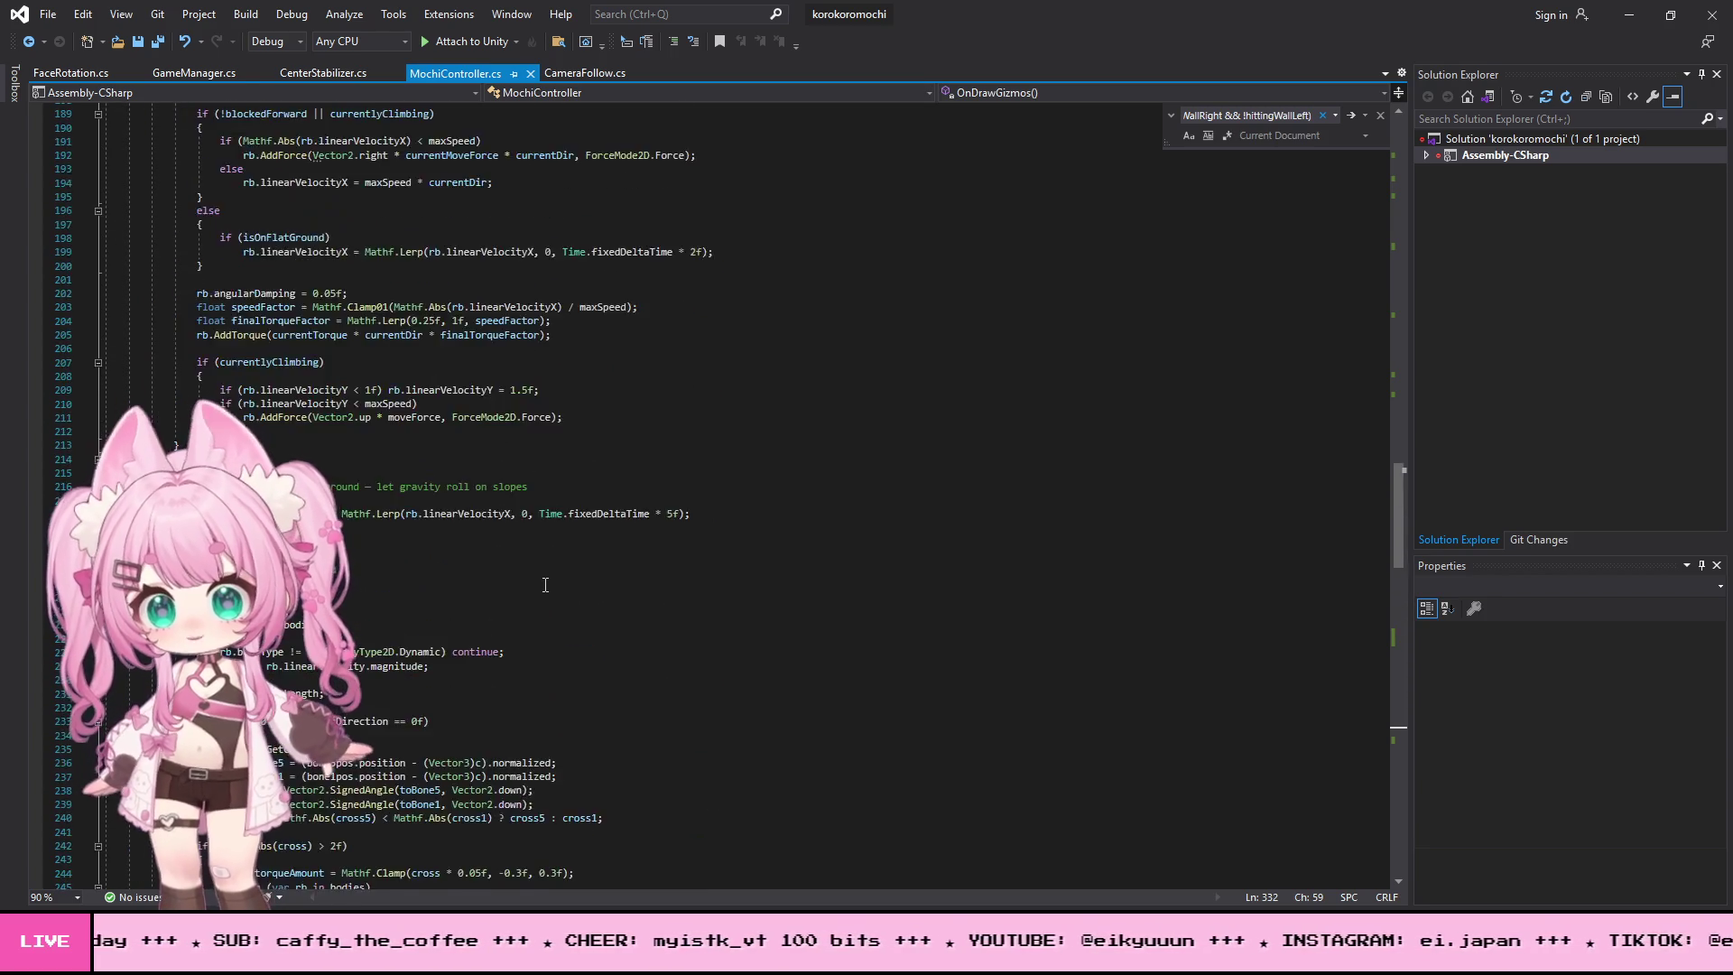
scroll(545, 587, "up", 11)
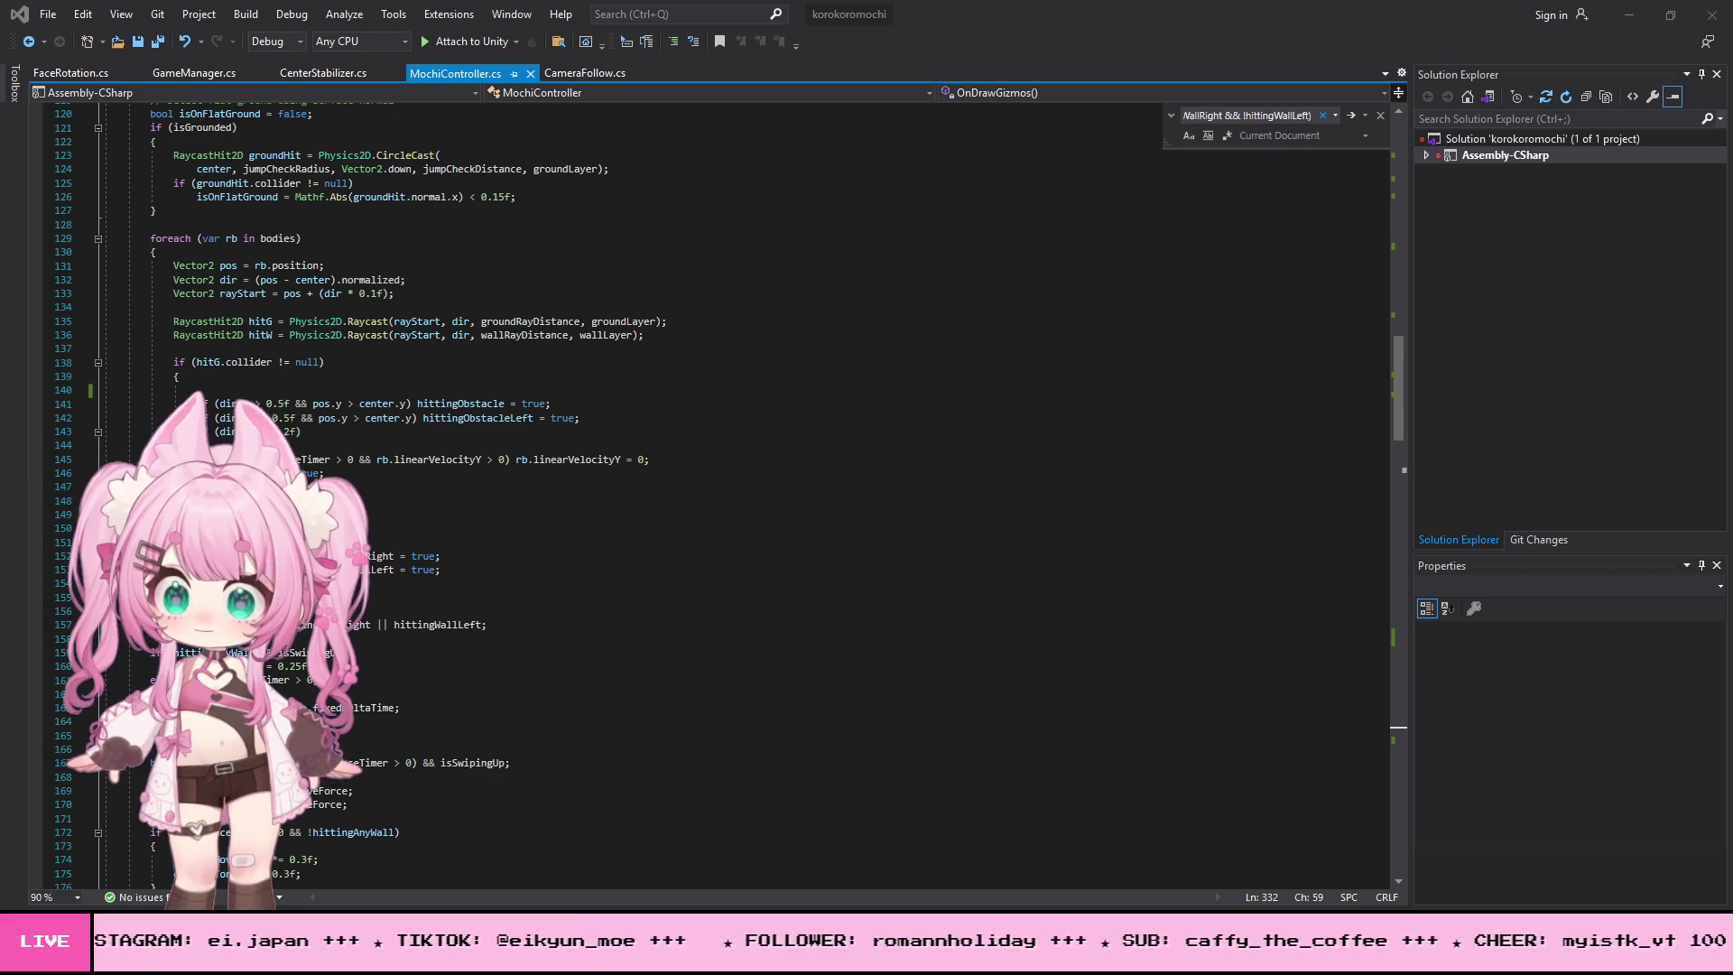
scroll(459, 554, "up", 20)
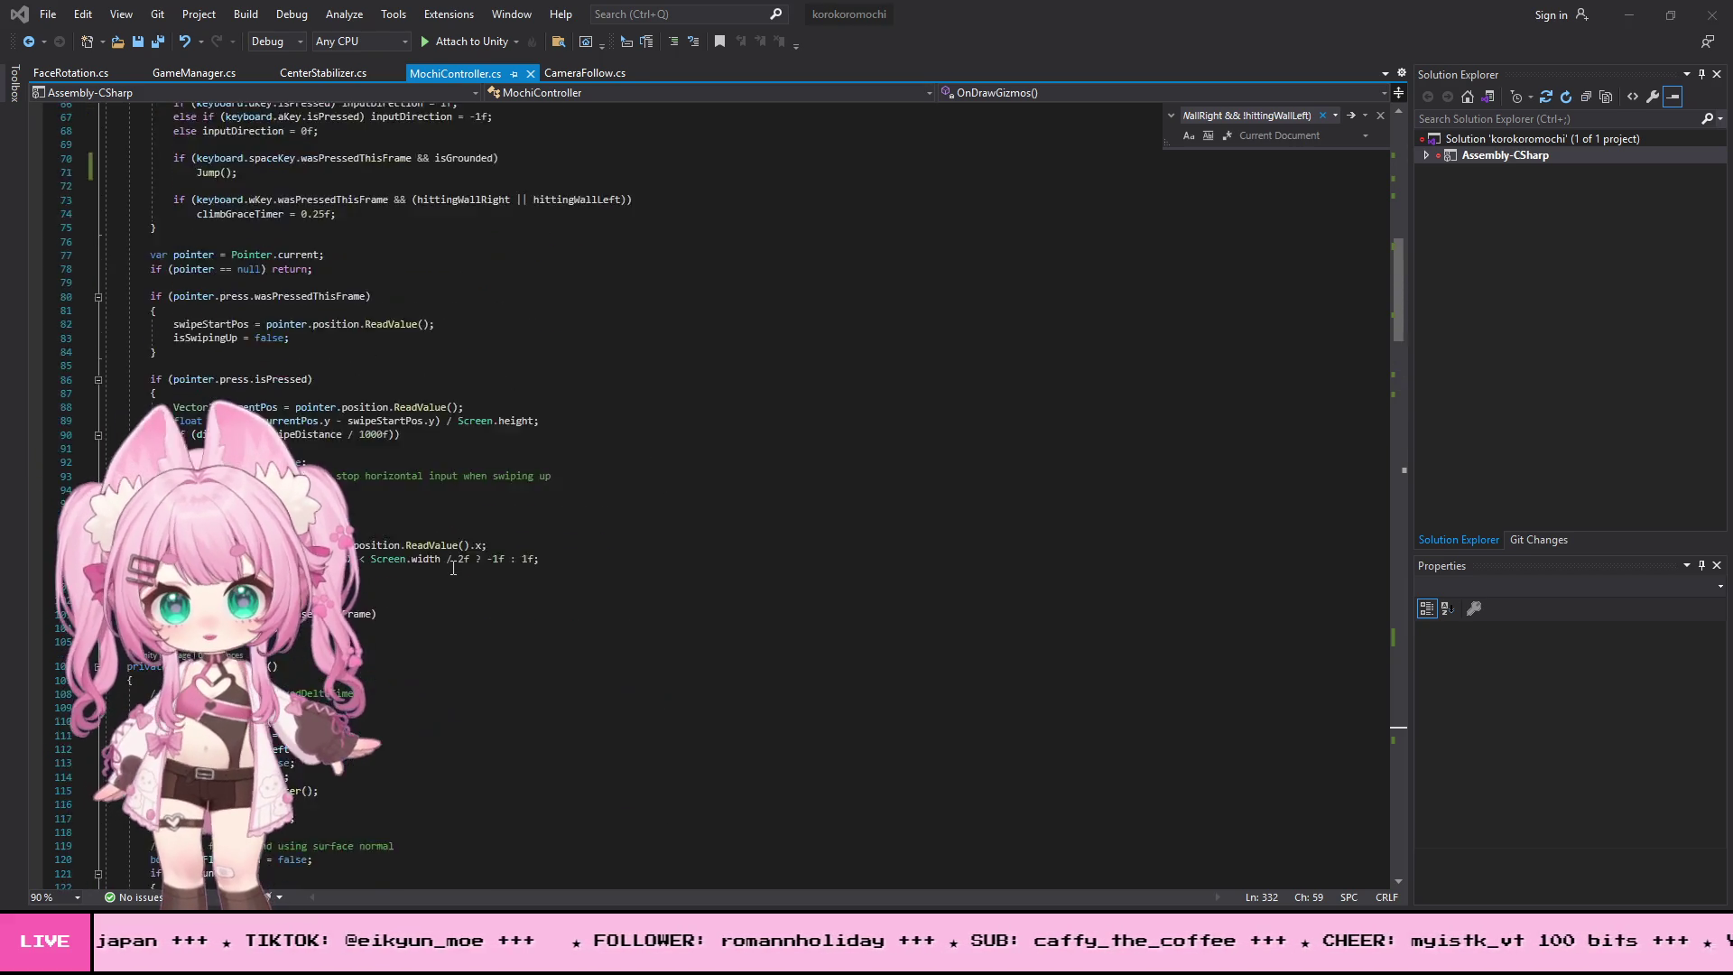
scroll(459, 554, "up", 7)
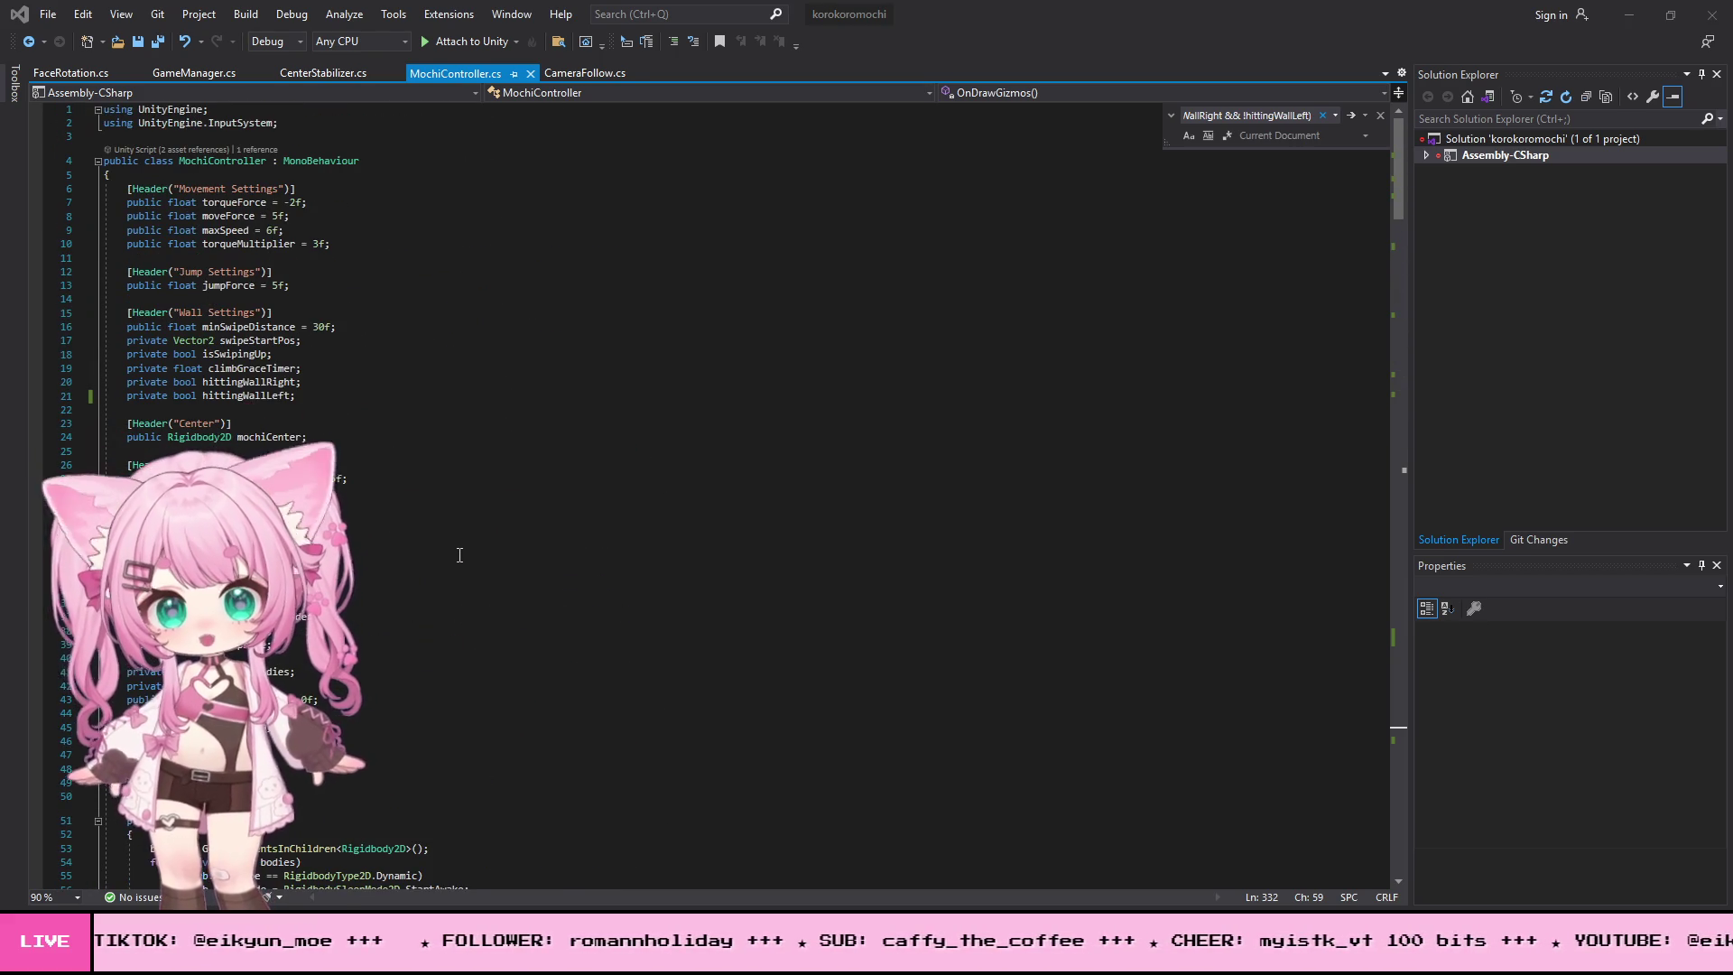
- Add 'private float jumpInputDirection = 0f;' and 'private float jumpCooldown = 0f;' below jumpForce
left_click(289, 286)
key("Return")
type("private float jumpInputDirection = 0f;")
key("Return")
type("private float jumpCooldown = 0f;")
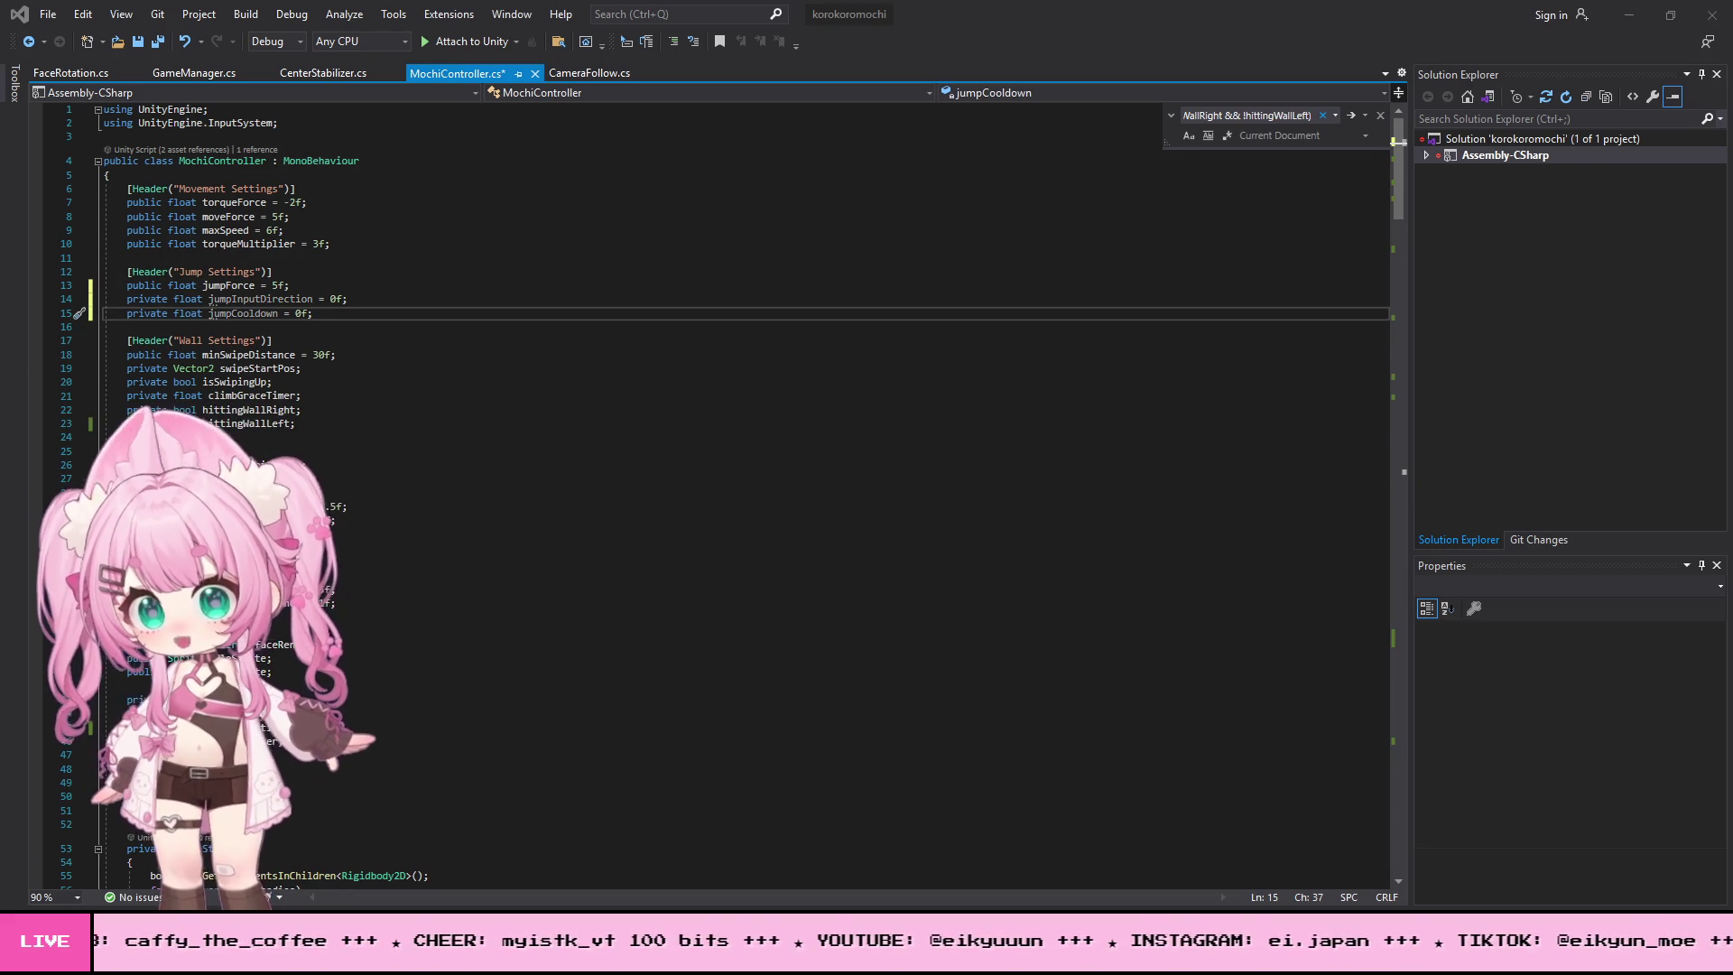
scroll(677, 507, "down", 15)
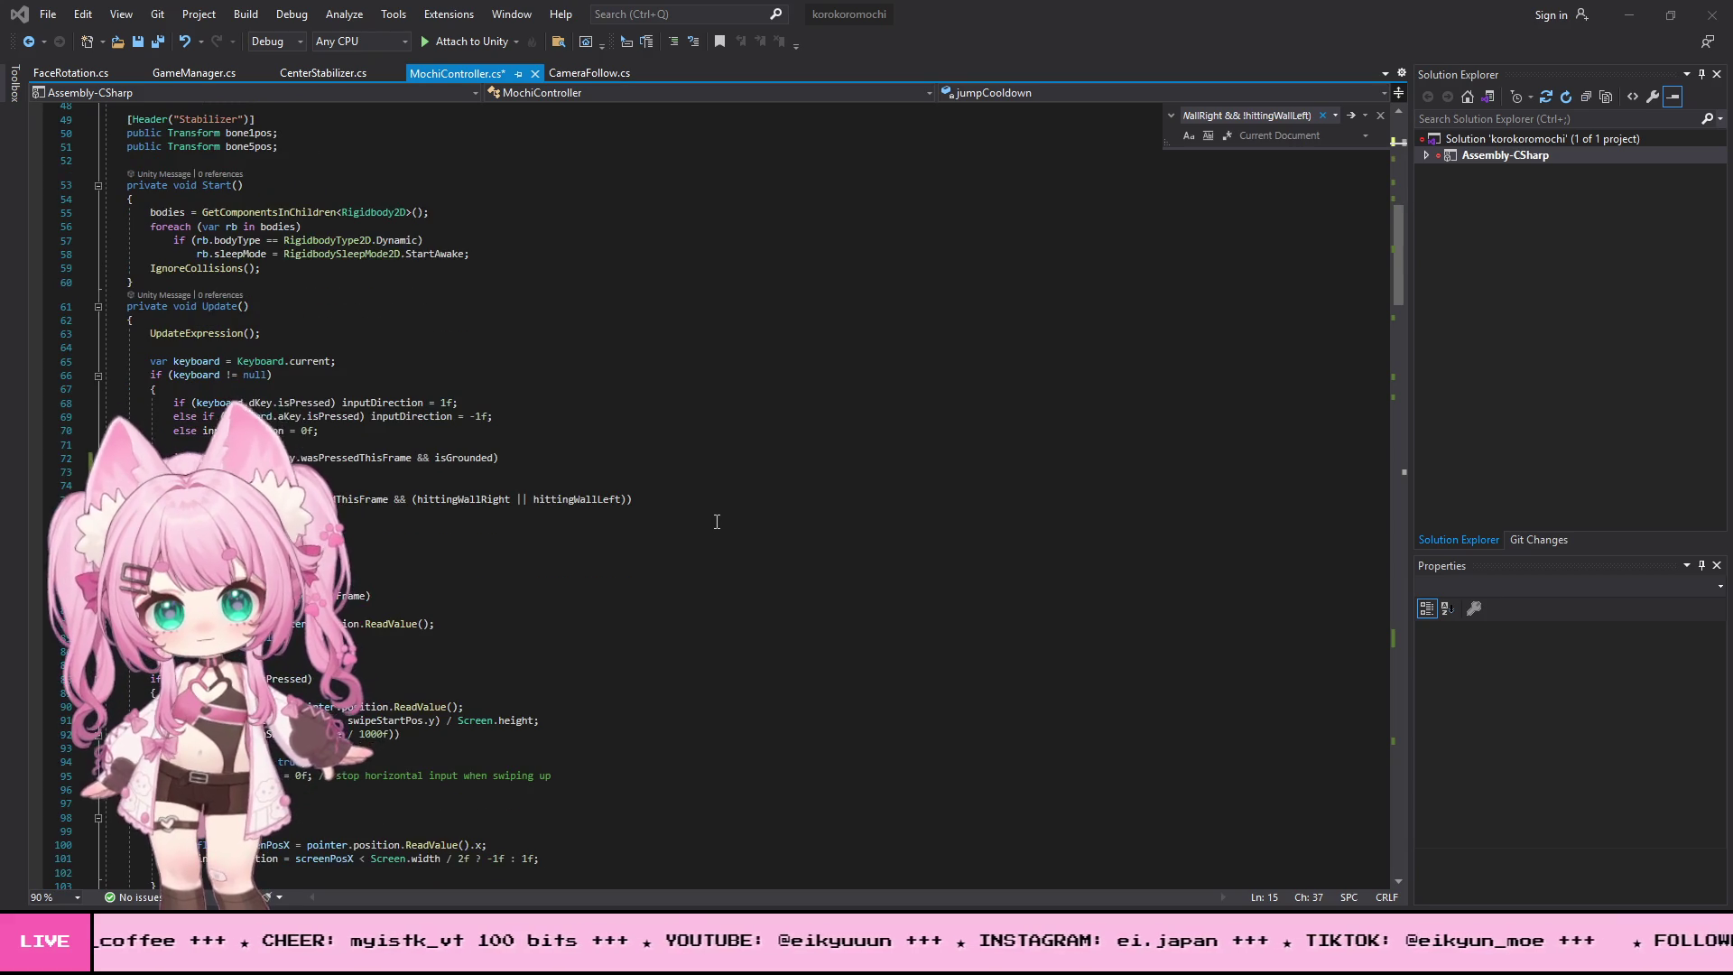
- Replace lines 65–76 of Update() with the pasted if (isGrounded) block gated by jumpCooldown
mouse_move(150, 361)
left_mouse_down()
mouse_move(225, 431)
mouse_move(222, 512)
left_mouse_up()
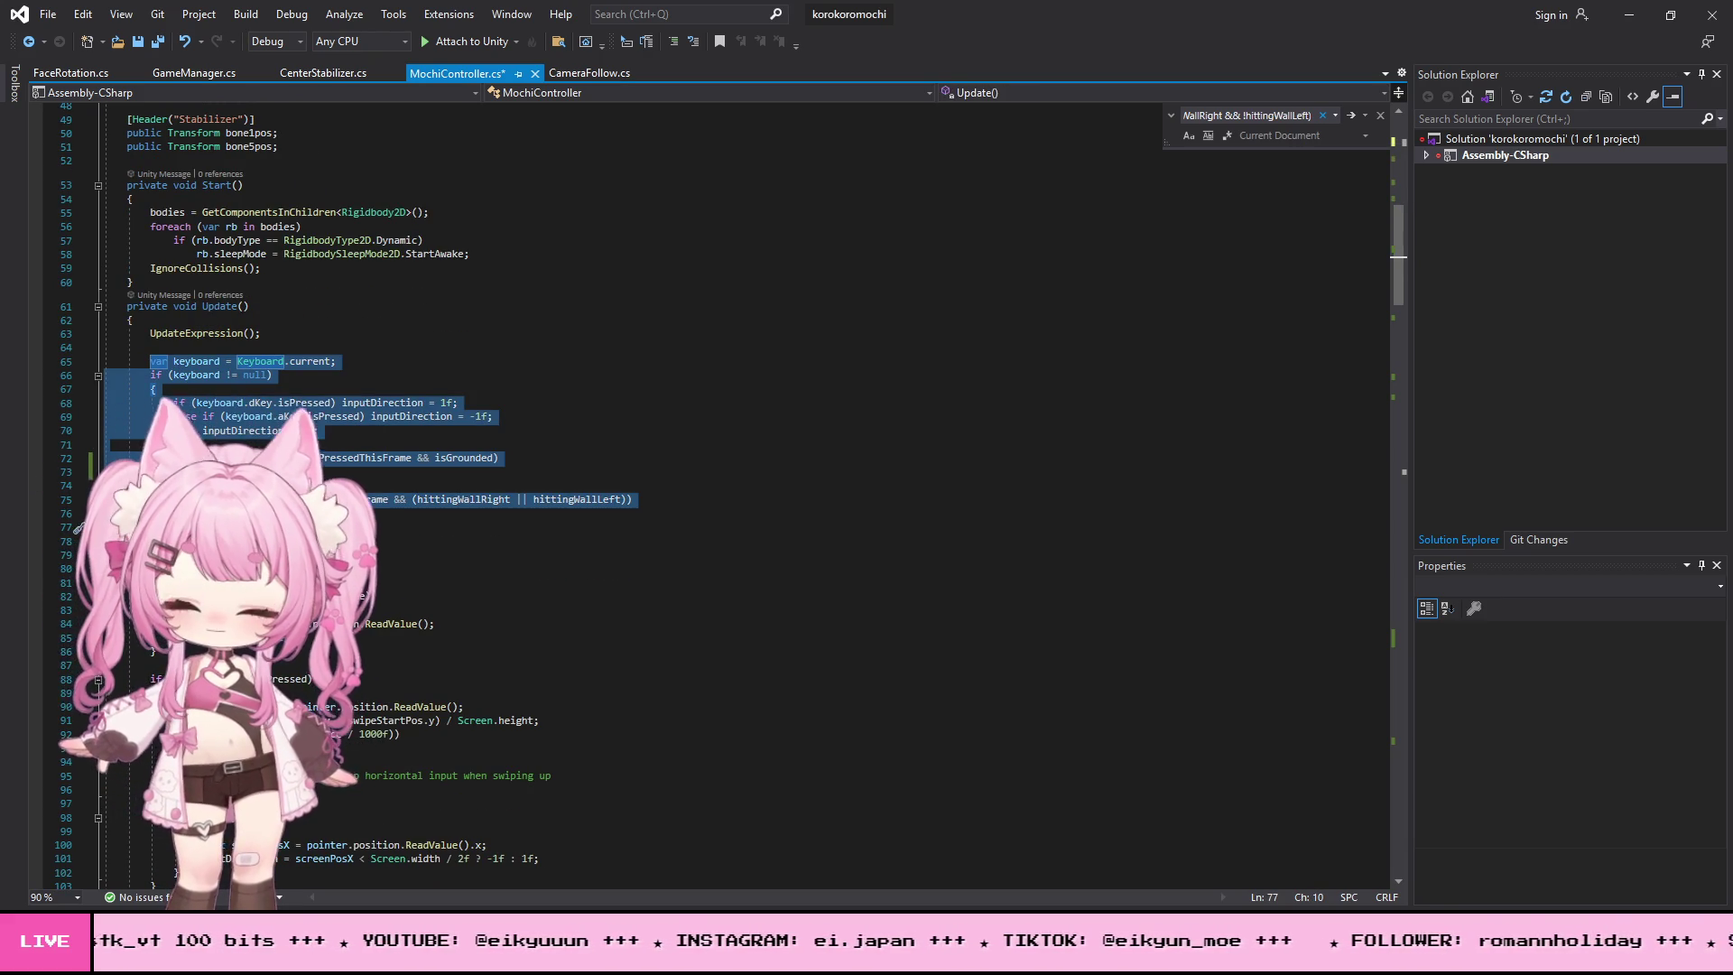
key("ctrl+v")
left_click(722, 432)
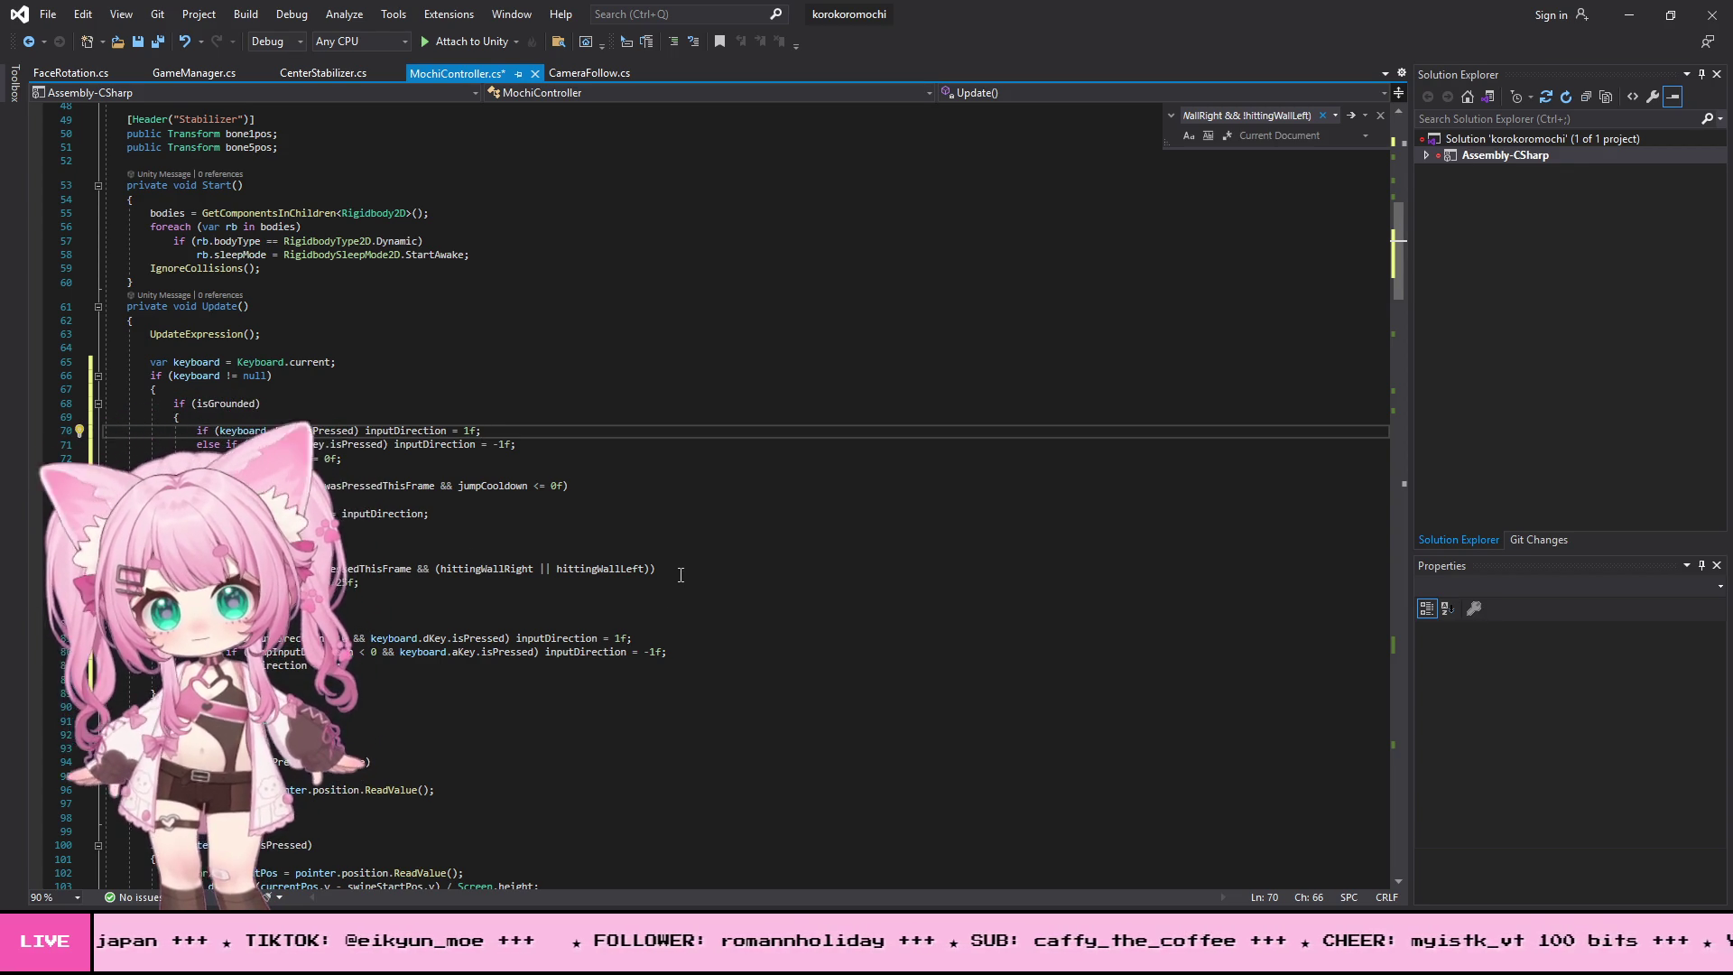
scroll(444, 575, "up", 15)
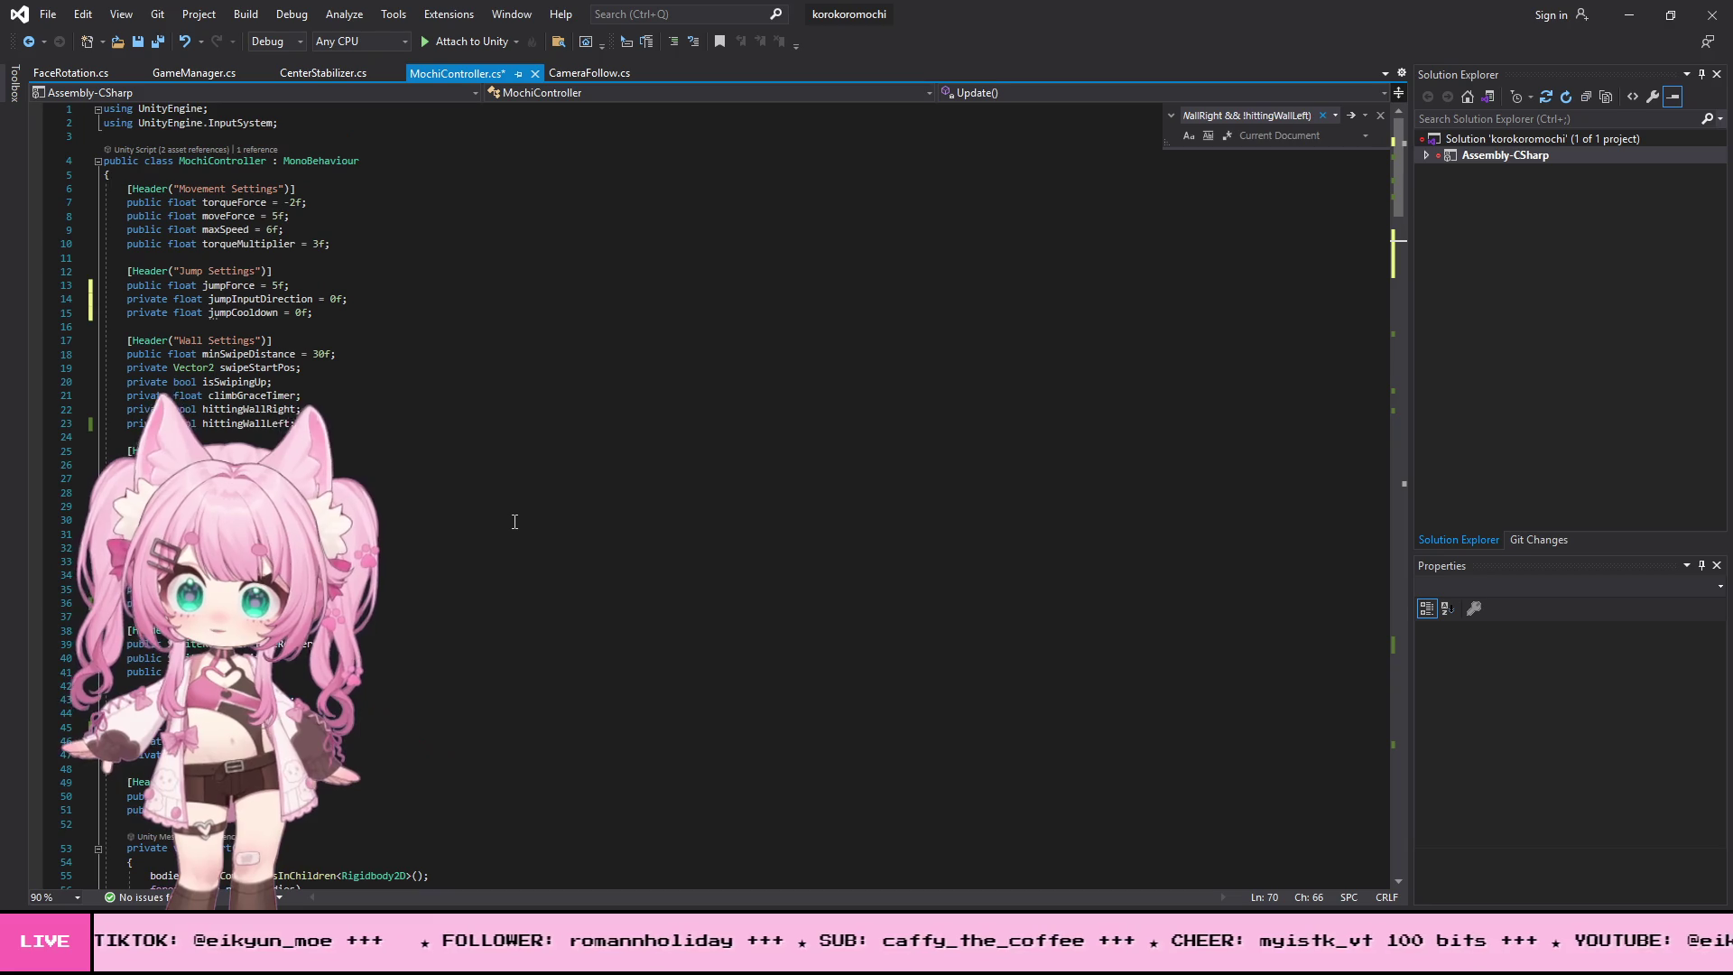
left_click(275, 410)
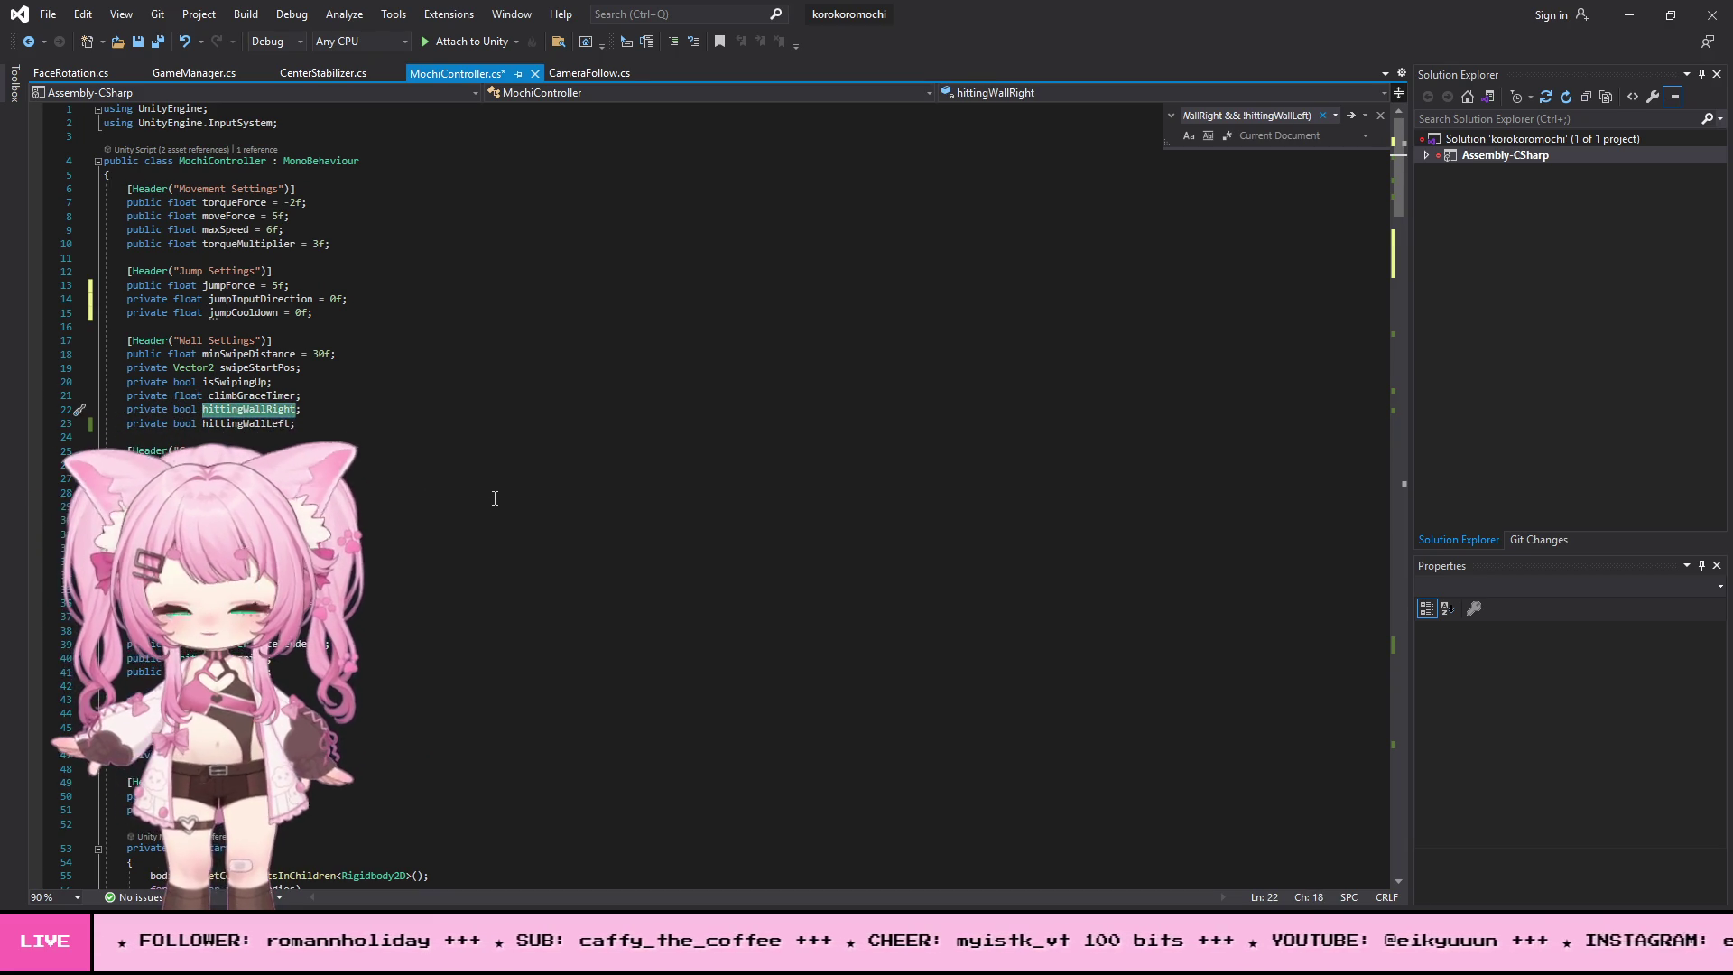
- Step through every hittingWallRight occurrence in MochiController.cs
key("ctrl+f")
key("Return")
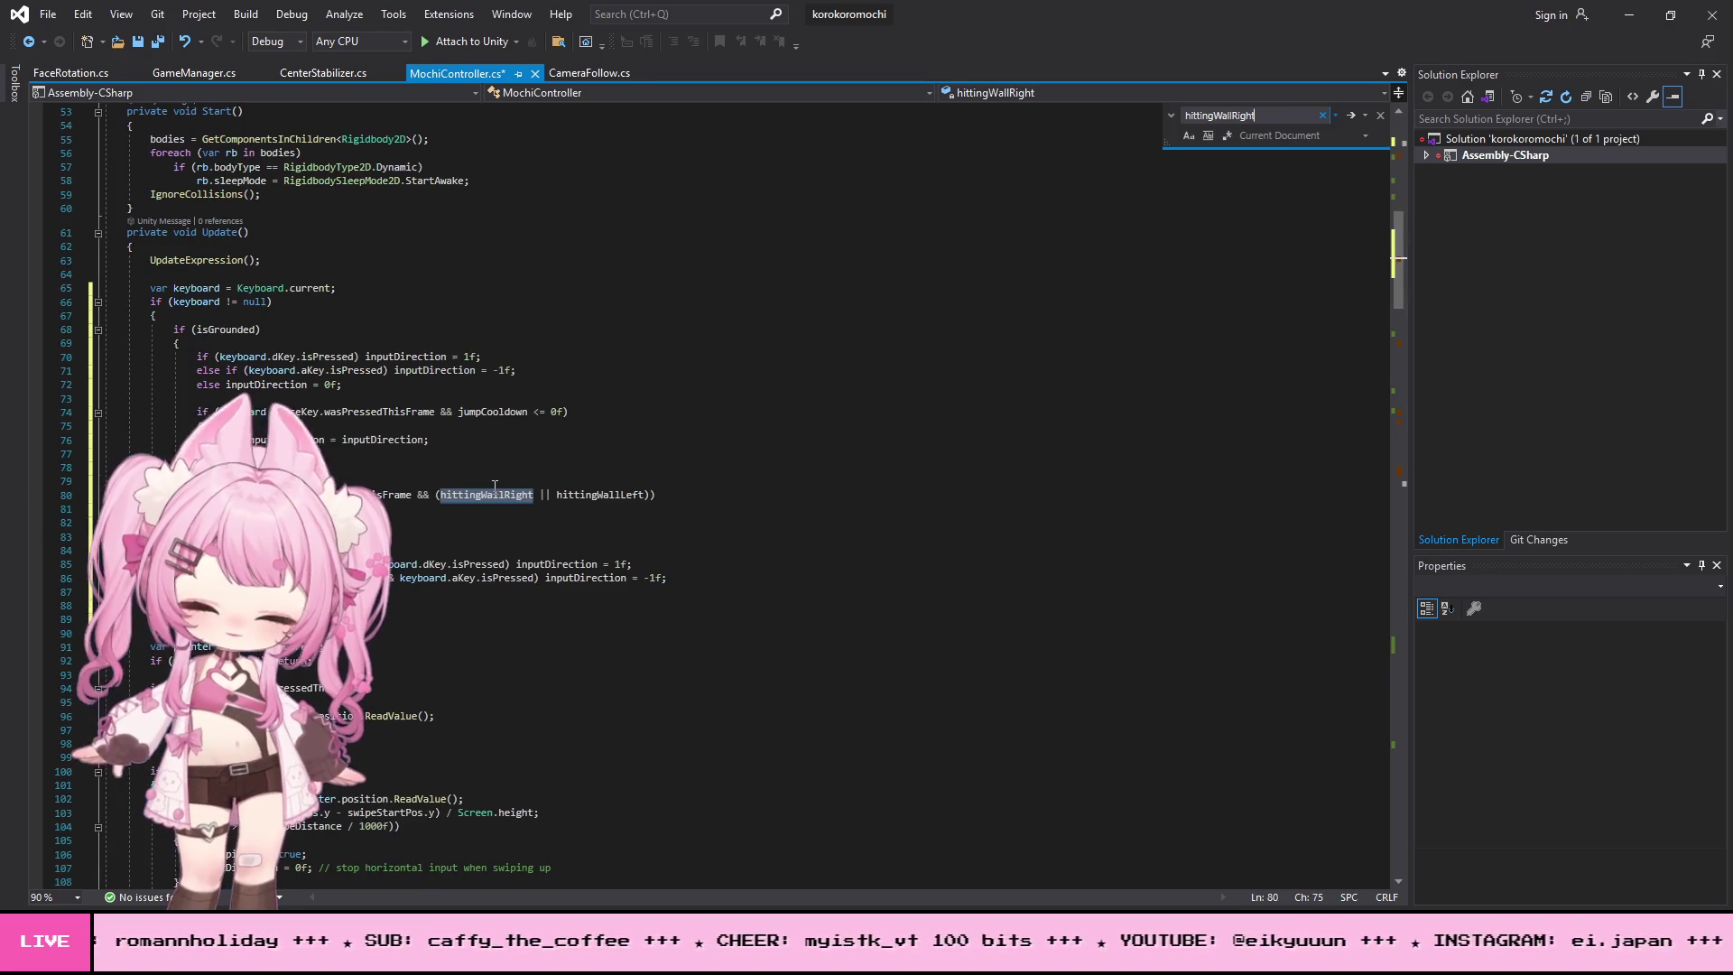
key("Return")
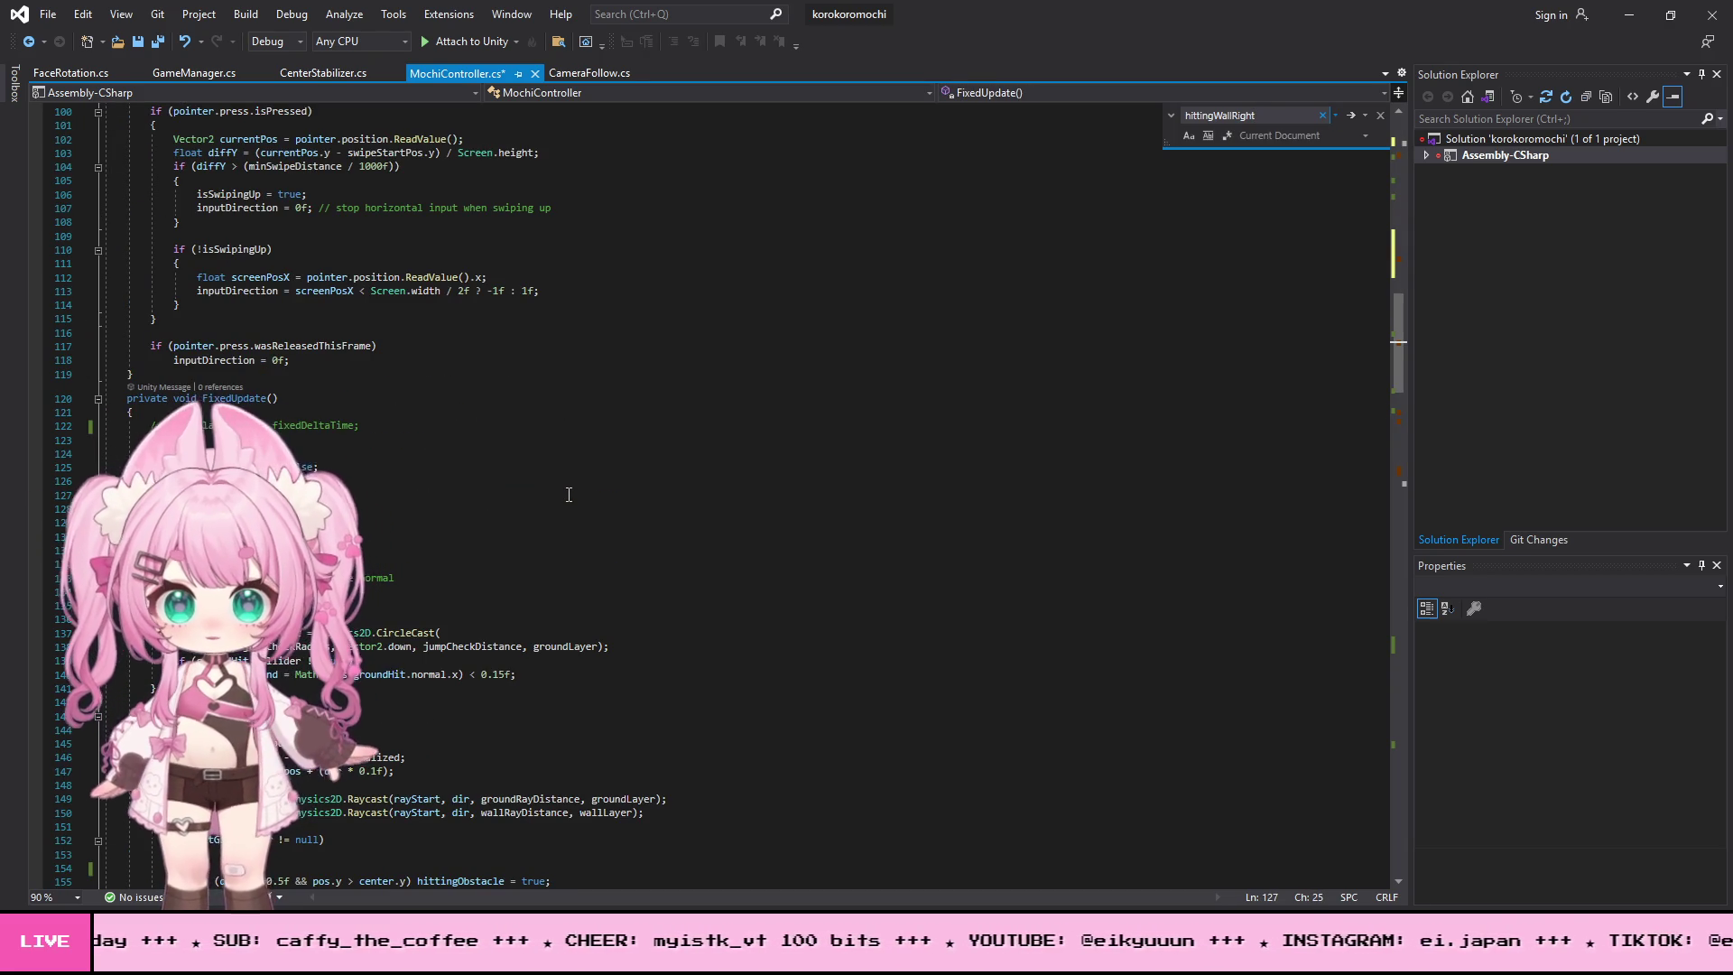
key("Return")
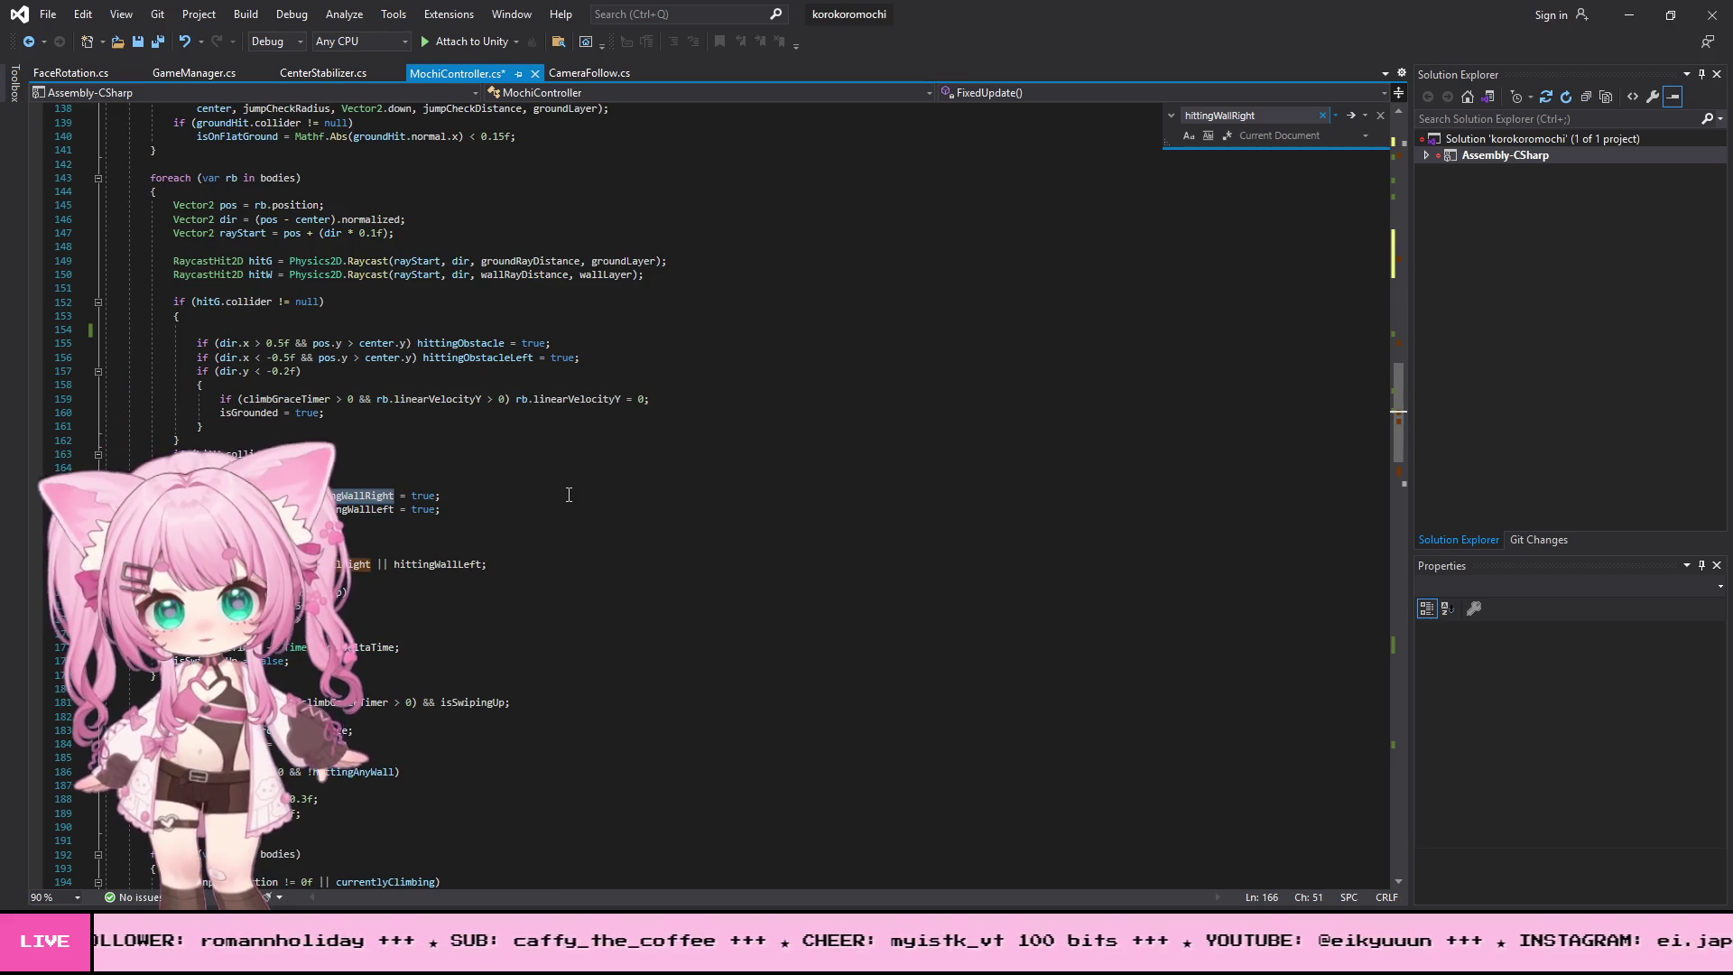
key("Return")
scroll(835, 491, "up", 15)
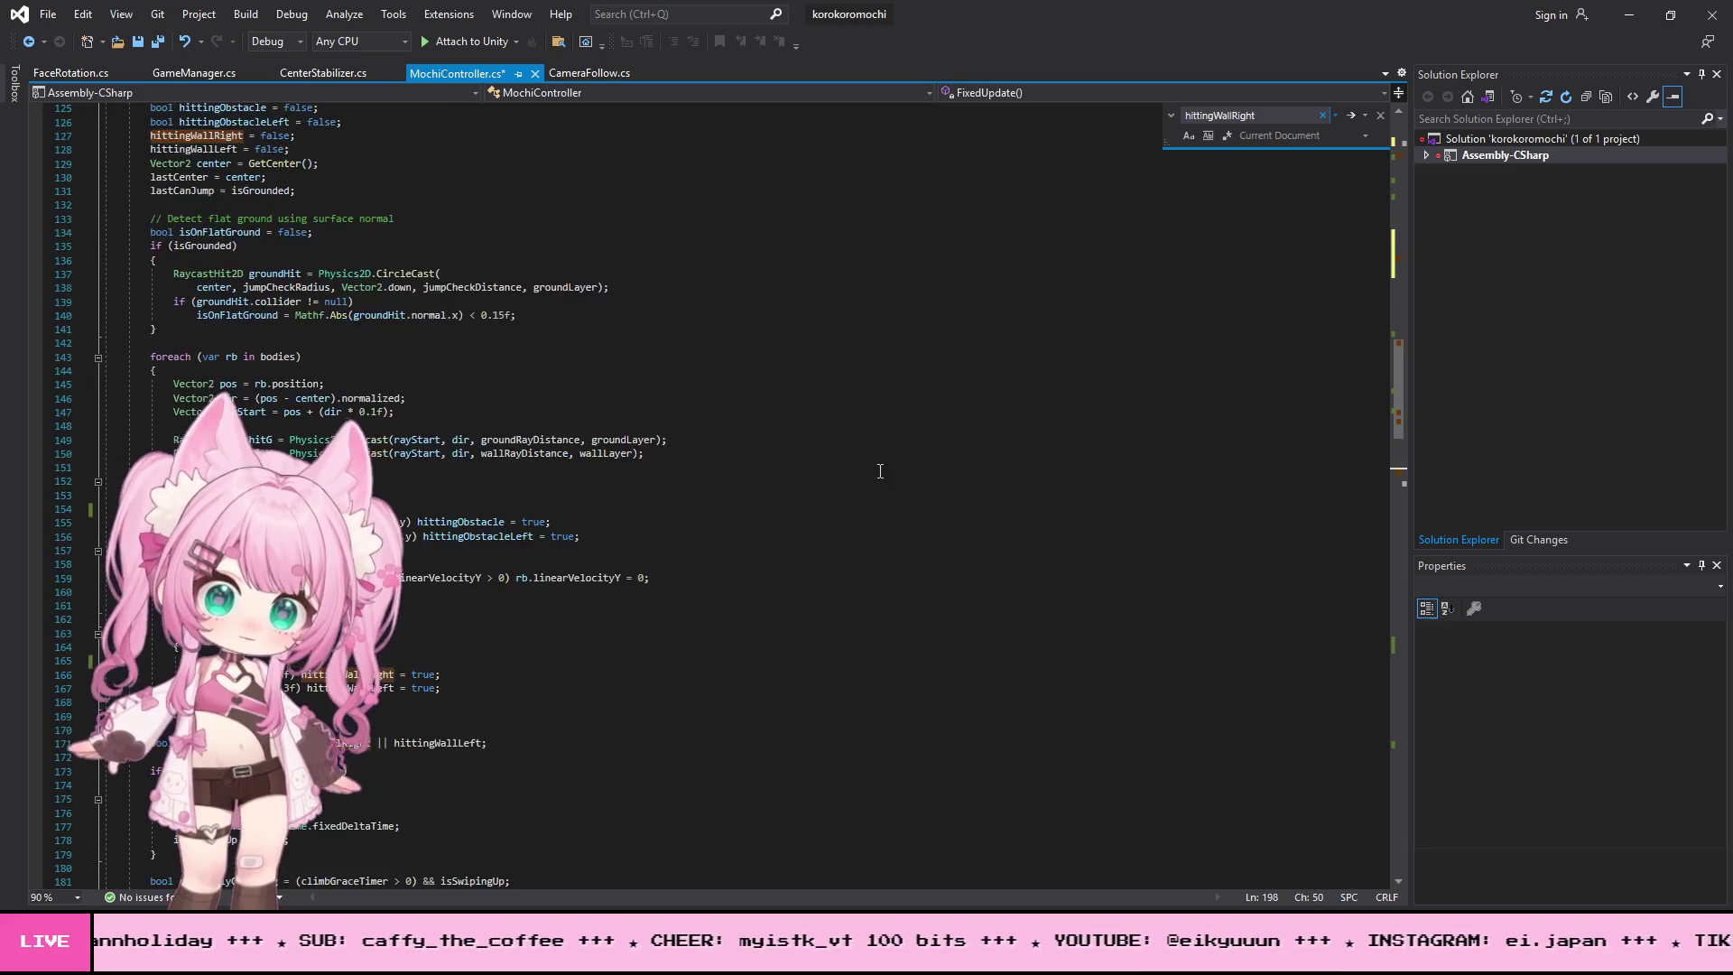
scroll(834, 491, "up", 4)
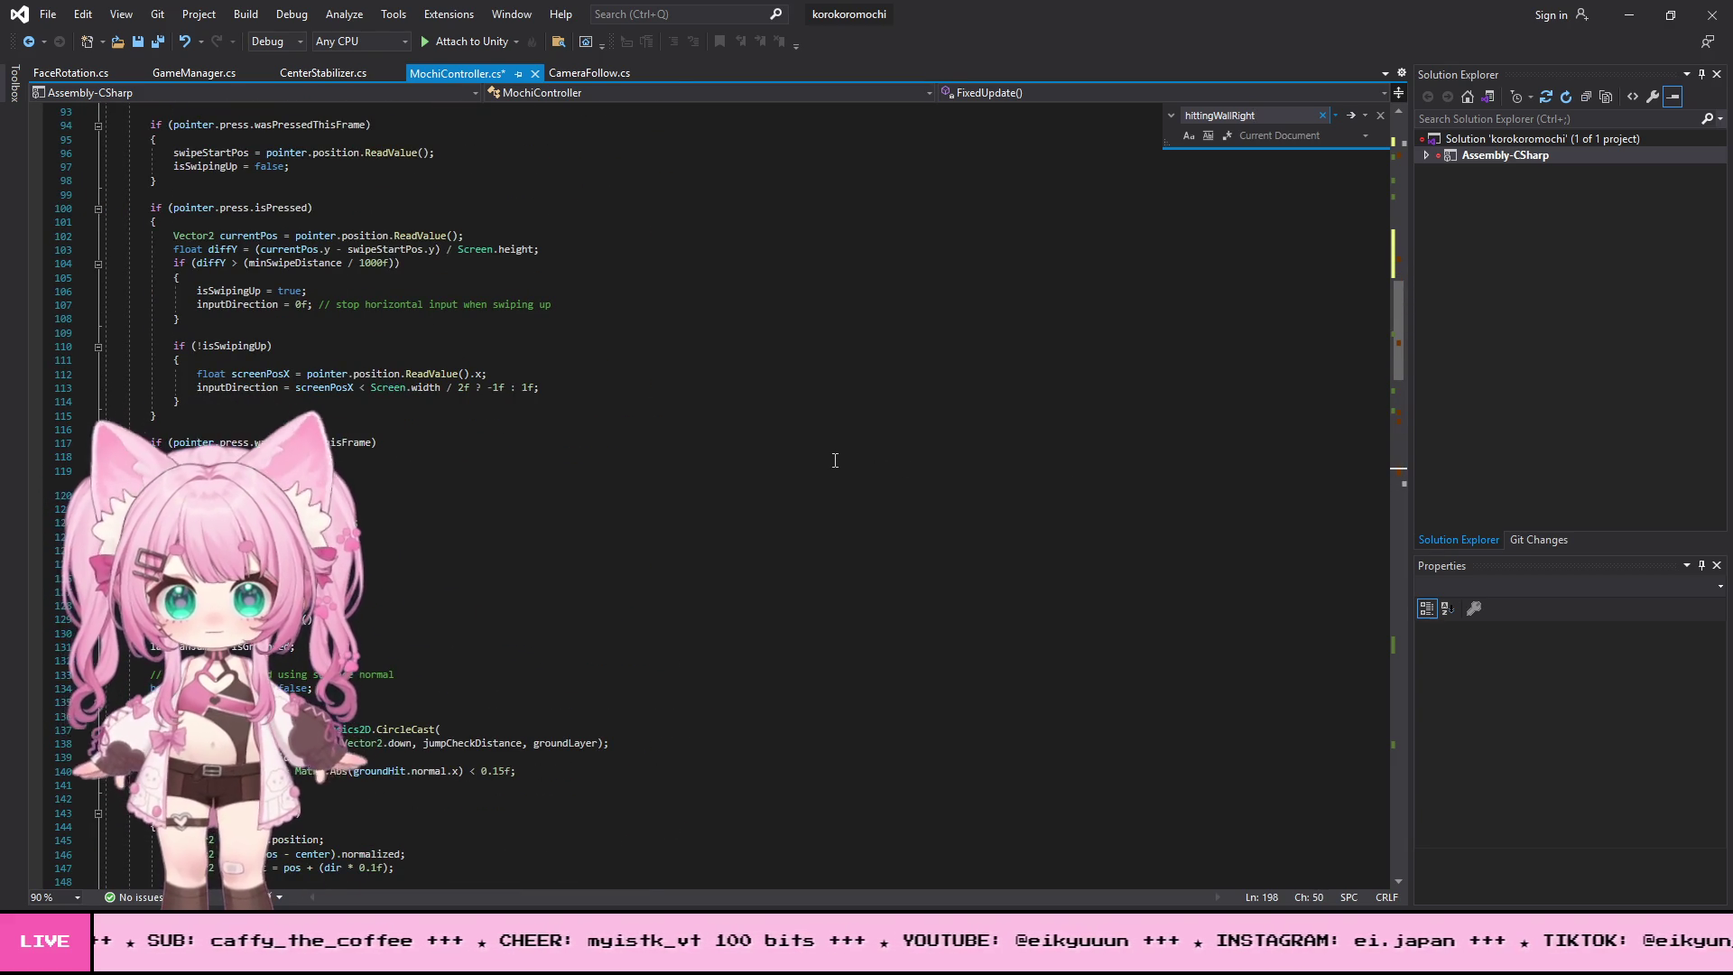
- Replace the Jump() method with the revised pasted version
key("alt+Tab")
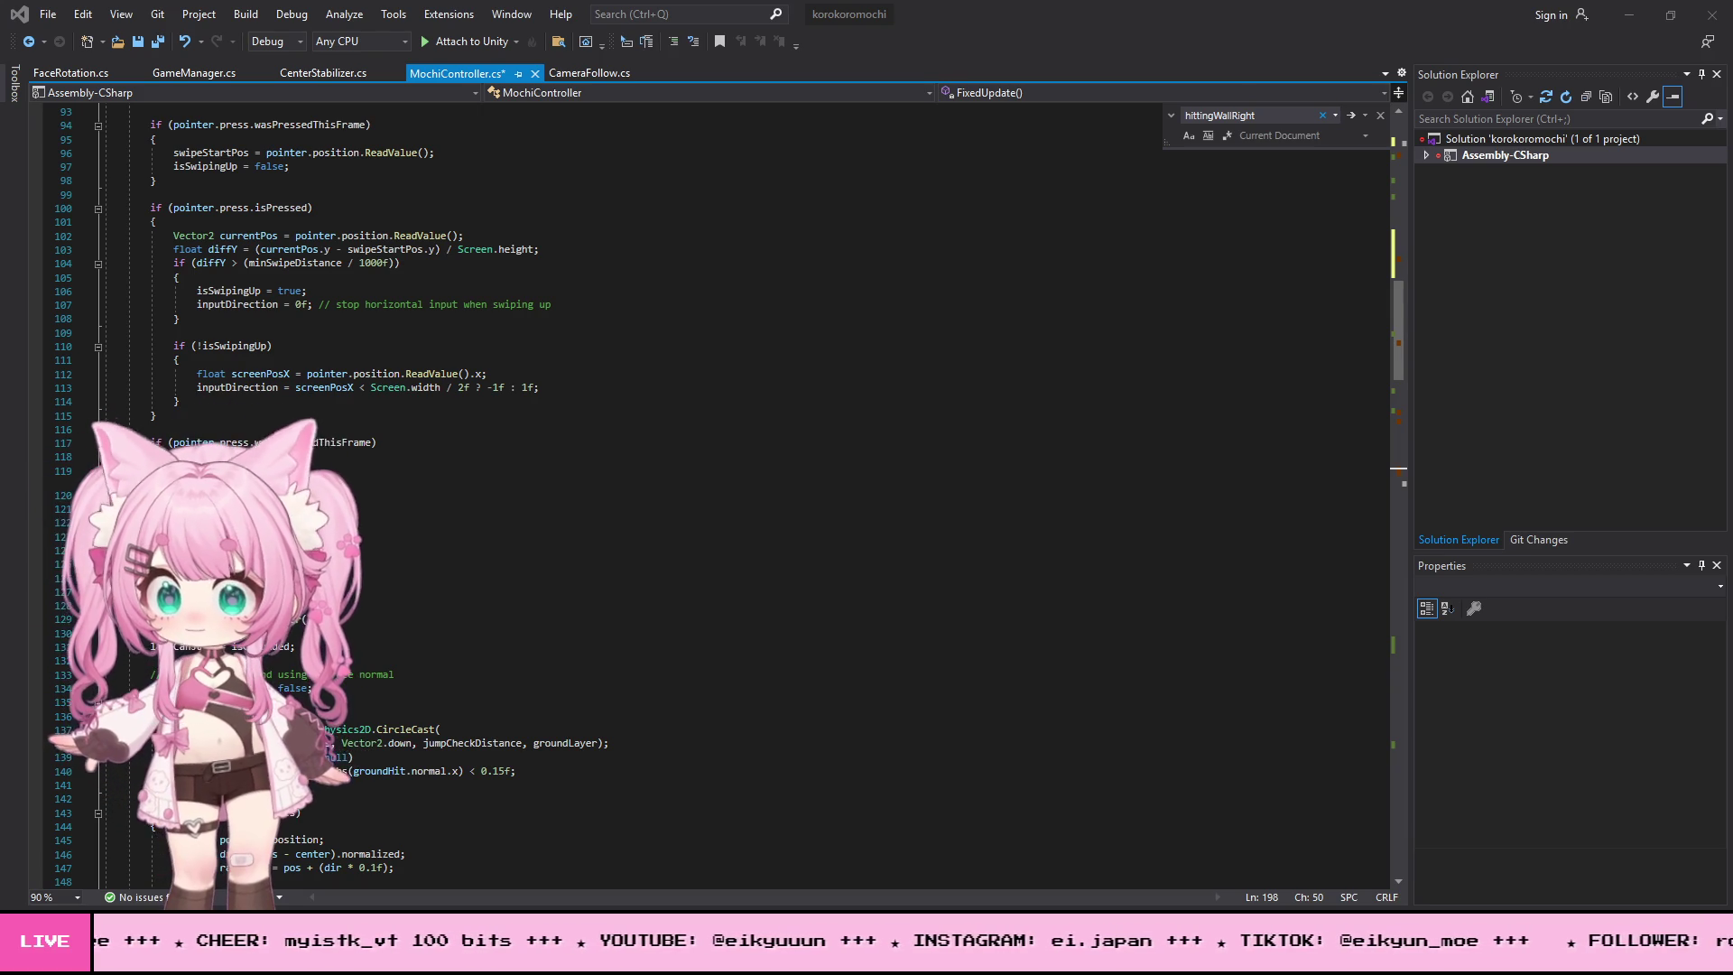
scroll(542, 564, "down", 9)
scroll(541, 564, "down", 20)
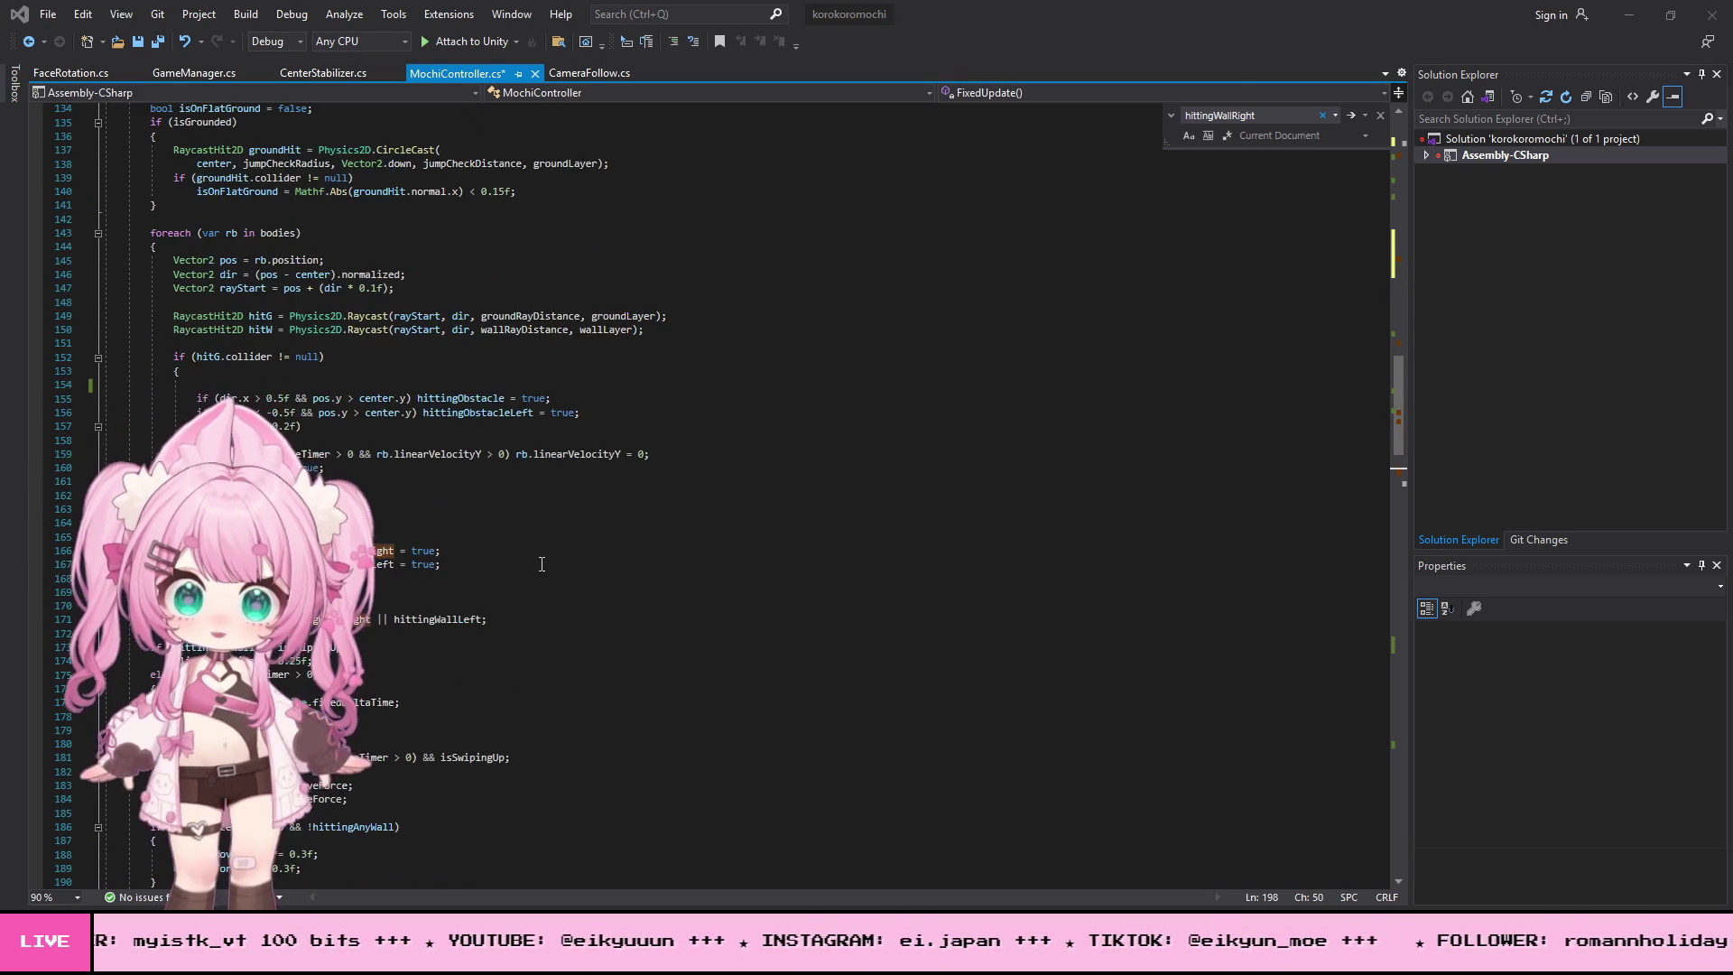
scroll(541, 564, "down", 20)
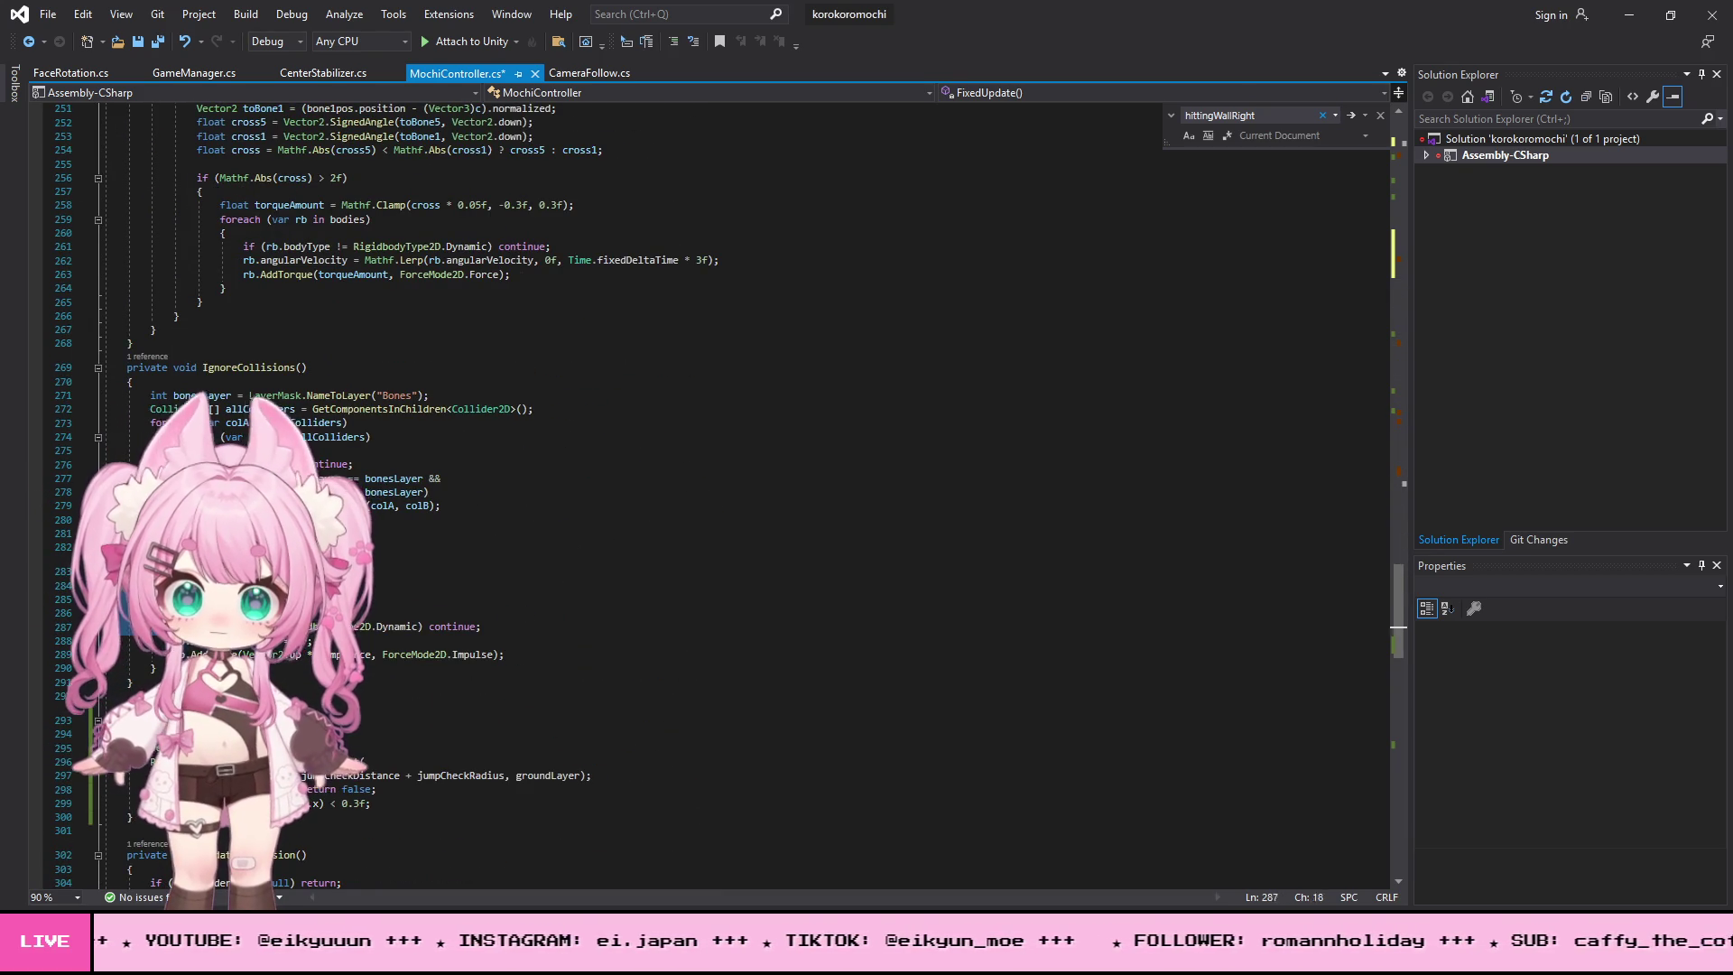
left_click_drag(99, 571, 132, 682)
key("ctrl+v")
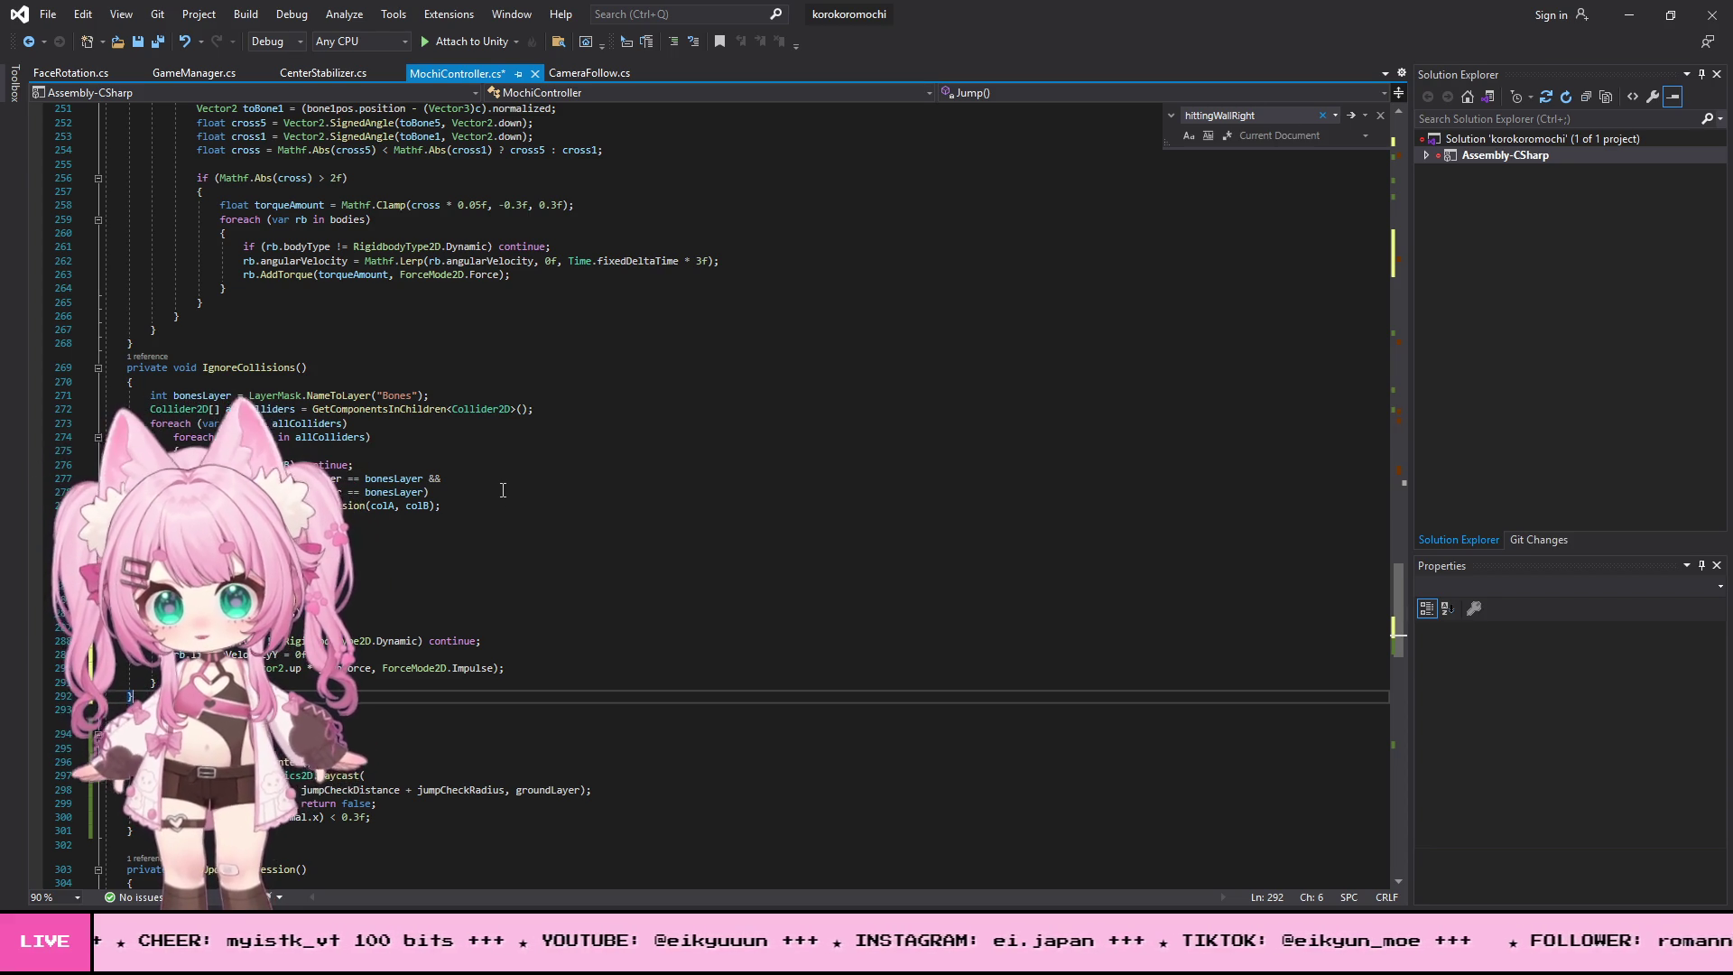
- Save all script files and switch back to the Unity editor
left_click(47, 13)
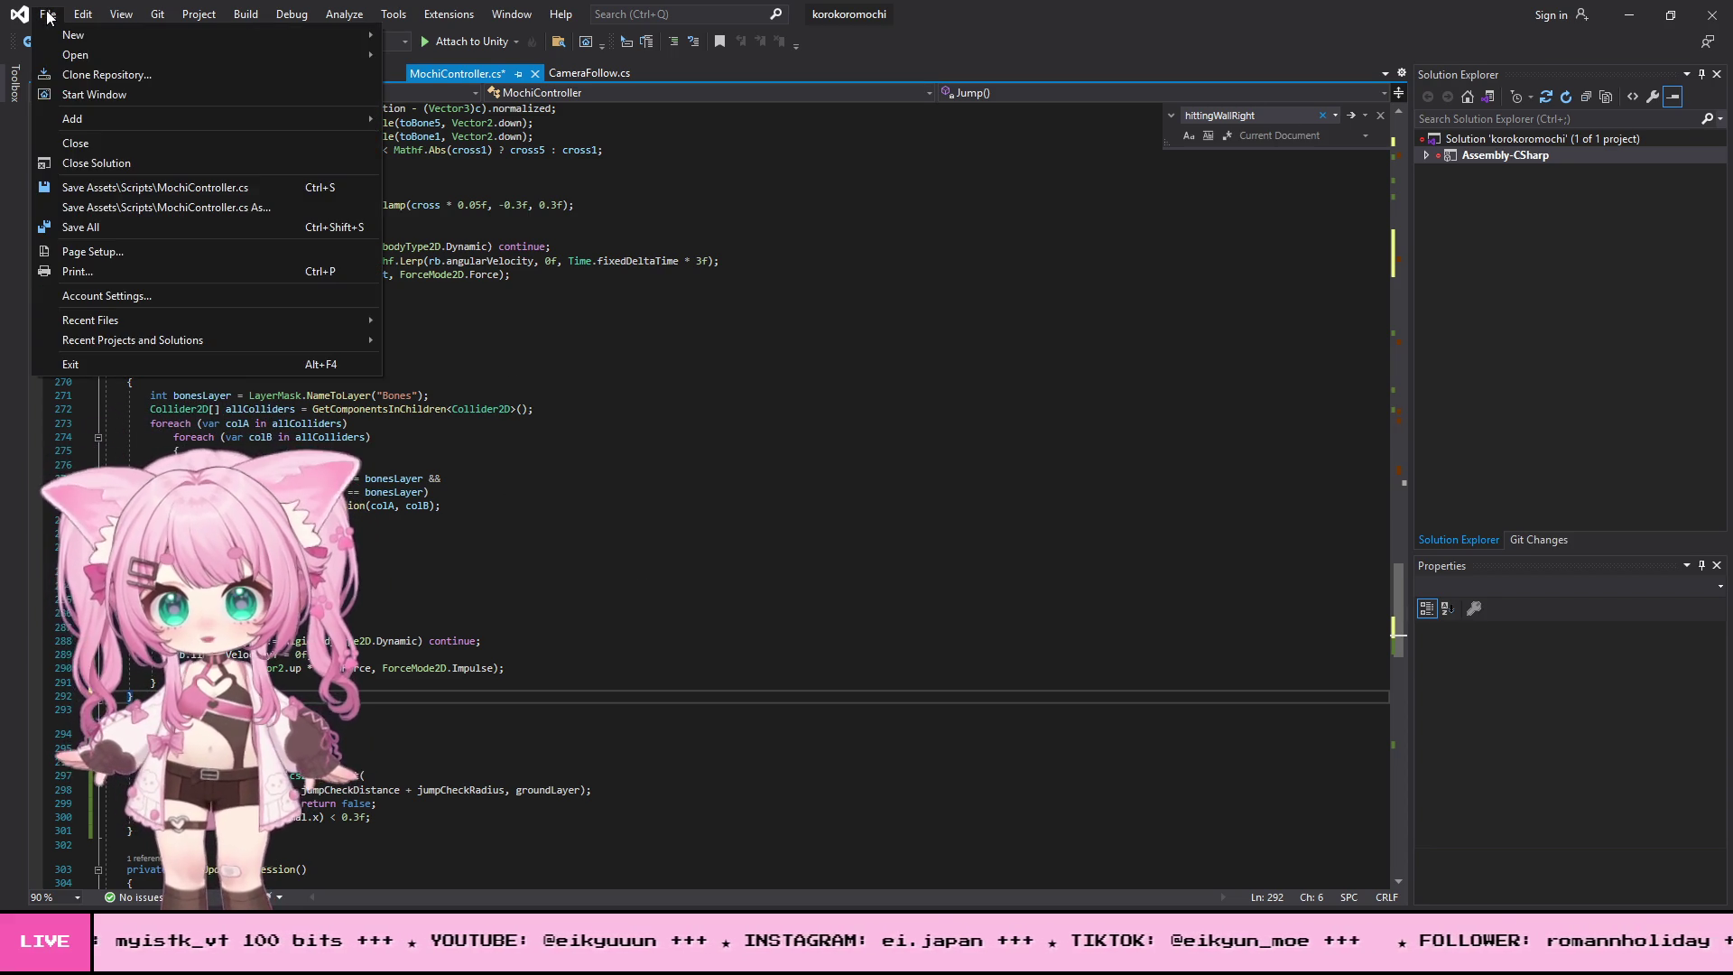
left_click(73, 227)
key("alt+Tab")
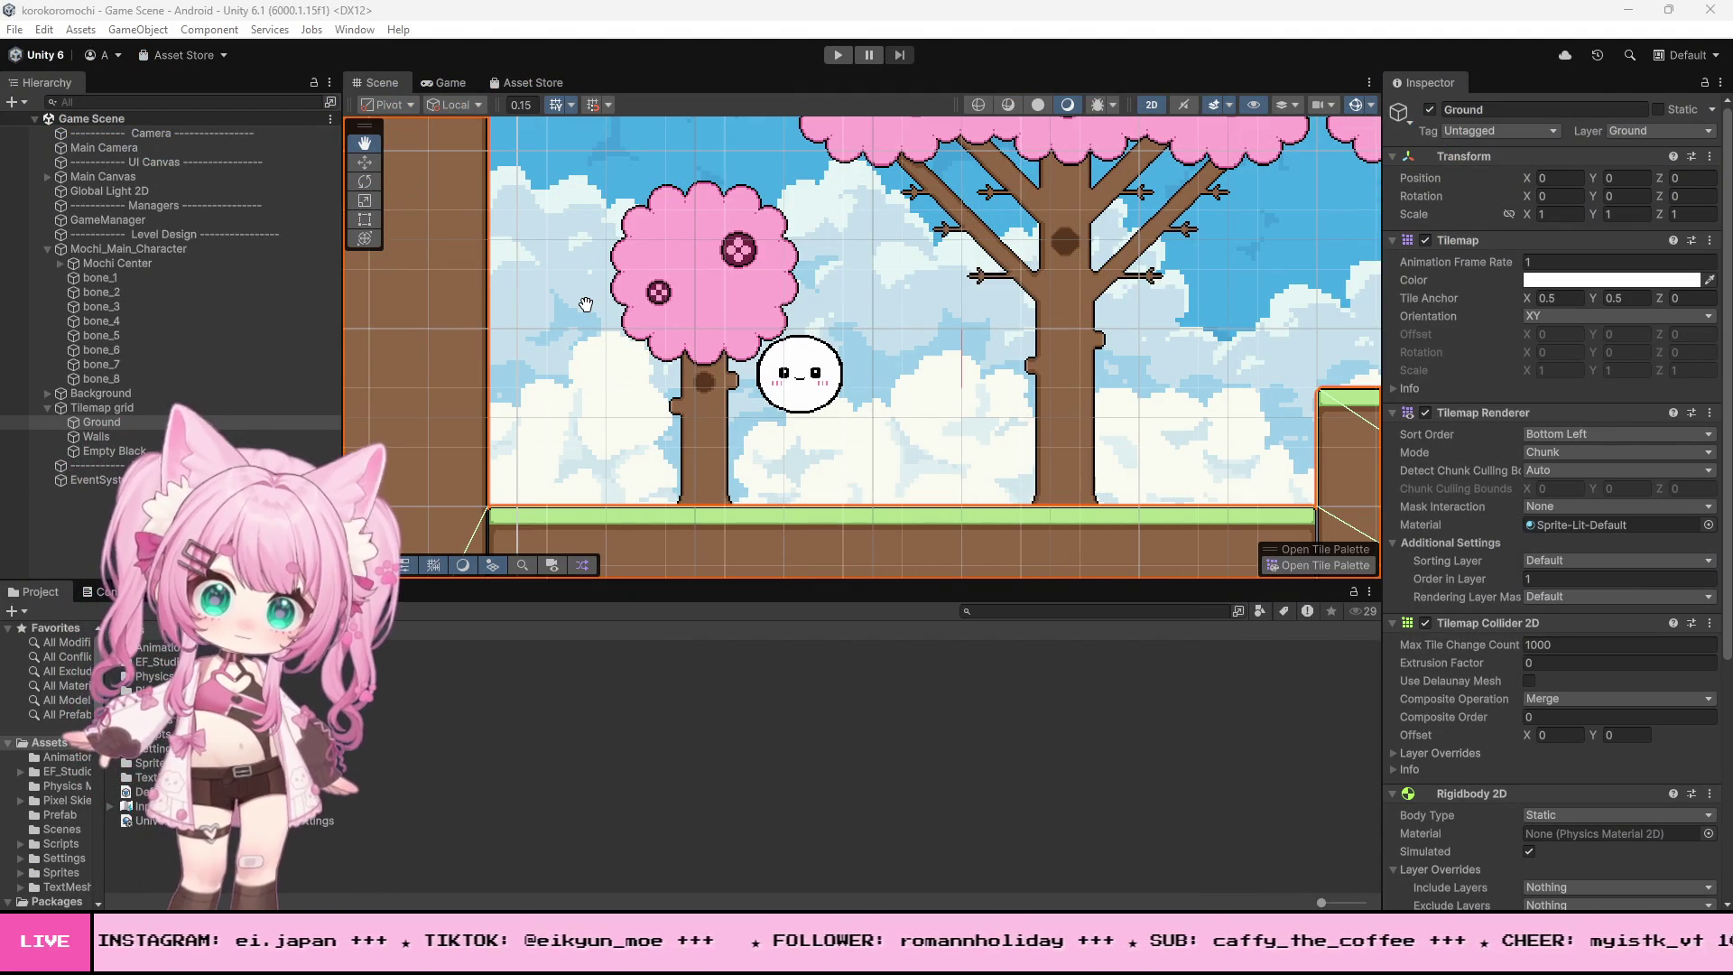
- Run a play test of the mochi rolling on the ground, then exit Play mode with Ctrl+P
scroll(604, 443, "down", 2)
scroll(604, 444, "down", 2)
scroll(595, 384, "up", 3)
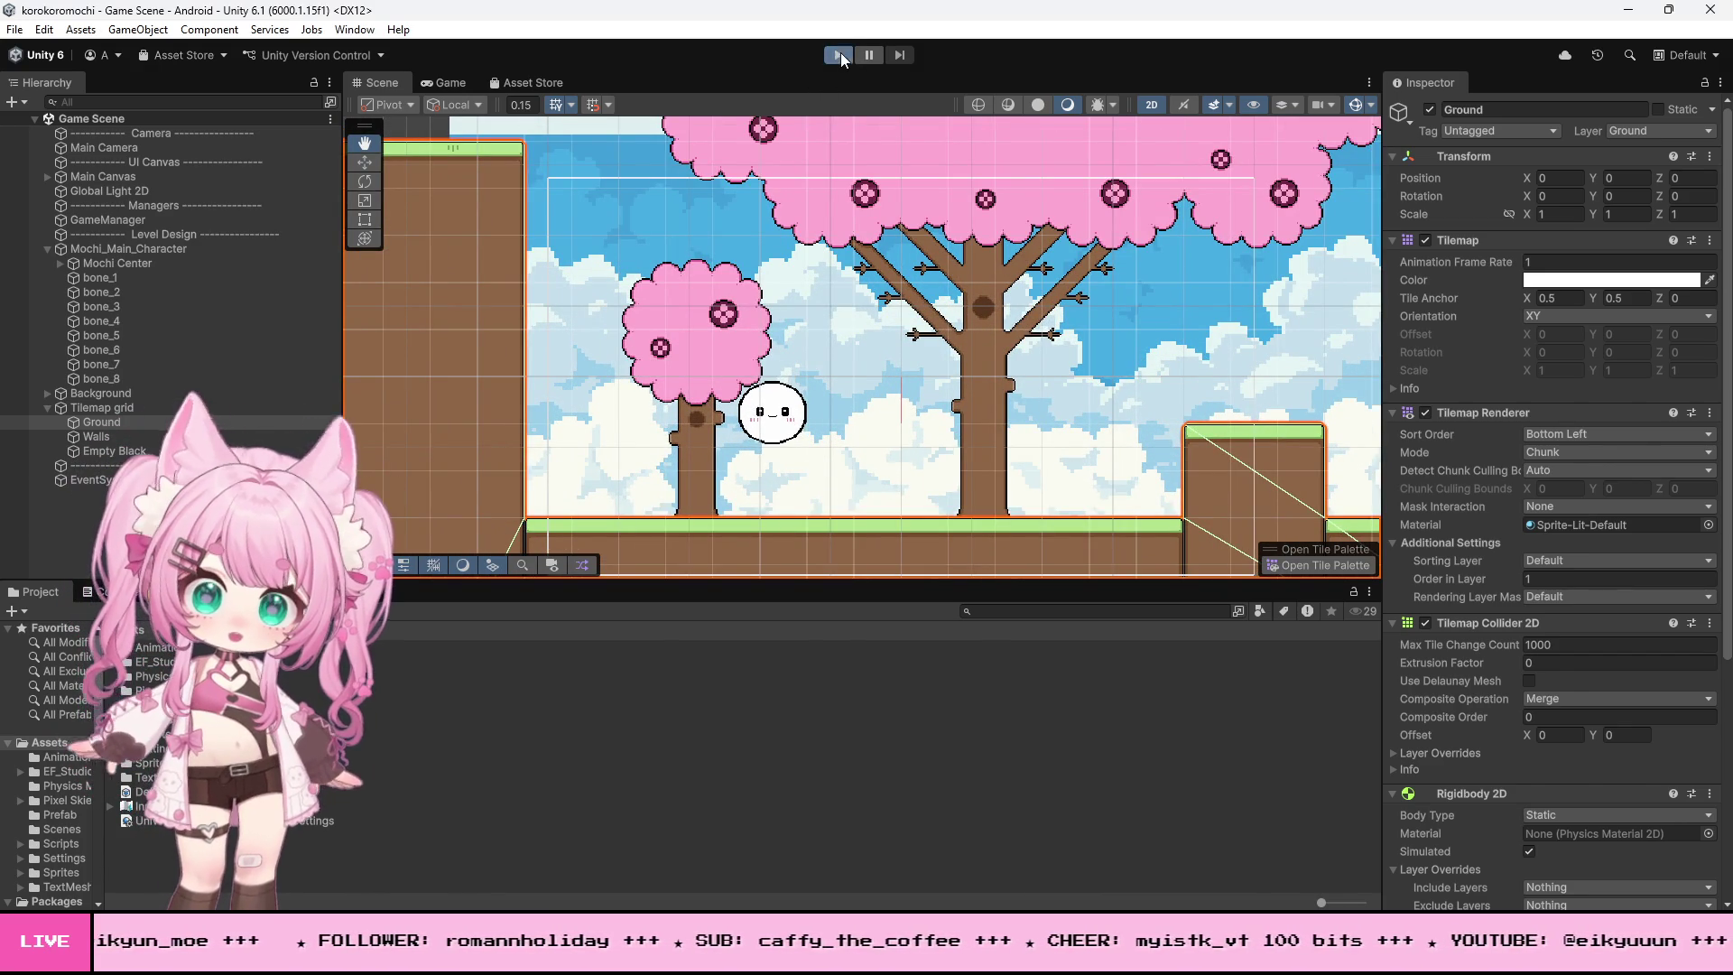
left_click(839, 54)
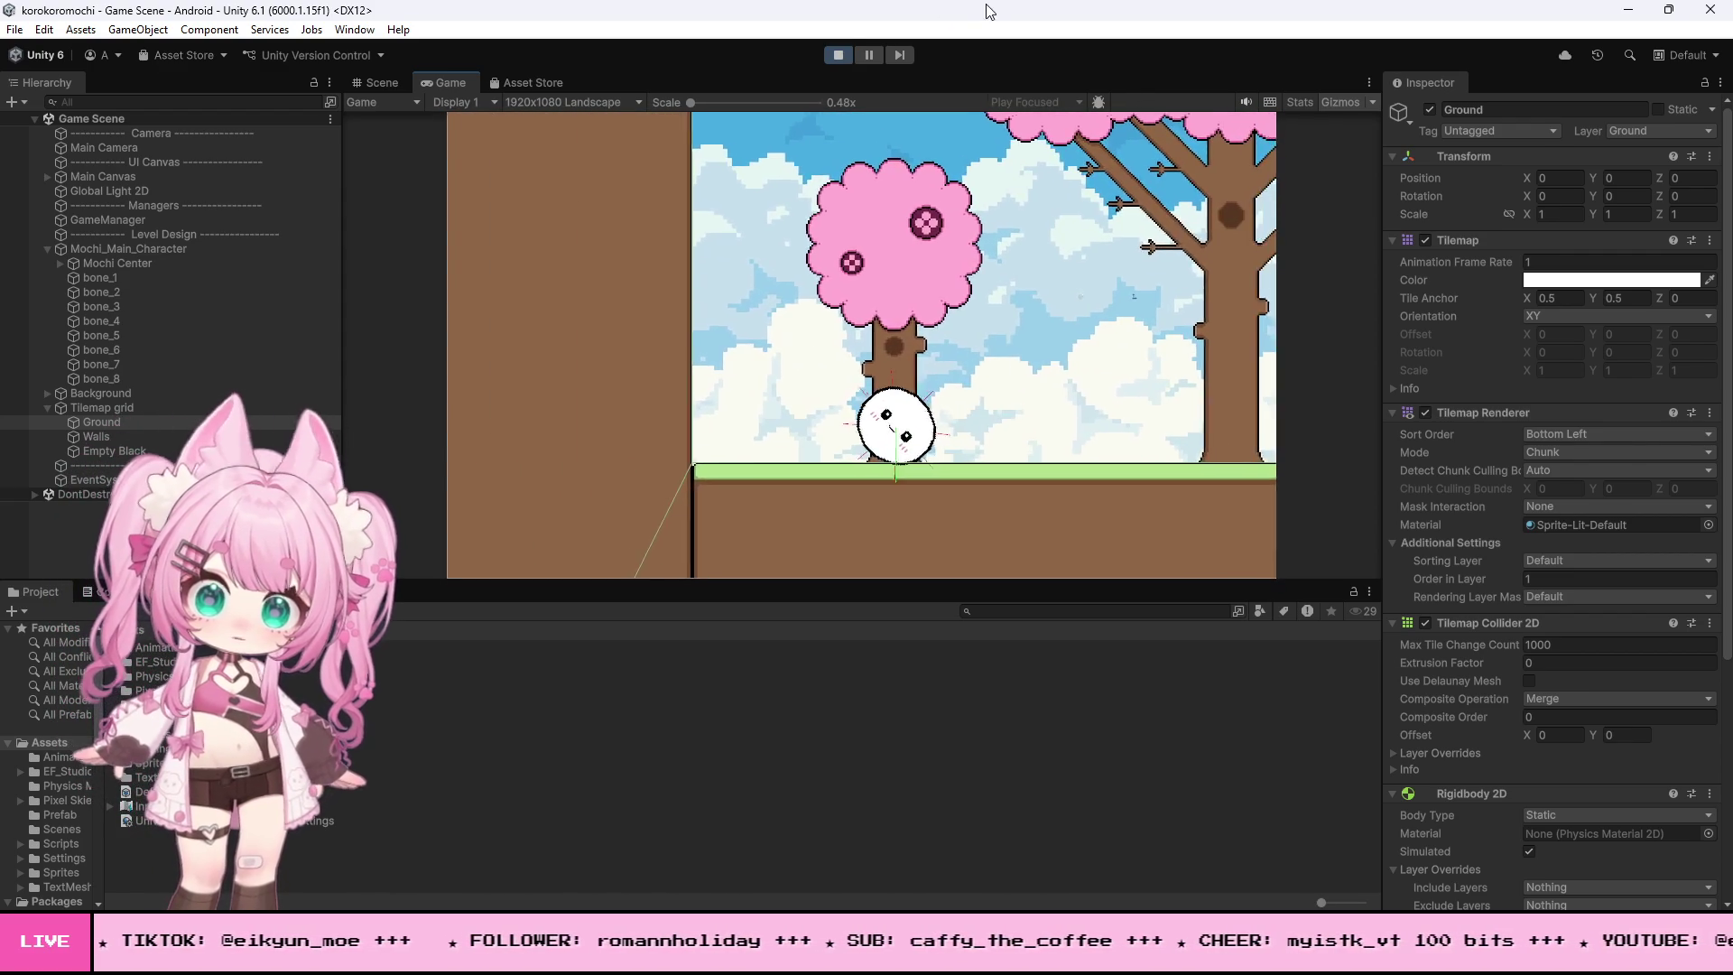
left_click(838, 54)
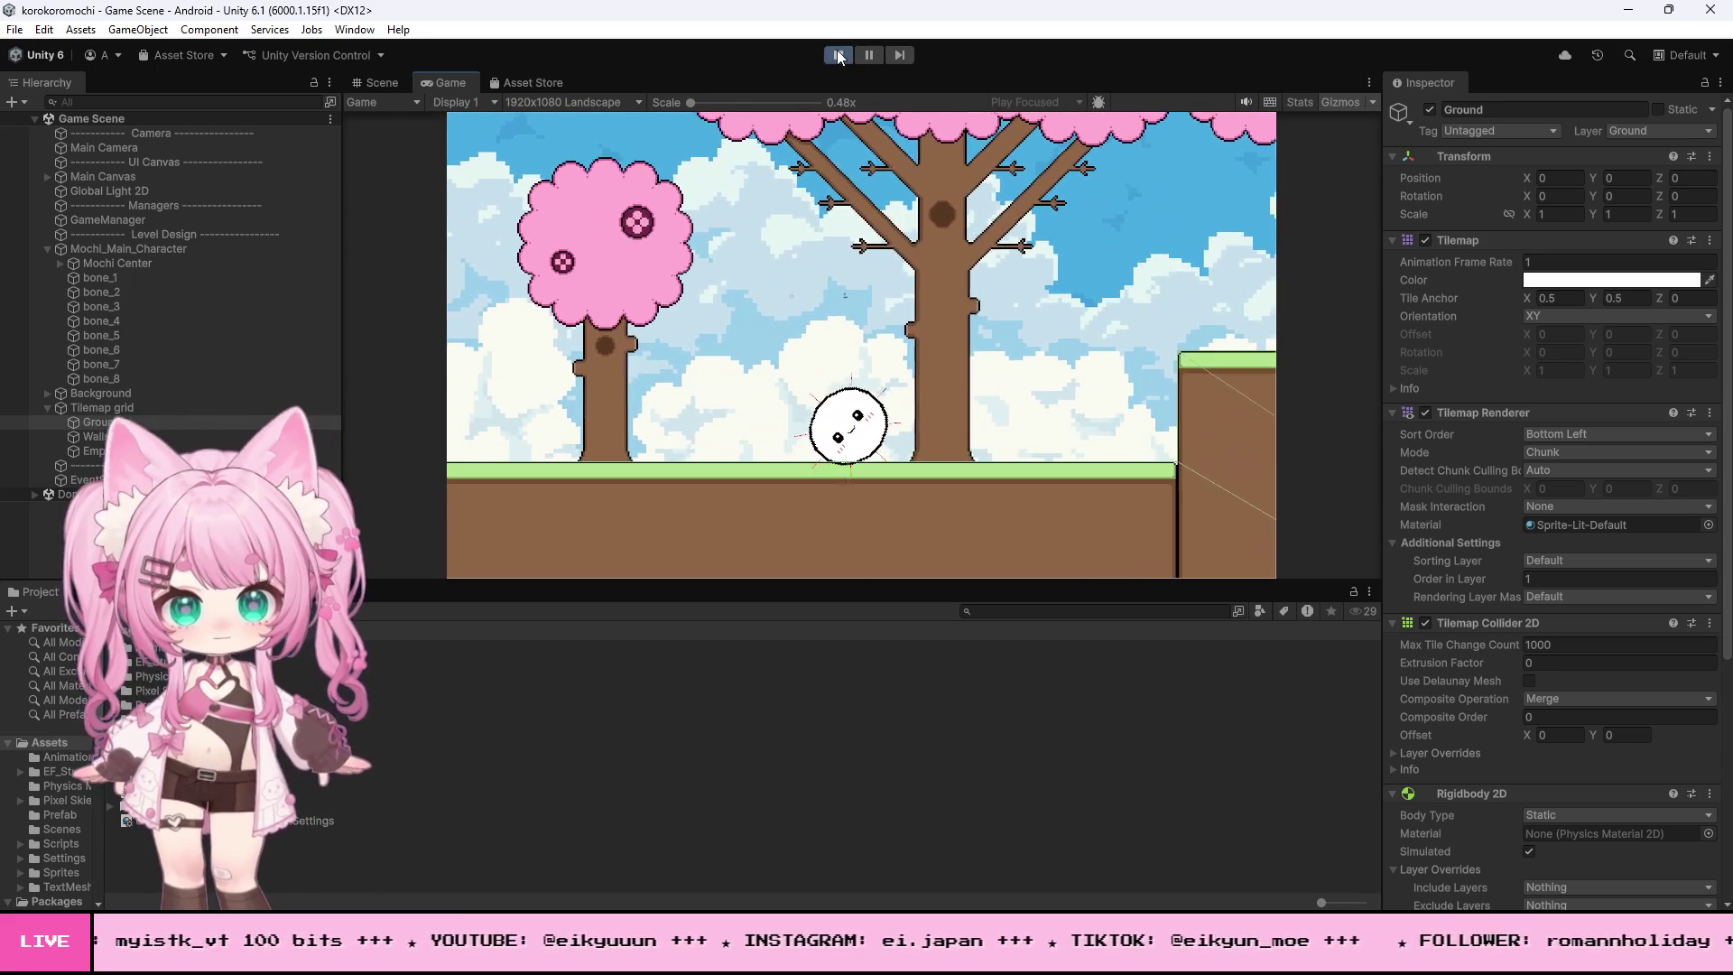
key("ctrl+p")
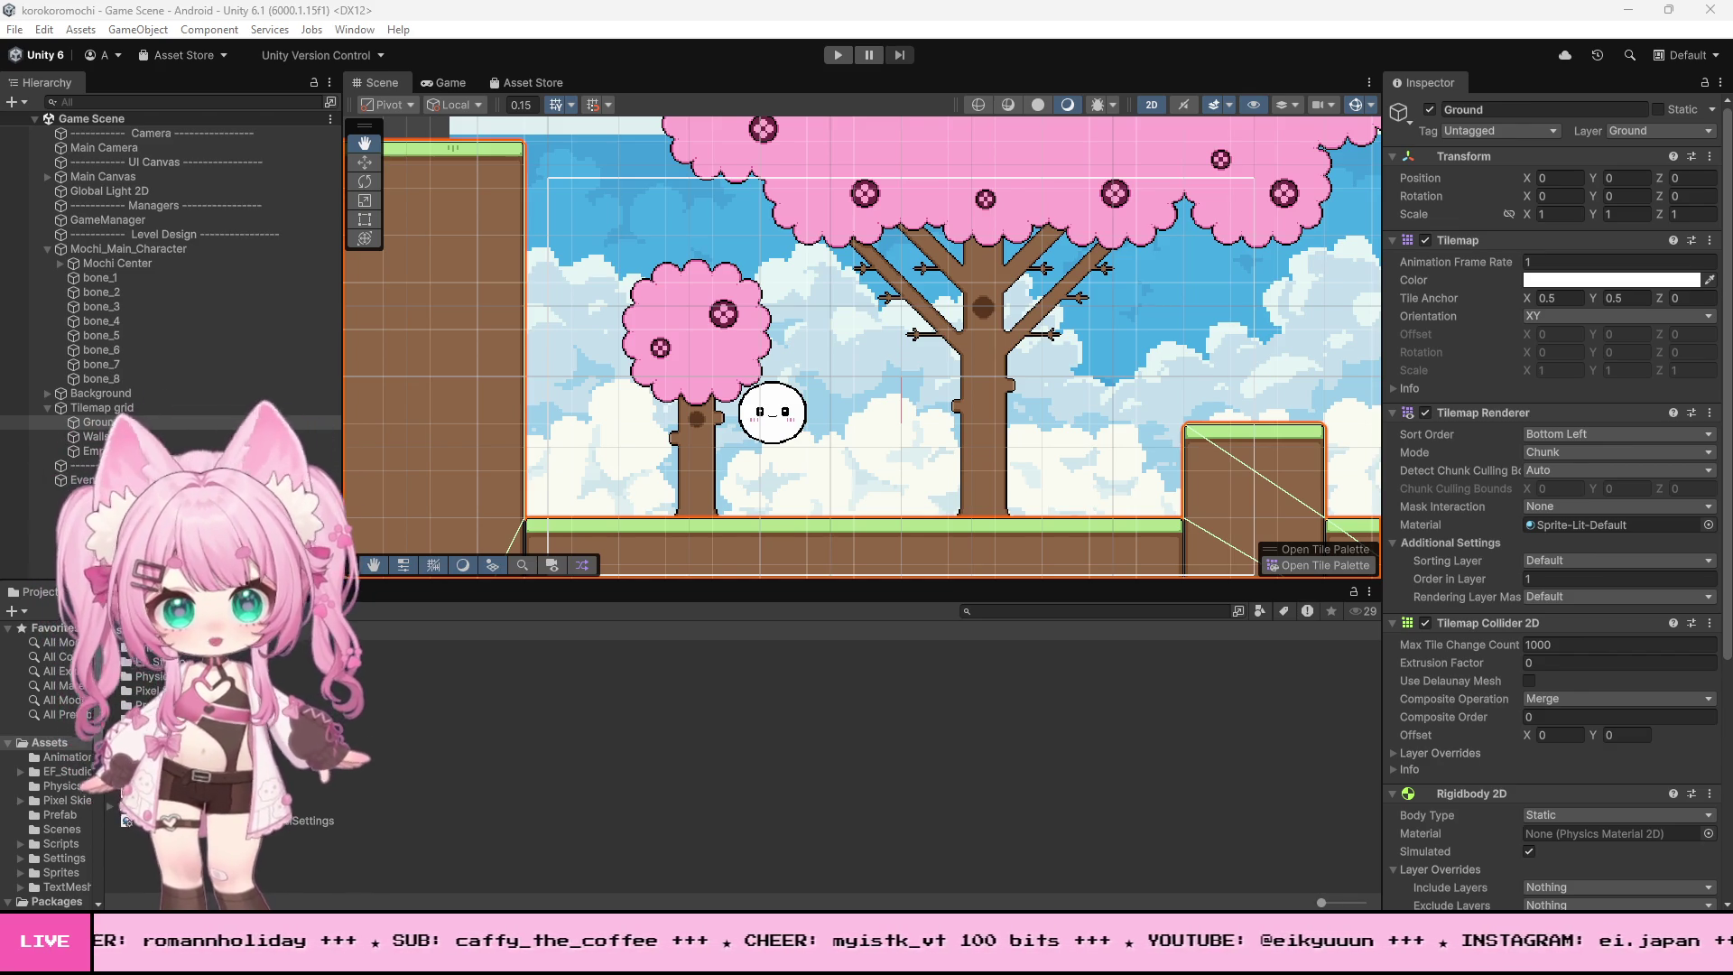
- Go to the start of FixedUpdate in MochiController.cs and save the file
key("alt+Tab")
scroll(409, 534, "up", 20)
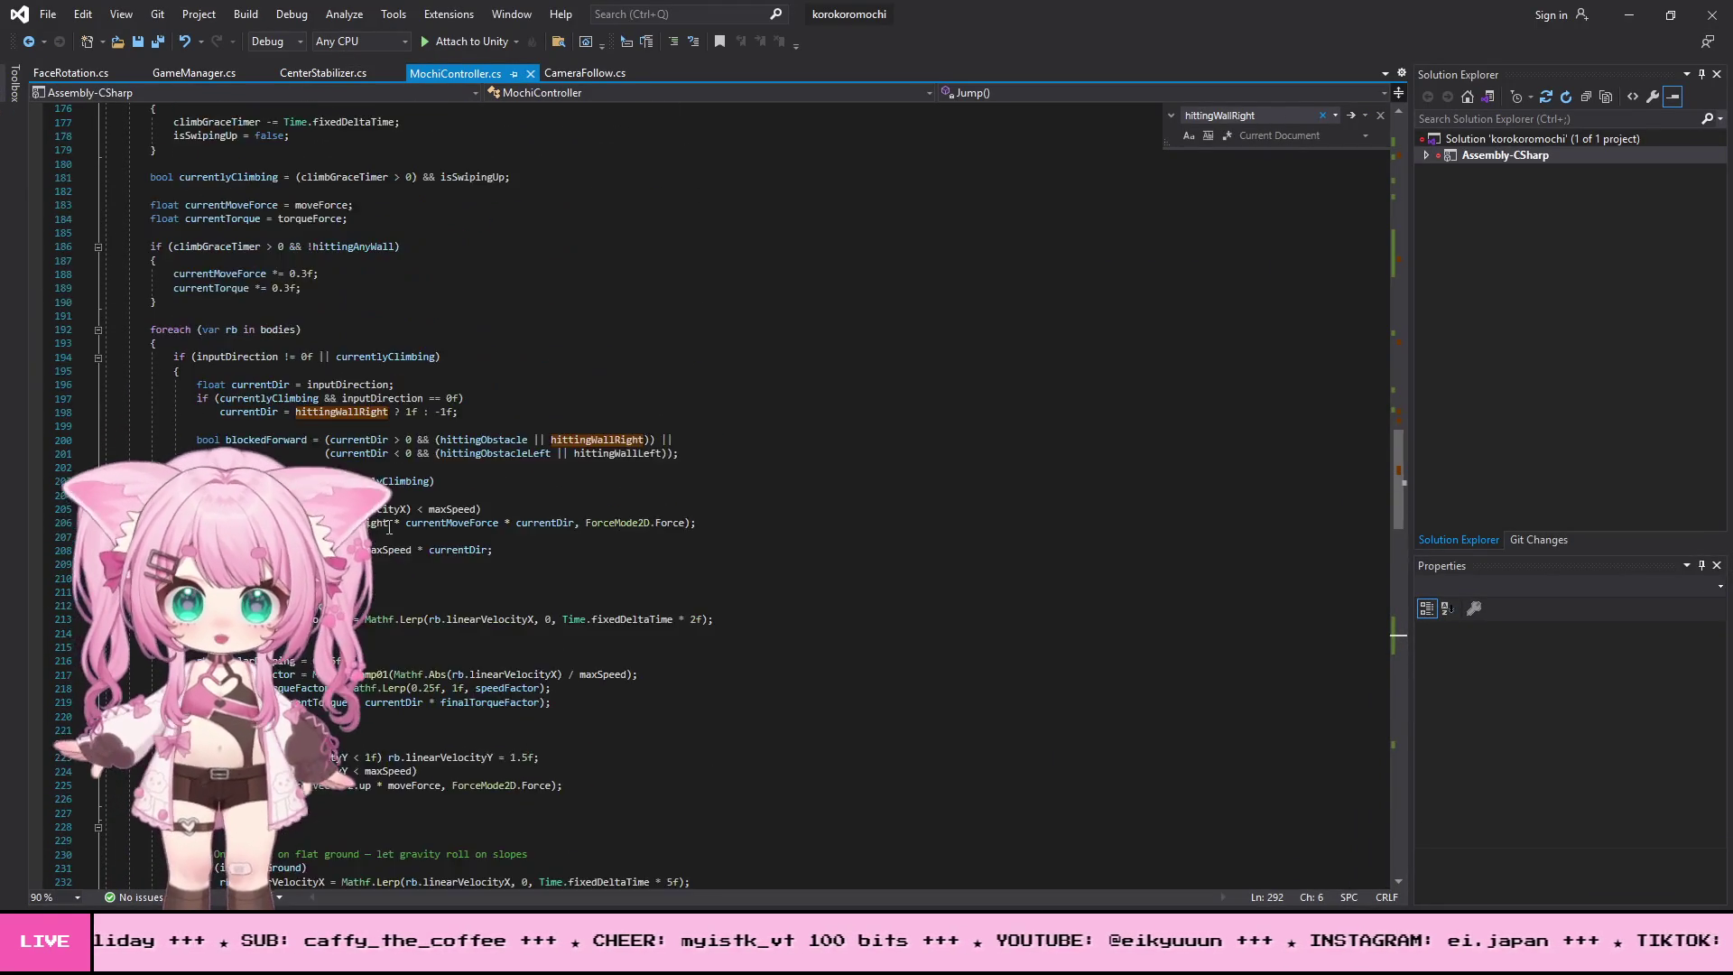
scroll(389, 525, "up", 20)
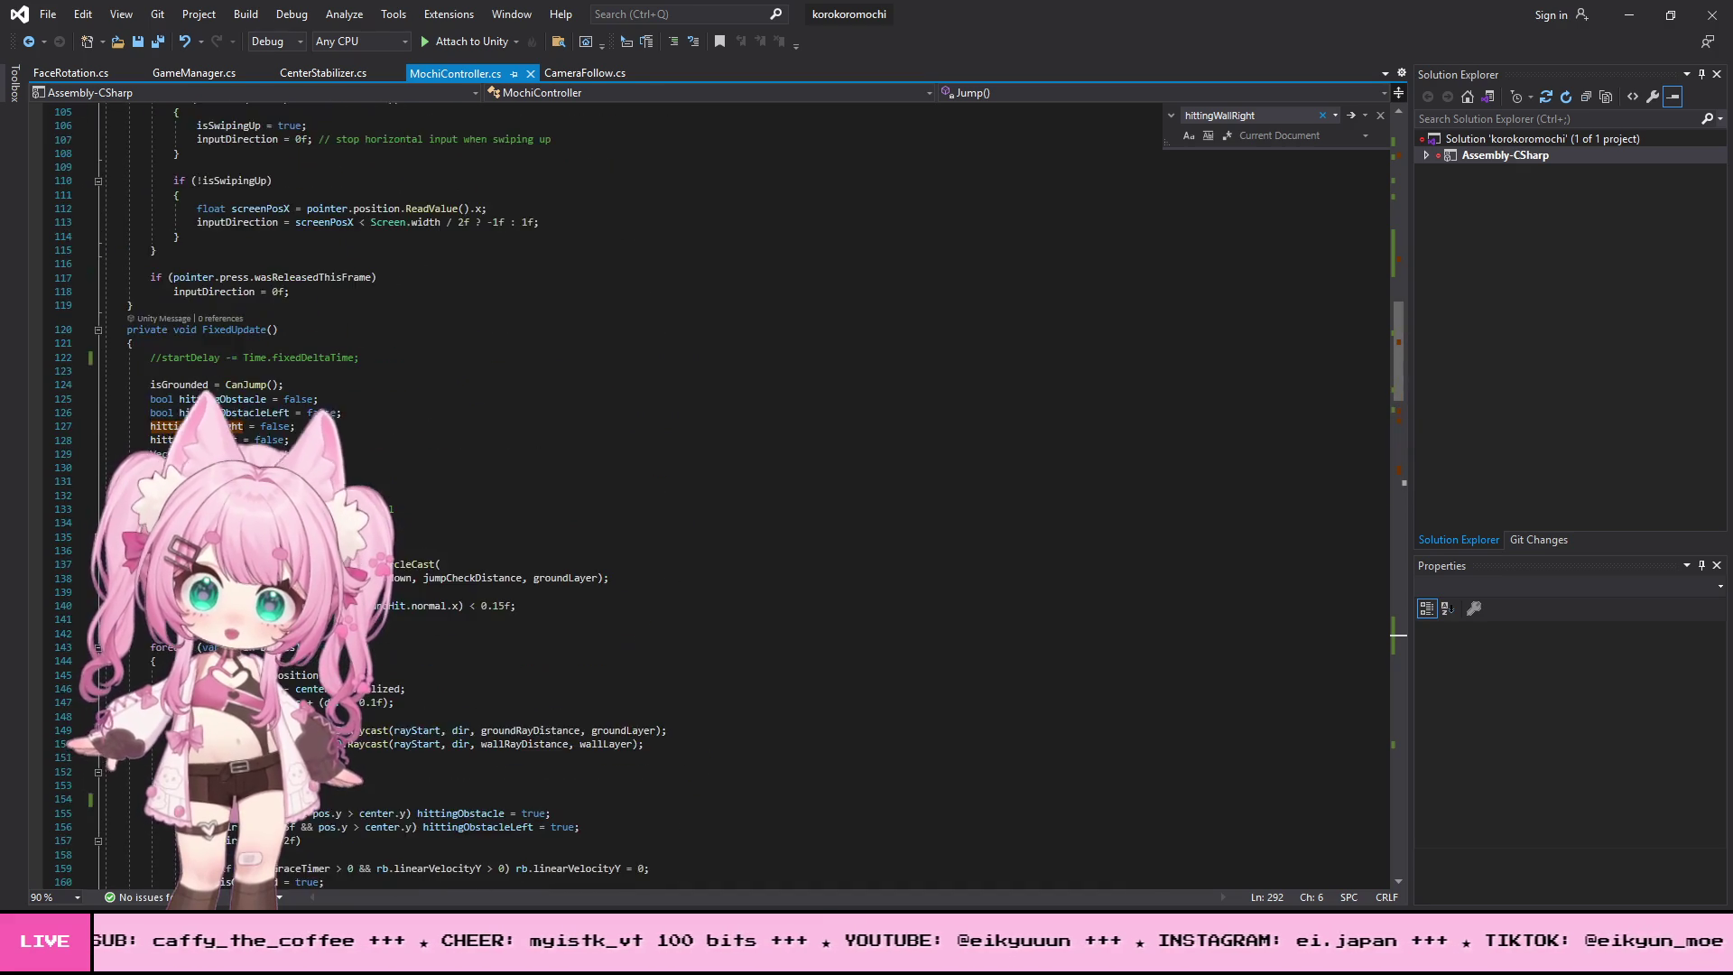
left_click(149, 495)
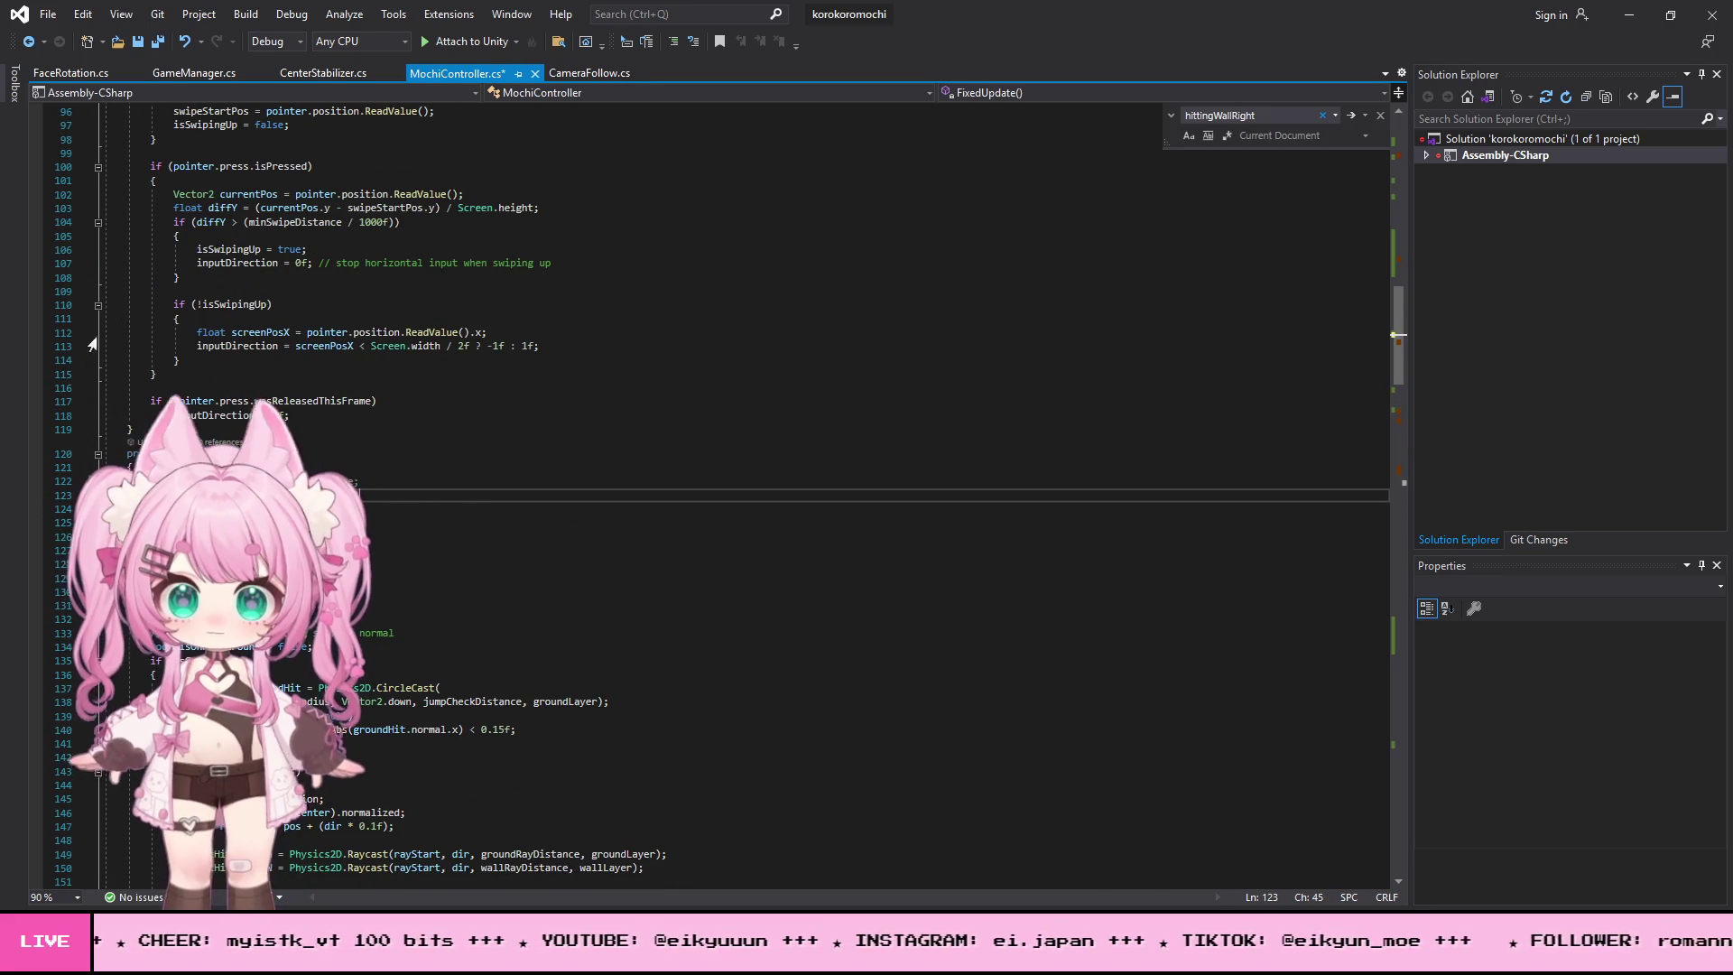
left_click(48, 13)
left_click(85, 226)
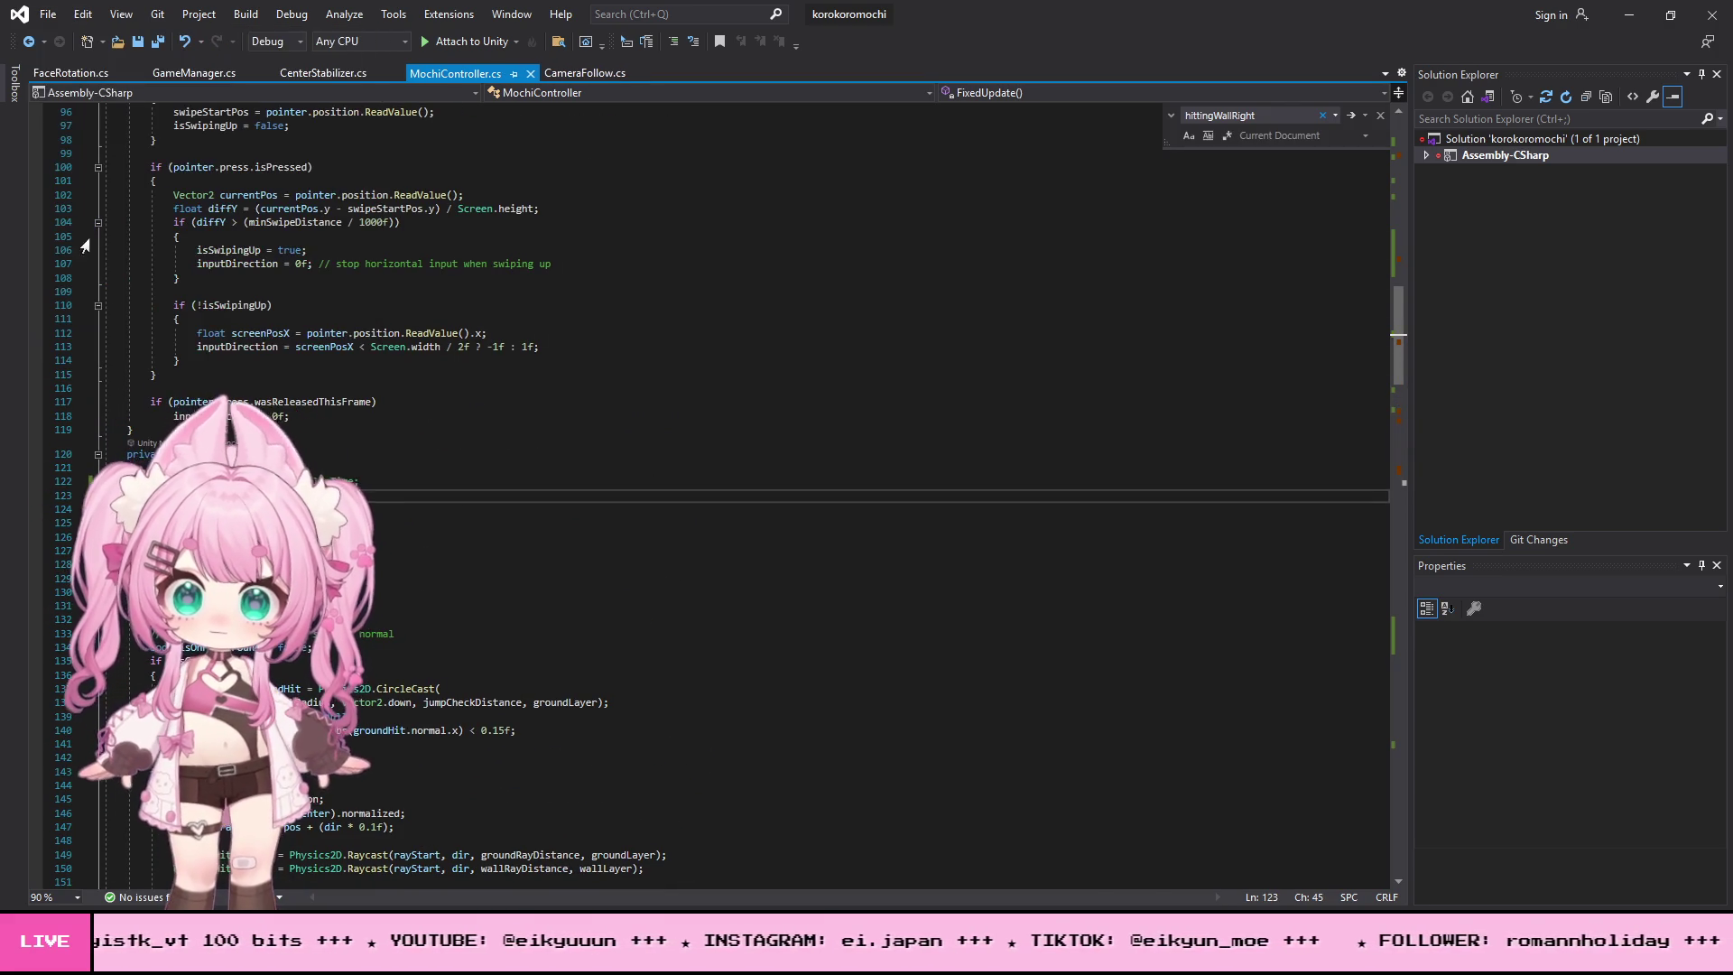
- Delete the commented-out startDelay line, save all scripts, and return to Unity
left_click_drag(366, 494, 44, 473)
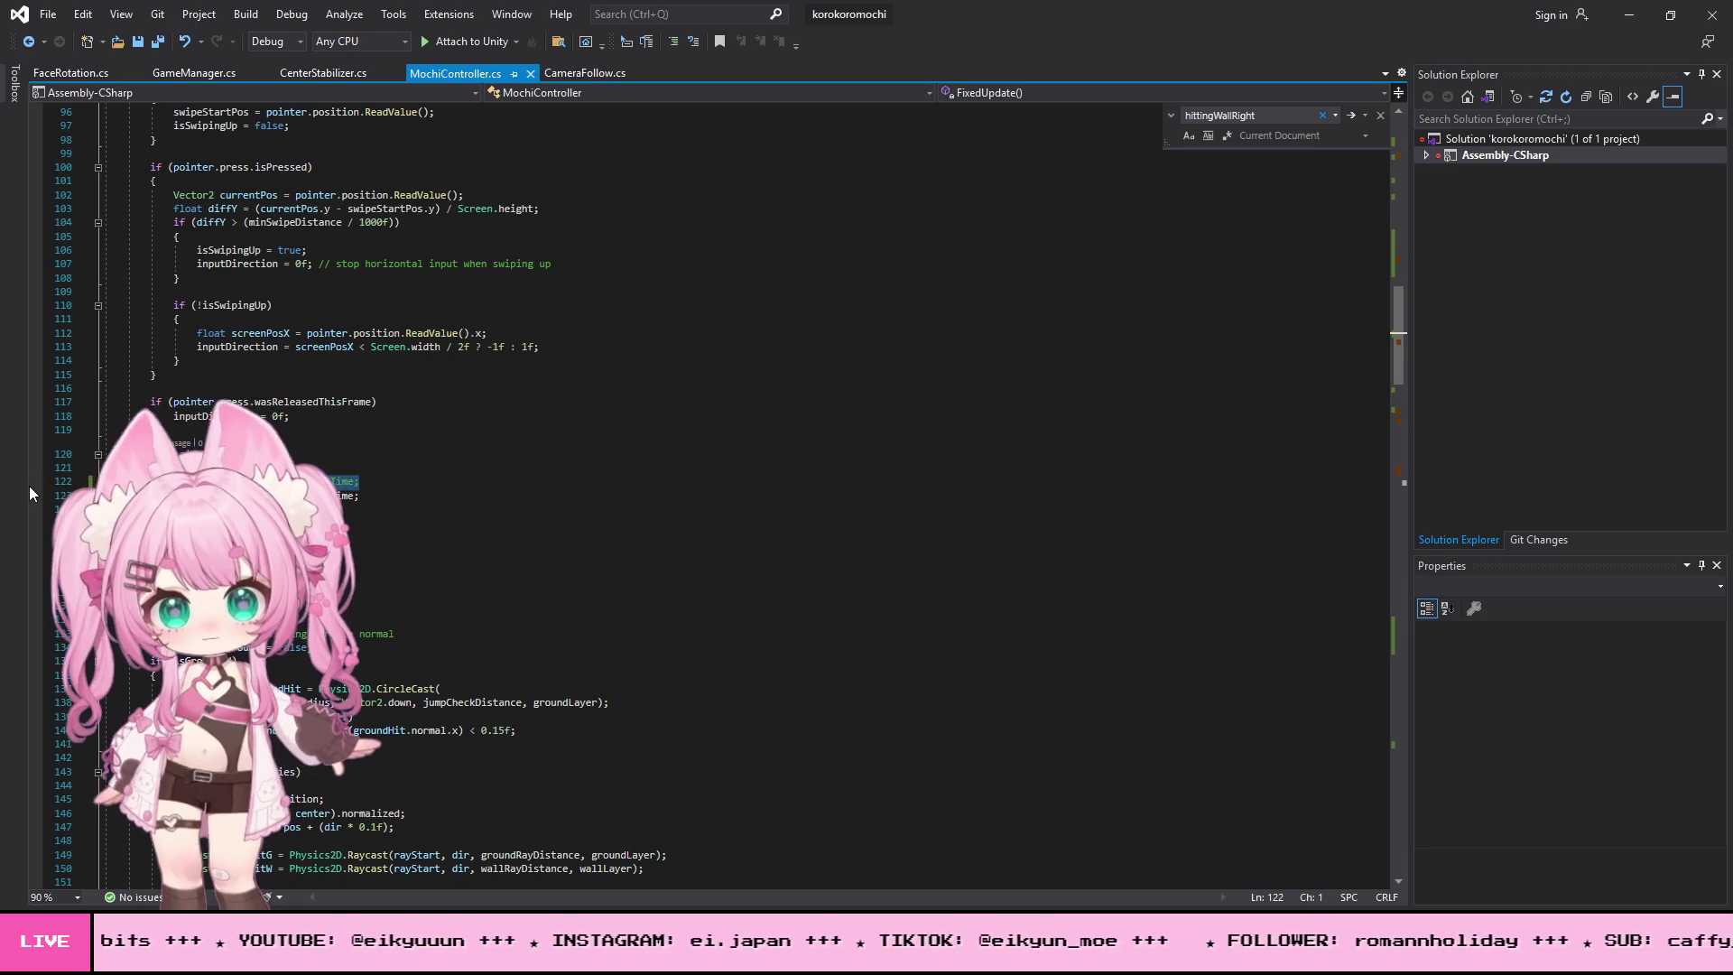
key("Delete")
scroll(653, 461, "up", 9)
scroll(653, 461, "up", 15)
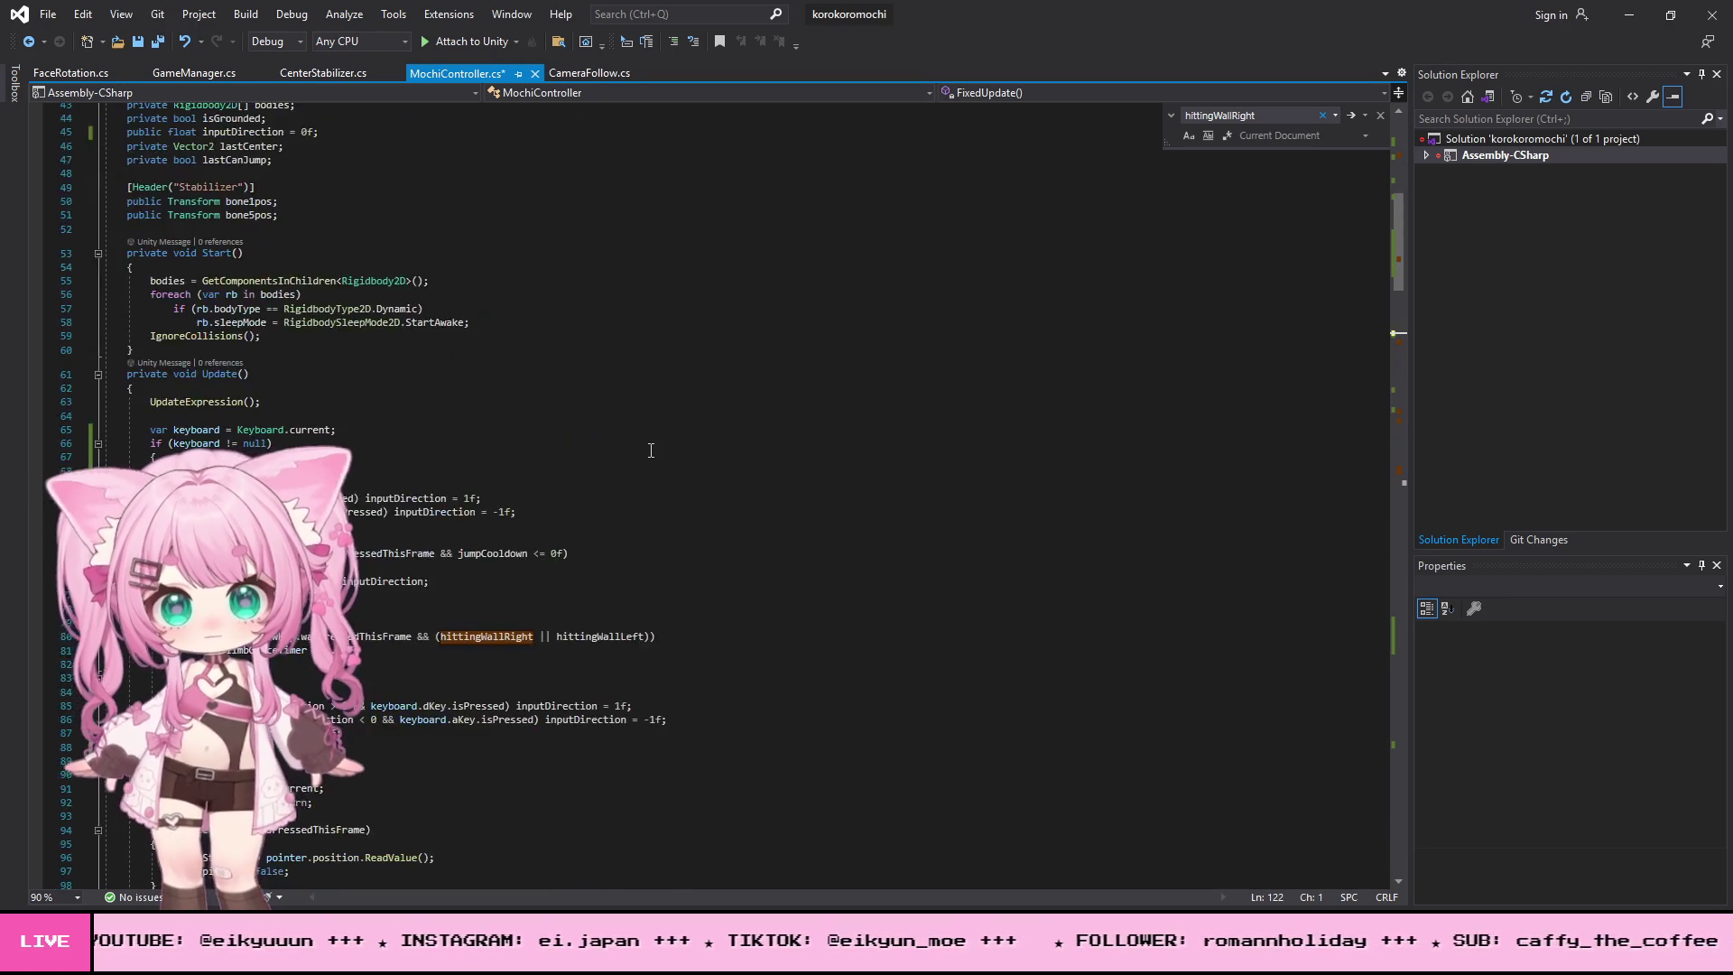
scroll(647, 442, "down", 20)
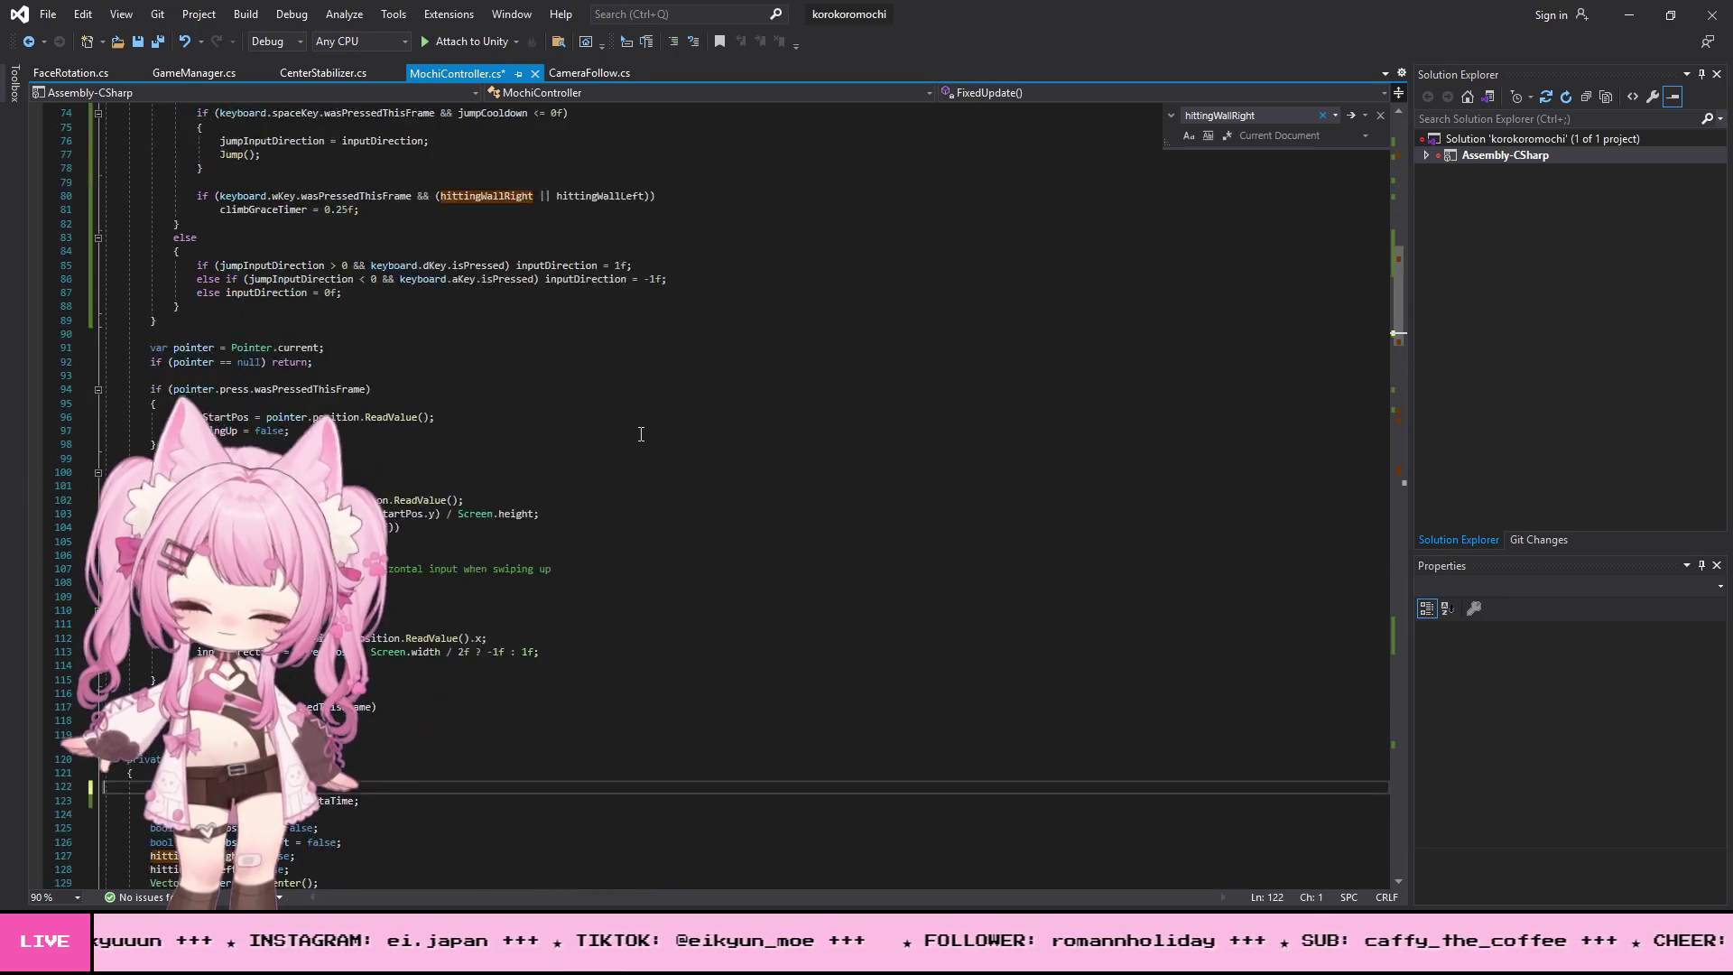
left_click(48, 15)
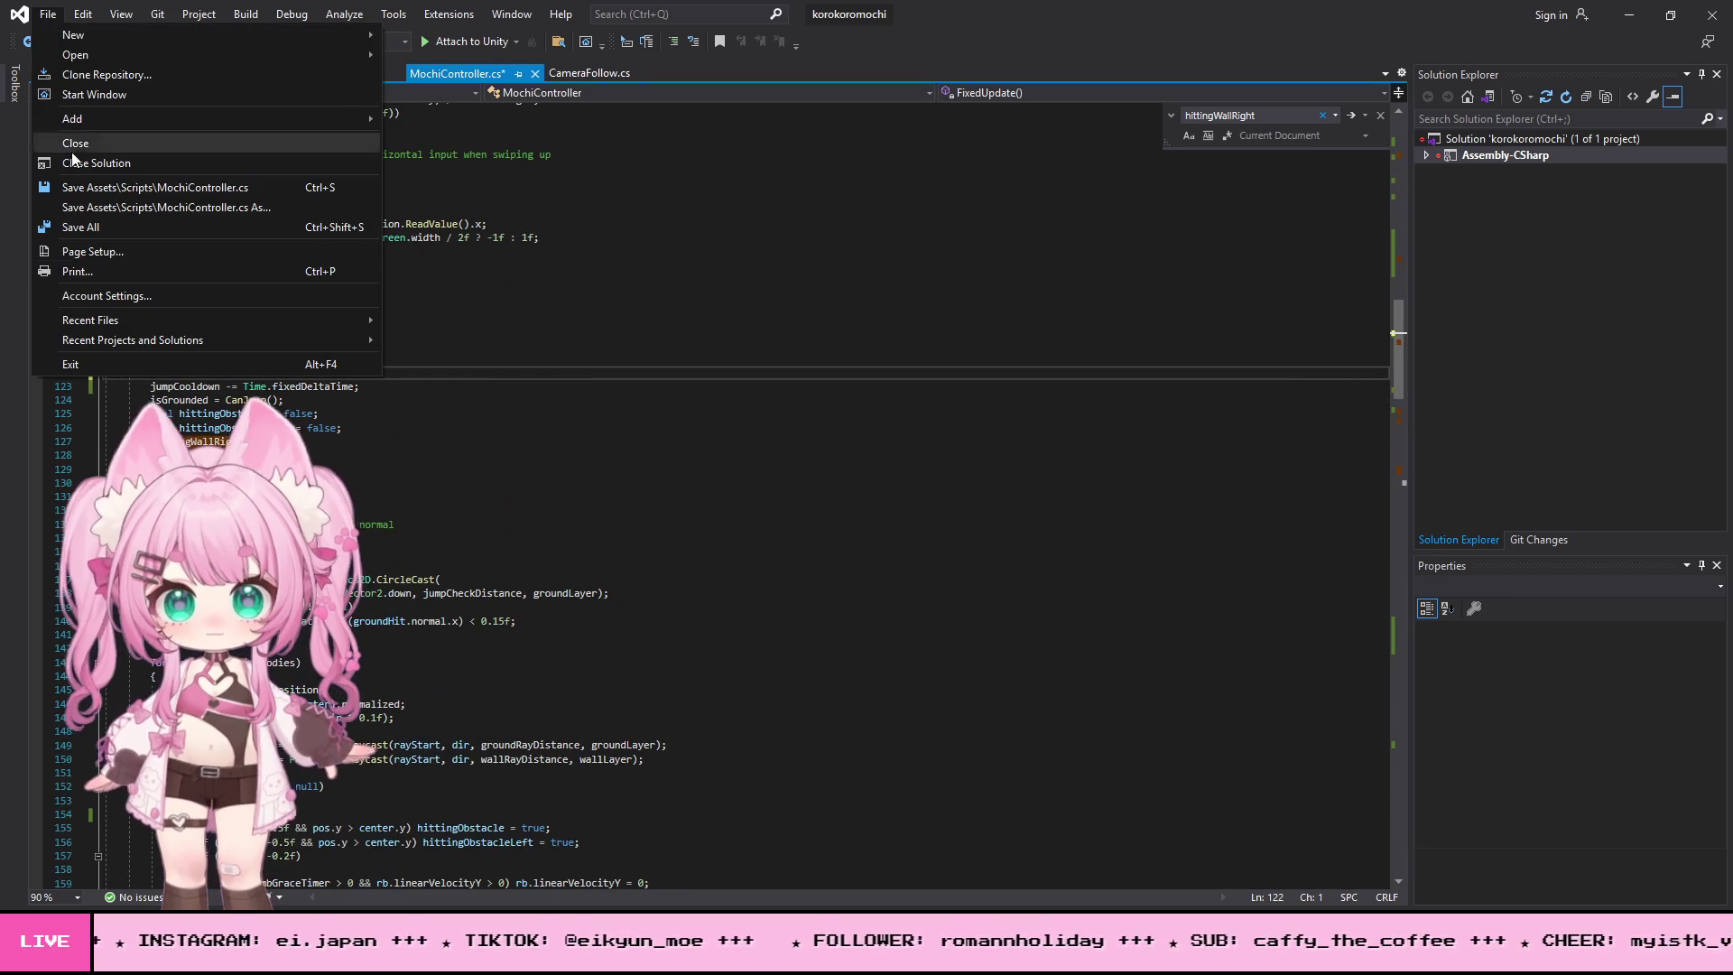
left_click(95, 229)
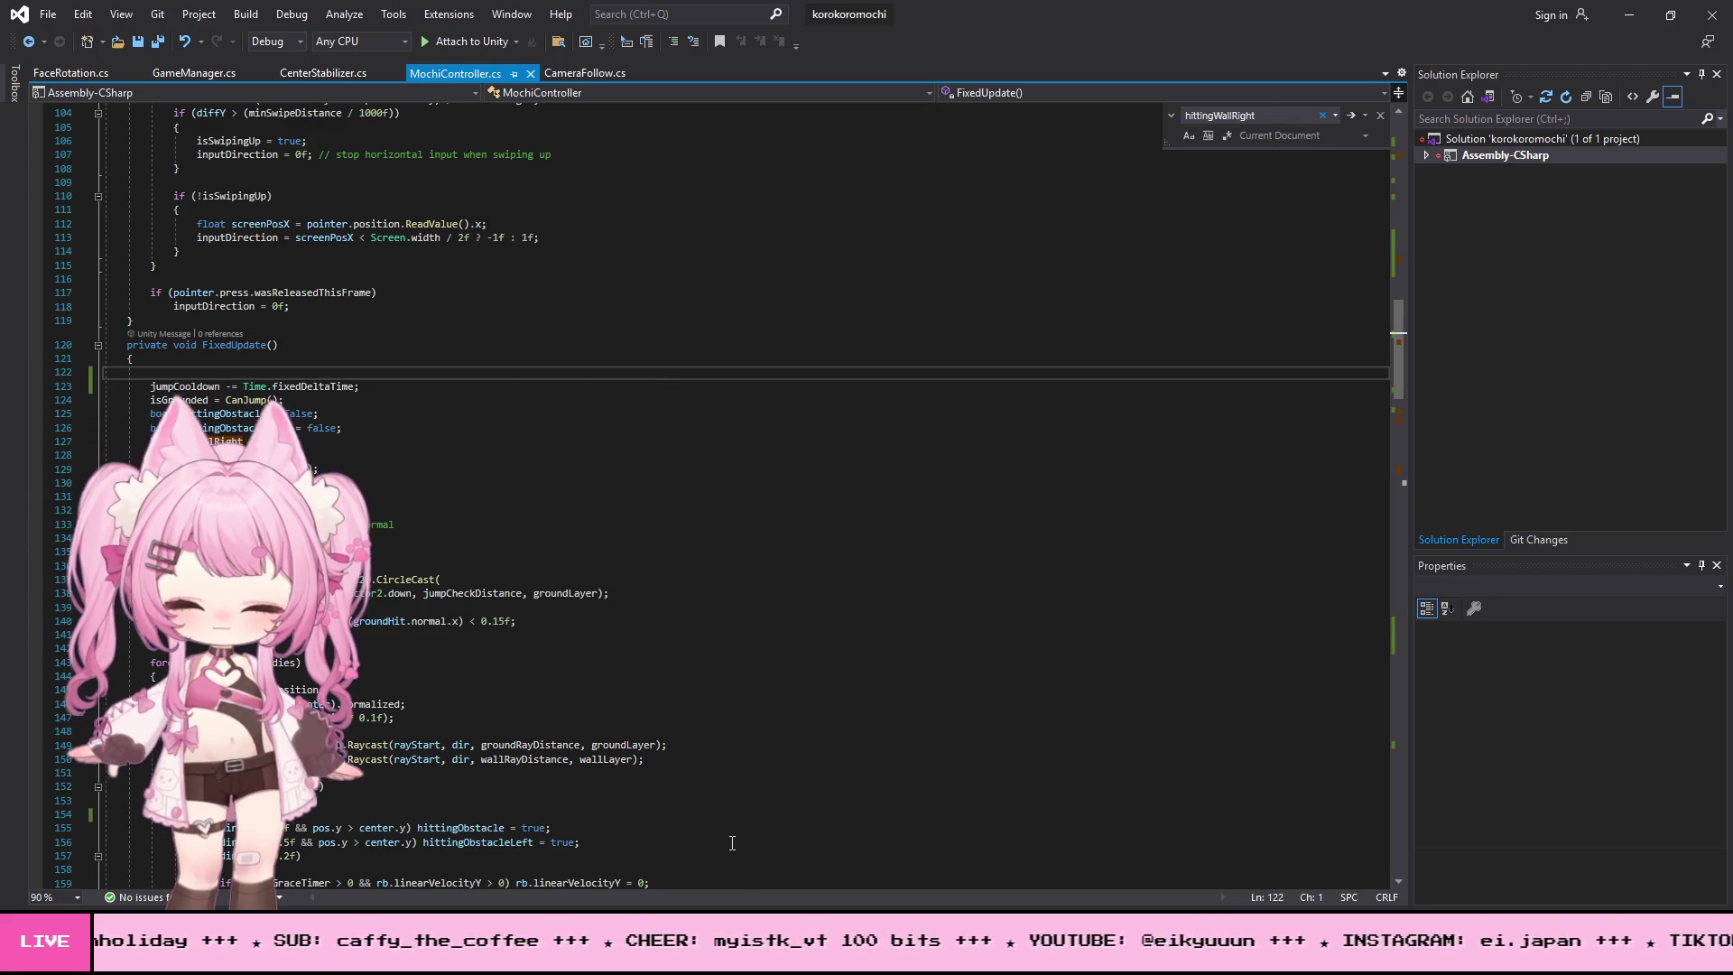
key("alt+Tab")
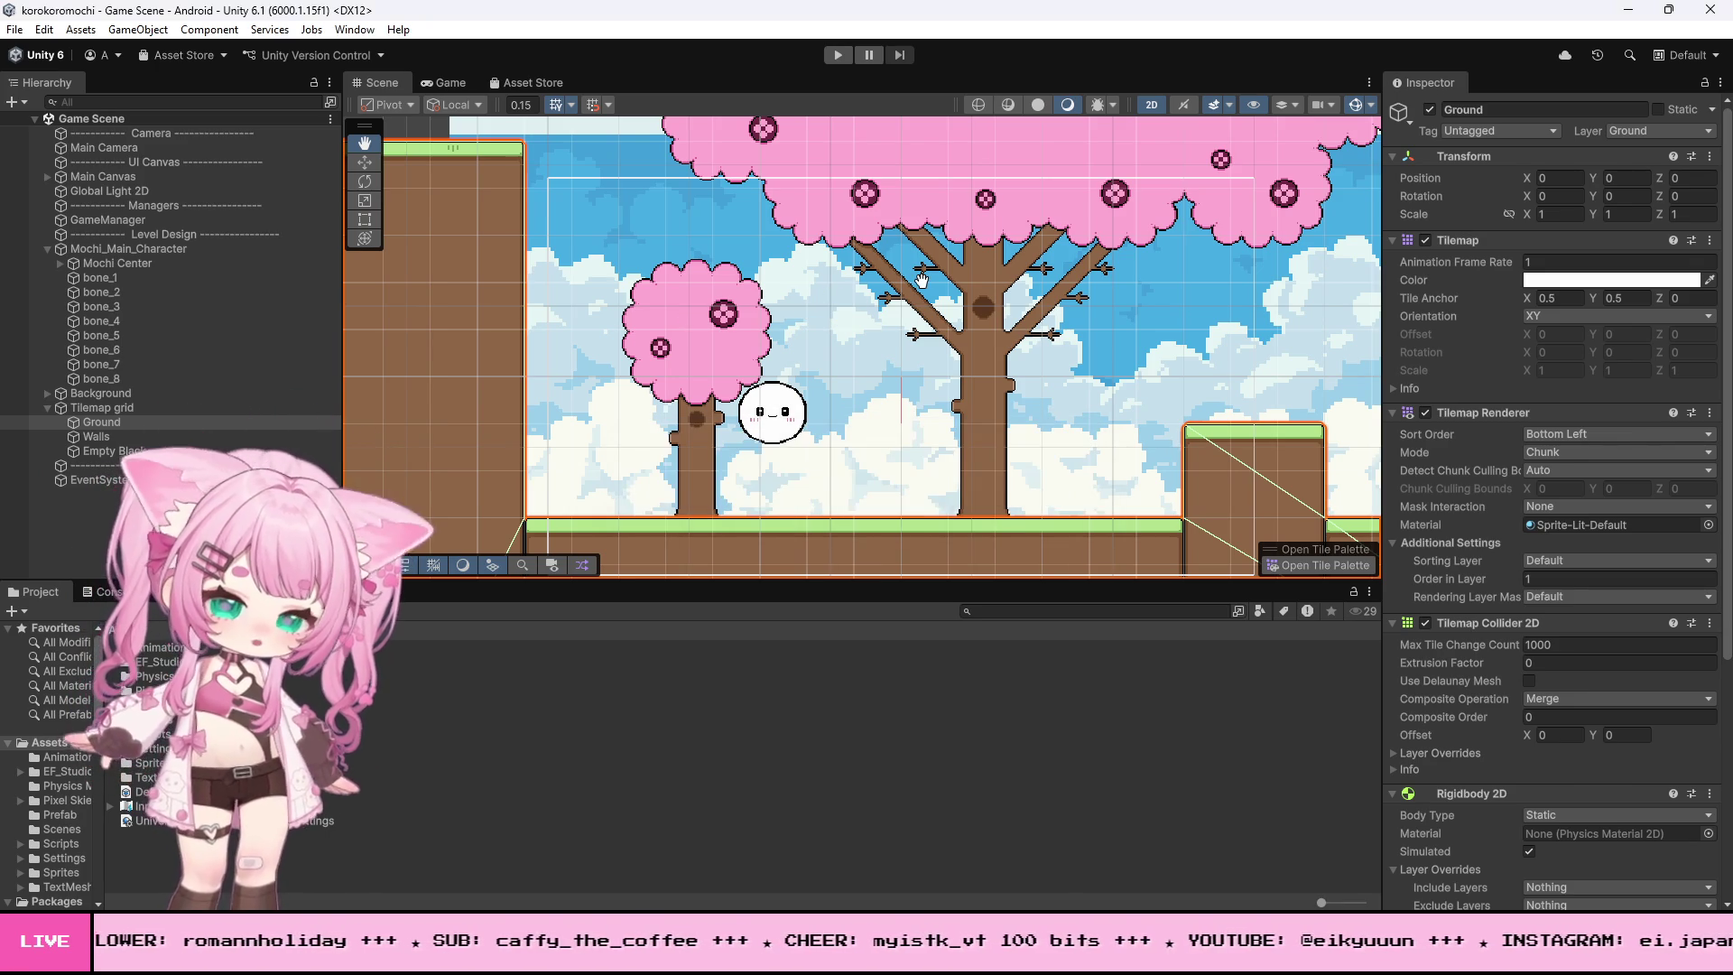
- Test the mochi at the raised ground block, stop the game, and zoom the Scene view
key("f")
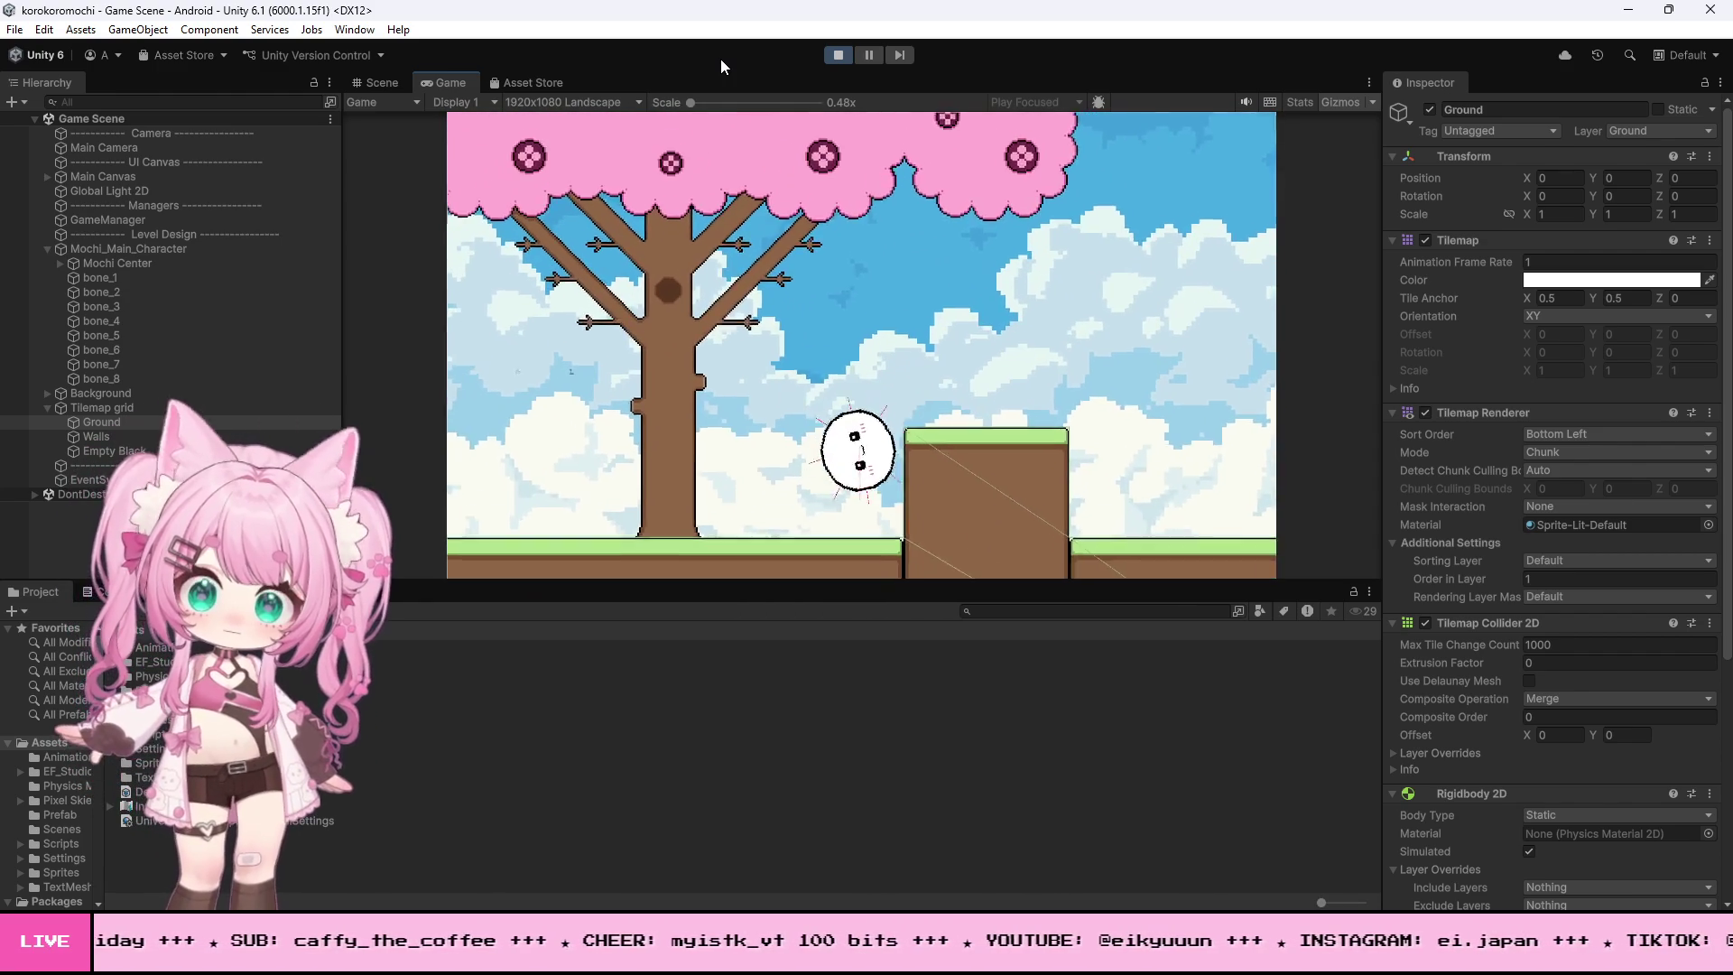
left_click(836, 53)
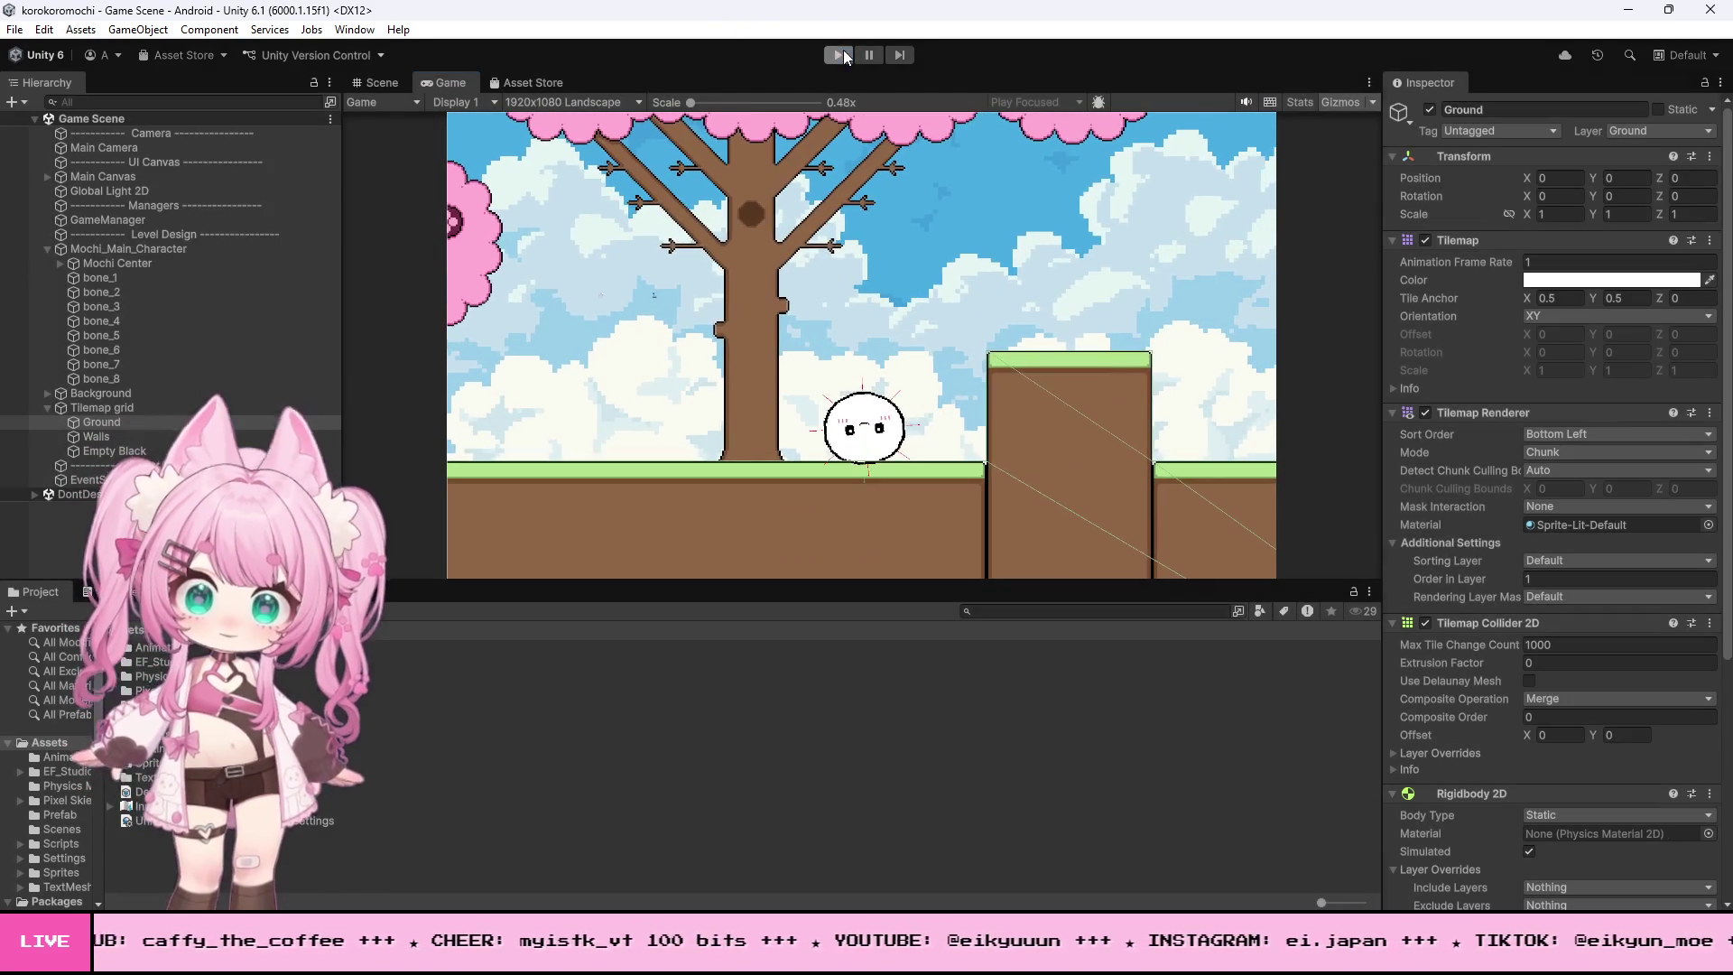
scroll(670, 291, "down", 6)
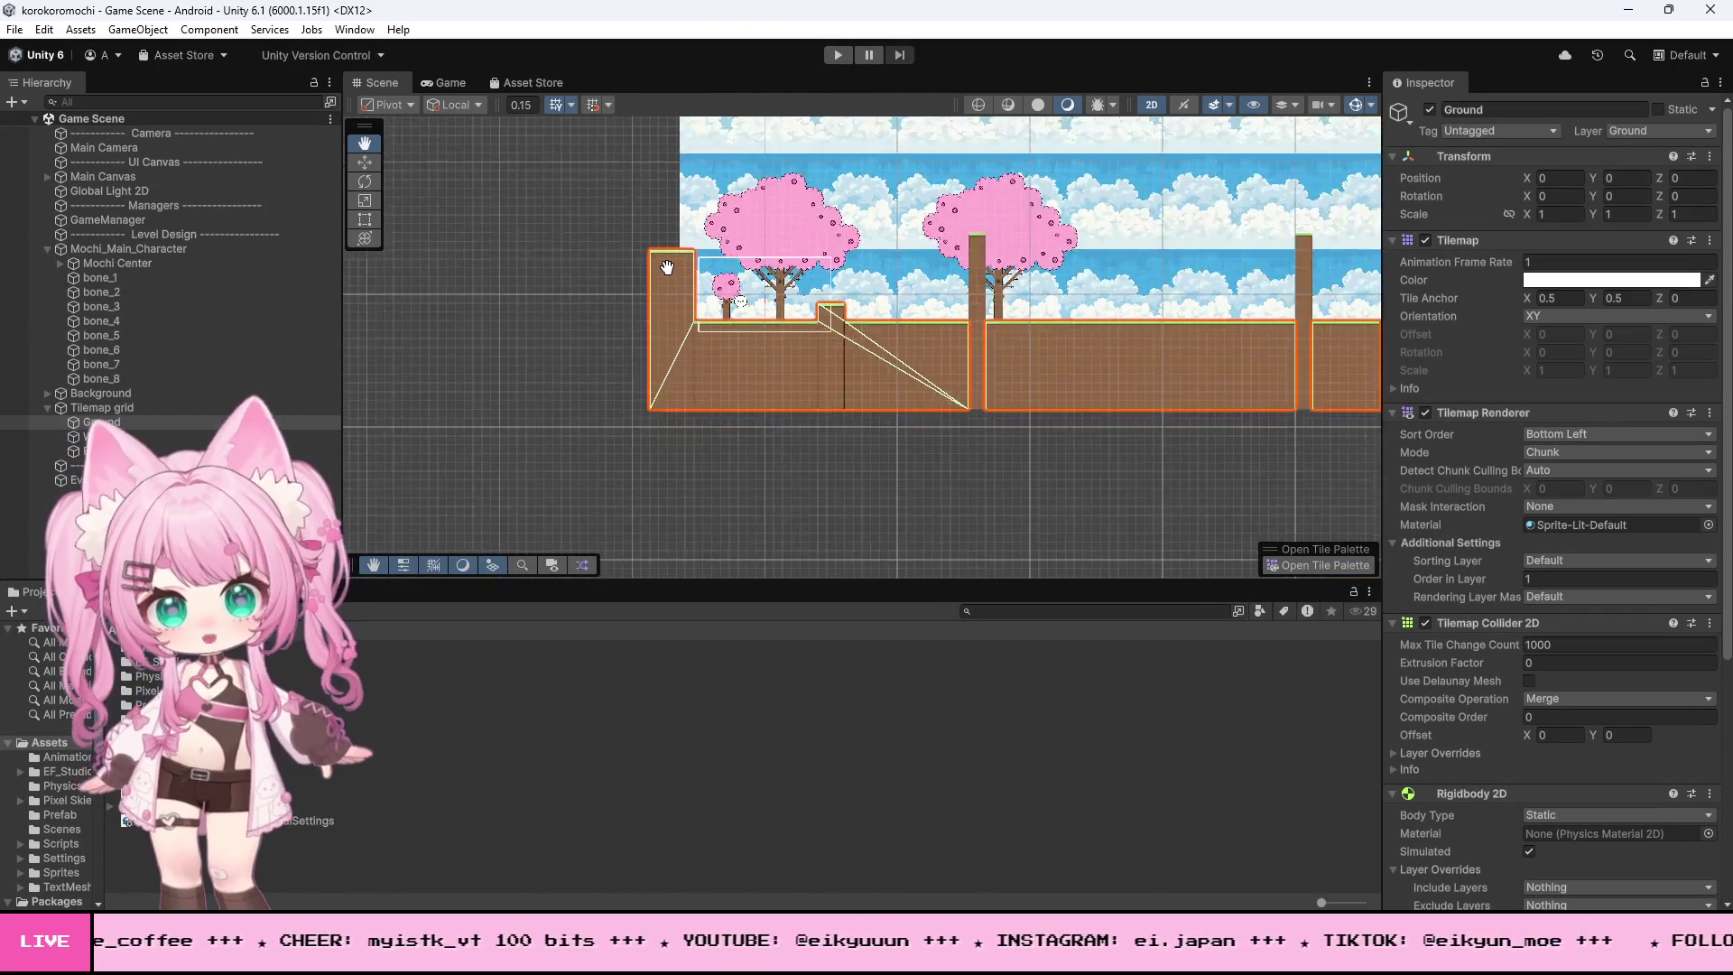
scroll(749, 288, "up", 3)
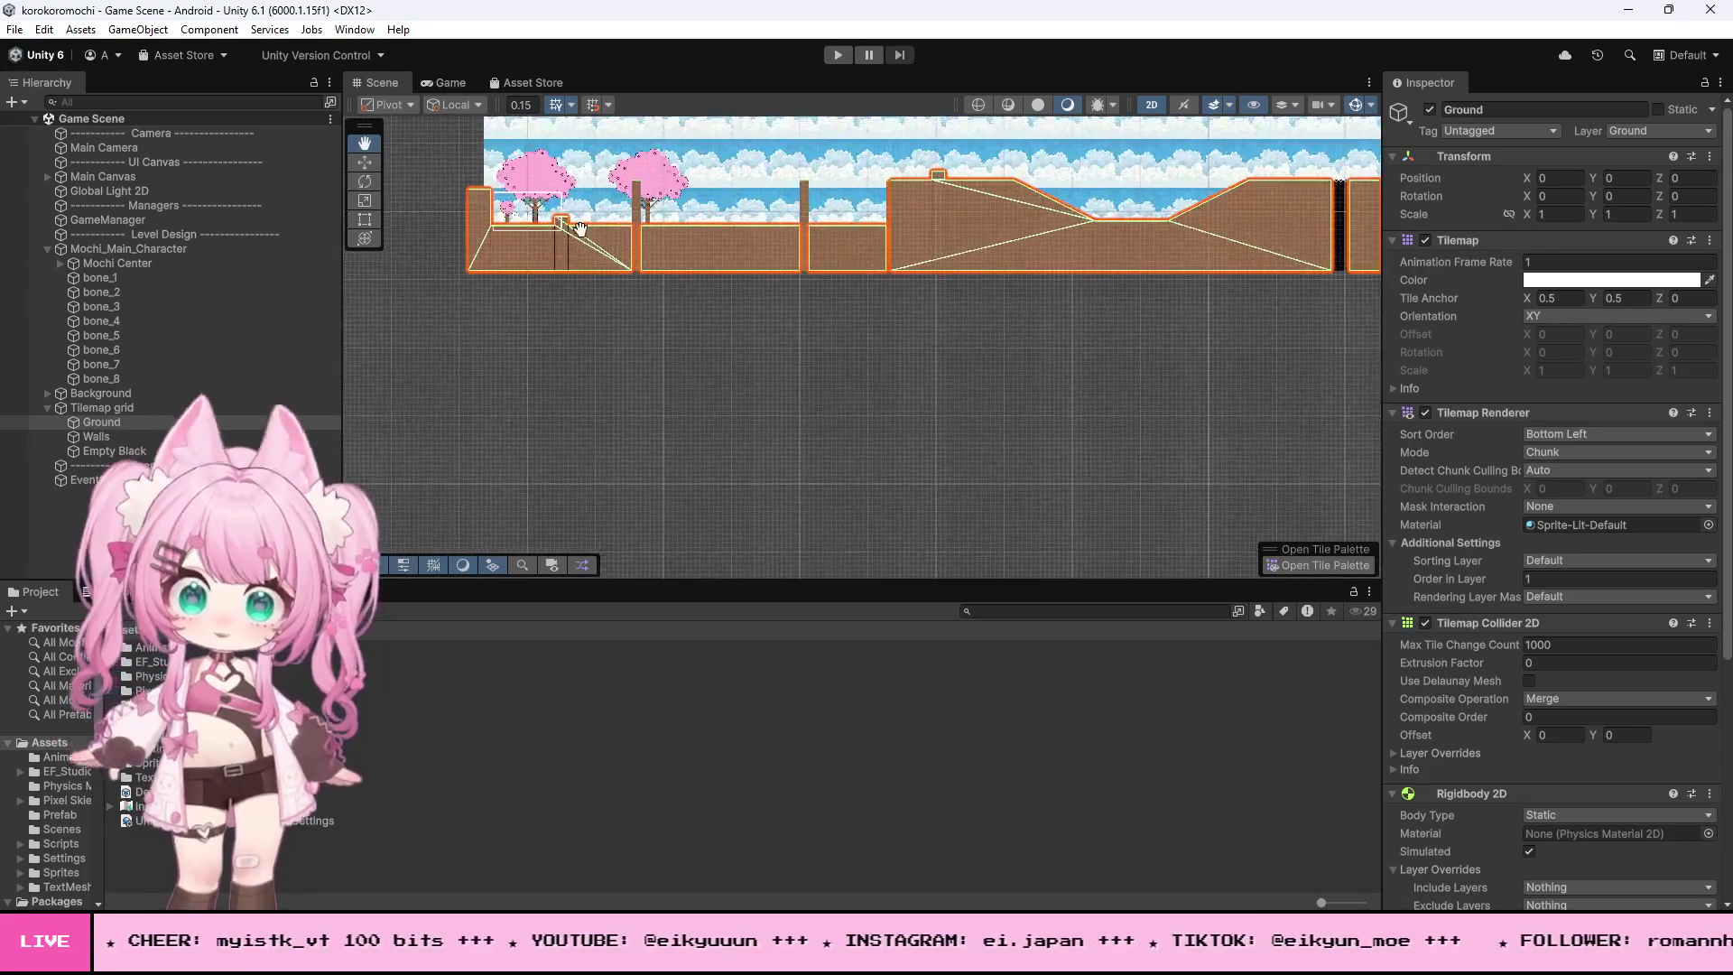
- Create a 2D Object > Sprites > Square from the Hierarchy's context menu
right_click(69, 511)
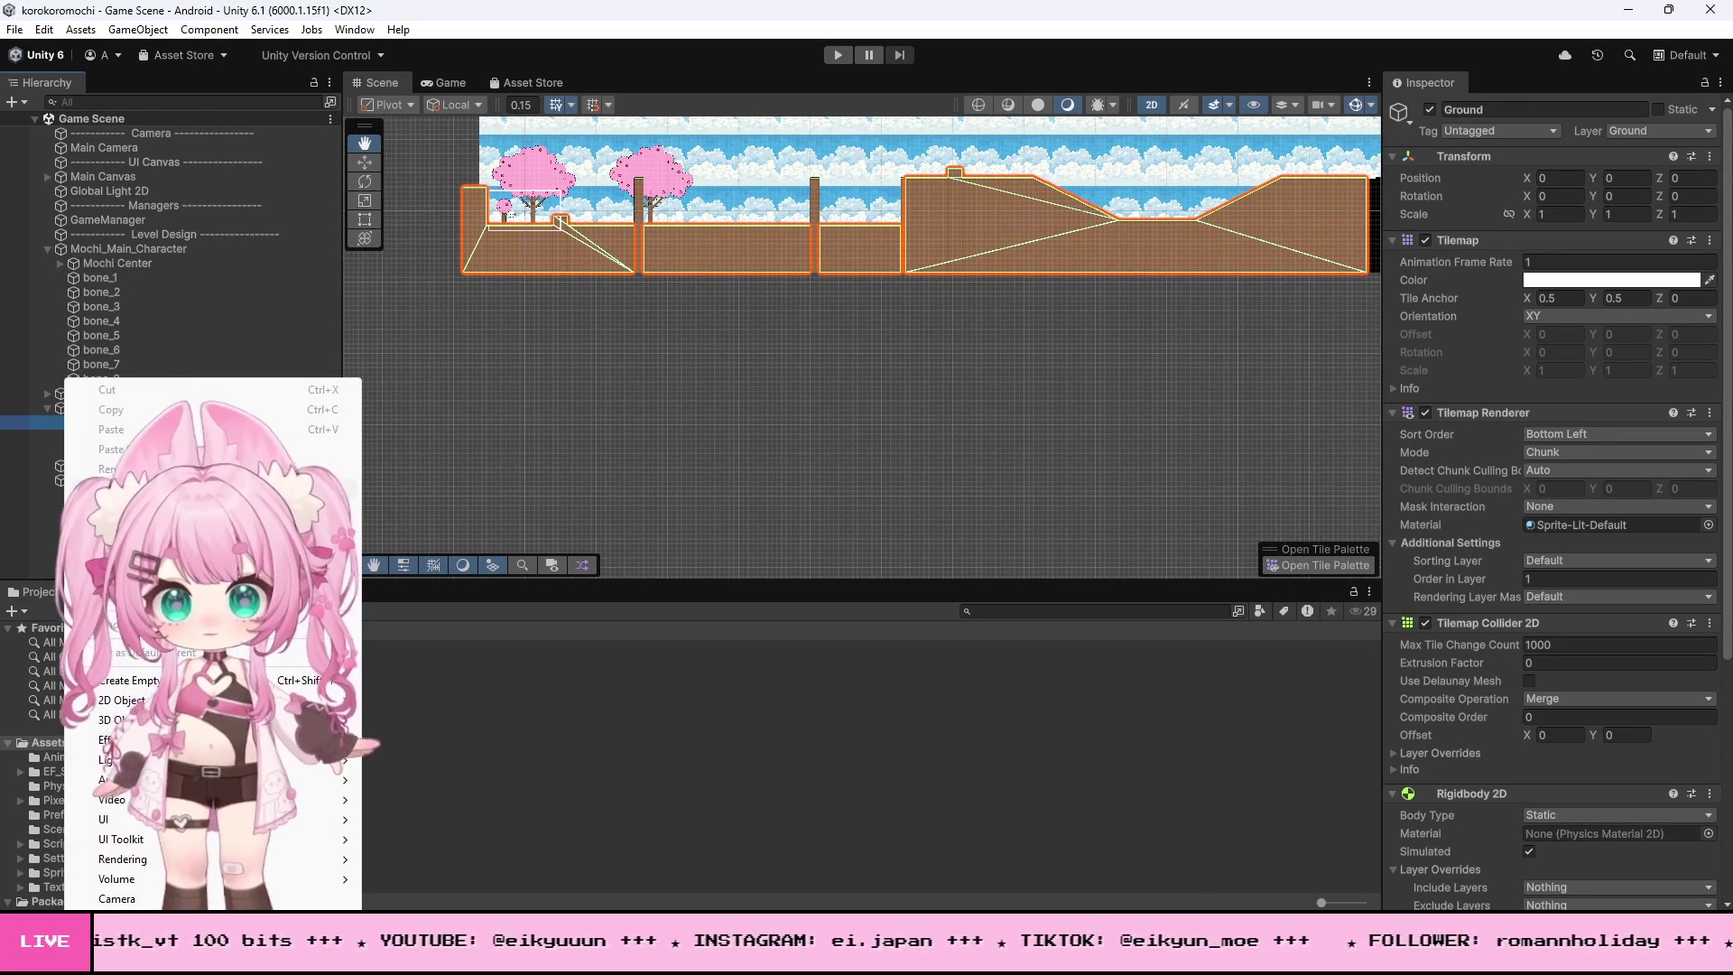
left_click(691, 365)
scroll(626, 479, "up", 2)
scroll(537, 181, "down", 2)
scroll(567, 275, "up", 3)
scroll(568, 275, "up", 3)
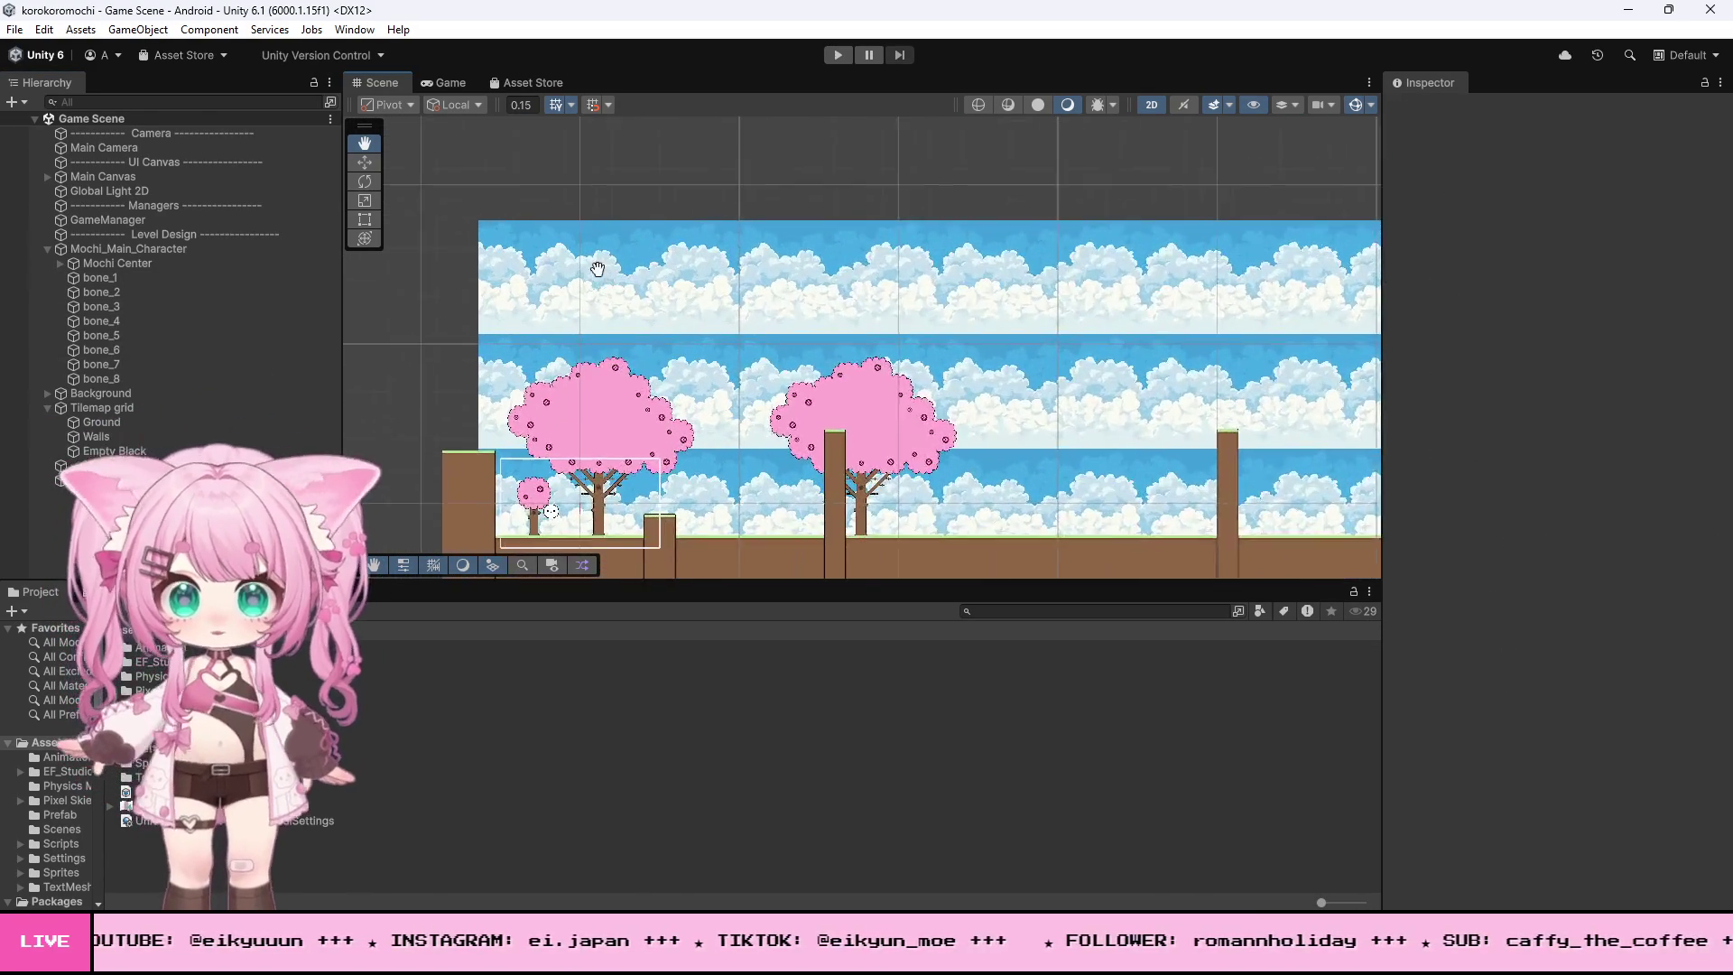
right_click(141, 421)
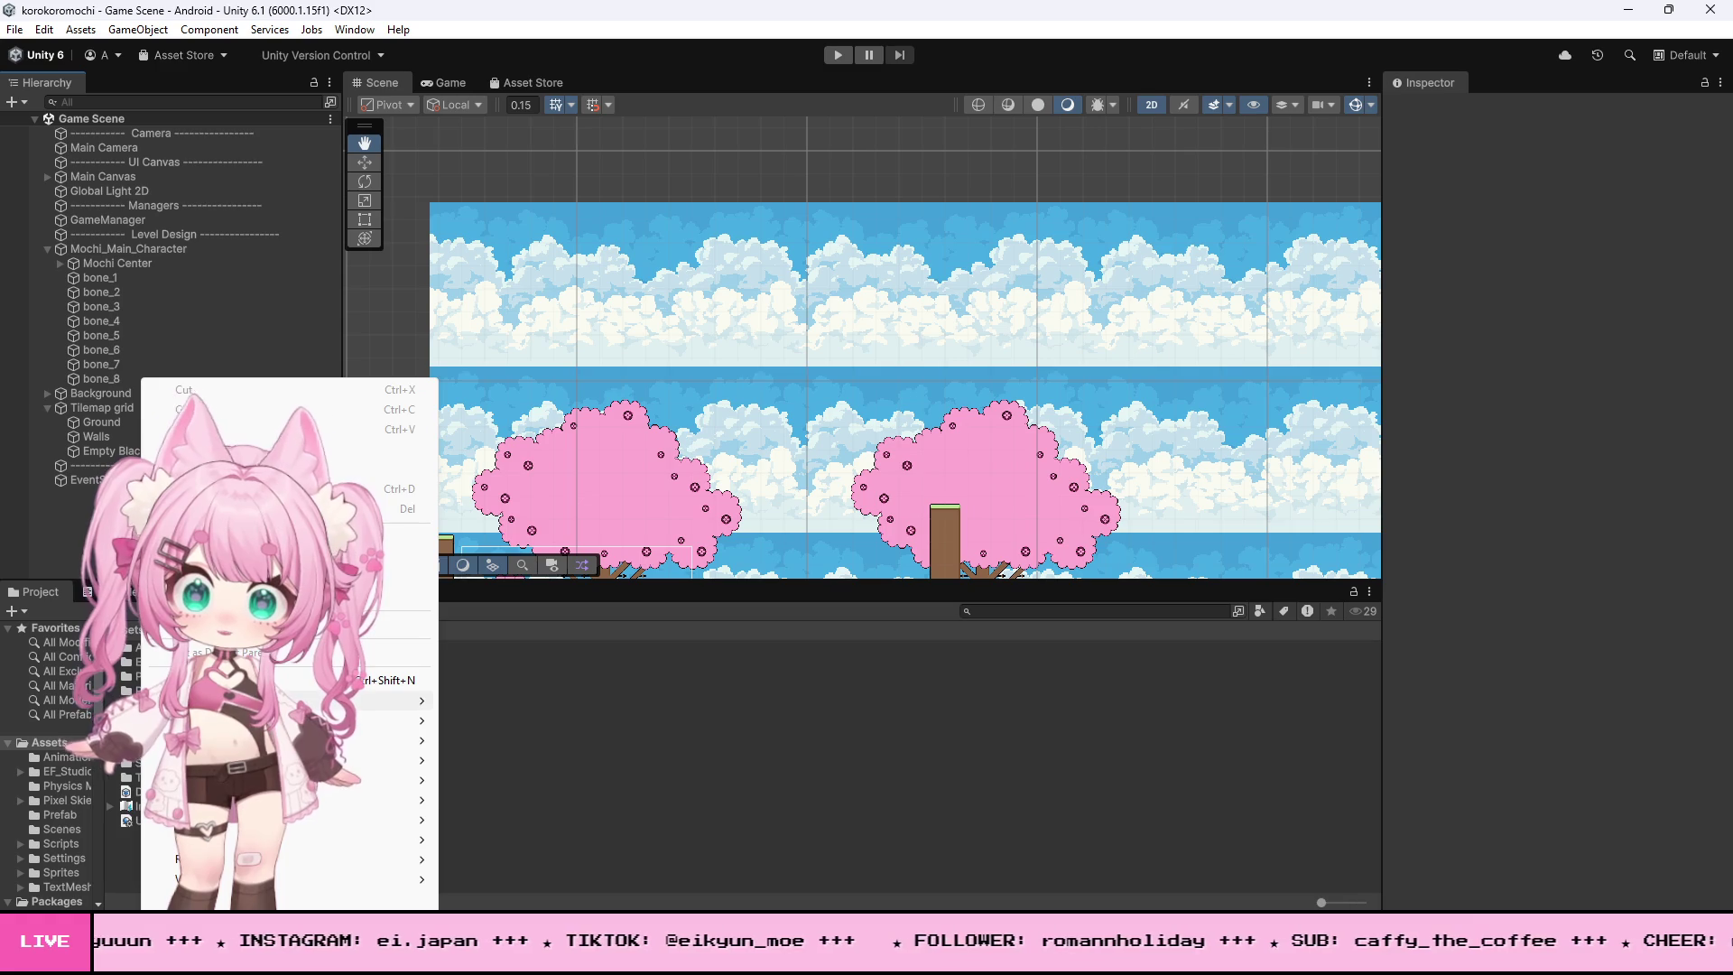
mouse_move(397, 700)
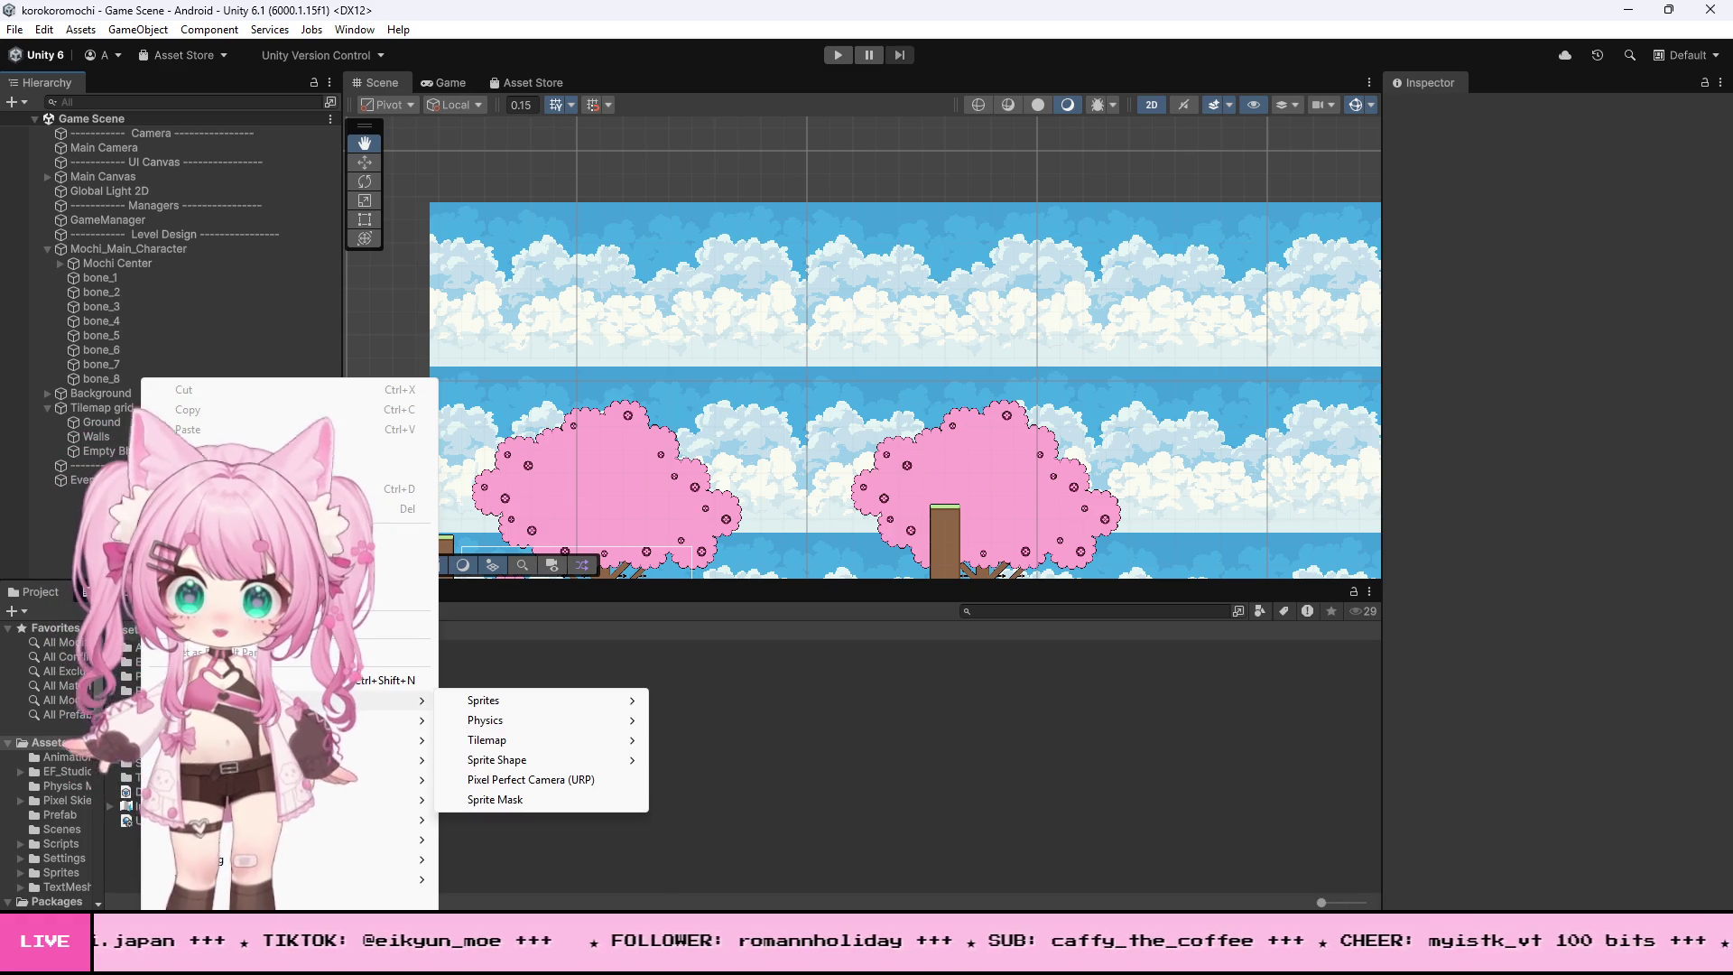
mouse_move(496, 742)
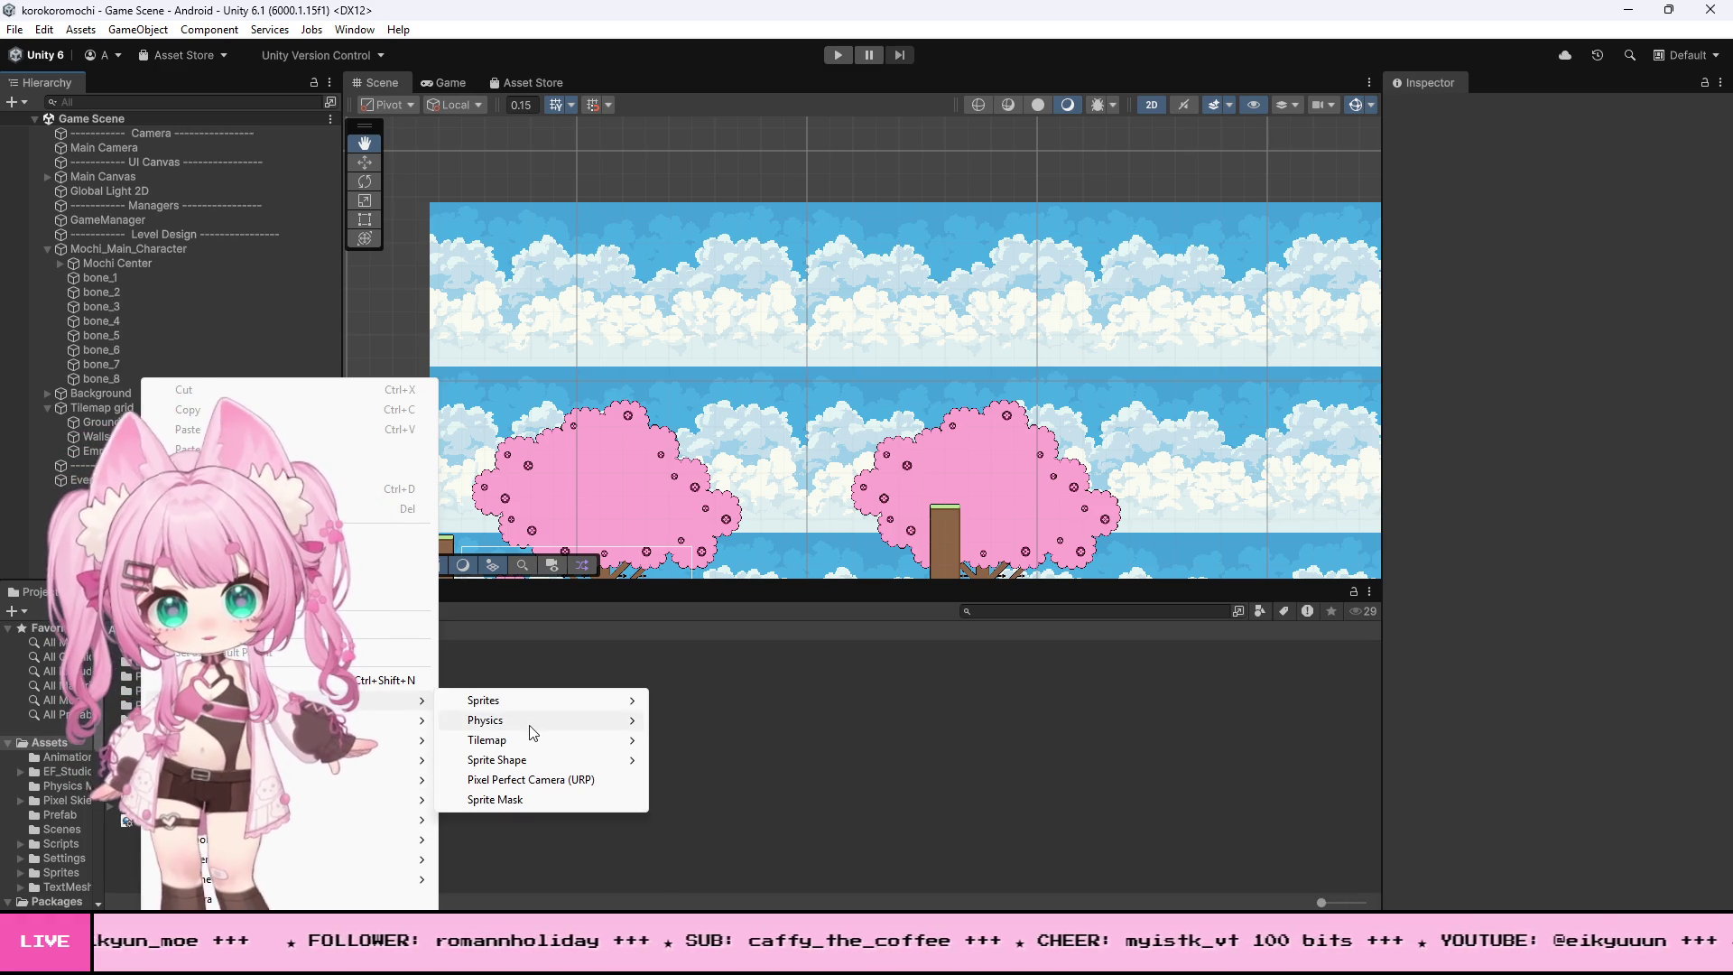
mouse_move(480, 701)
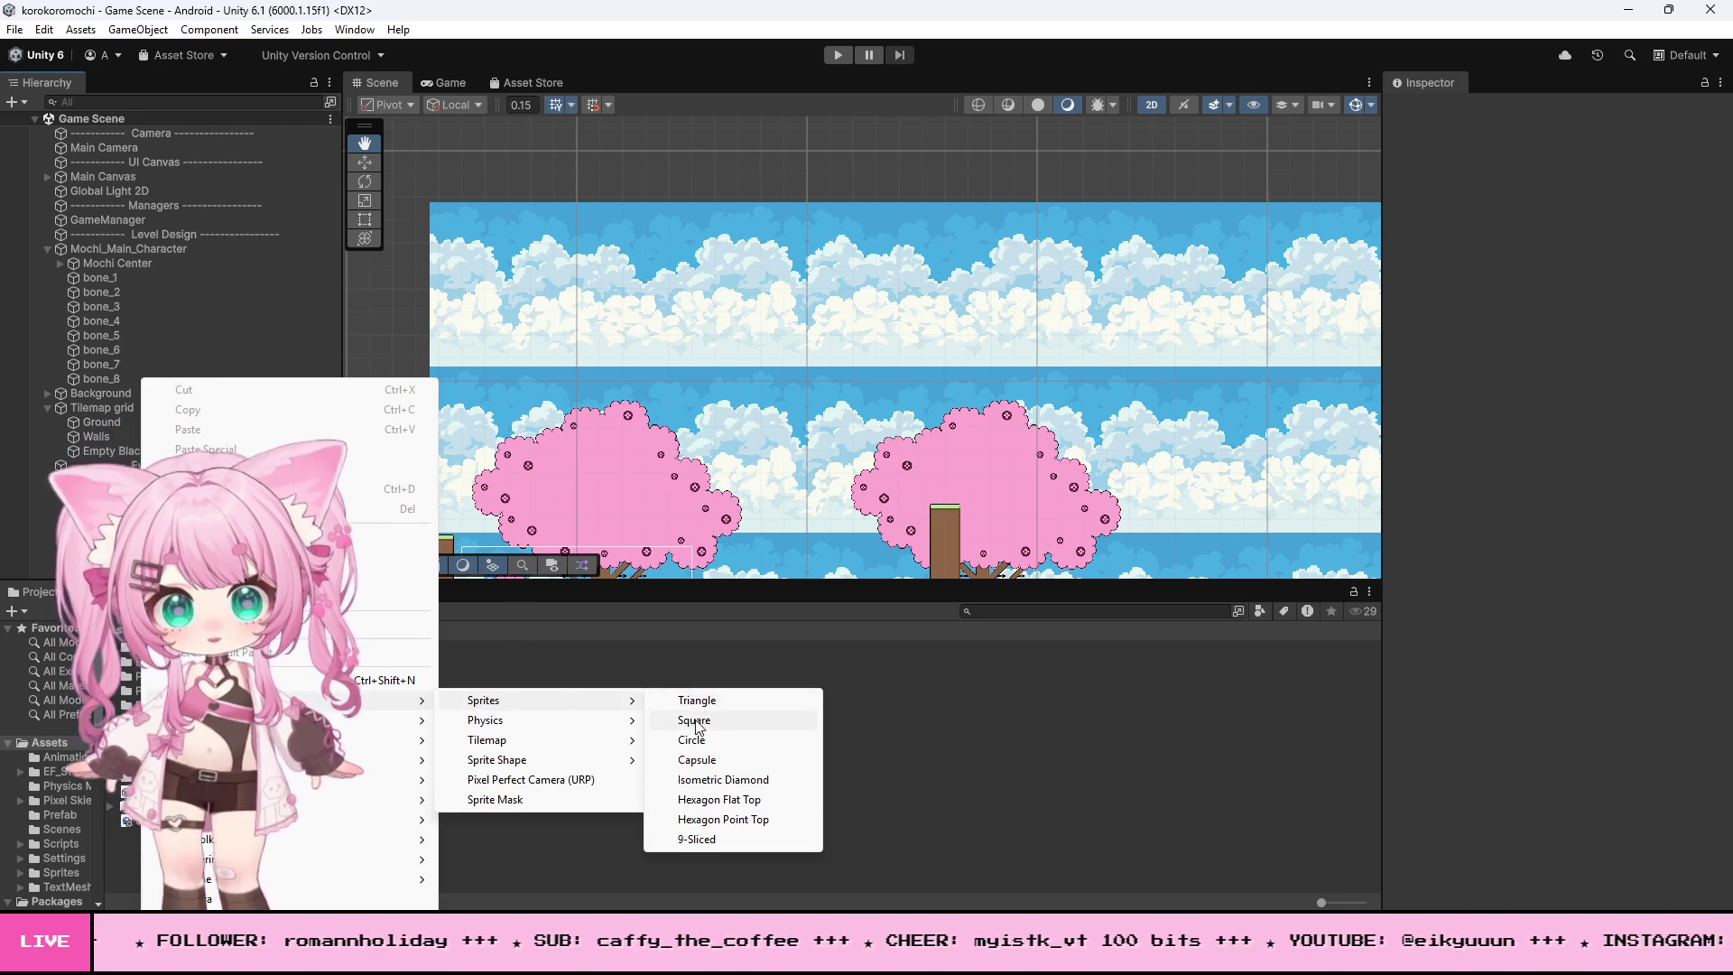
left_click(691, 720)
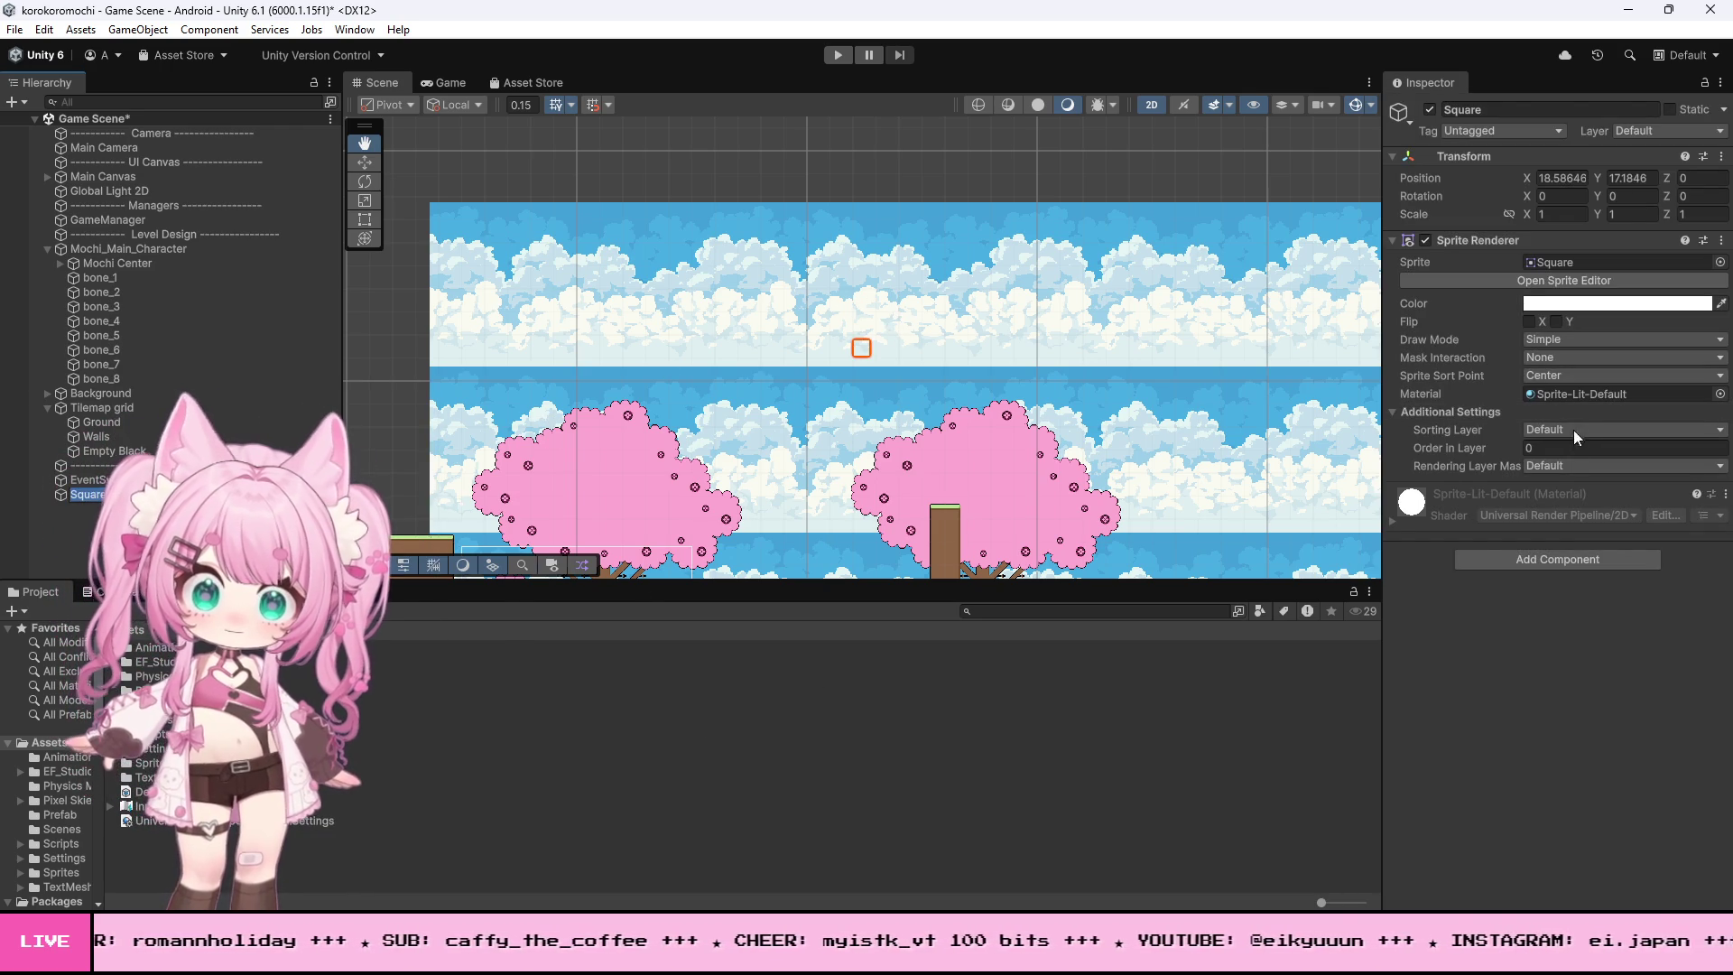
- Colour the new Square dark red
type("20")
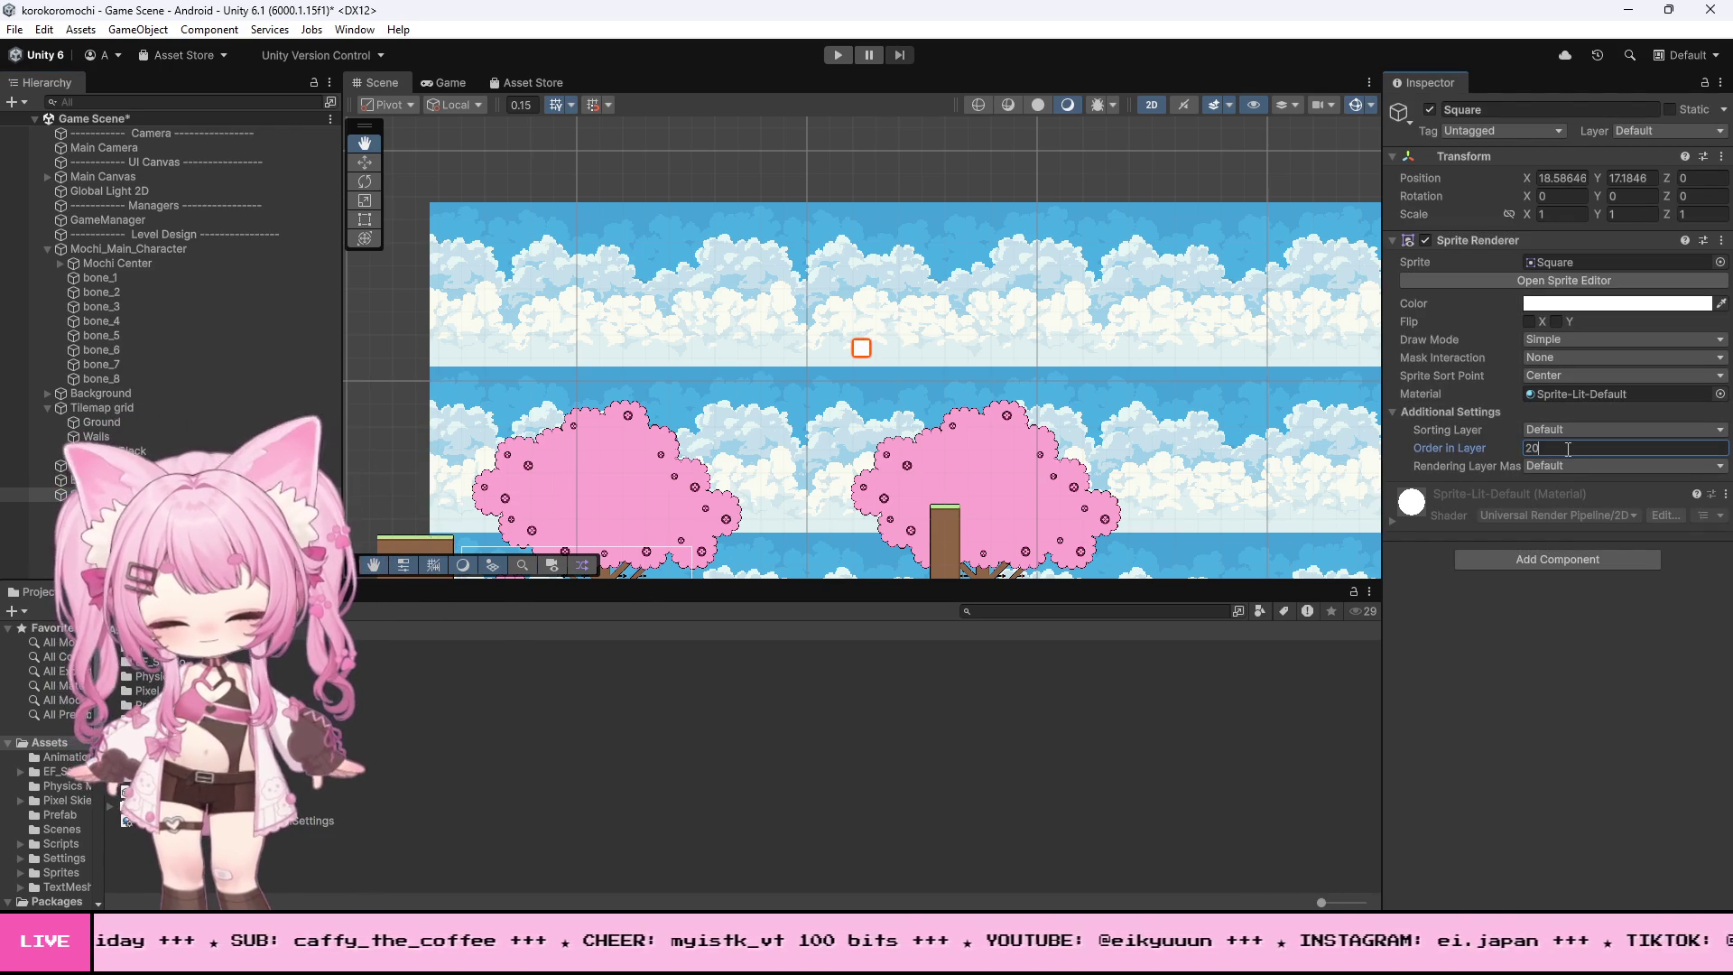
left_click(1590, 305)
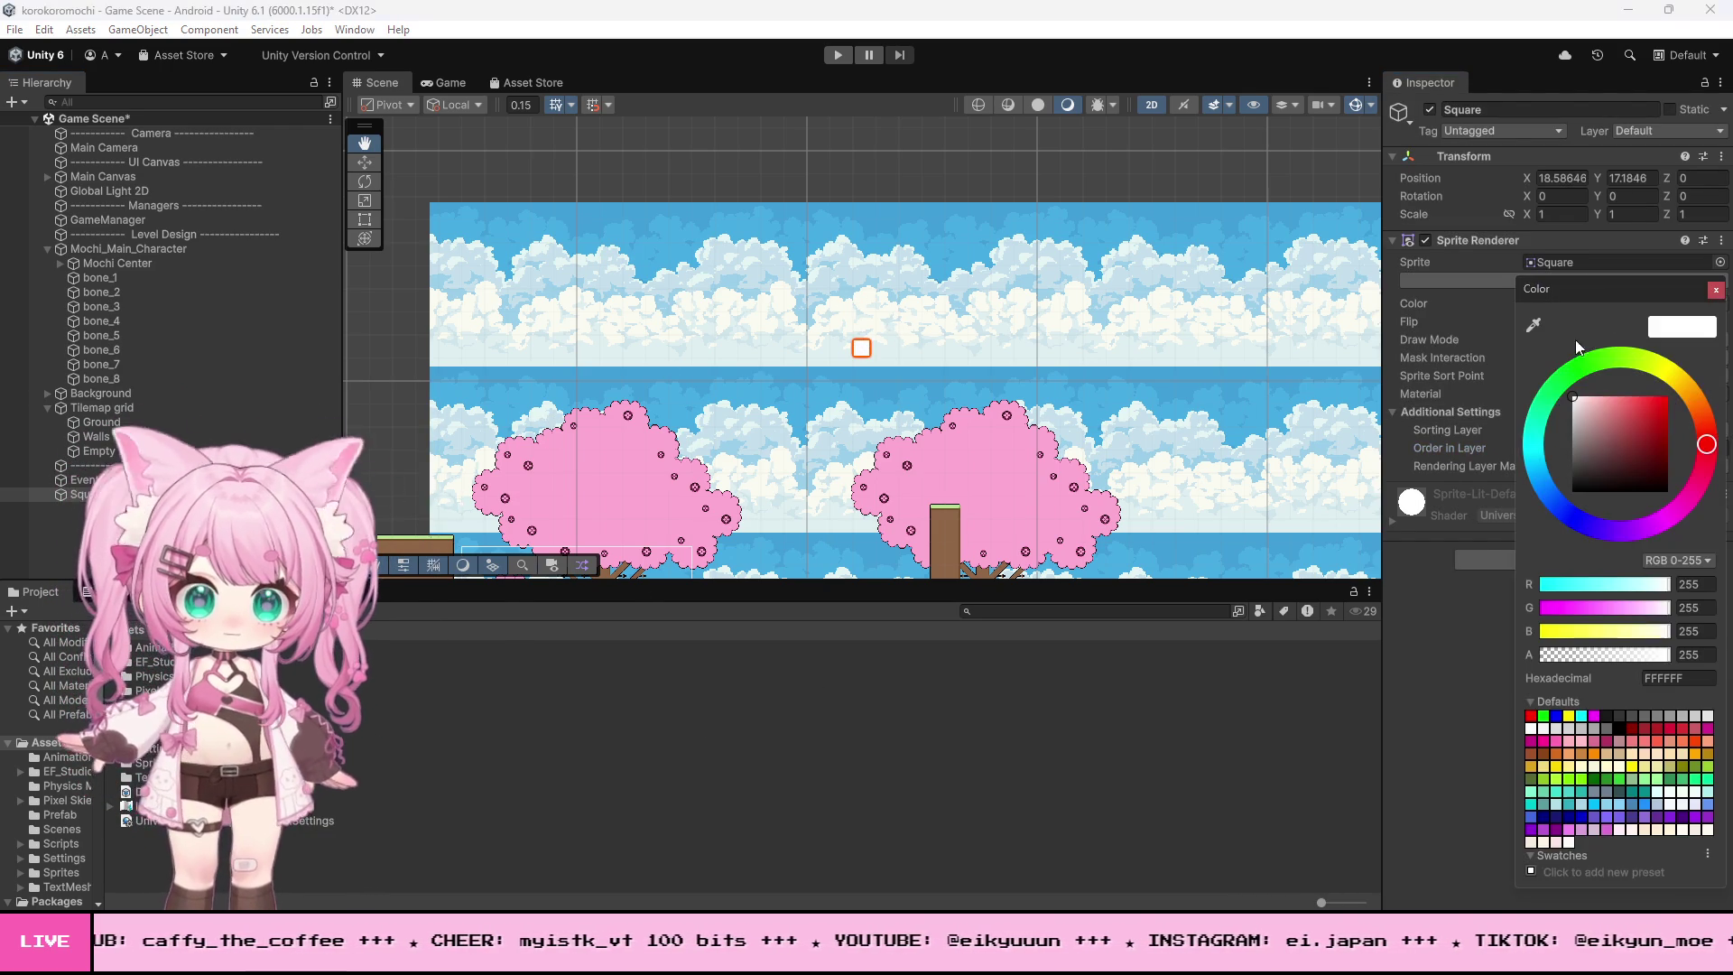
left_click_drag(1618, 459, 1638, 450)
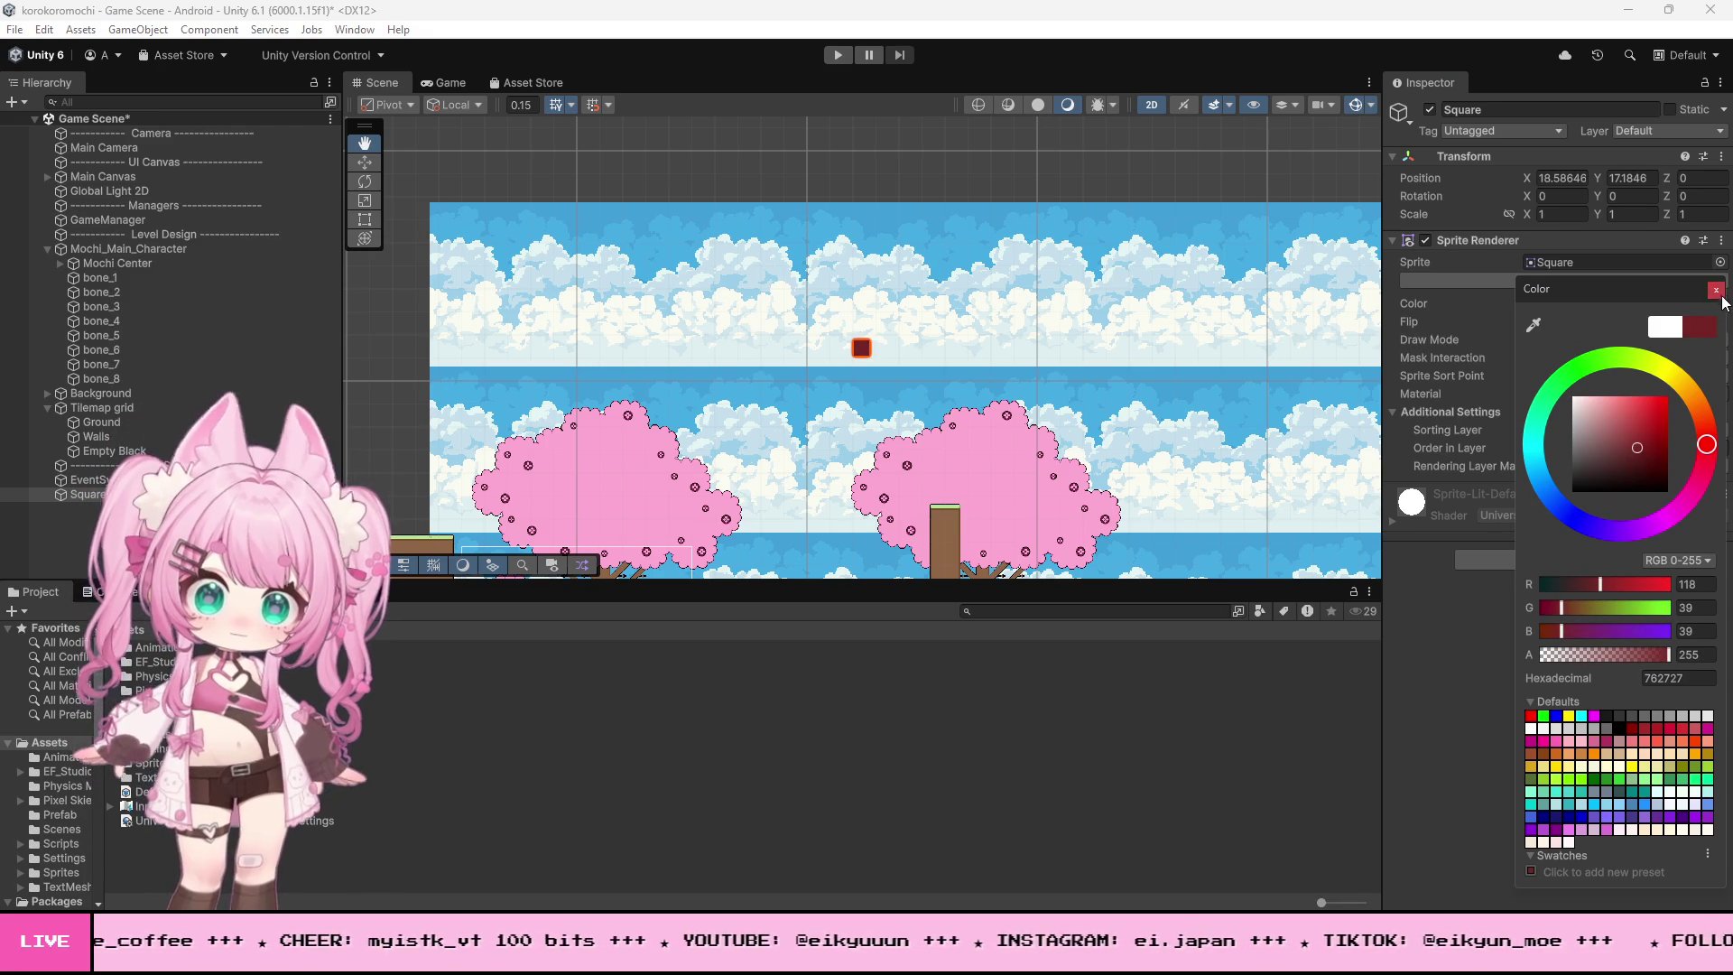
left_click(1718, 296)
- Stretch the Square with the Rect tool into a wider, taller bar
left_click(365, 238)
left_click(364, 219)
left_click_drag(853, 348, 440, 347)
left_click_drag(866, 346, 1367, 347)
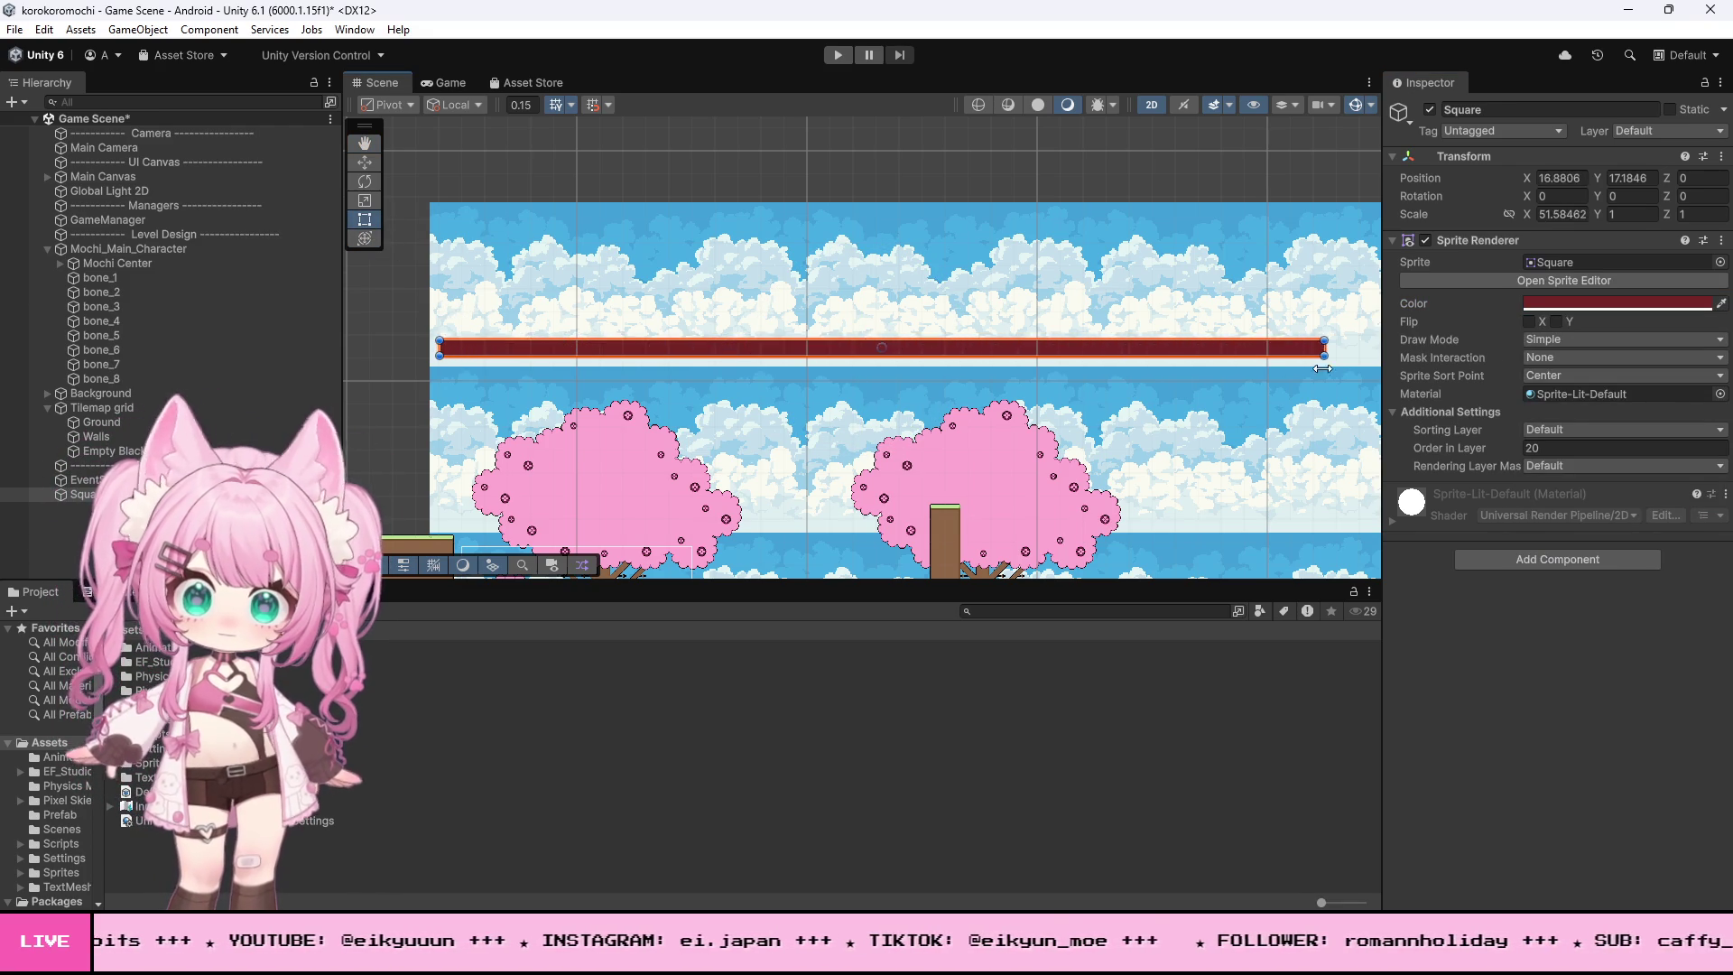
scroll(1025, 319, "down", 4)
scroll(1025, 319, "up", 5)
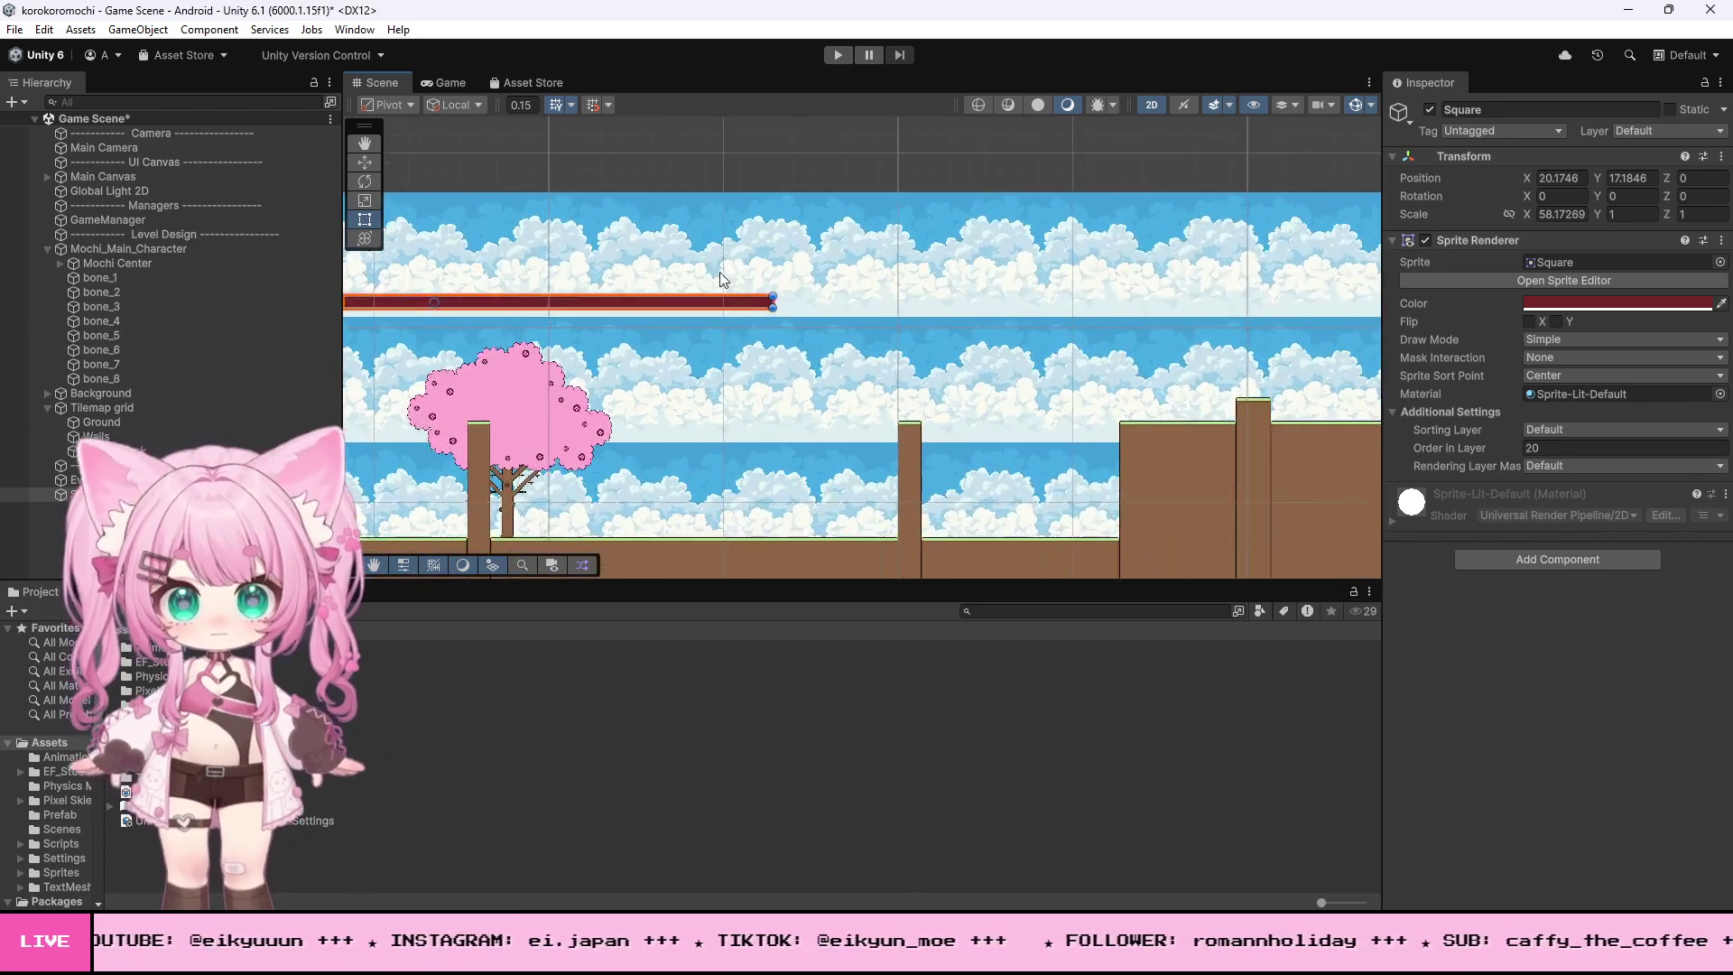
left_click_drag(783, 306, 1367, 306)
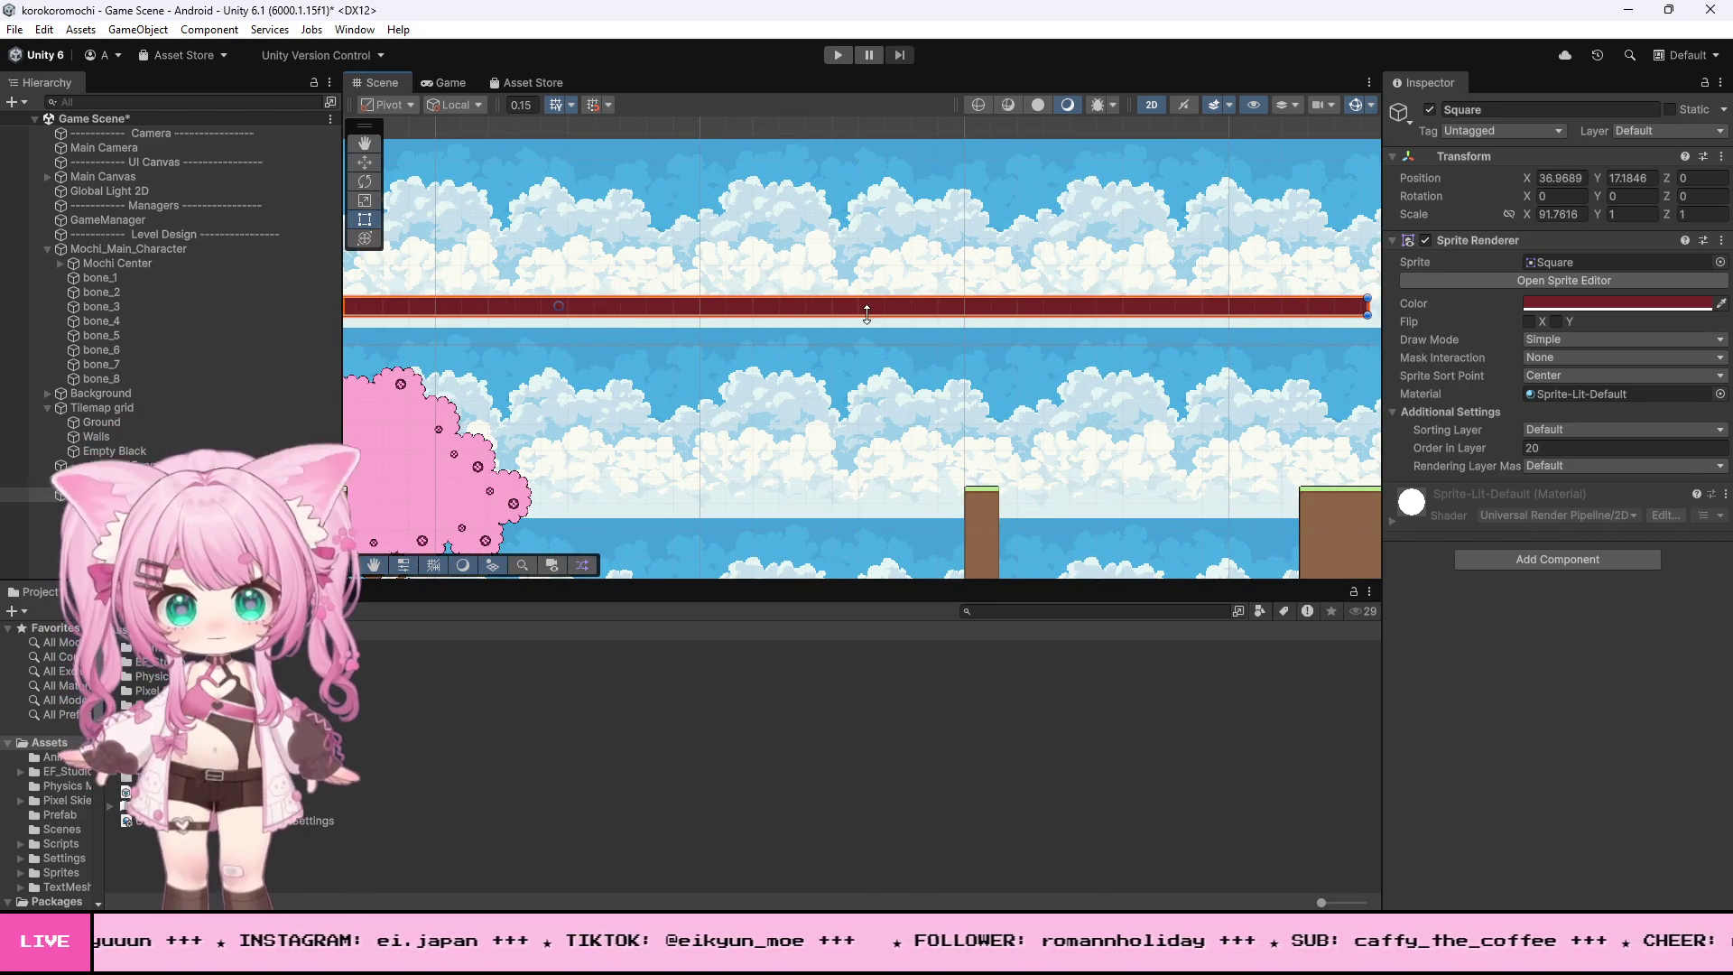
left_click_drag(1263, 314, 1263, 382)
- Extend the bar further at both ends and raise it above the terrain
scroll(617, 249, "down", 5)
scroll(617, 249, "down", 1)
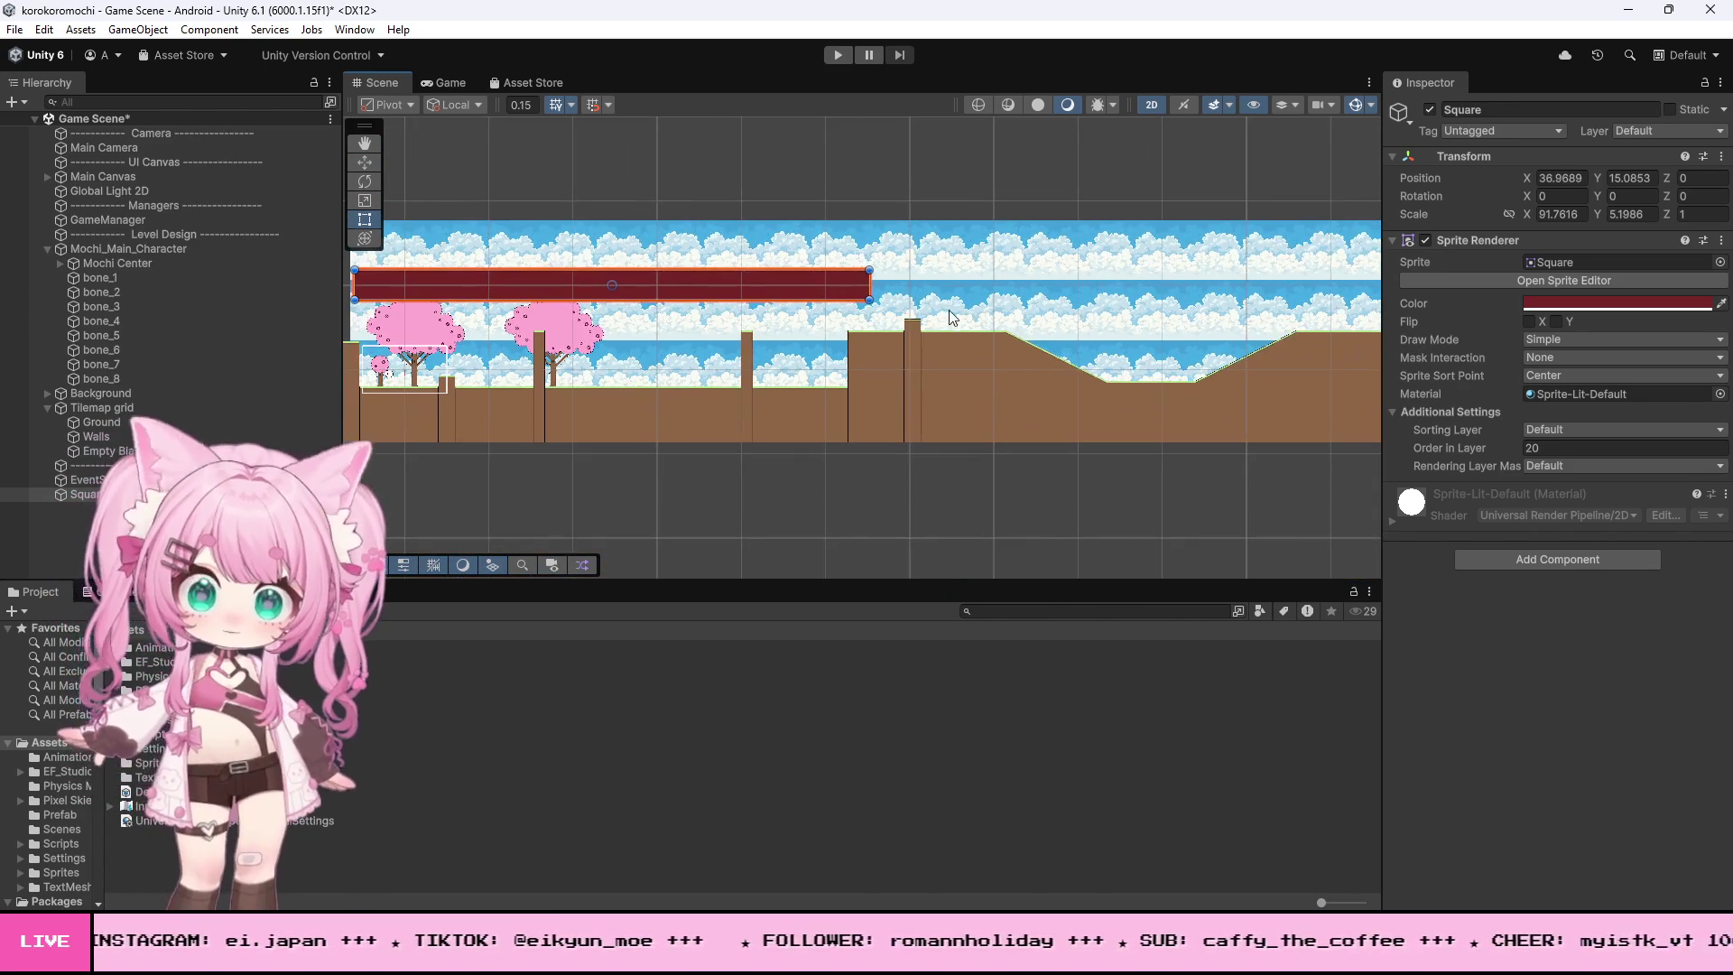
left_click_drag(865, 285, 1350, 285)
scroll(808, 256, "down", 3)
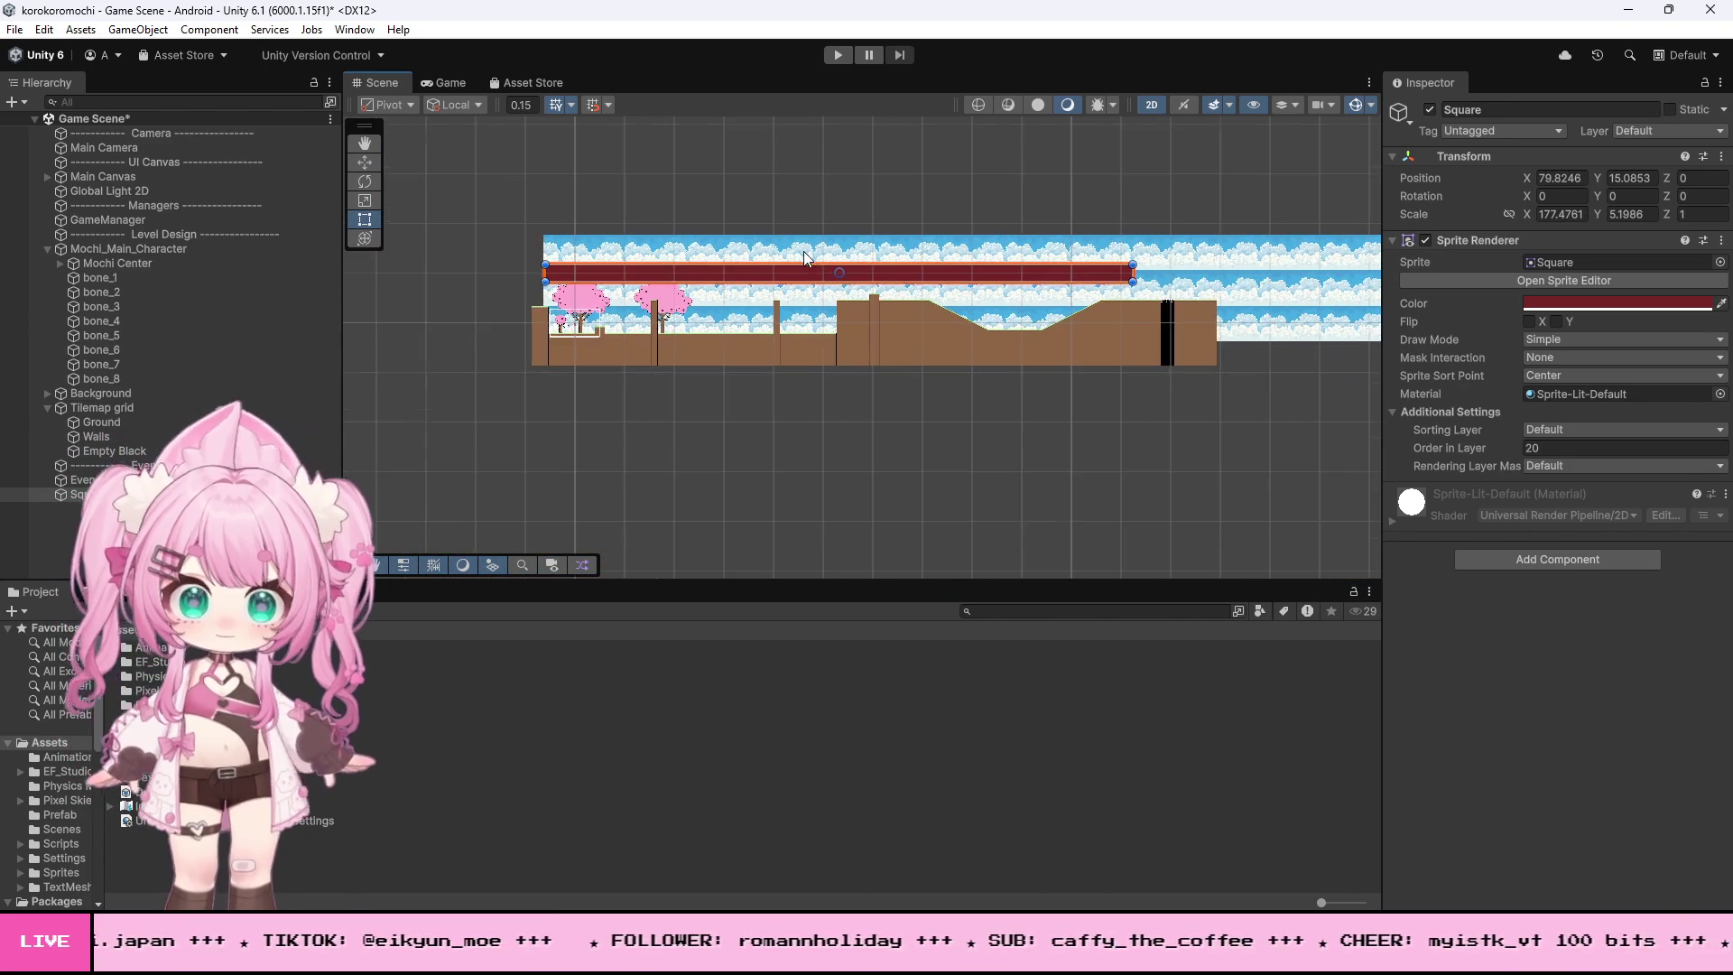
left_click_drag(1132, 275, 1217, 275)
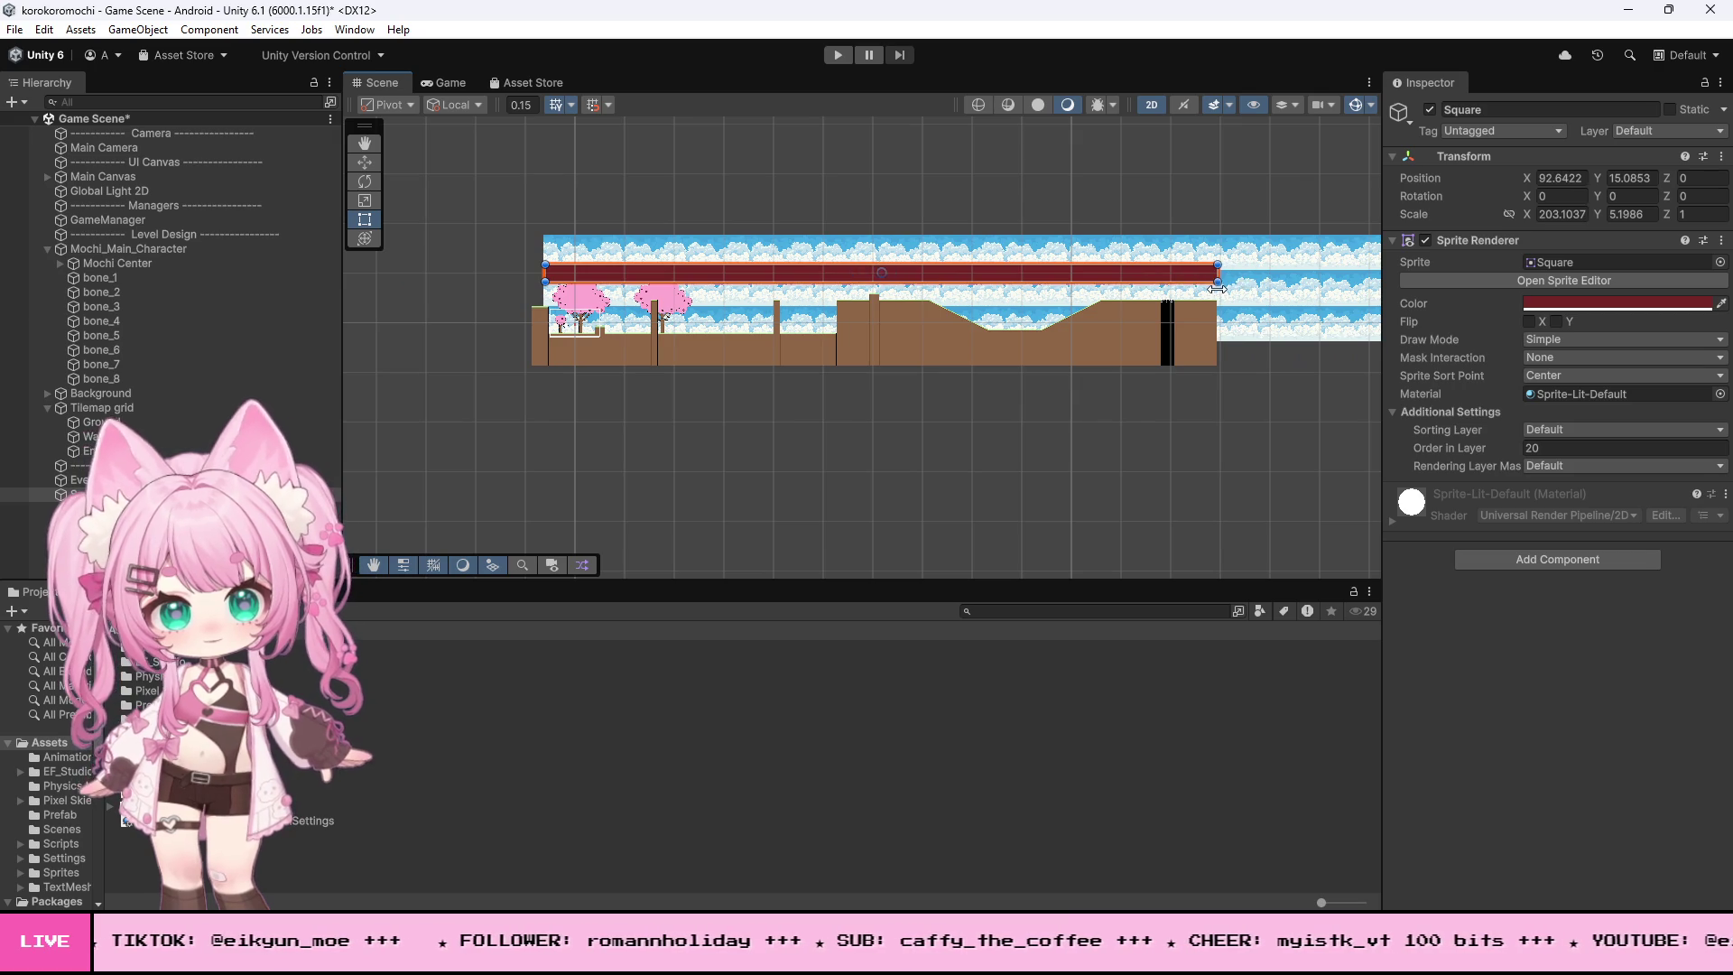
scroll(666, 225, "up", 2)
scroll(541, 236, "up", 2)
left_click_drag(507, 305, 442, 306)
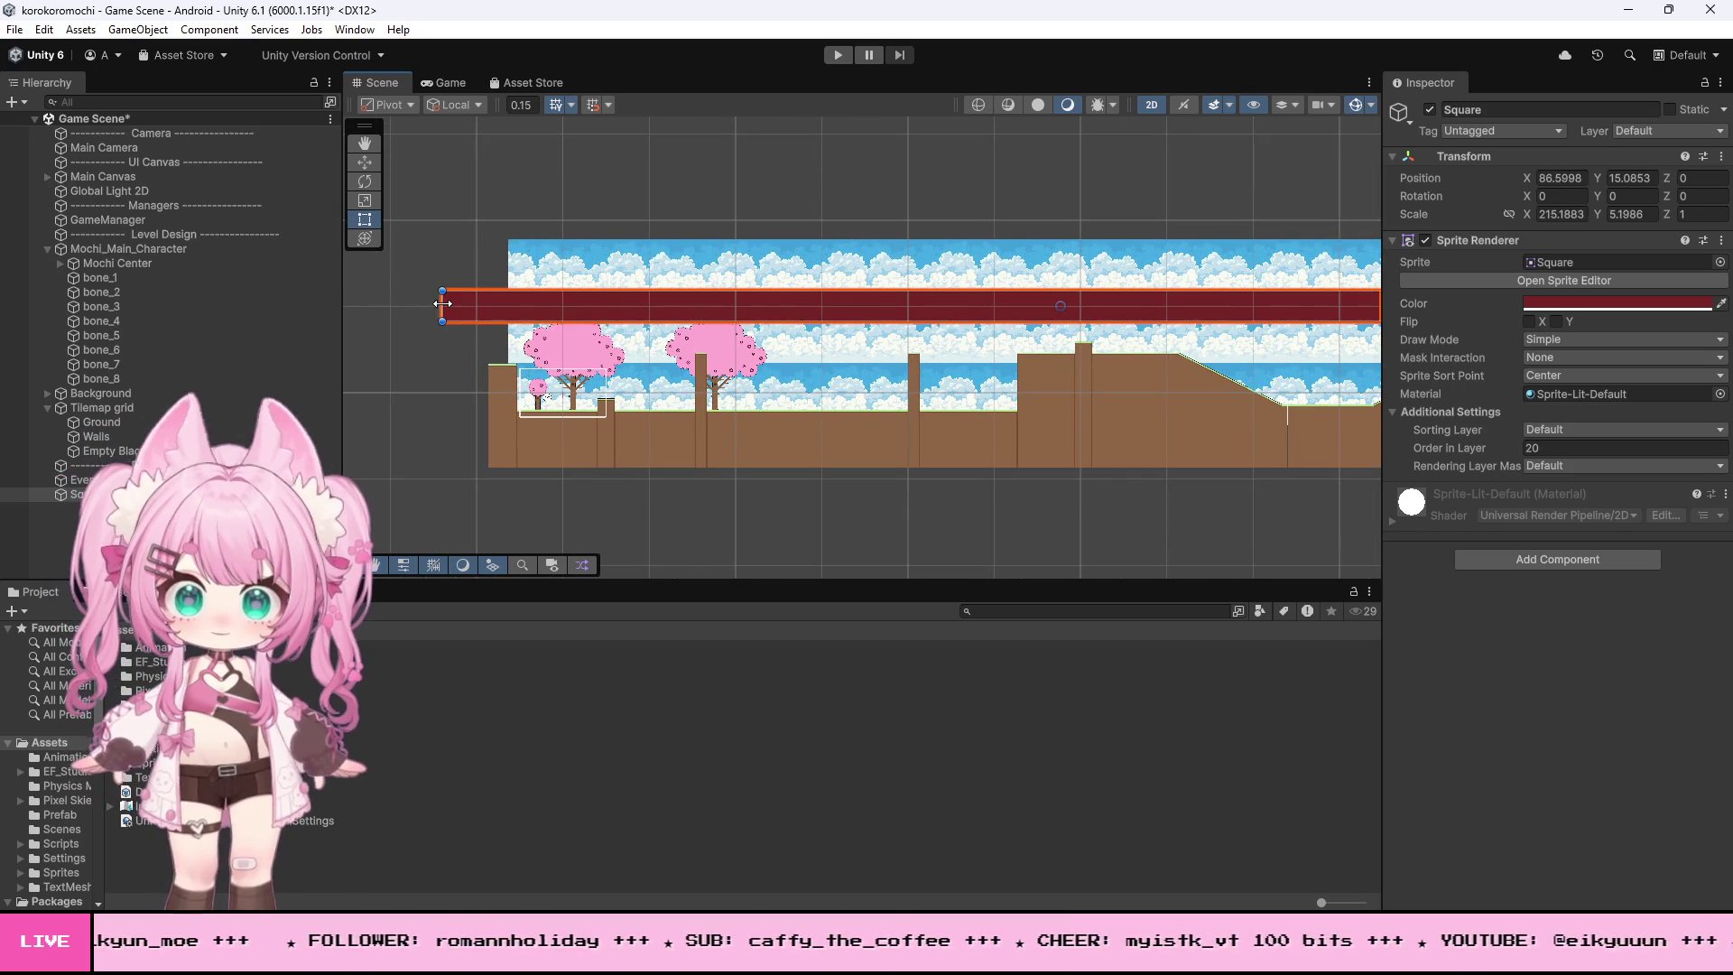
left_click(364, 163)
left_click_drag(1058, 225, 1063, 208)
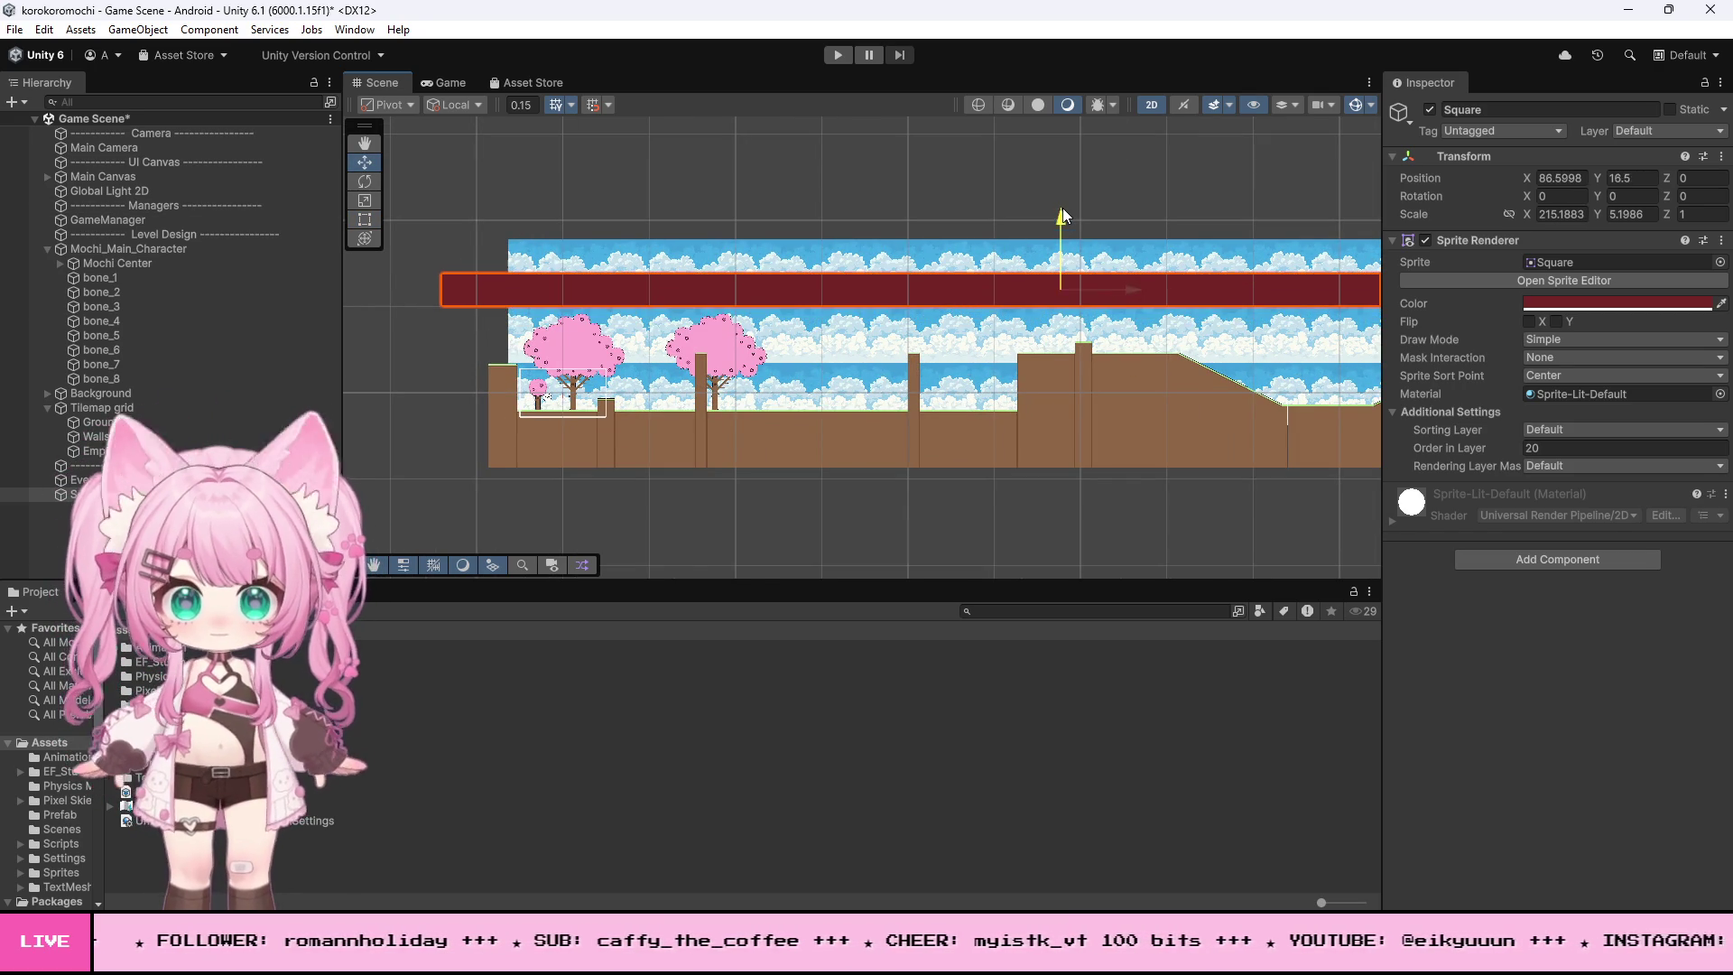
- Add a Box Collider 2D to the red bar, then select Mochi_Main_Character
left_click(1507, 554)
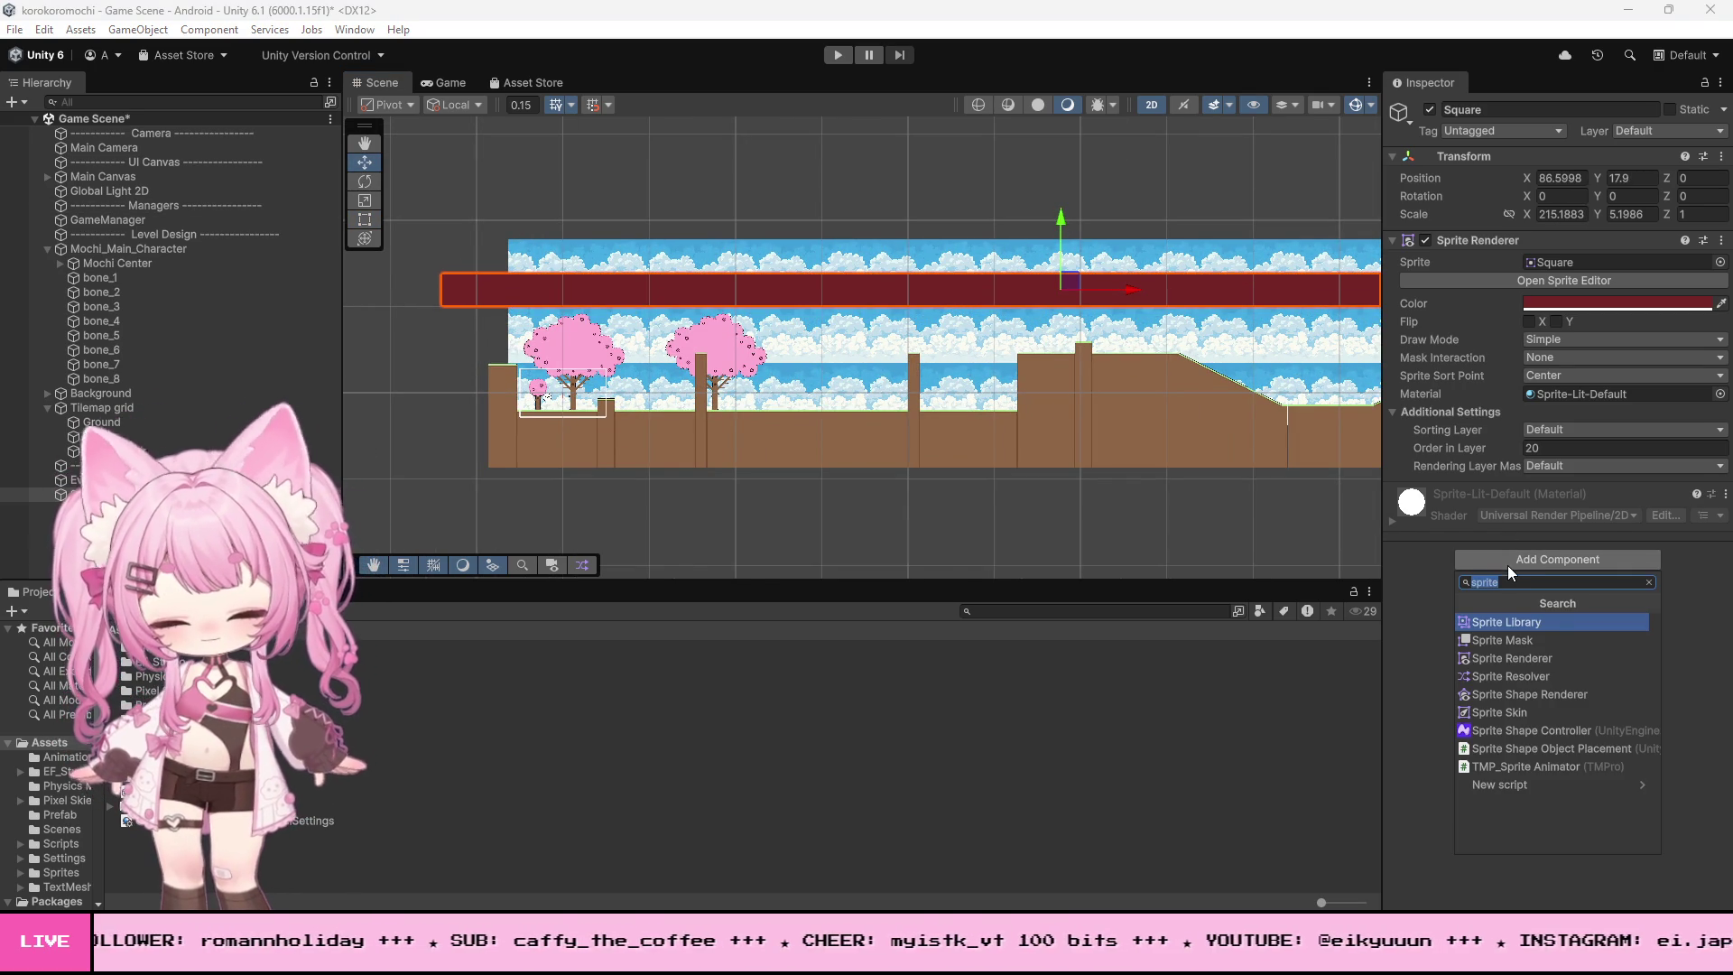
type("box")
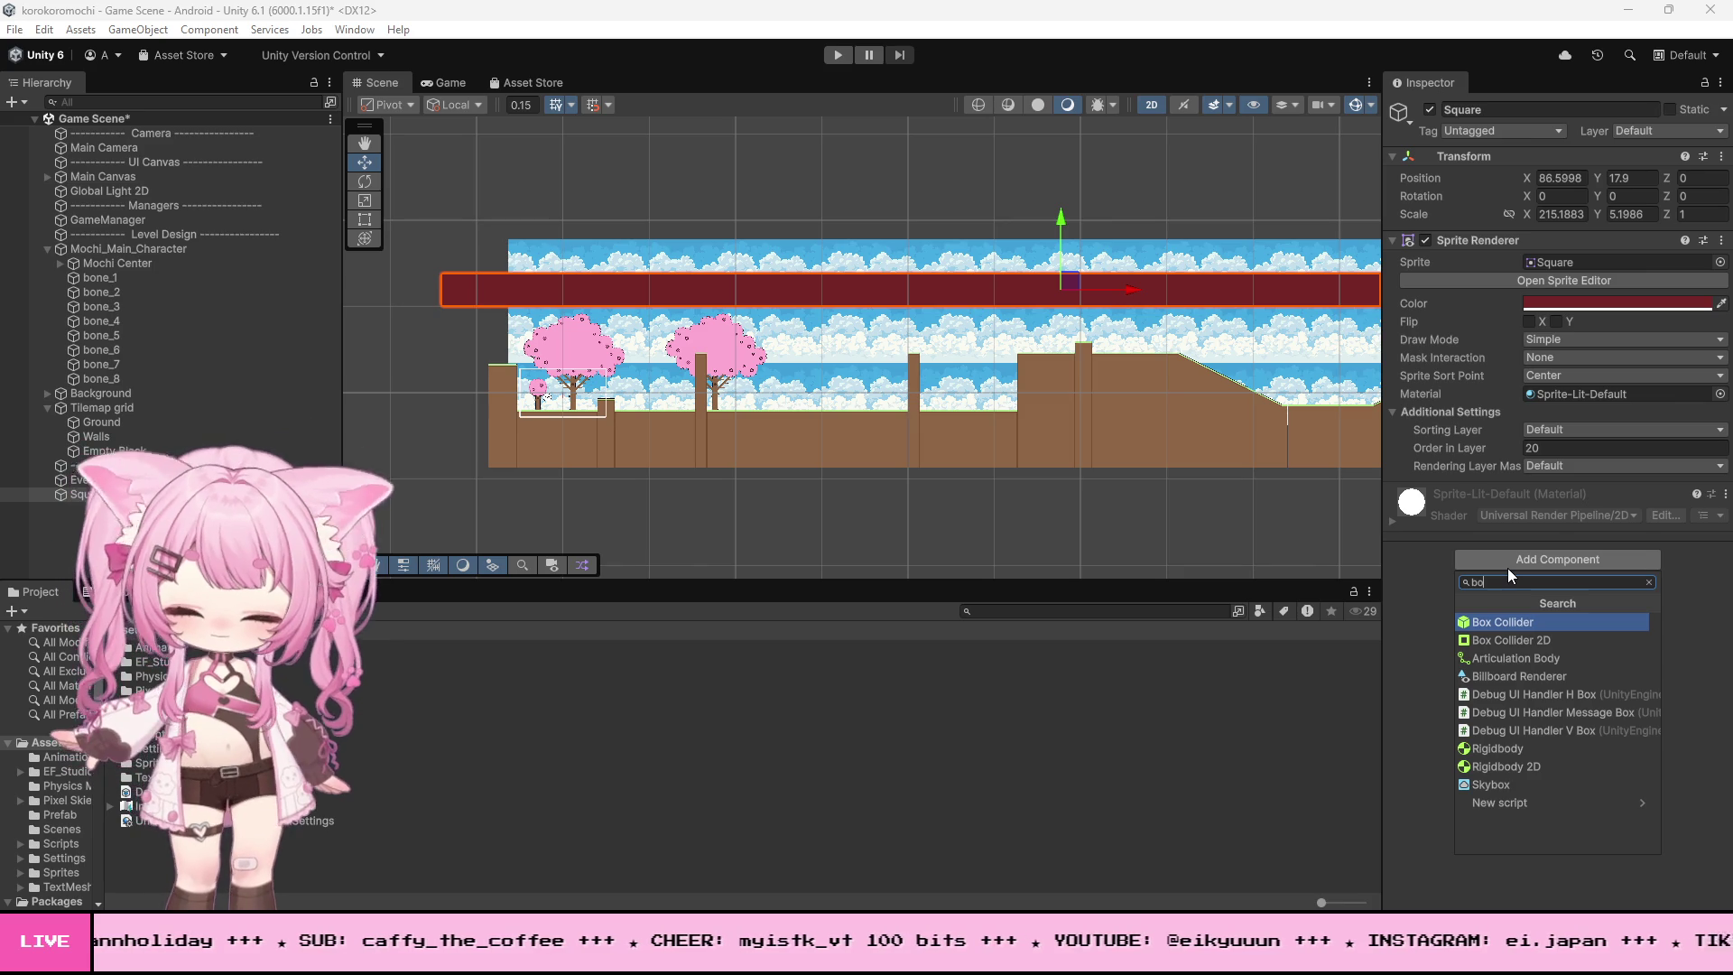
left_click(1523, 640)
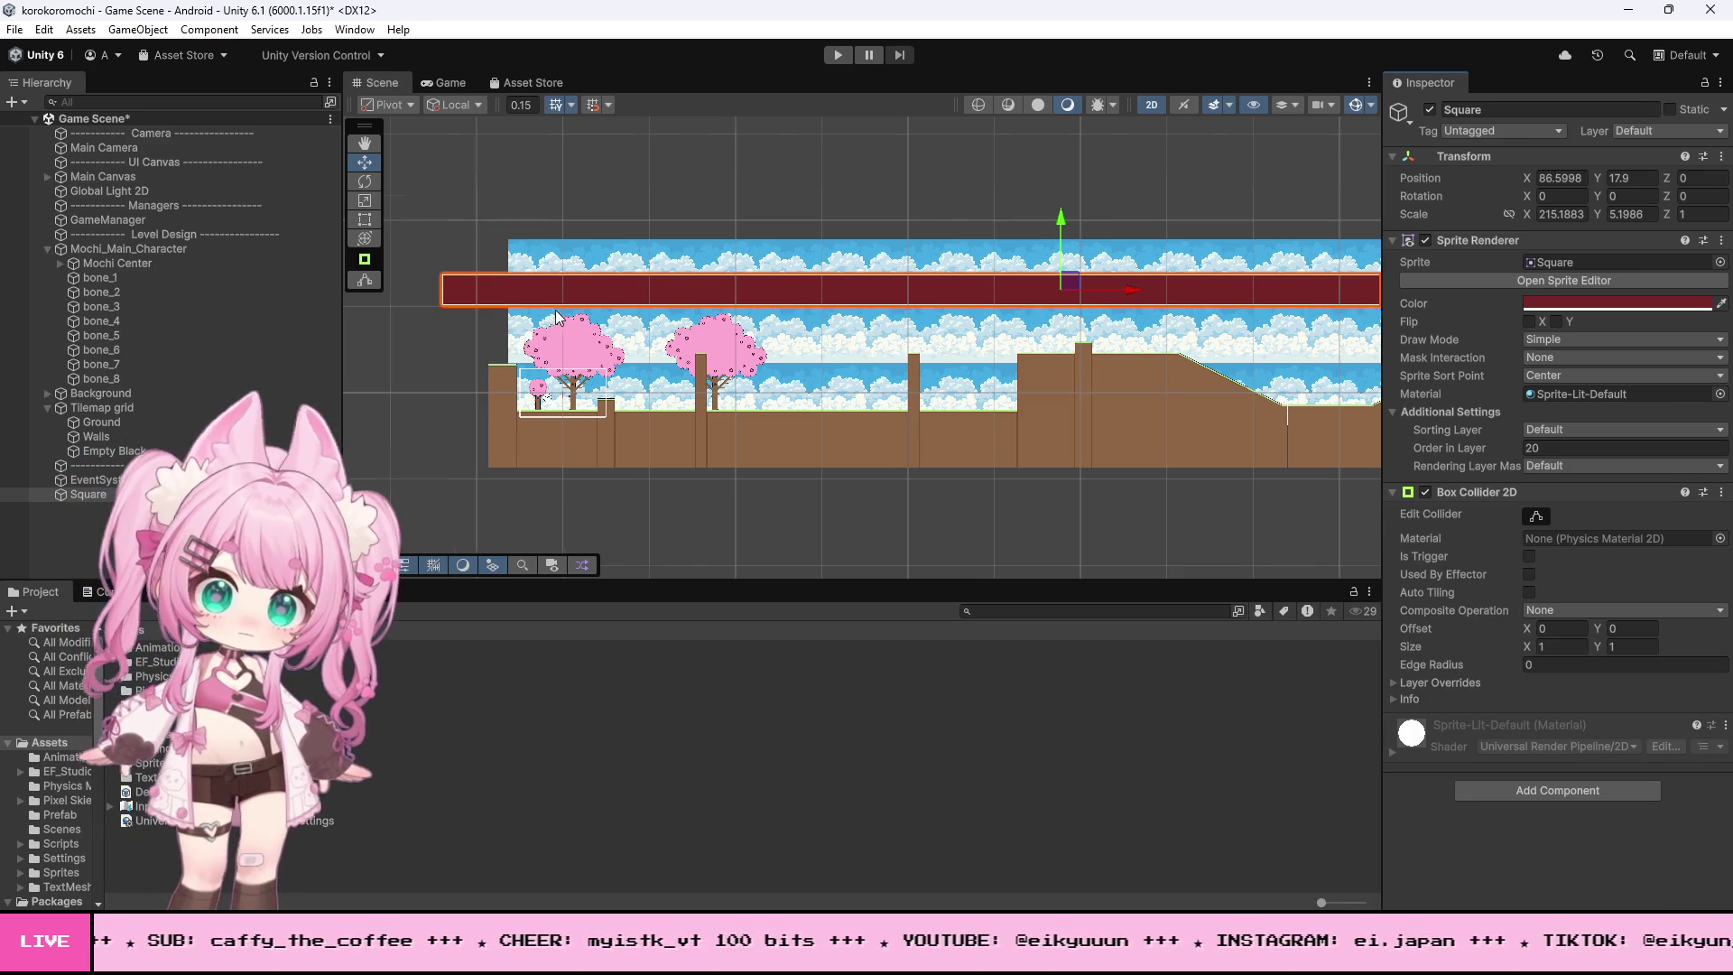
scroll(538, 318, "up", 3)
scroll(477, 364, "up", 1)
mouse_move(79, 494)
left_mouse_down()
mouse_move(51, 463)
mouse_move(111, 258)
mouse_move(132, 257)
left_mouse_up()
left_click(132, 251)
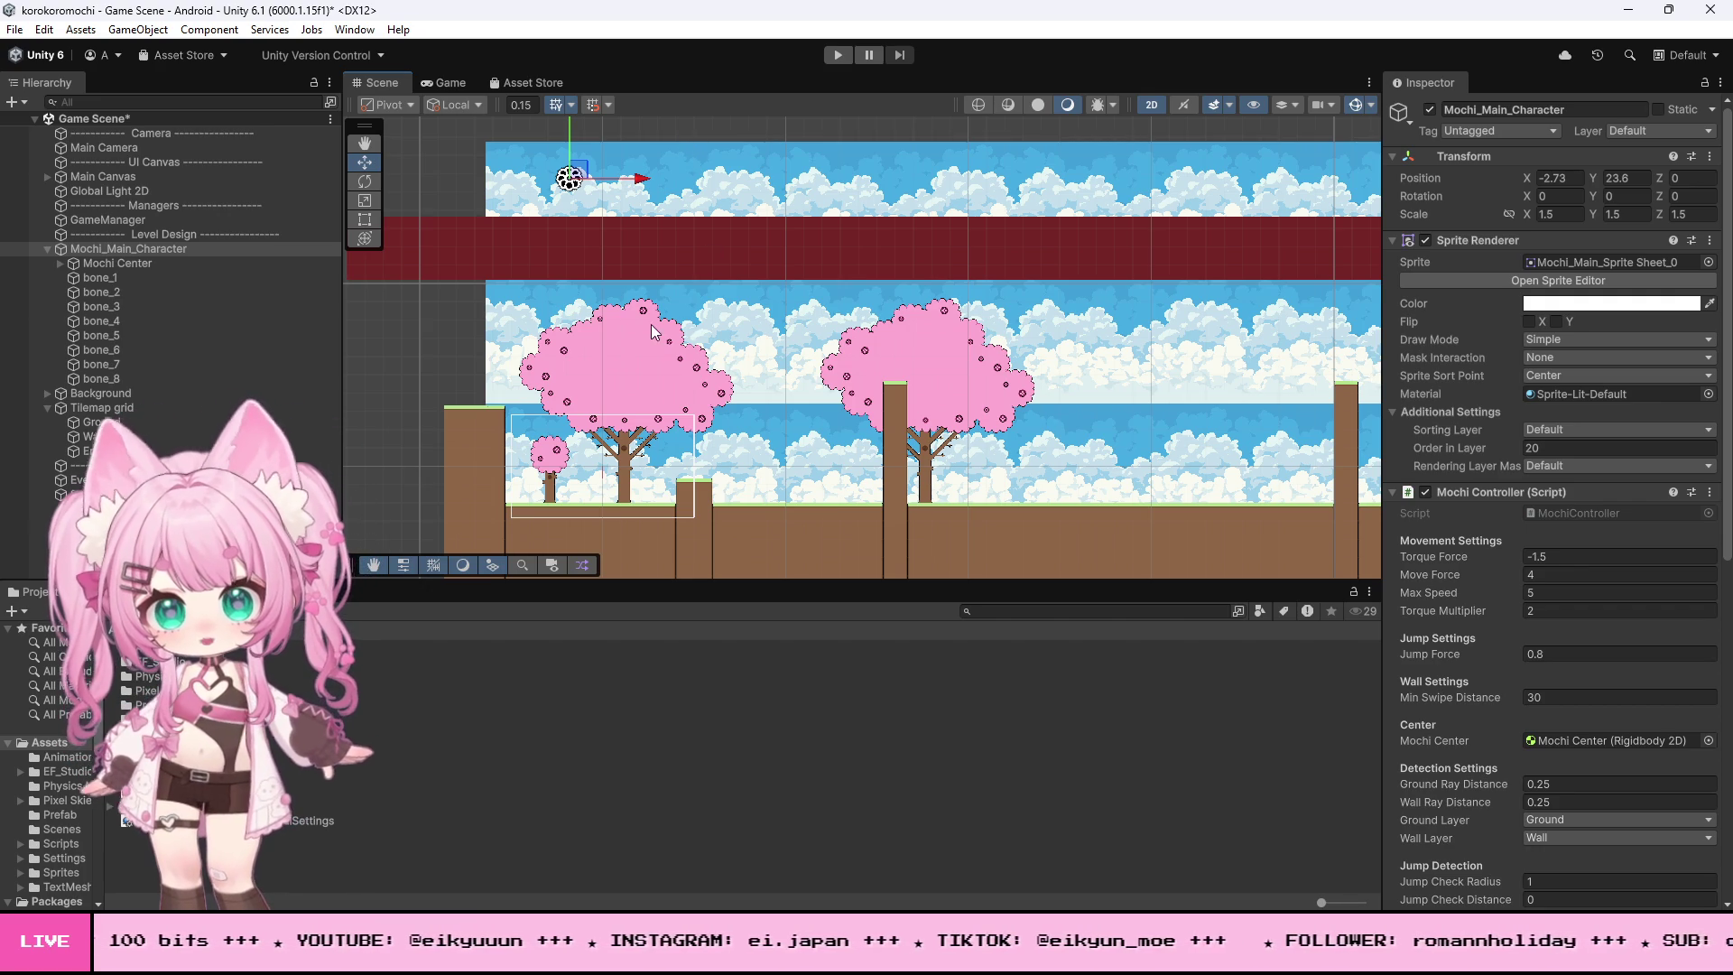
- Zoom onto the mochi and enter Play mode to test landing on the red bar
scroll(756, 393, "down", 1)
scroll(641, 181, "up", 5)
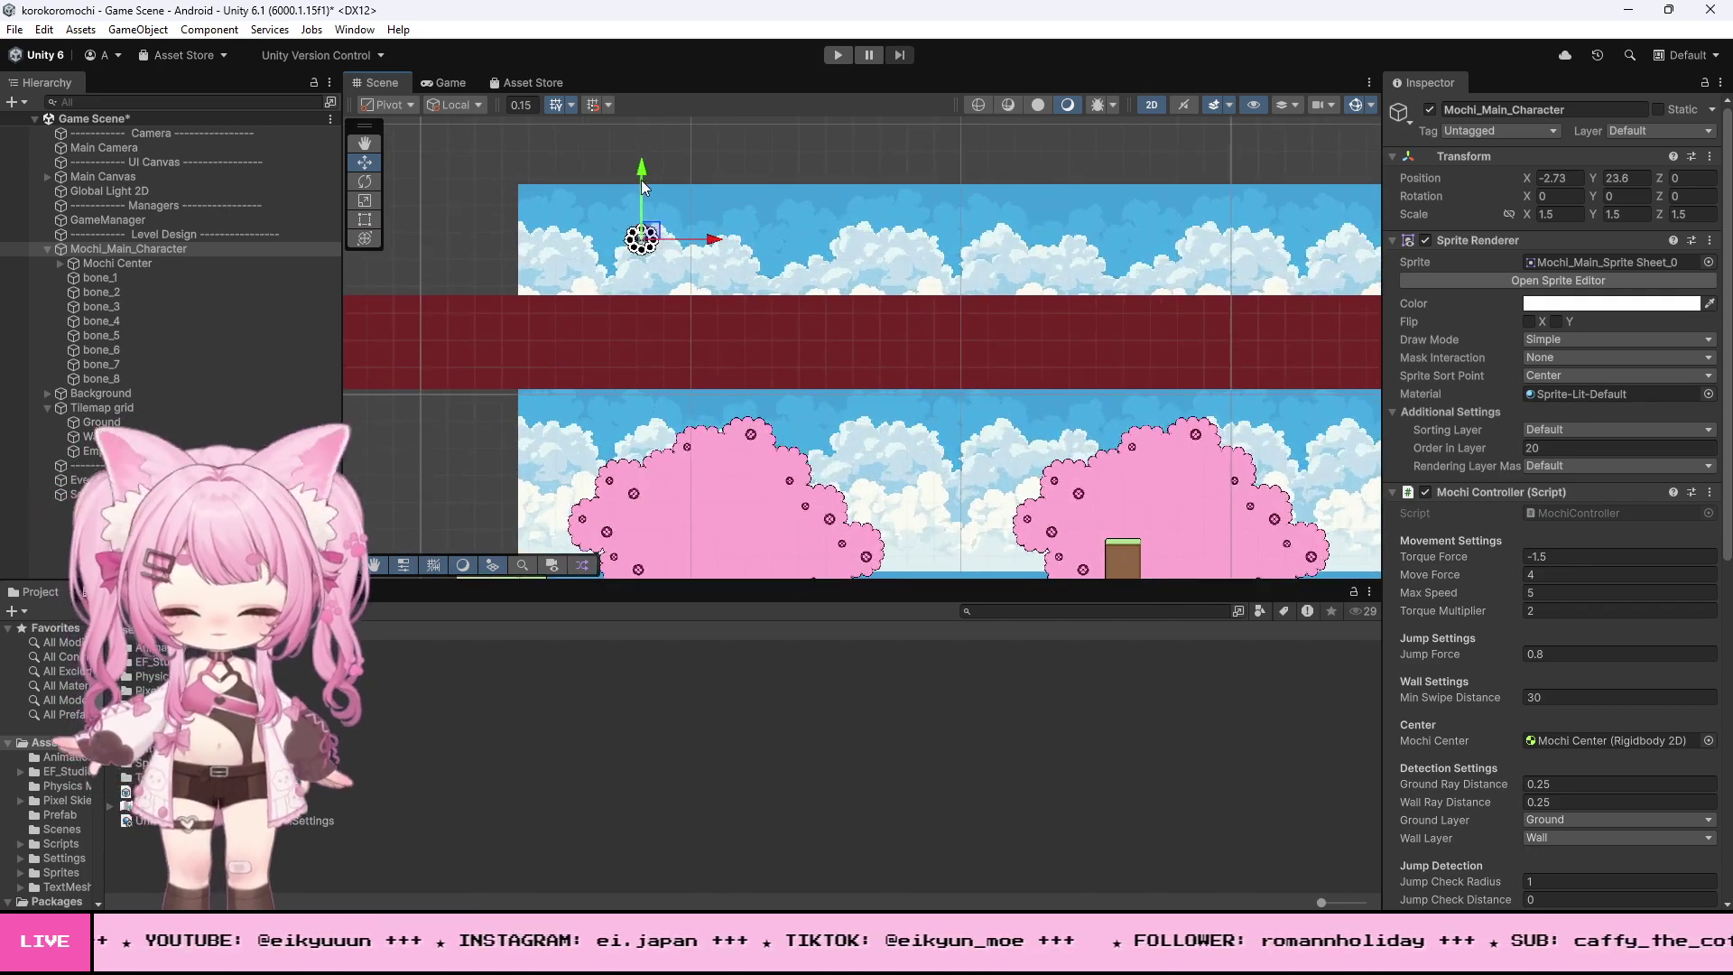
scroll(657, 184, "up", 2)
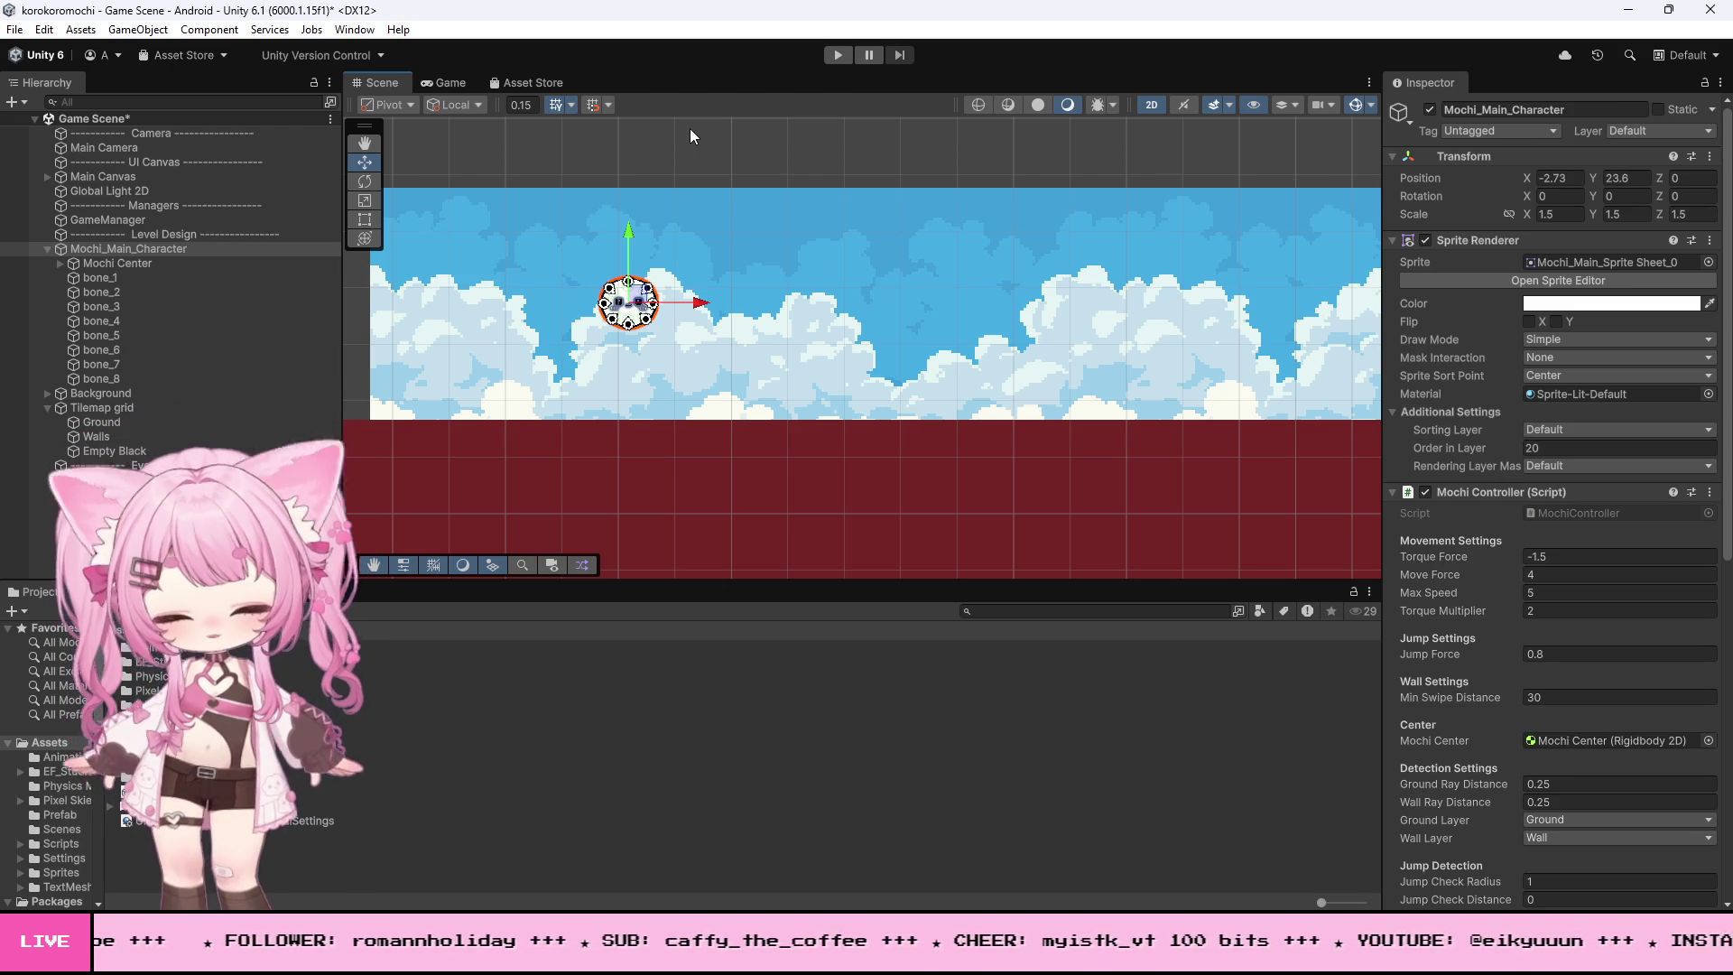
left_click(836, 56)
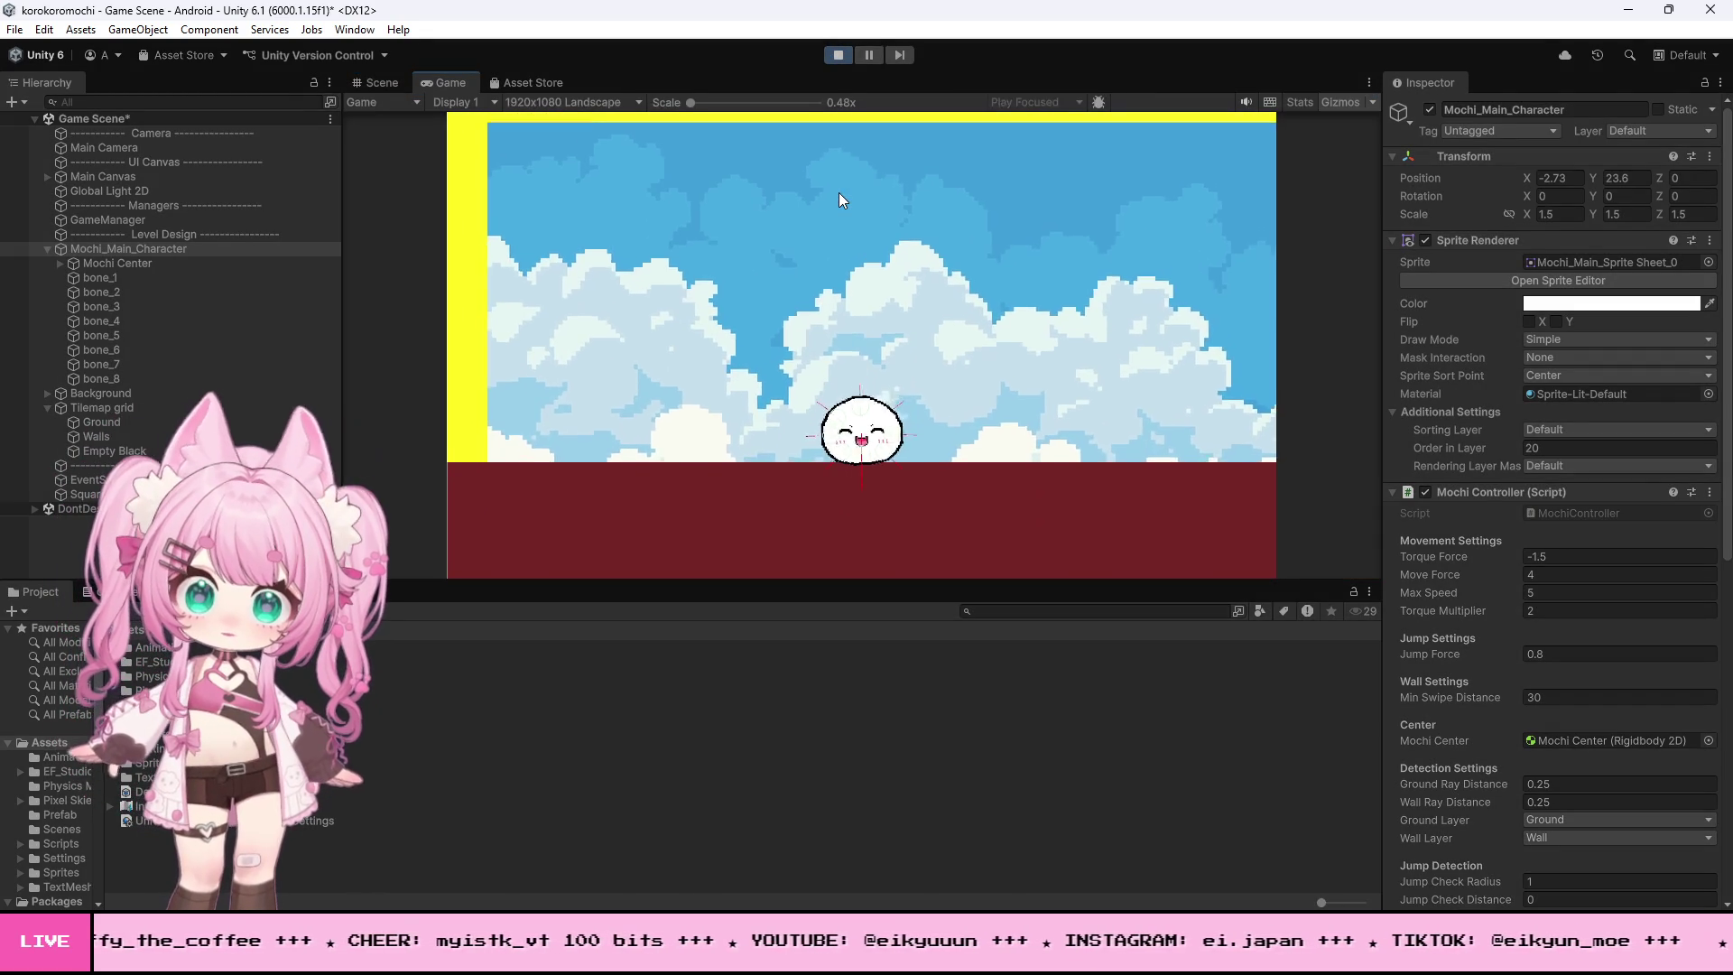
- Stop the game, set the Square's Layer to 6: Ground, and play again
left_click(840, 54)
left_click(467, 370)
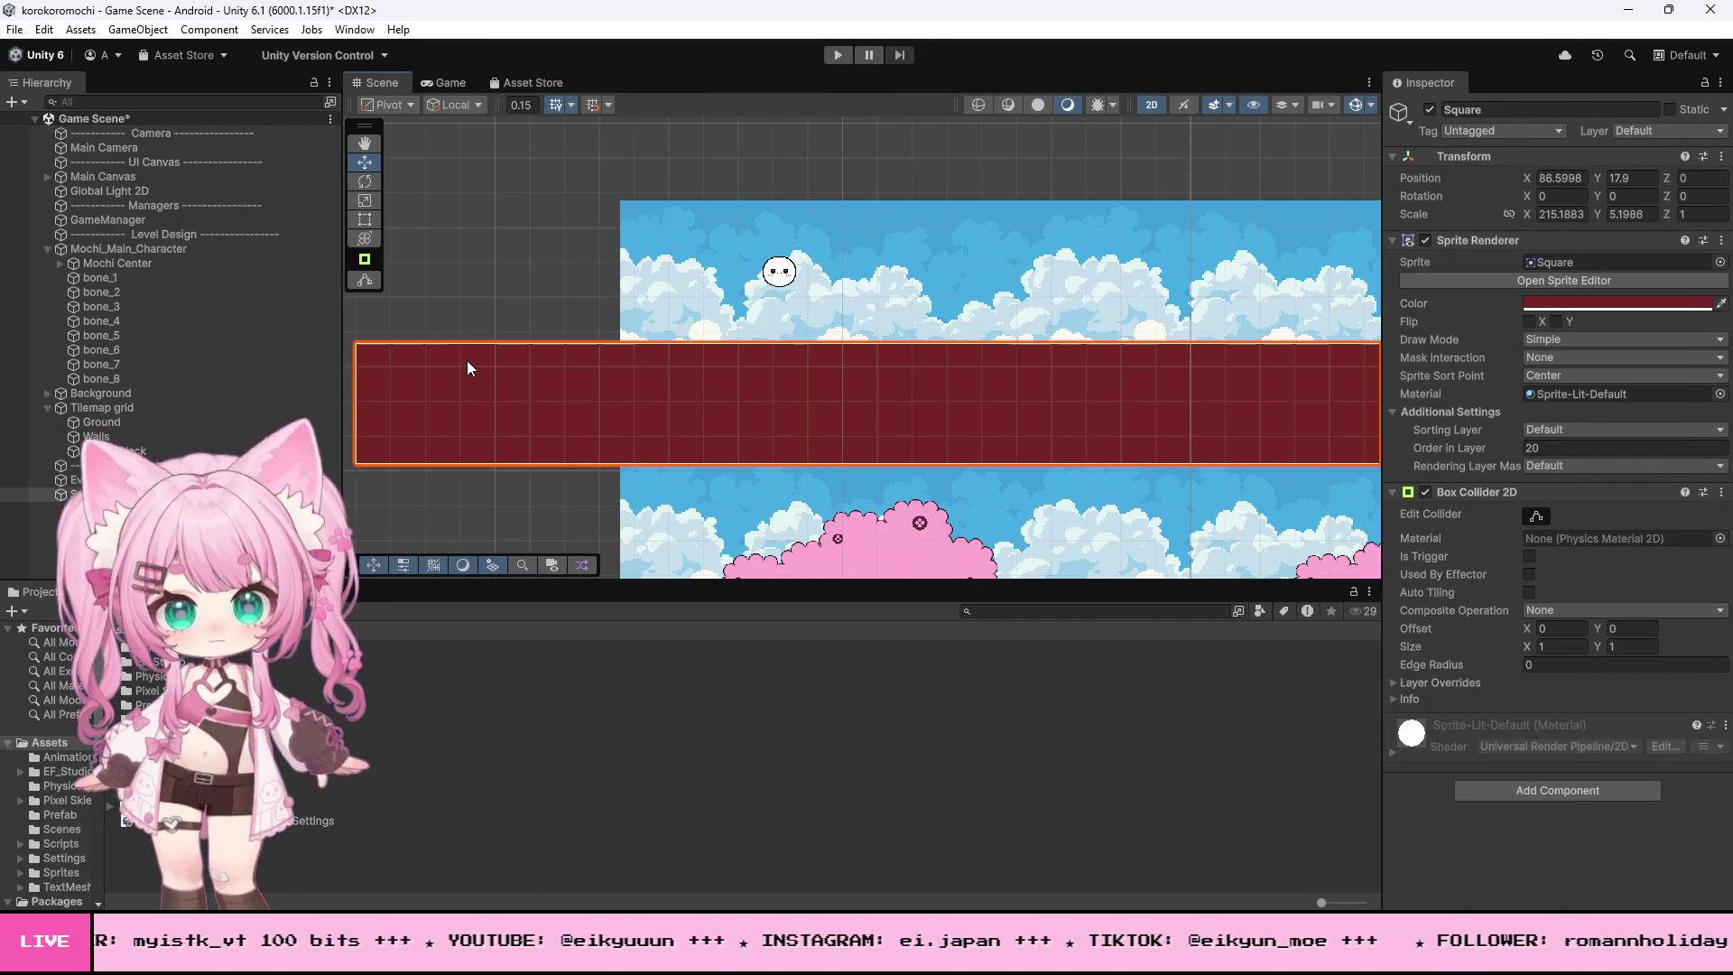
left_click(1635, 132)
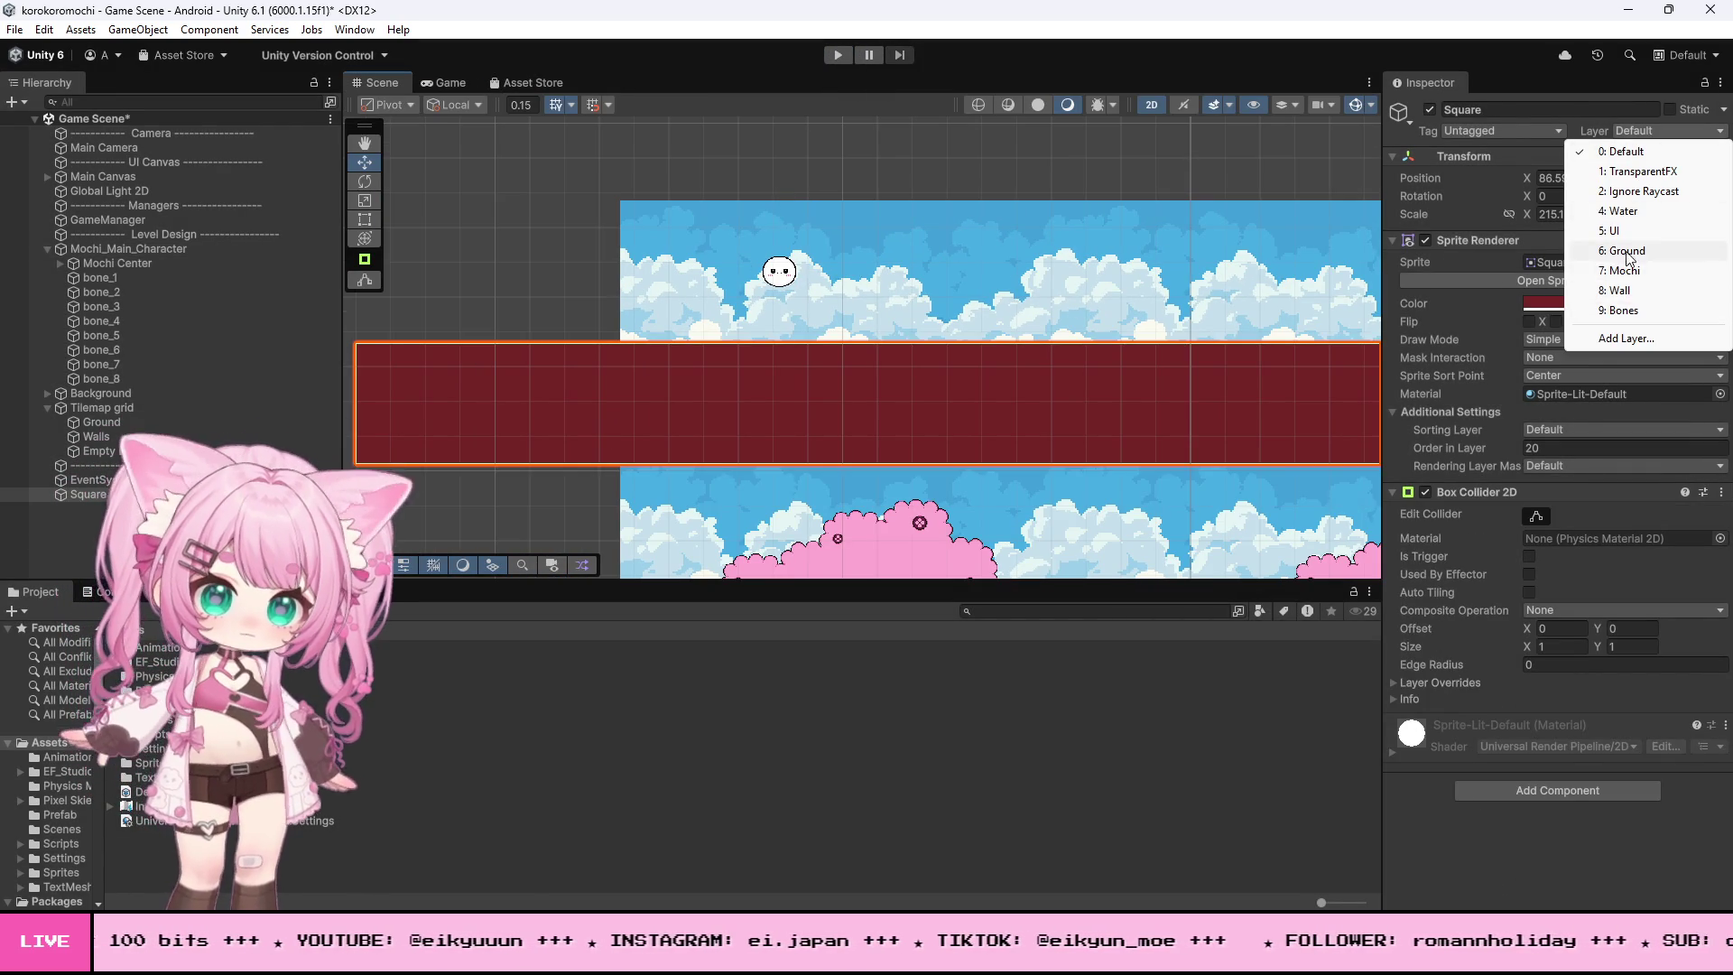
left_click(1627, 251)
left_click(828, 58)
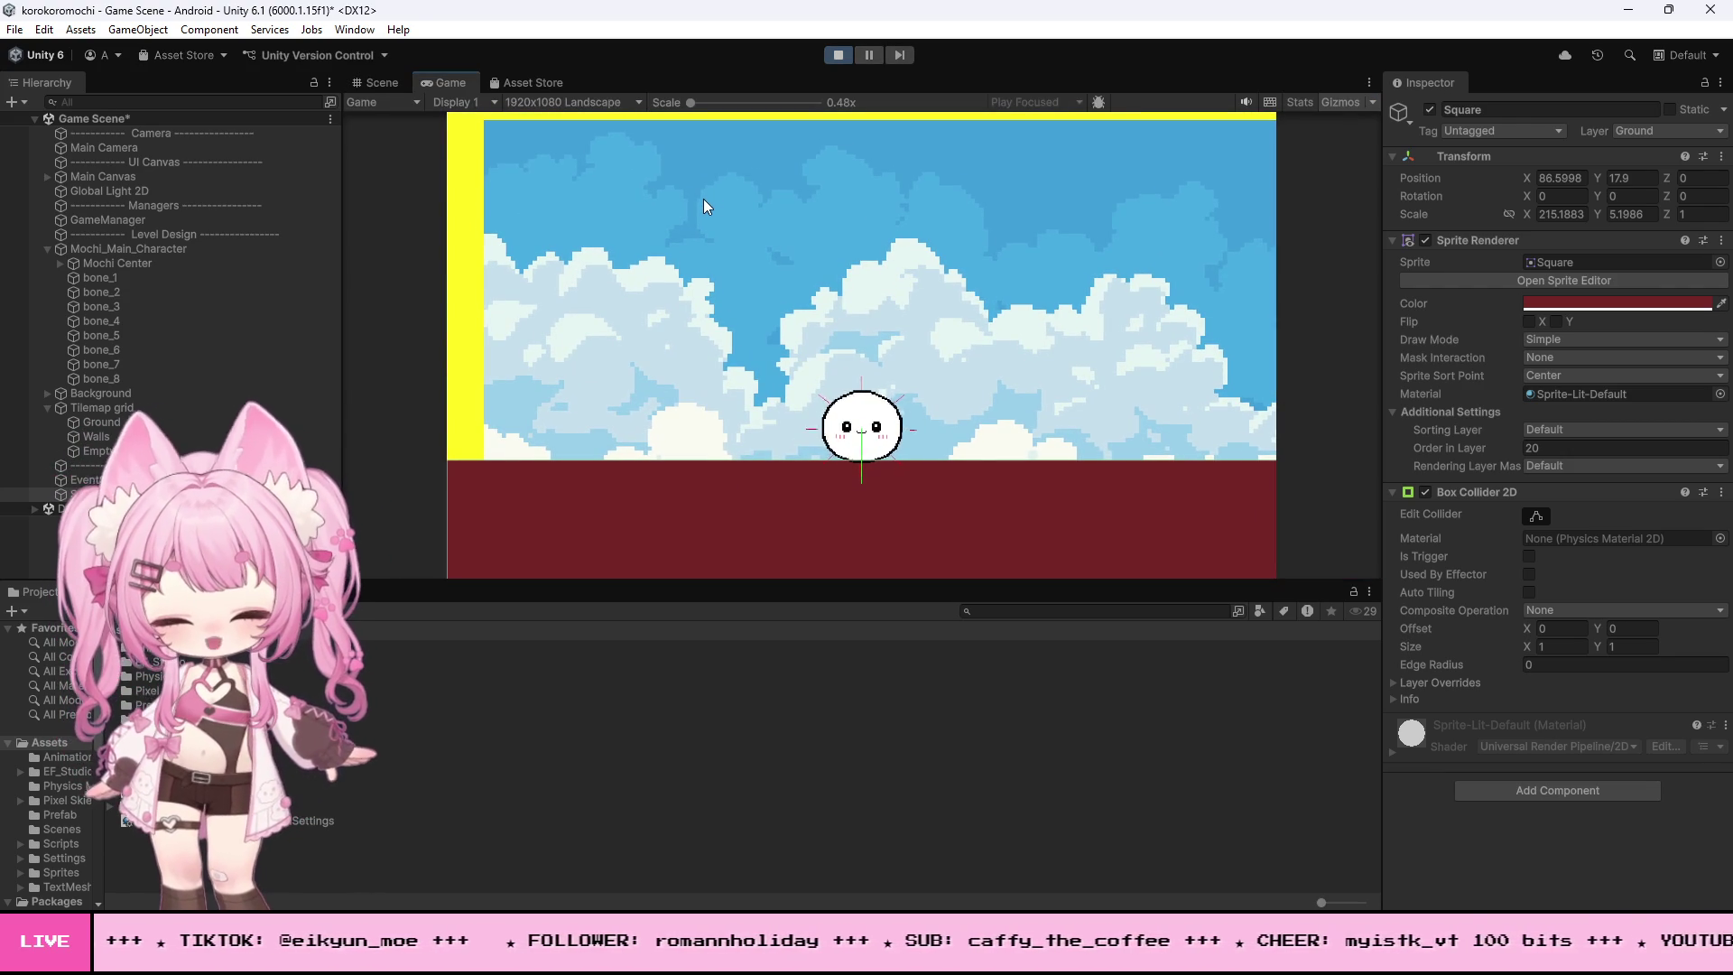
- Roll the mochi right and left, jump it repeatedly off the red bar, then stop playing
key("Right")
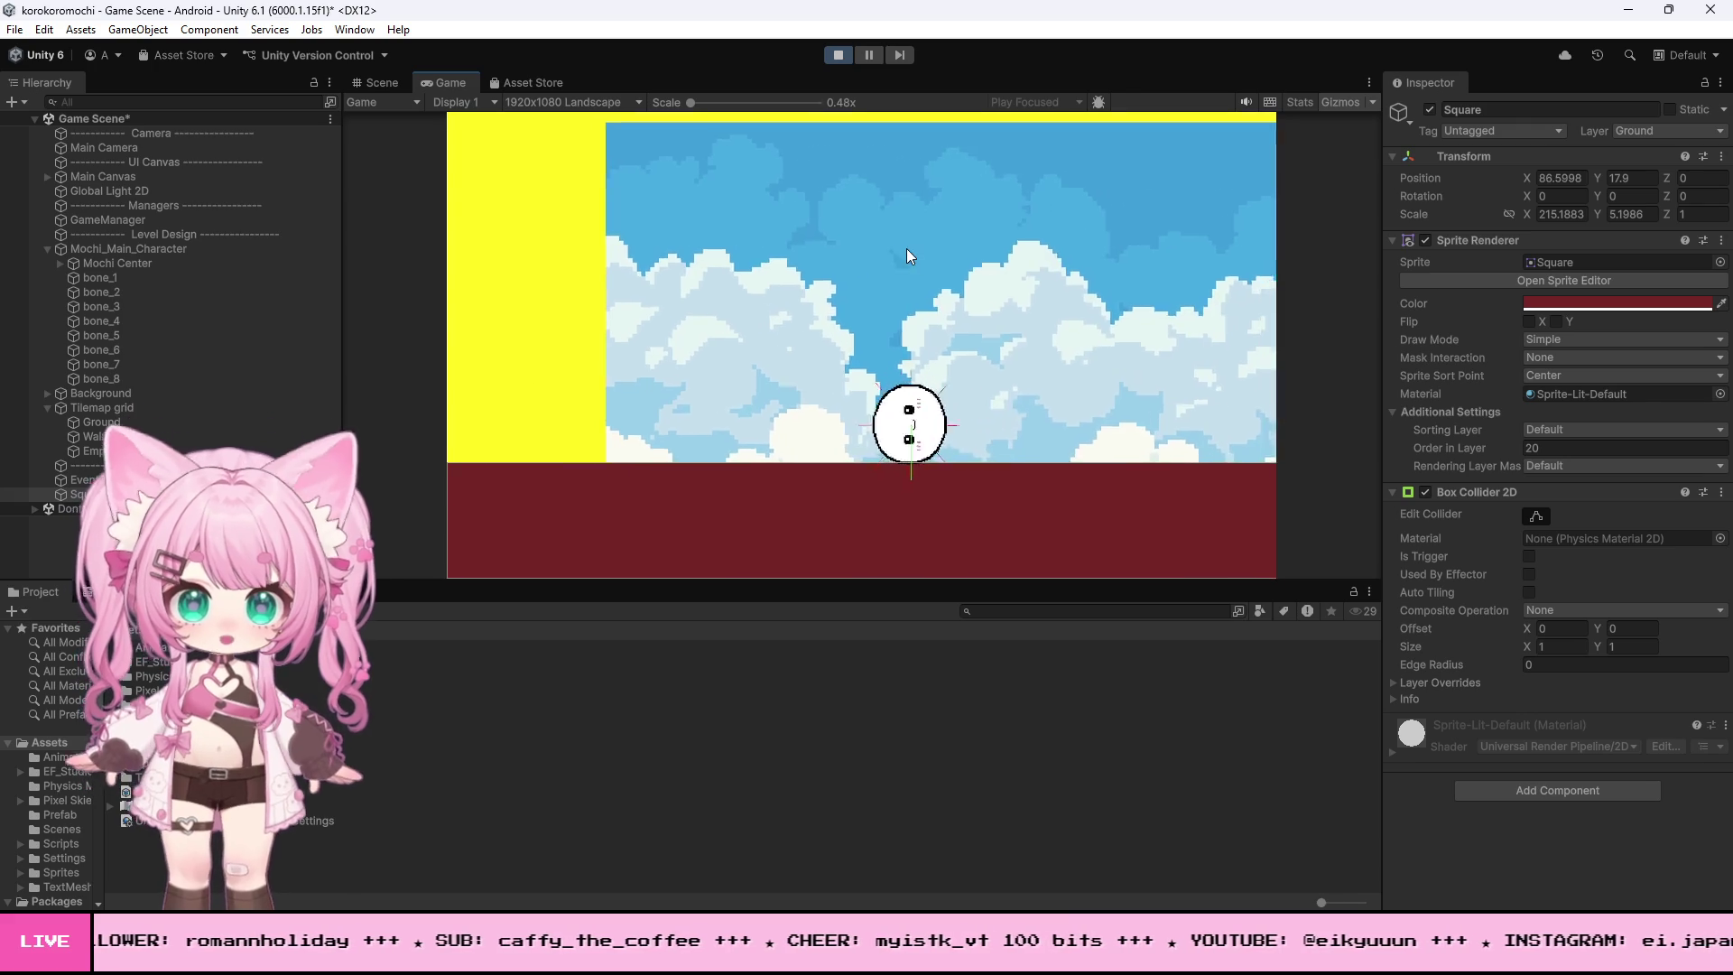
key("Left")
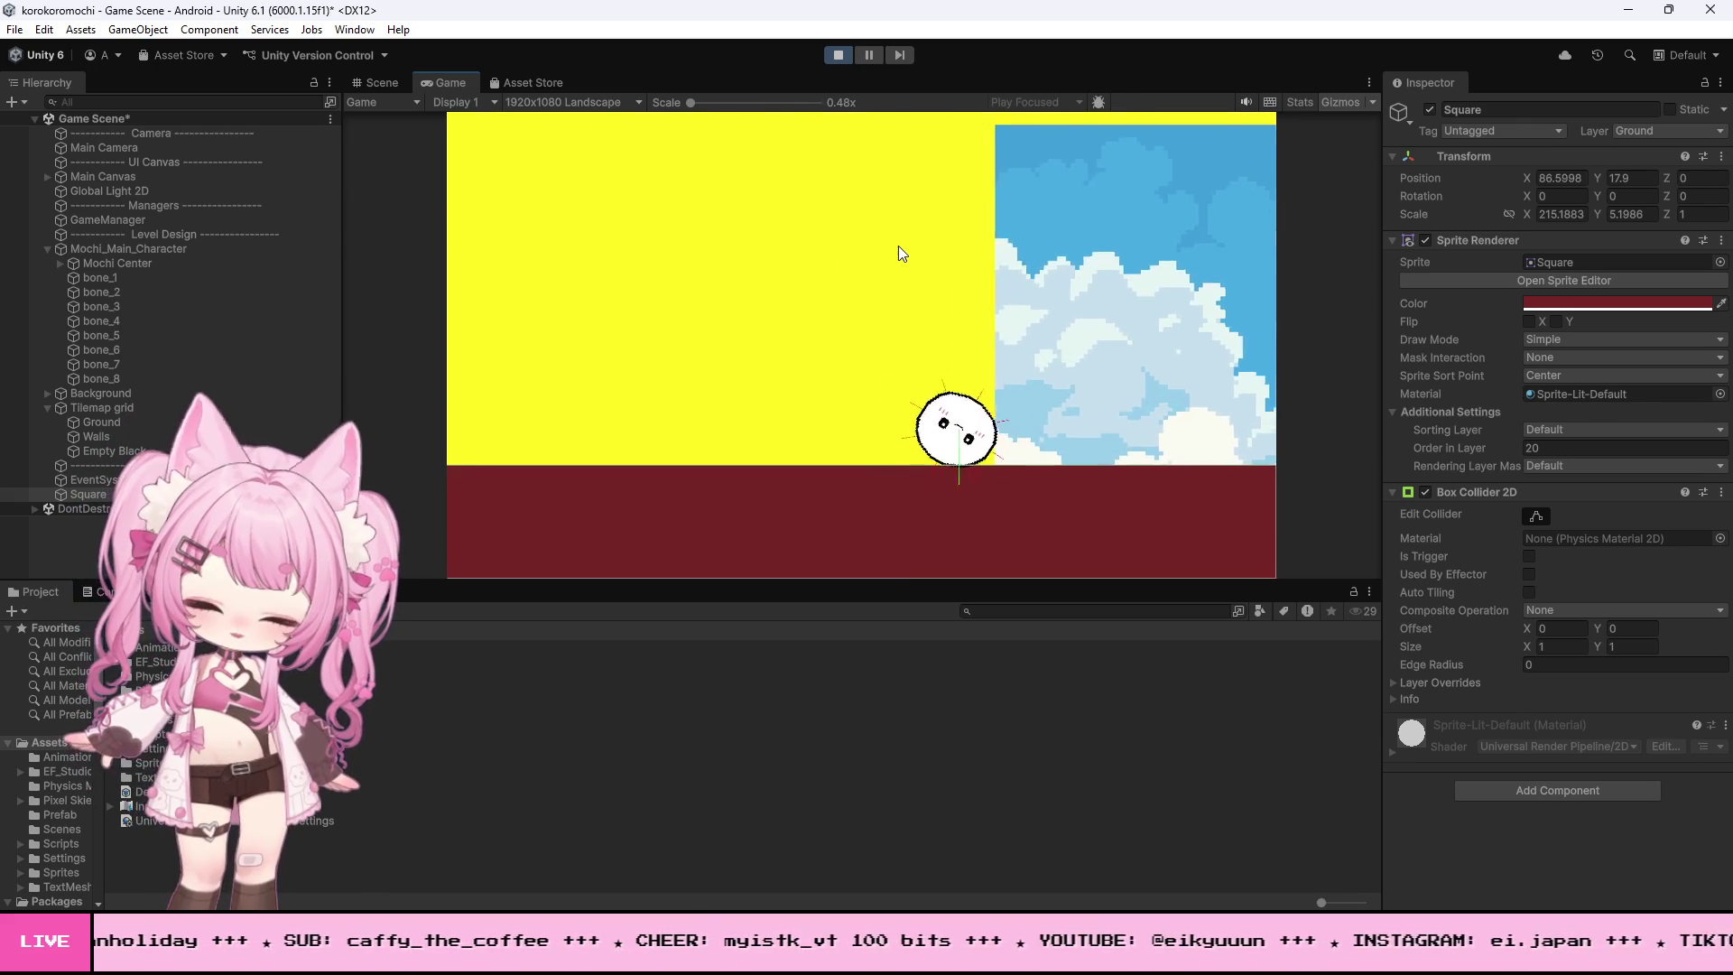
key("space")
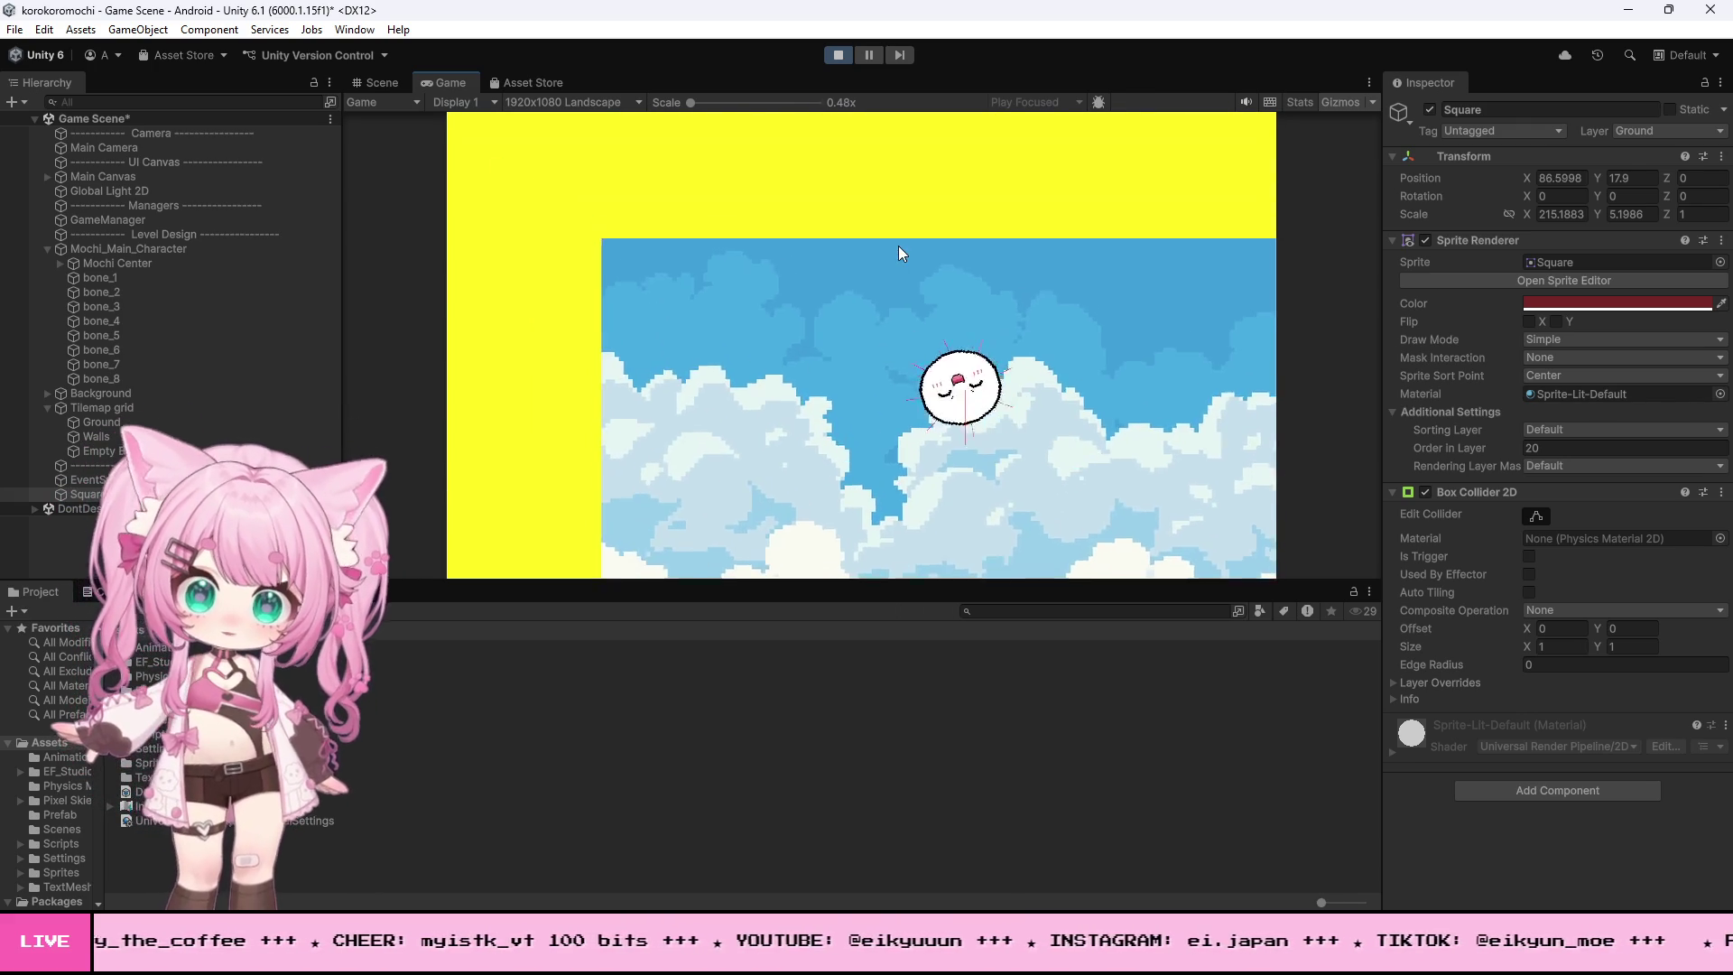
key("space")
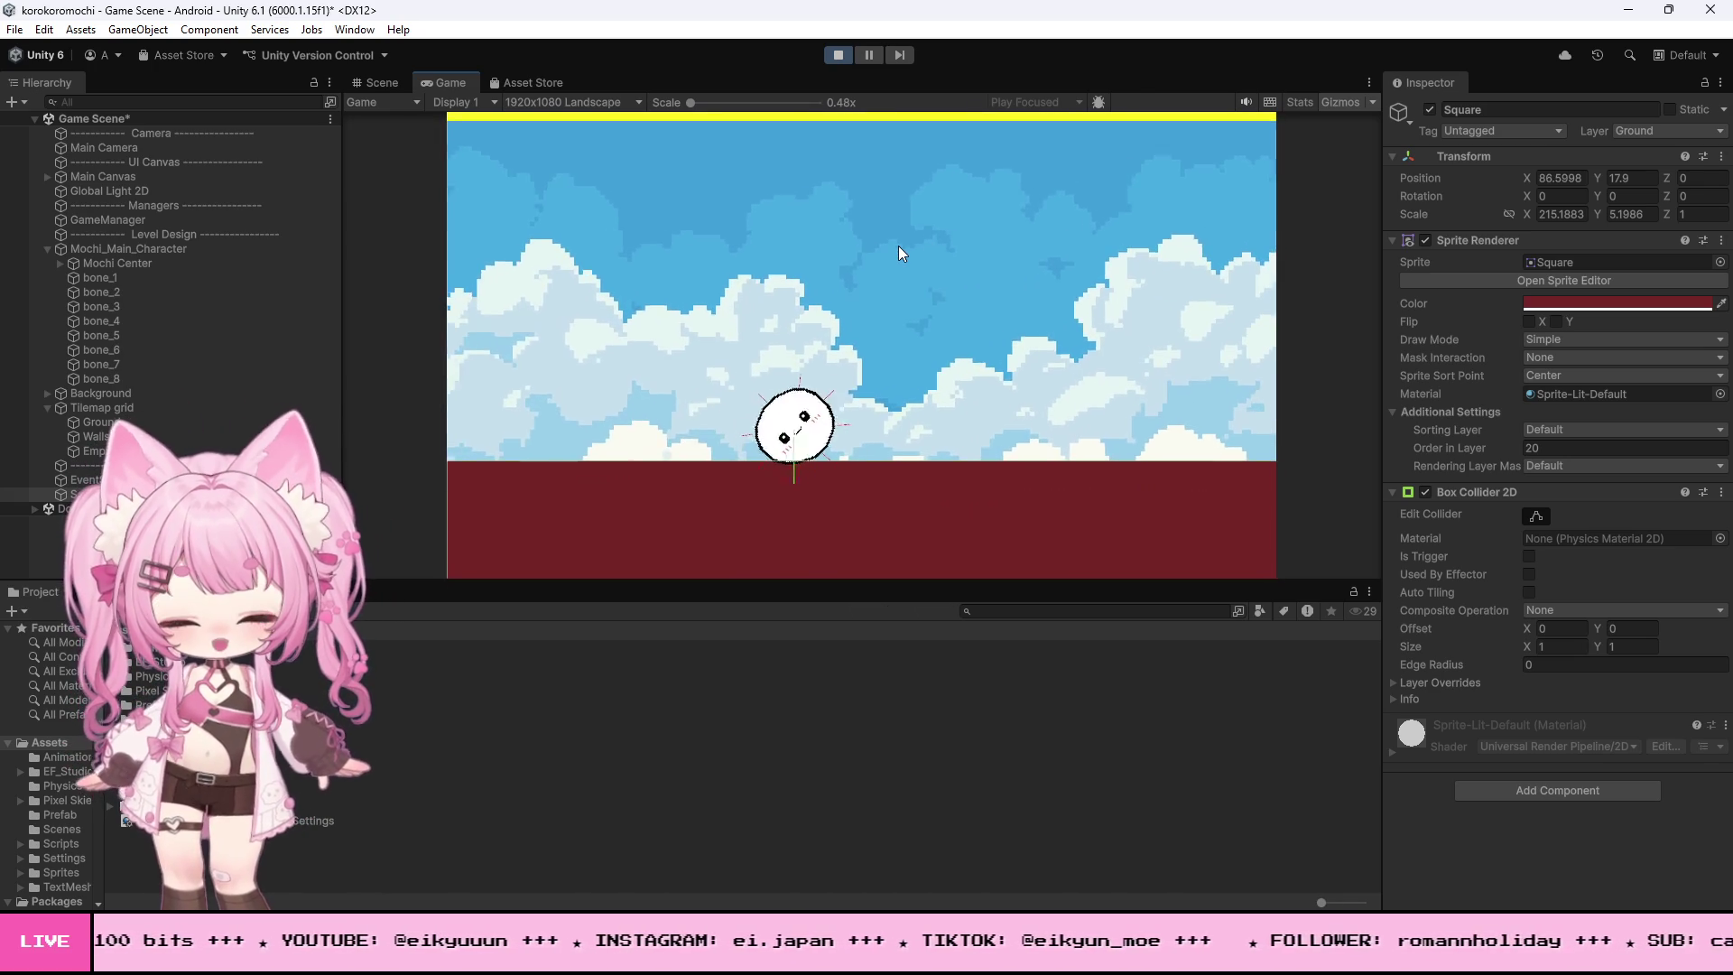
key("space")
key("Right")
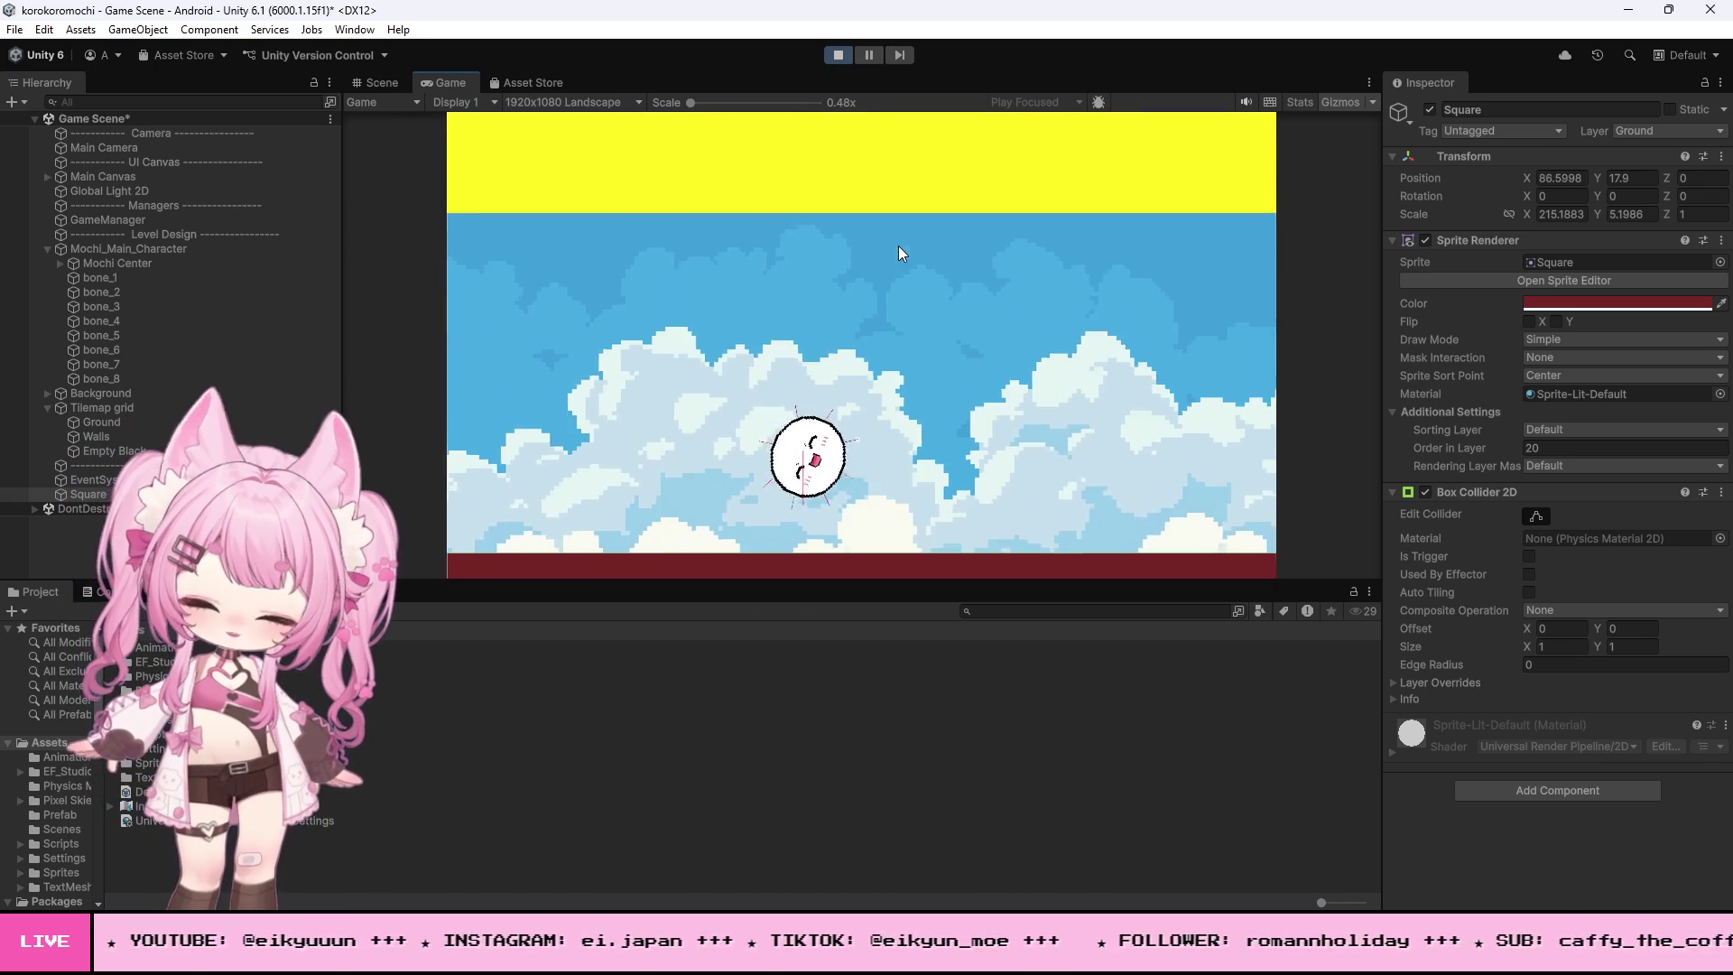
key("space")
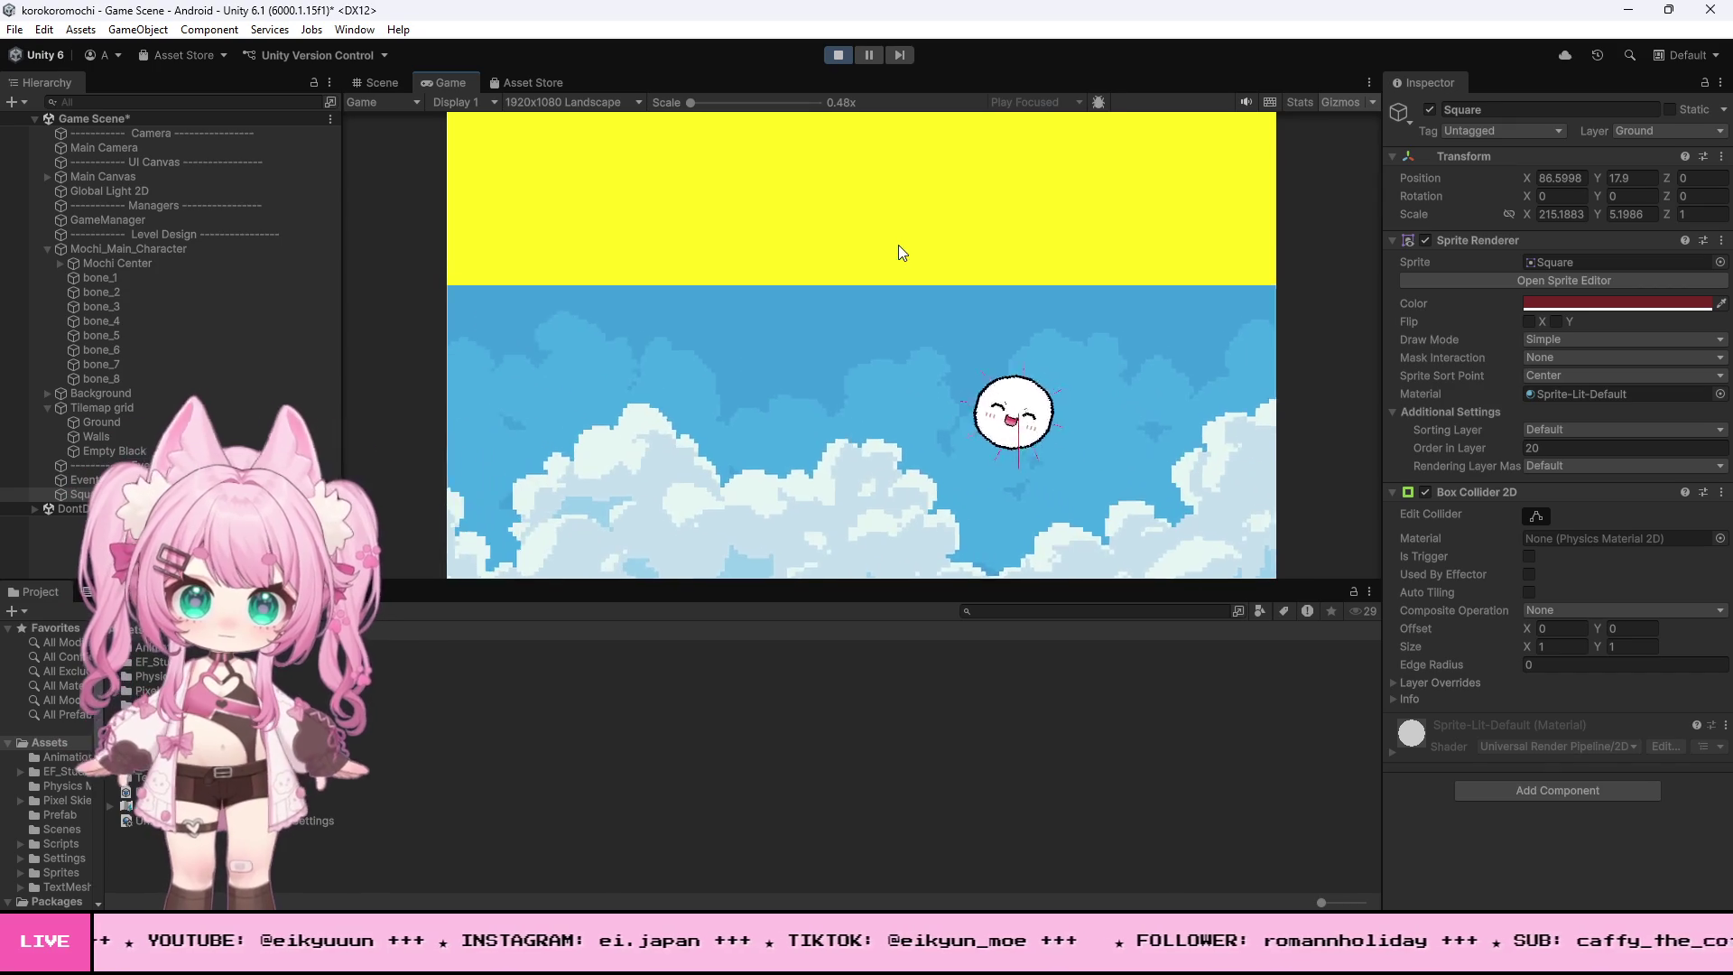
left_click(838, 54)
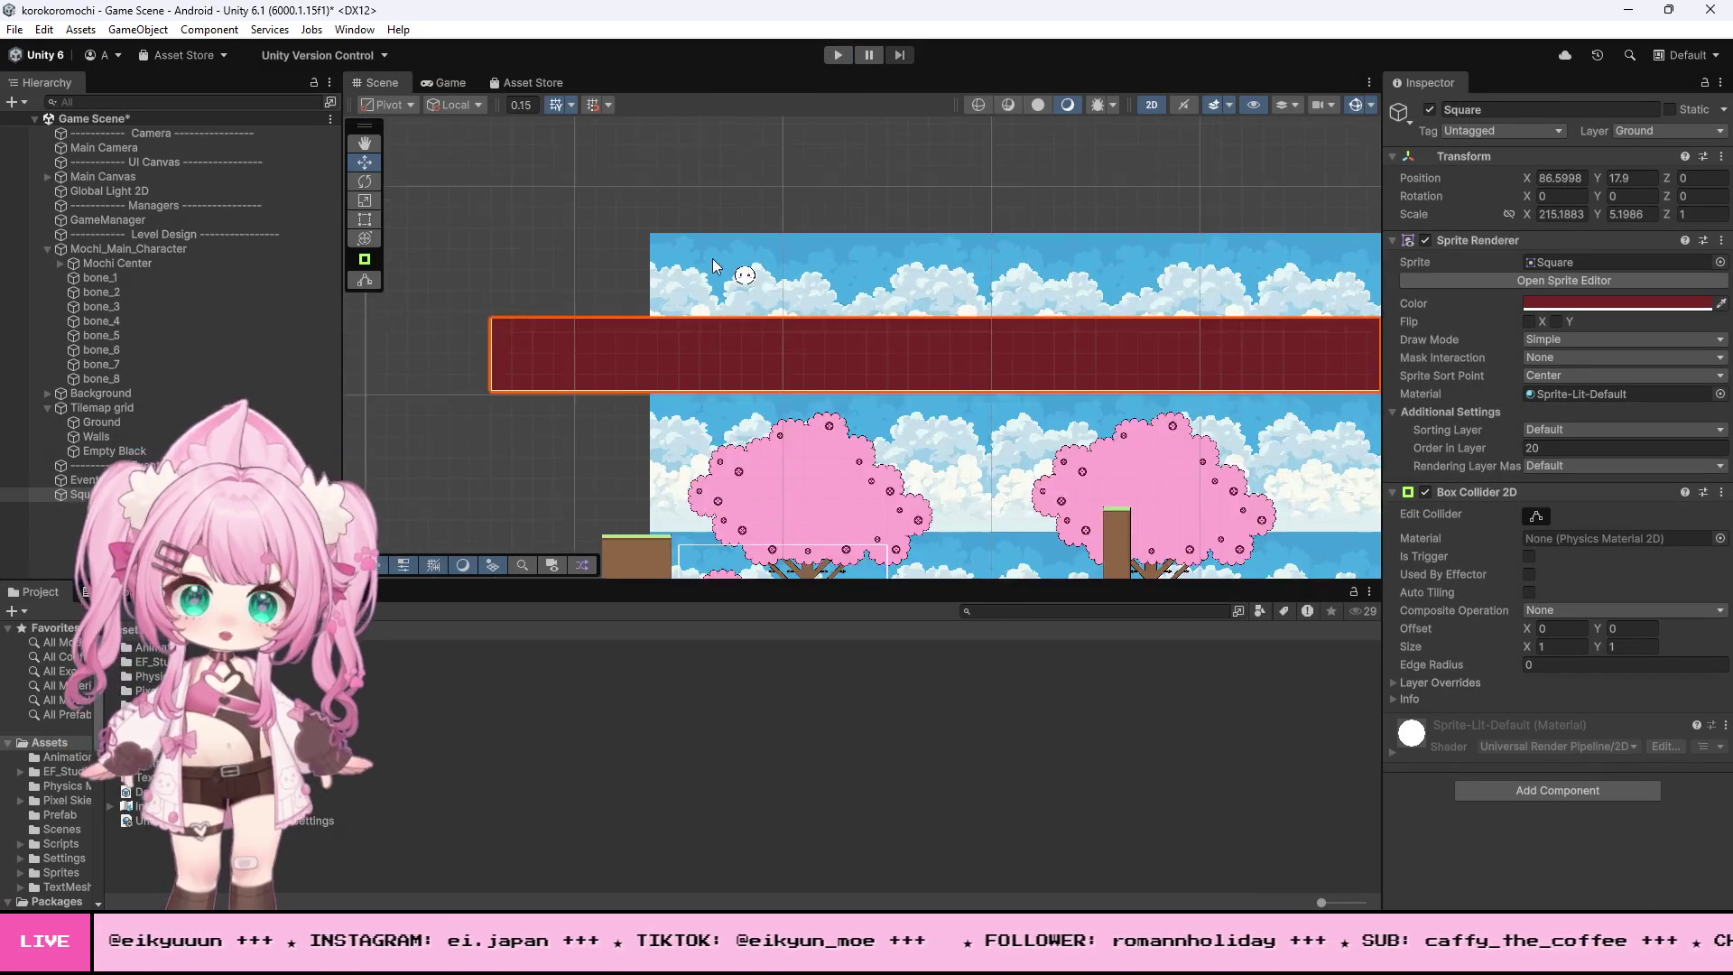
- Move Mochi_Main_Character down onto the ground between the cherry-blossom trees
scroll(873, 506, "up", 3)
left_click(128, 248)
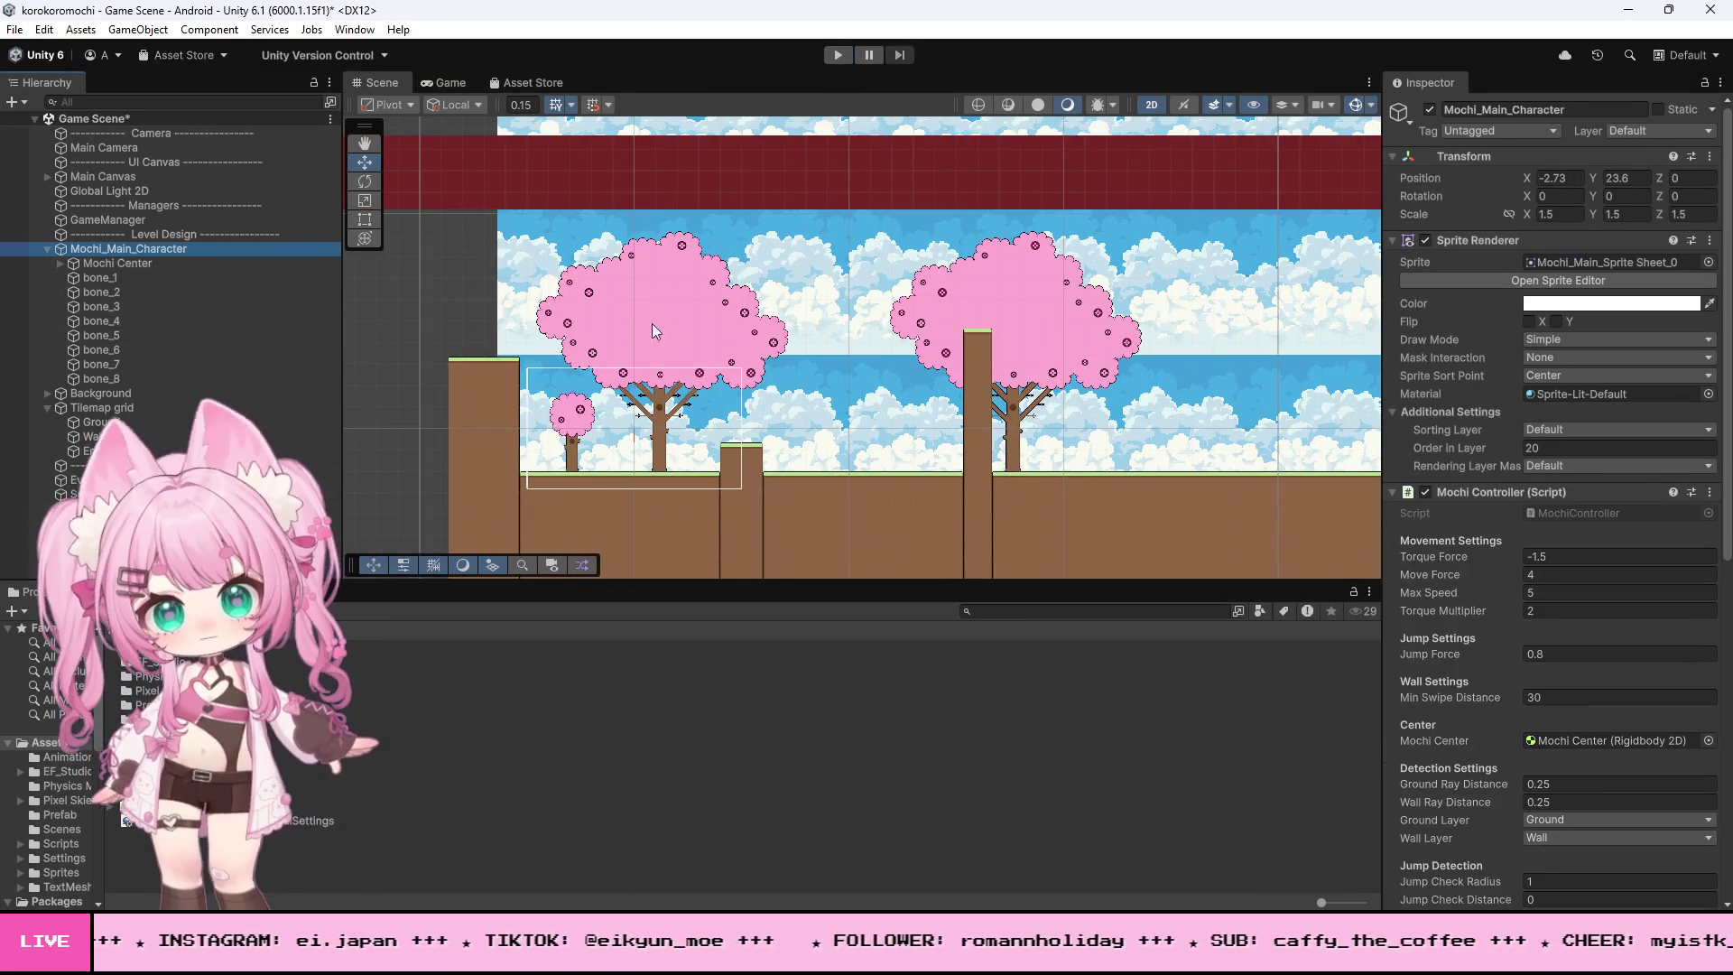
scroll(799, 325, "down", 2)
left_click_drag(668, 138, 664, 384)
scroll(664, 383, "up", 4)
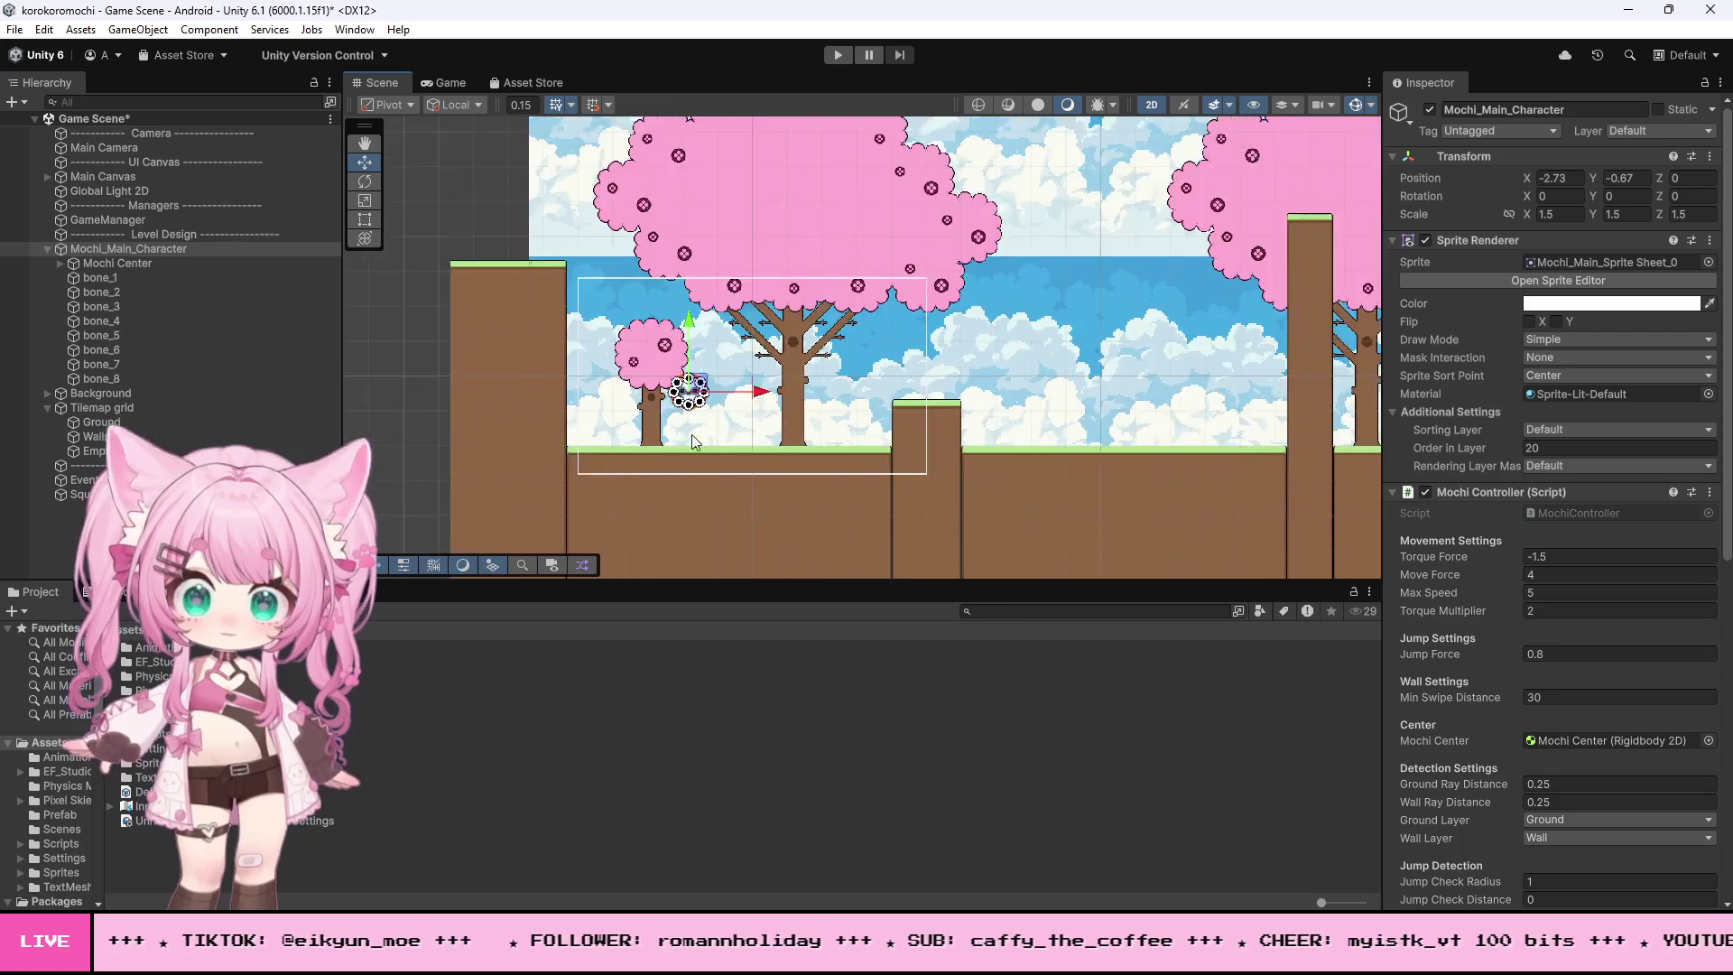
scroll(632, 365, "up", 3)
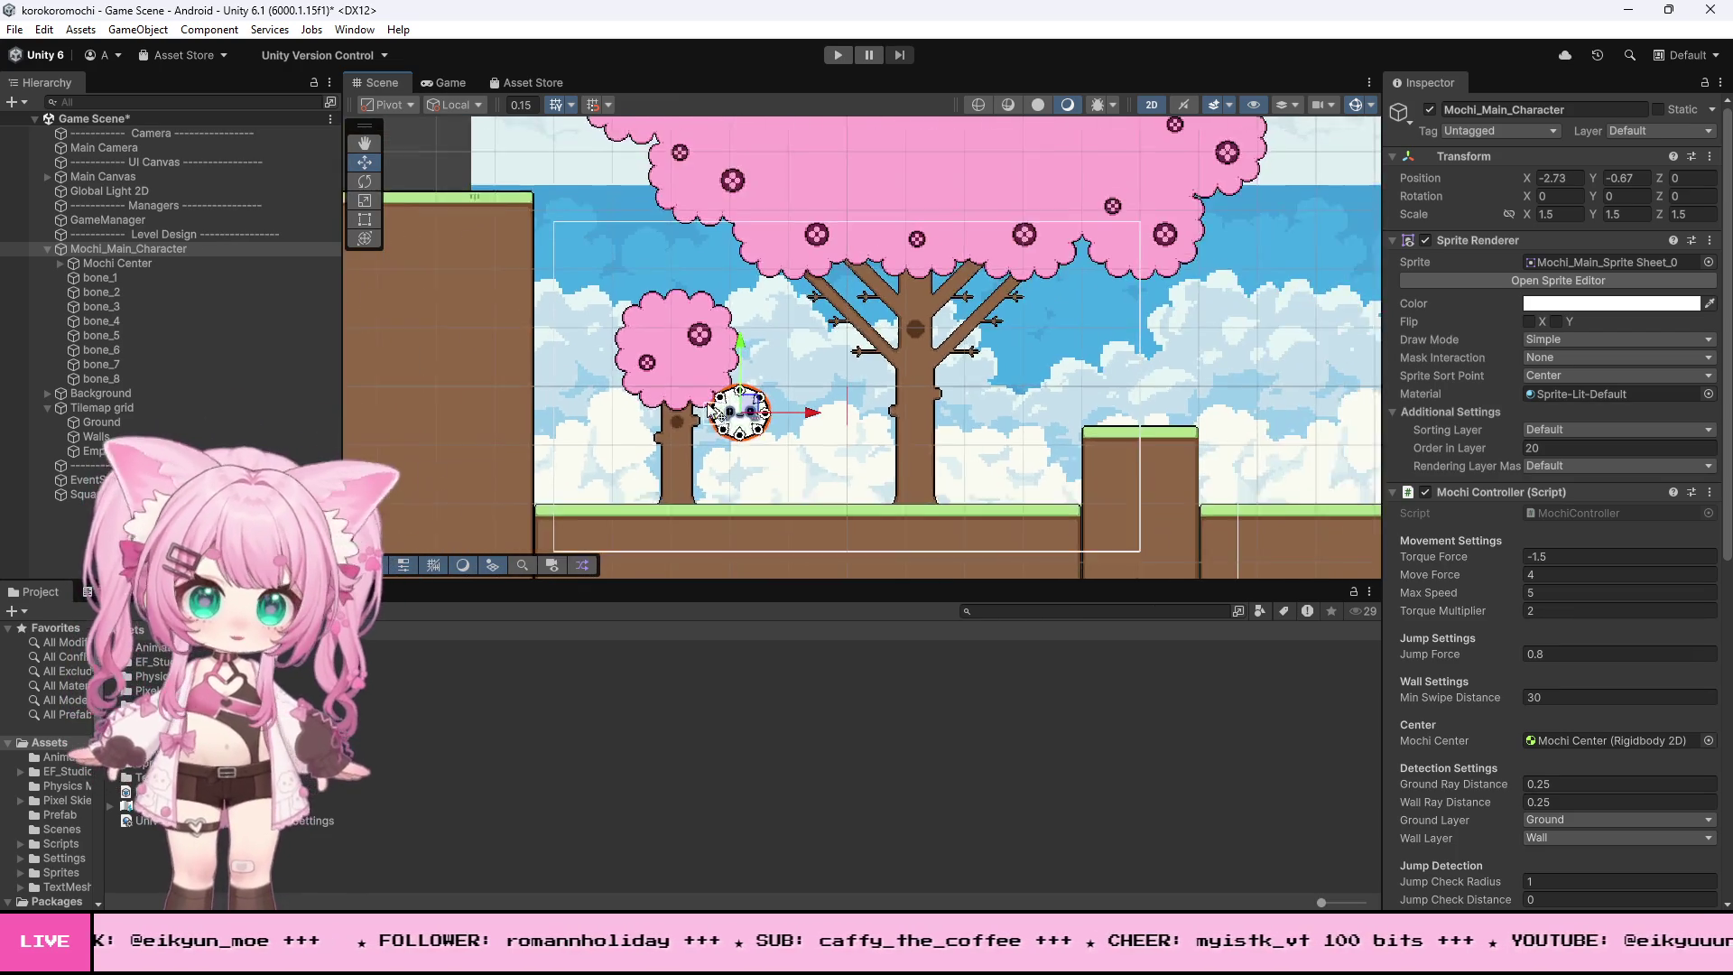
scroll(722, 433, "up", 2)
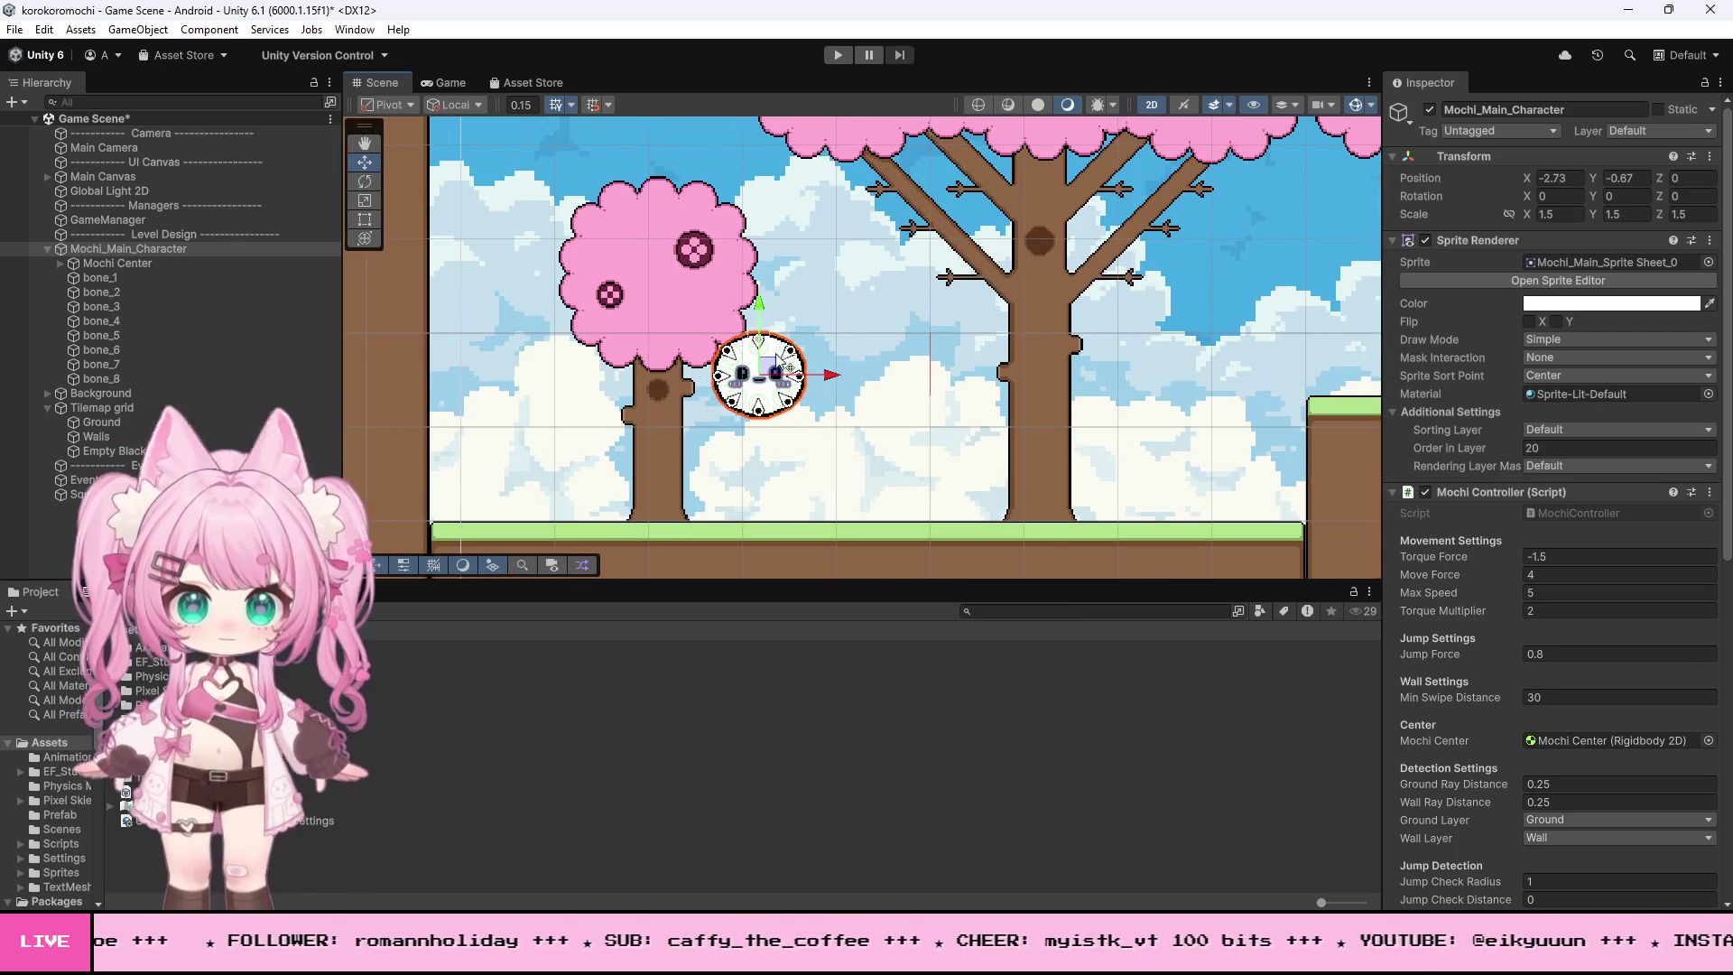
scroll(747, 334, "up", 2)
mouse_move(745, 339)
left_mouse_down()
mouse_move(746, 271)
mouse_move(746, 330)
left_mouse_up()
left_click_drag(822, 378, 907, 379)
left_click_drag(848, 296, 849, 264)
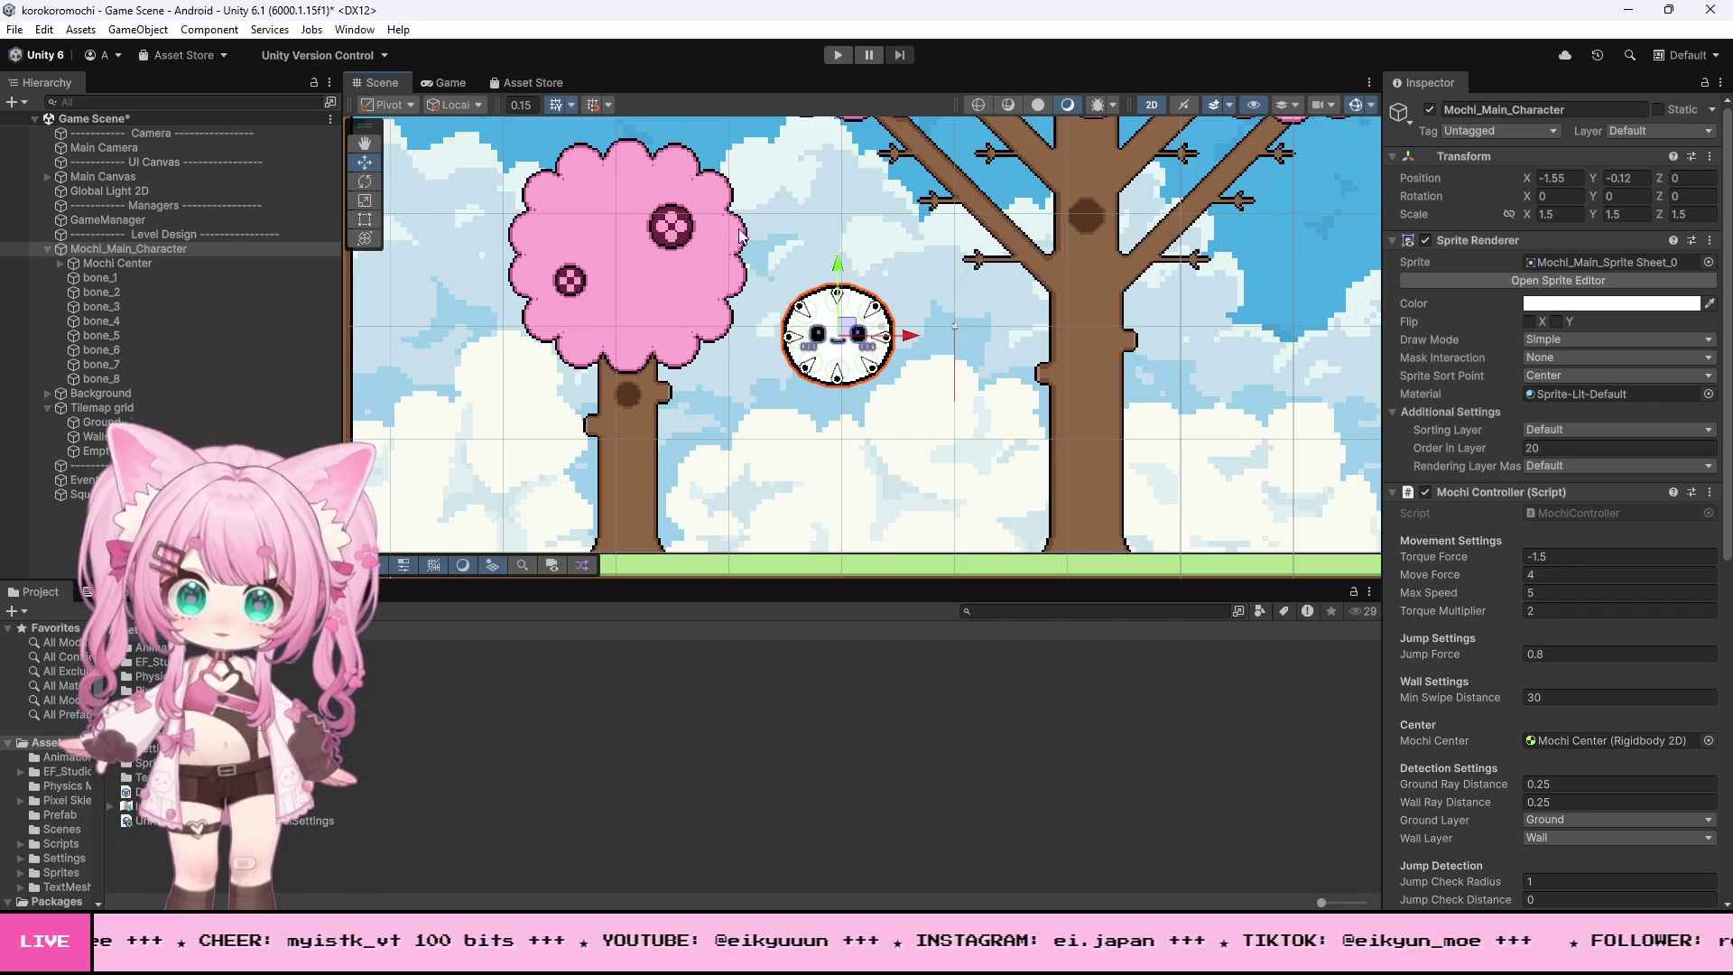
- Adjust the Scene zoom around the mochi and enter Play mode
scroll(619, 236, "down", 2)
scroll(643, 251, "down", 2)
scroll(643, 251, "up", 1)
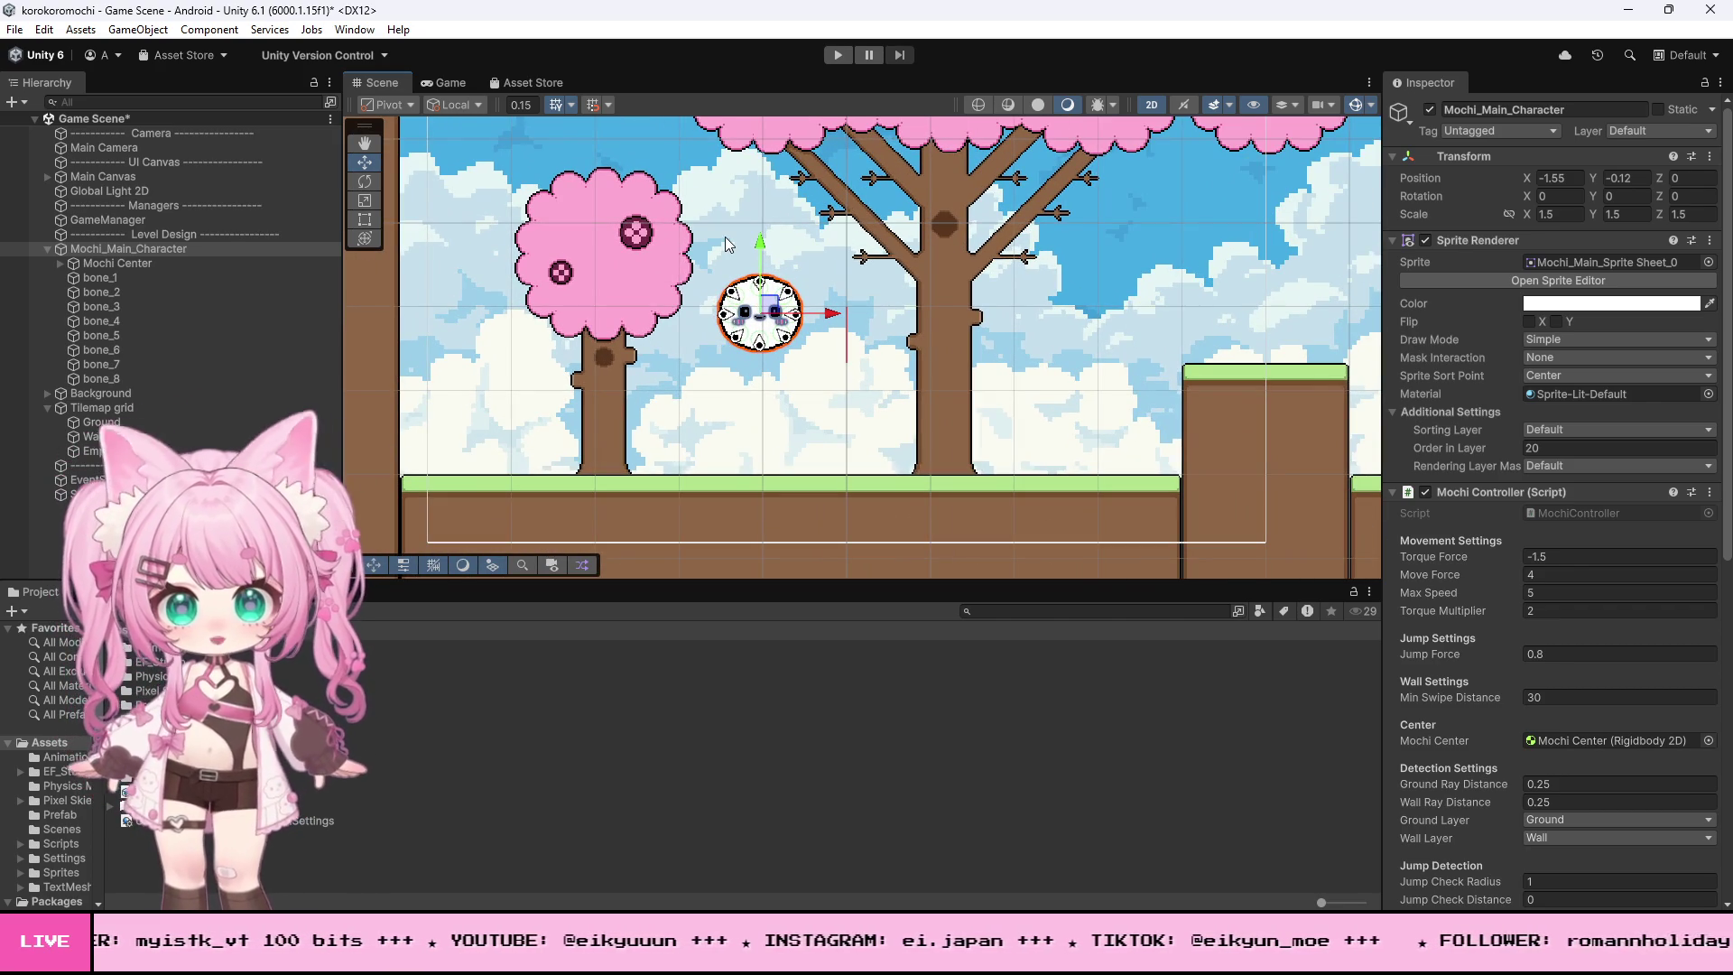
scroll(695, 273, "up", 2)
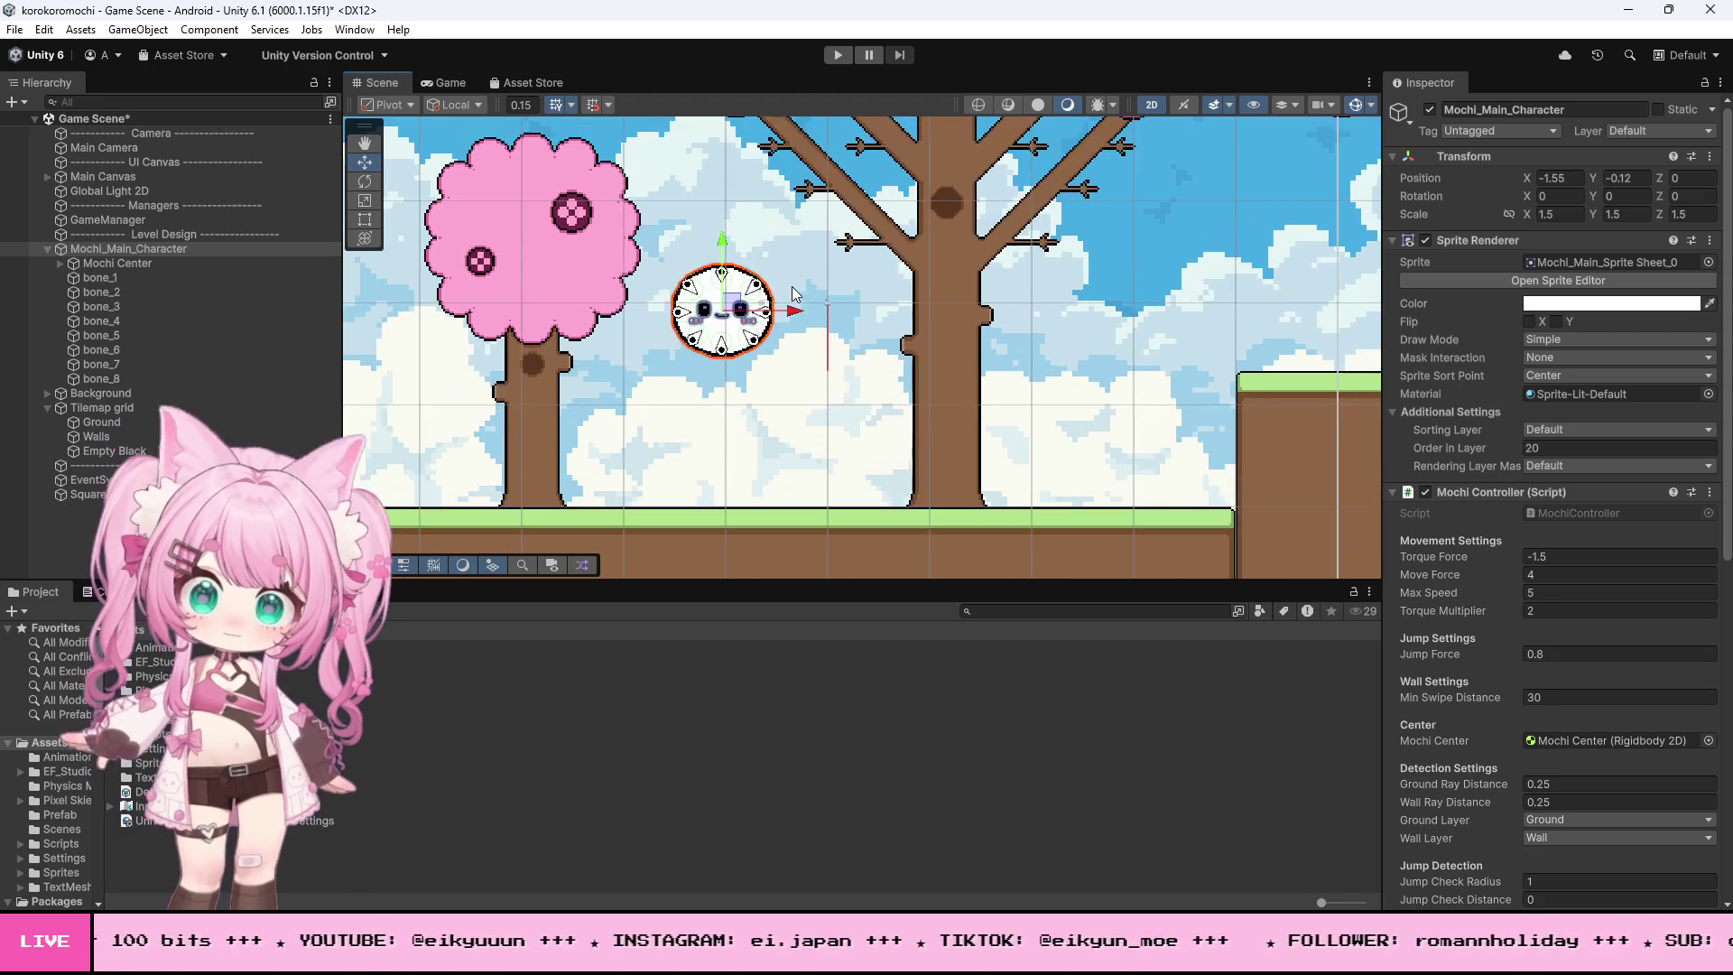
scroll(777, 272, "up", 2)
scroll(782, 191, "down", 1)
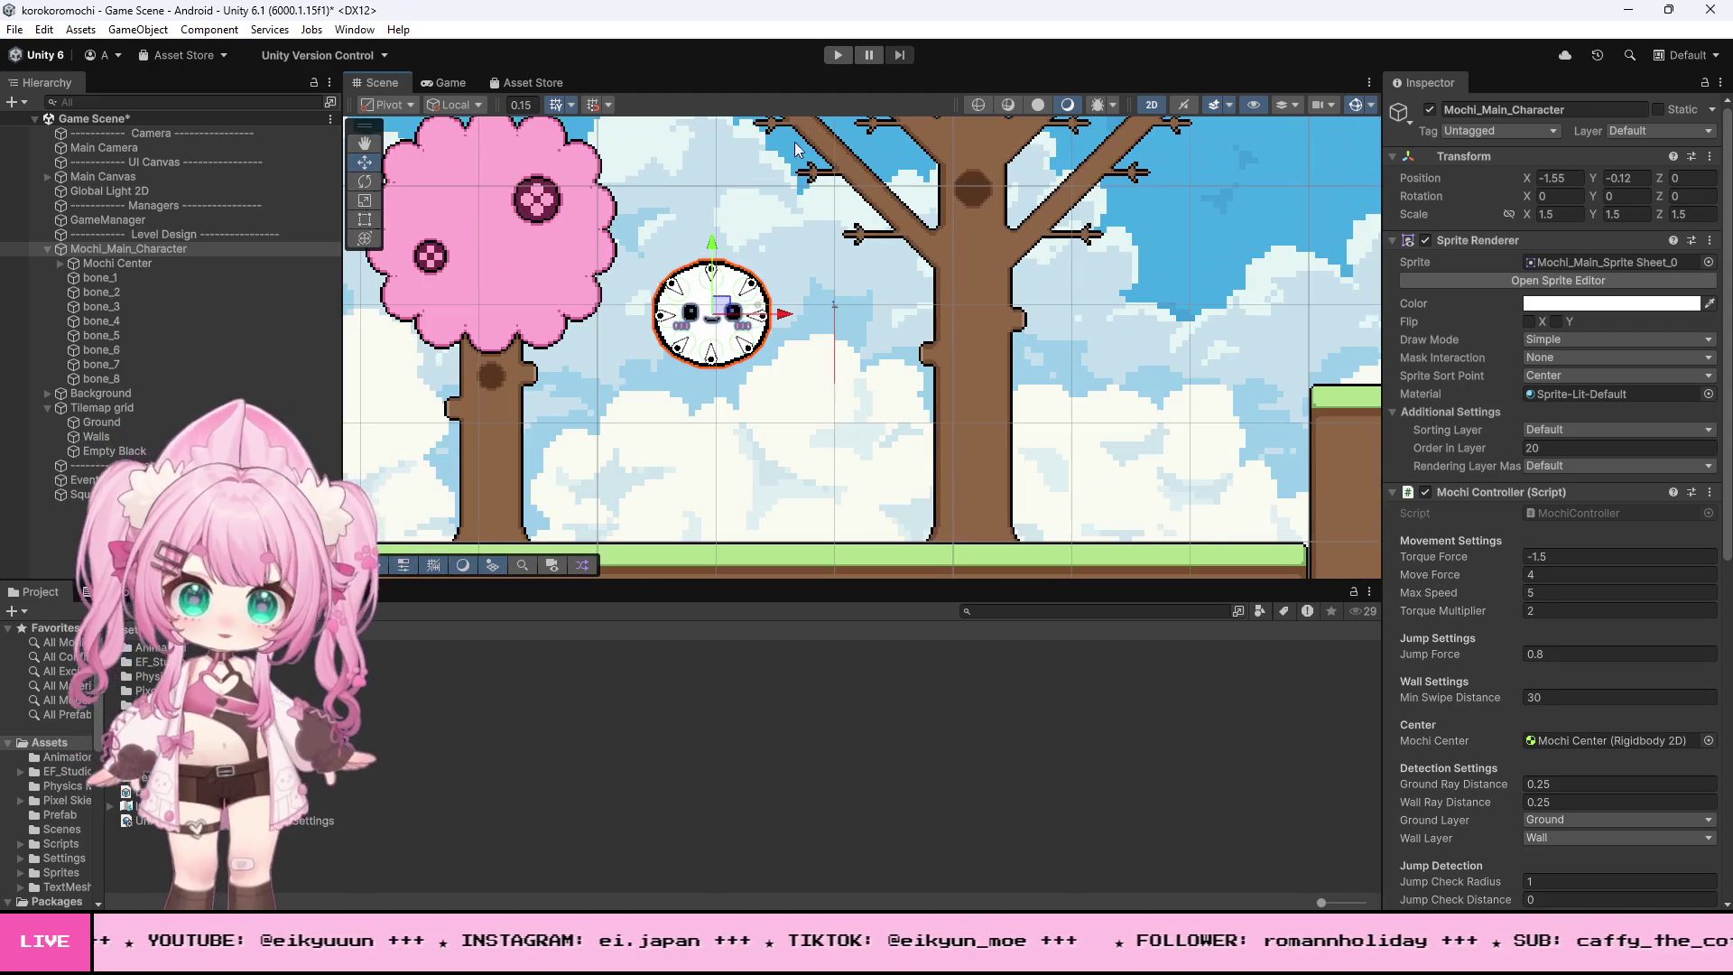
left_click(838, 55)
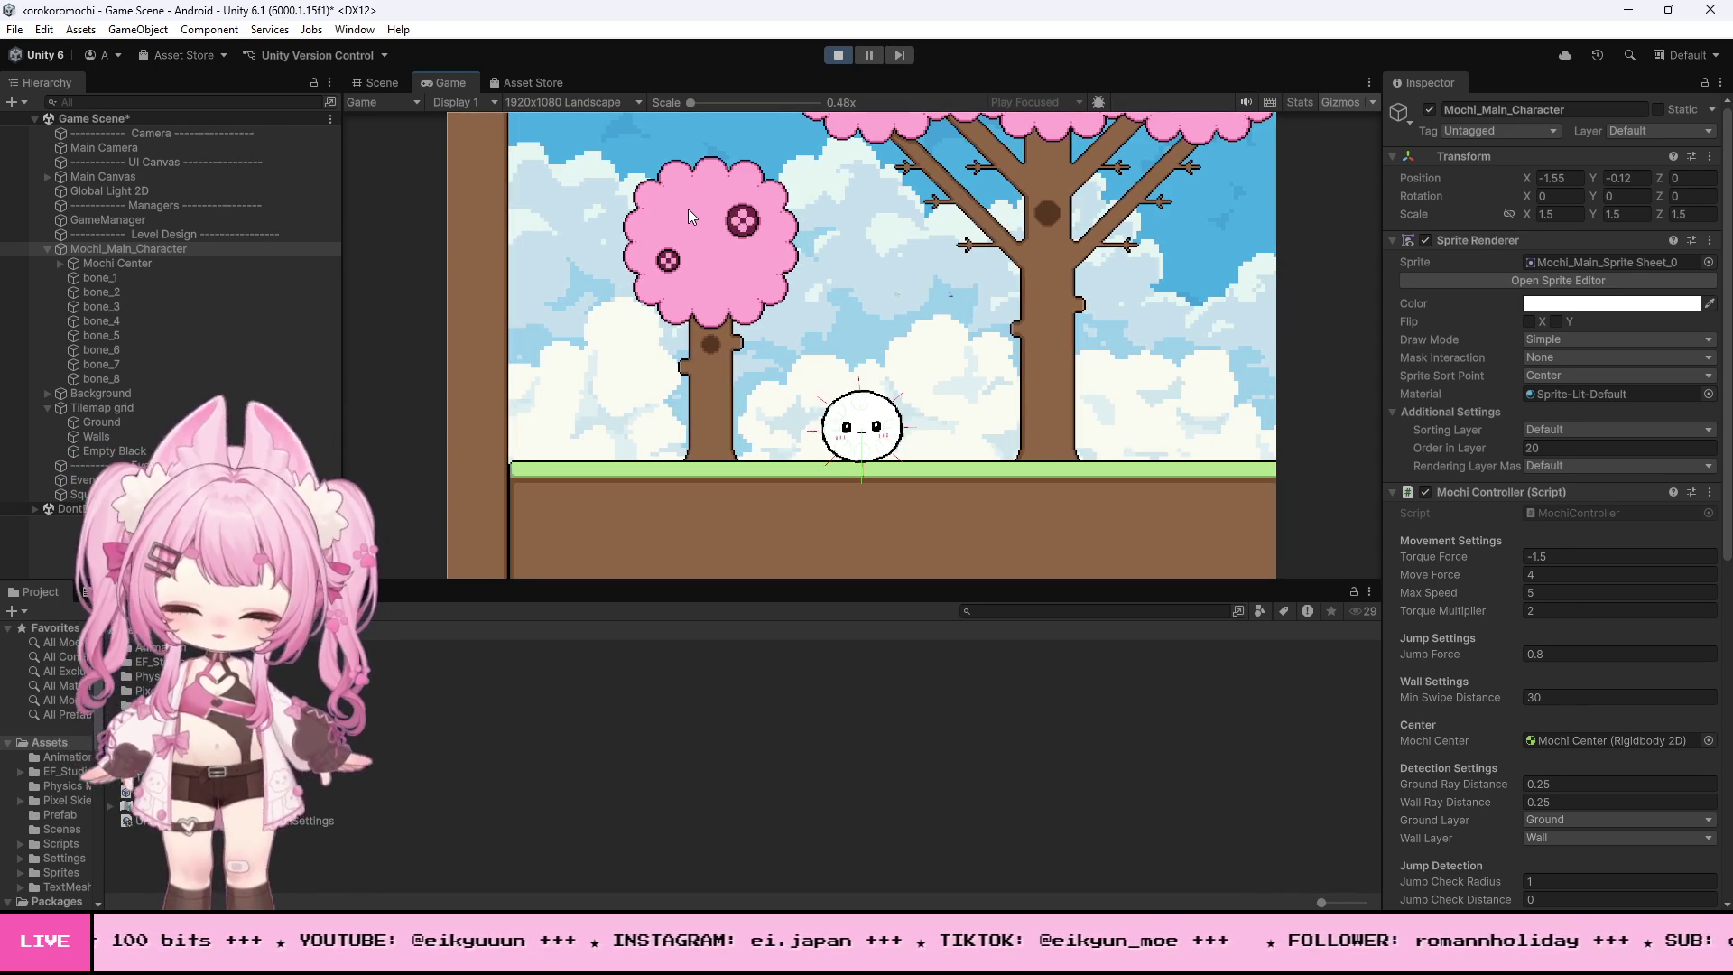
- Swipe to roll the mochi right, then click to jump it past the trees toward the wall
left_click_drag(688, 208, 934, 306)
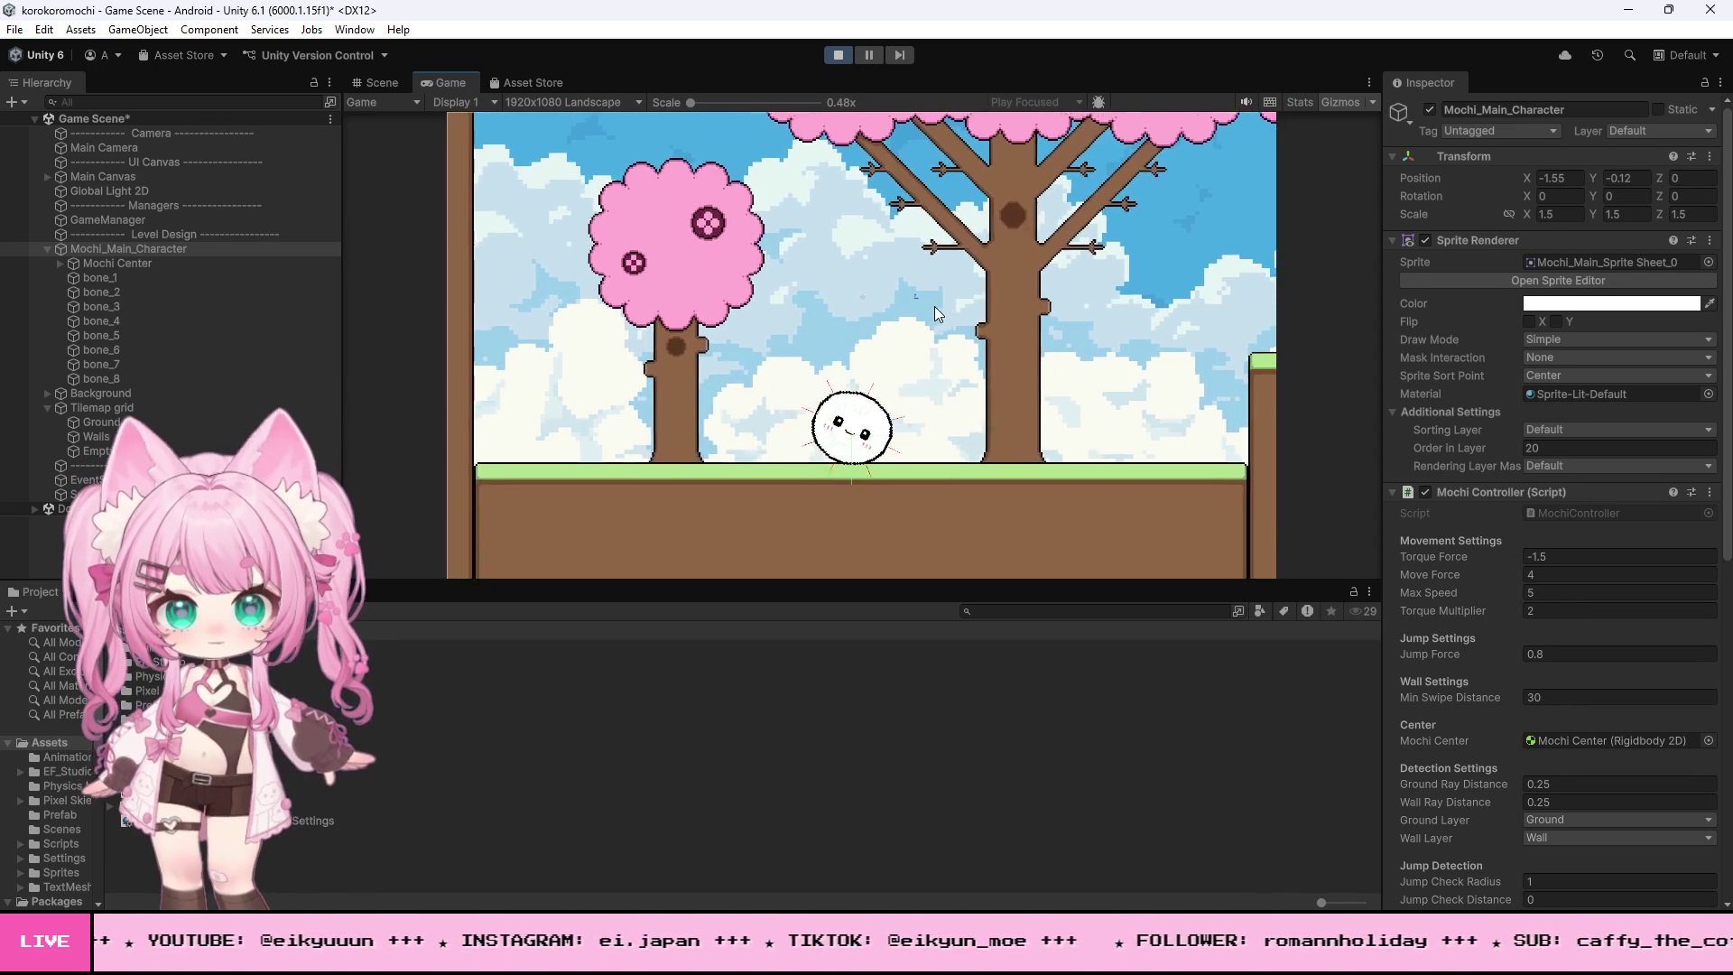
left_click(934, 306)
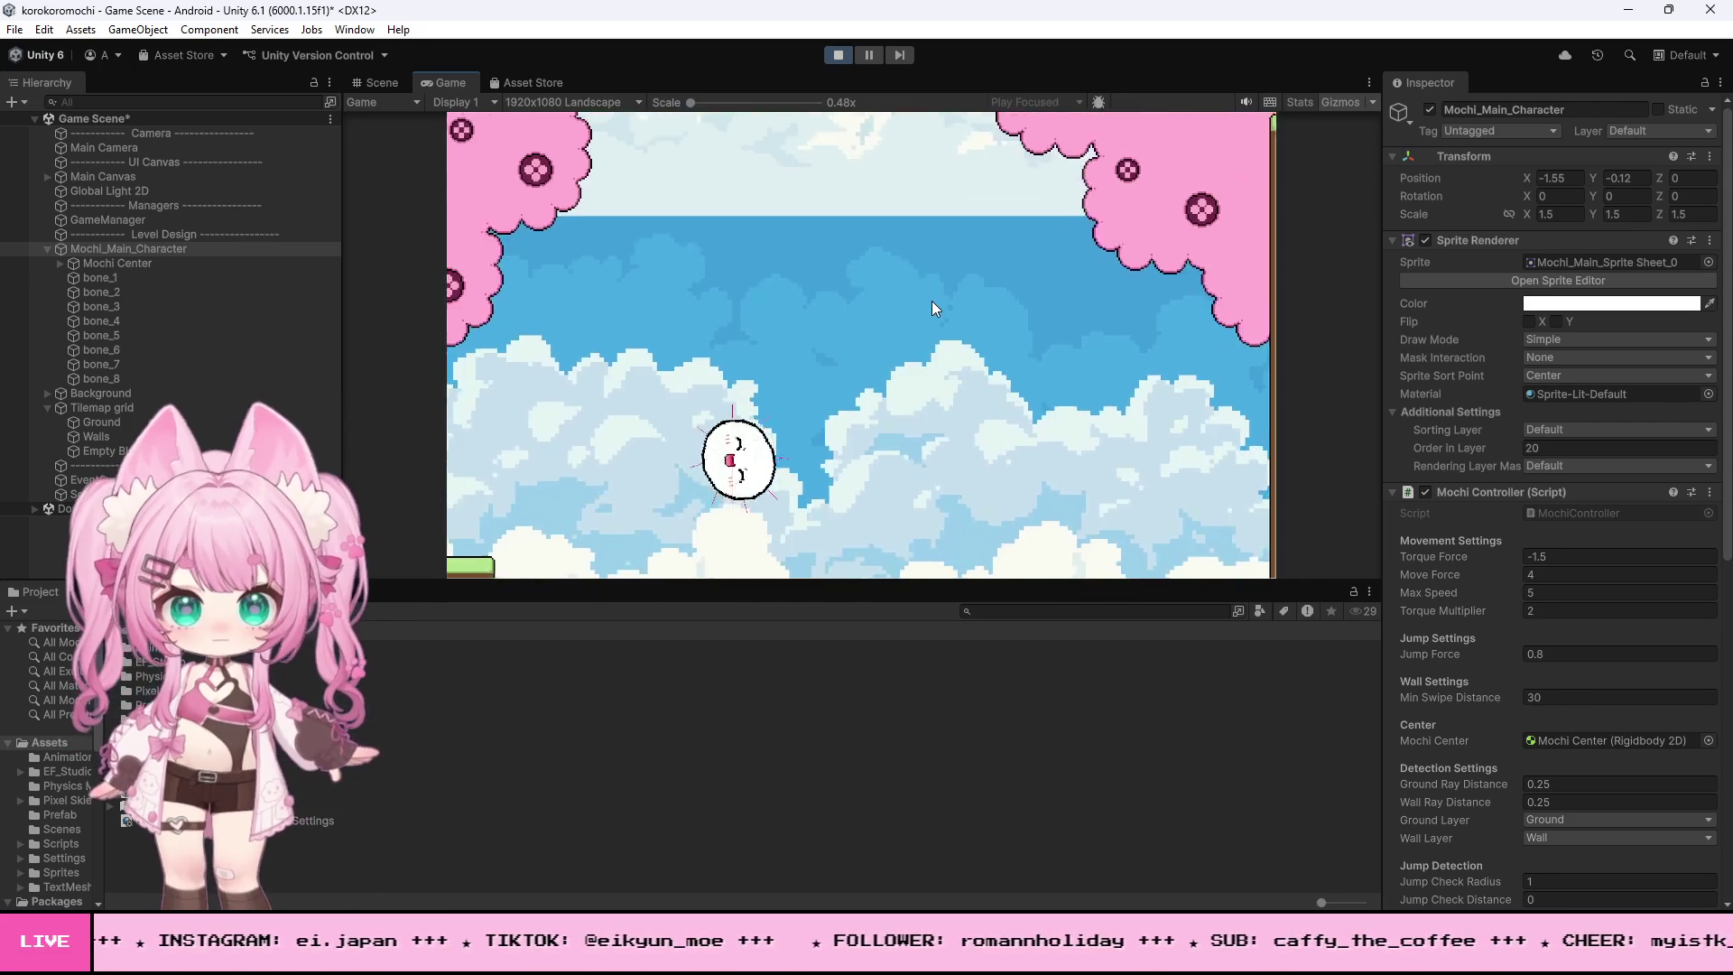
left_click(931, 300)
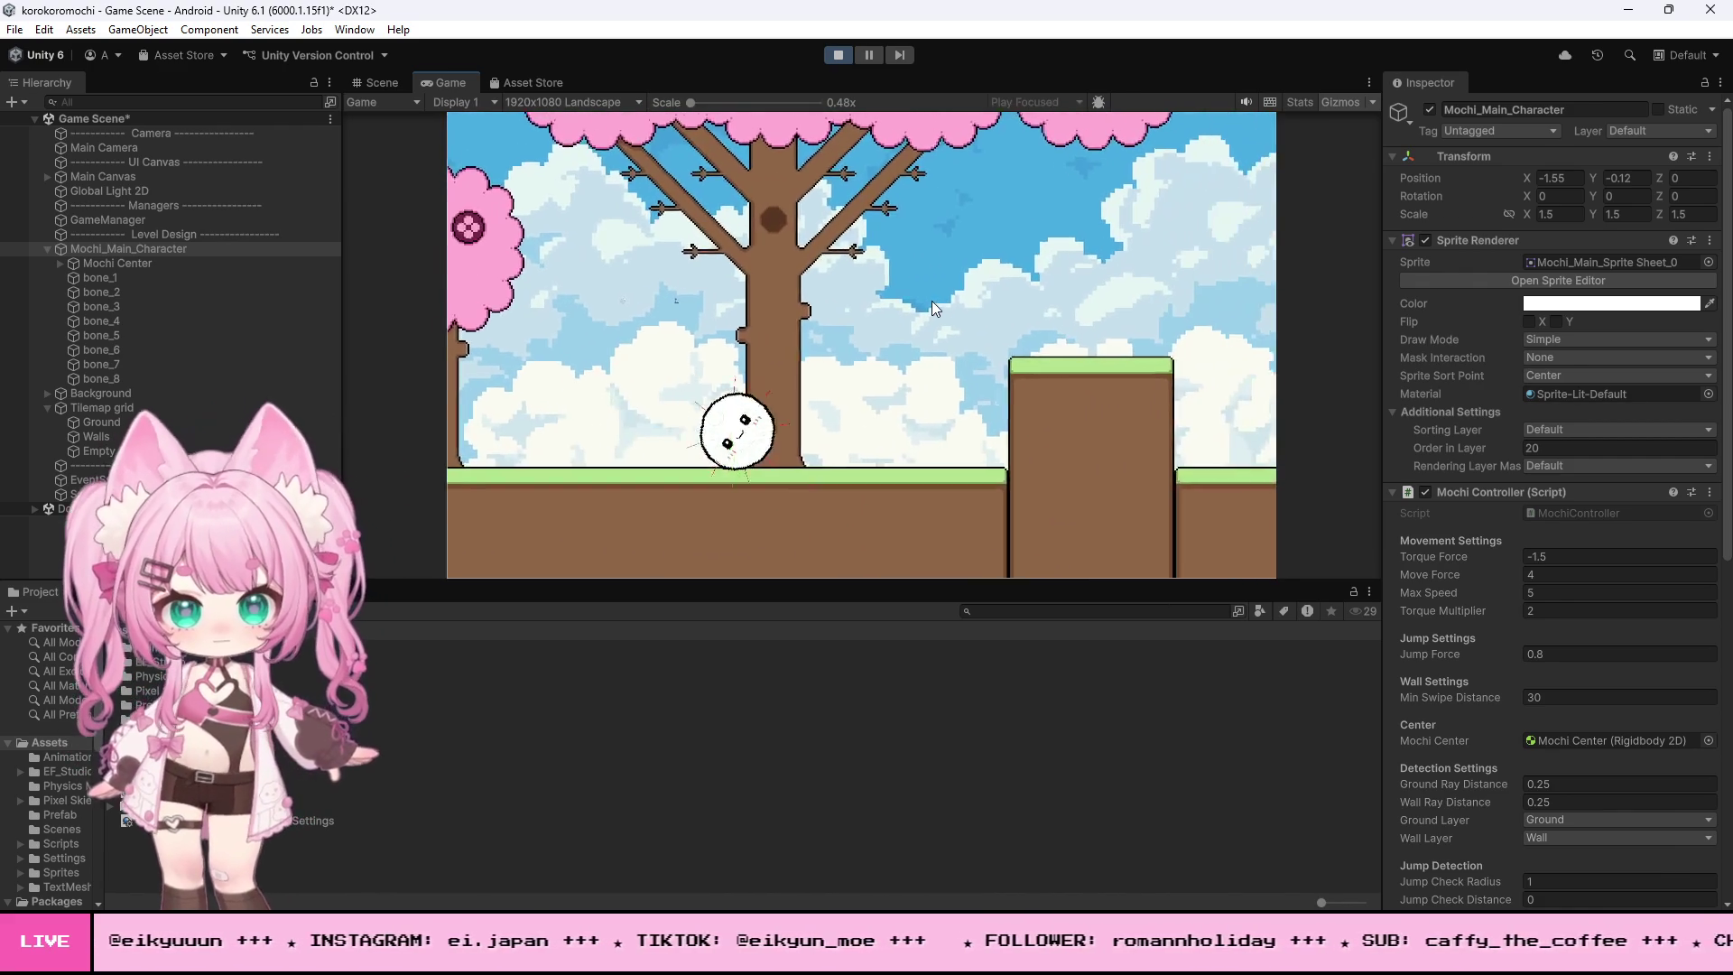
- Stop the Play-mode test and return to editing in the Scene view
left_click(838, 55)
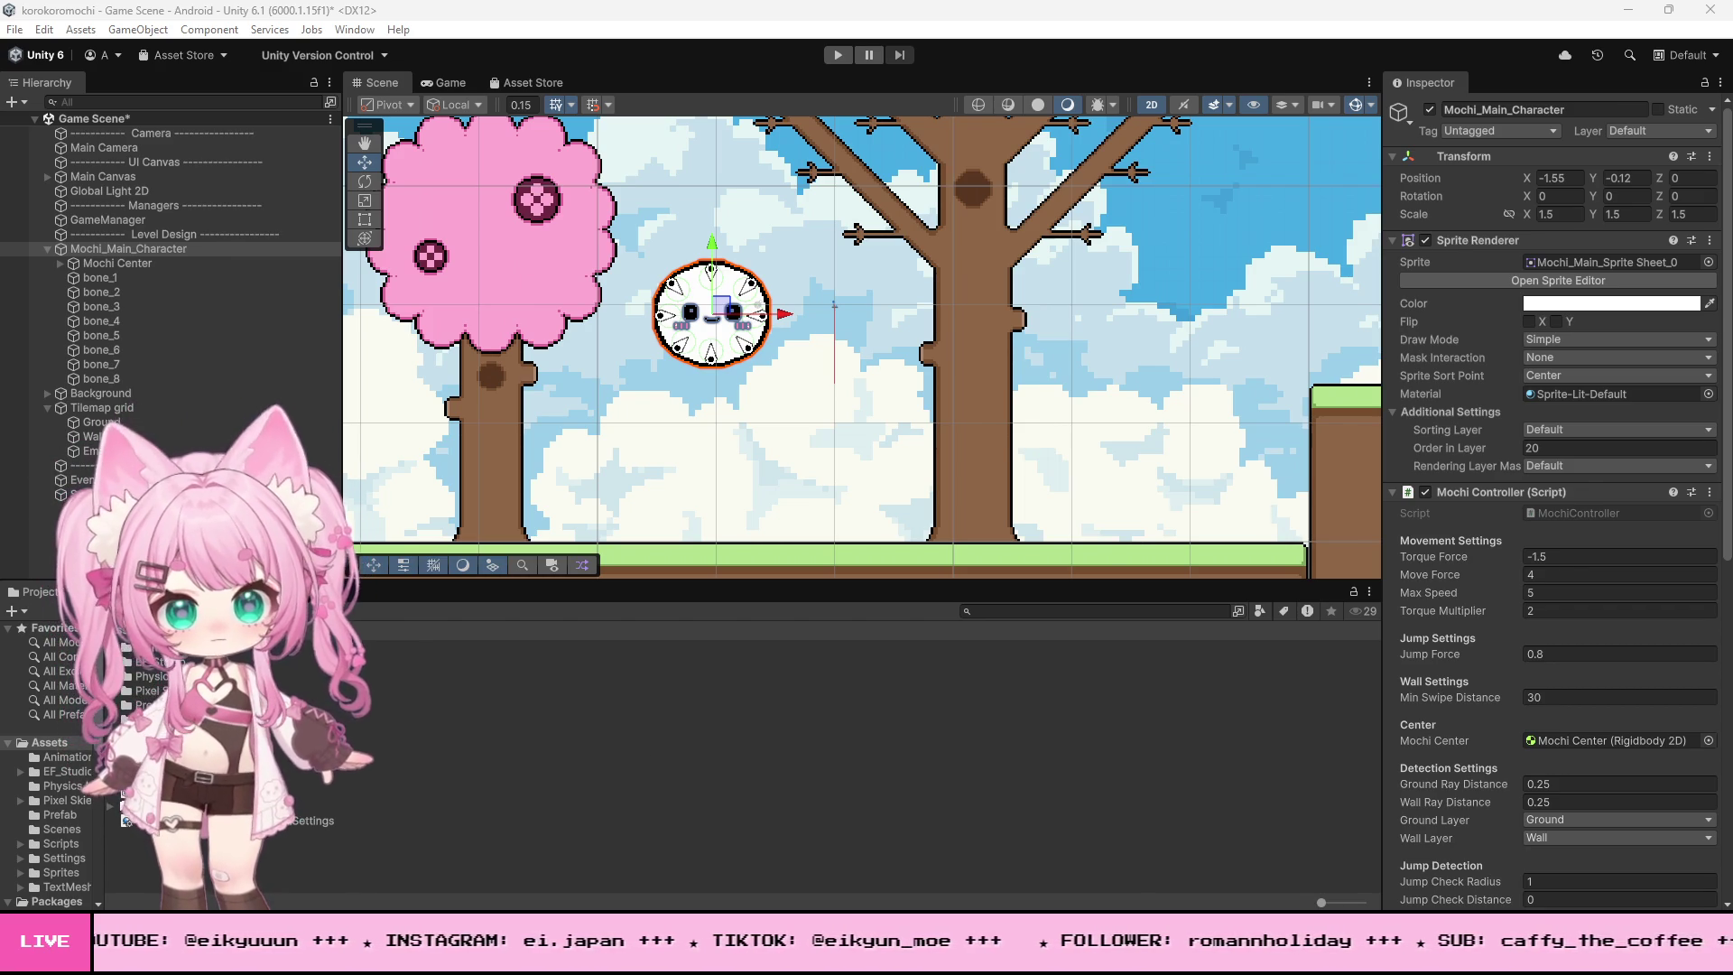
- Select all the code in MochiController.cs, then go back to Unity
key("alt+Tab")
key("ctrl+a")
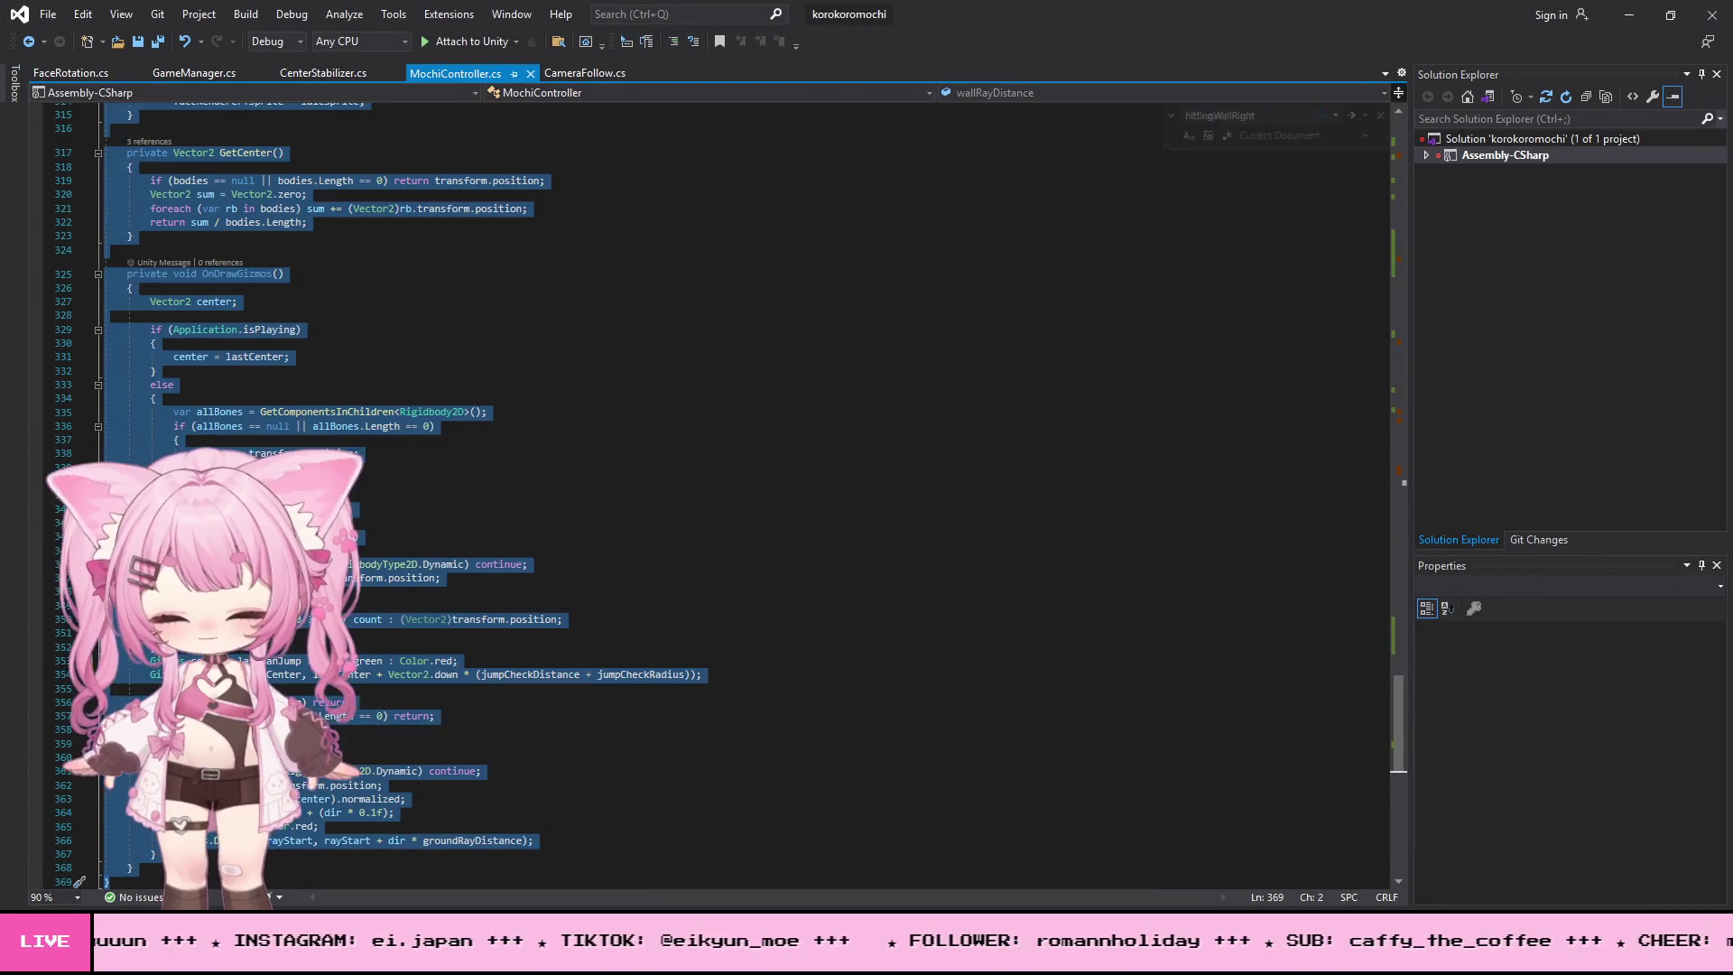
key("alt+Tab")
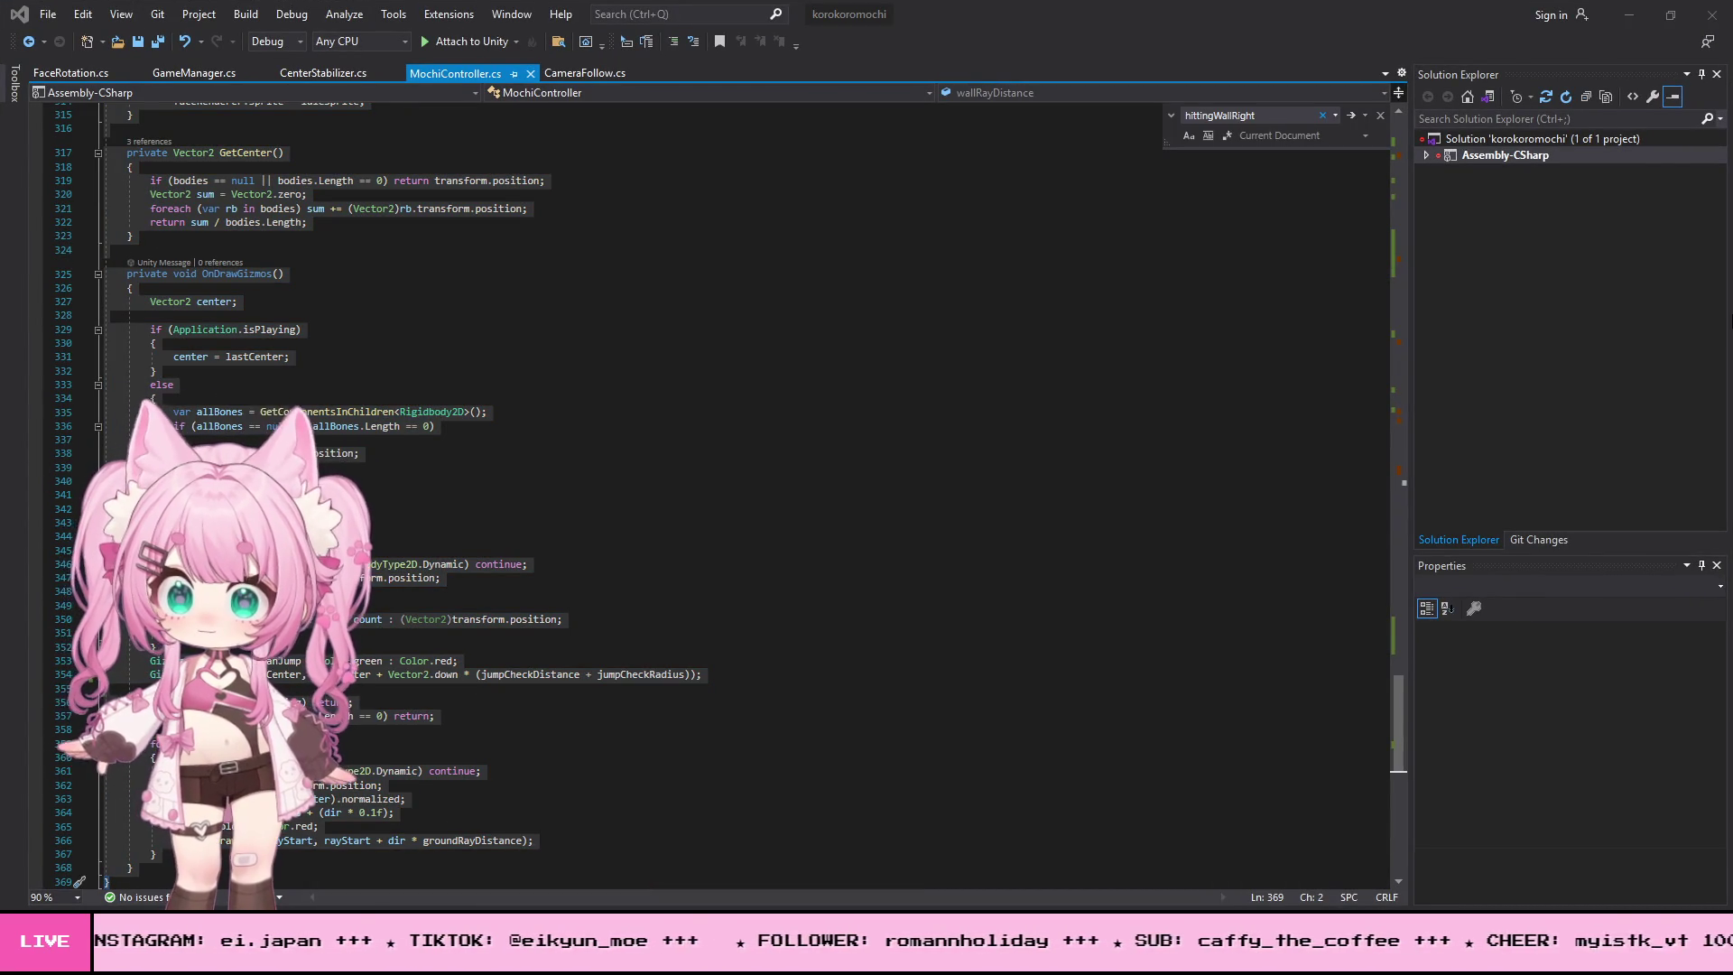
left_click(1629, 14)
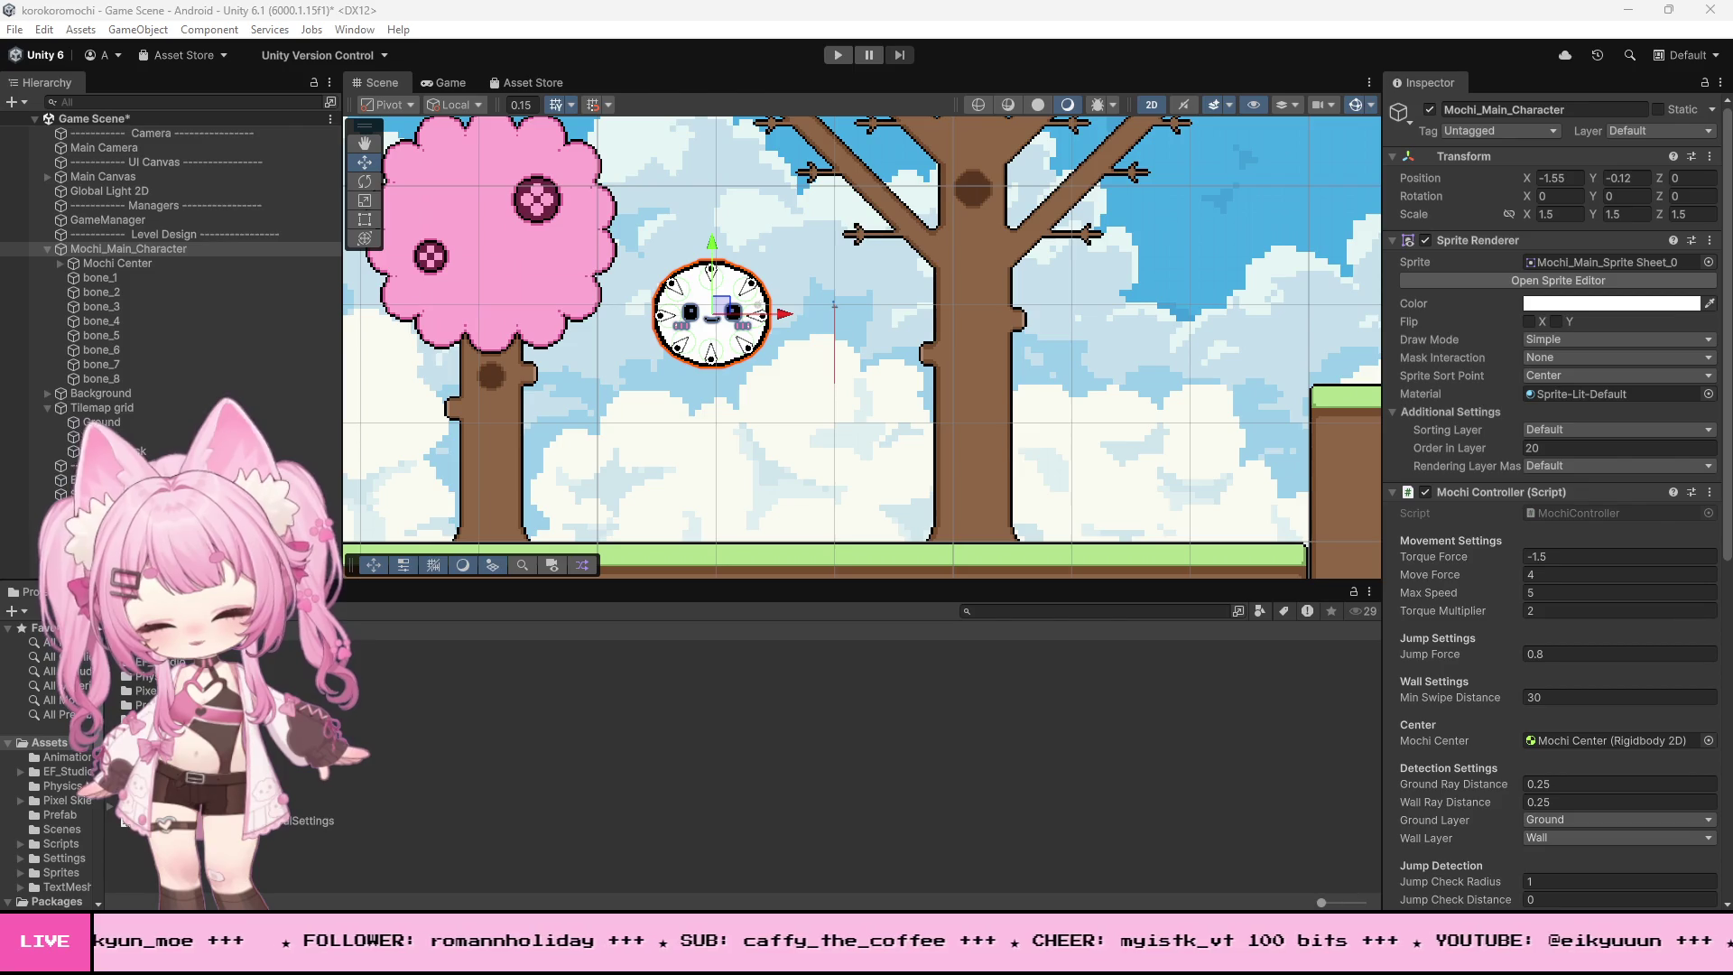
- Scroll up to the FixedUpdate wall-detection code in MochiController.cs and place the cursor at line 139
key("alt+Tab")
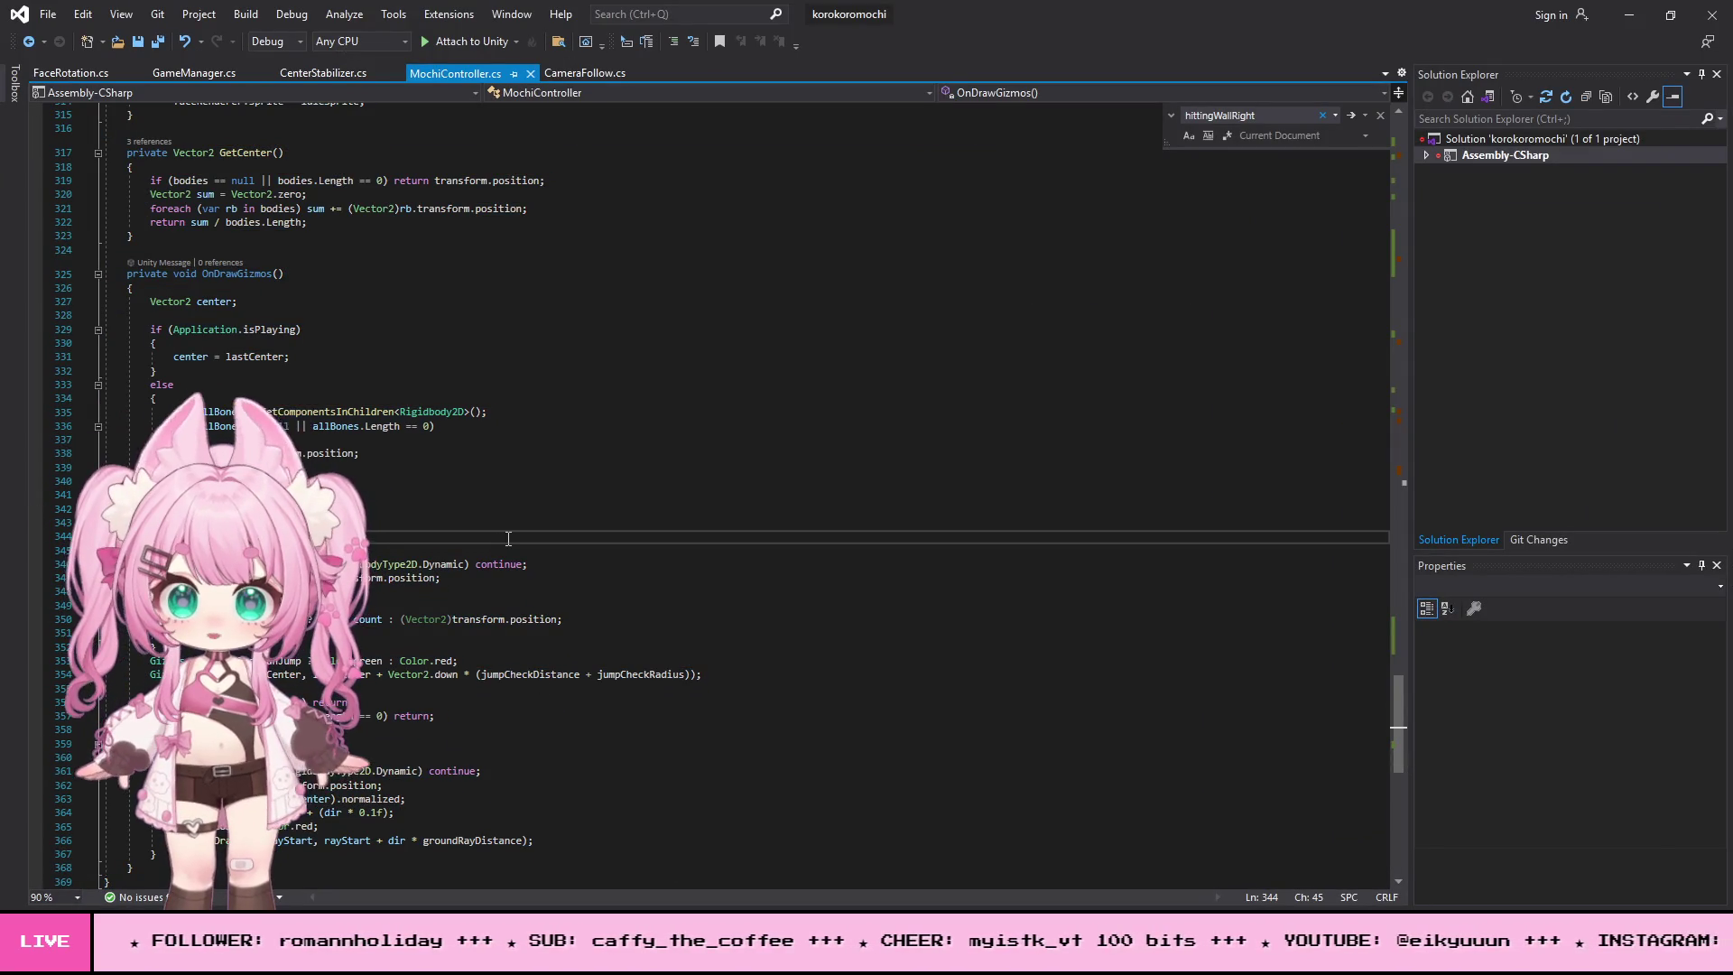
scroll(545, 546, "up", 6)
scroll(547, 553, "up", 17)
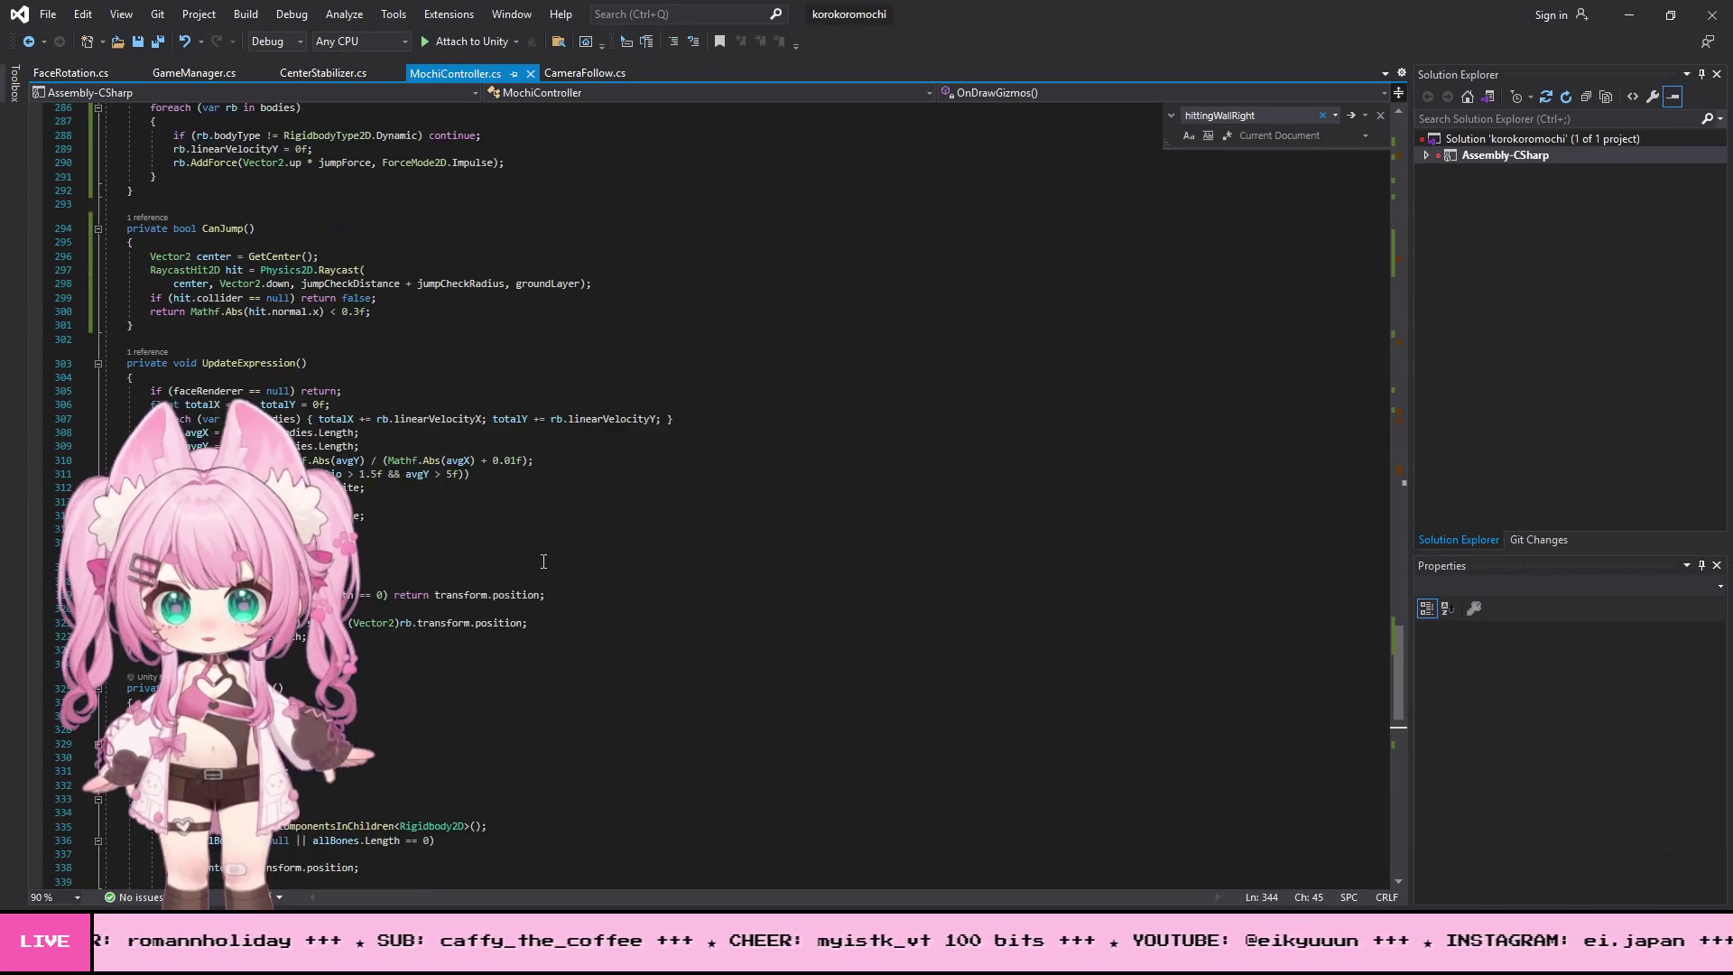
scroll(544, 561, "up", 20)
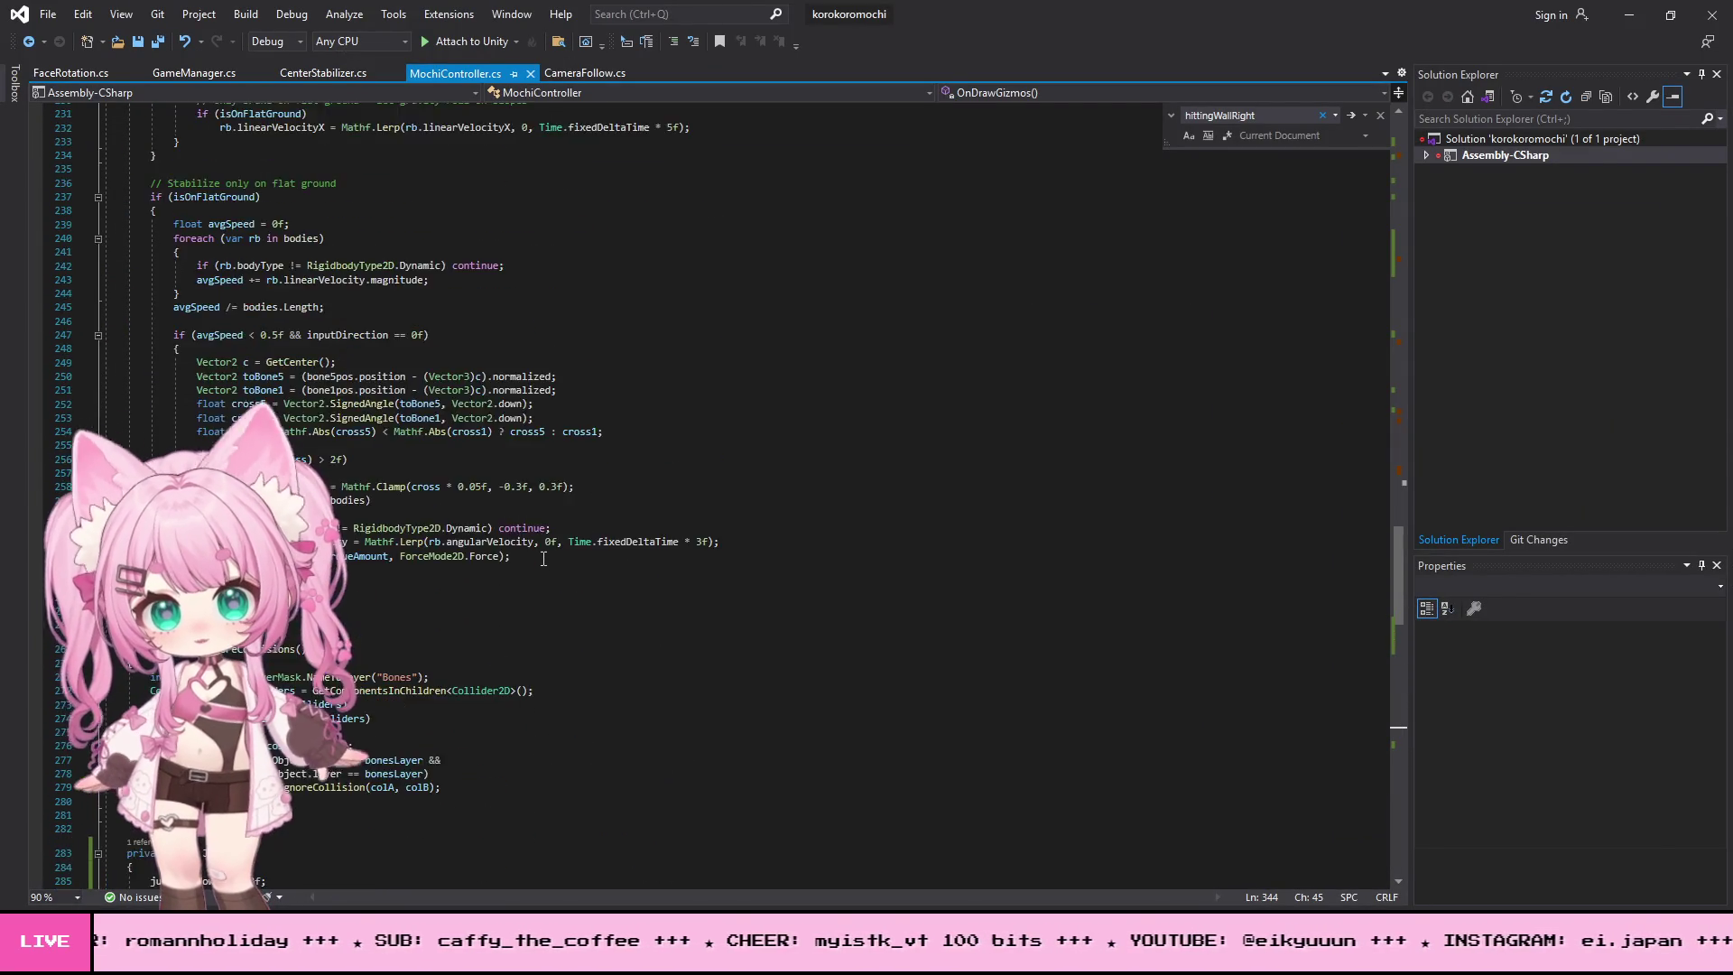
scroll(544, 557, "up", 20)
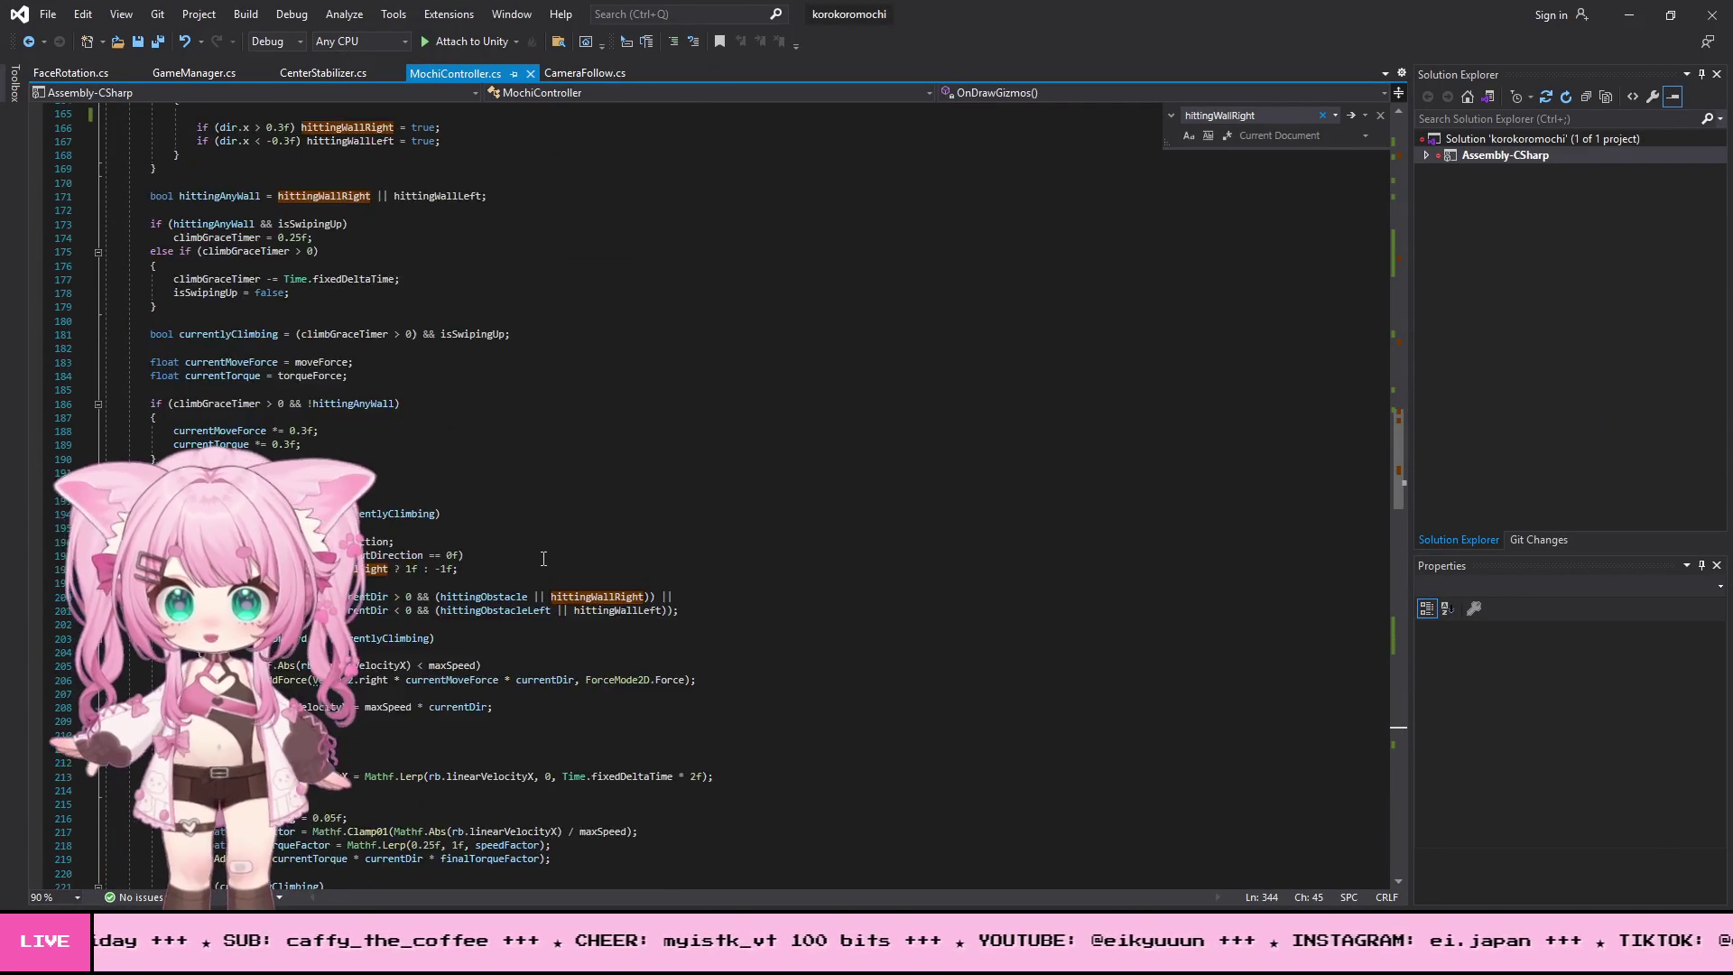
scroll(543, 559, "up", 2)
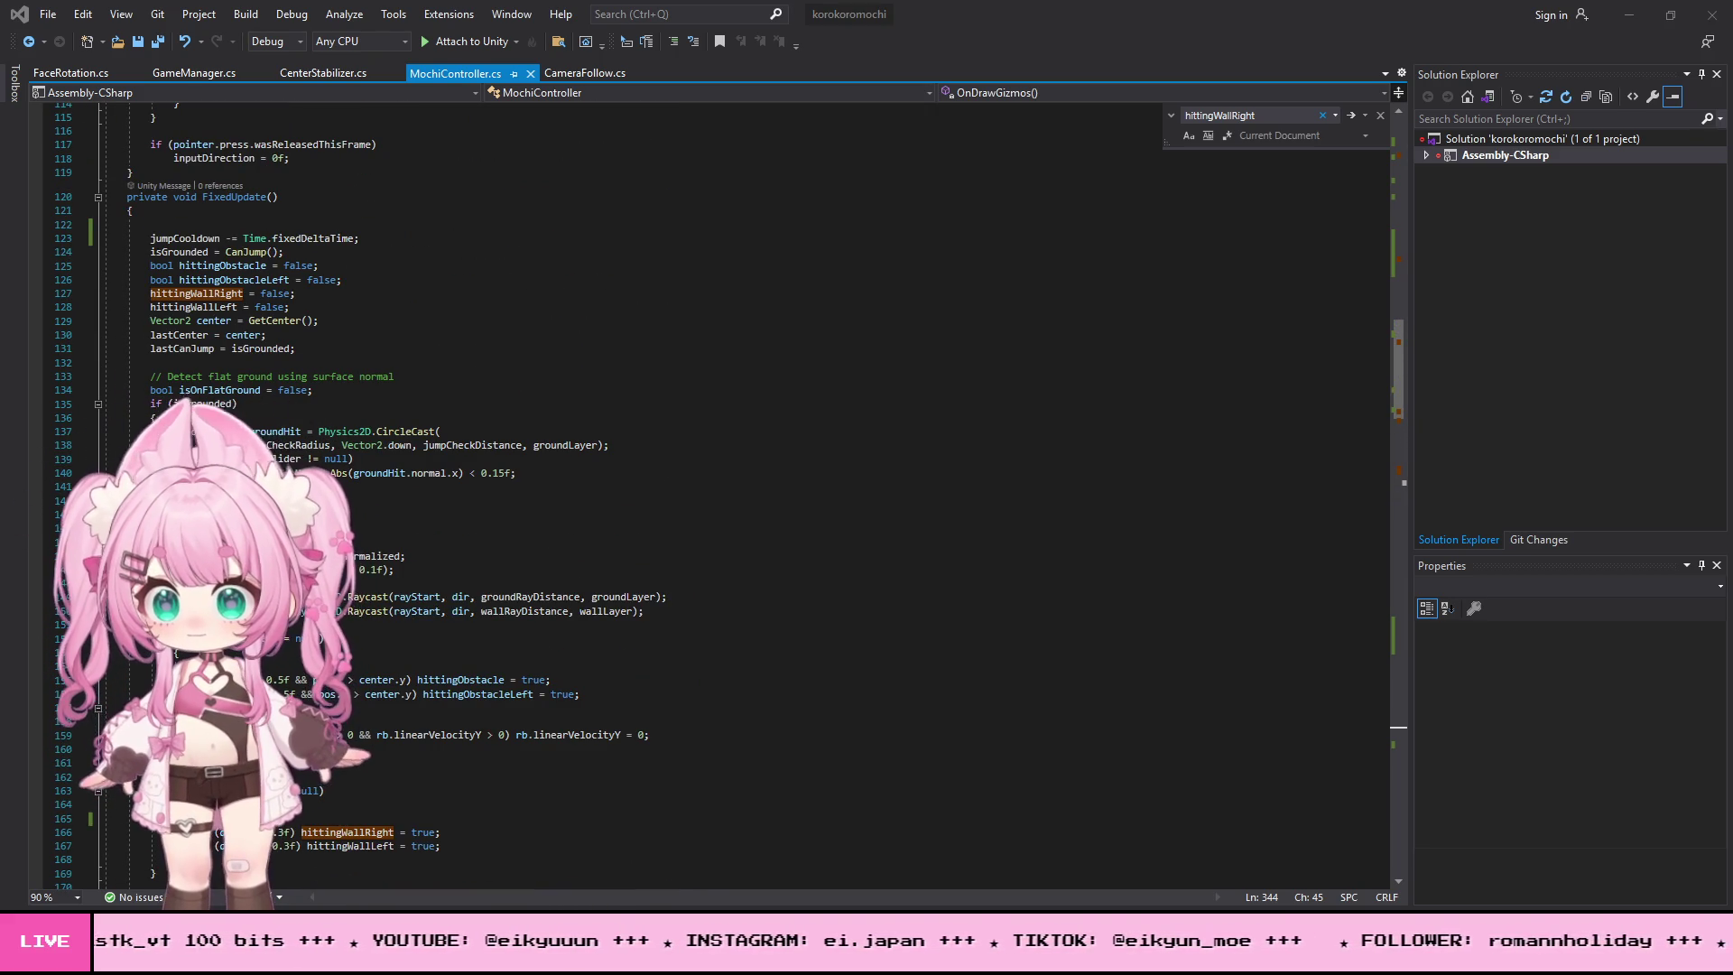
left_click(632, 454)
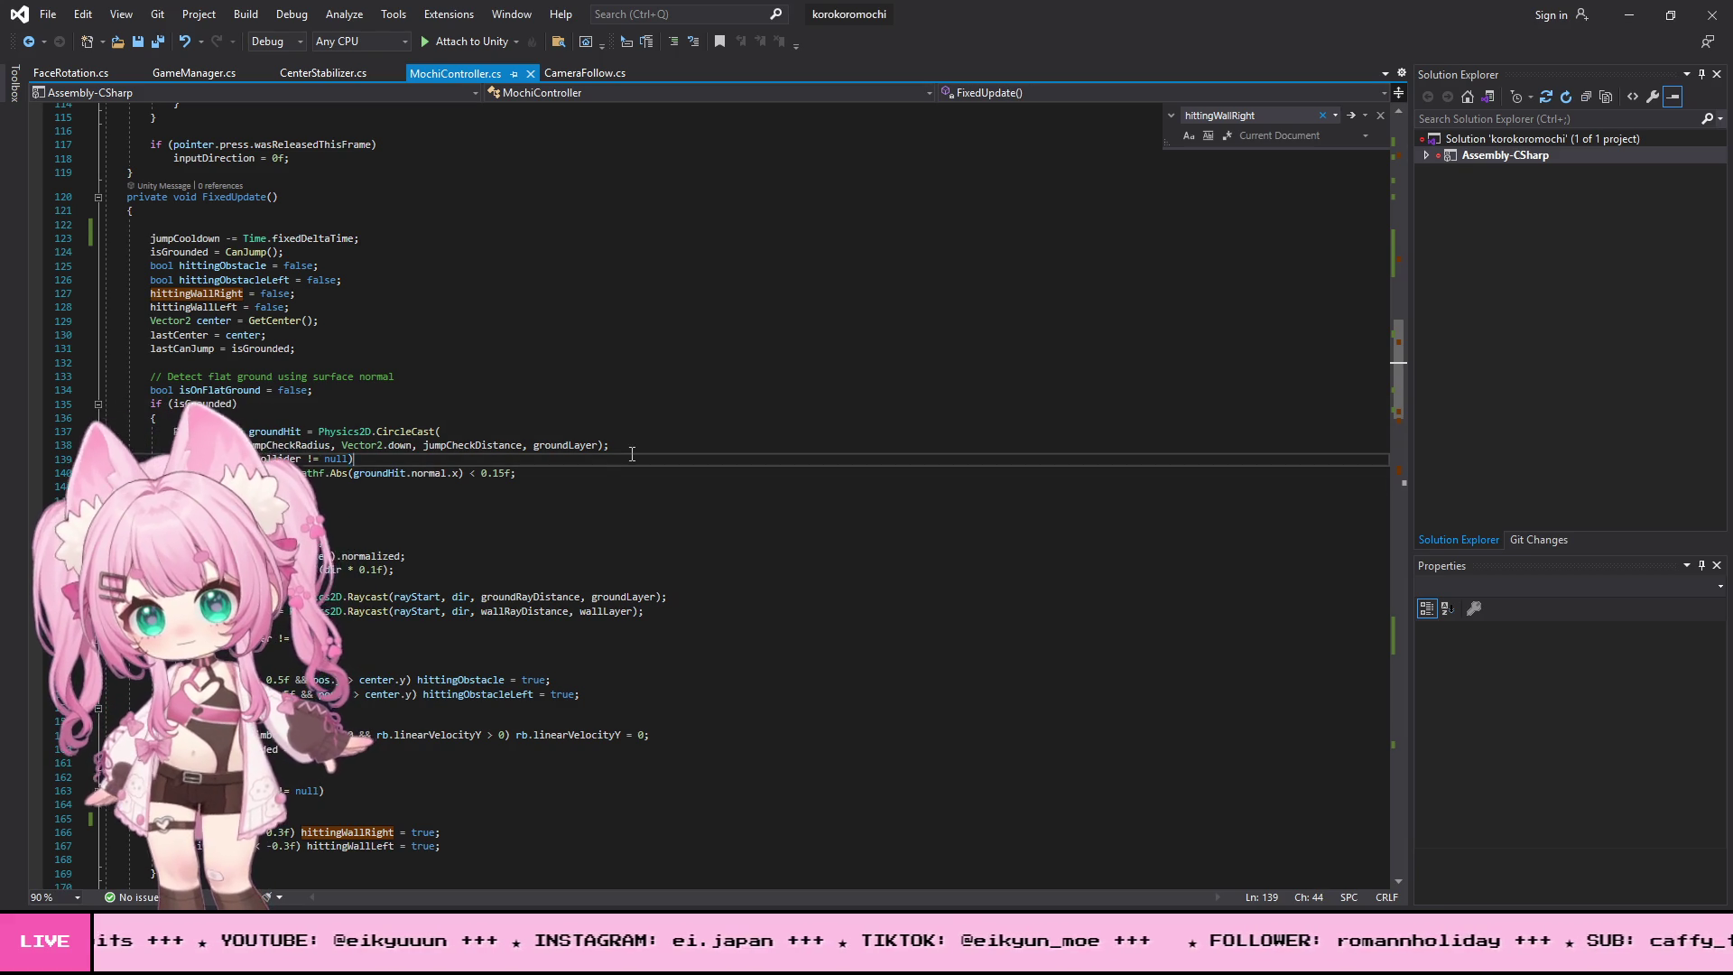
- Find the dir.y < -0.2f check and delete the velocity-reset lines below it
key("ctrl+f")
type("if (dir.y < -0.2f)")
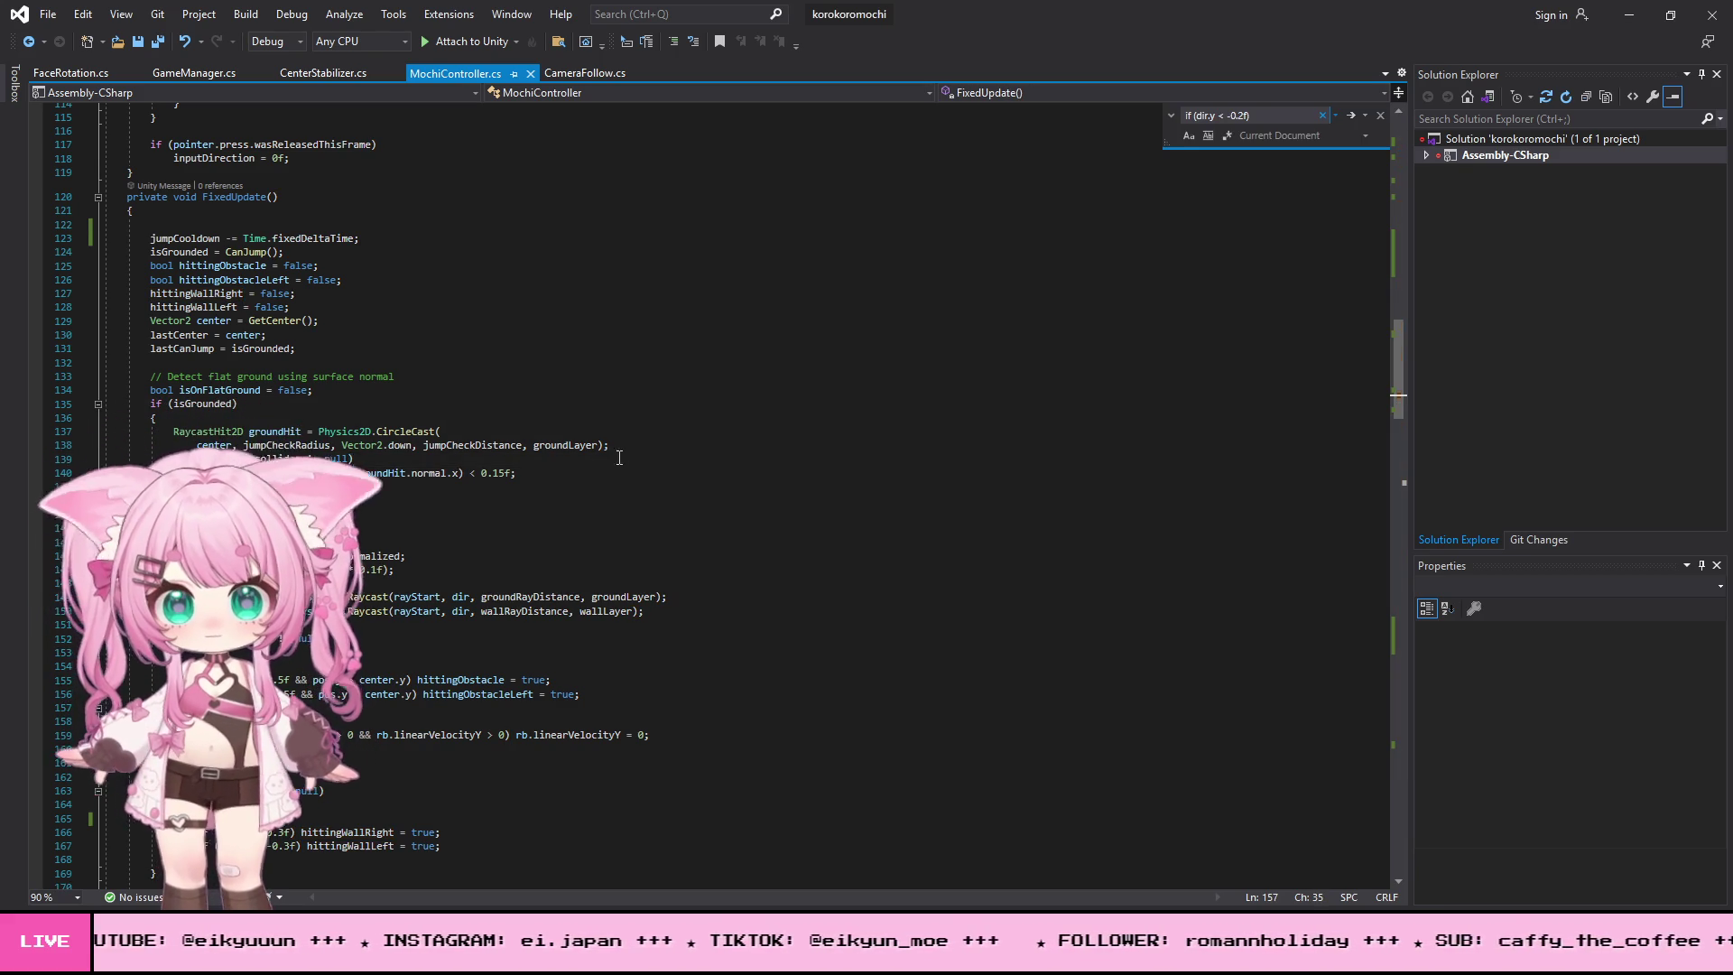
key("Return")
left_click_drag(77, 685, 75, 631)
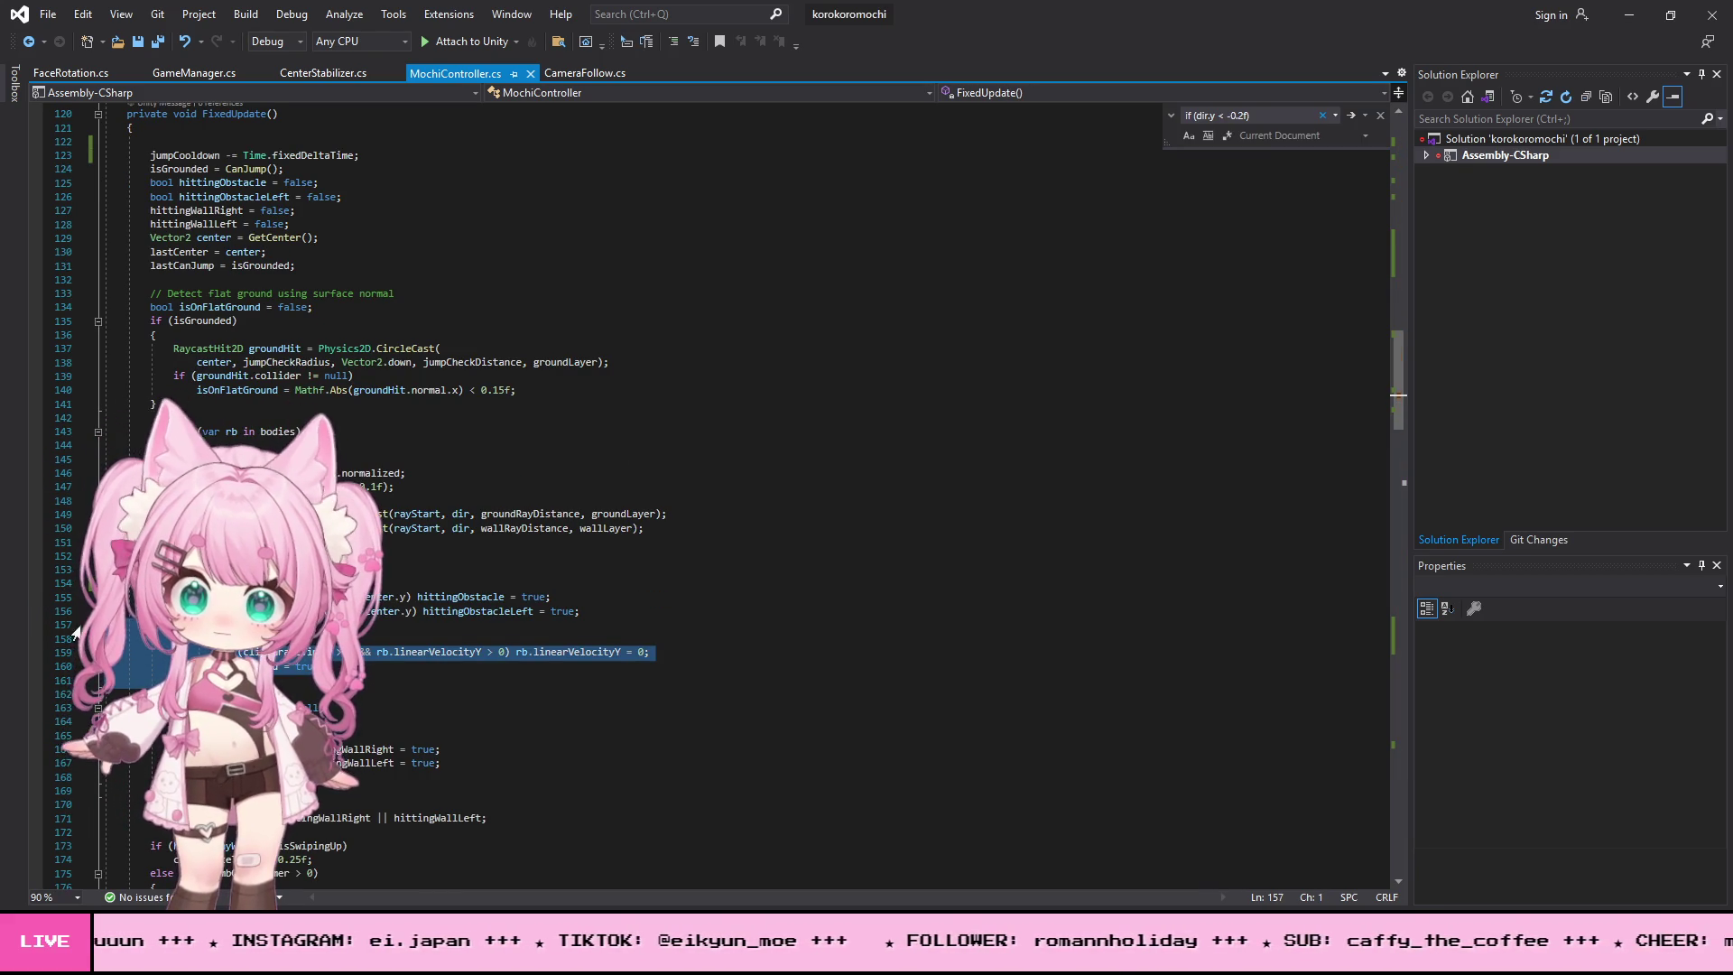
key("BackSpace")
key("BackSpace")
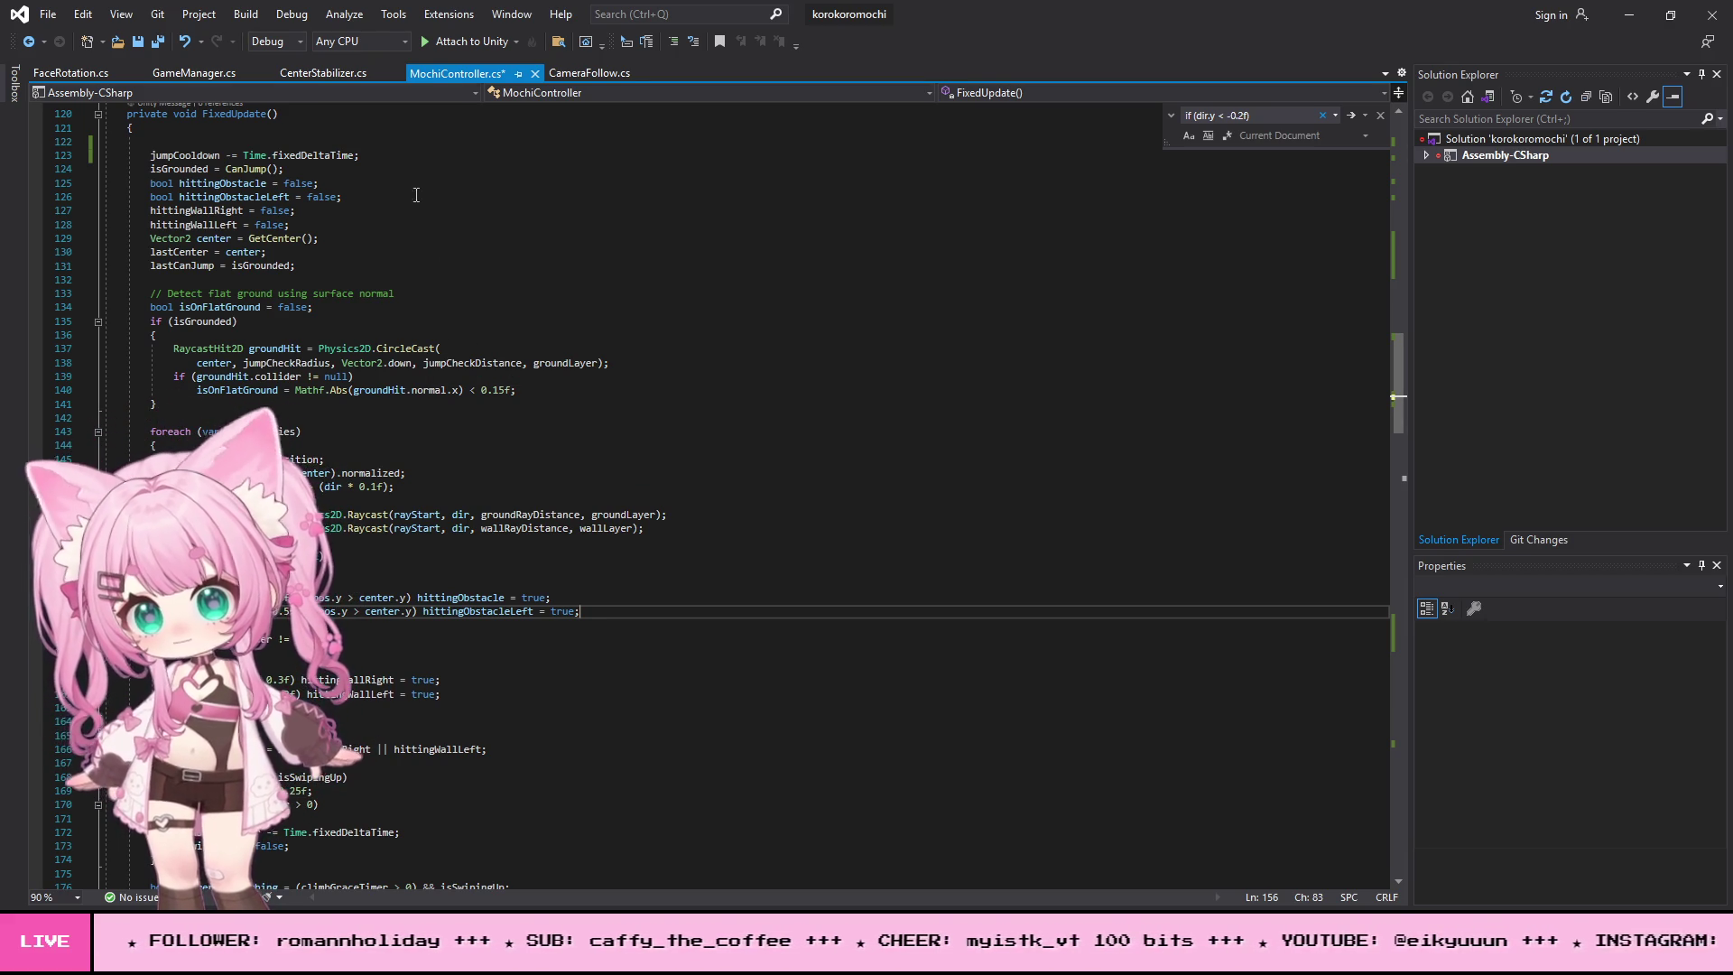
- Save all changed files in Visual Studio and return to Unity
left_click(47, 14)
left_click(137, 224)
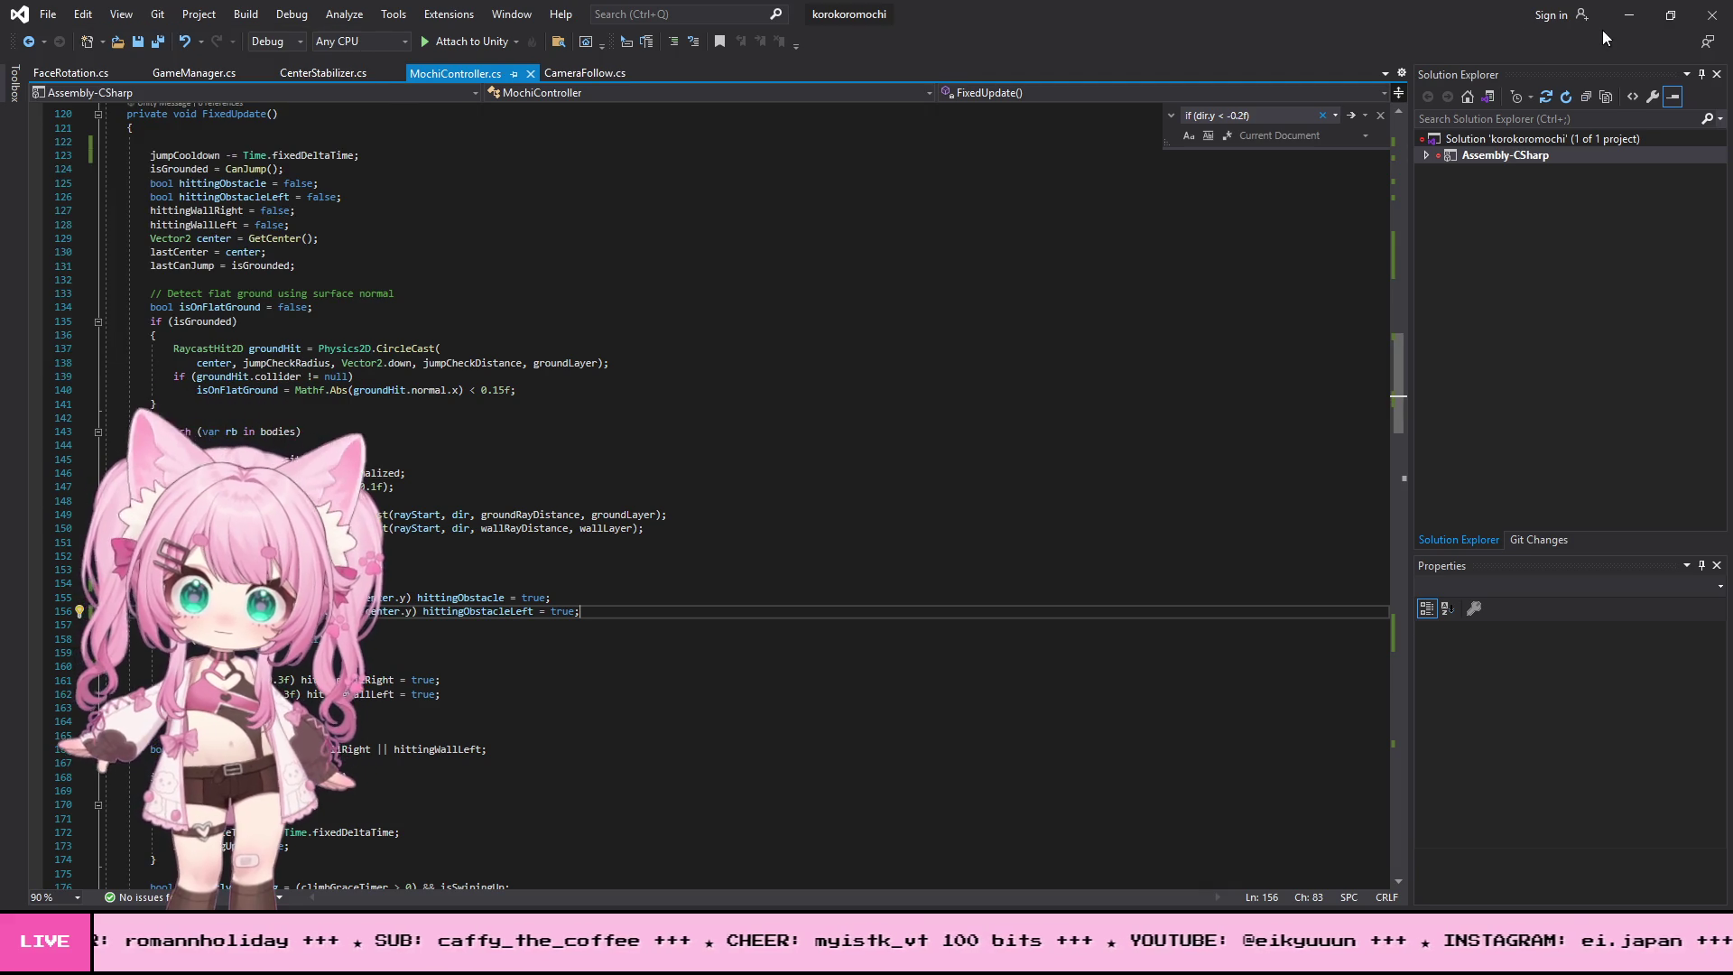
left_click(1628, 14)
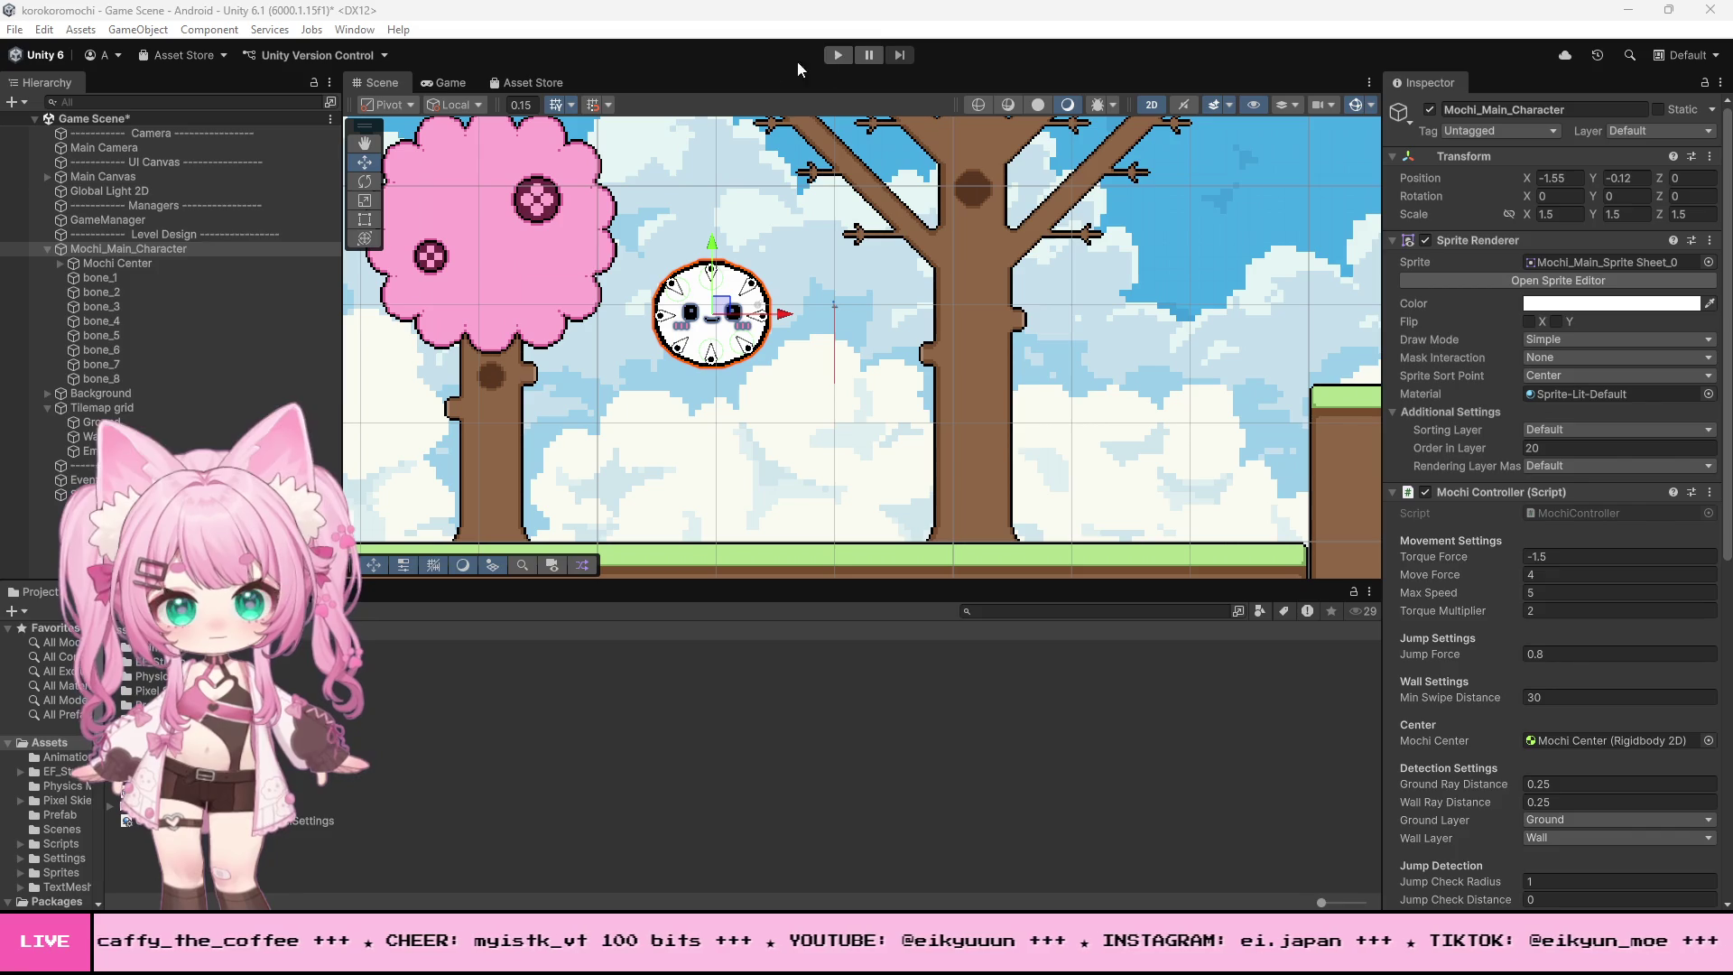
left_click(837, 55)
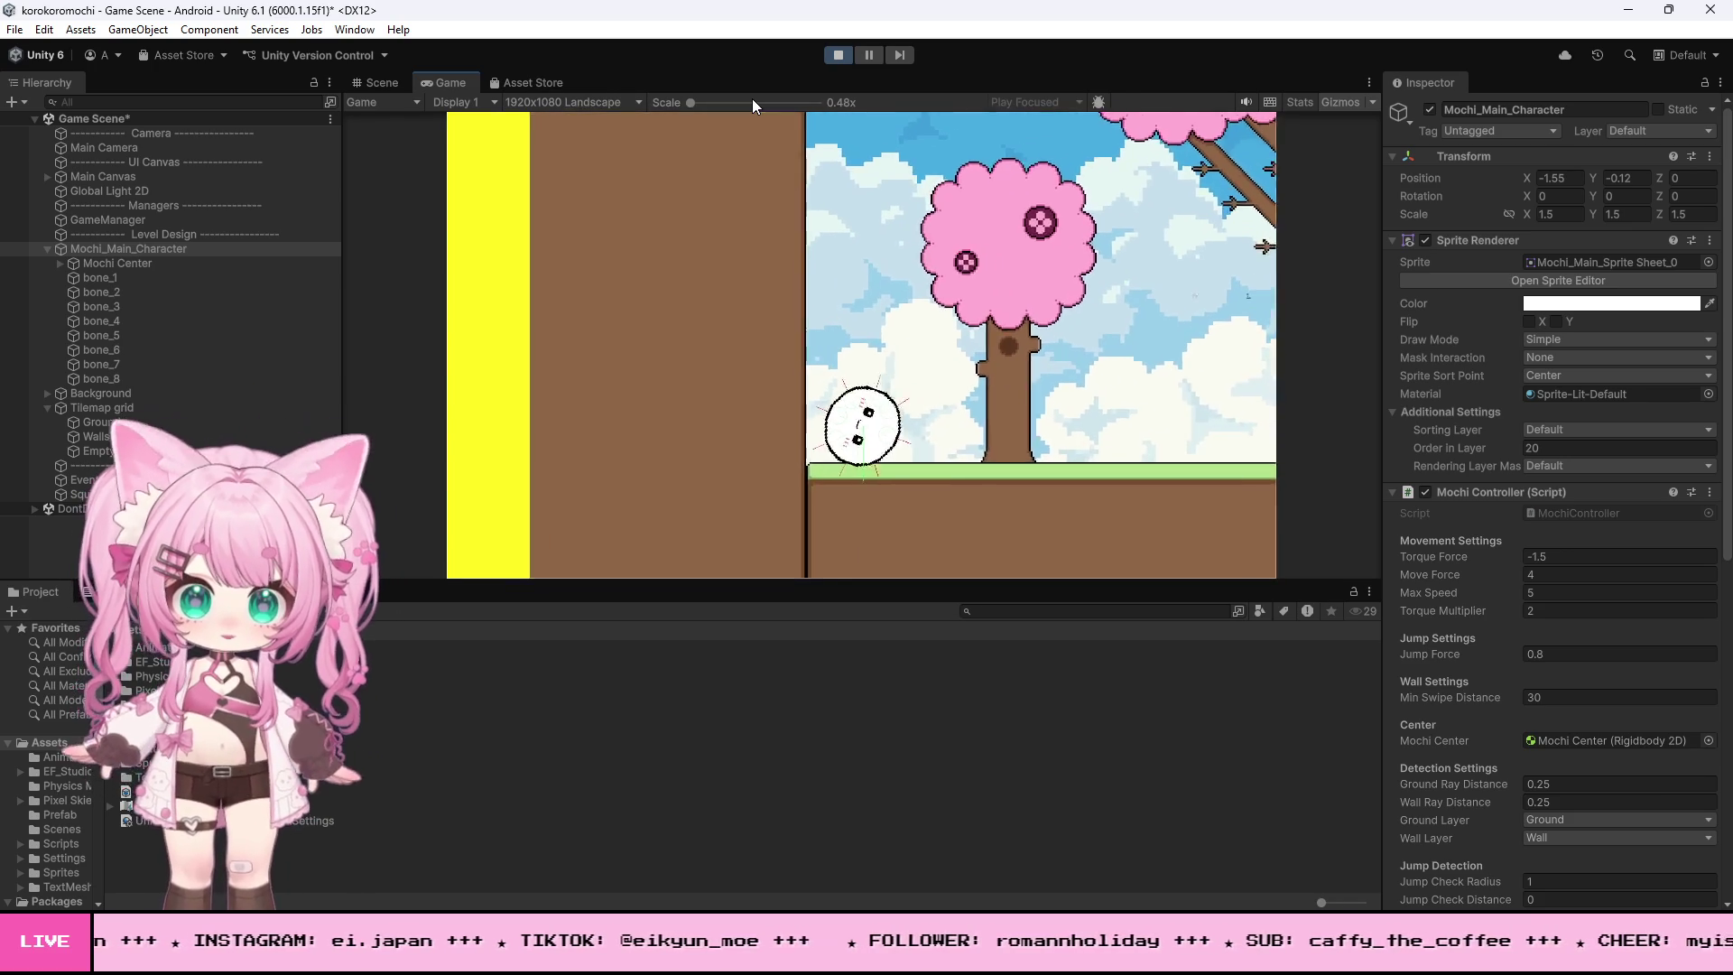
left_click(826, 54)
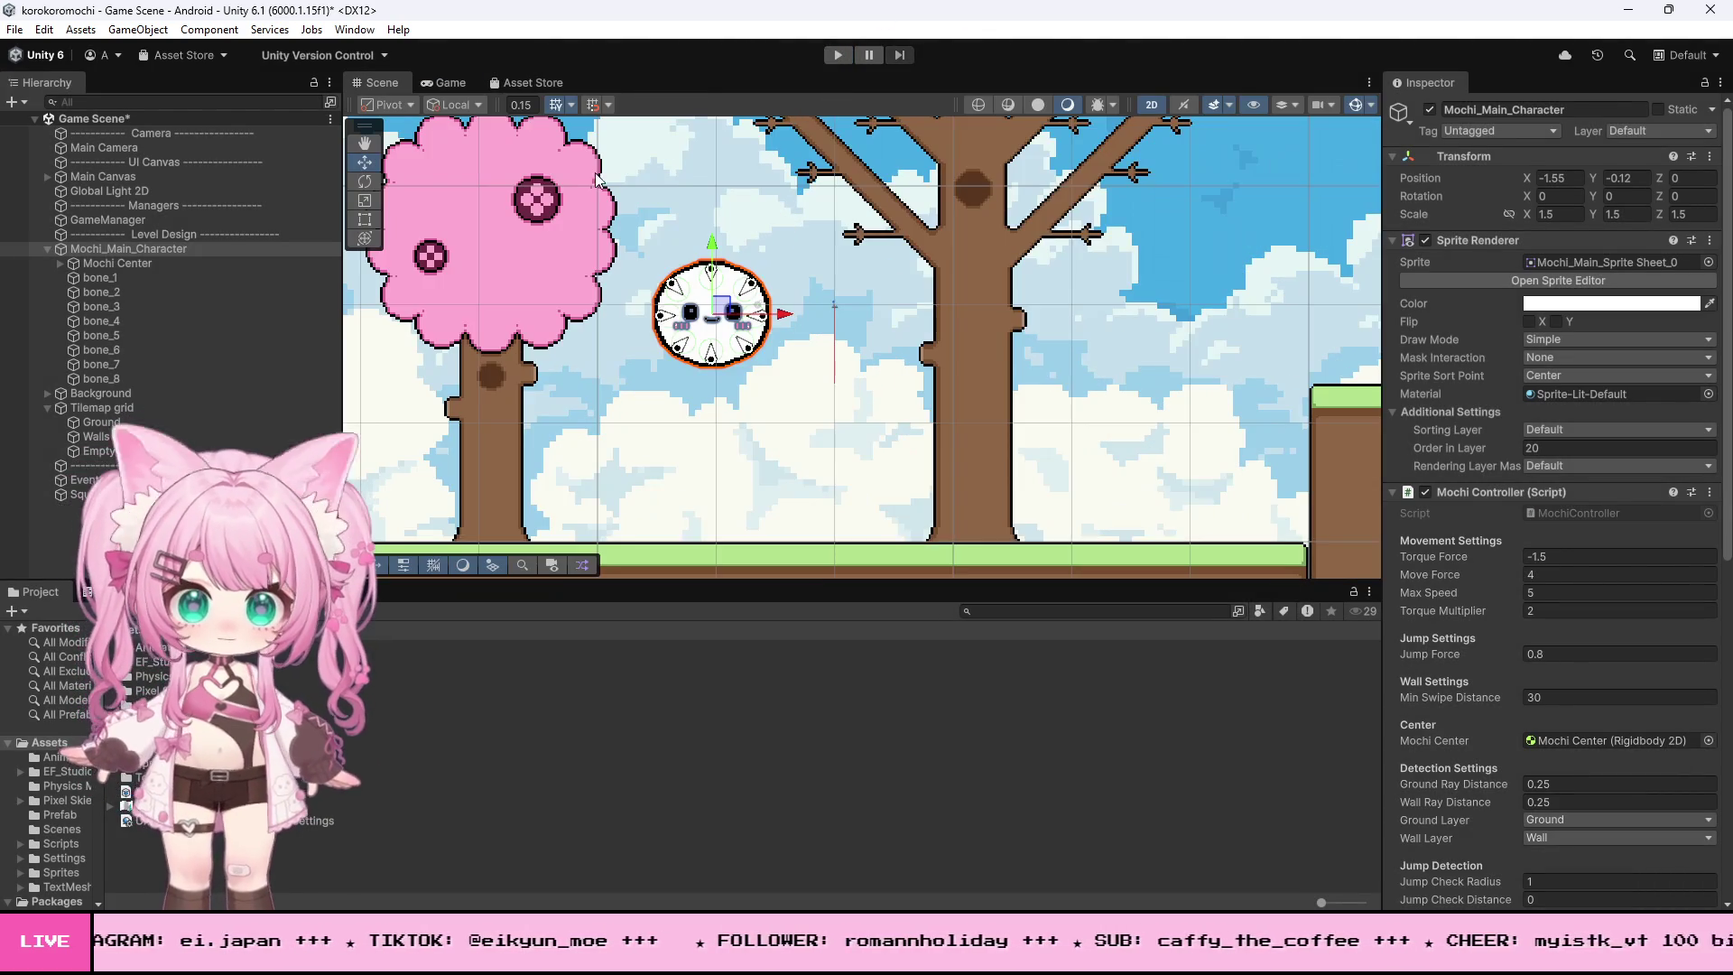
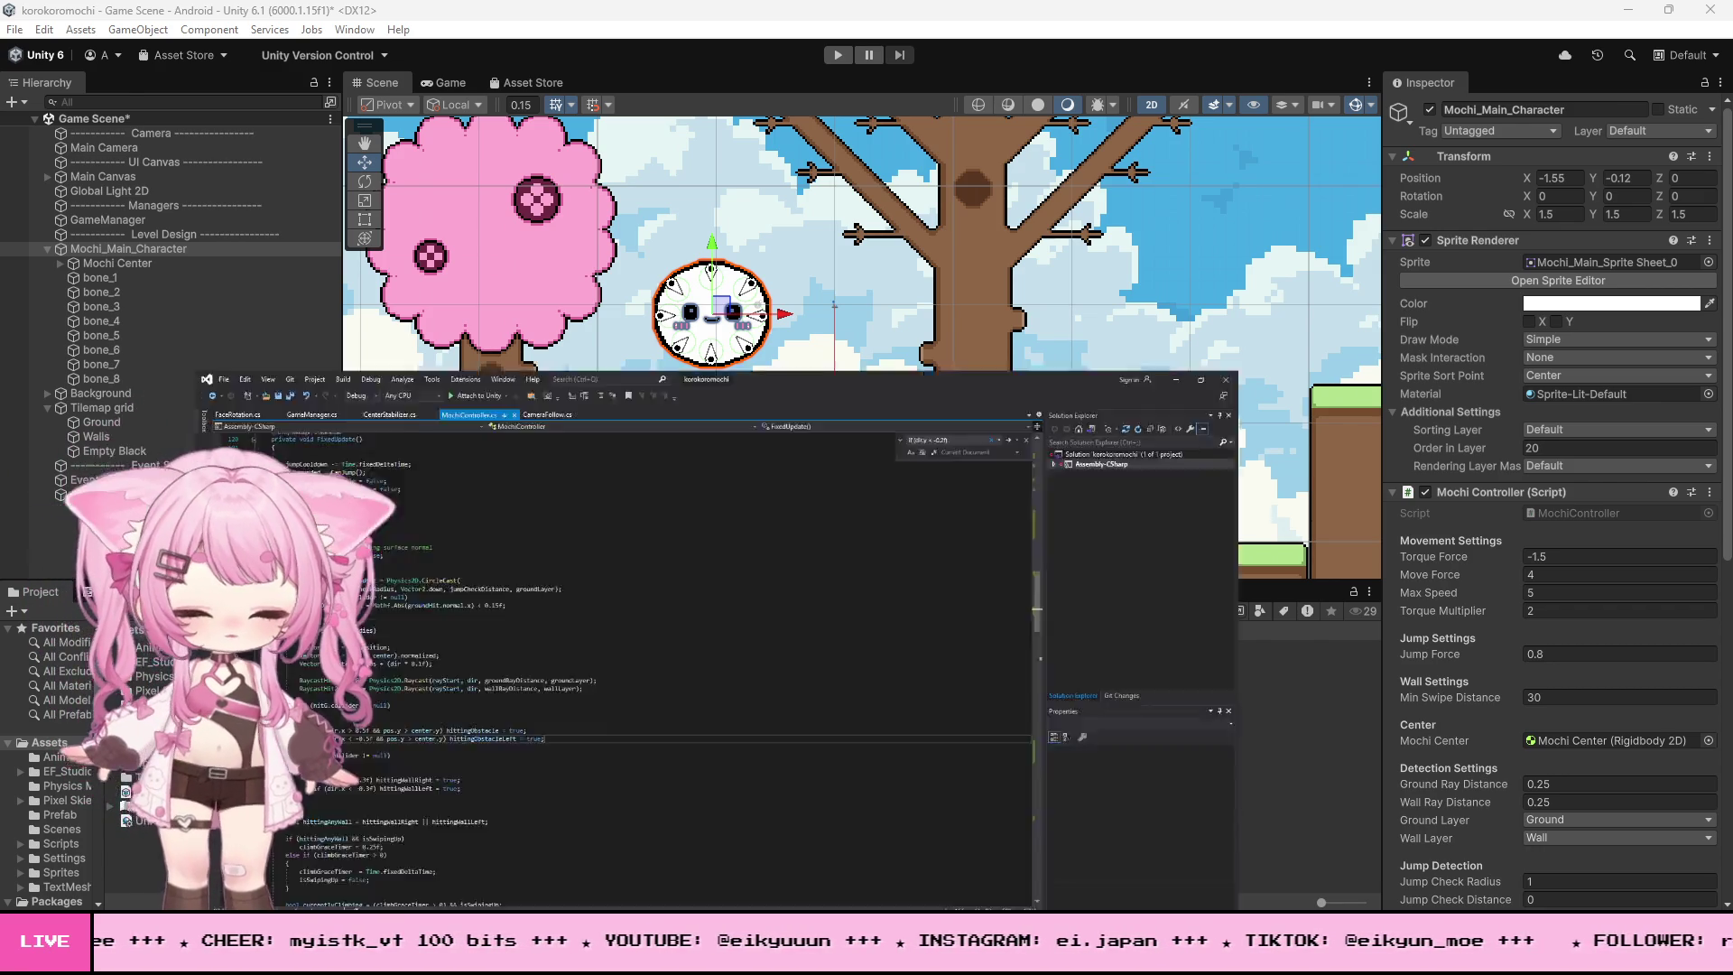
- Find the '!blockedForward || currentlyClimbing)' block and replace lines 198–208 with the new air wall-hit code
left_click(614, 474)
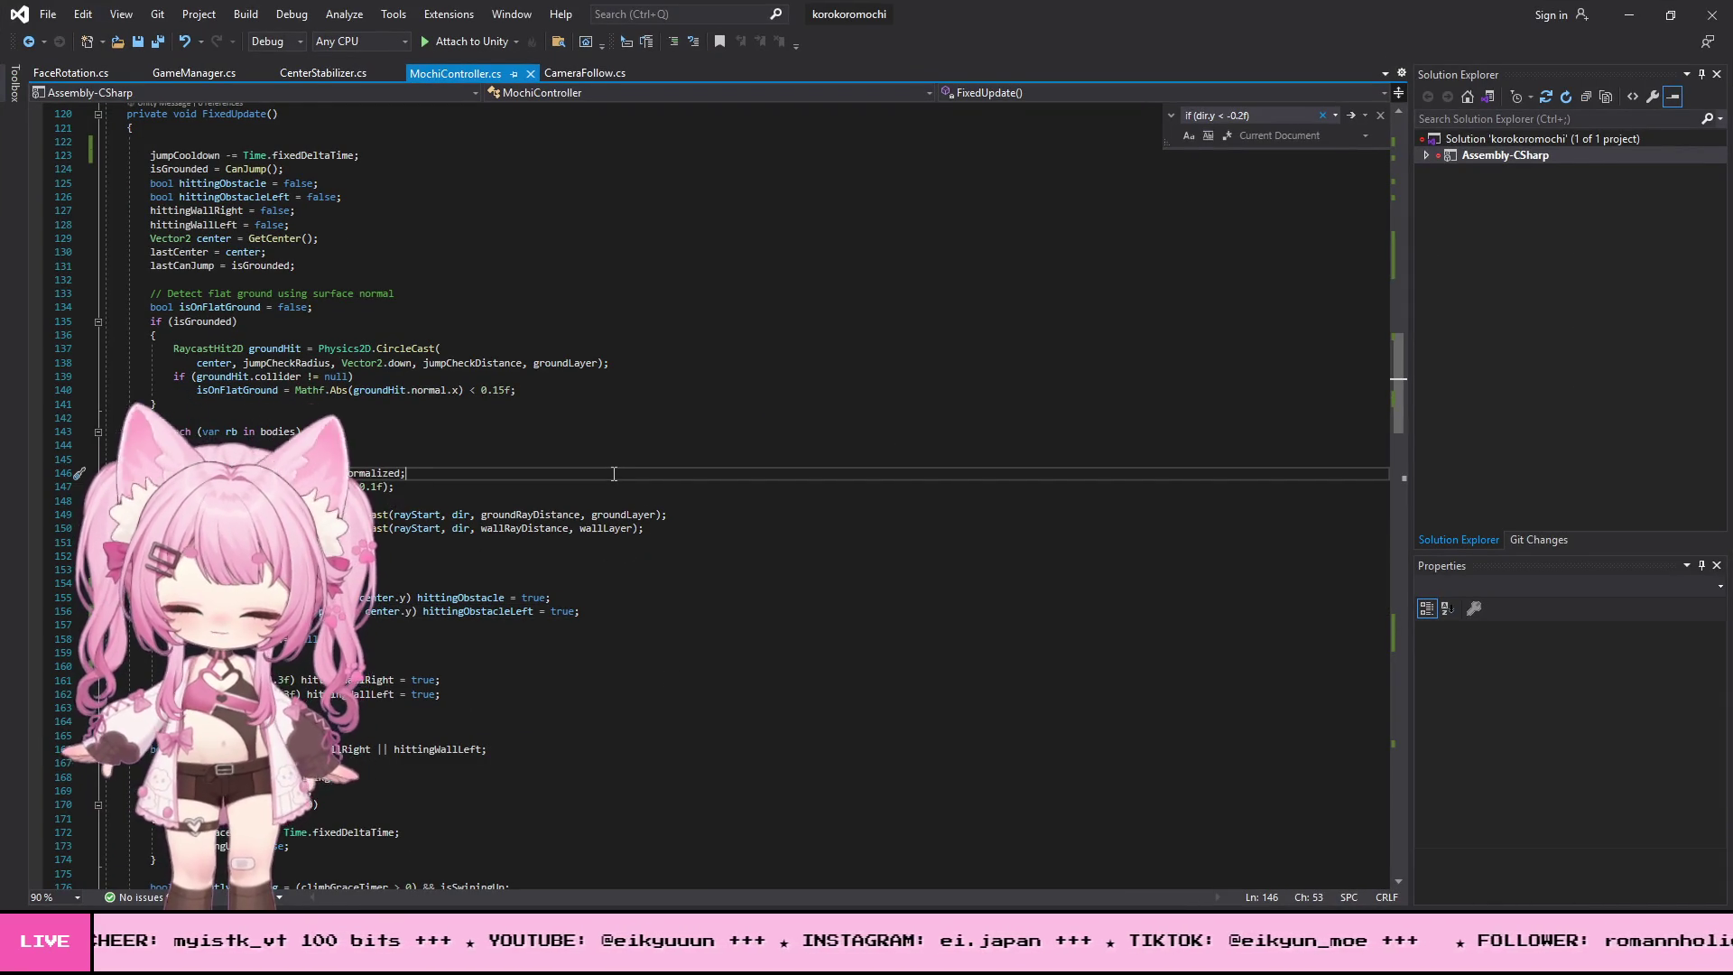
key("ctrl+f")
key("Return")
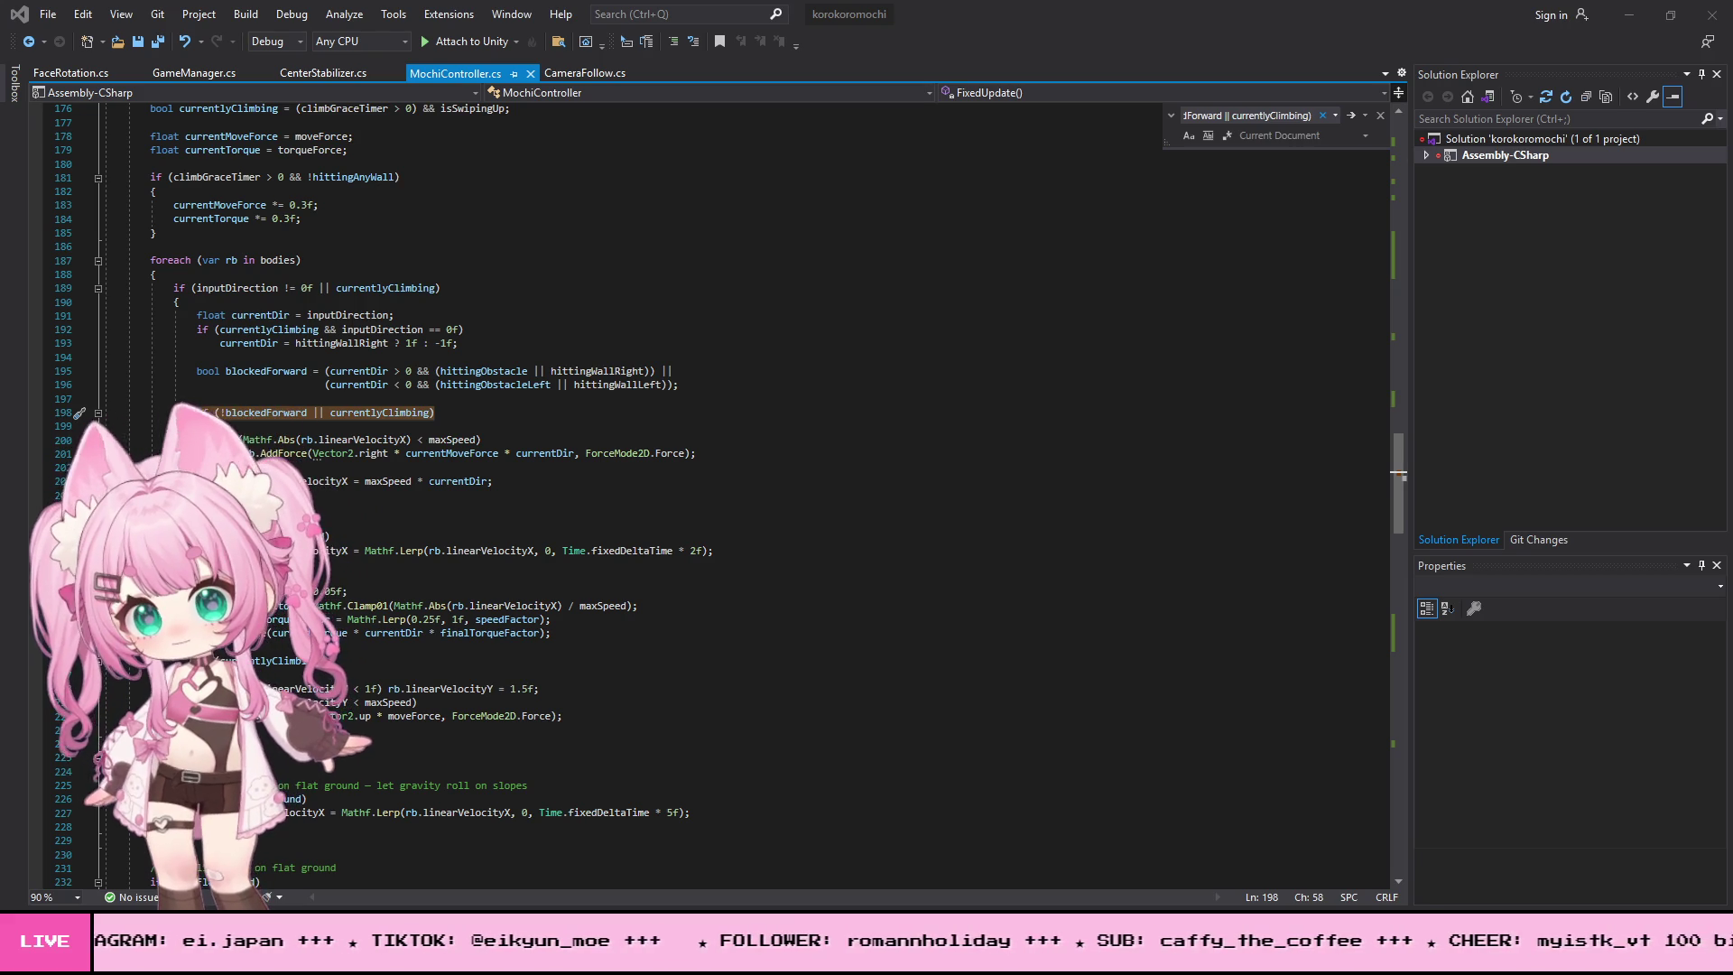
left_click_drag(194, 413, 203, 564)
key("ctrl+v")
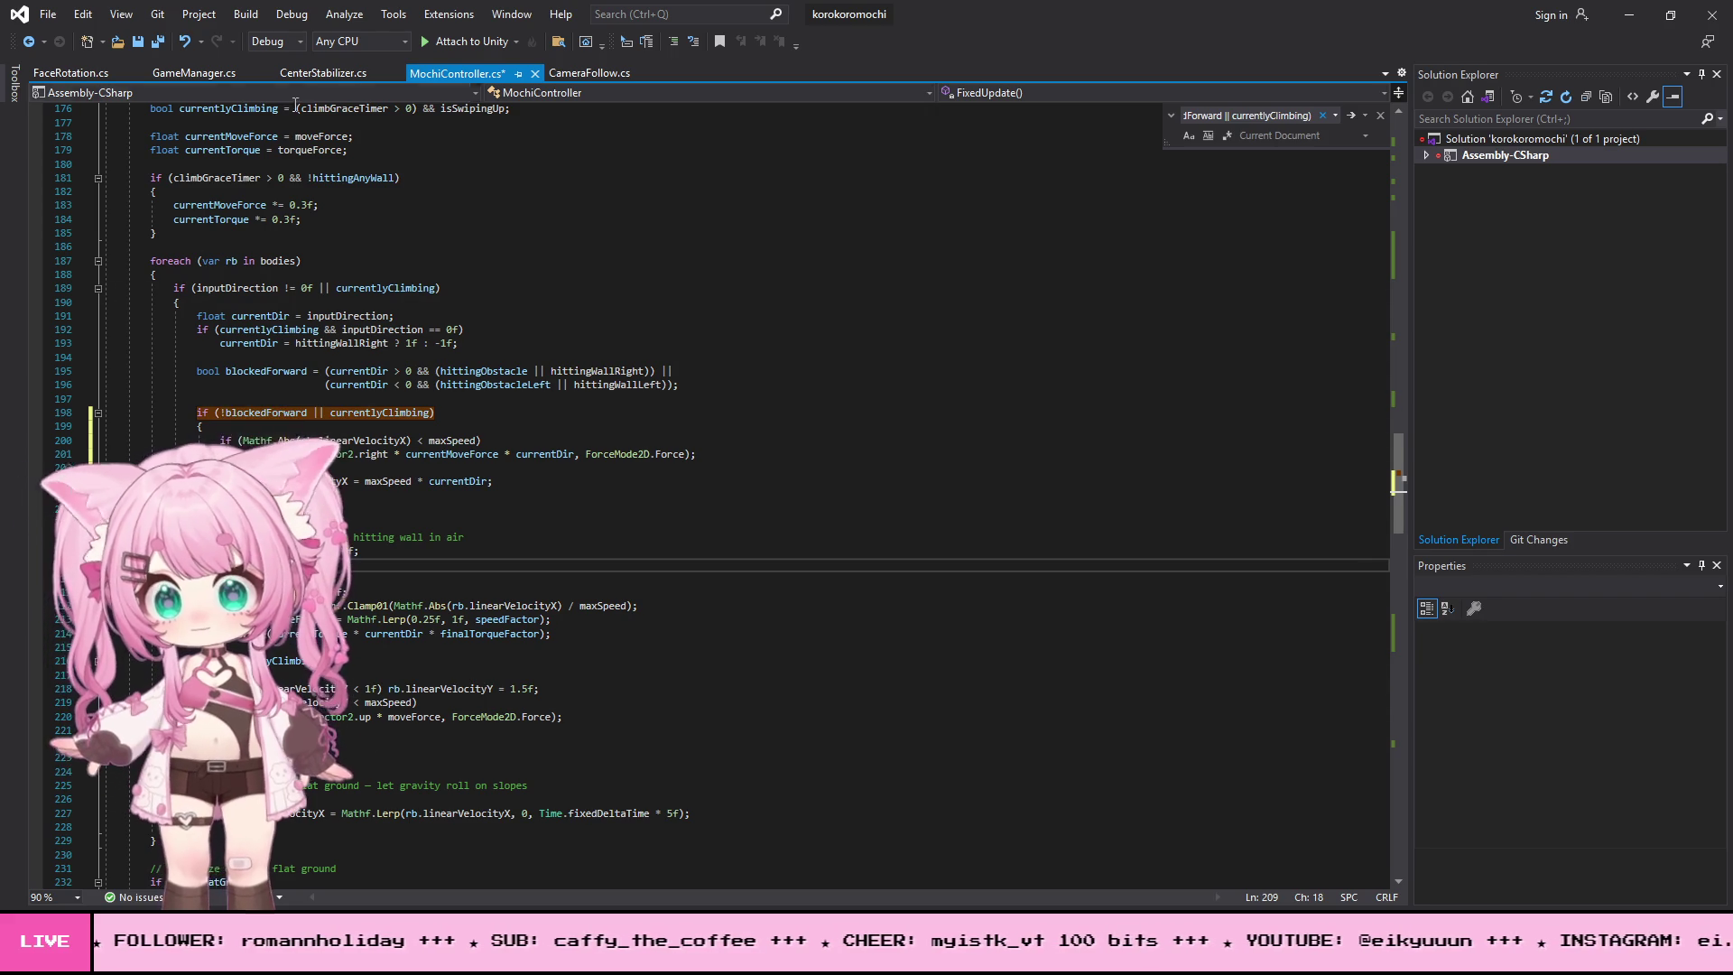
left_click(43, 14)
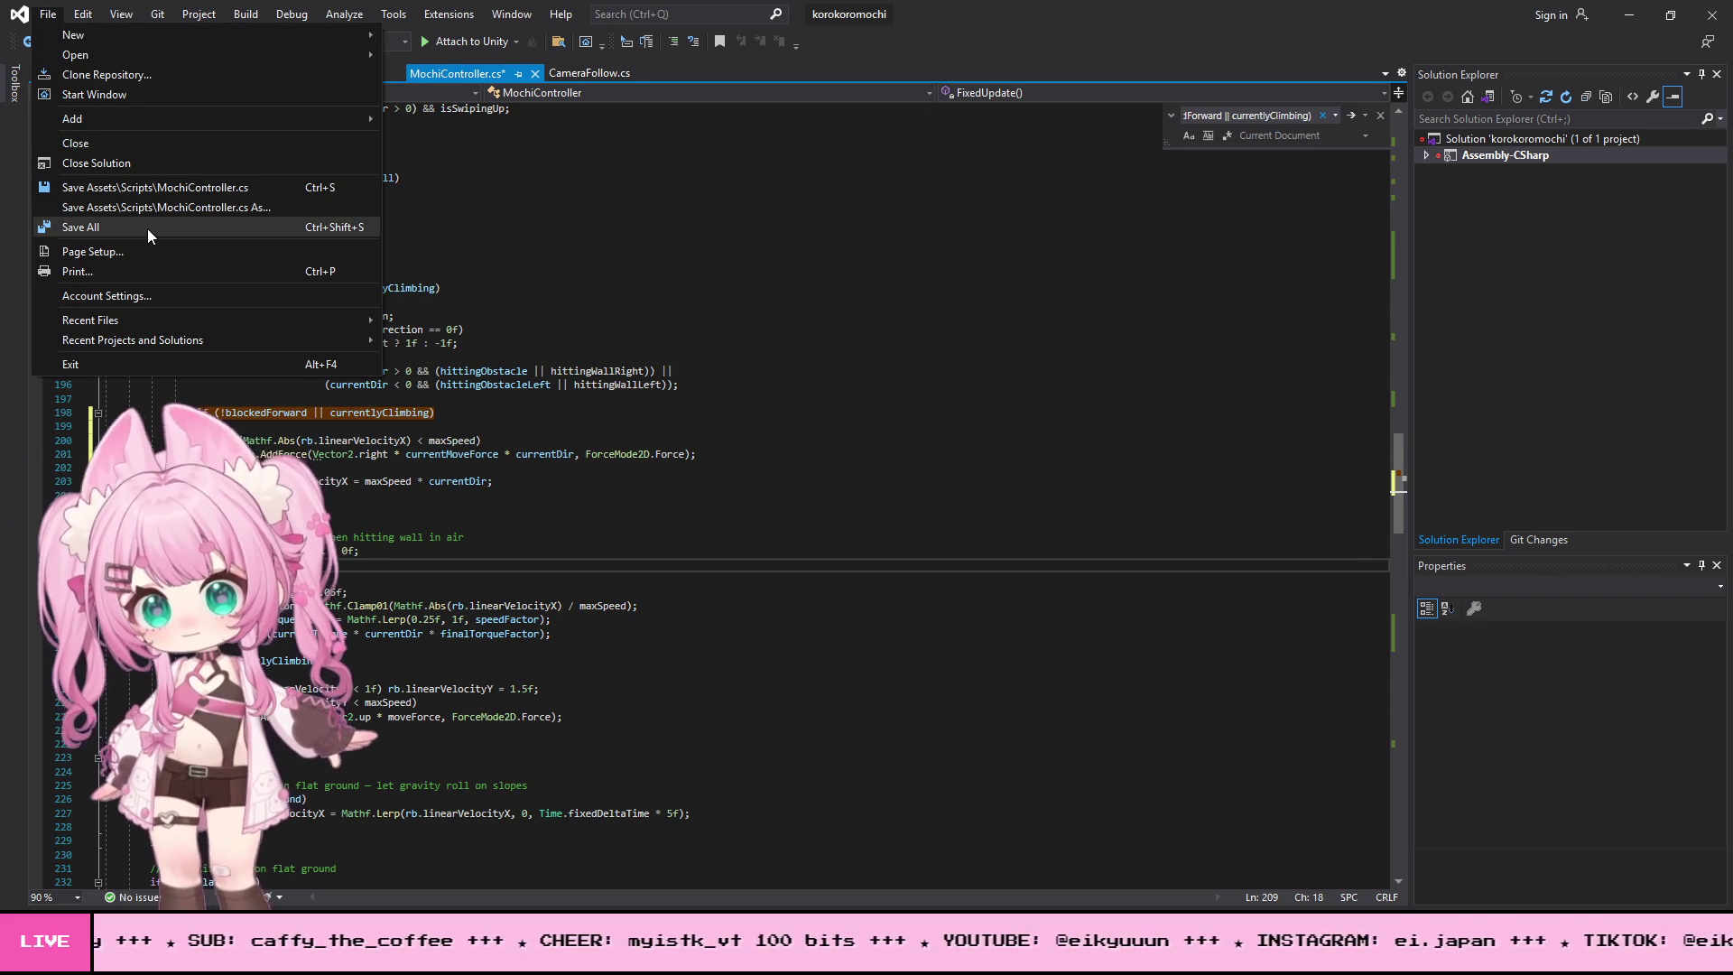
- Save all files so the air wall-hit case setting linearVelocityX to 0f is kept
left_click(148, 229)
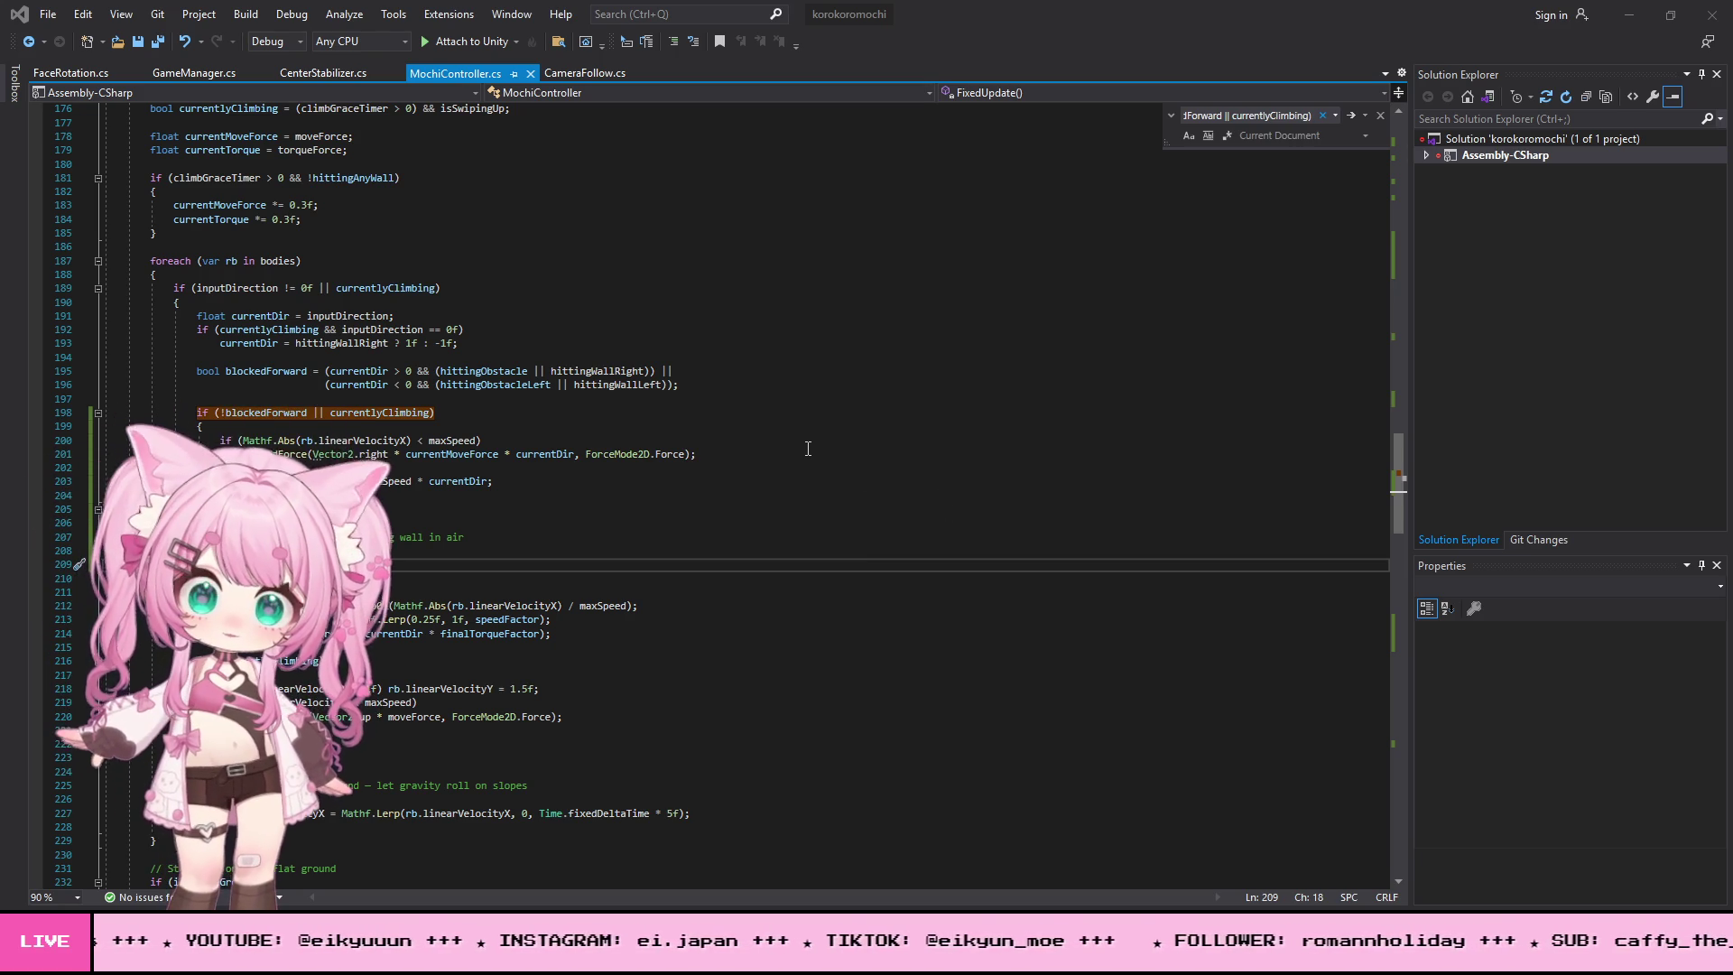
scroll(804, 449, "up", 2)
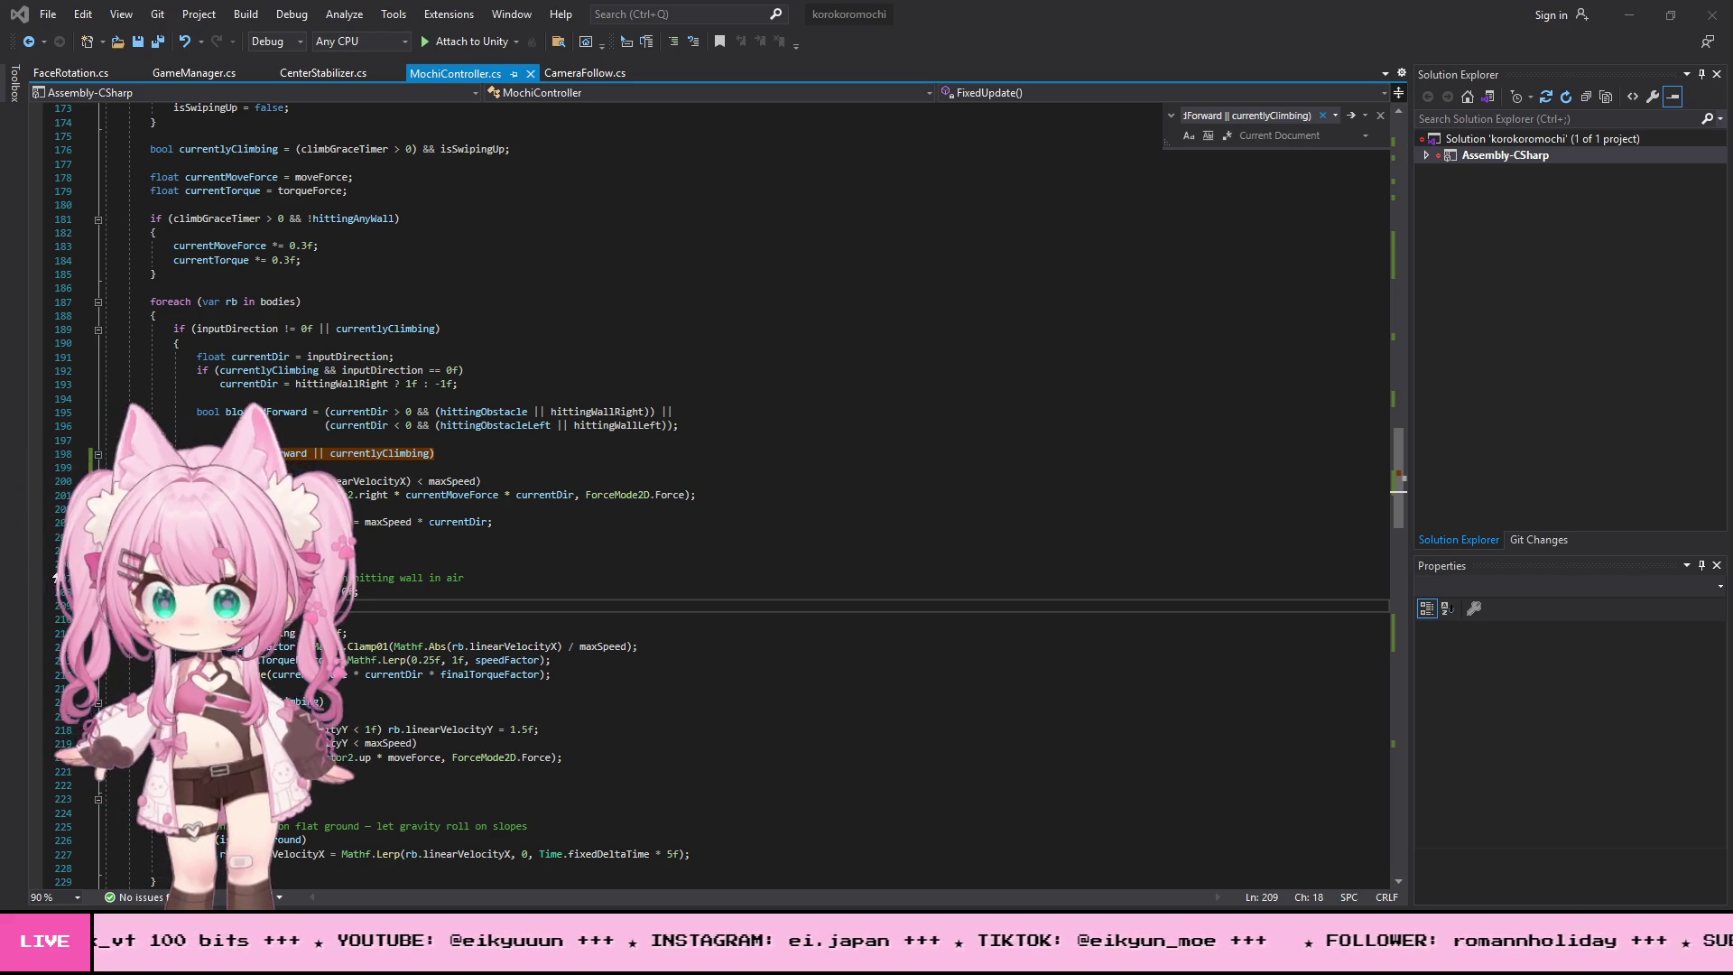
- Replace lines 207–208 with code that stops instantly at walls and Lerp-brakes on flat ground
left_click(309, 577)
left_click_drag(432, 585, 433, 590)
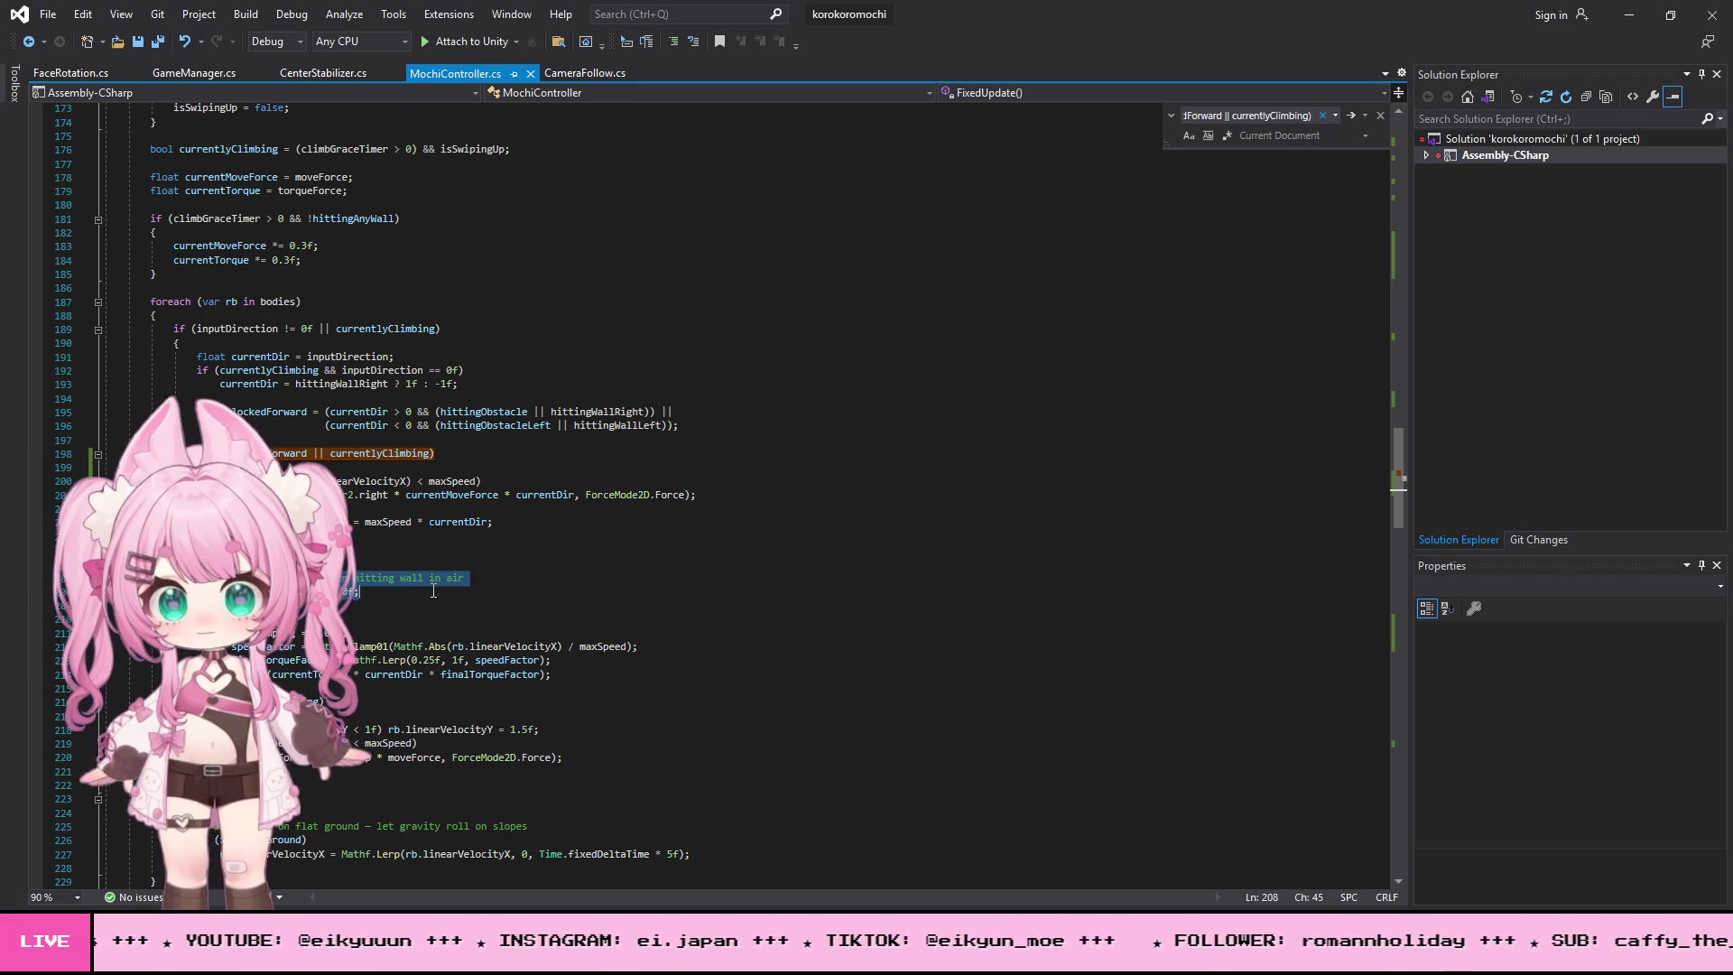
key("ctrl+v")
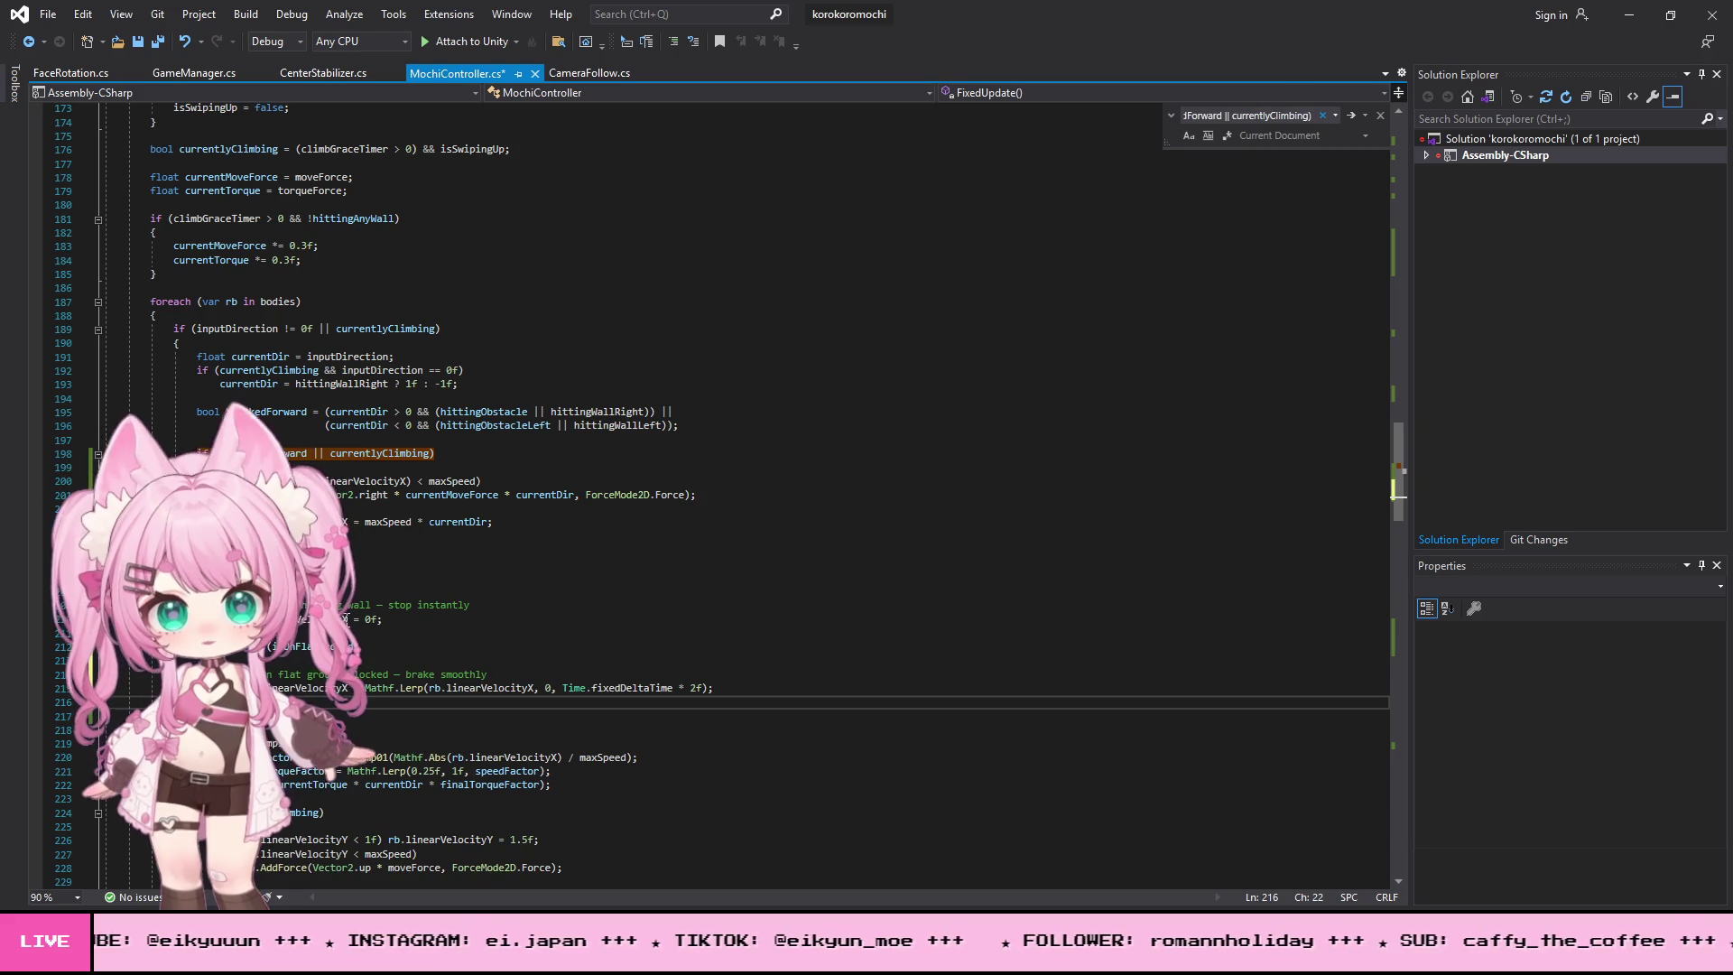
- Save MochiController.cs and close Visual Studio to return to Unity
left_click(50, 14)
left_click(121, 208)
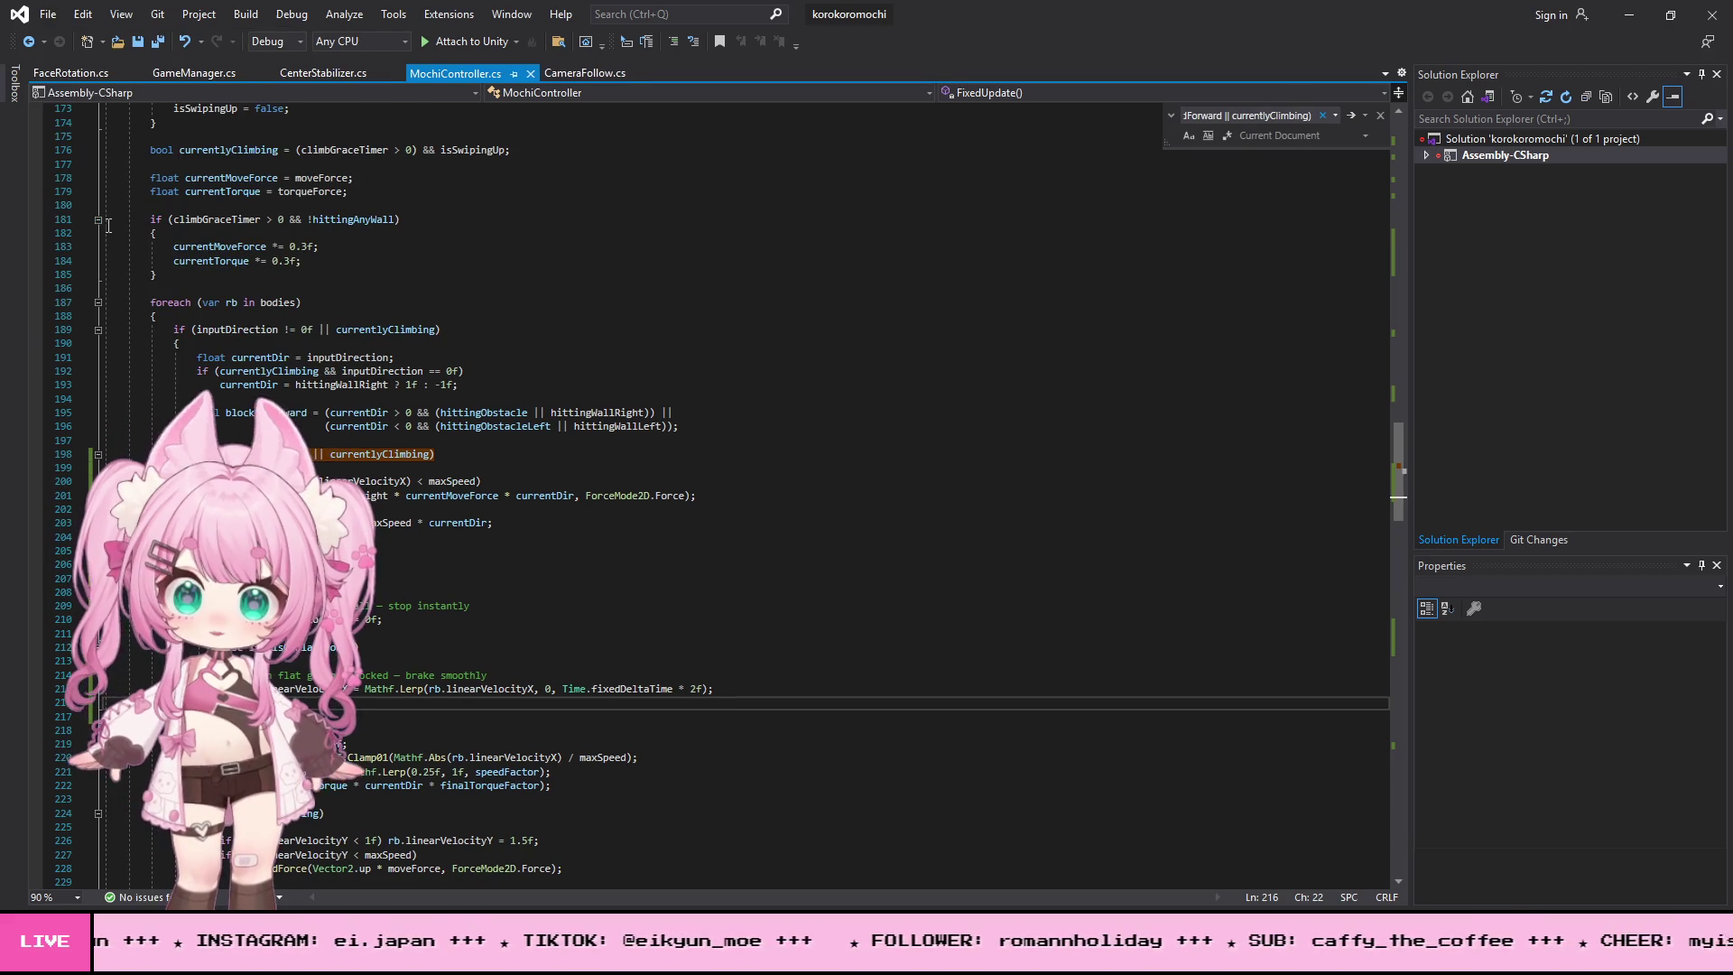
left_click(1709, 9)
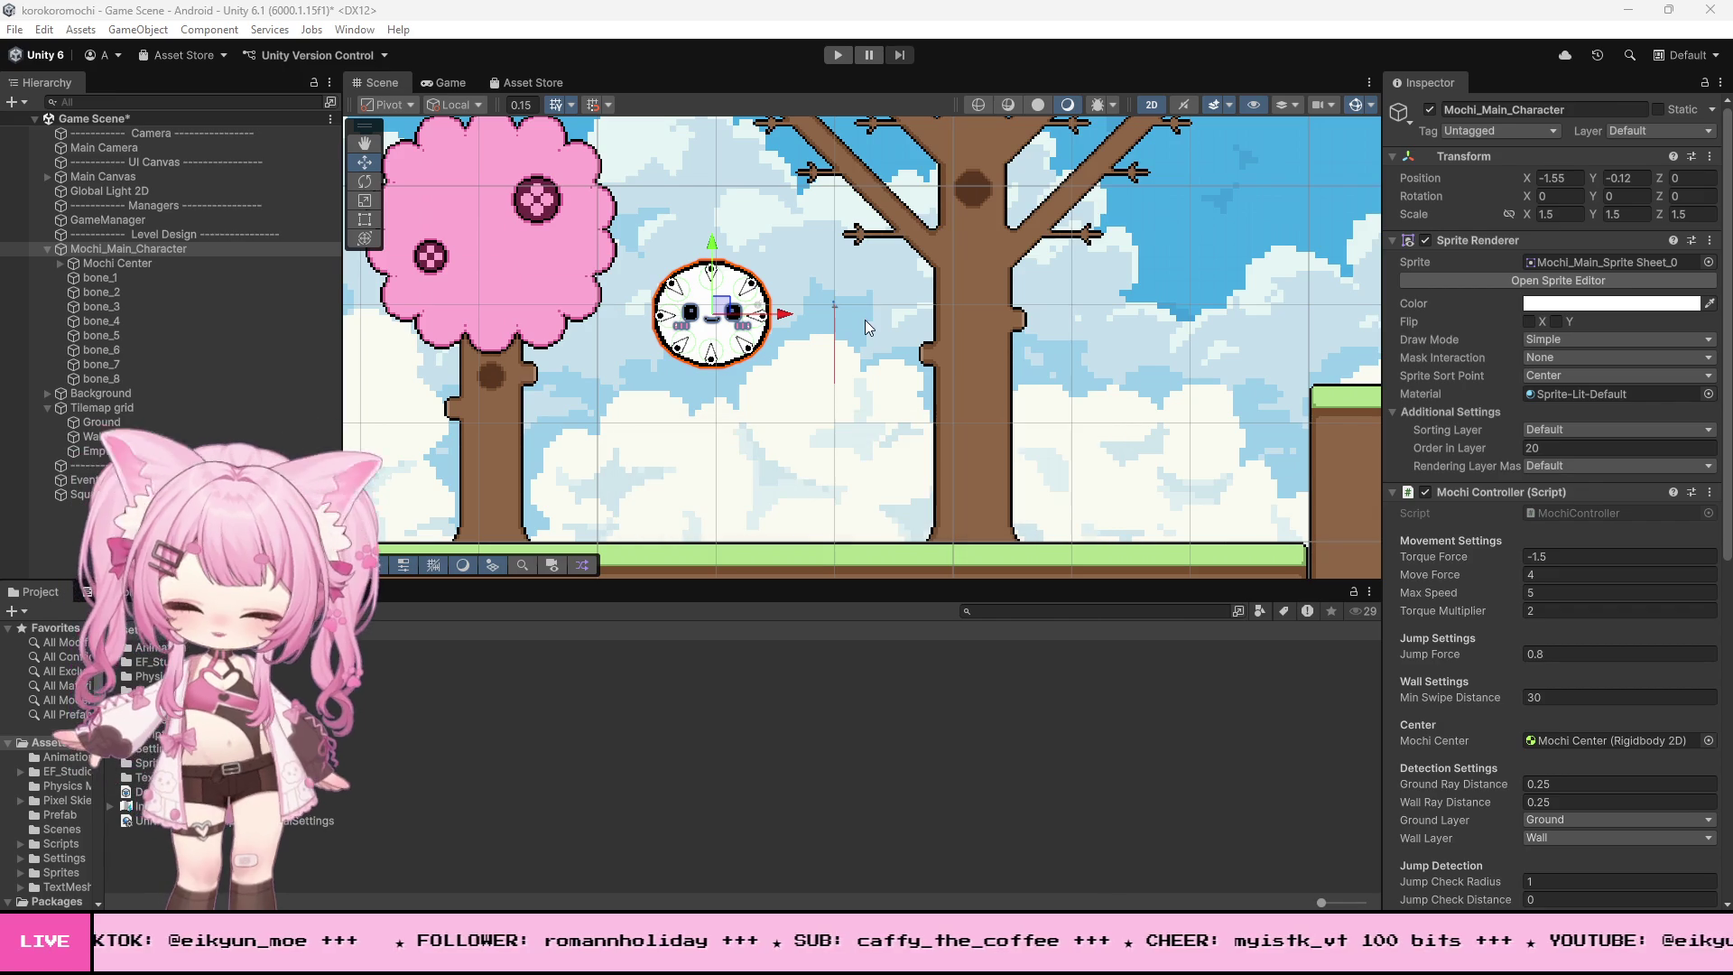
- Run a play test of Mochi rolling against the wall to check the new braking
scroll(848, 289, "down", 1)
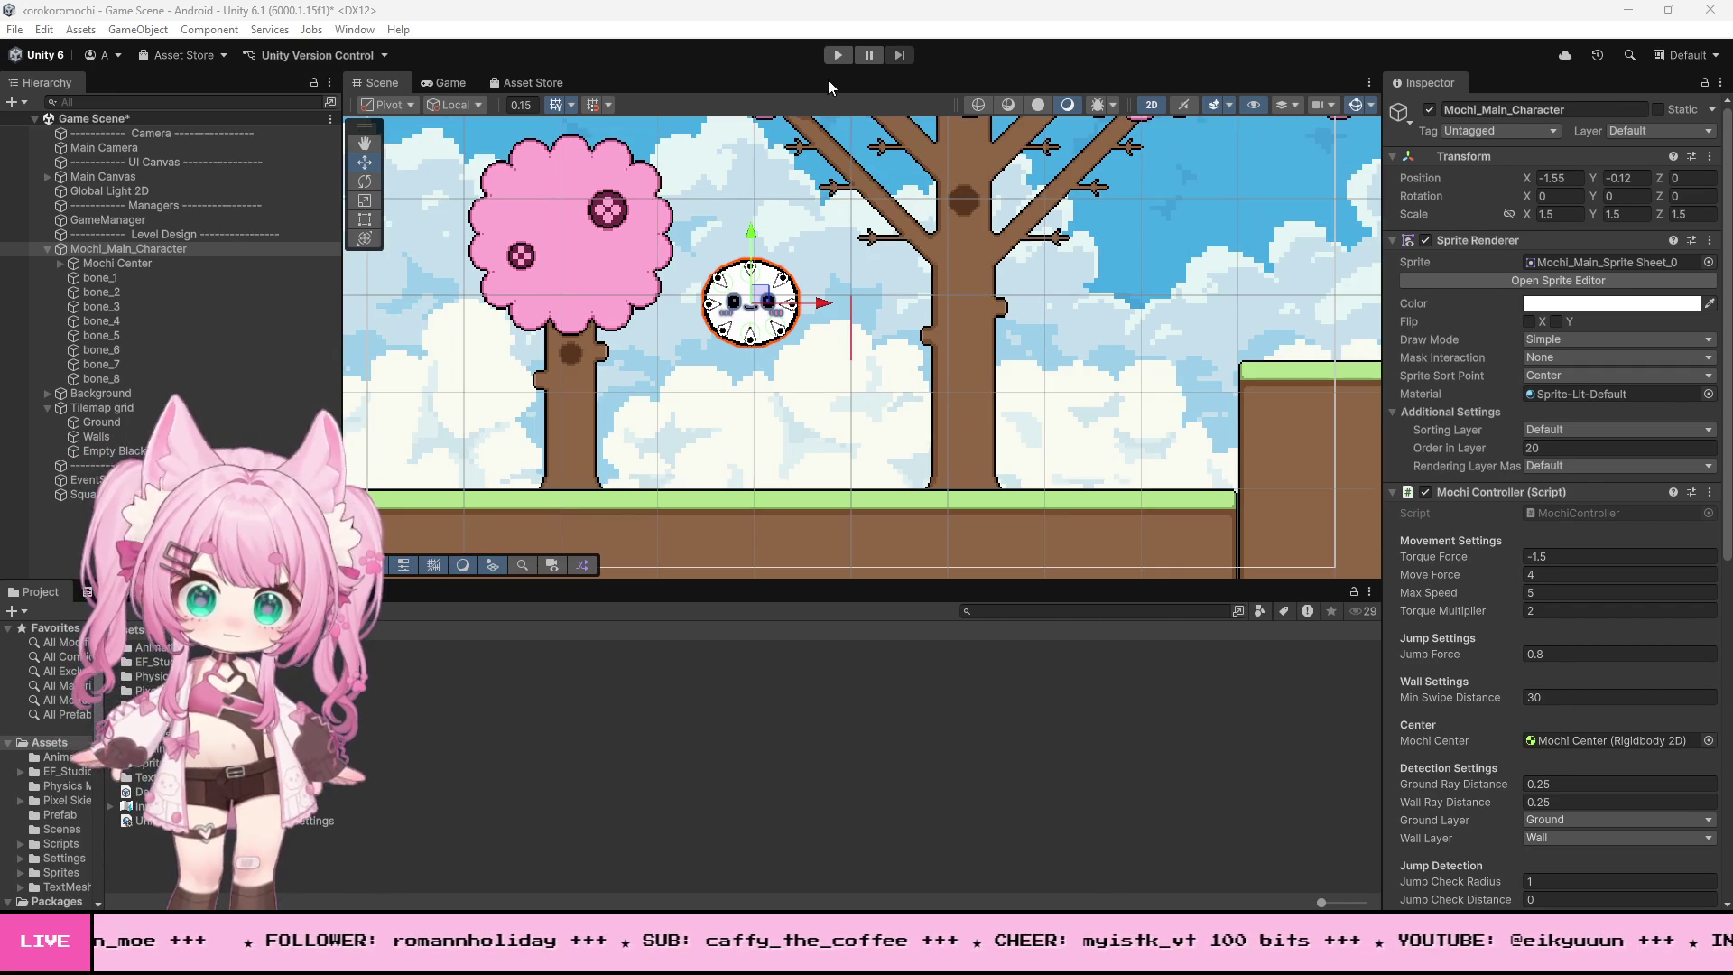
left_click(837, 55)
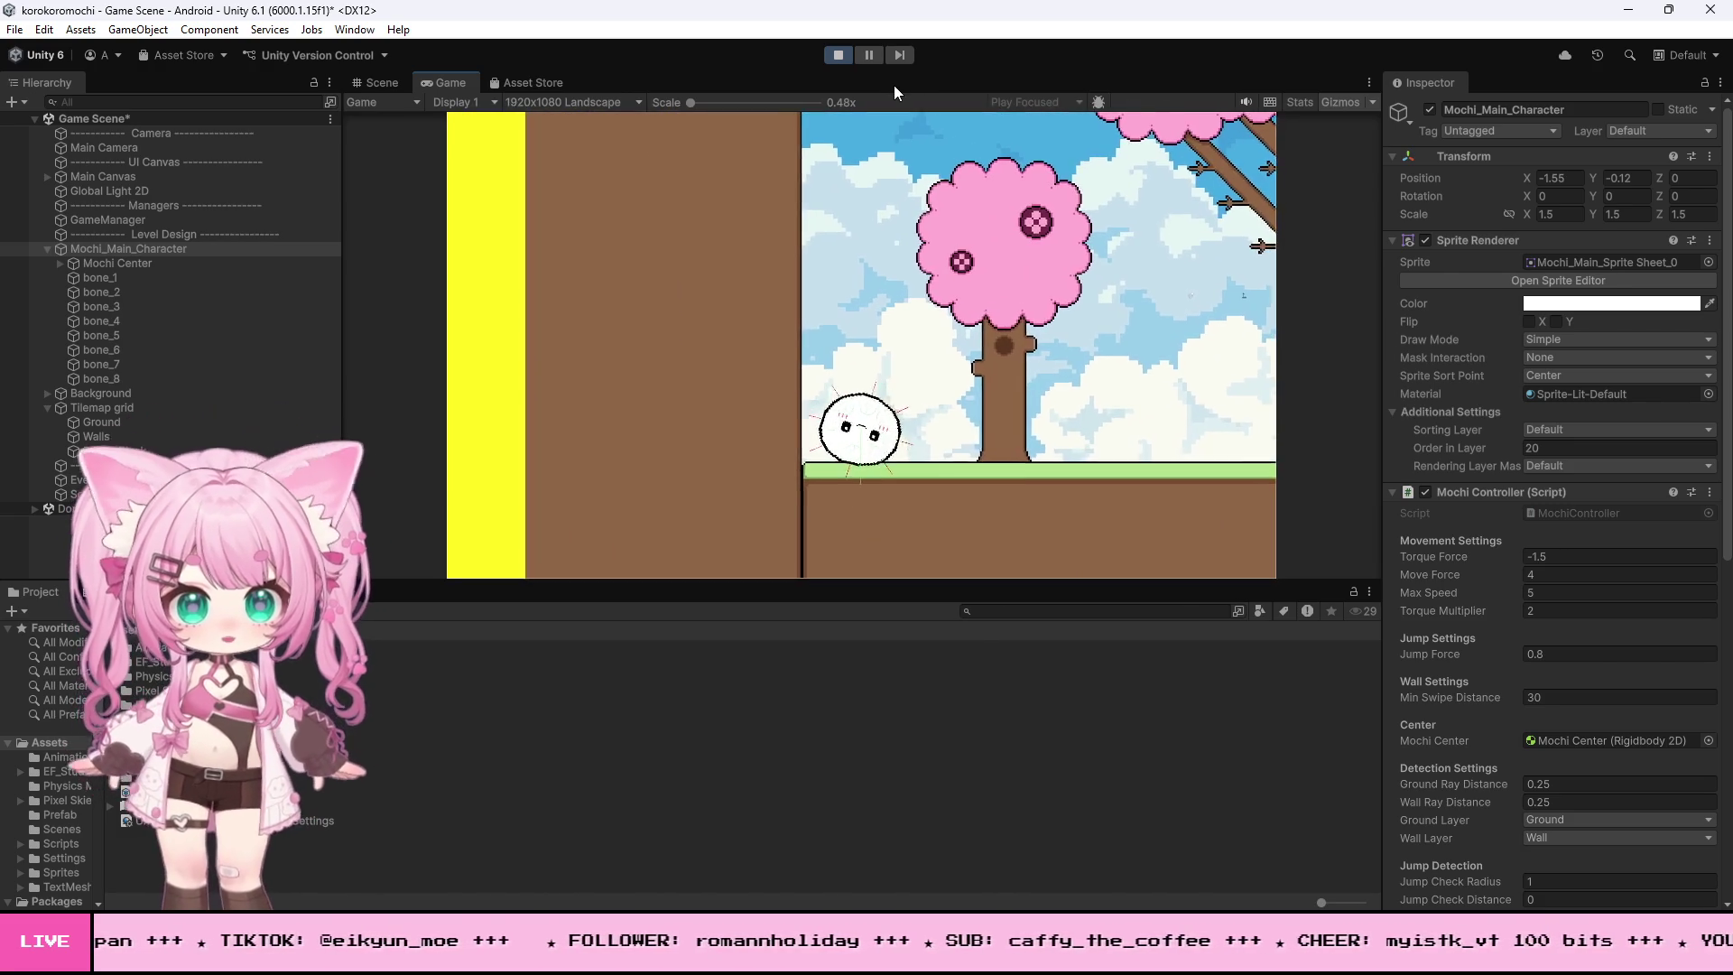
left_click(837, 53)
- Set Mochi Controller's Ground Ray Distance and Wall Ray Distance to 0.1, then restart the game
scroll(1487, 511, "down", 8)
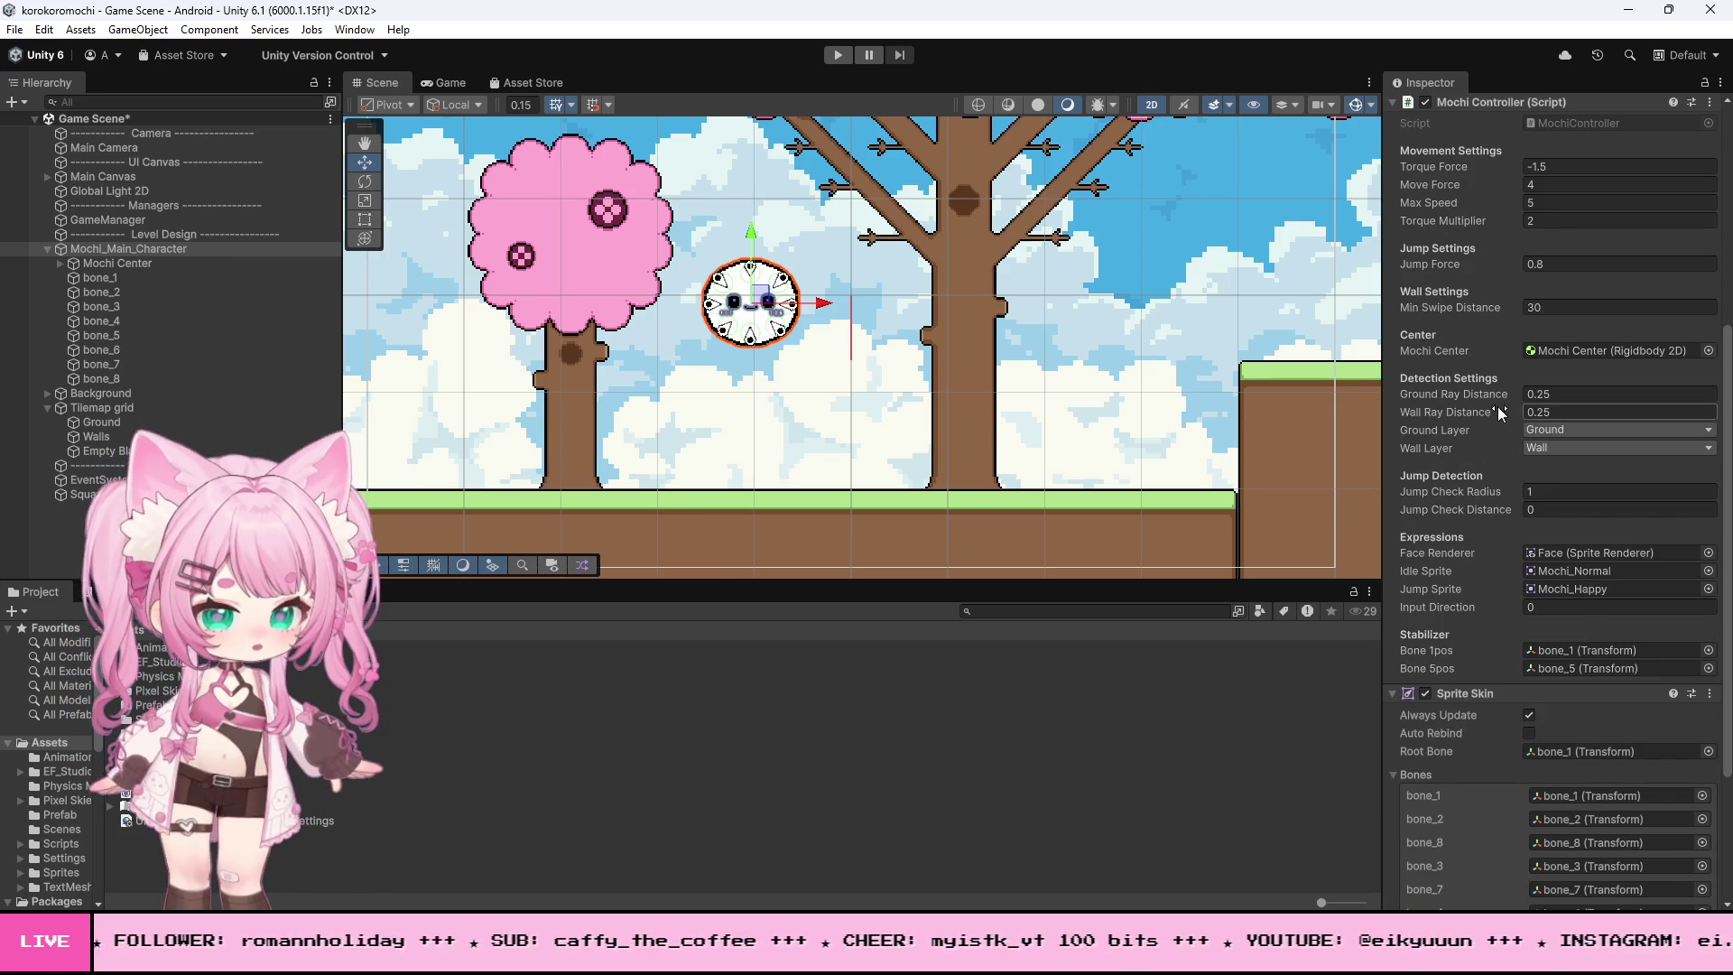
scroll(1435, 433, "down", 3)
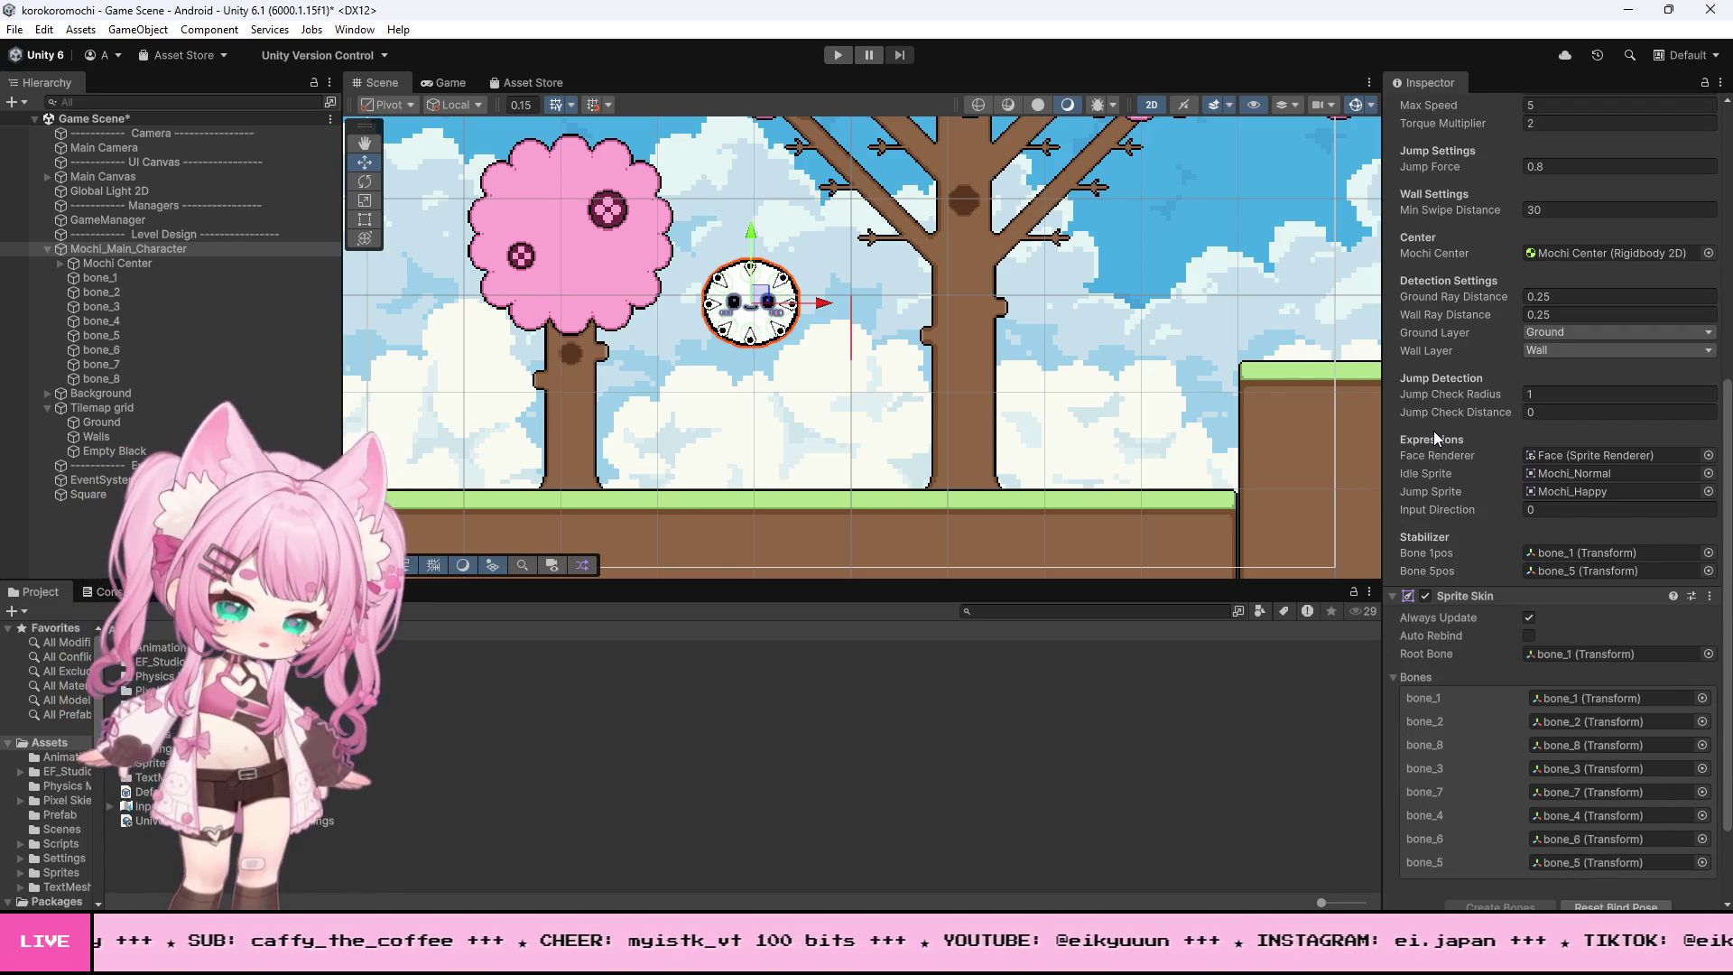
scroll(1480, 399, "up", 1)
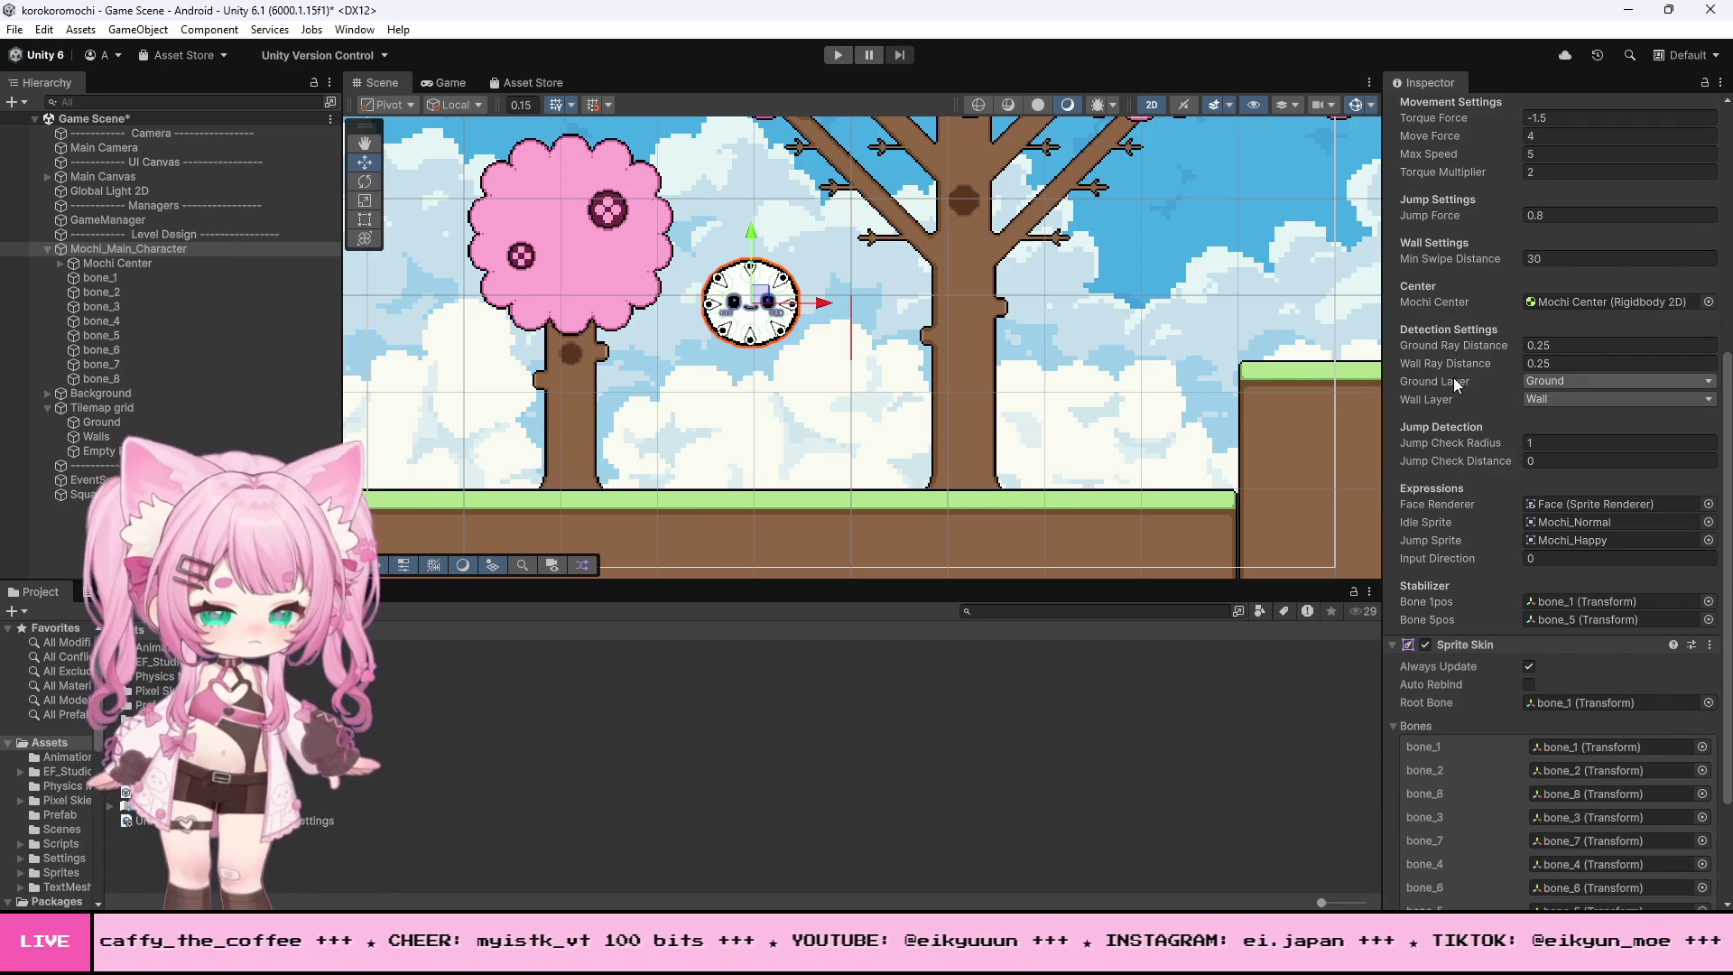
scroll(713, 282, "up", 3)
scroll(712, 282, "up", 4)
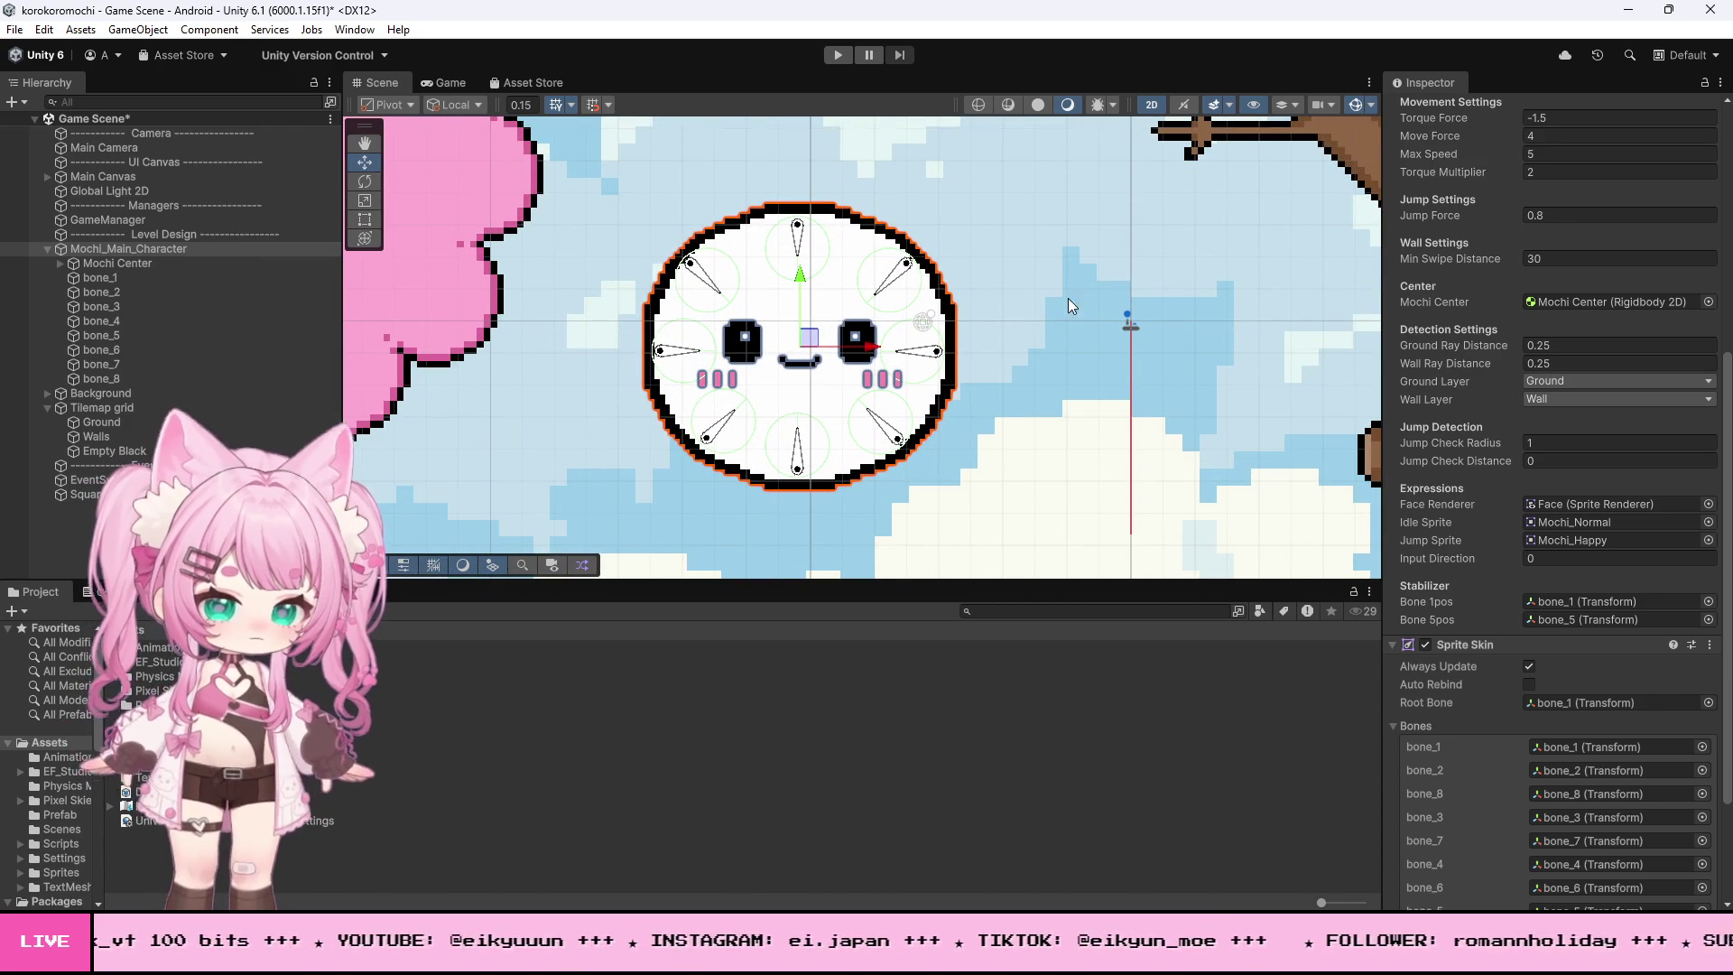
left_click_drag(1560, 348, 1539, 348)
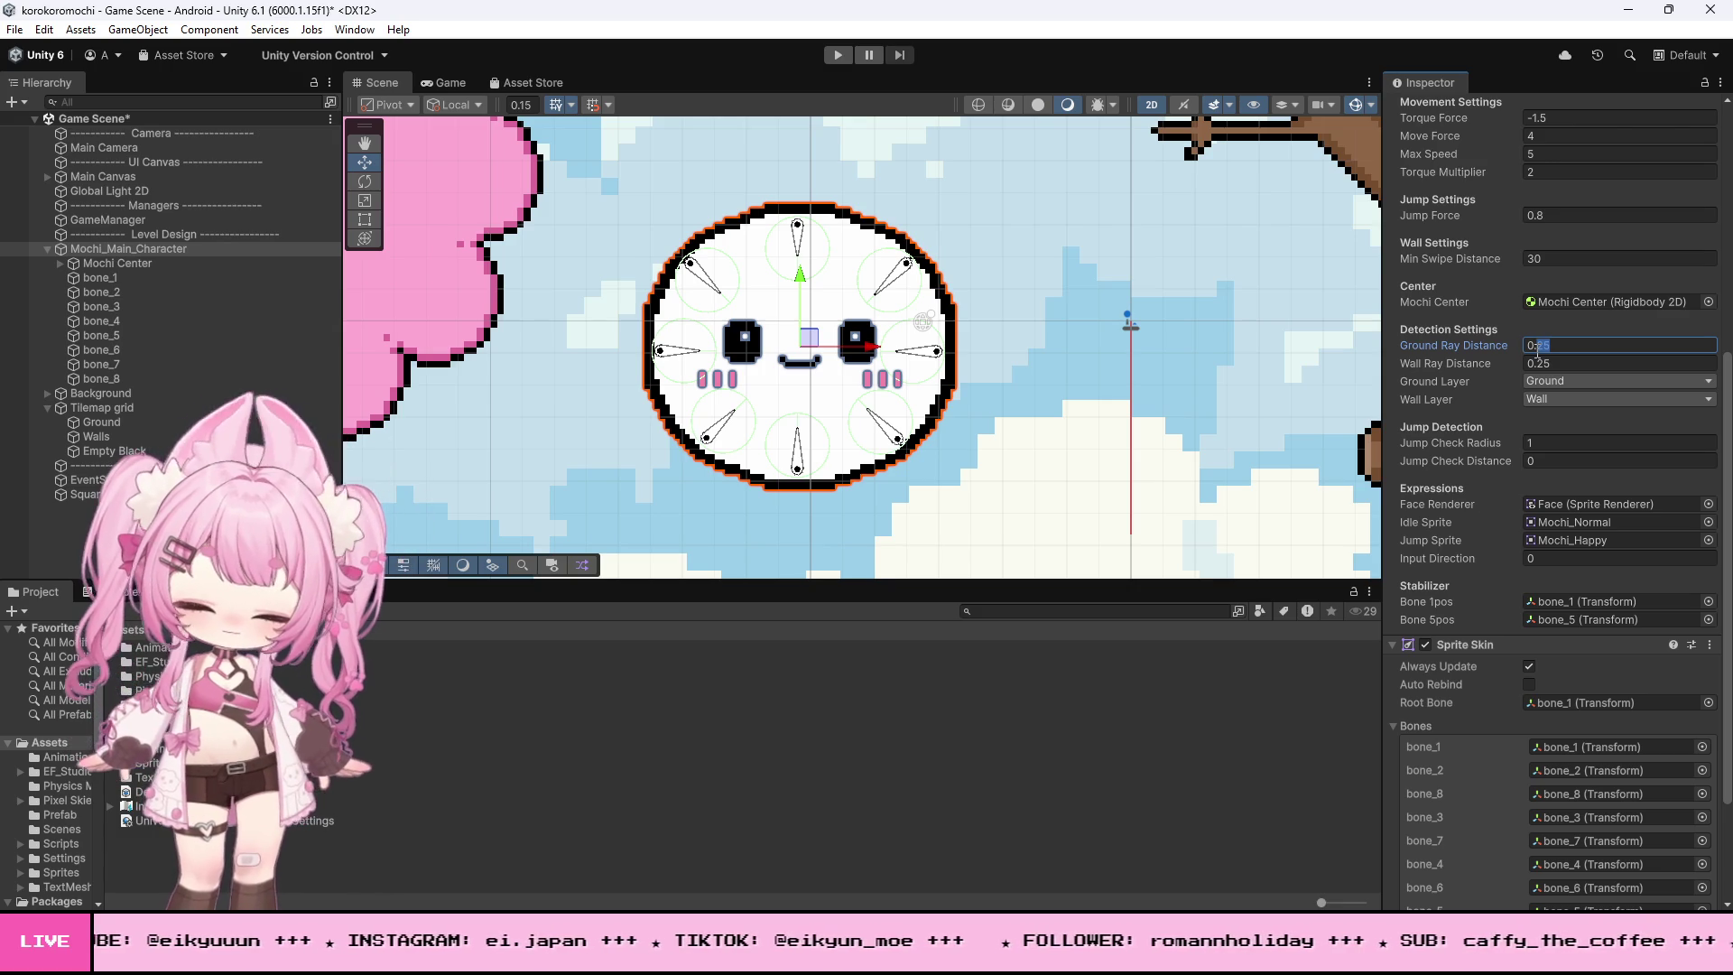
type("1")
left_click(1545, 364)
left_click_drag(1543, 364, 1536, 364)
type("1")
left_click(837, 55)
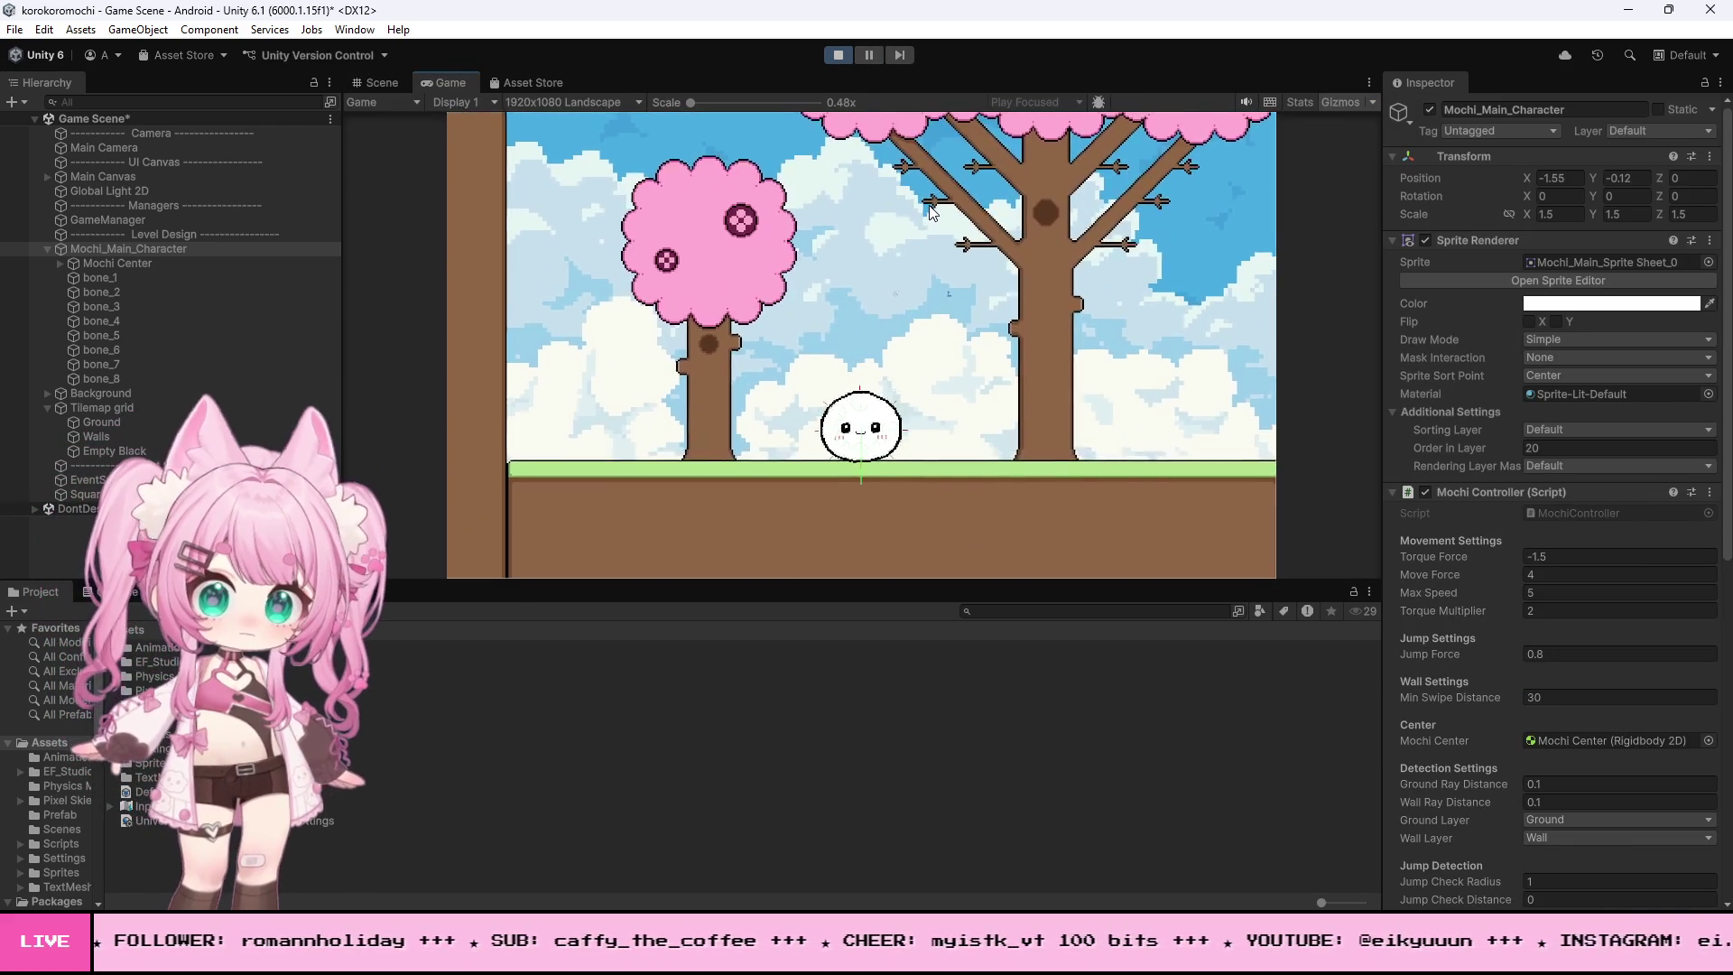
- Roll Mochi left into the wall and climb it, then end Play mode
key("Left")
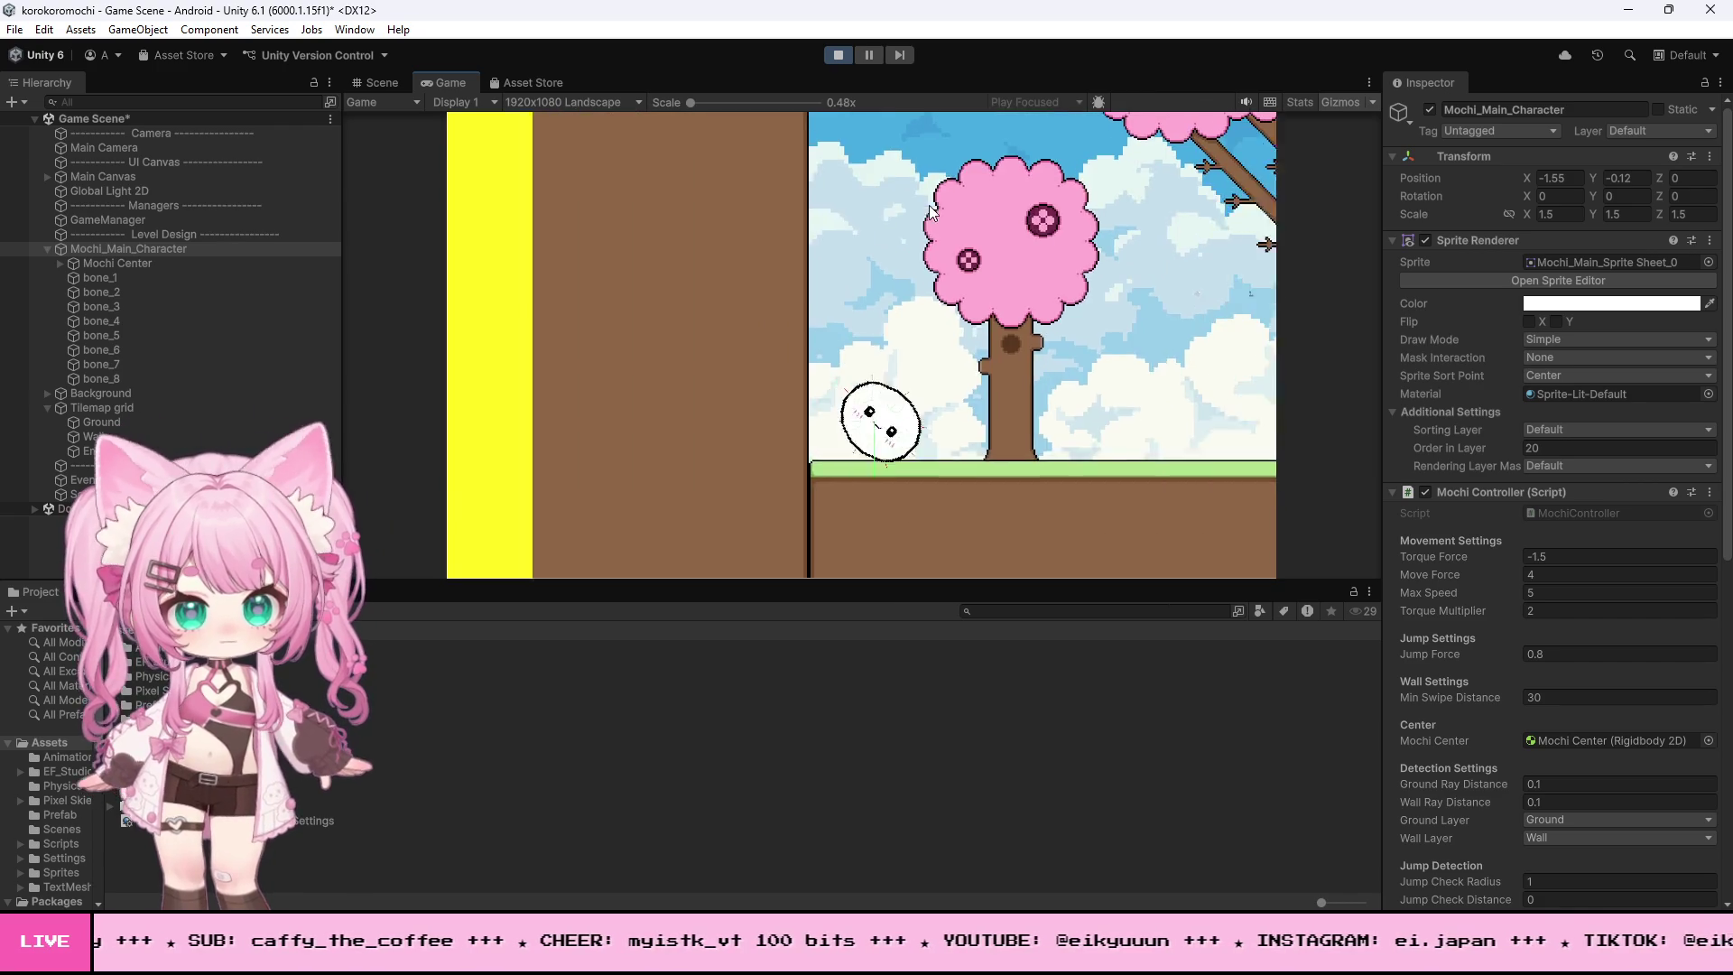
key("space")
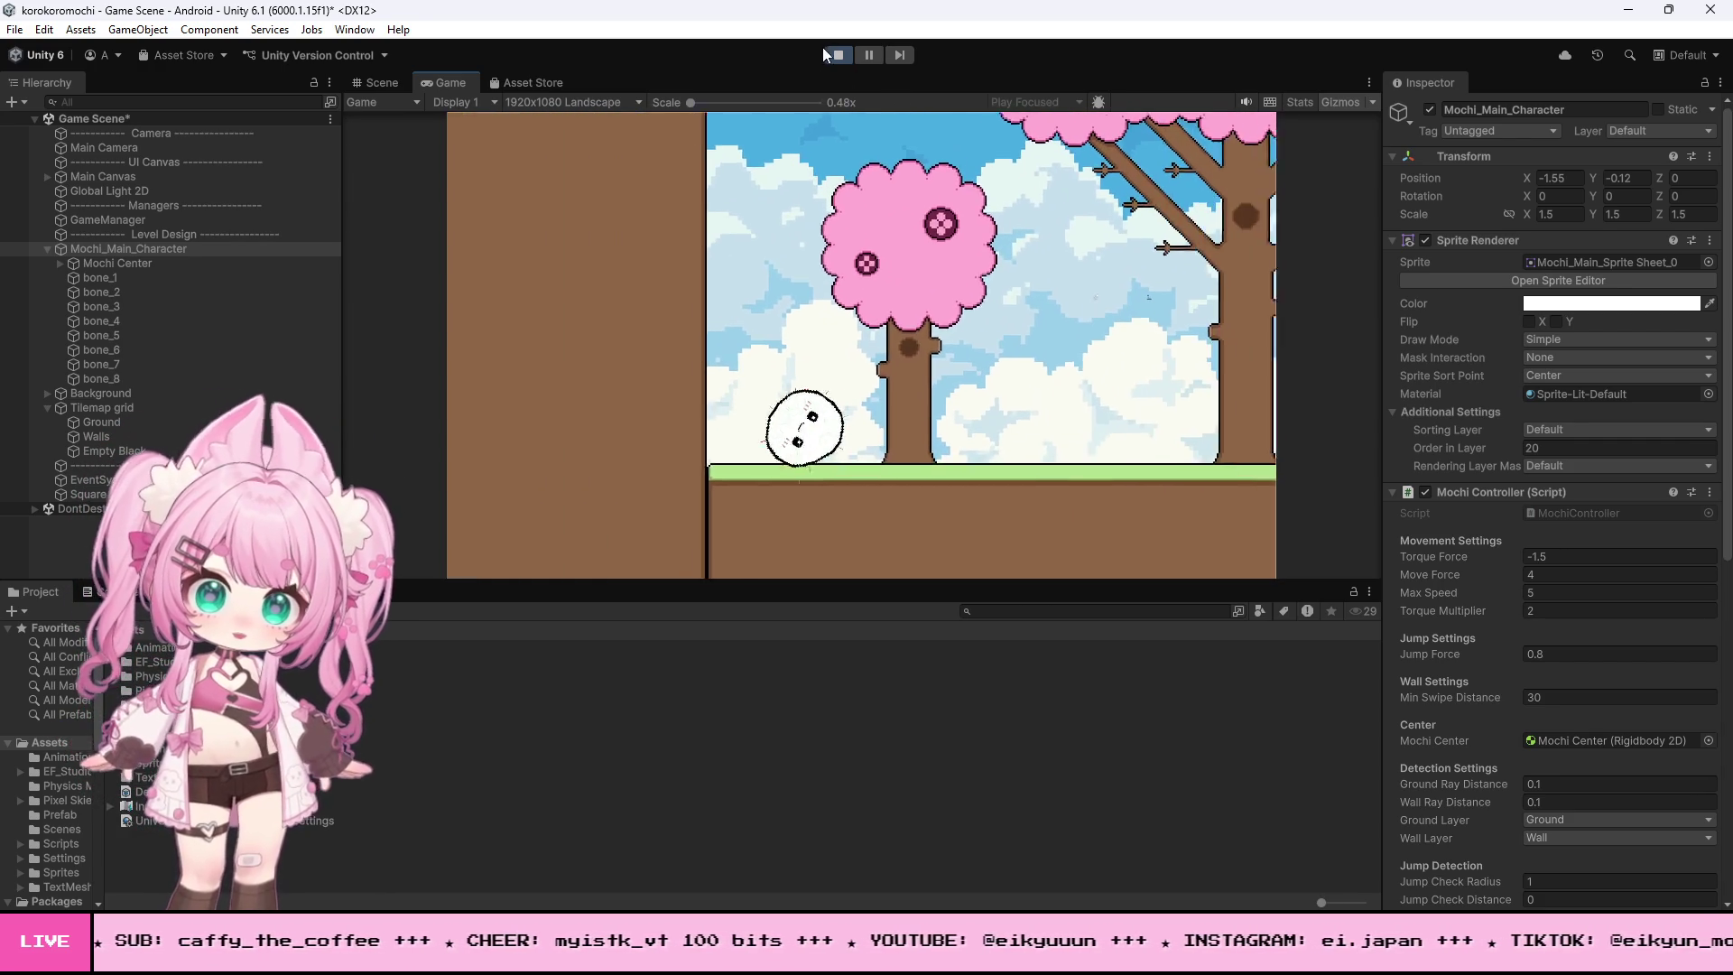
left_click(824, 54)
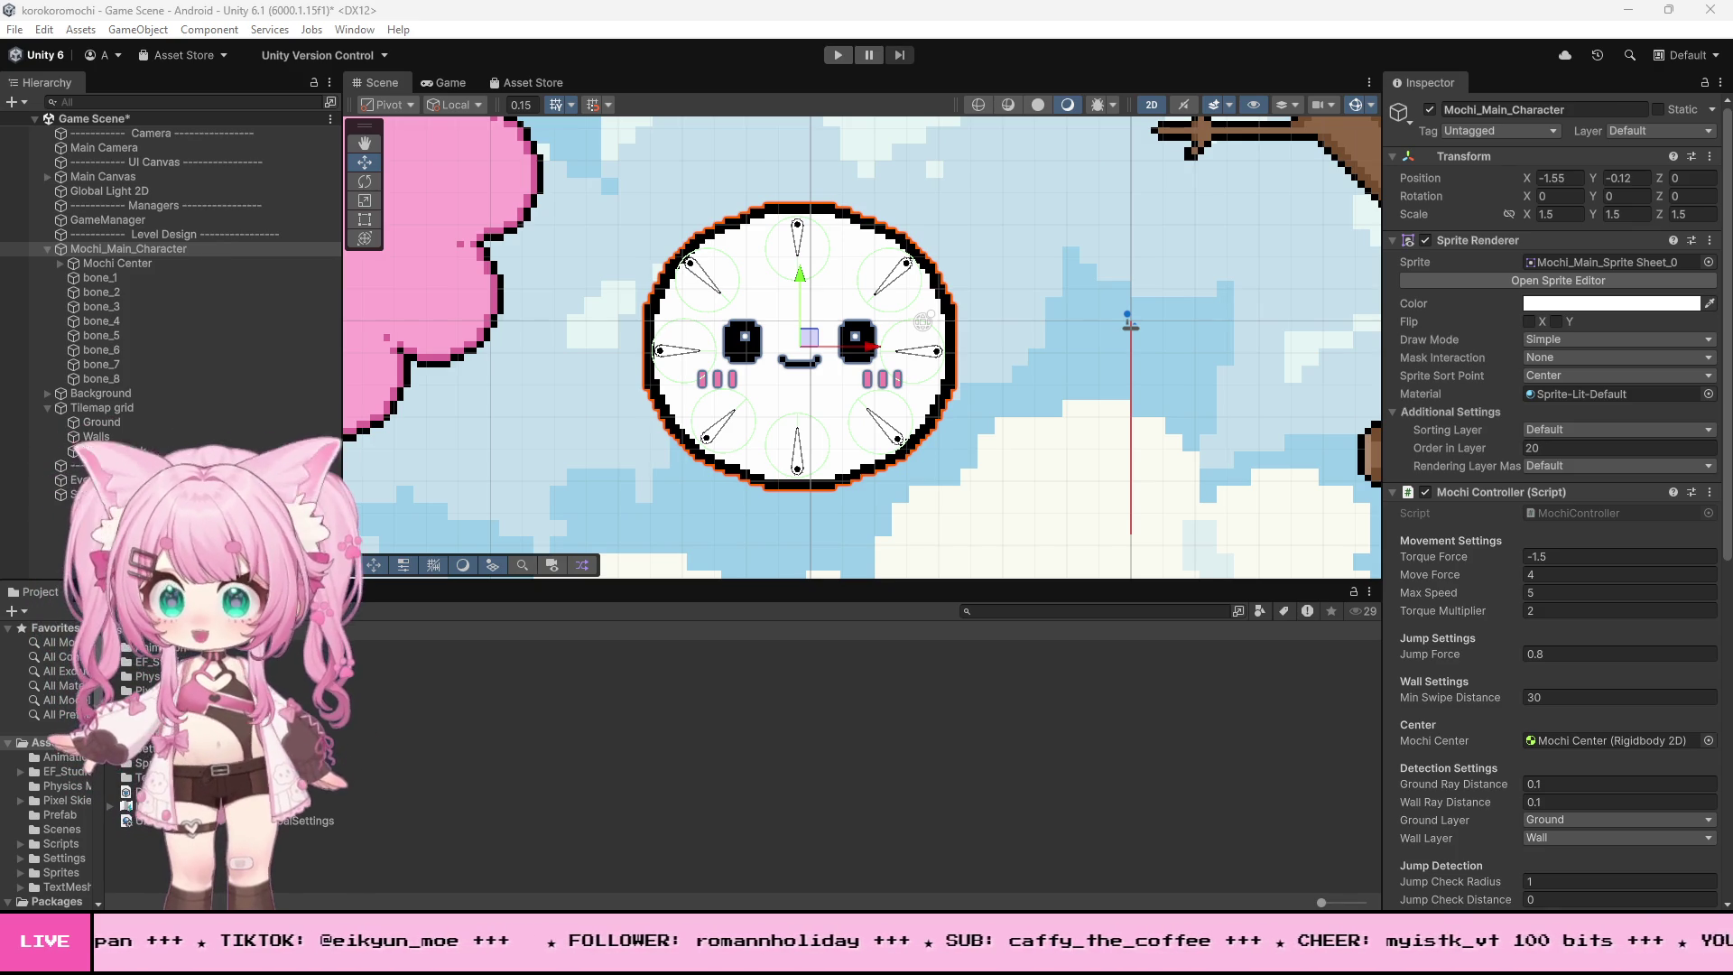
key("alt+Tab")
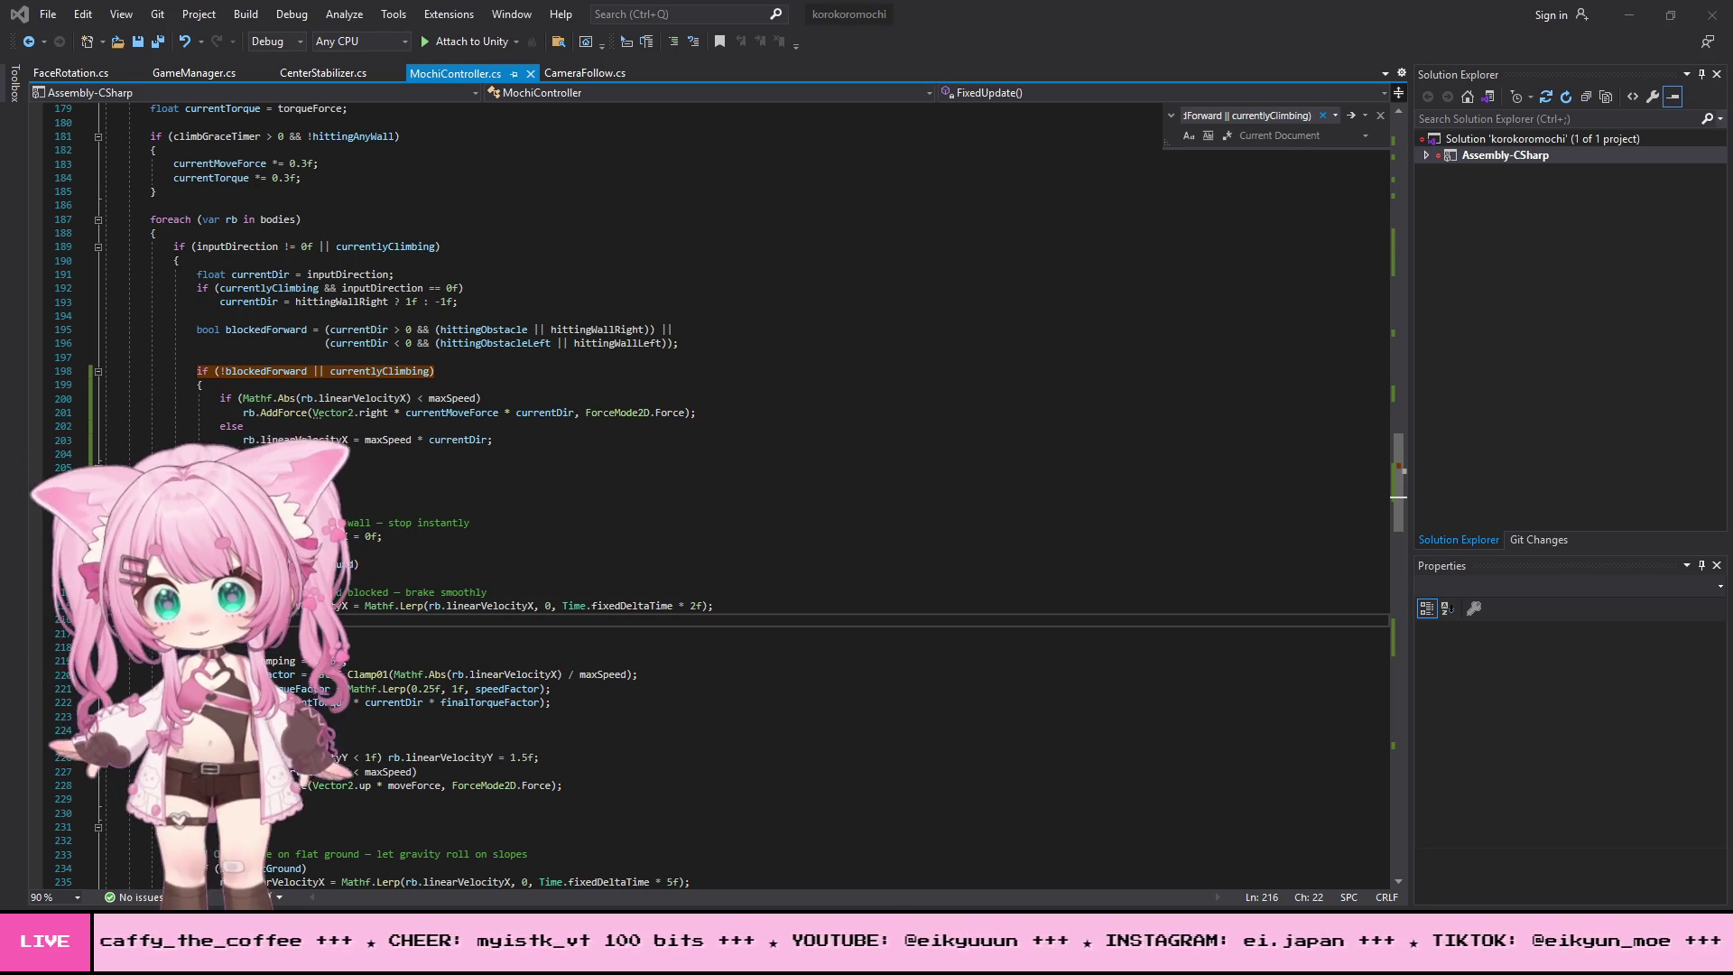
- Swap the instant wall stop for a Mathf.Lerp to 0f at fixedDeltaTime * 15f and save all
left_click_drag(243, 522, 398, 527)
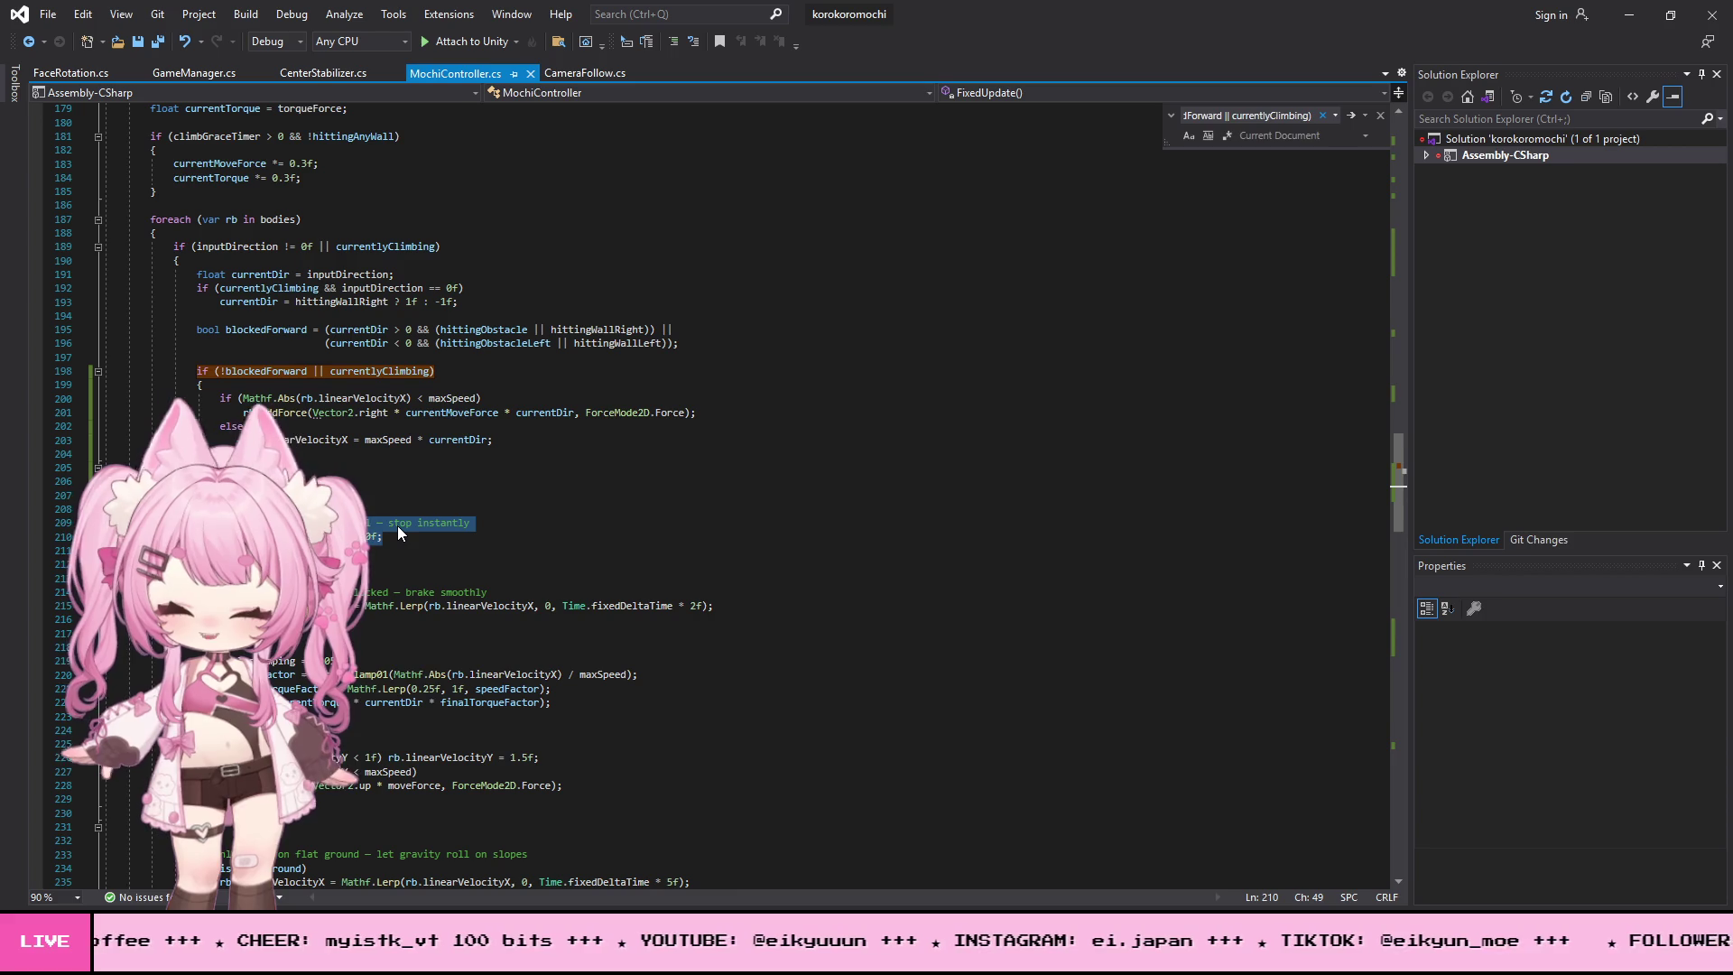
key("ctrl+v")
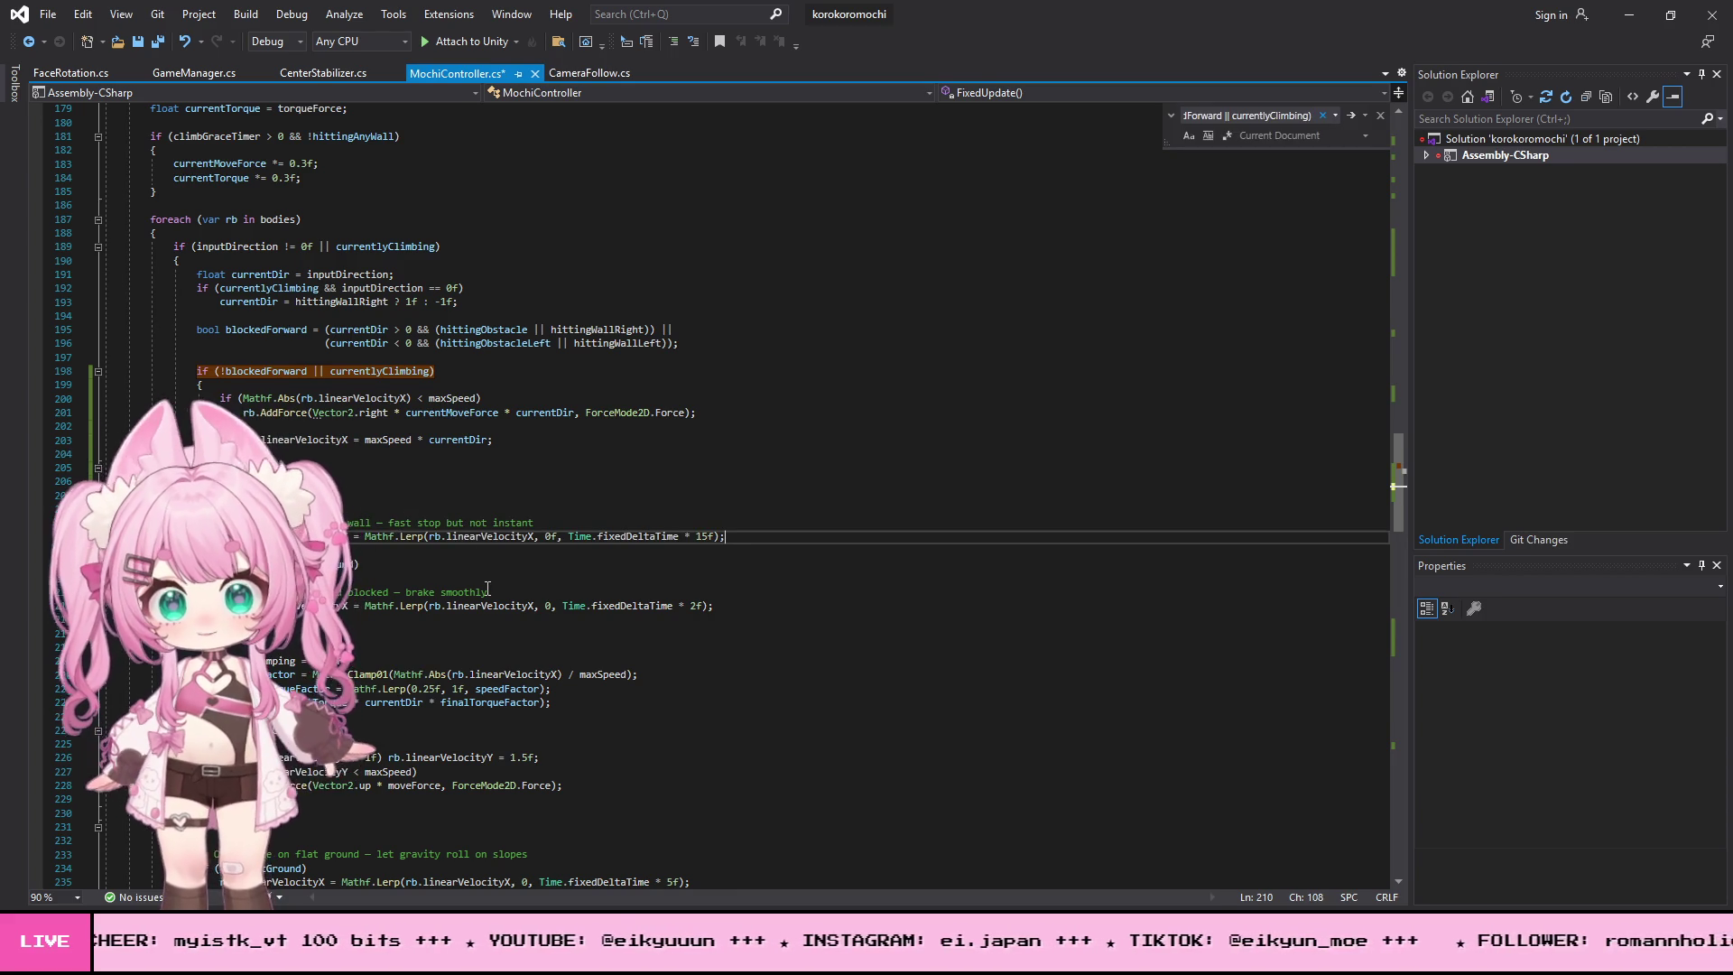
left_click(48, 20)
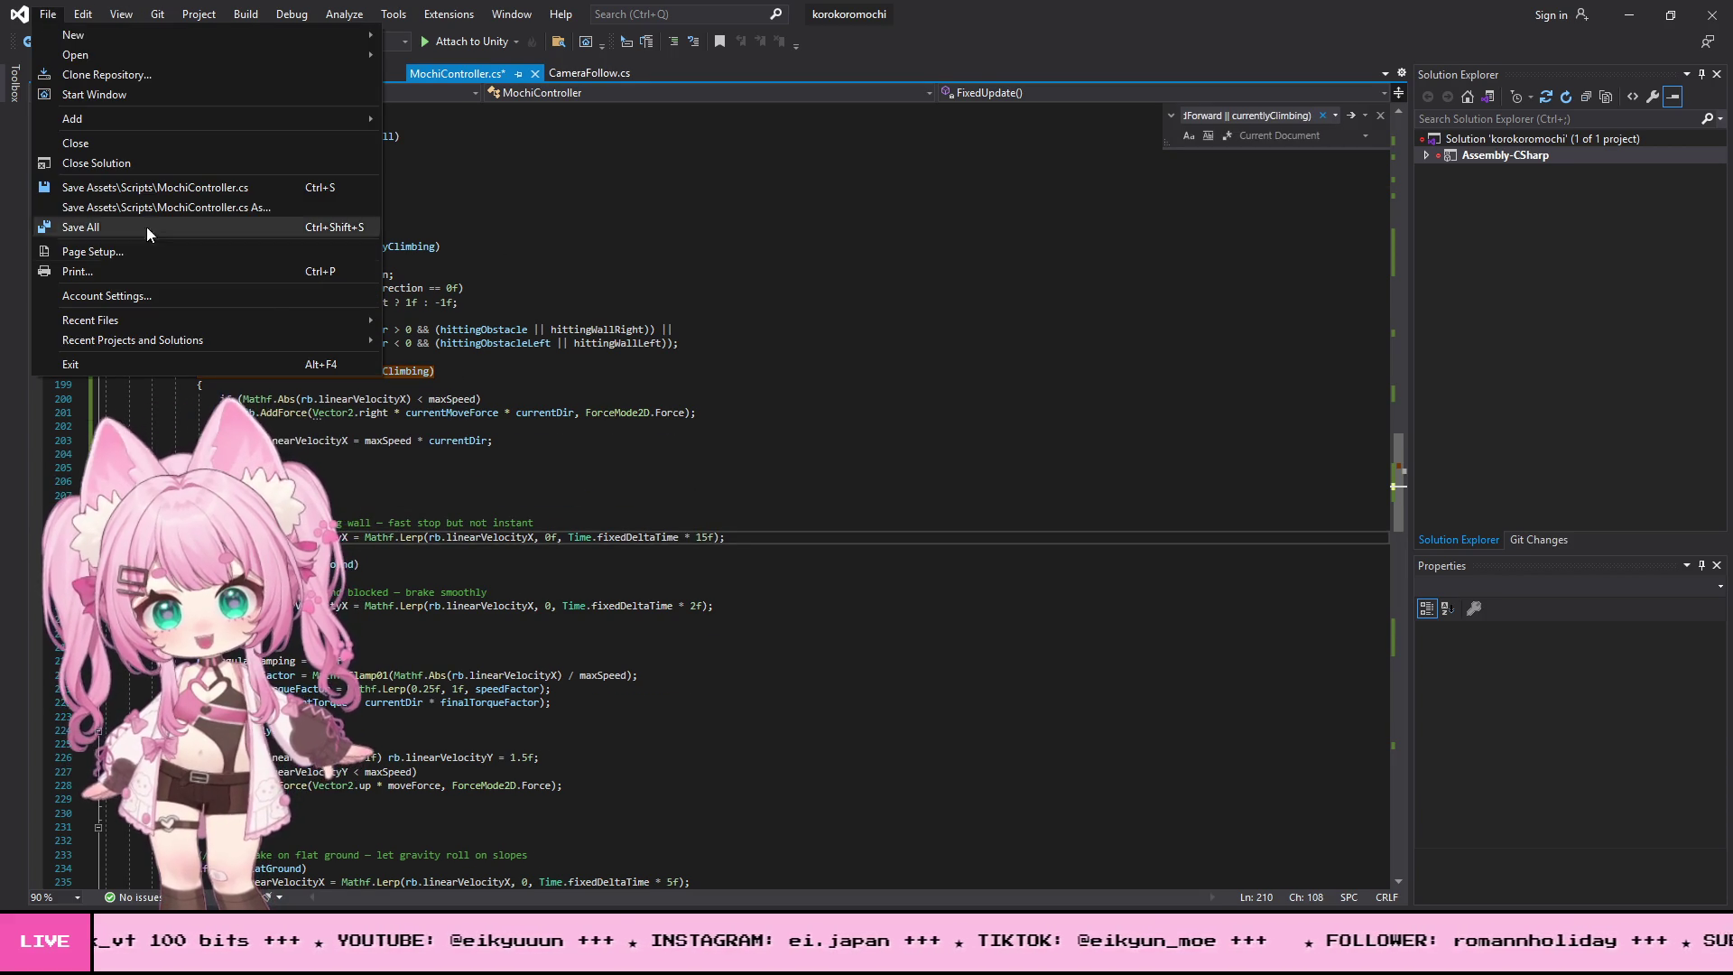
left_click(122, 227)
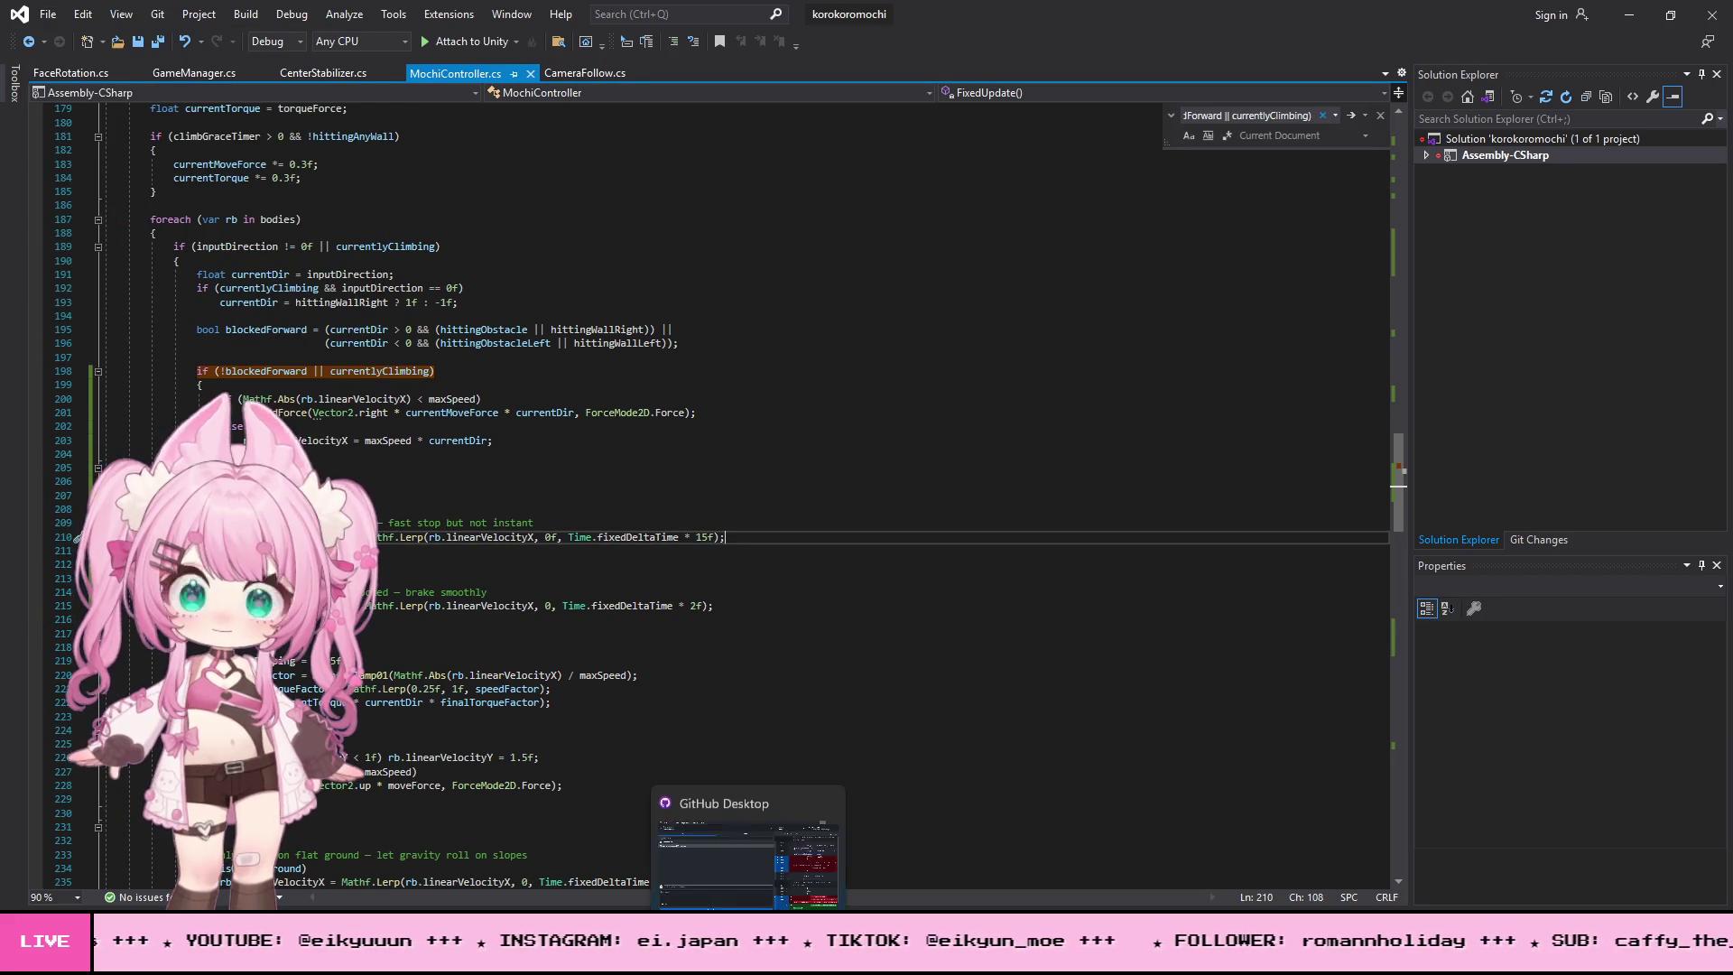
left_click(722, 825)
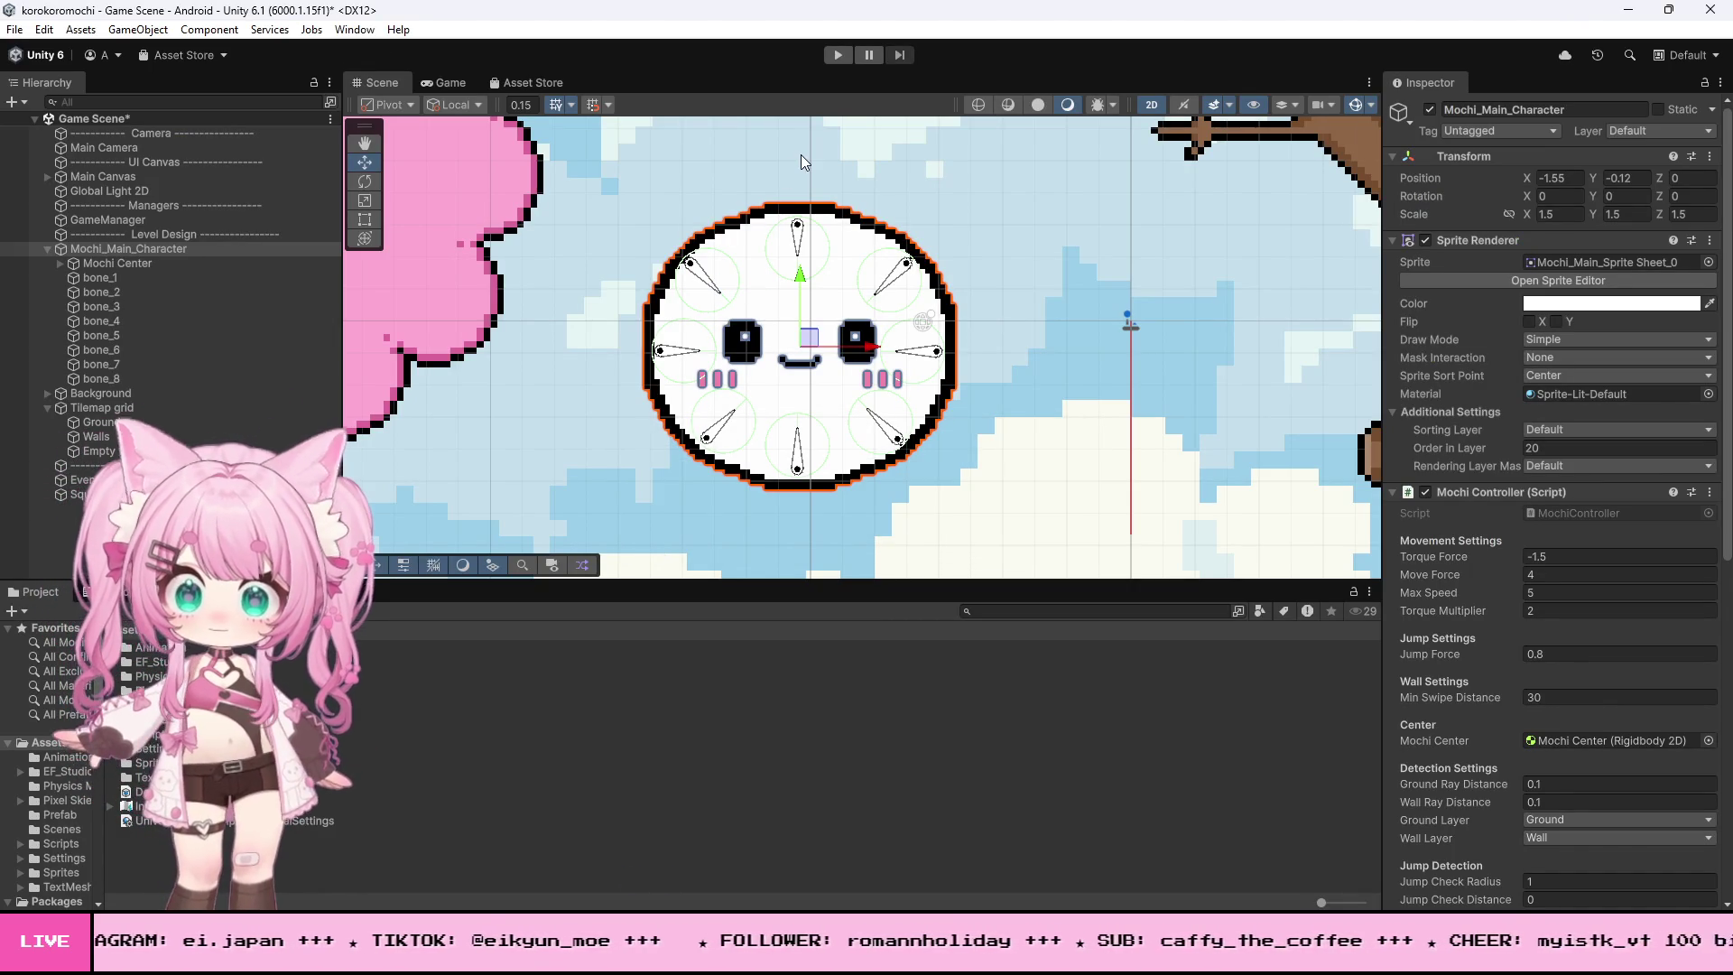
- Play the game, rolling Mochi left and jumping repeatedly against the brown wall to test braking
left_click(840, 55)
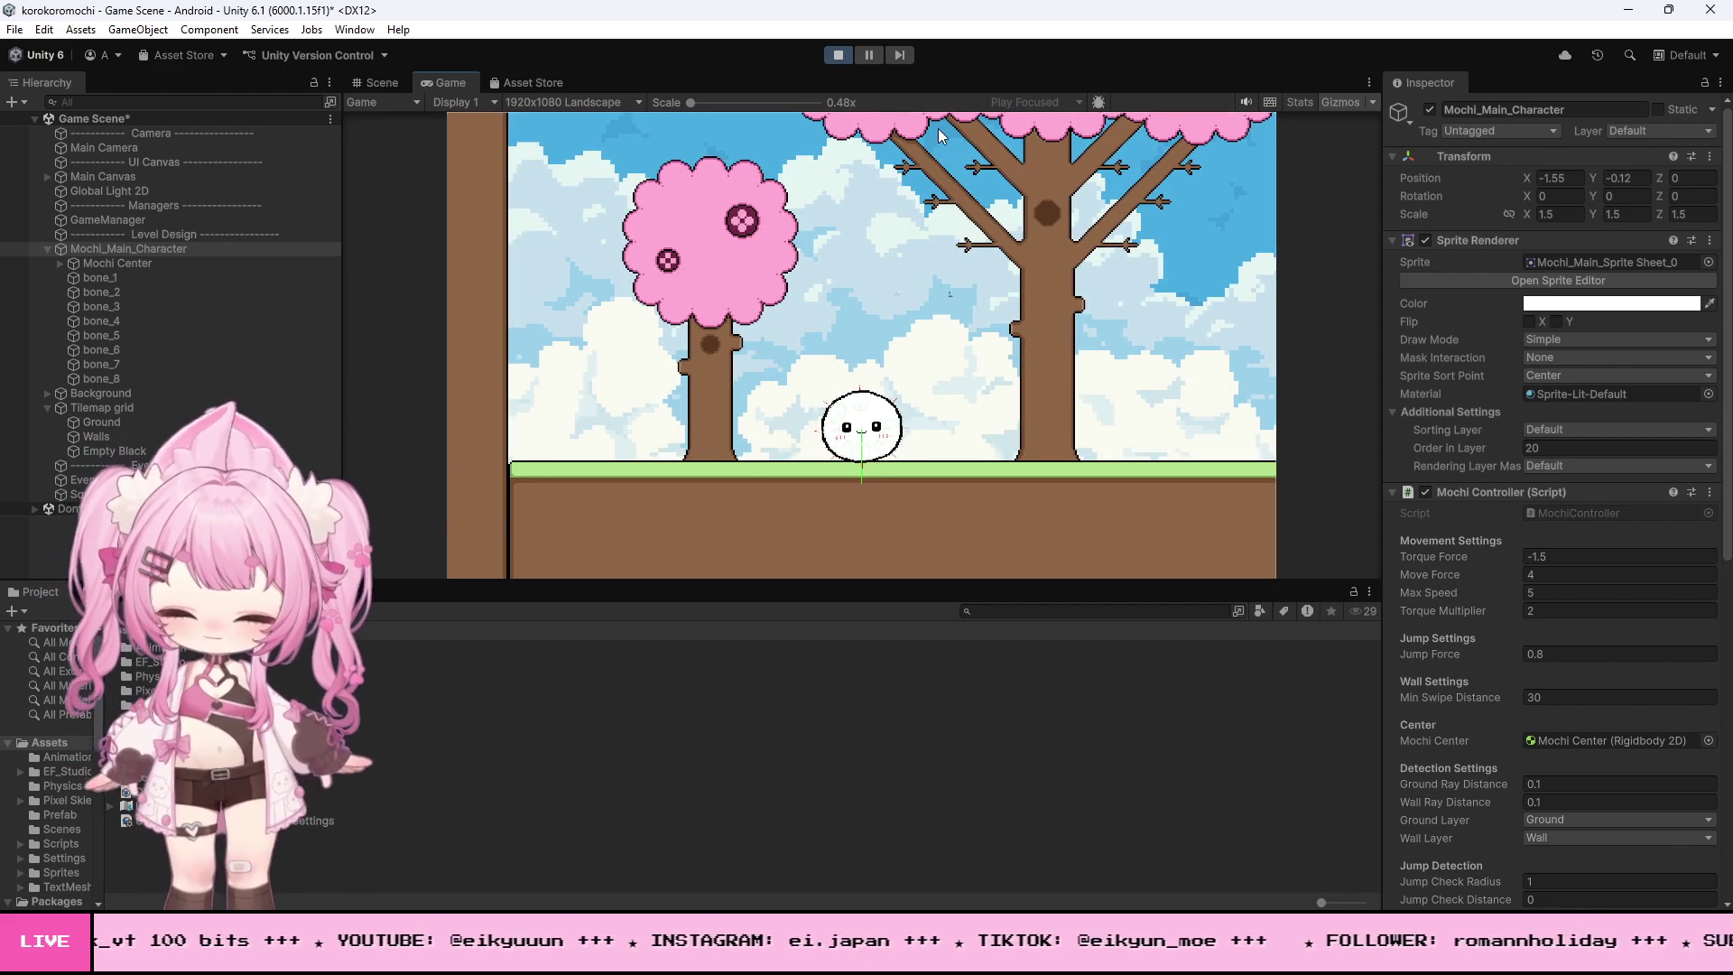
key("a")
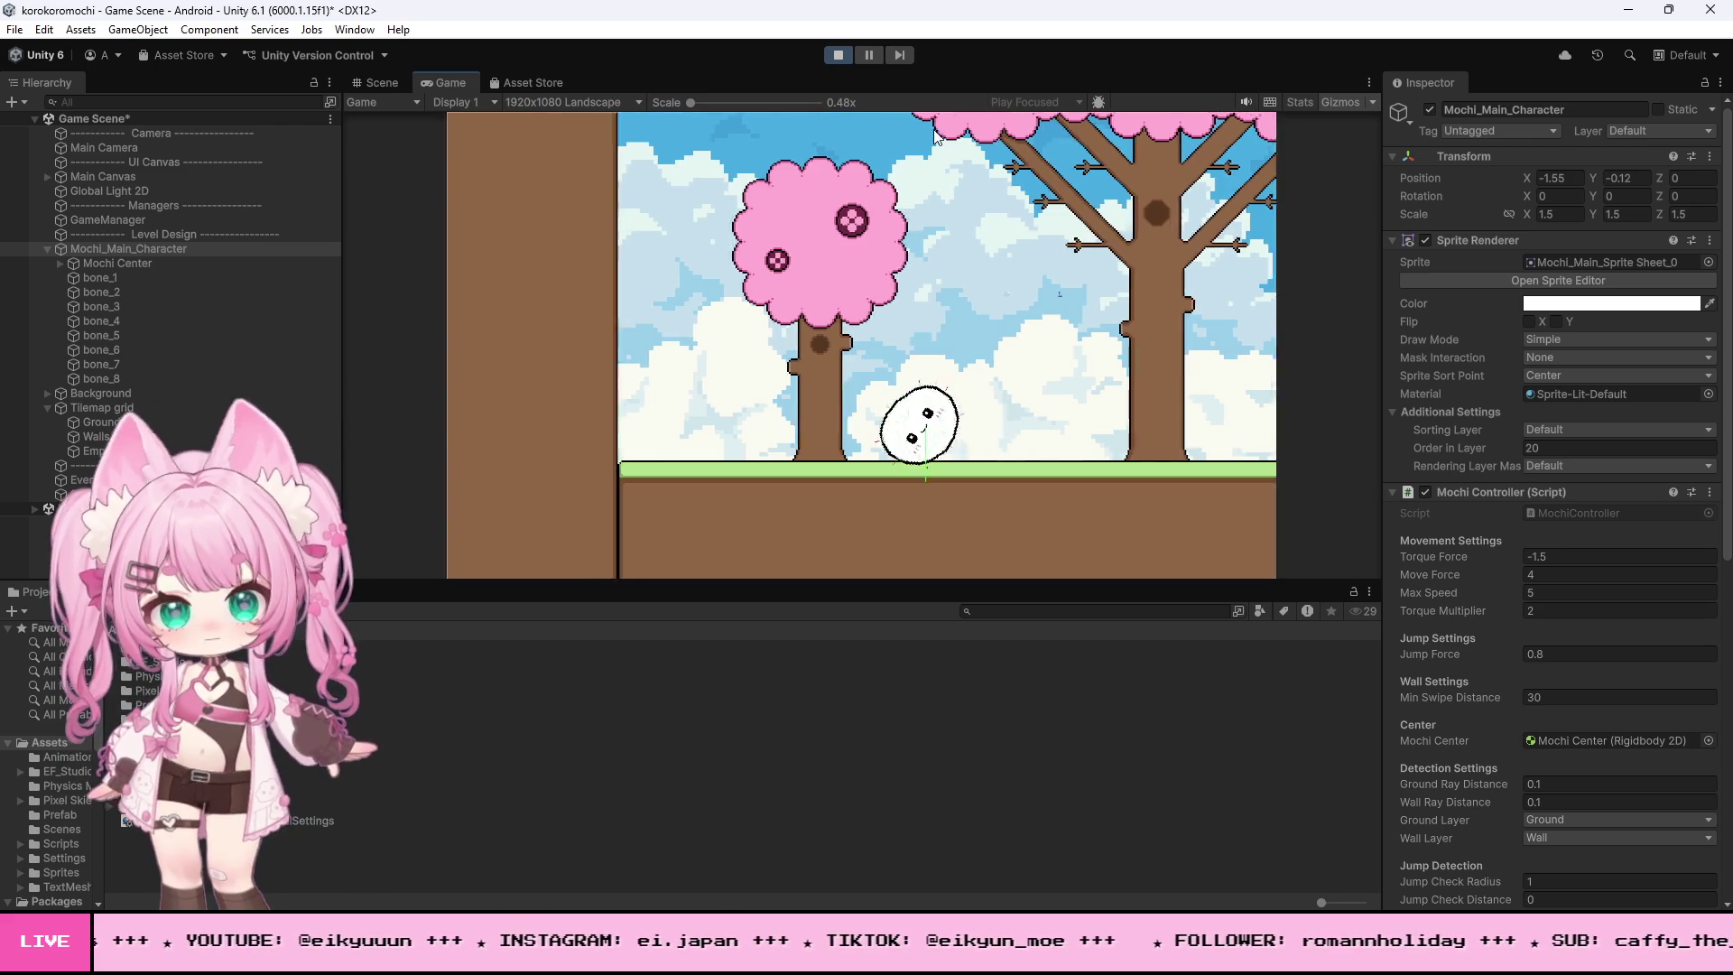
key("space")
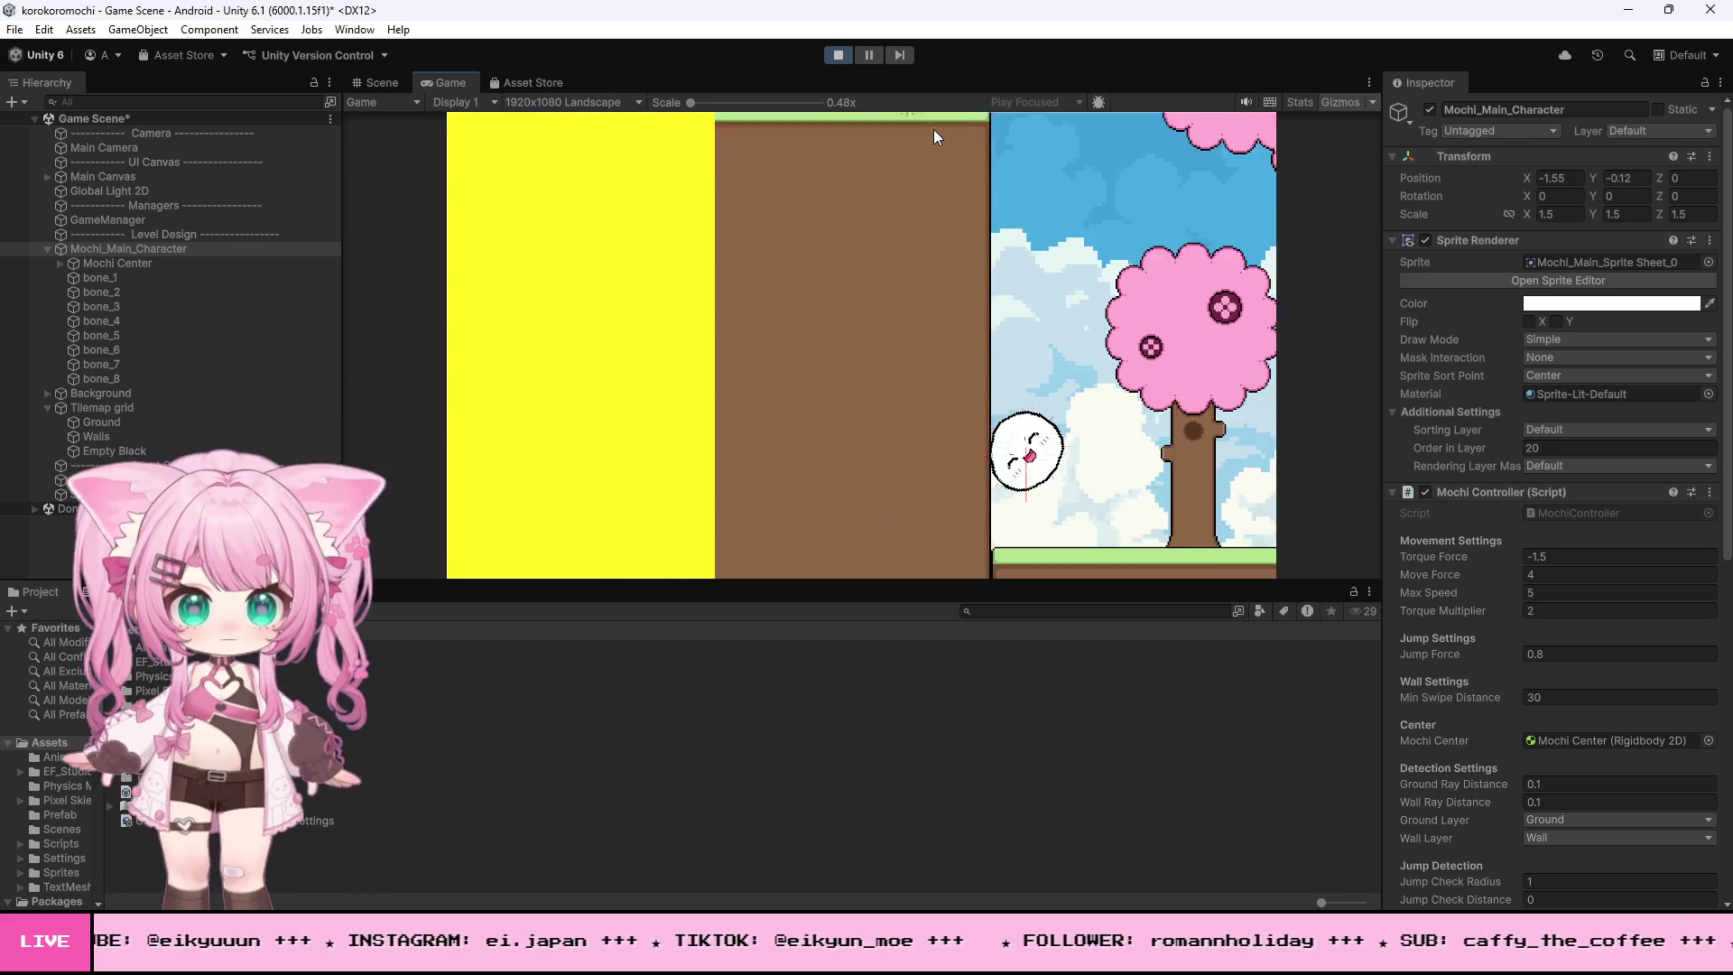
key("space")
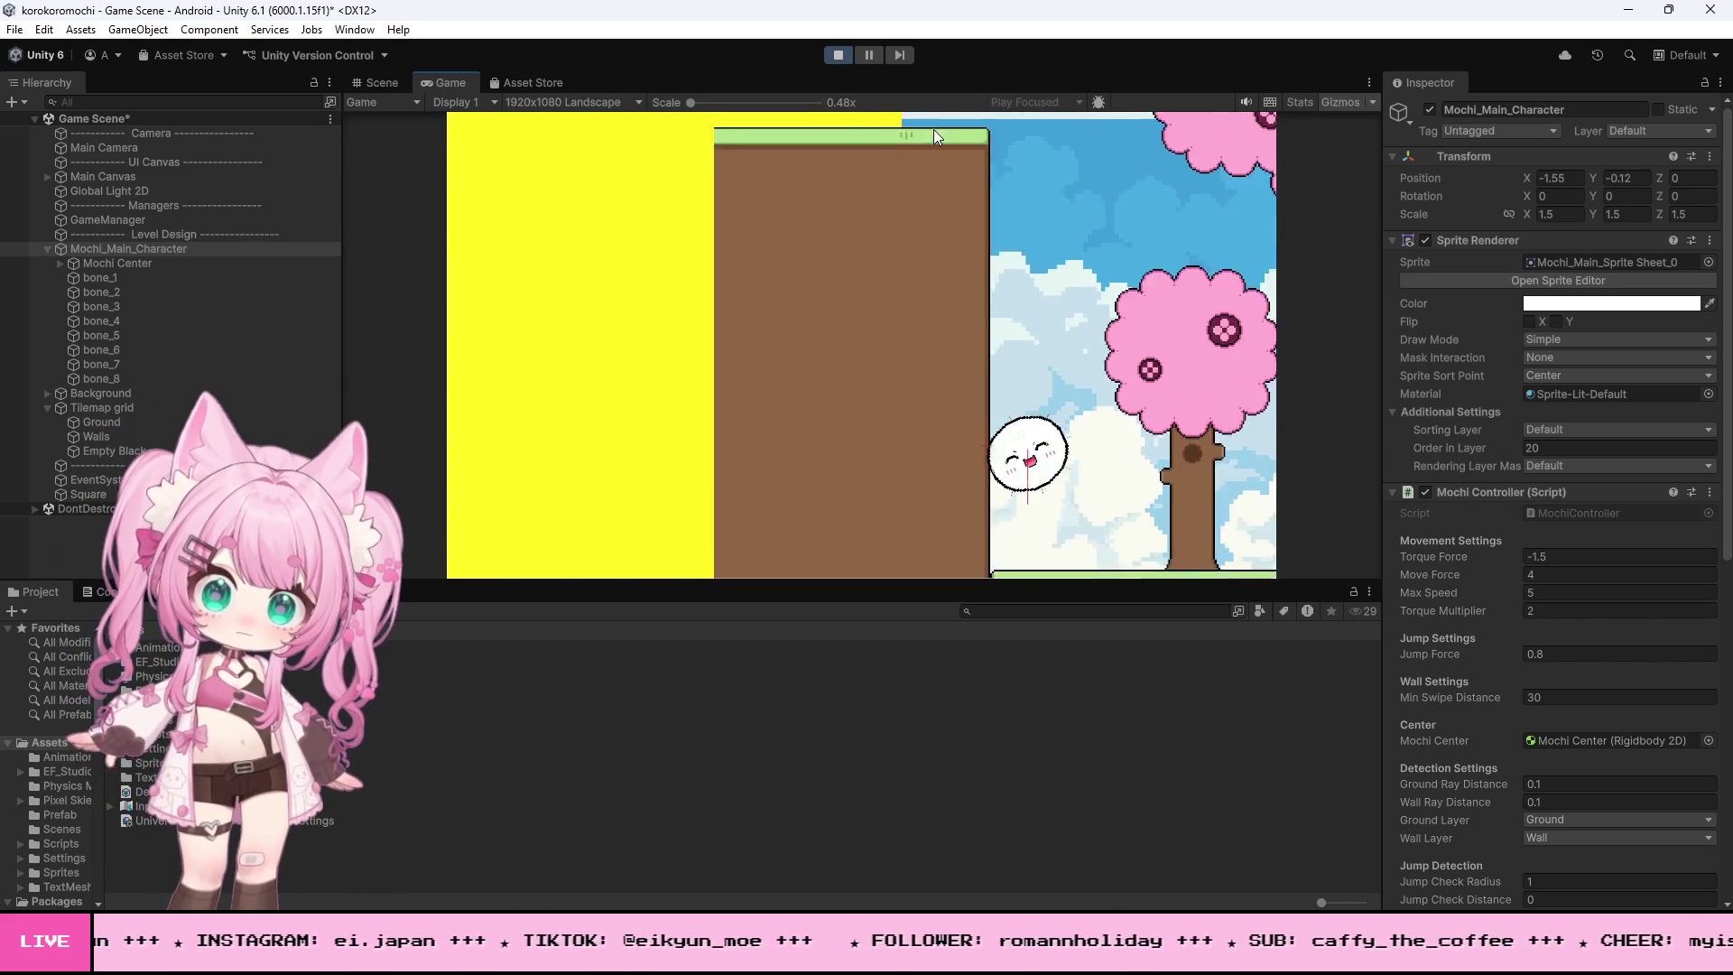
key("space")
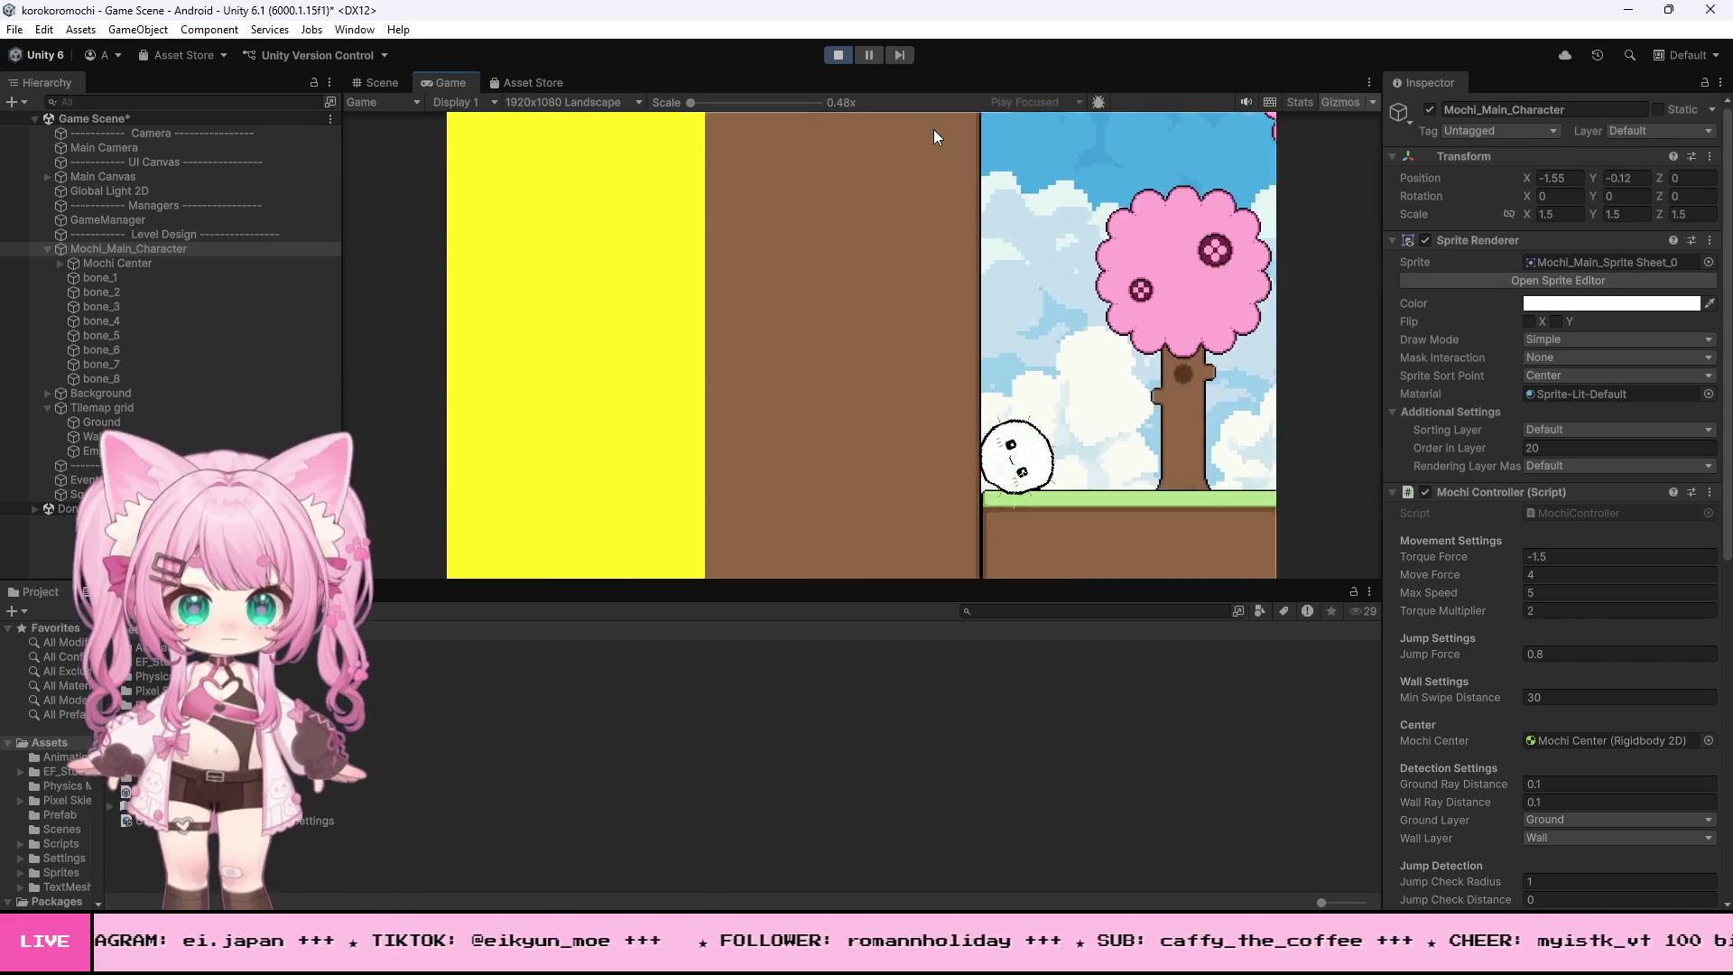
key("space")
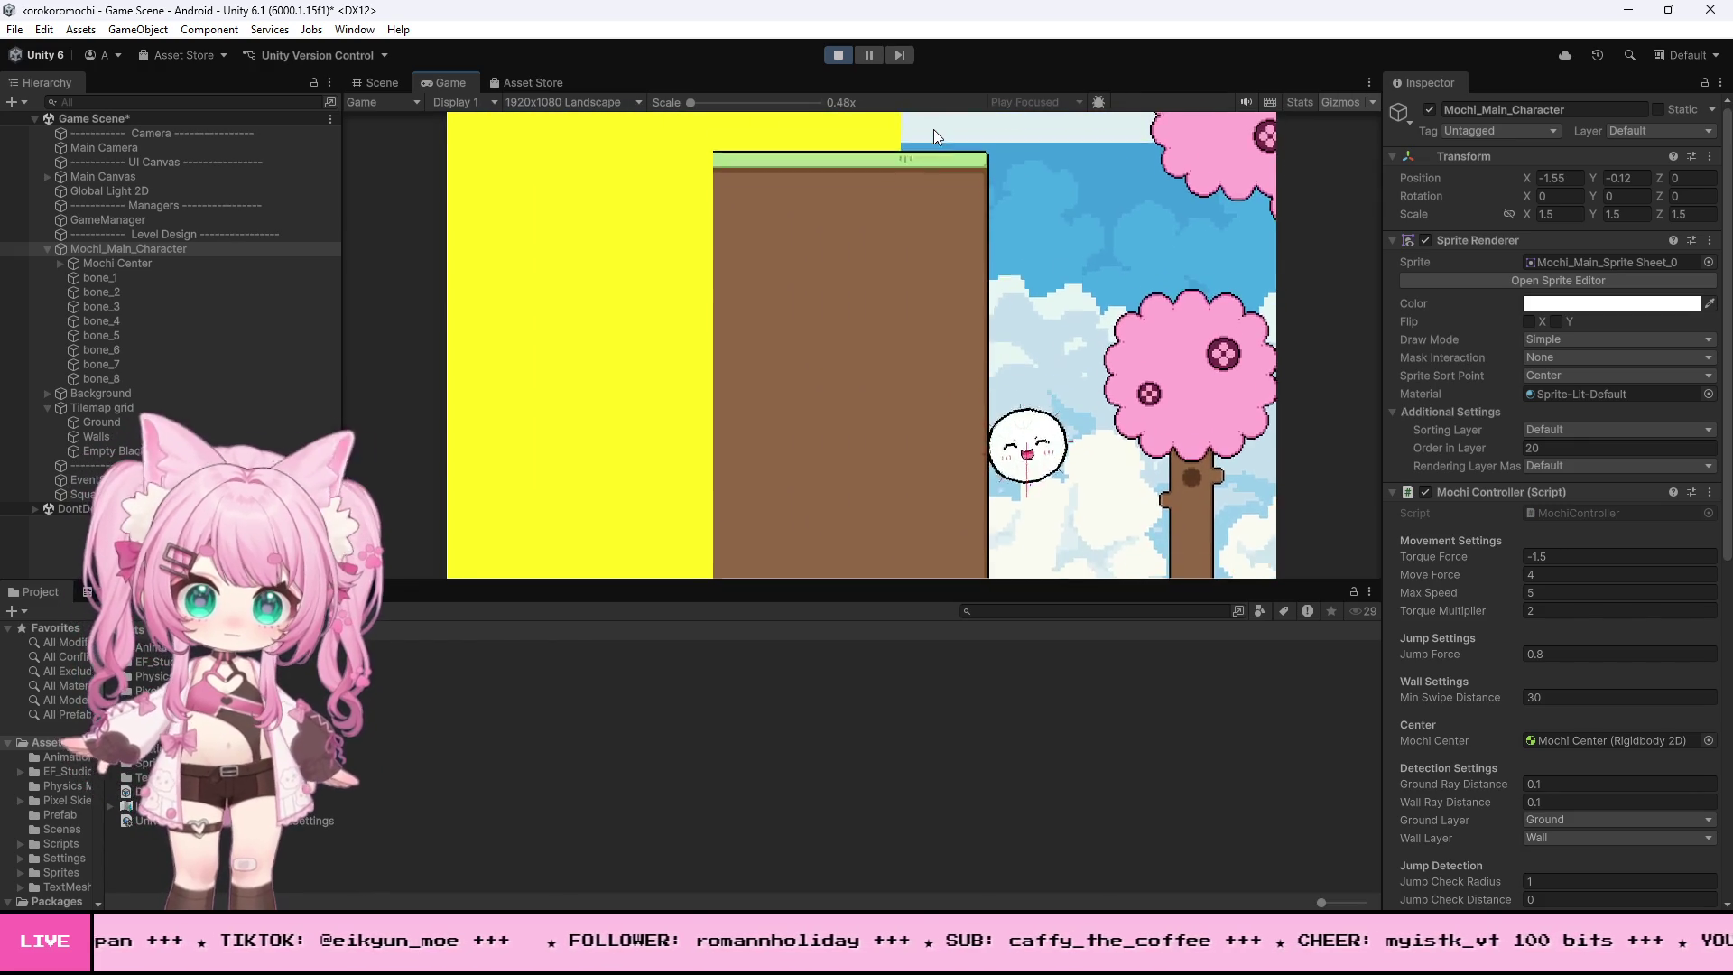
key("space")
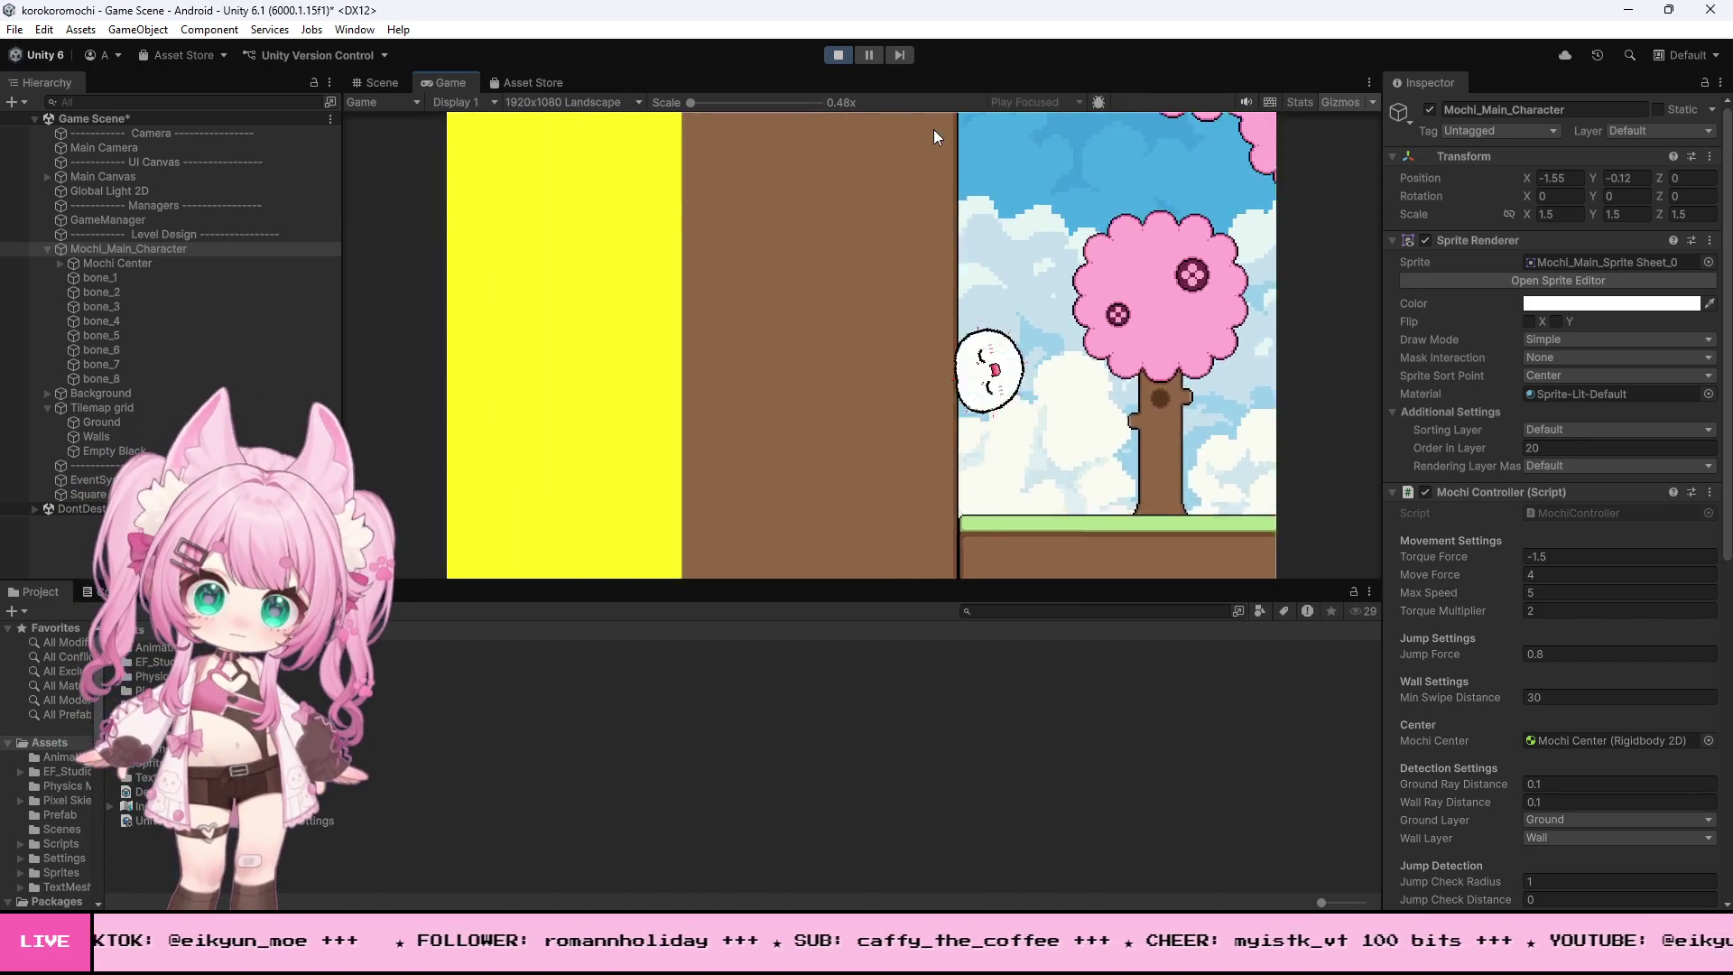
key("space")
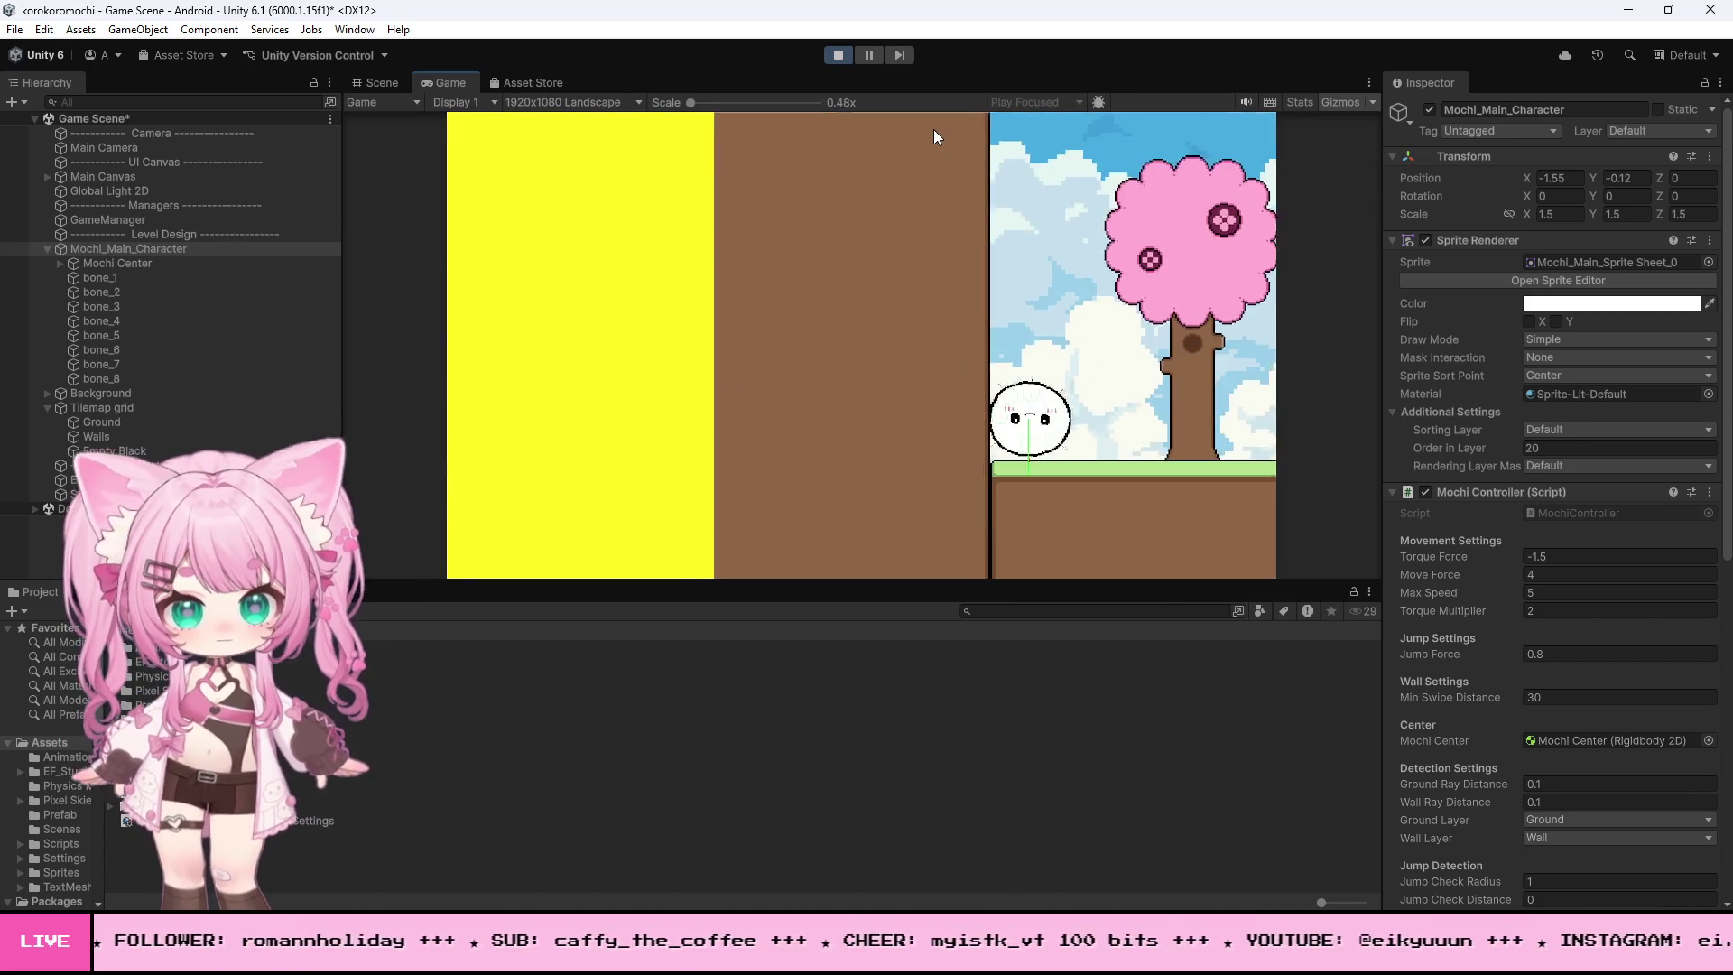
key("space")
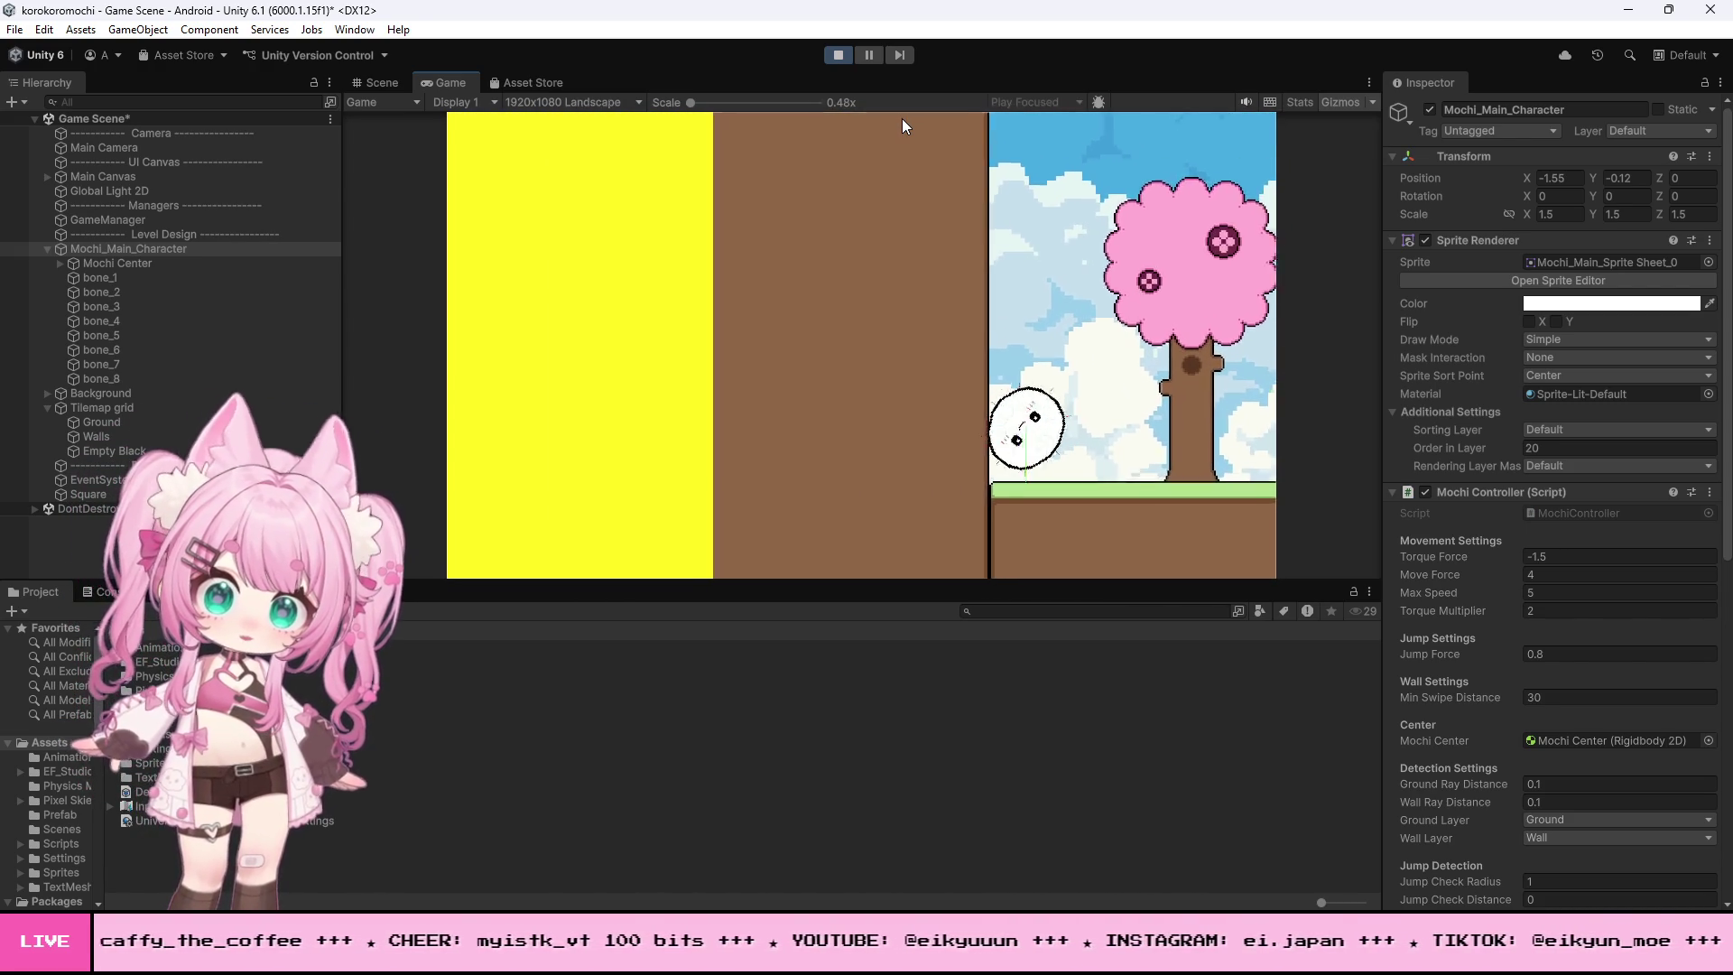
key("space")
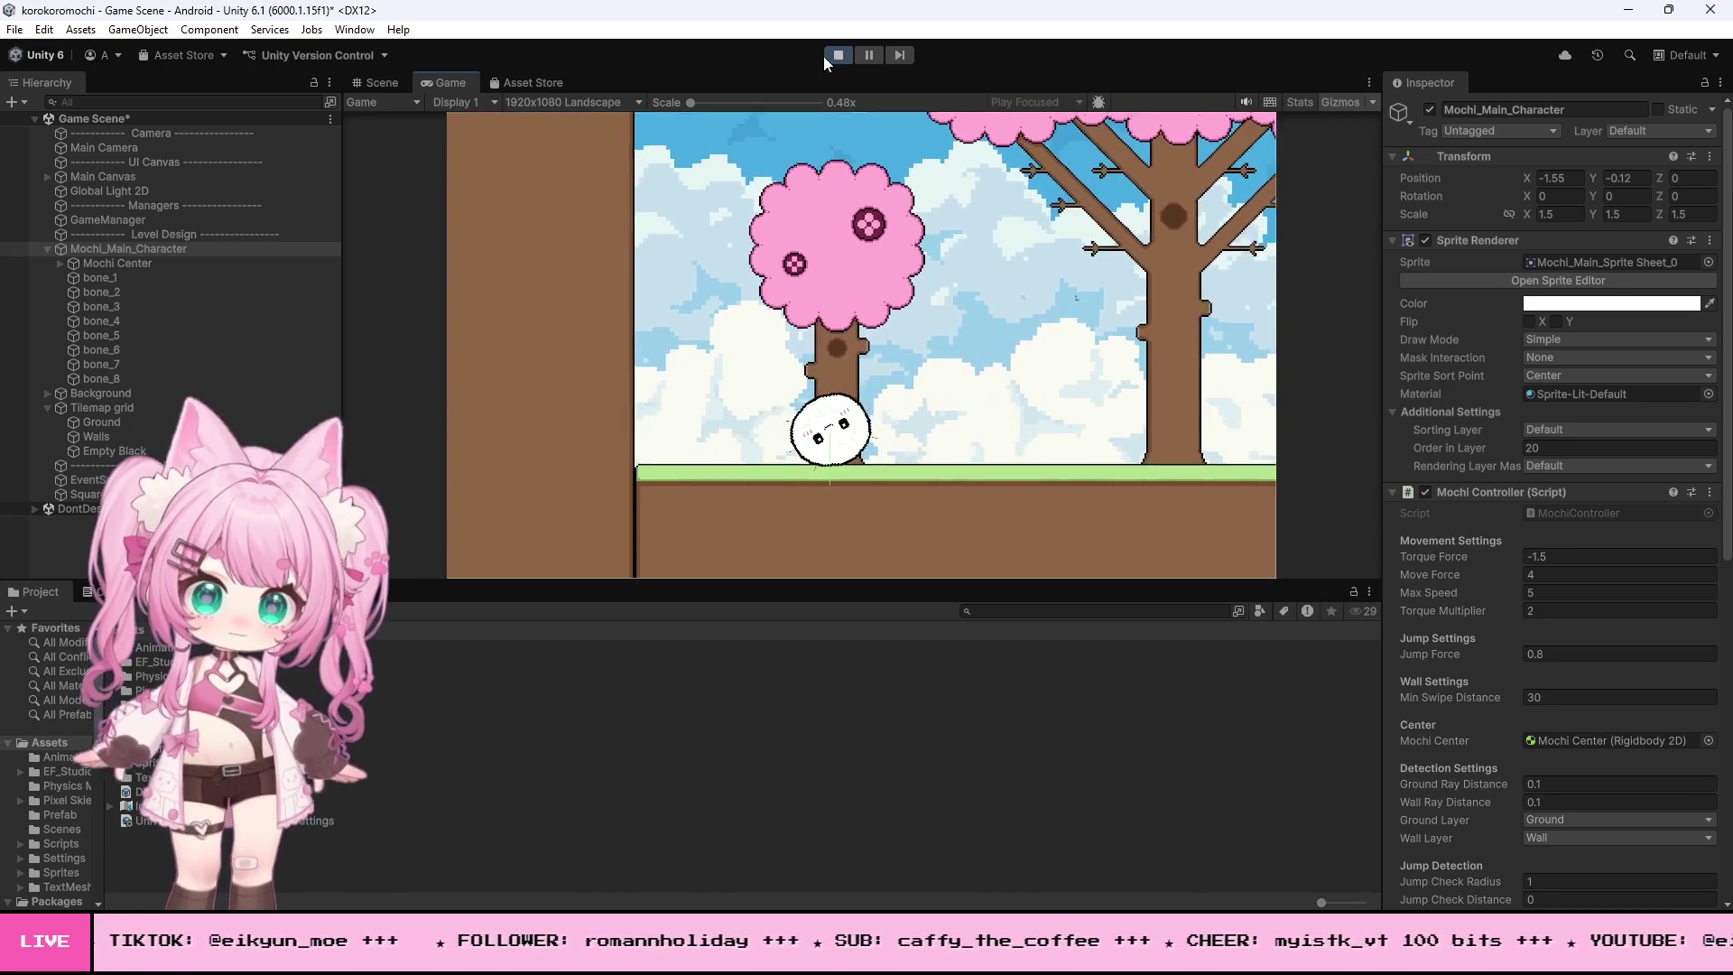
left_click(837, 55)
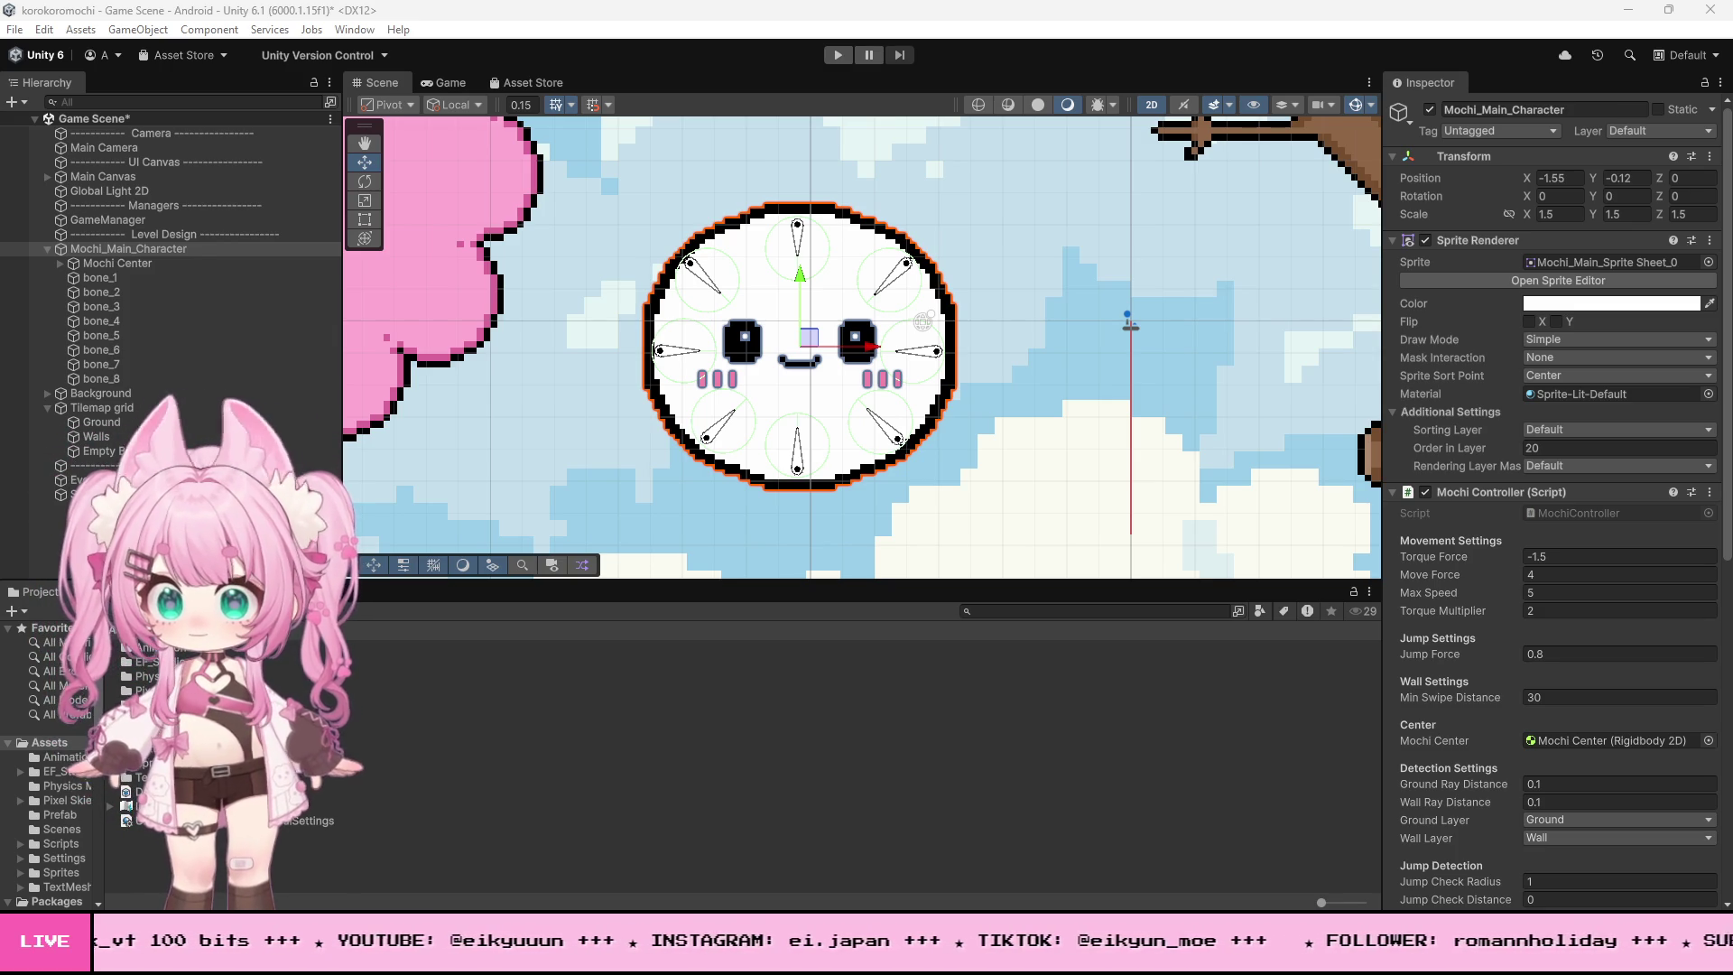
- Zoom out the Scene view around Mochi after leaving Play mode
scroll(392, 379, "down", 10)
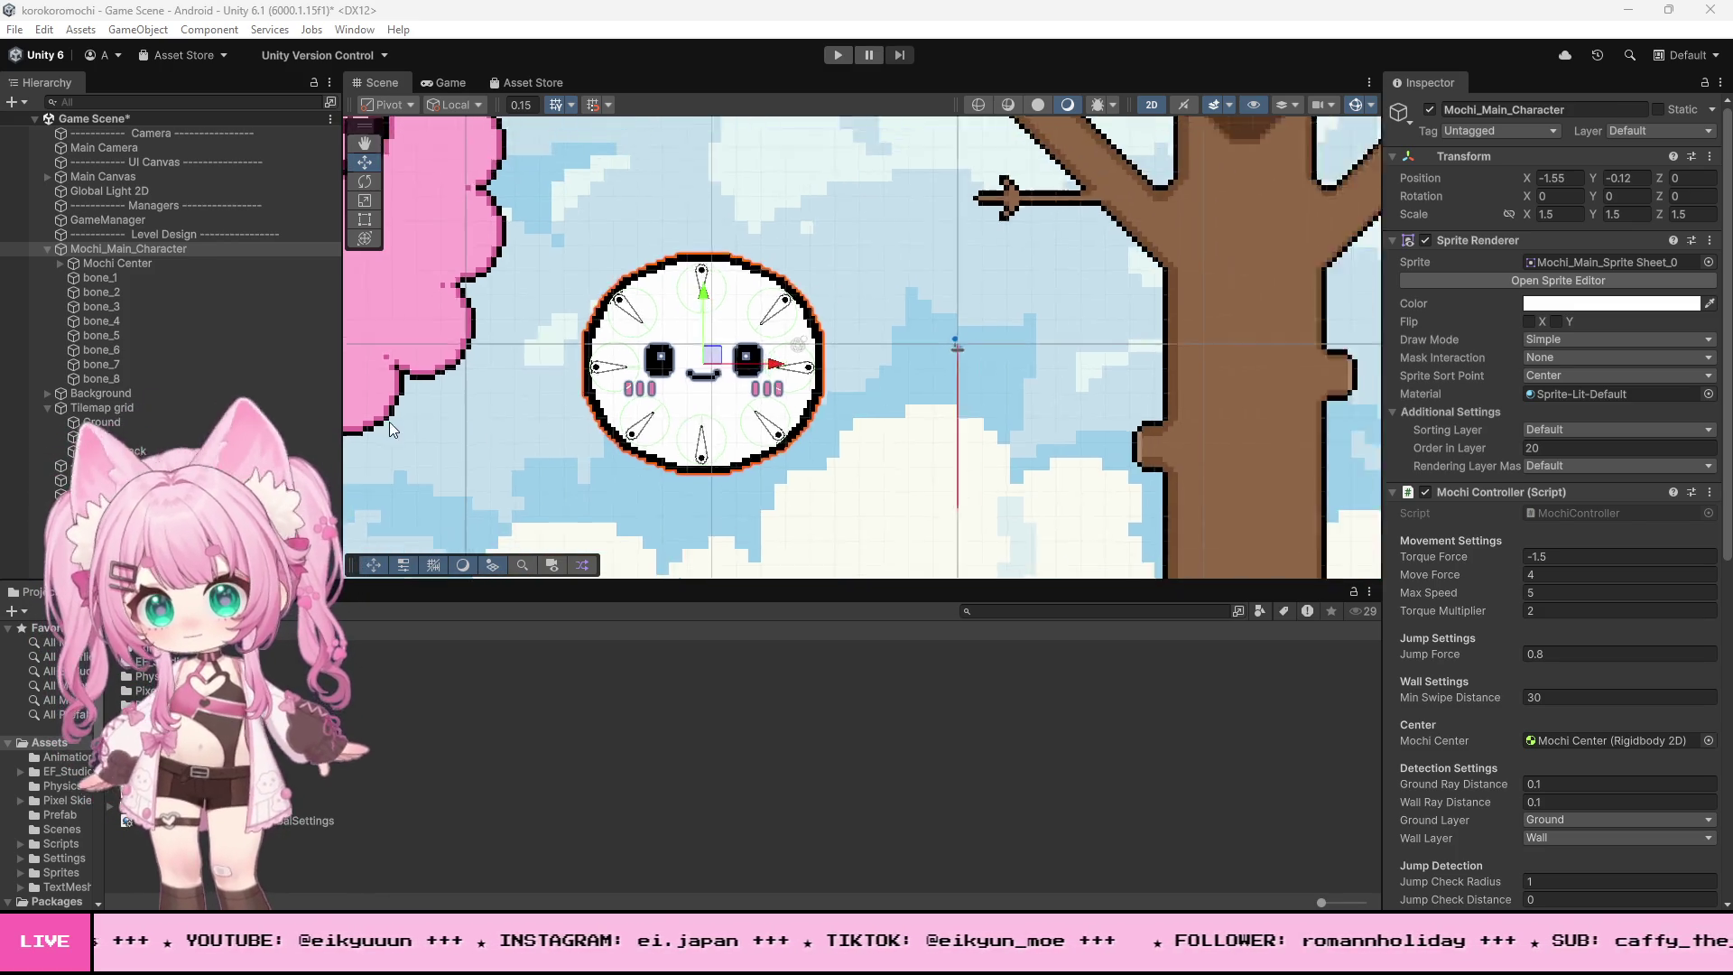